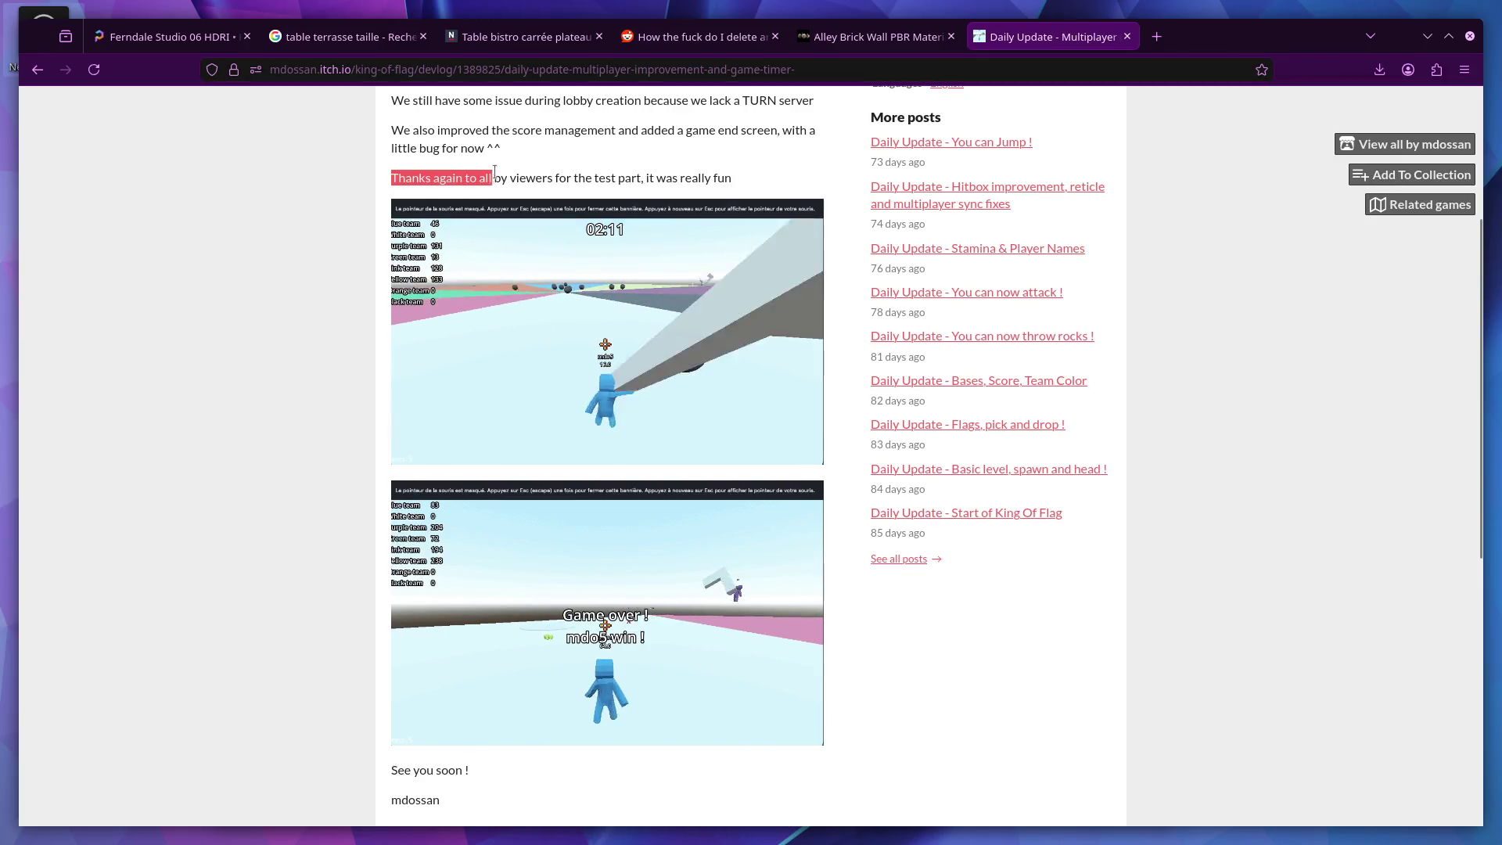
Step: Close the itch.io devlog tab and return to the Google 'table terrasse taille' results via the Reddit tab
{"action": "left_click_drag", "start_coordinate": [393, 177], "coordinate": [548, 174]}
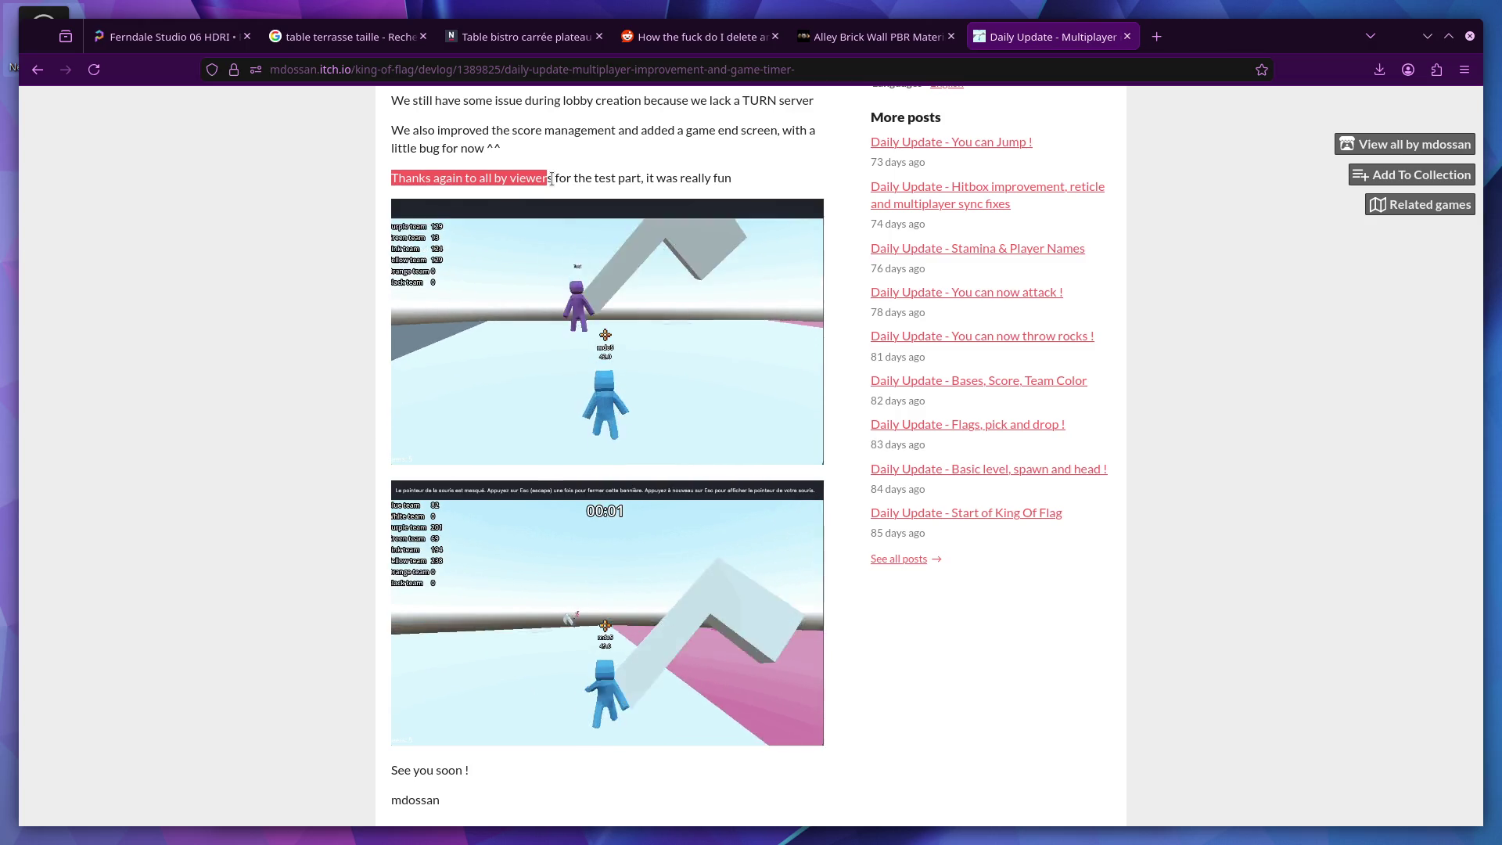
{"action": "left_click", "coordinate": [1127, 36]}
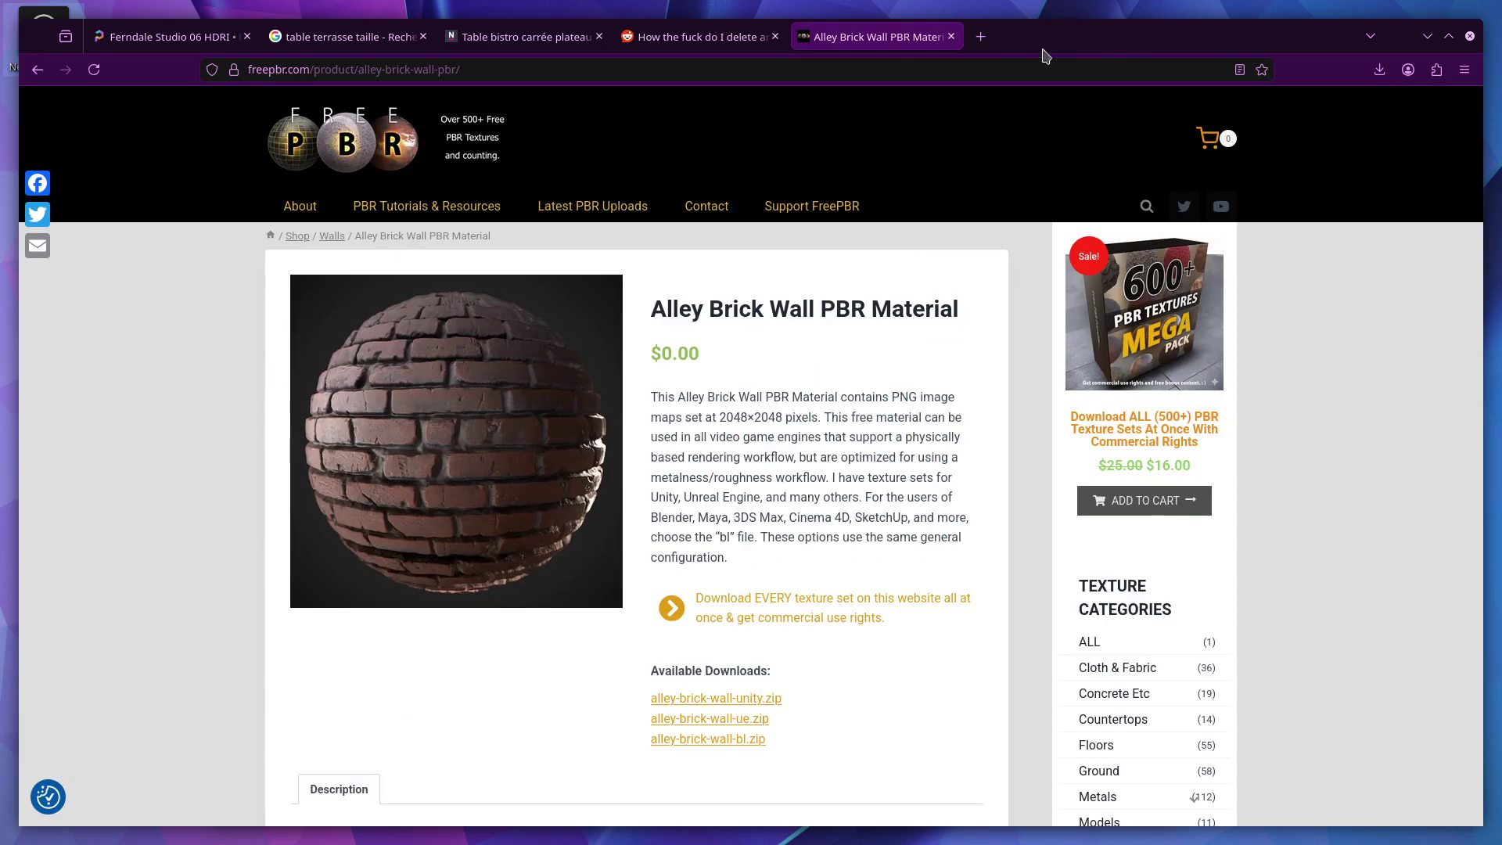
{"action": "left_click_drag", "start_coordinate": [770, 553], "coordinate": [739, 457]}
{"action": "left_click", "coordinate": [782, 375]}
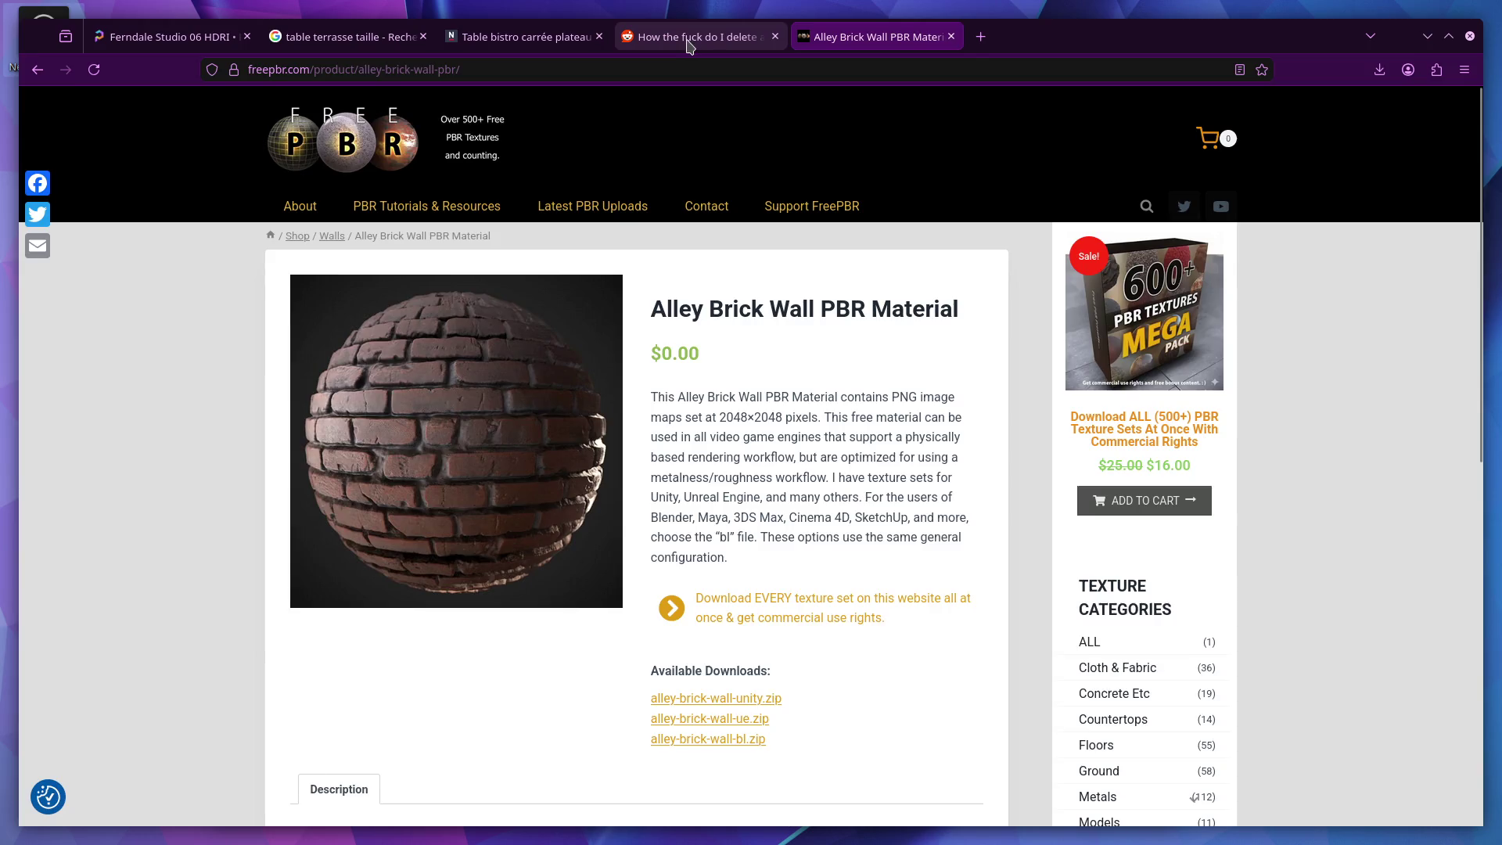
{"action": "left_click", "coordinate": [689, 45]}
{"action": "left_click", "coordinate": [346, 45]}
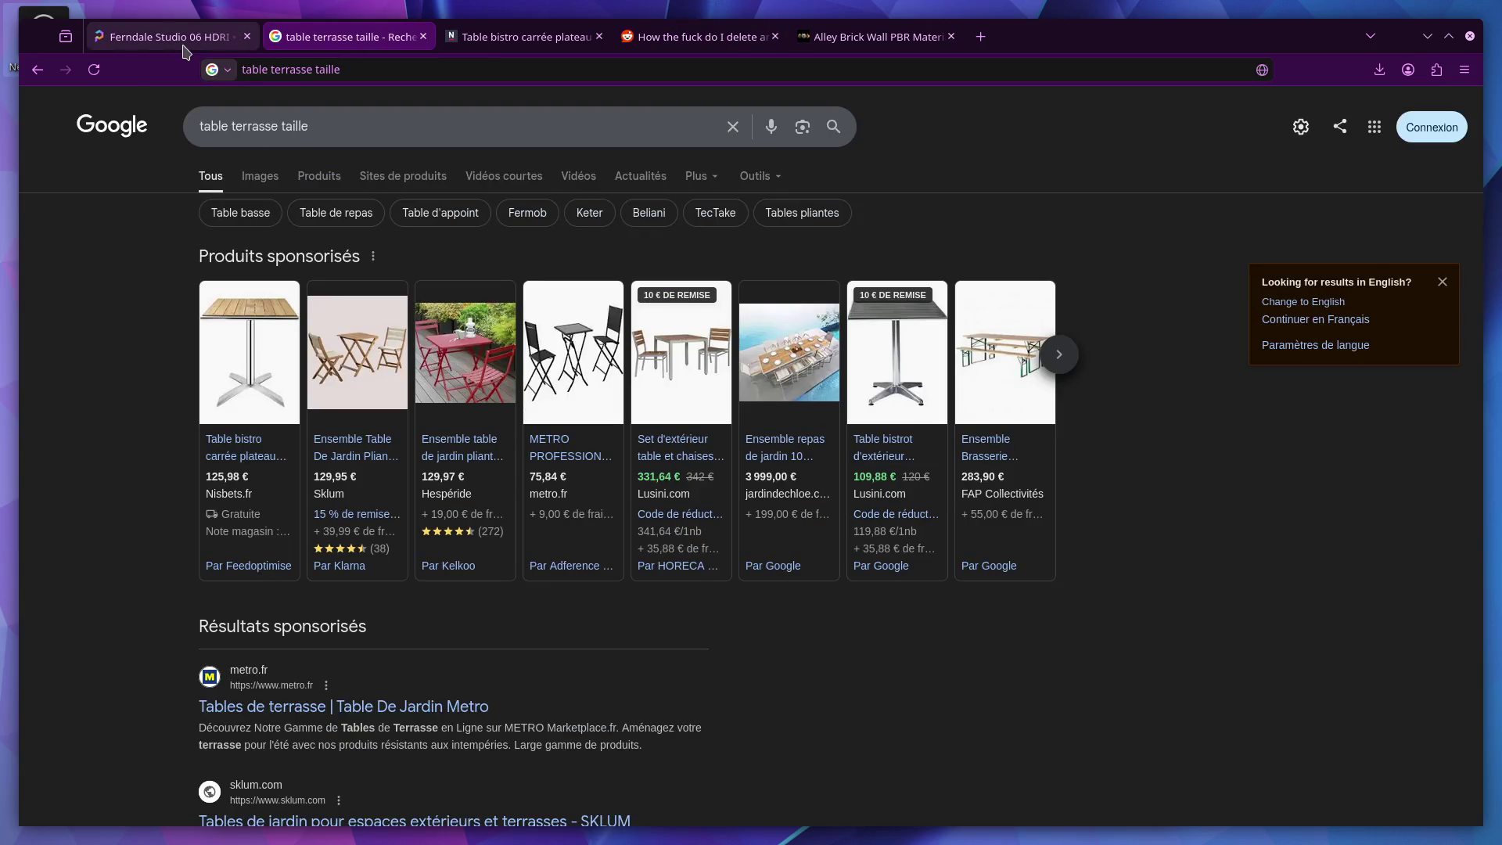
{"action": "mouse_move", "coordinate": [186, 52]}
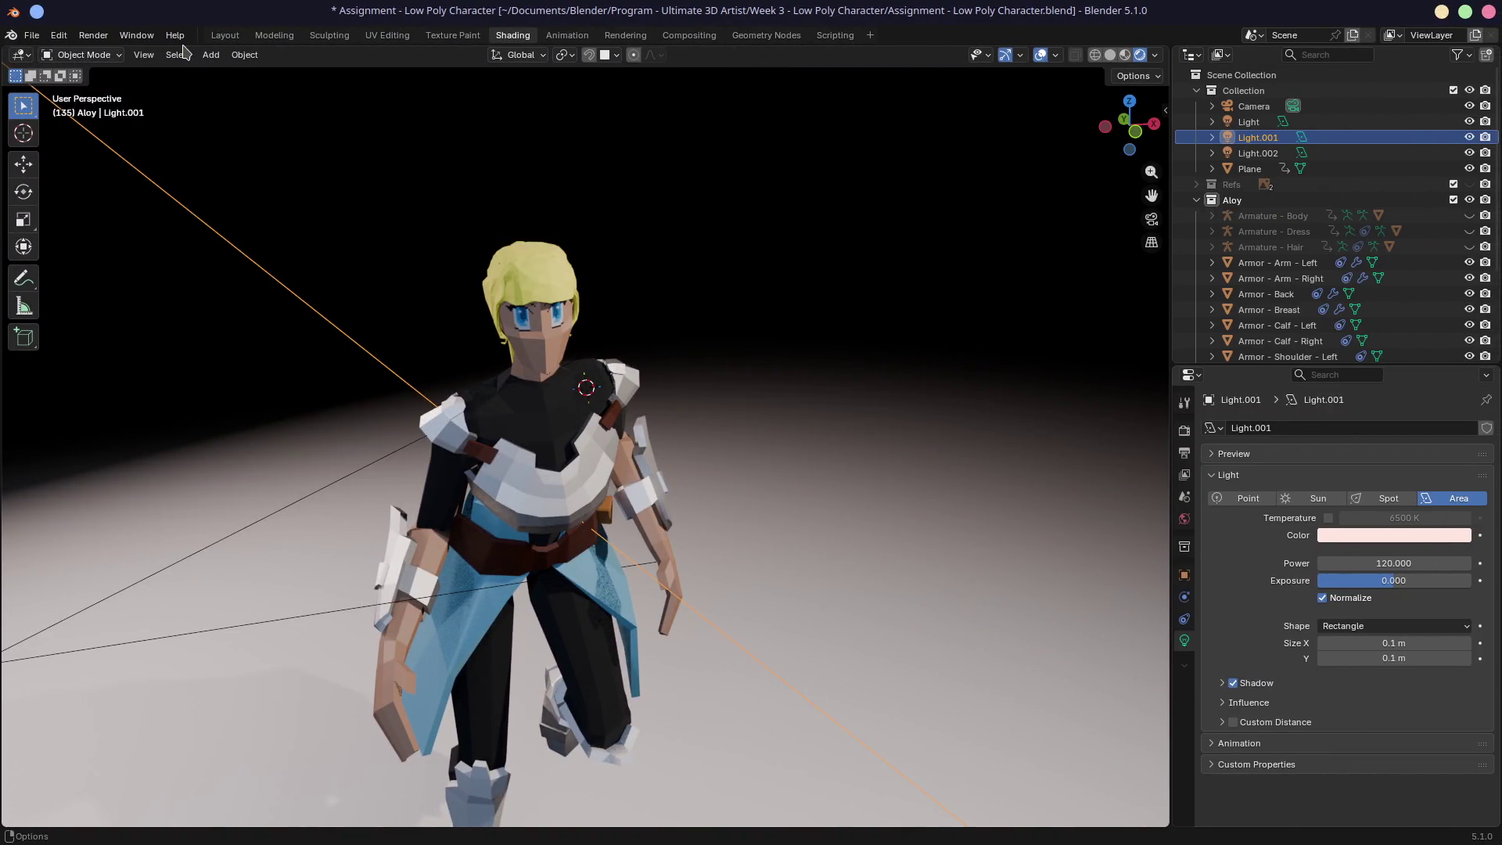
Step: Orbit the low poly character to a side view and bring up the File menu
{"action": "mouse_move", "coordinate": [322, 137]}
{"action": "middle_mouse_down"}
{"action": "mouse_move", "coordinate": [688, 376]}
{"action": "mouse_move", "coordinate": [558, 387]}
{"action": "mouse_move", "coordinate": [318, 251]}
{"action": "middle_mouse_up"}
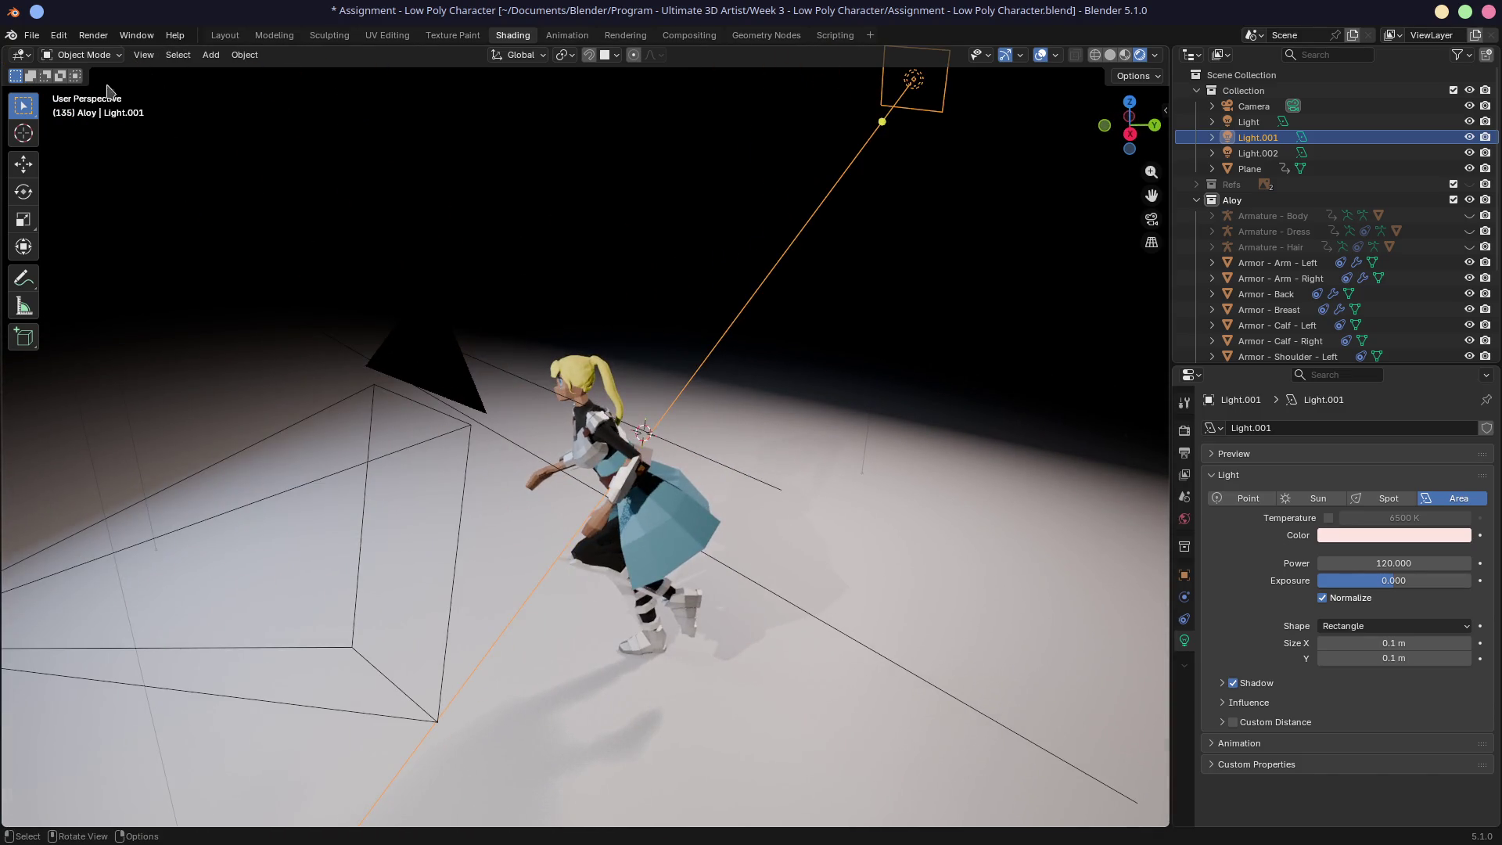
{"action": "left_click", "coordinate": [33, 35]}
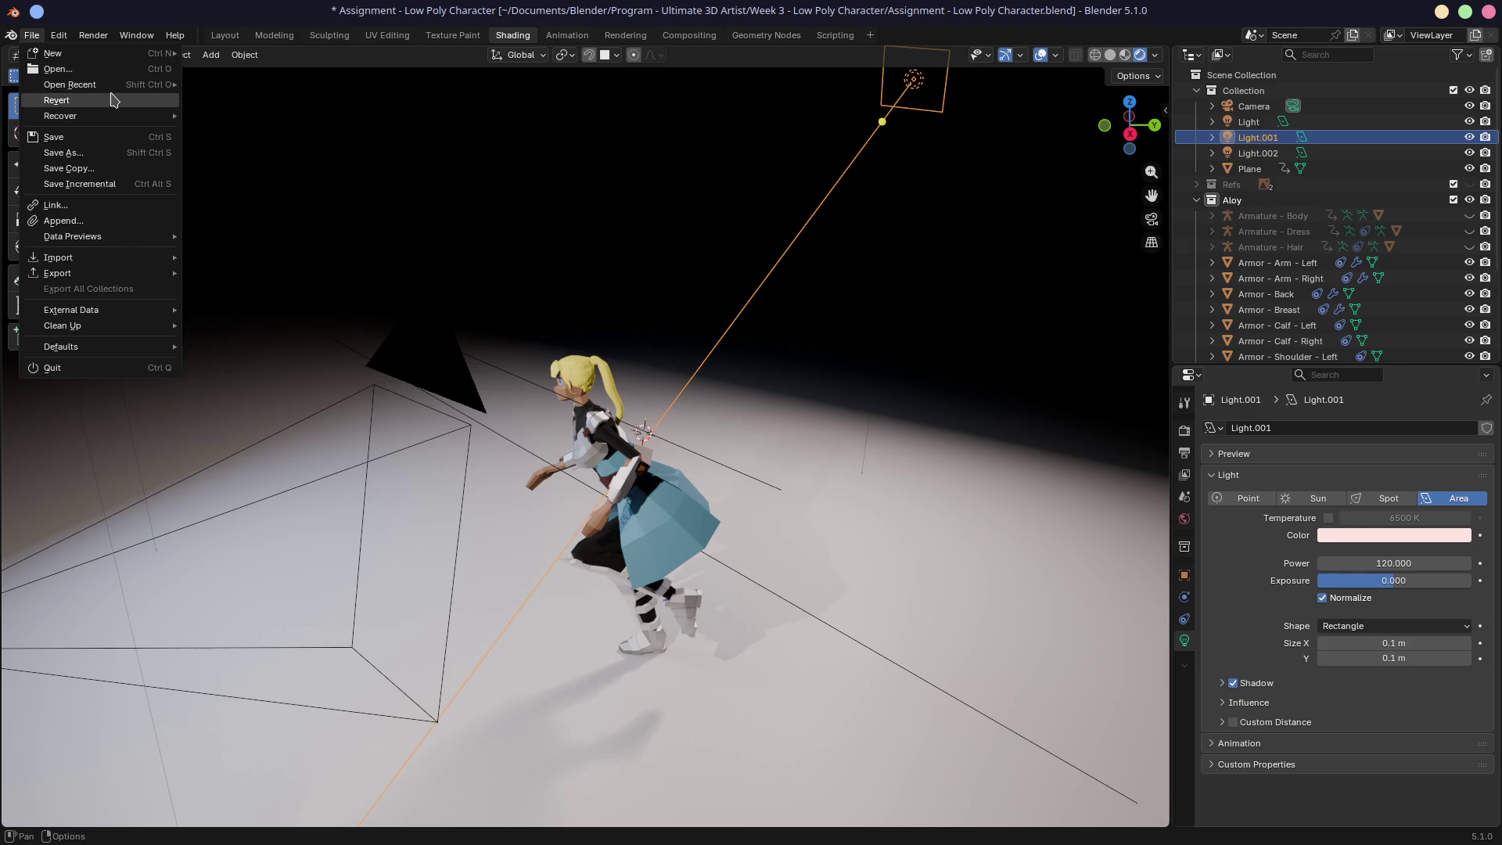
Step: Open 'Assignment - Detailled Environment.blend' from recent files, confirming the character scene closes
{"action": "mouse_move", "coordinate": [112, 88]}
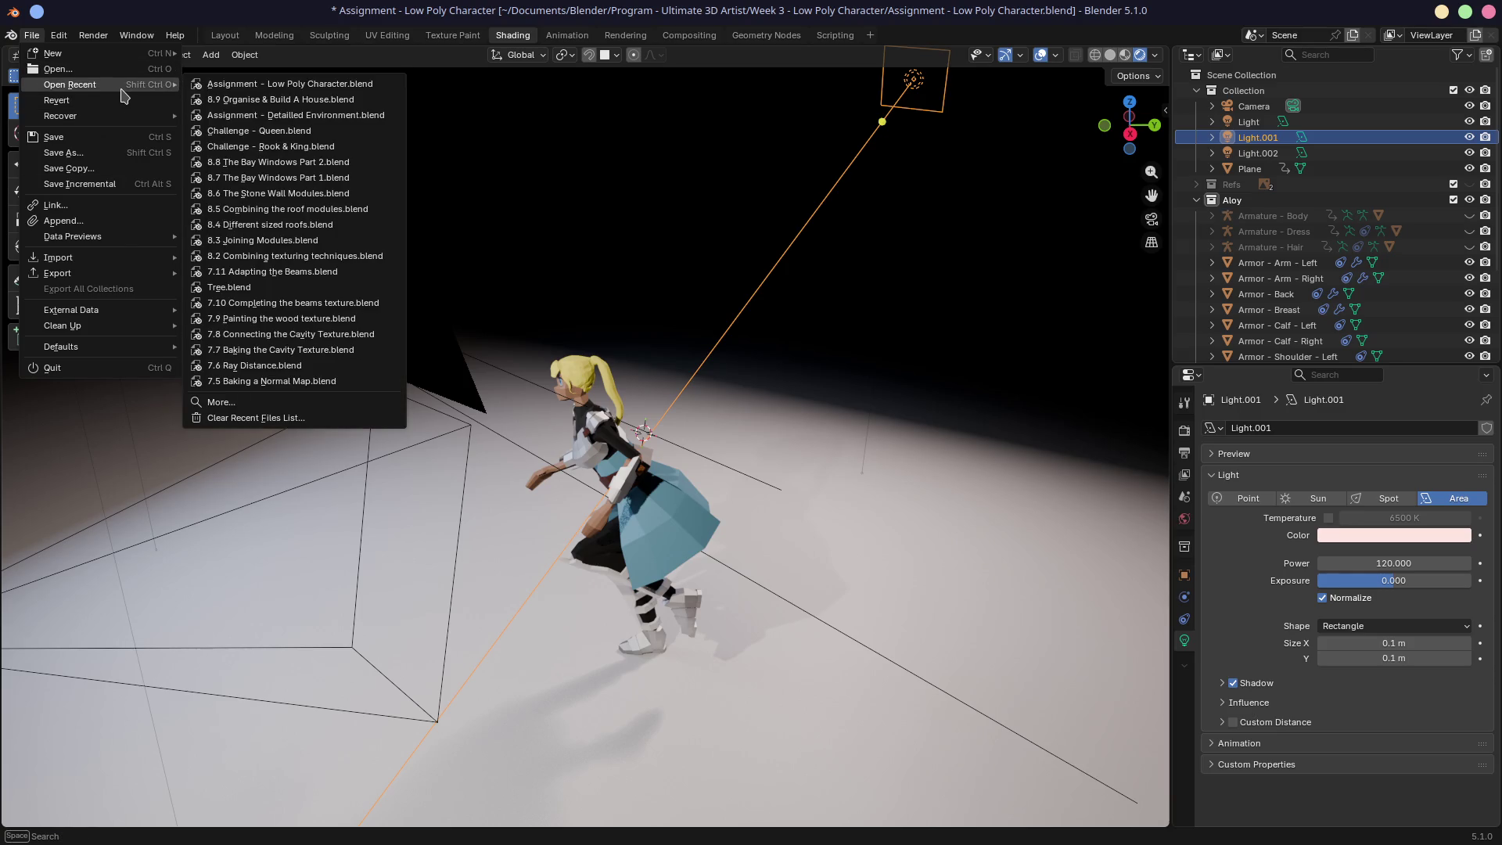
{"action": "mouse_move", "coordinate": [250, 104]}
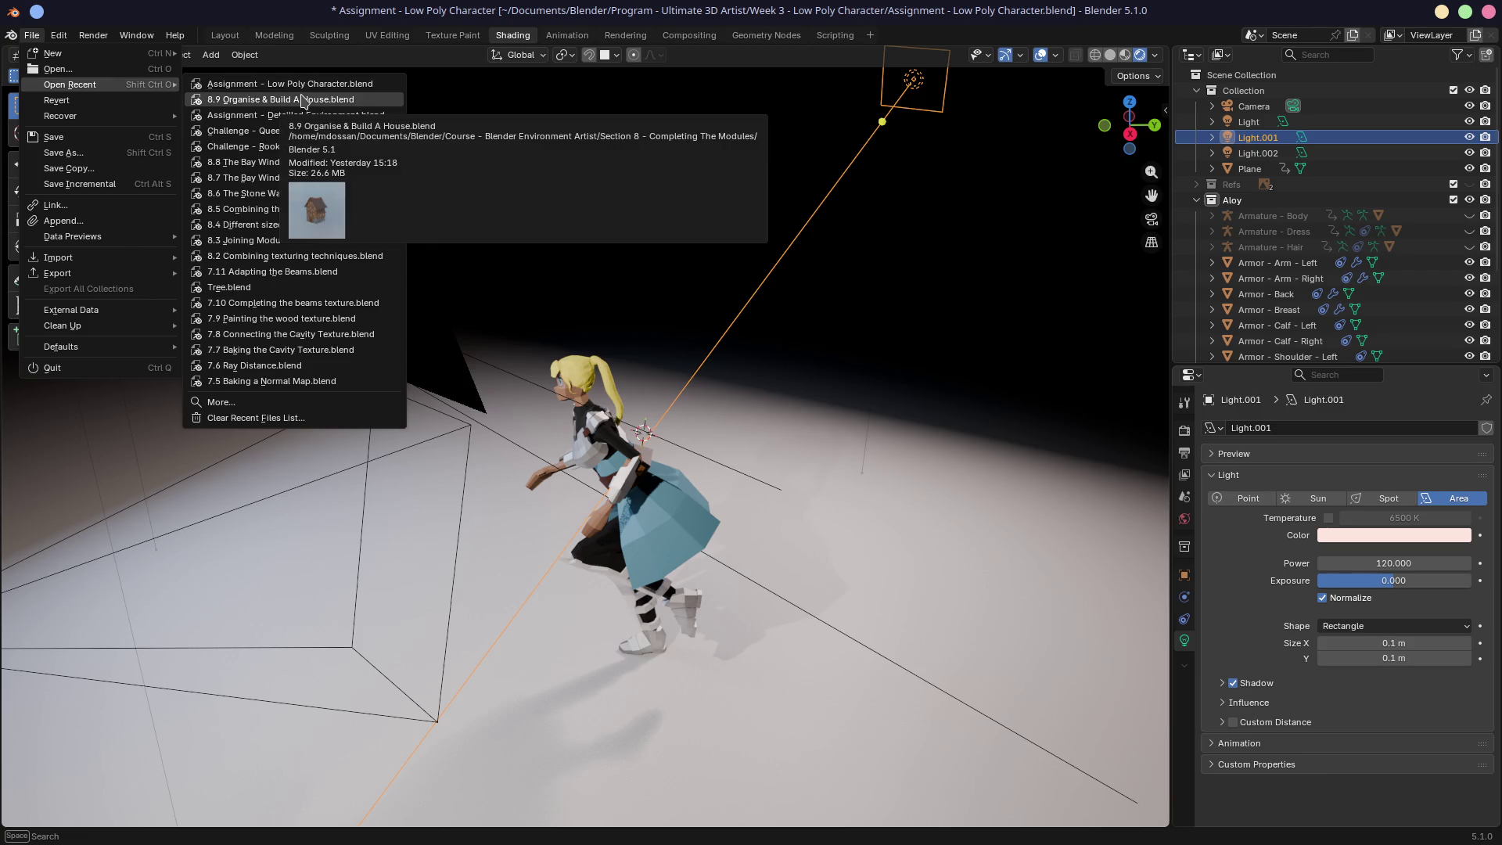
{"action": "left_click", "coordinate": [302, 104]}
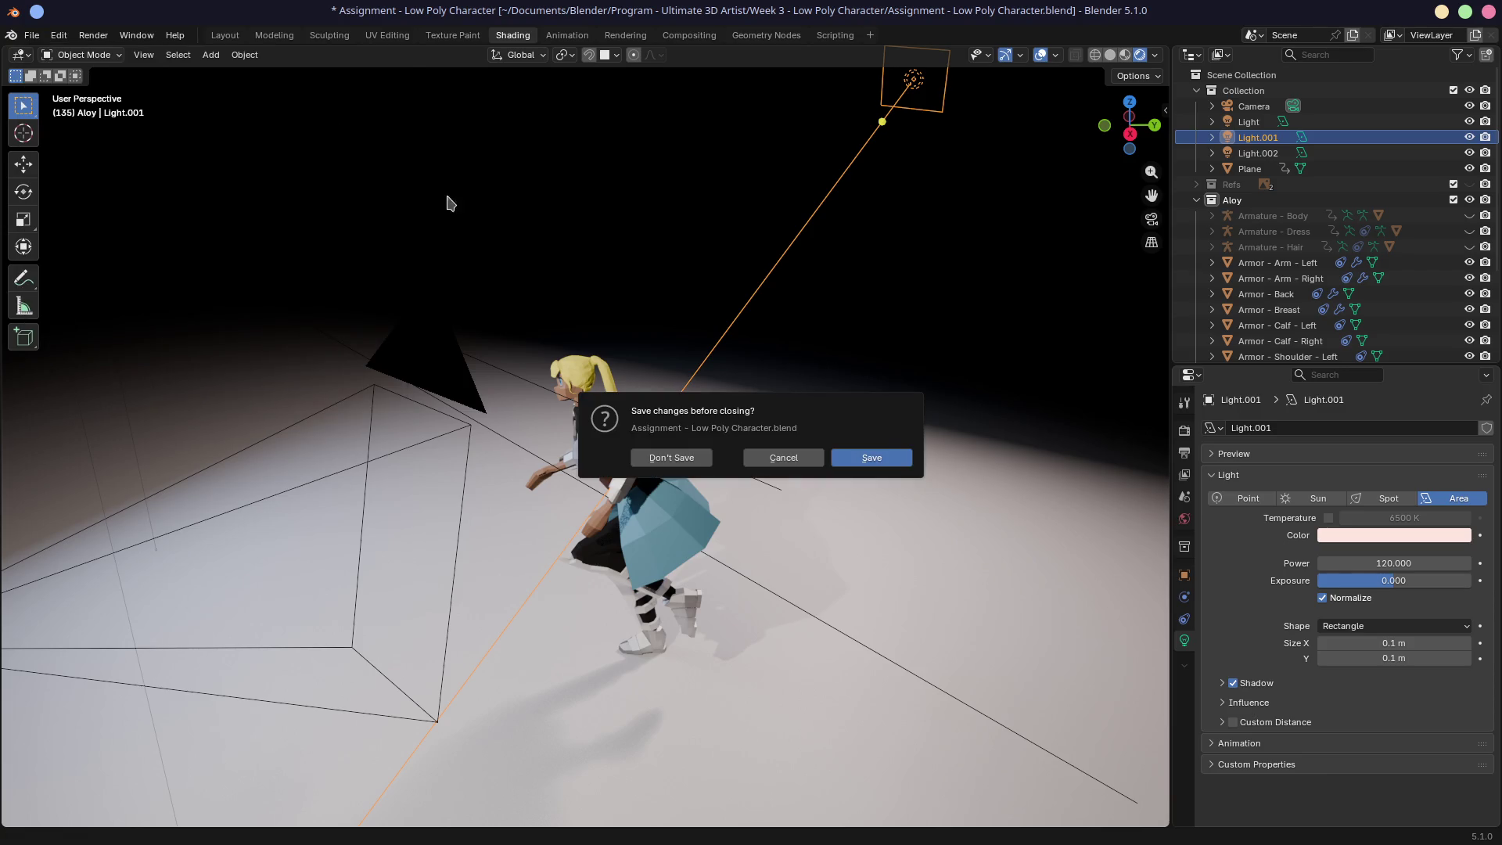
{"action": "left_click", "coordinate": [879, 459]}
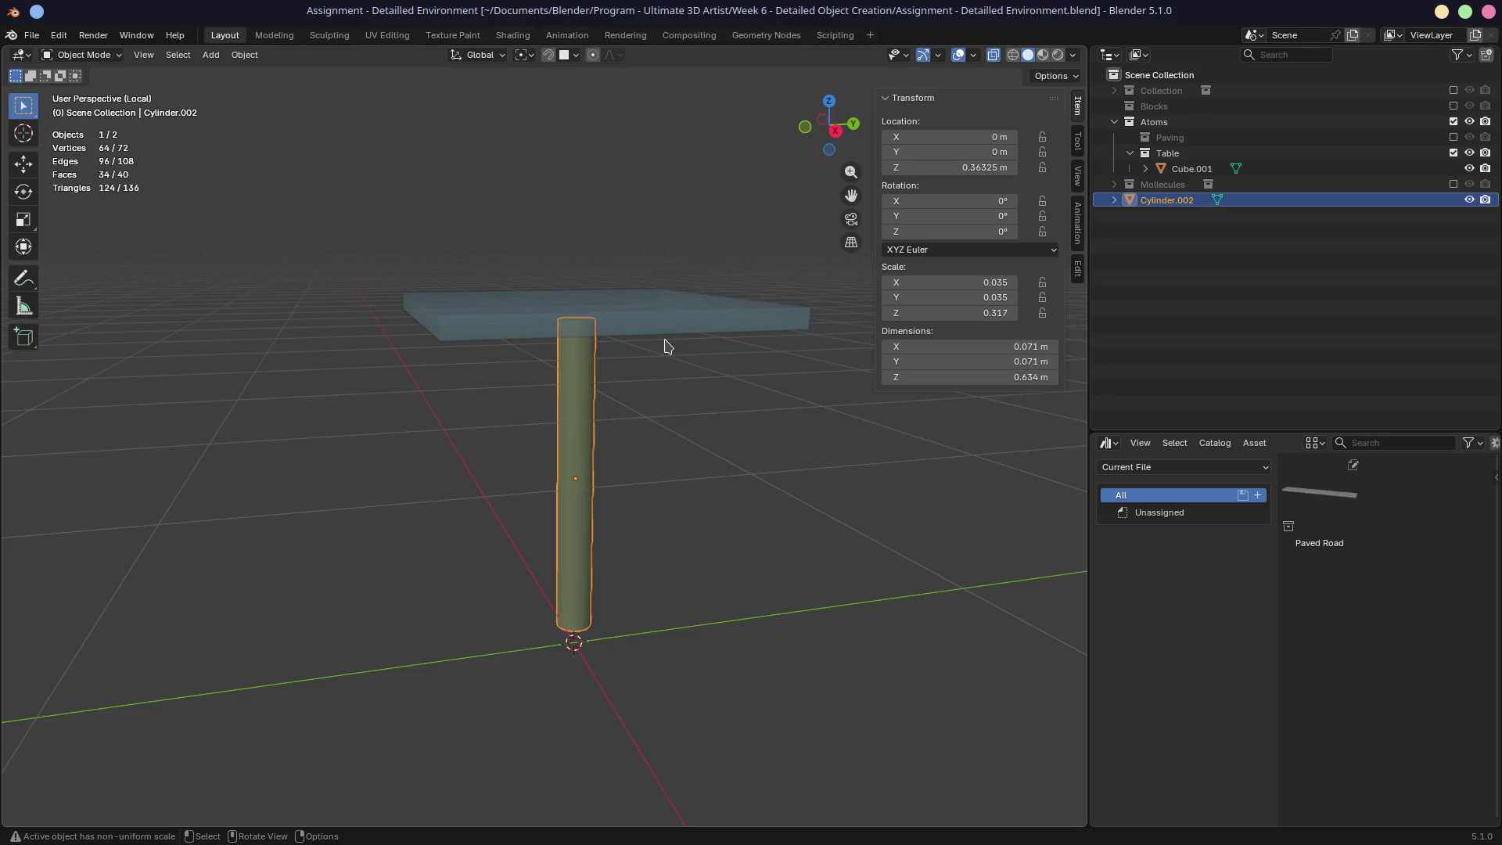
Step: Raise the cylinder leg vertically up to the table top in front orthographic view
{"action": "key", "text": "KP_1"}
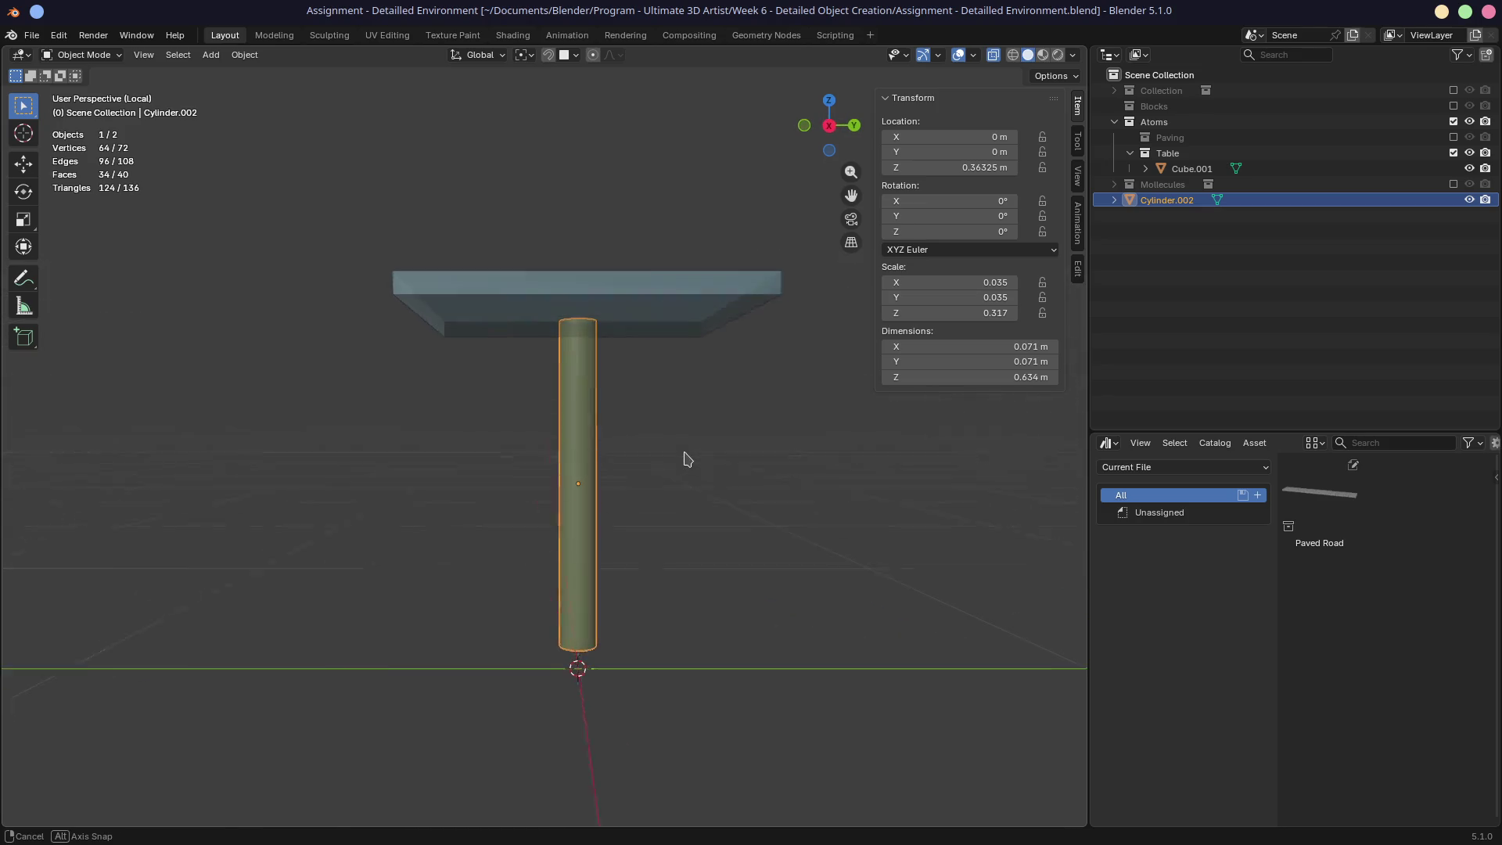
{"action": "key", "text": "KP_5"}
{"action": "scroll", "coordinate": [681, 477], "scroll_direction": "down", "scroll_amount": 5, "text": "shift"}
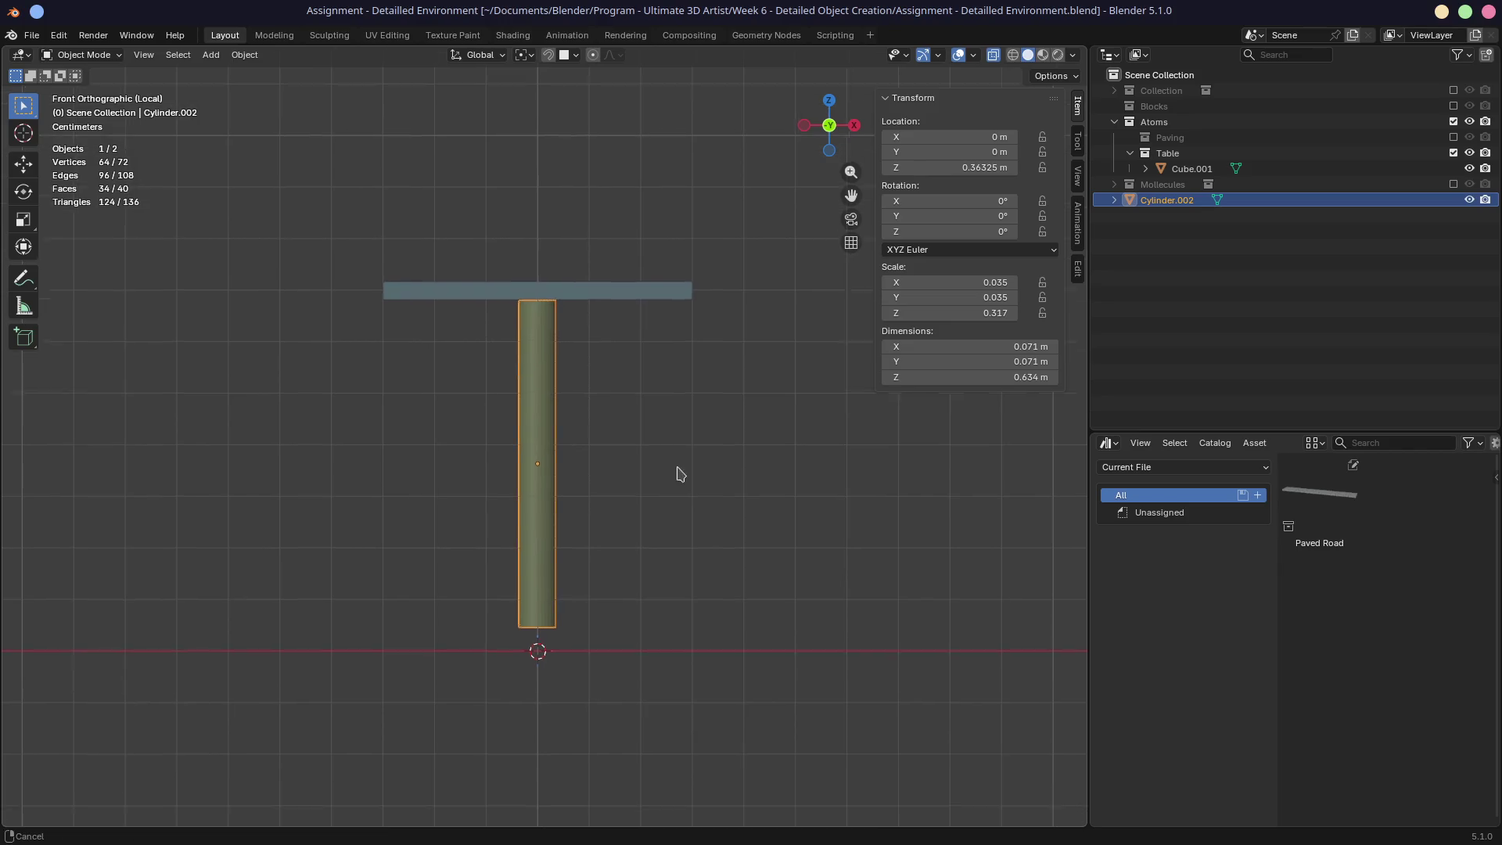
{"action": "key", "text": "g"}
{"action": "key", "text": "z"}
{"action": "left_click", "coordinate": [644, 463]}
{"action": "mouse_move", "coordinate": [644, 463]}
{"action": "middle_mouse_down"}
{"action": "mouse_move", "coordinate": [822, 503]}
{"action": "mouse_move", "coordinate": [587, 496]}
{"action": "mouse_move", "coordinate": [698, 480]}
{"action": "middle_mouse_up"}
Step: Move the leg's bottom vertices down in Edit Mode so the leg reaches the ground
{"action": "key", "text": "KP_1"}
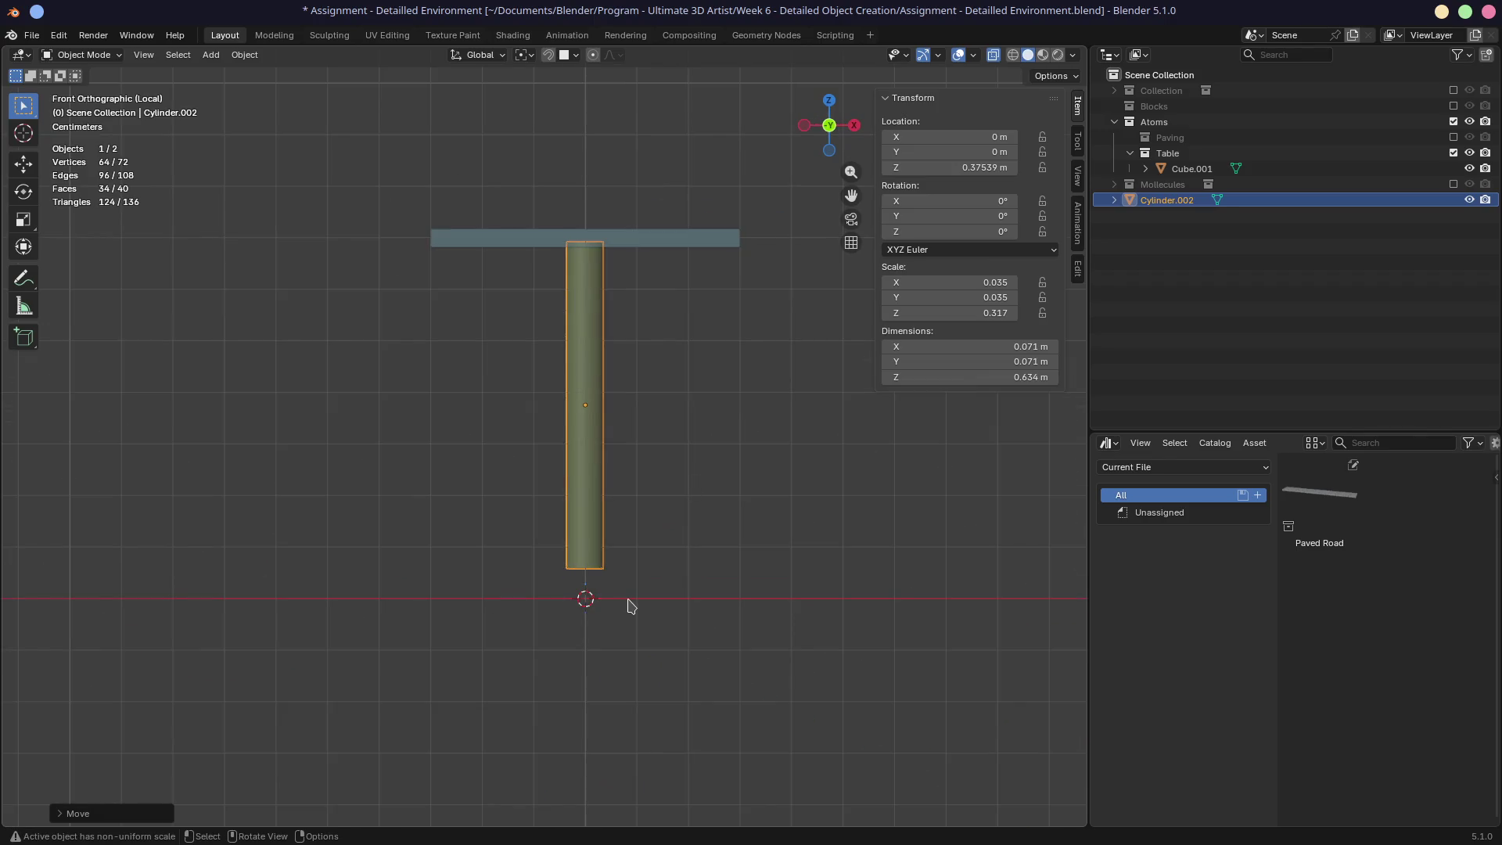
{"action": "key", "text": "Tab"}
{"action": "key", "text": "b"}
{"action": "left_click_drag", "start_coordinate": [547, 544], "coordinate": [694, 587]}
{"action": "key", "text": "g"}
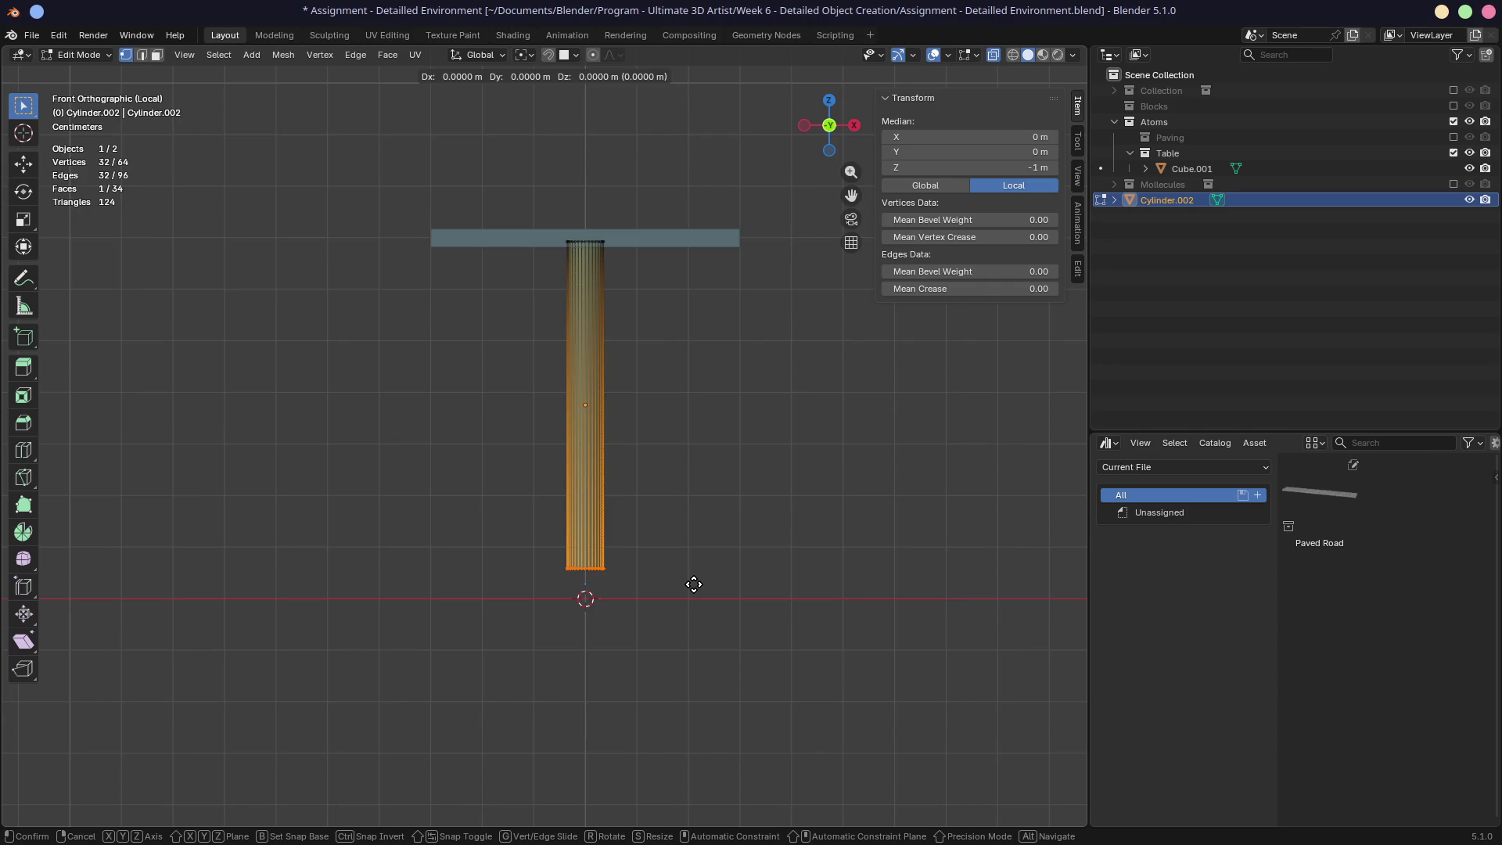
{"action": "key", "text": "z"}
{"action": "left_click", "coordinate": [691, 597]}
{"action": "mouse_move", "coordinate": [692, 597]}
{"action": "middle_mouse_down"}
{"action": "mouse_move", "coordinate": [662, 597]}
{"action": "mouse_move", "coordinate": [759, 575]}
{"action": "mouse_move", "coordinate": [656, 589]}
{"action": "middle_mouse_up"}
{"action": "key", "text": "g"}
{"action": "key", "text": "z"}
{"action": "left_click", "coordinate": [679, 592]}
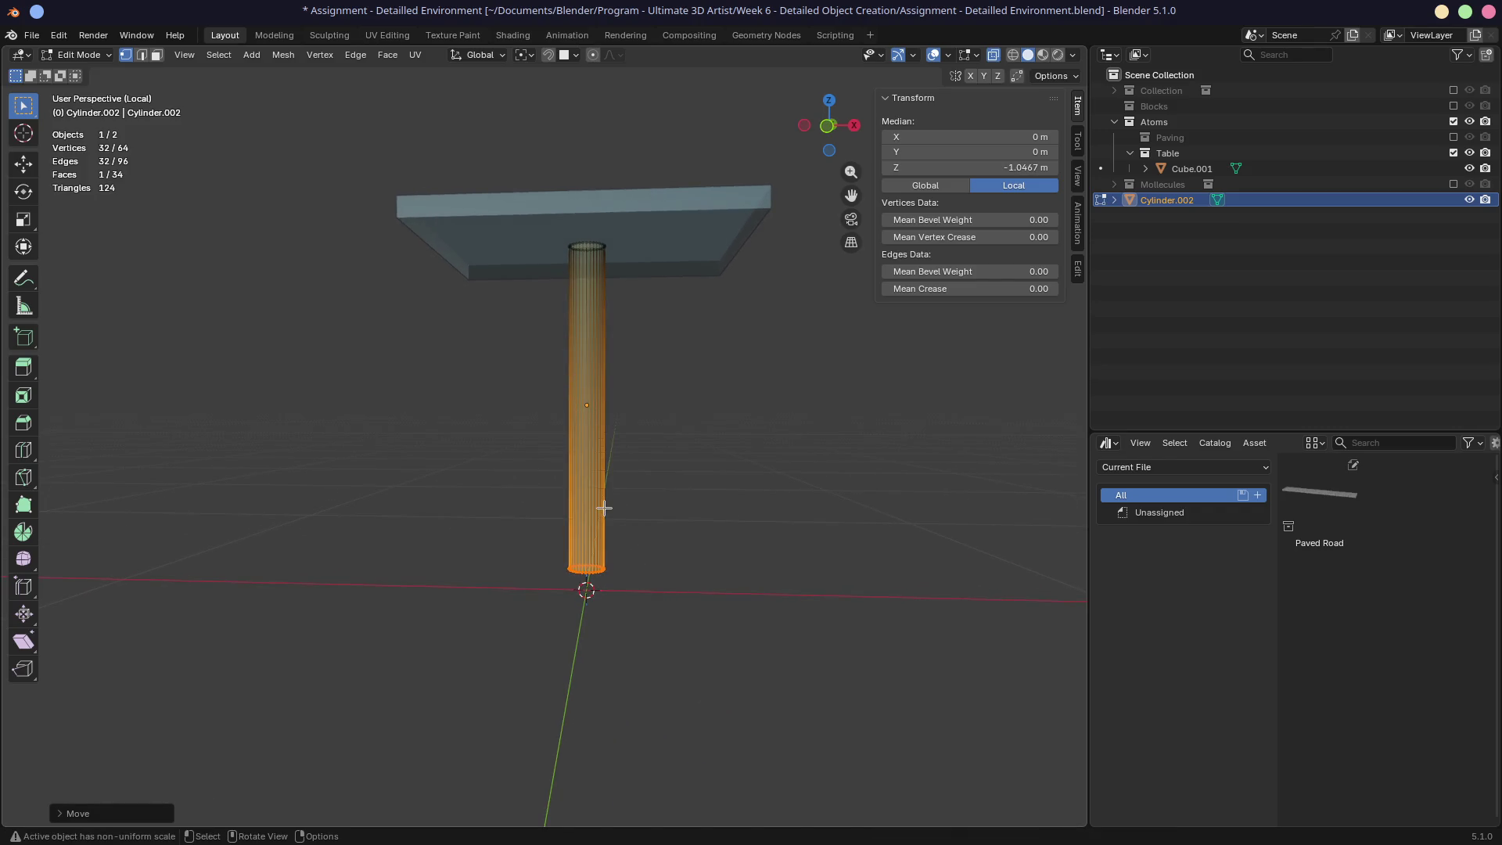
{"action": "key", "text": "Tab"}
{"action": "middle_click_drag", "start_coordinate": [523, 497], "coordinate": [679, 545]}
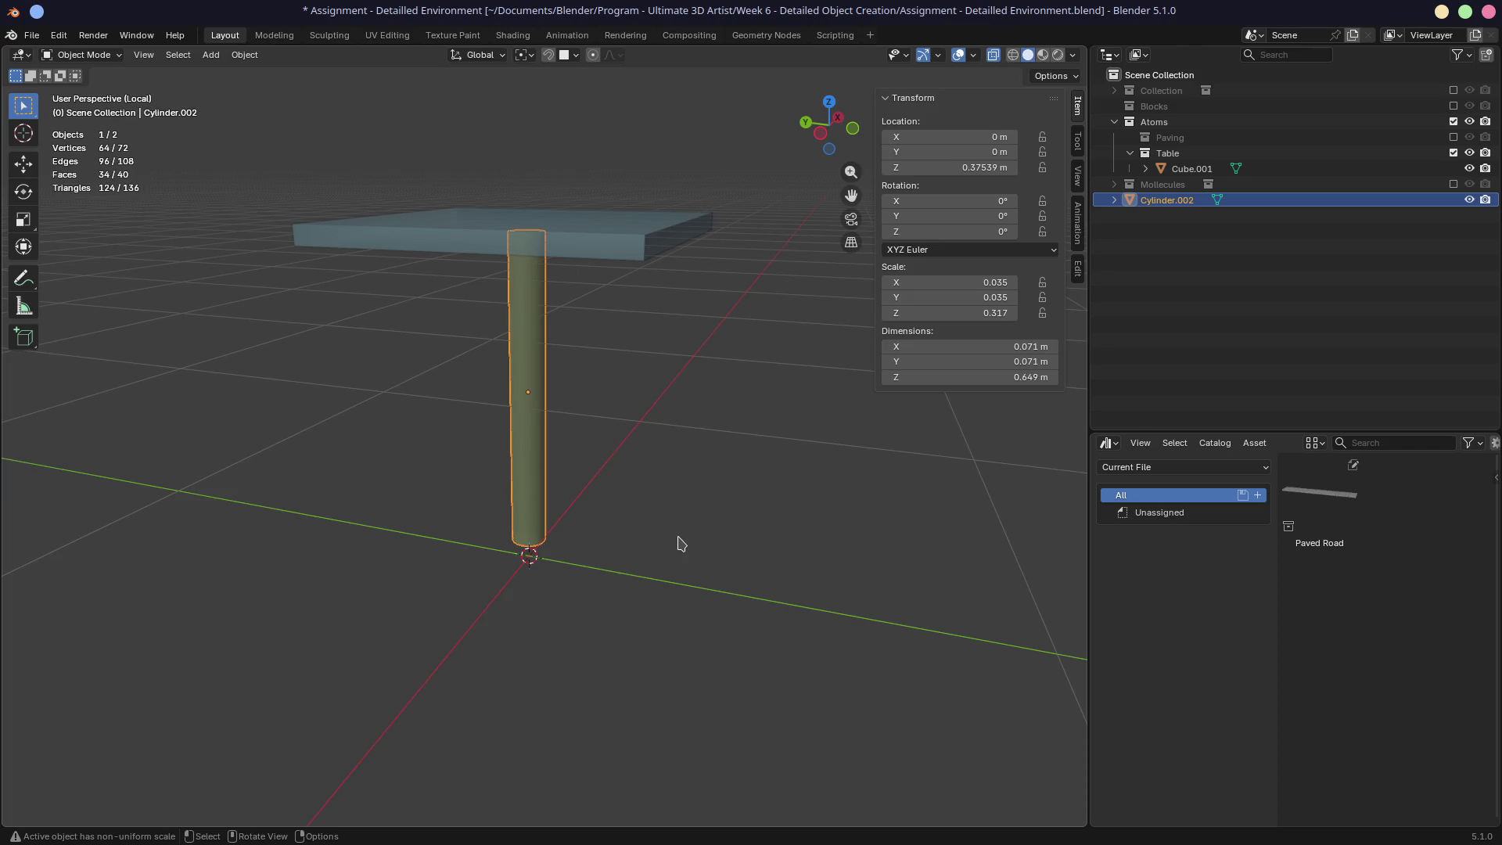
{"action": "mouse_move", "coordinate": [677, 543]}
{"action": "middle_mouse_down"}
{"action": "mouse_move", "coordinate": [594, 570]}
{"action": "mouse_move", "coordinate": [486, 543]}
{"action": "mouse_move", "coordinate": [590, 543]}
{"action": "mouse_move", "coordinate": [554, 579]}
{"action": "mouse_move", "coordinate": [579, 573]}
{"action": "middle_mouse_up"}
{"action": "left_click_drag", "start_coordinate": [276, 154], "coordinate": [688, 483]}
{"action": "middle_click_drag", "start_coordinate": [380, 478], "coordinate": [577, 436]}
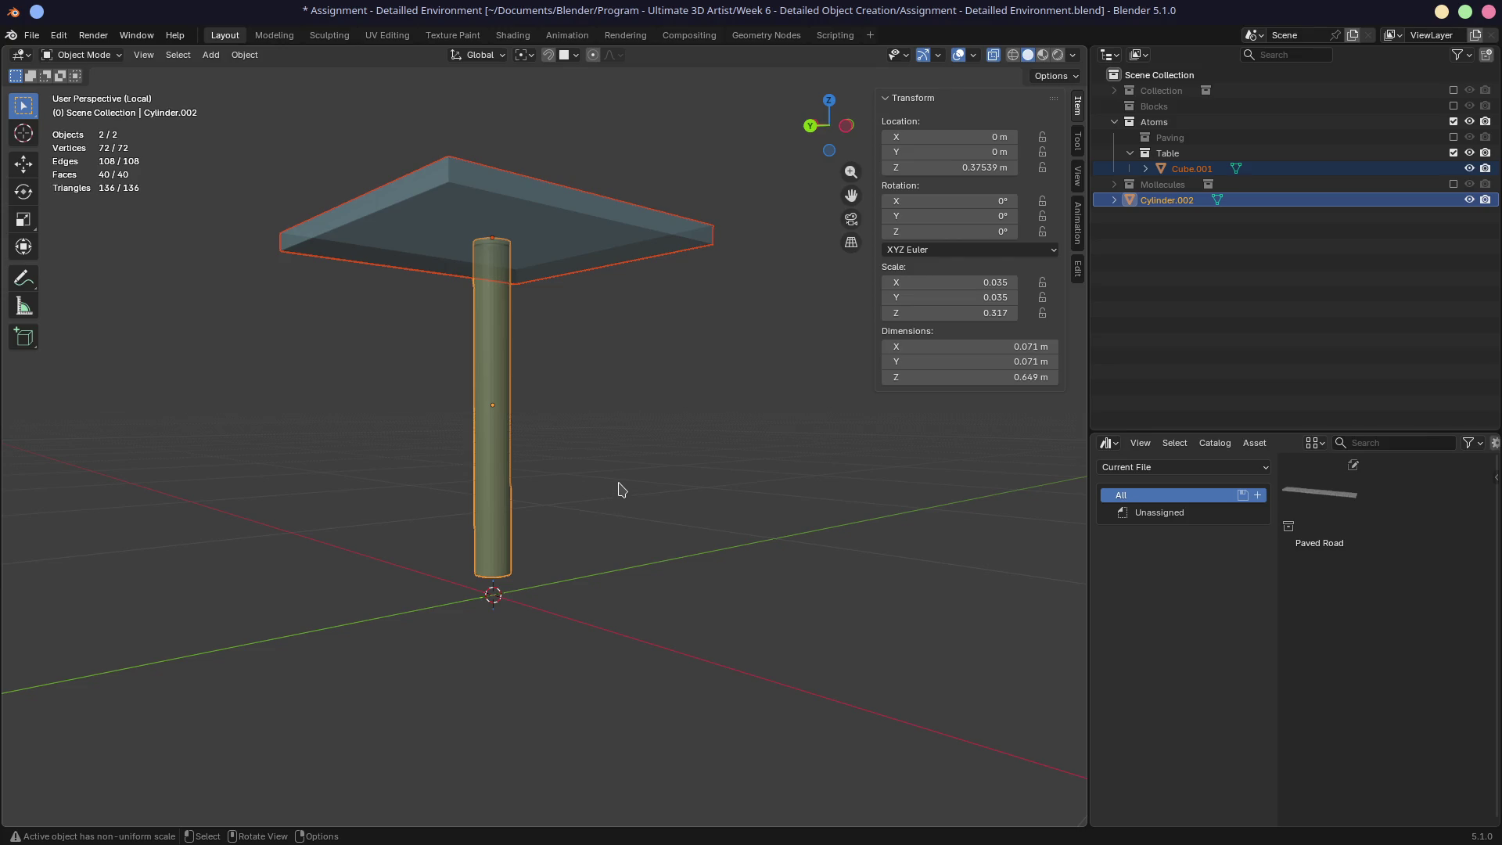
{"action": "middle_click_drag", "start_coordinate": [665, 496], "coordinate": [688, 509]}
{"action": "left_click_drag", "start_coordinate": [712, 510], "coordinate": [426, 375]}
{"action": "mouse_move", "coordinate": [426, 375]}
{"action": "middle_mouse_down"}
{"action": "mouse_move", "coordinate": [605, 459]}
{"action": "mouse_move", "coordinate": [702, 418]}
{"action": "middle_mouse_up"}
{"action": "key", "text": "KP_1"}
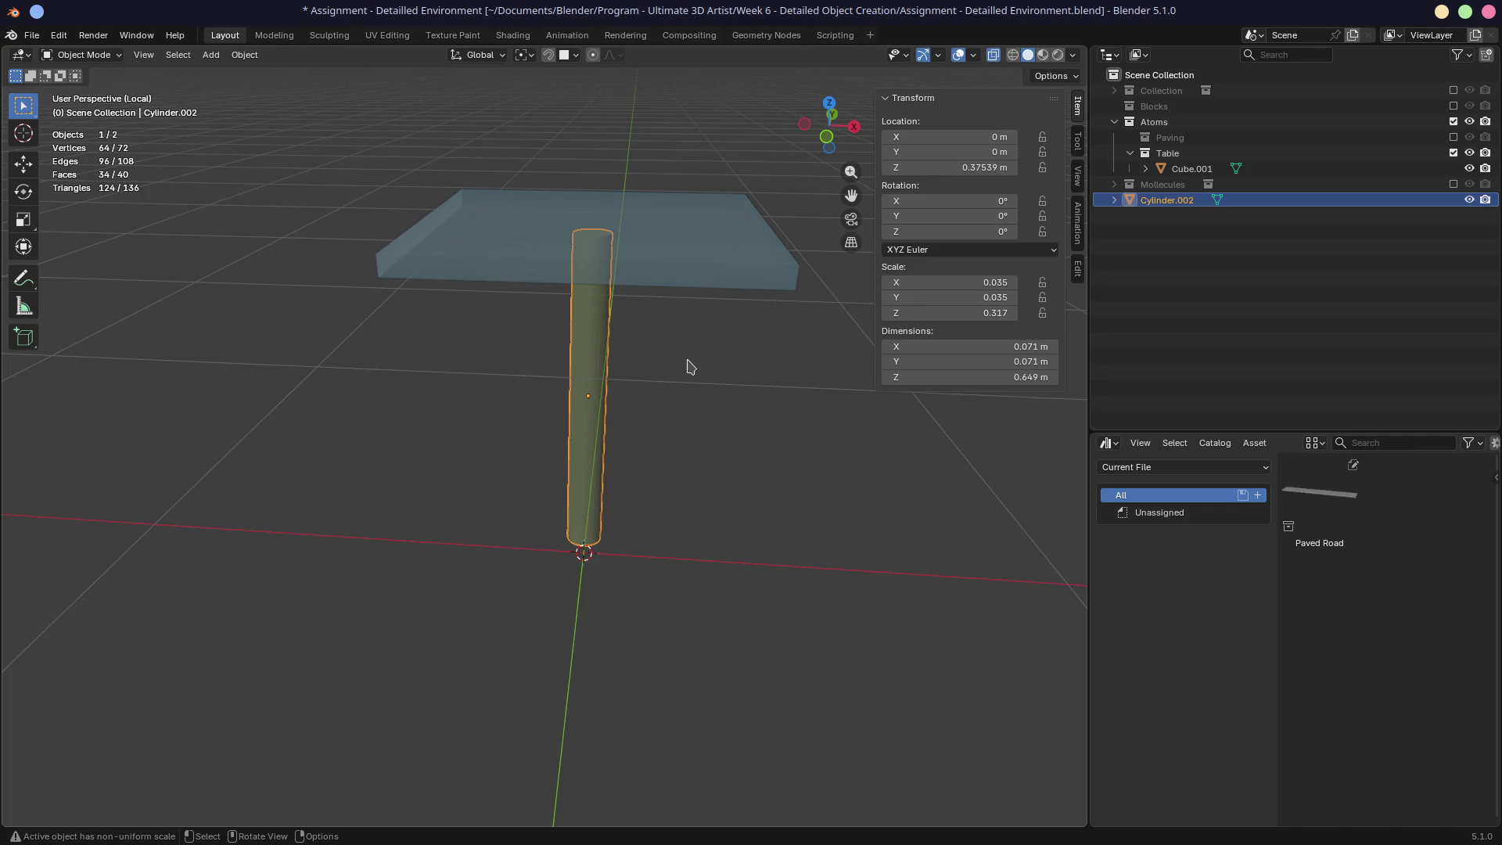
{"action": "key", "text": "KP_1"}
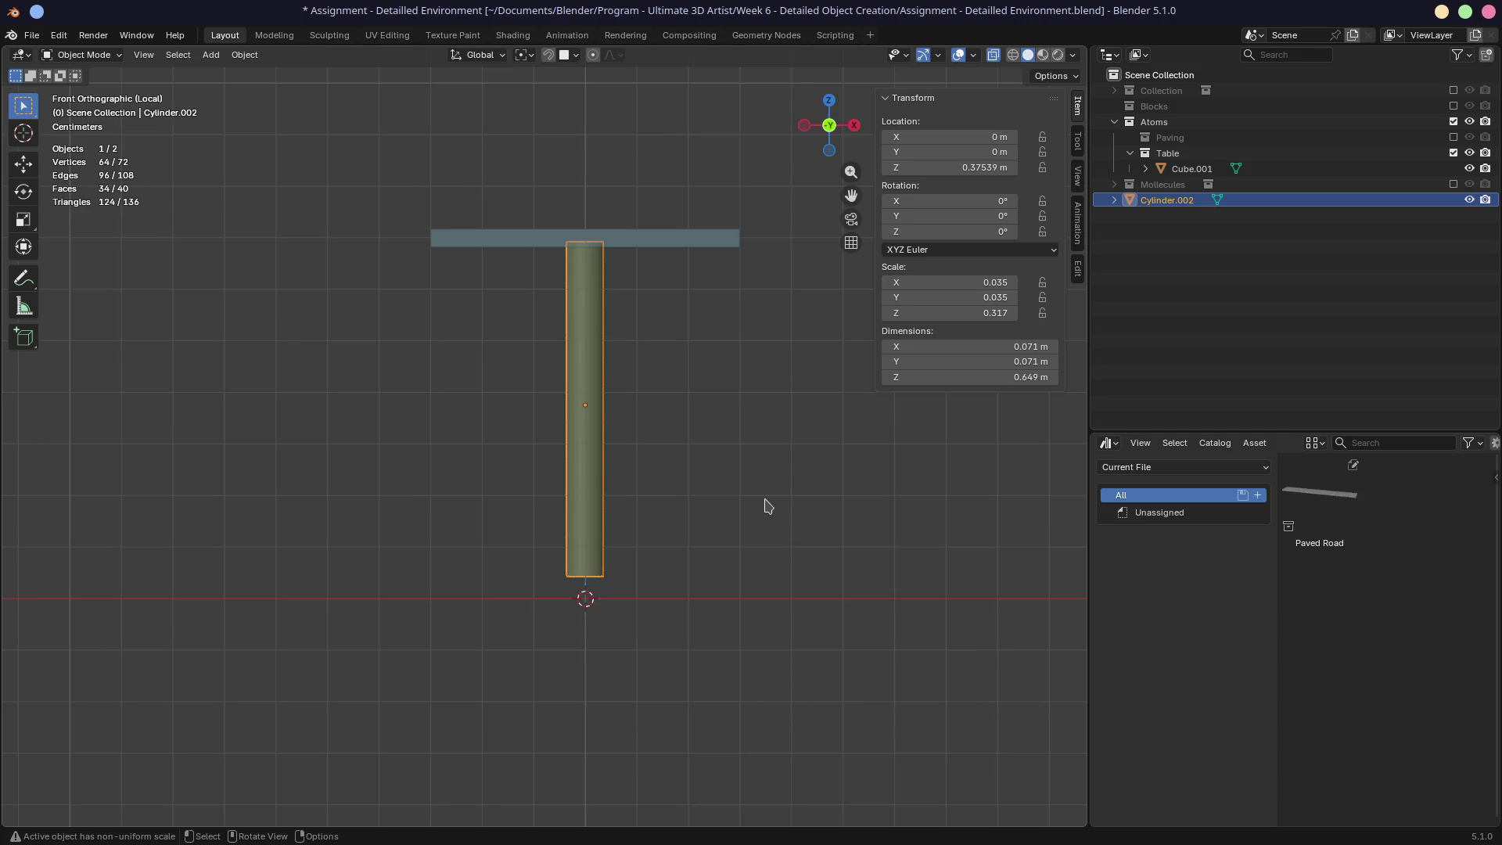
Step: Orbit the view to check the cylinder table leg in perspective
{"action": "middle_click_drag", "start_coordinate": [766, 505], "coordinate": [693, 565]}
Step: Add a cube and scale it to 0.15 to start the leg's base
{"action": "key", "text": "ctrl+a"}
{"action": "key", "text": "Escape"}
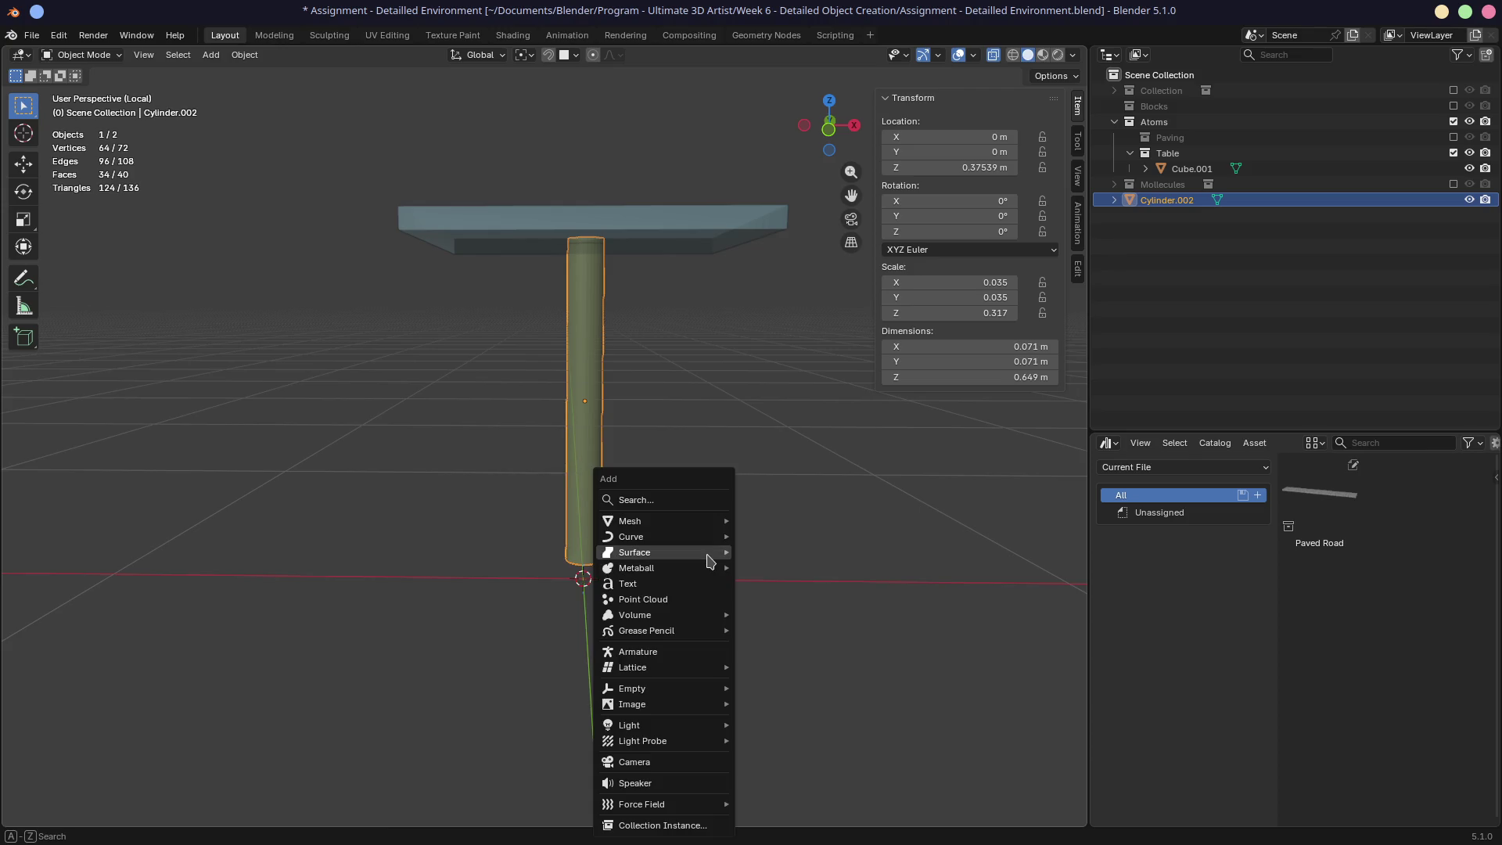
{"action": "key", "text": "shift+a"}
{"action": "mouse_move", "coordinate": [710, 560]}
{"action": "mouse_move", "coordinate": [705, 521]}
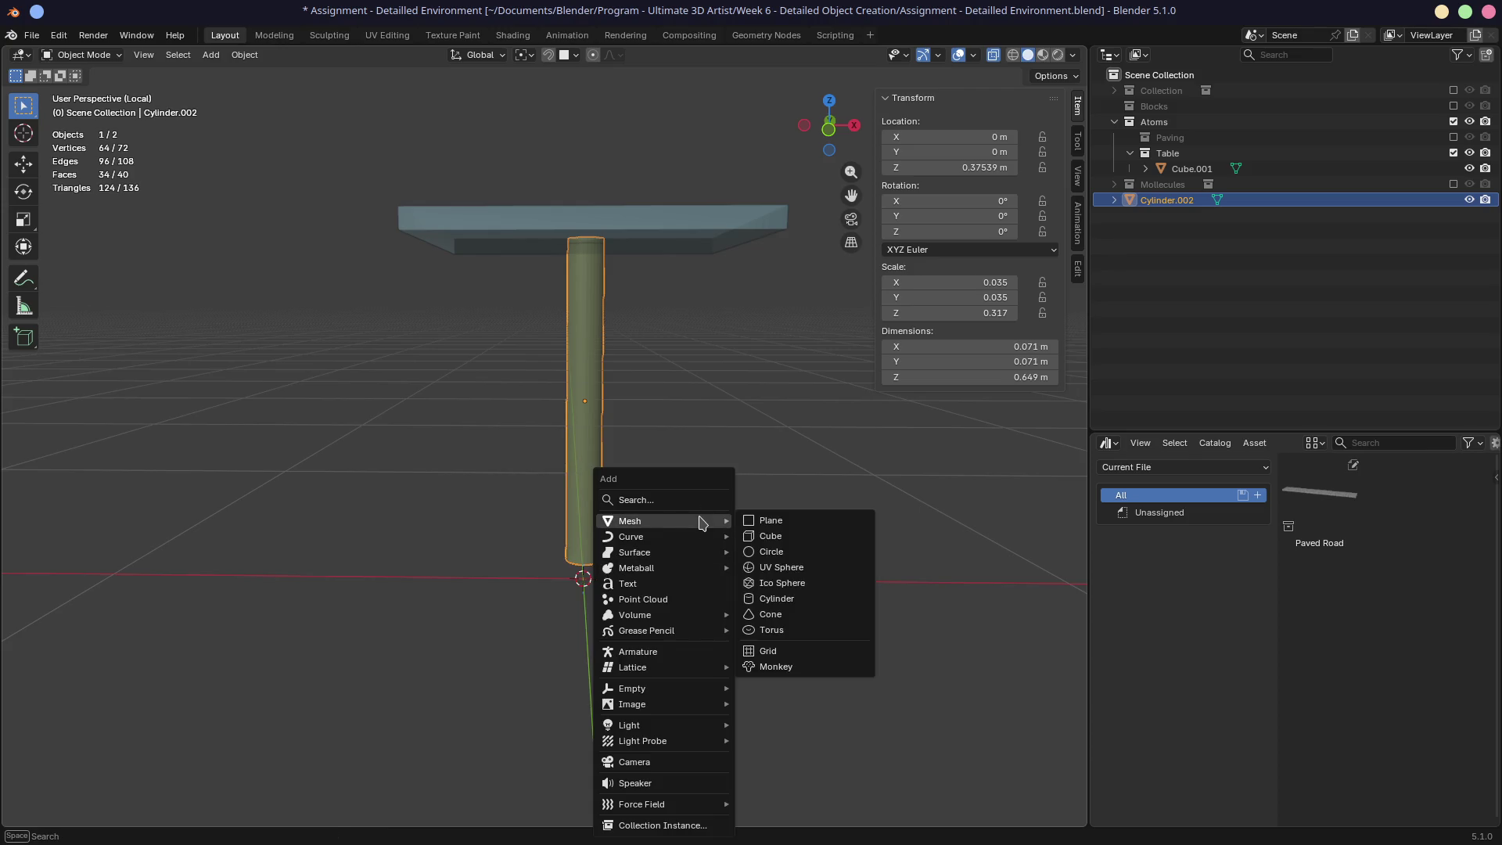
{"action": "left_click", "coordinate": [768, 536]}
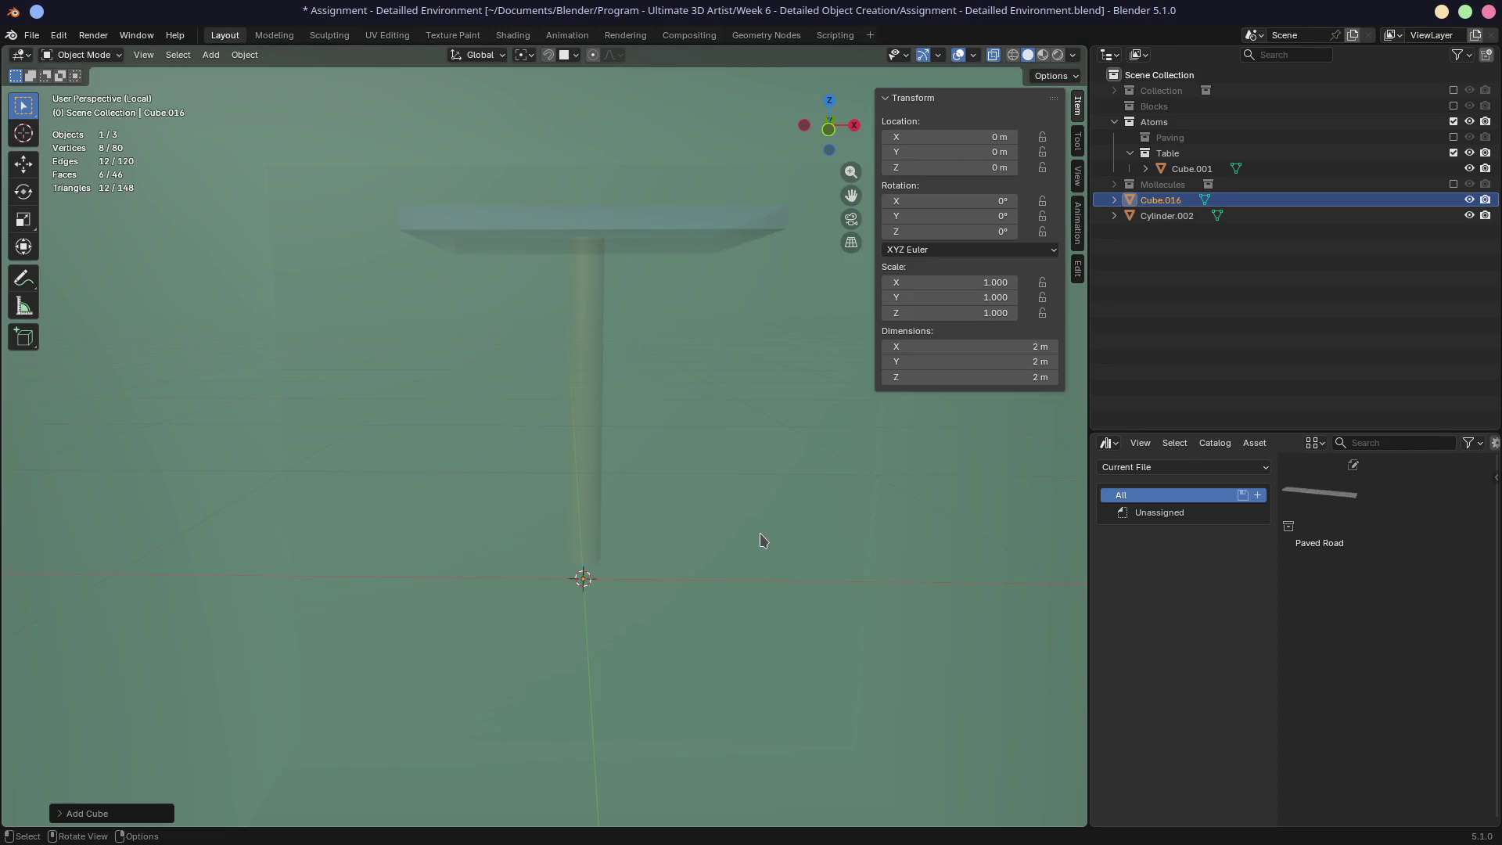
{"action": "type", "text": "s0.15"}
{"action": "key", "text": "Return"}
{"action": "key", "text": "g"}
{"action": "key", "text": "z"}
{"action": "key", "text": "Escape"}
{"action": "key", "text": "KP_1"}
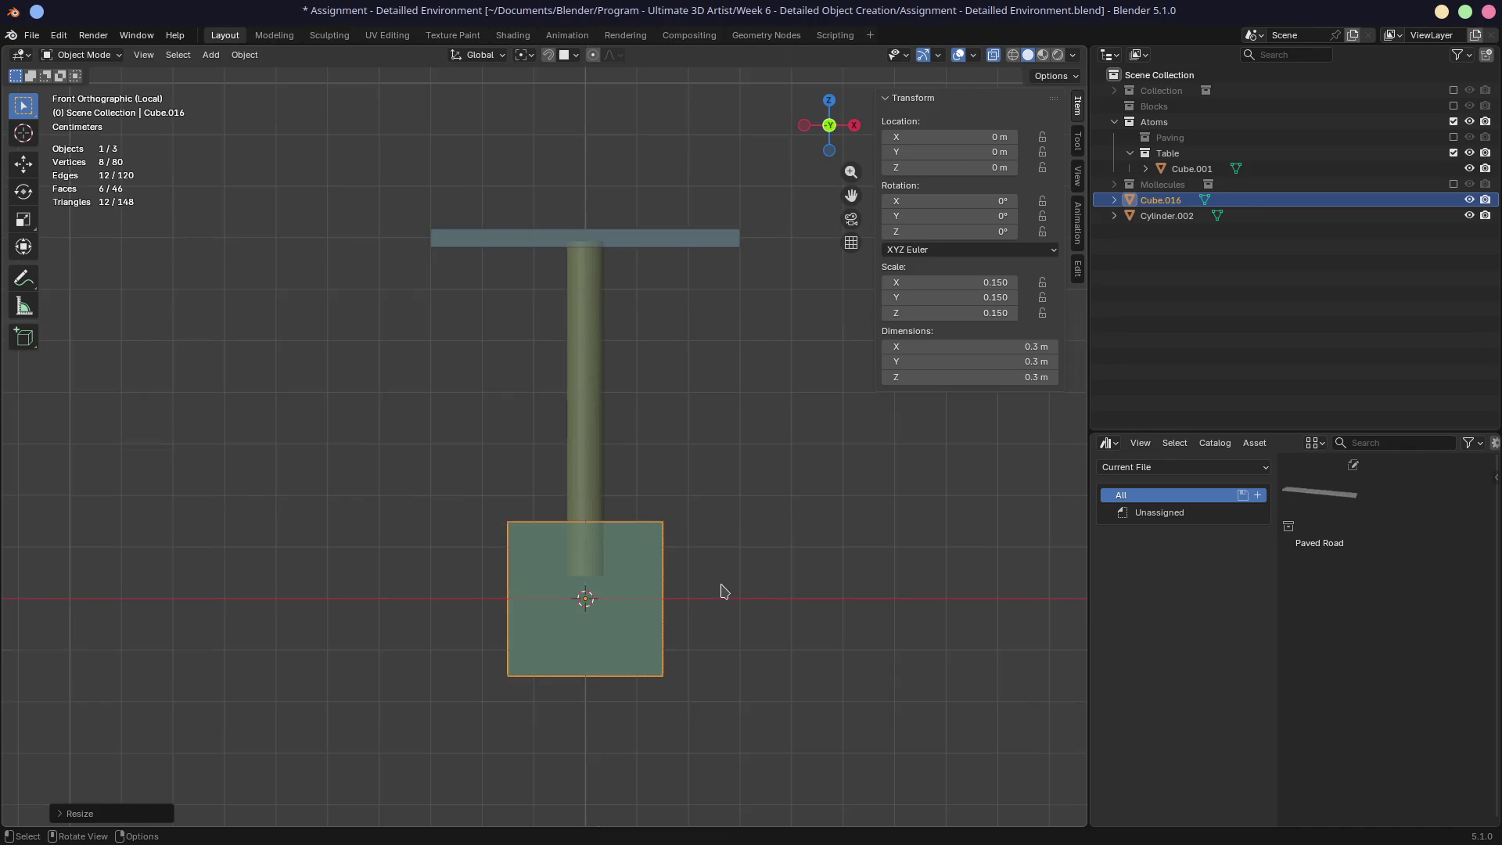
Step: Flatten the cube along Z and nudge it slightly upward
{"action": "key", "text": "s"}
{"action": "key", "text": "z"}
{"action": "left_click", "coordinate": [717, 607]}
{"action": "key", "text": "g"}
{"action": "key", "text": "z"}
{"action": "left_click", "coordinate": [717, 601]}
Step: Shrink the base to about 0.134 m wide and seat it on the ground beneath the leg
{"action": "key", "text": "s"}
{"action": "left_click", "coordinate": [720, 617]}
{"action": "key", "text": "s"}
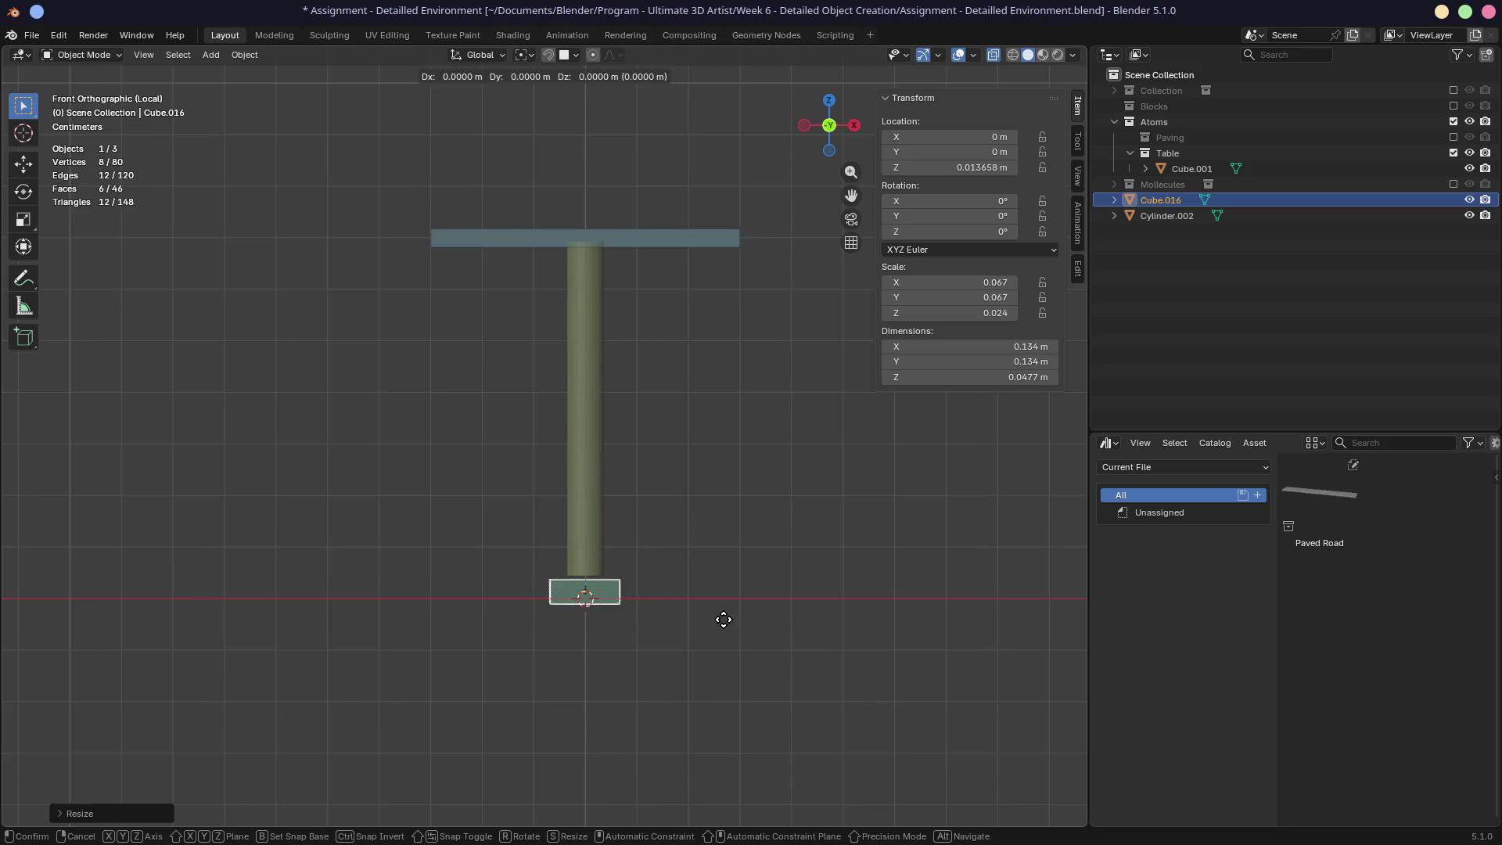
{"action": "left_click", "coordinate": [726, 624]}
{"action": "key", "text": "g"}
{"action": "key", "text": "z"}
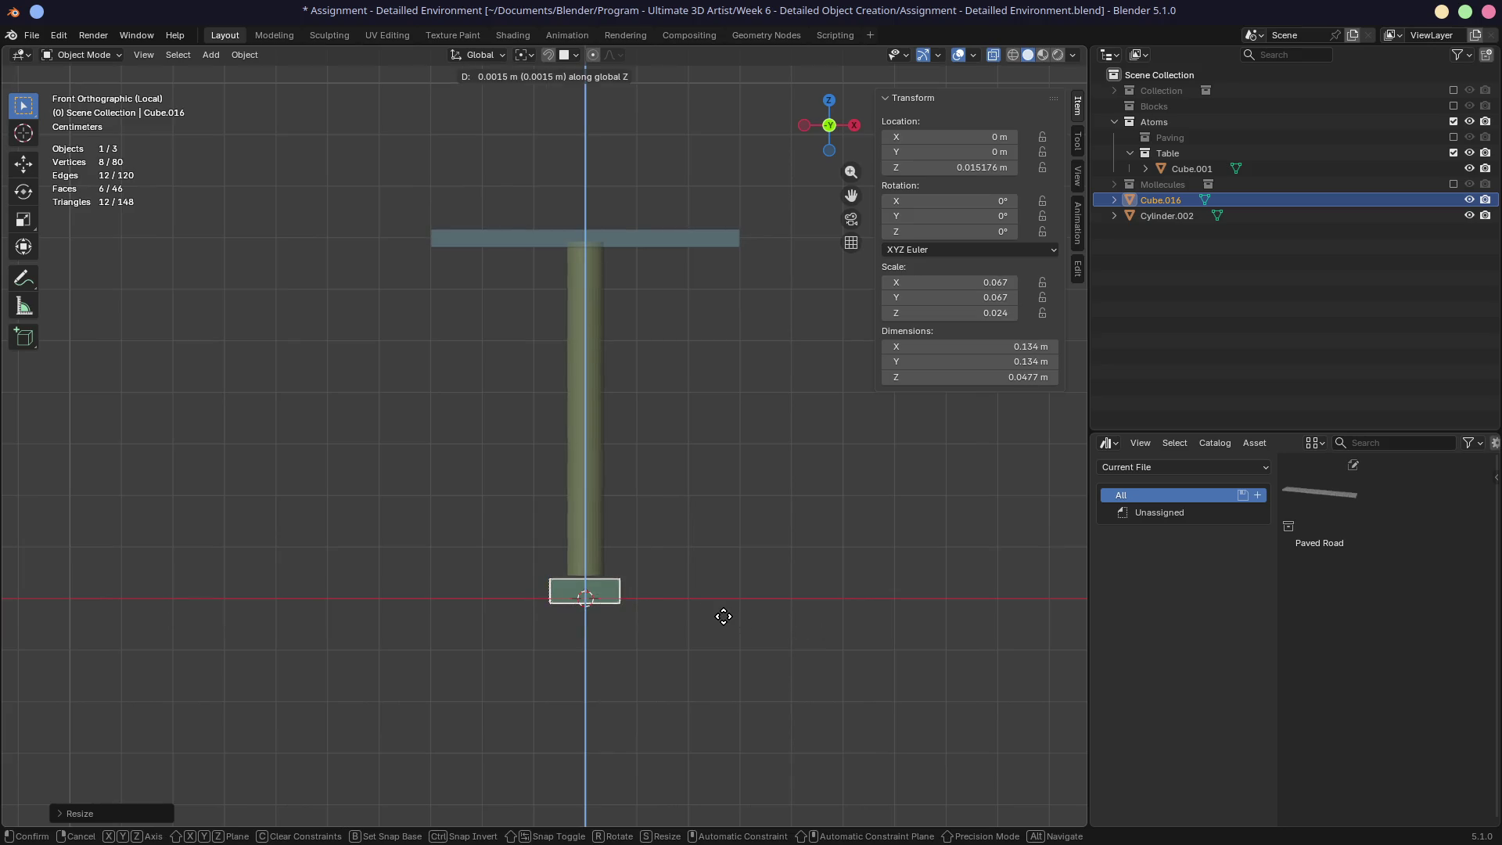
{"action": "left_click", "coordinate": [725, 609]}
{"action": "mouse_move", "coordinate": [724, 610]}
{"action": "middle_mouse_down"}
{"action": "mouse_move", "coordinate": [683, 643]}
{"action": "mouse_move", "coordinate": [825, 644]}
{"action": "mouse_move", "coordinate": [673, 634]}
{"action": "middle_mouse_up"}
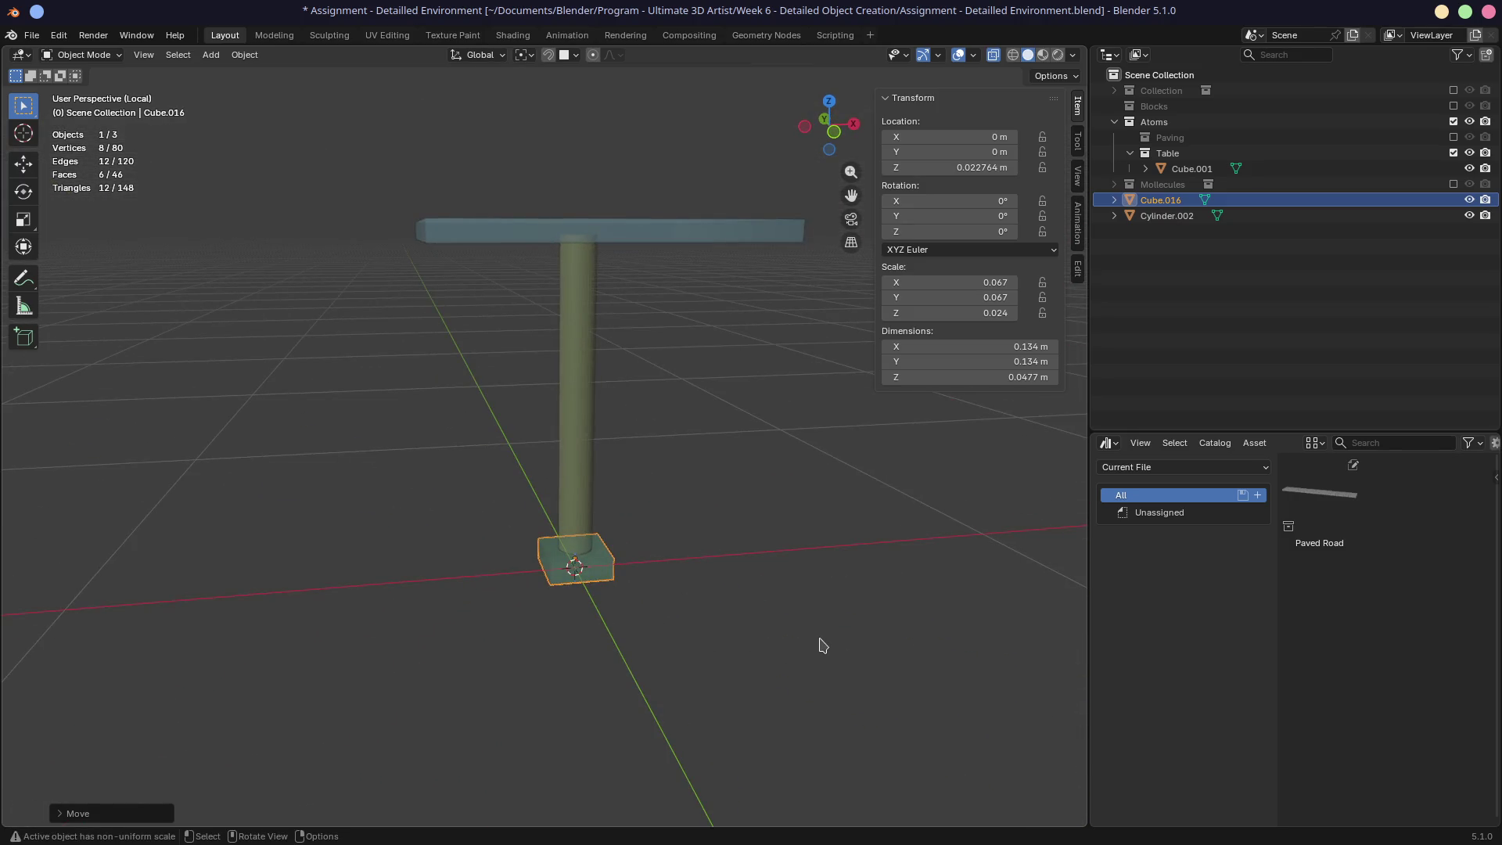
{"action": "key", "text": "KP_1"}
{"action": "scroll", "coordinate": [821, 656], "scroll_direction": "up", "scroll_amount": 2}
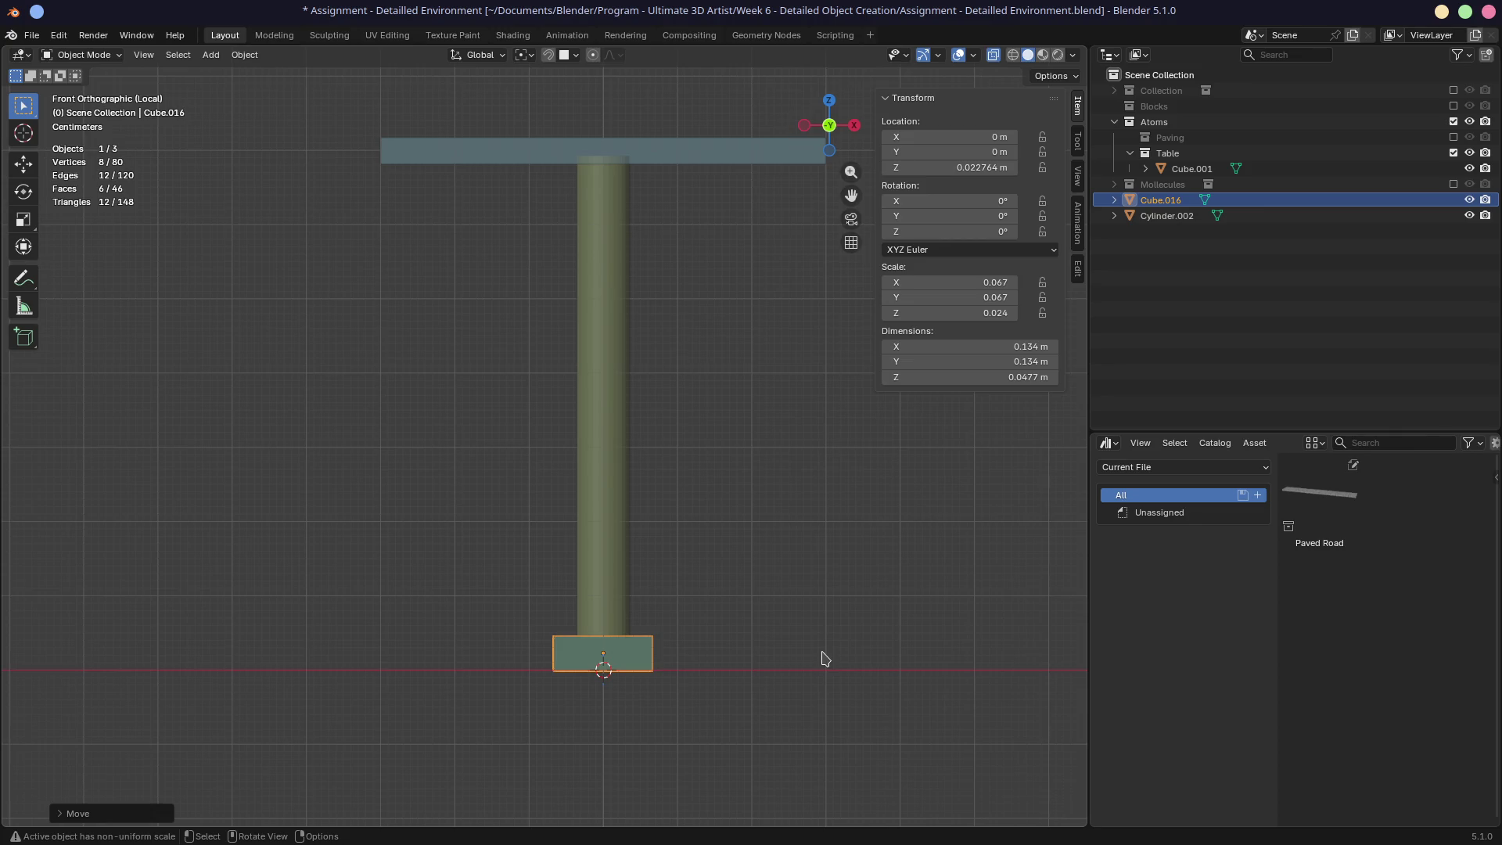
{"action": "key", "text": "g"}
Step: Raise the base block slightly and select its ring of four side faces
{"action": "key", "text": "z"}
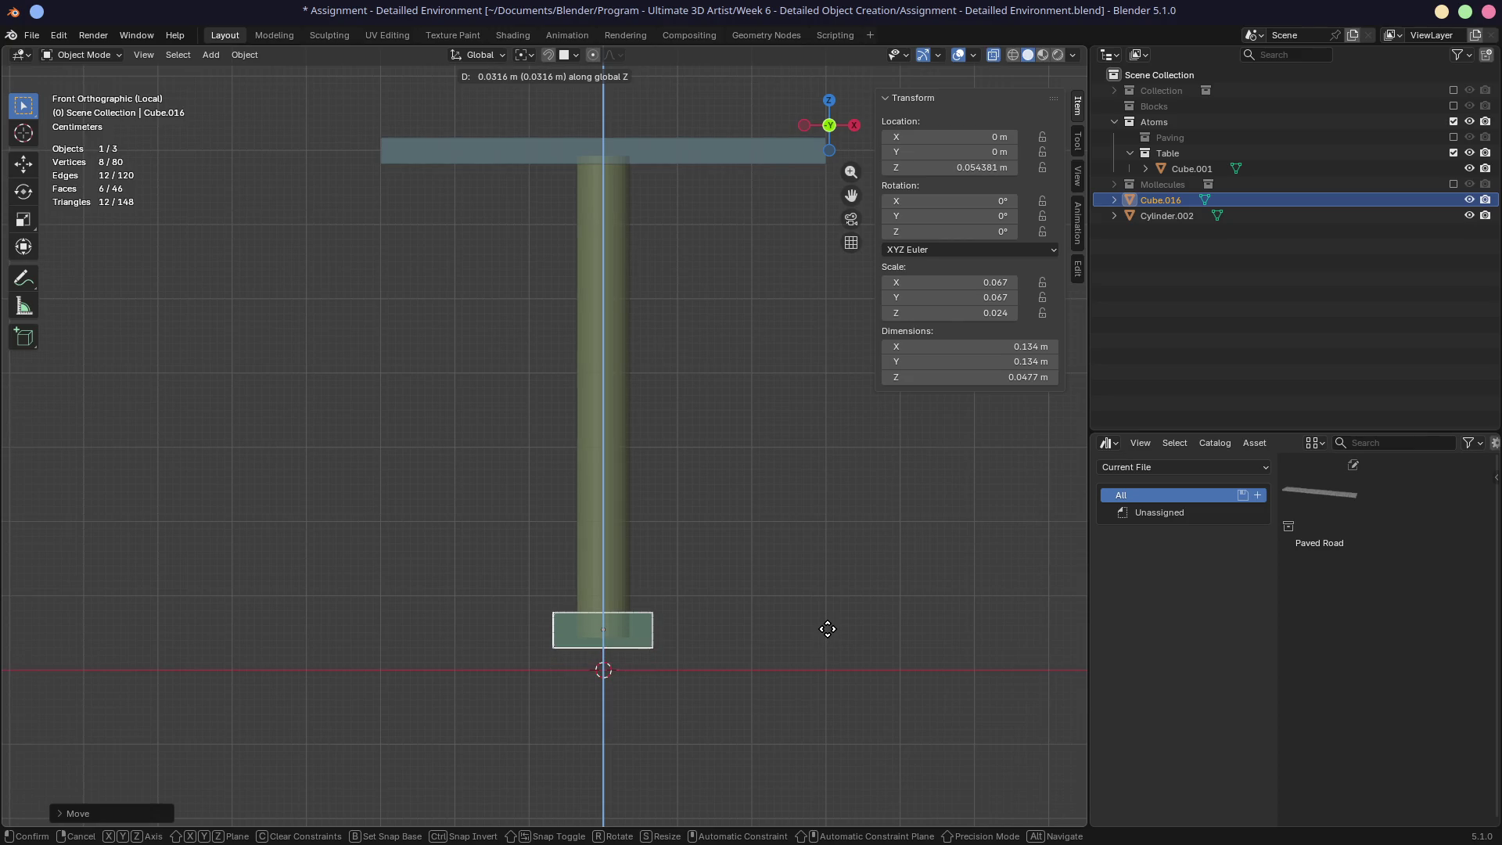
{"action": "left_click", "coordinate": [827, 632]}
{"action": "mouse_move", "coordinate": [827, 633]}
{"action": "middle_mouse_down"}
{"action": "mouse_move", "coordinate": [698, 612]}
{"action": "mouse_move", "coordinate": [745, 624]}
{"action": "middle_mouse_up"}
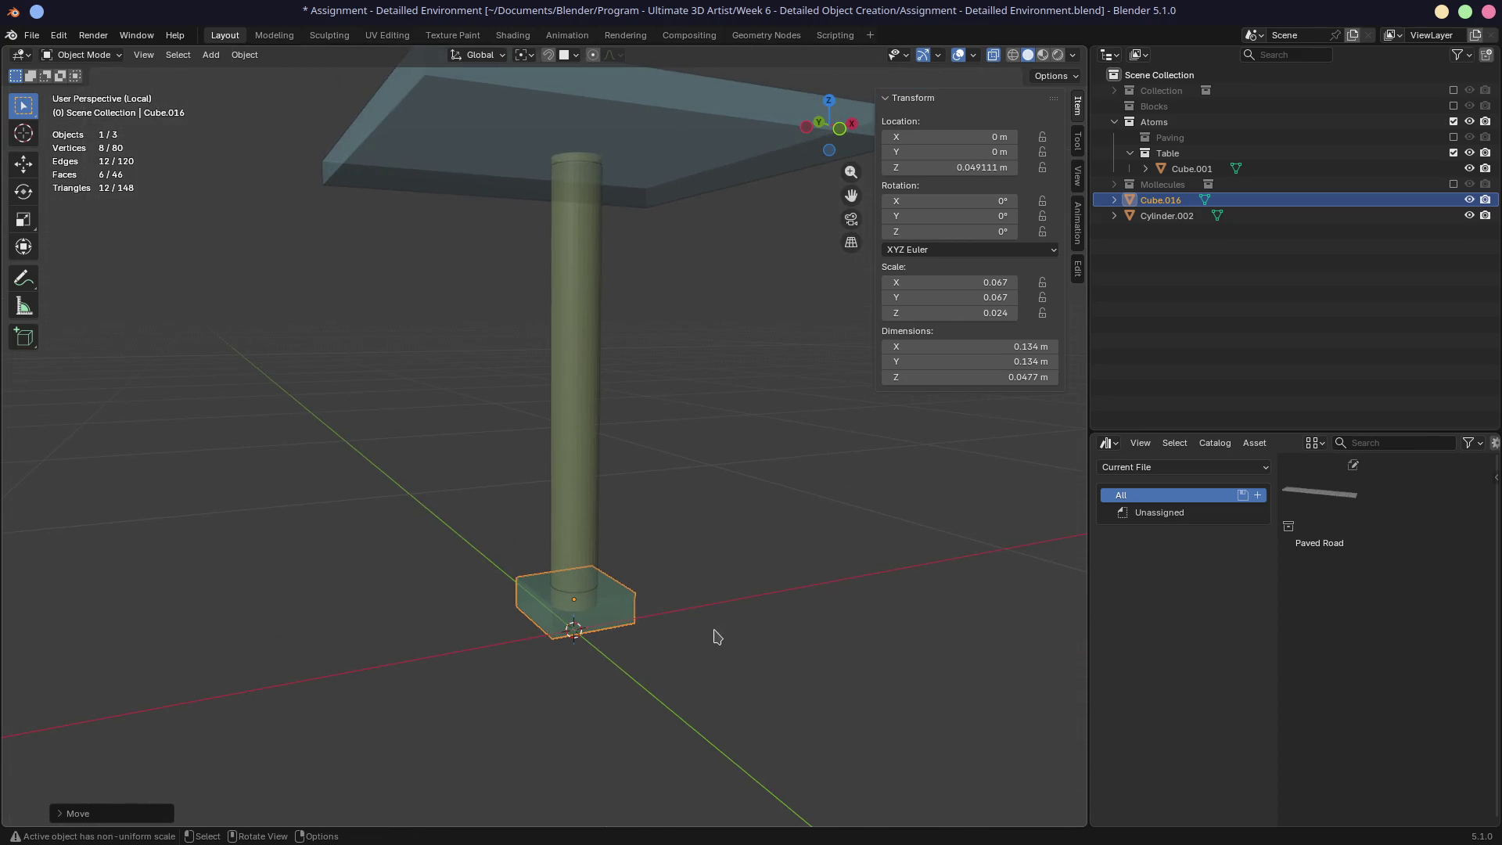
{"action": "key", "text": "Tab"}
{"action": "left_click", "coordinate": [636, 609]}
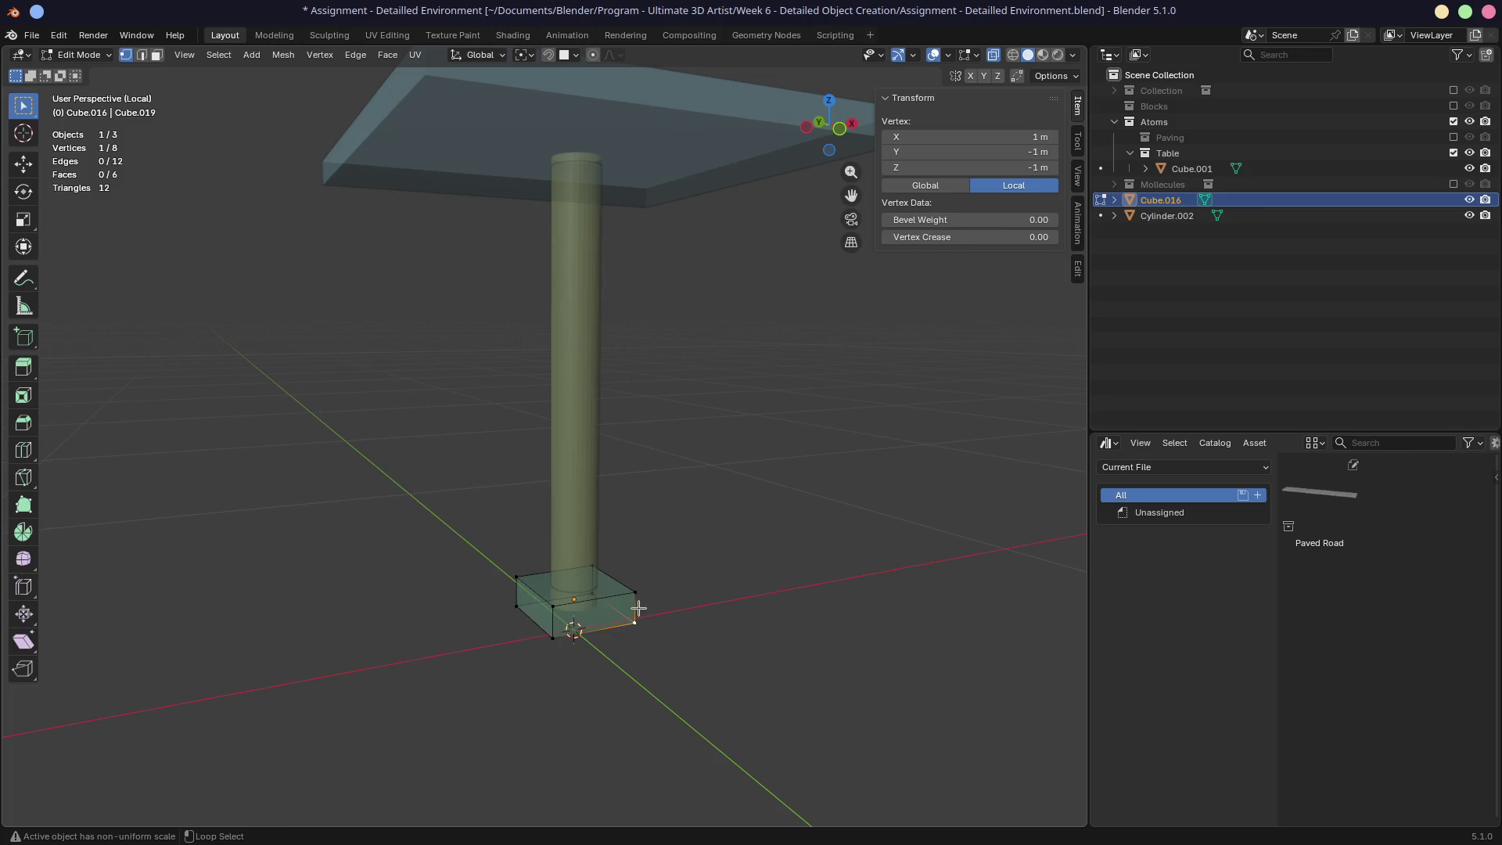
{"action": "key", "text": "3"}
{"action": "left_click", "coordinate": [636, 608]}
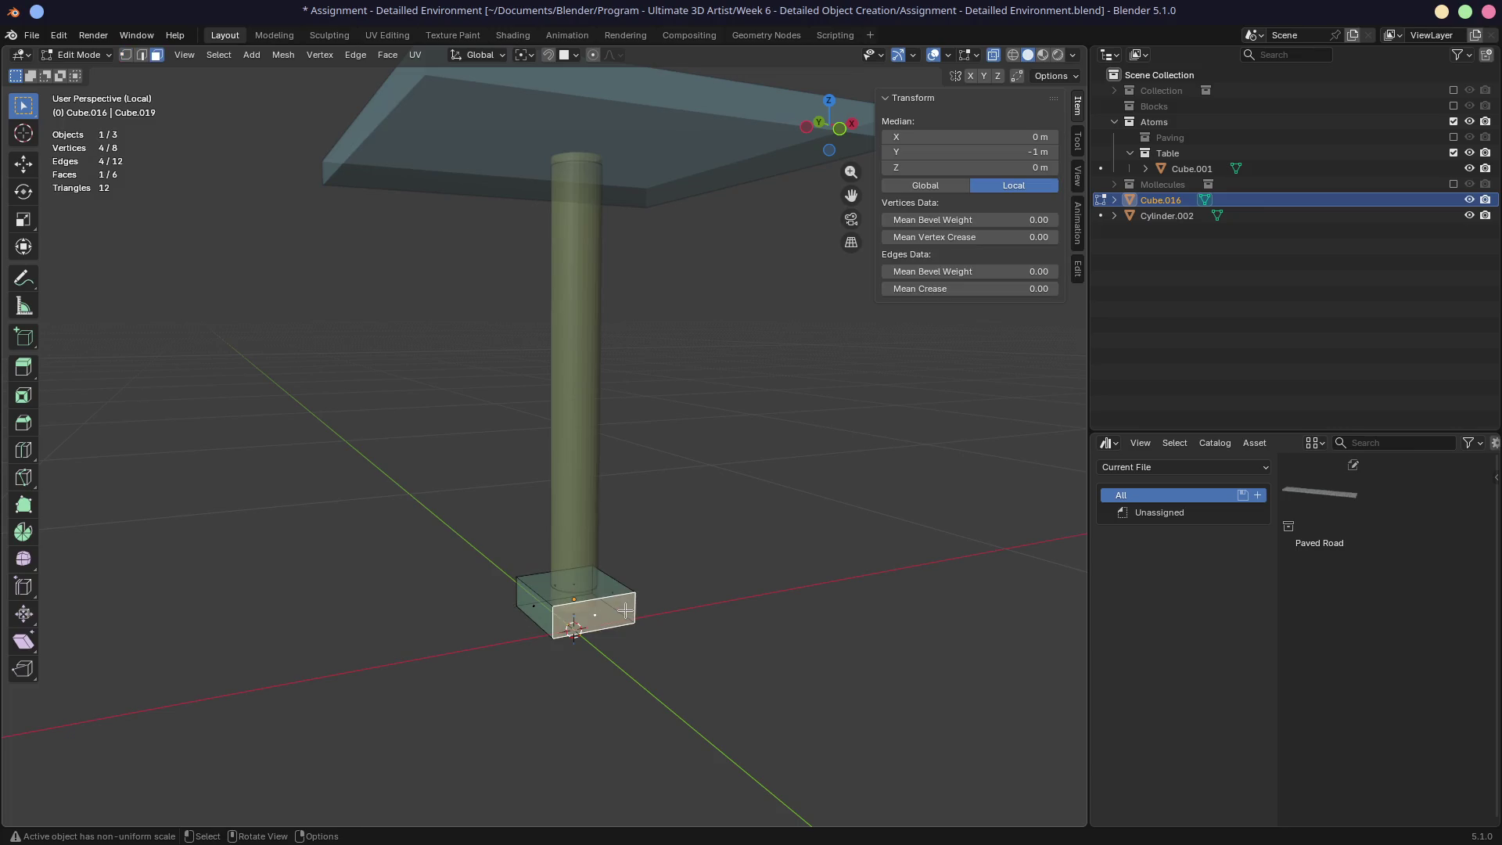
{"action": "left_click", "coordinate": [688, 614]}
{"action": "left_click", "coordinate": [638, 609], "text": "alt"}
{"action": "mouse_move", "coordinate": [638, 609]}
{"action": "middle_mouse_down"}
{"action": "mouse_move", "coordinate": [710, 650]}
{"action": "mouse_move", "coordinate": [691, 637]}
{"action": "middle_mouse_up"}
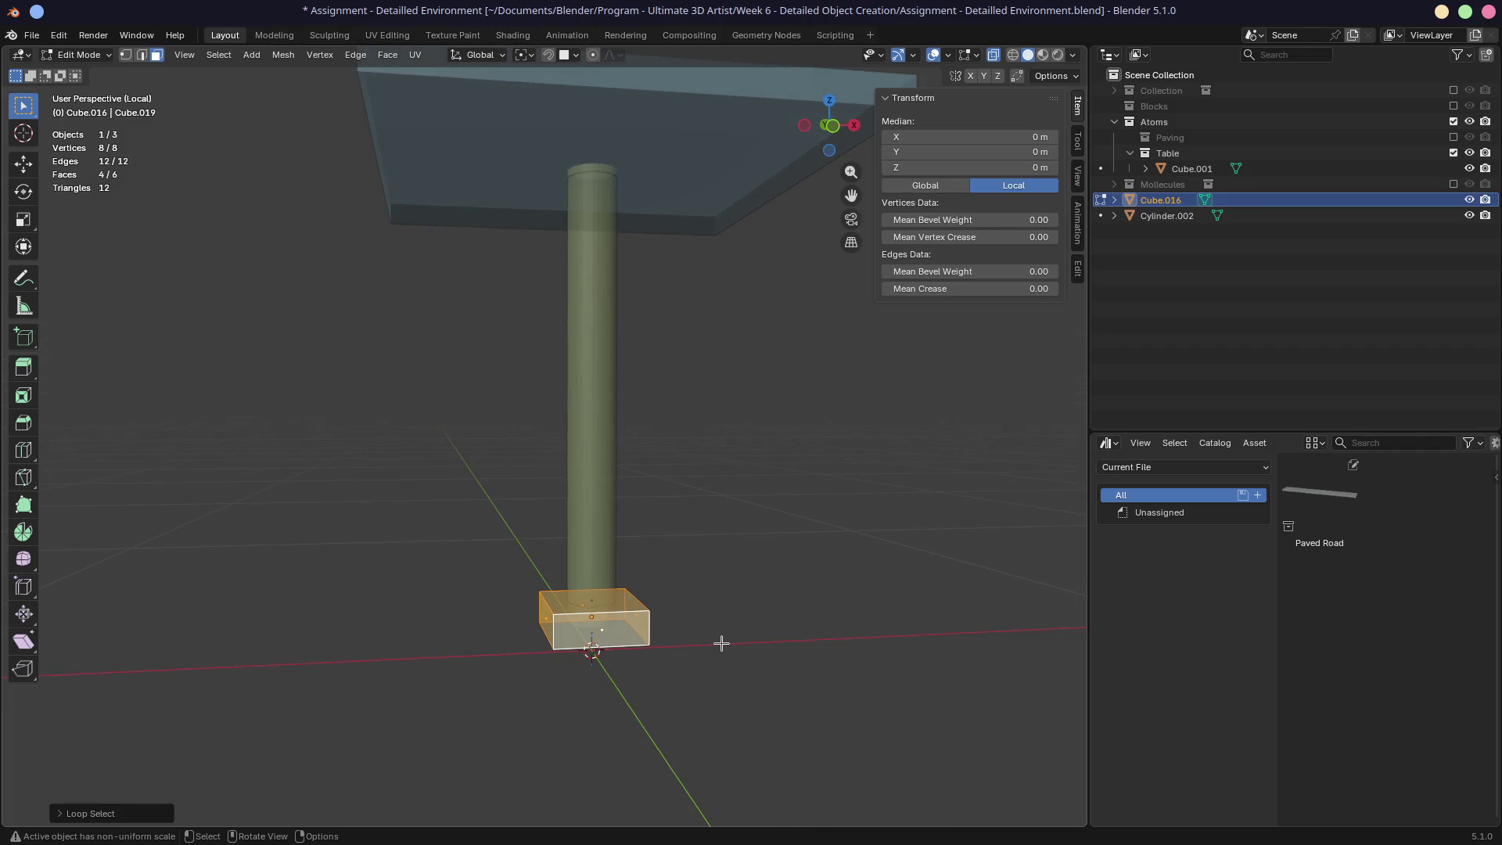
Step: Try extruding the side faces, then cancel and undo the unwanted extrusions
{"action": "key", "text": "alt+e"}
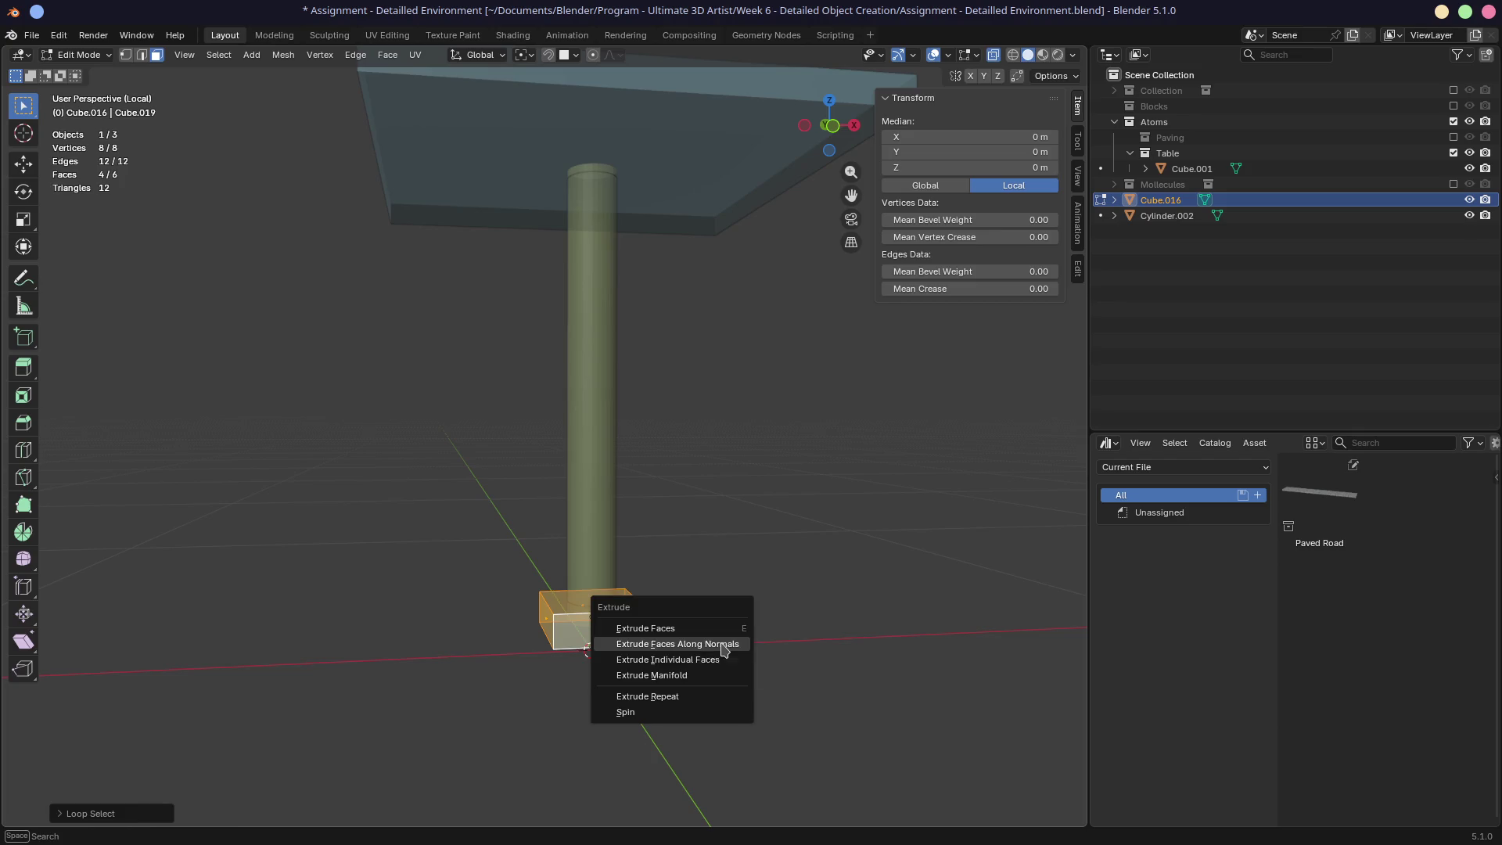
{"action": "left_click", "coordinate": [721, 640]}
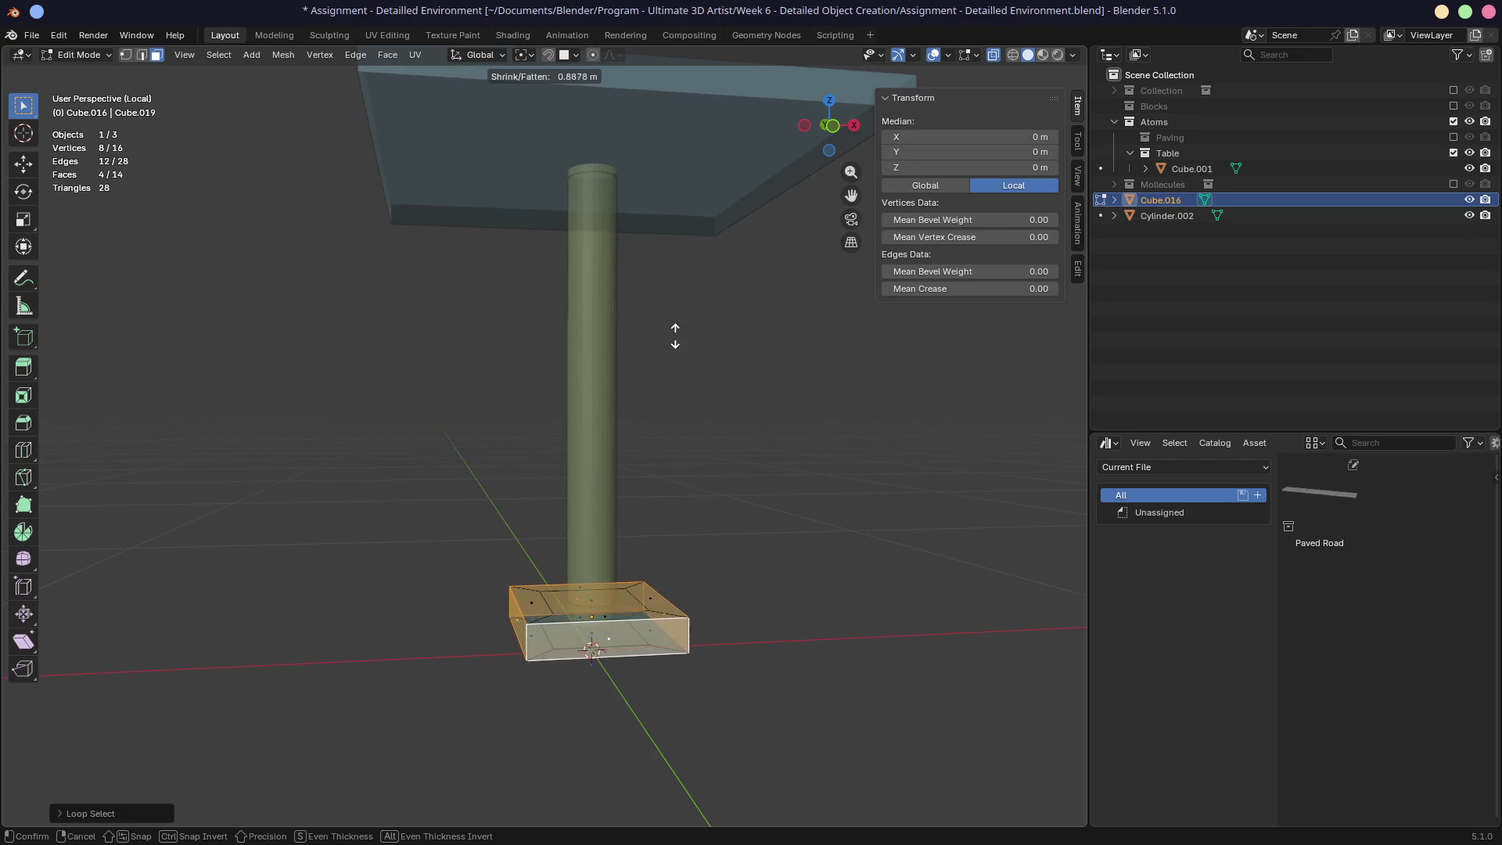
{"action": "right_click", "coordinate": [654, 281]}
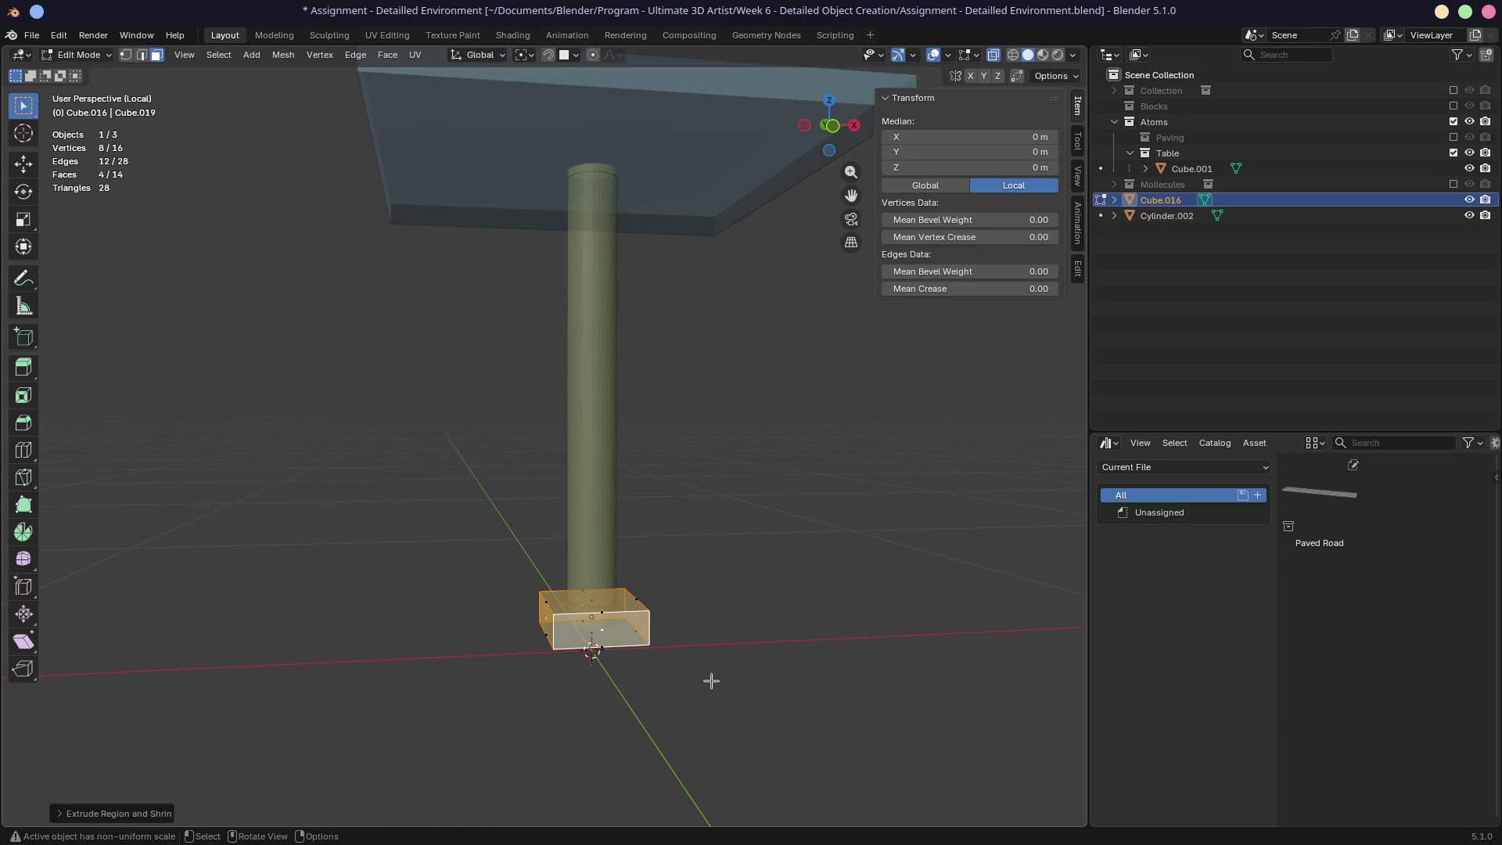
{"action": "key", "text": "g"}
{"action": "middle_click_drag", "start_coordinate": [715, 681], "coordinate": [755, 704]}
{"action": "right_click", "coordinate": [800, 756]}
{"action": "key", "text": "ctrl+z"}
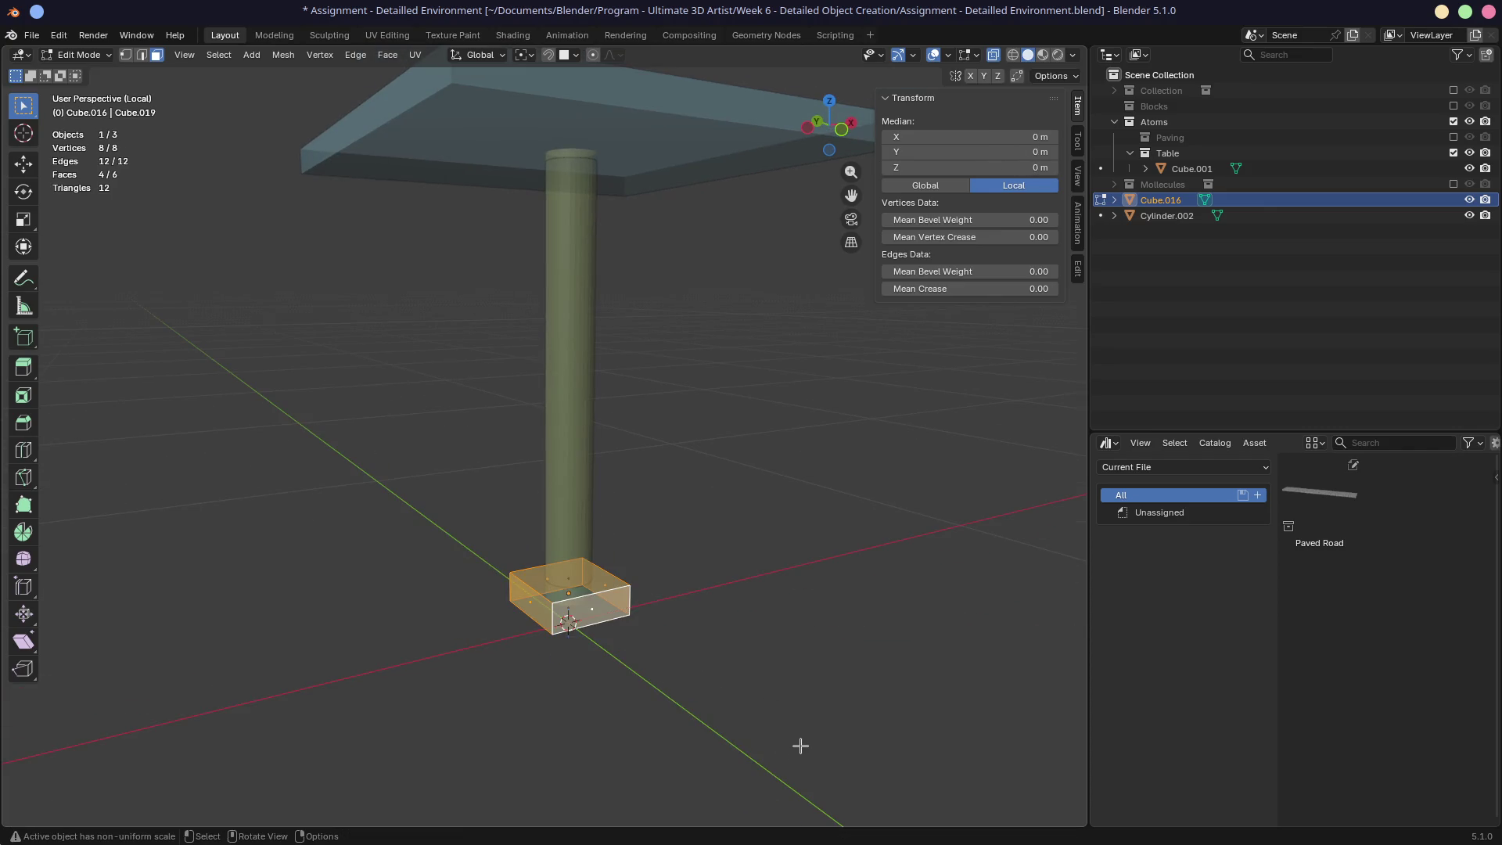
{"action": "key", "text": "e"}
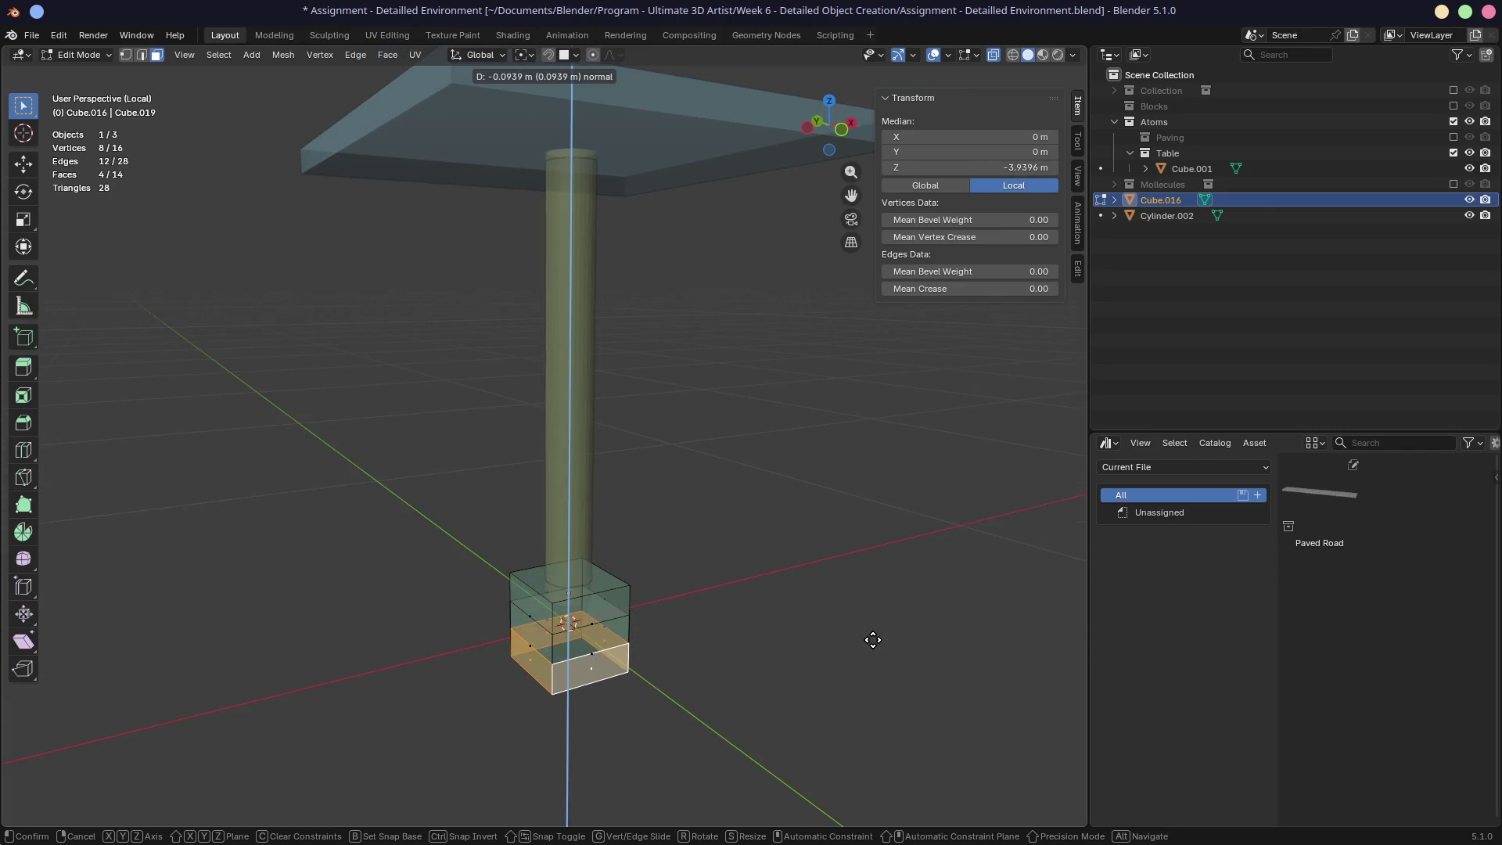
{"action": "key", "text": "Escape"}
{"action": "key", "text": "ctrl+z"}
Step: Extrude the four side faces along their normals into a cross-shaped foot
{"action": "key", "text": "alt+e"}
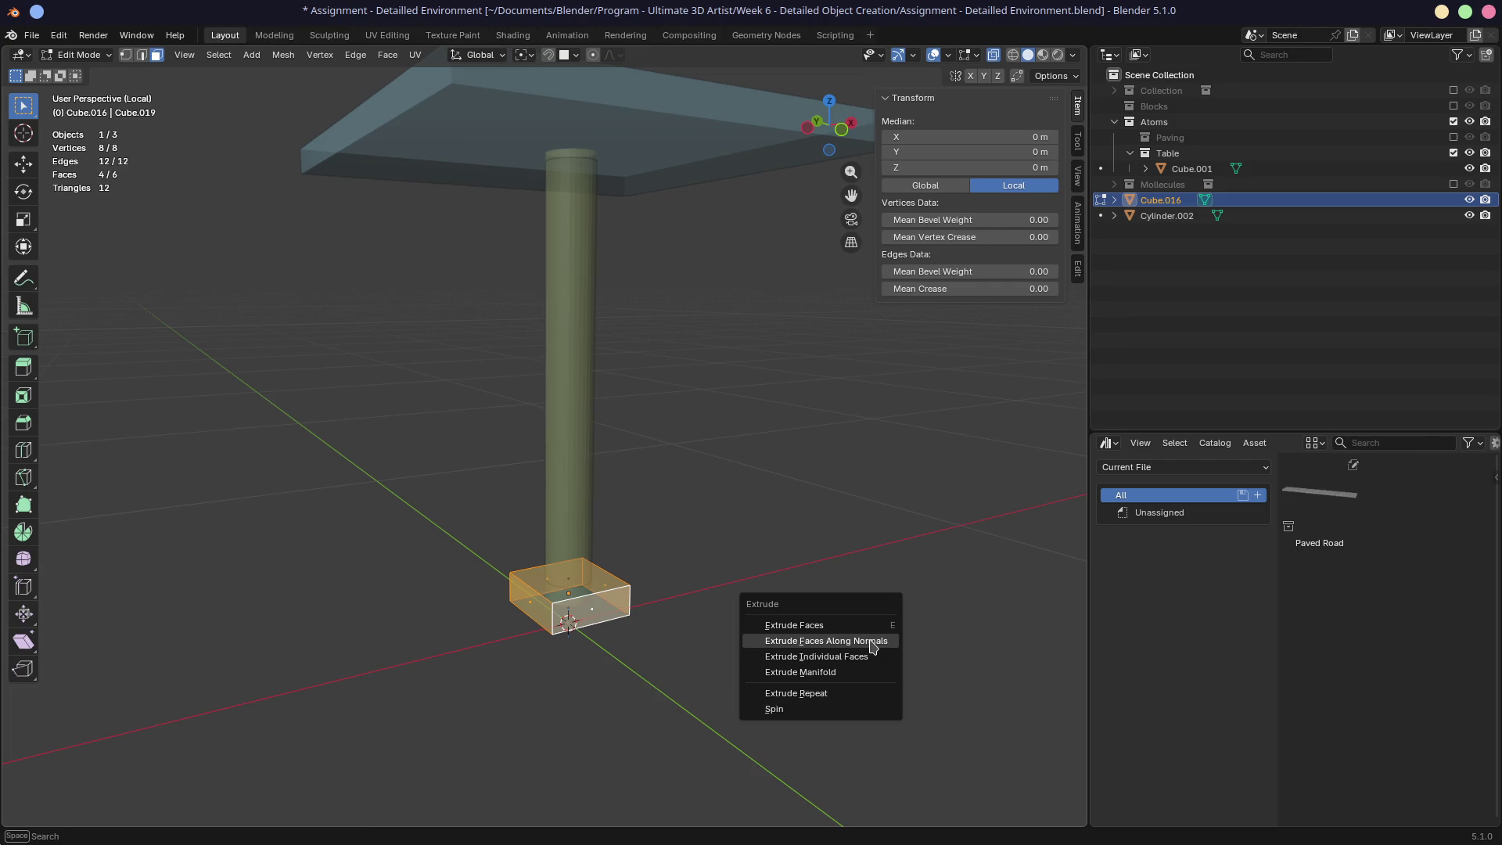
{"action": "left_click", "coordinate": [863, 647]}
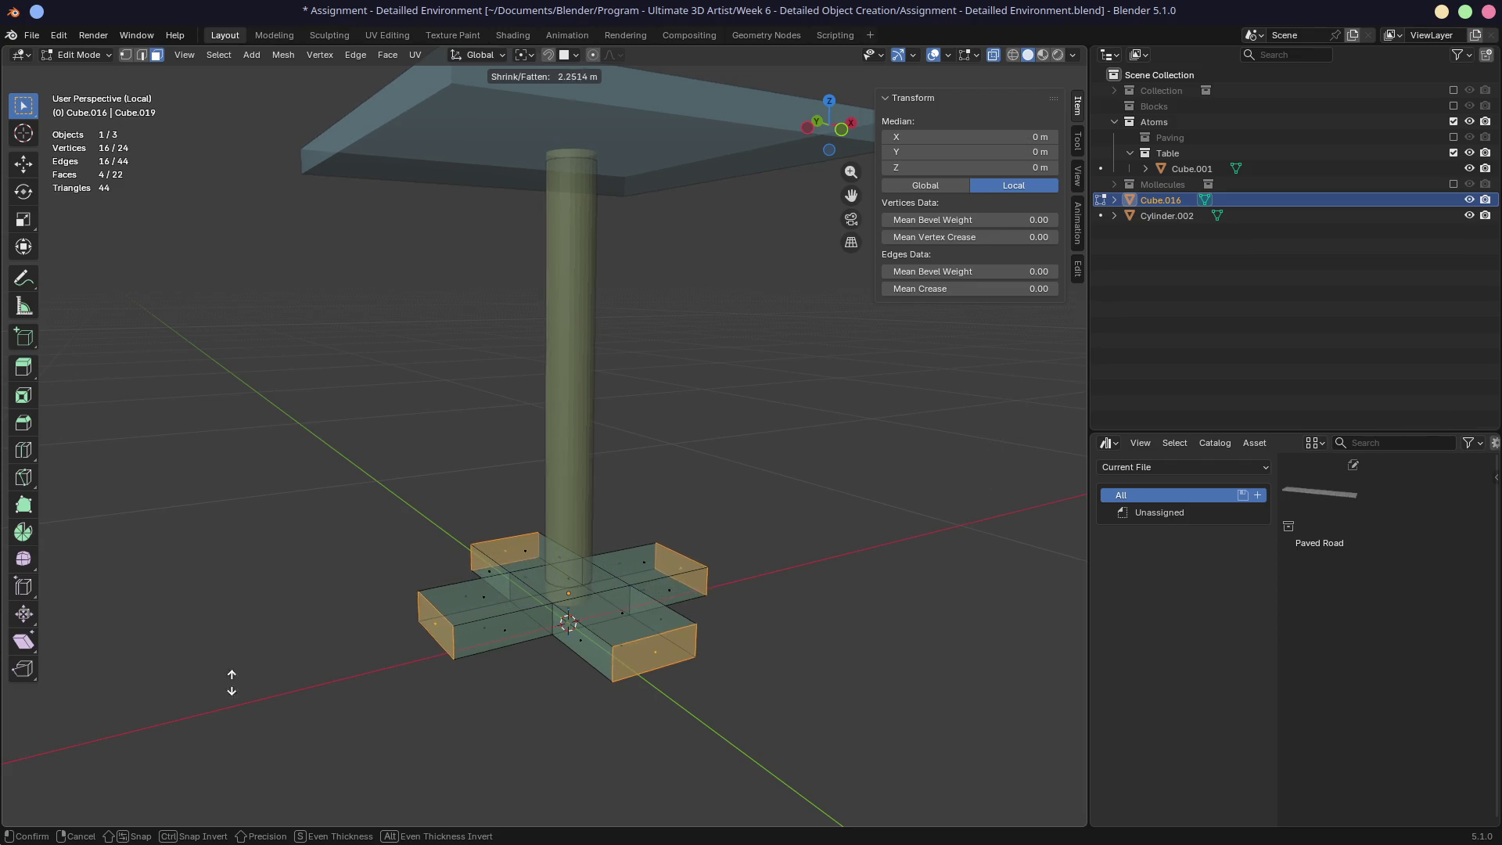
{"action": "left_click", "coordinate": [279, 533]}
{"action": "key", "text": "alt+h"}
{"action": "key", "text": "alt+Tab"}
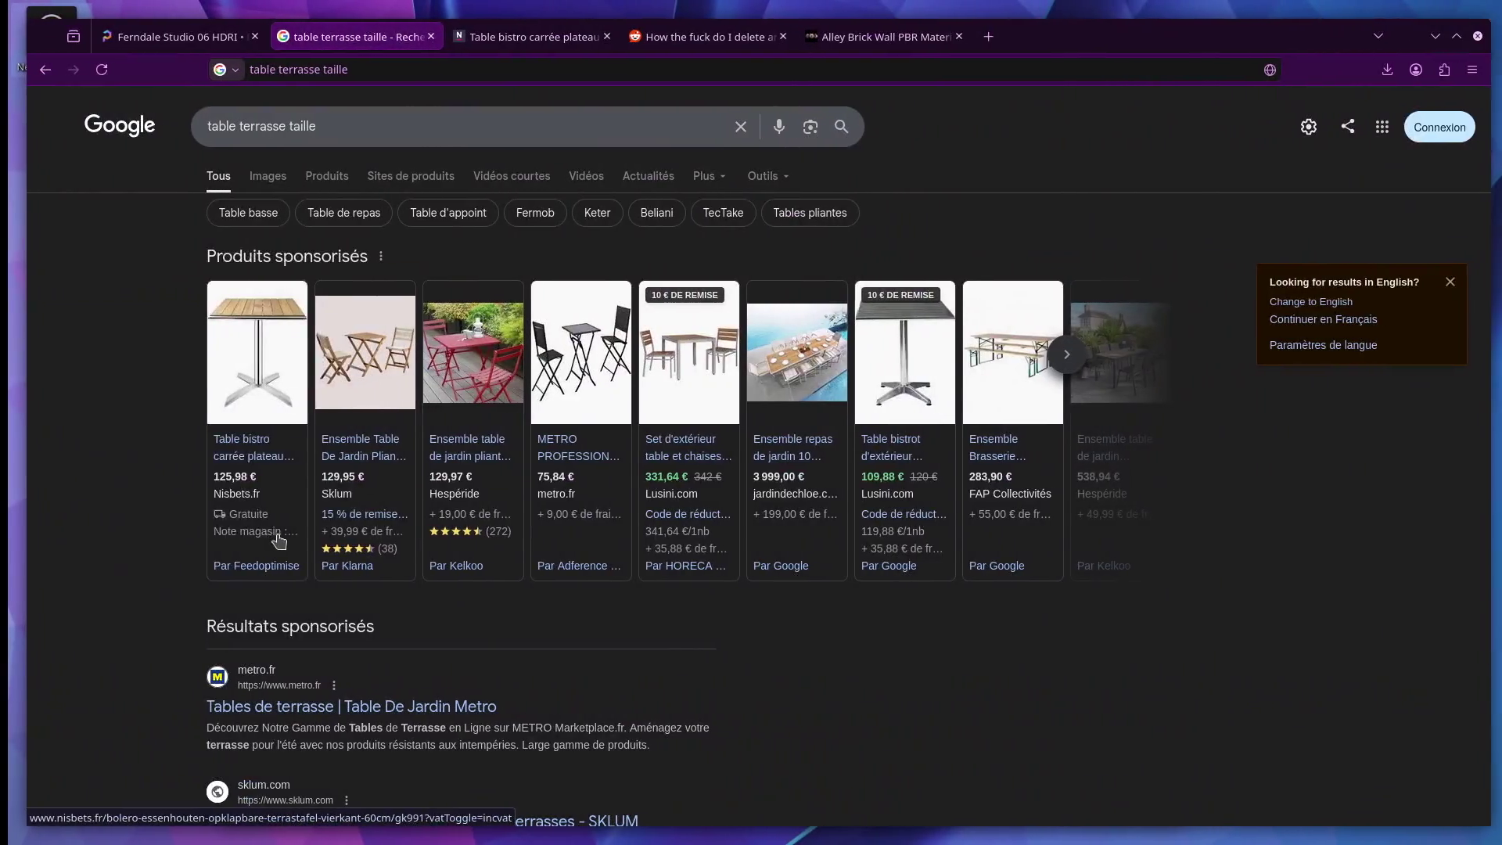
Step: Check the bistro table product page's 730 x 600 x 600 mm dimensions, then glance back at Blender
{"action": "left_click", "coordinate": [486, 46]}
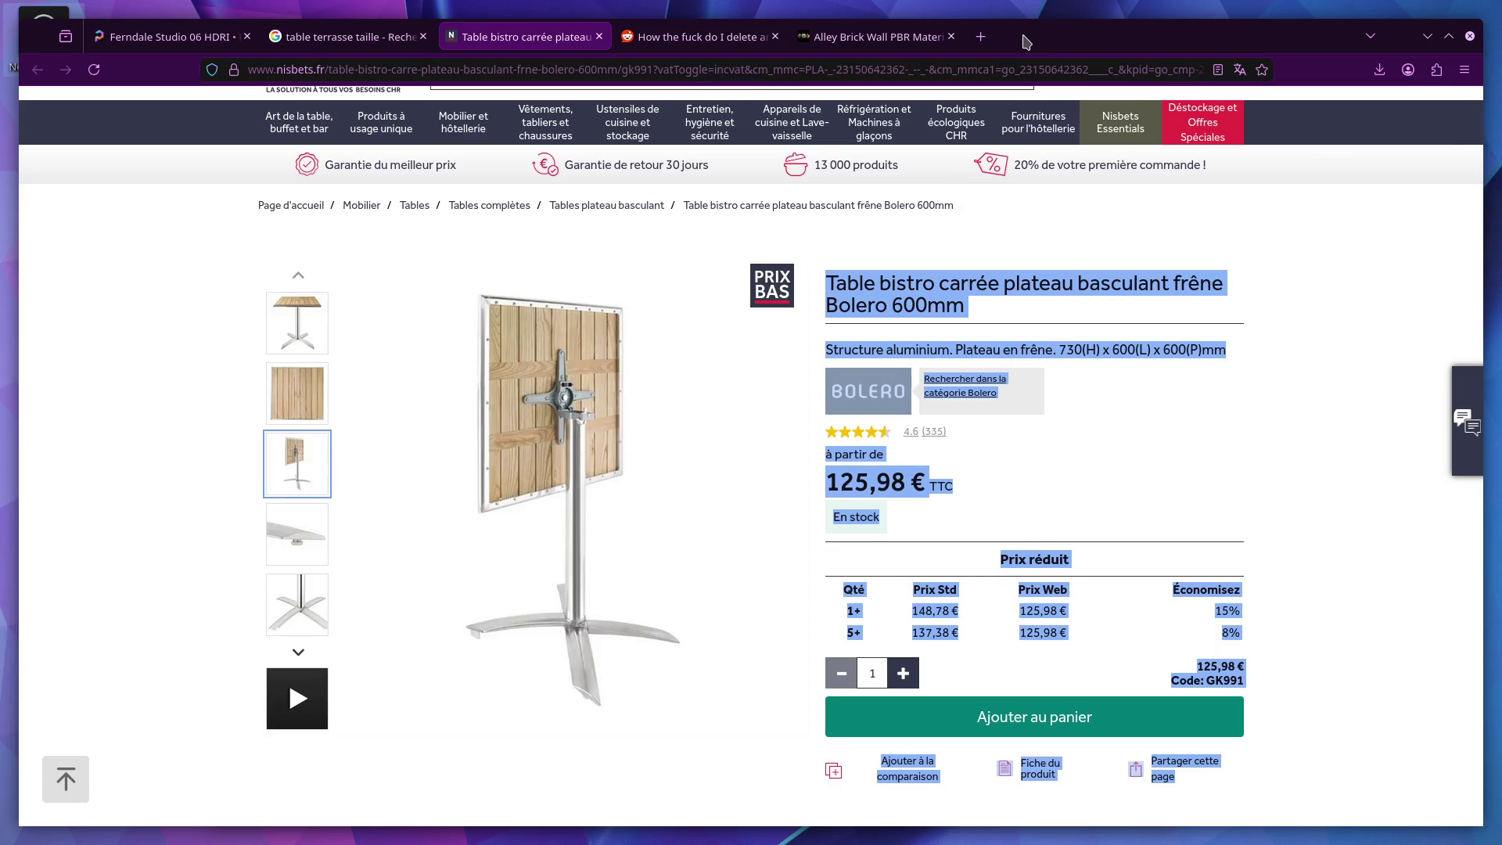
{"action": "key", "text": "ctrl+super+Right"}
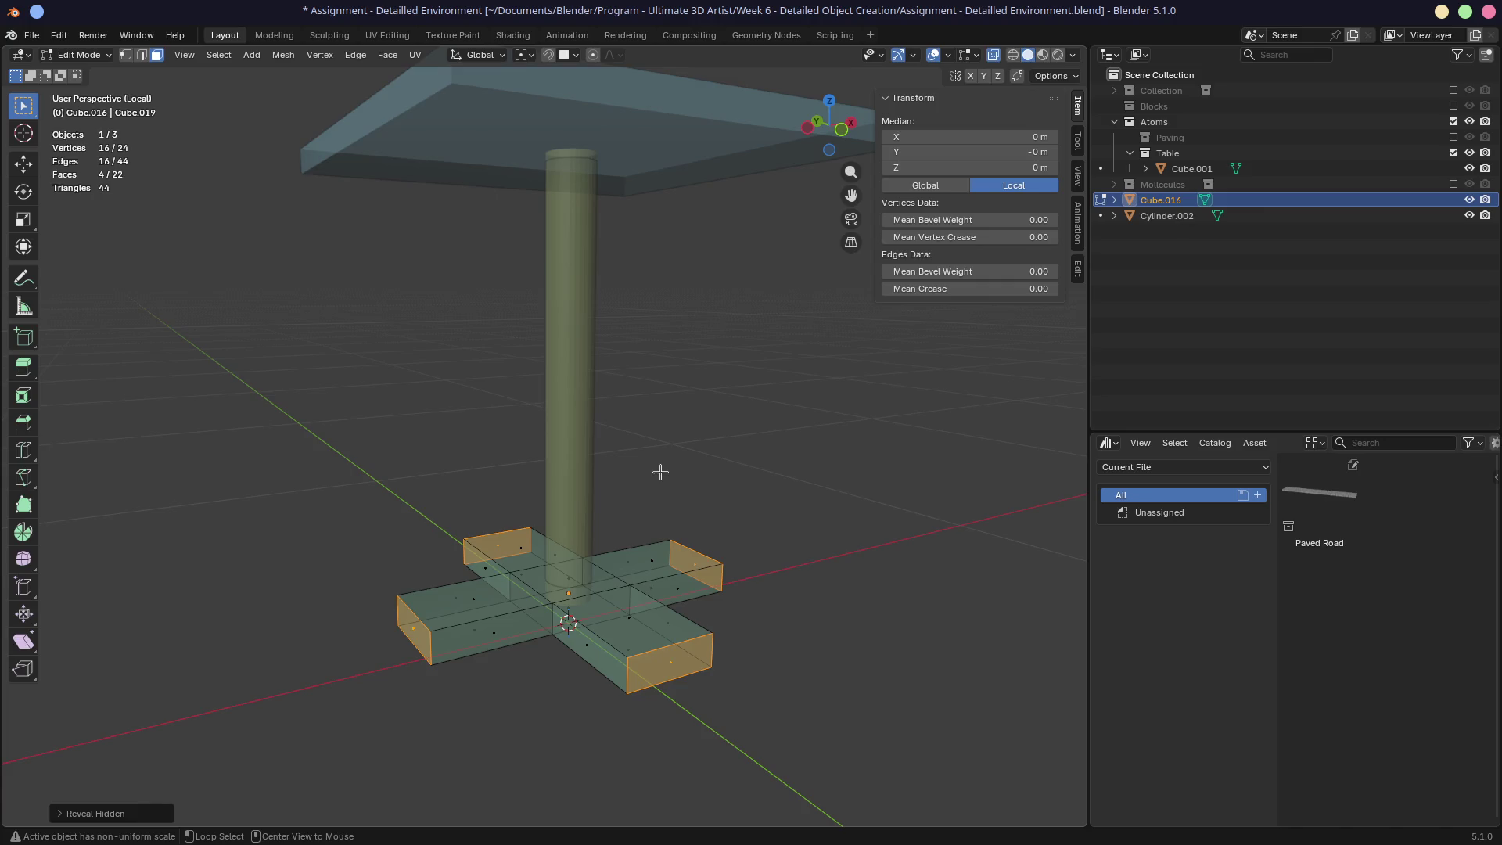
{"action": "key", "text": "ctrl+super+Left"}
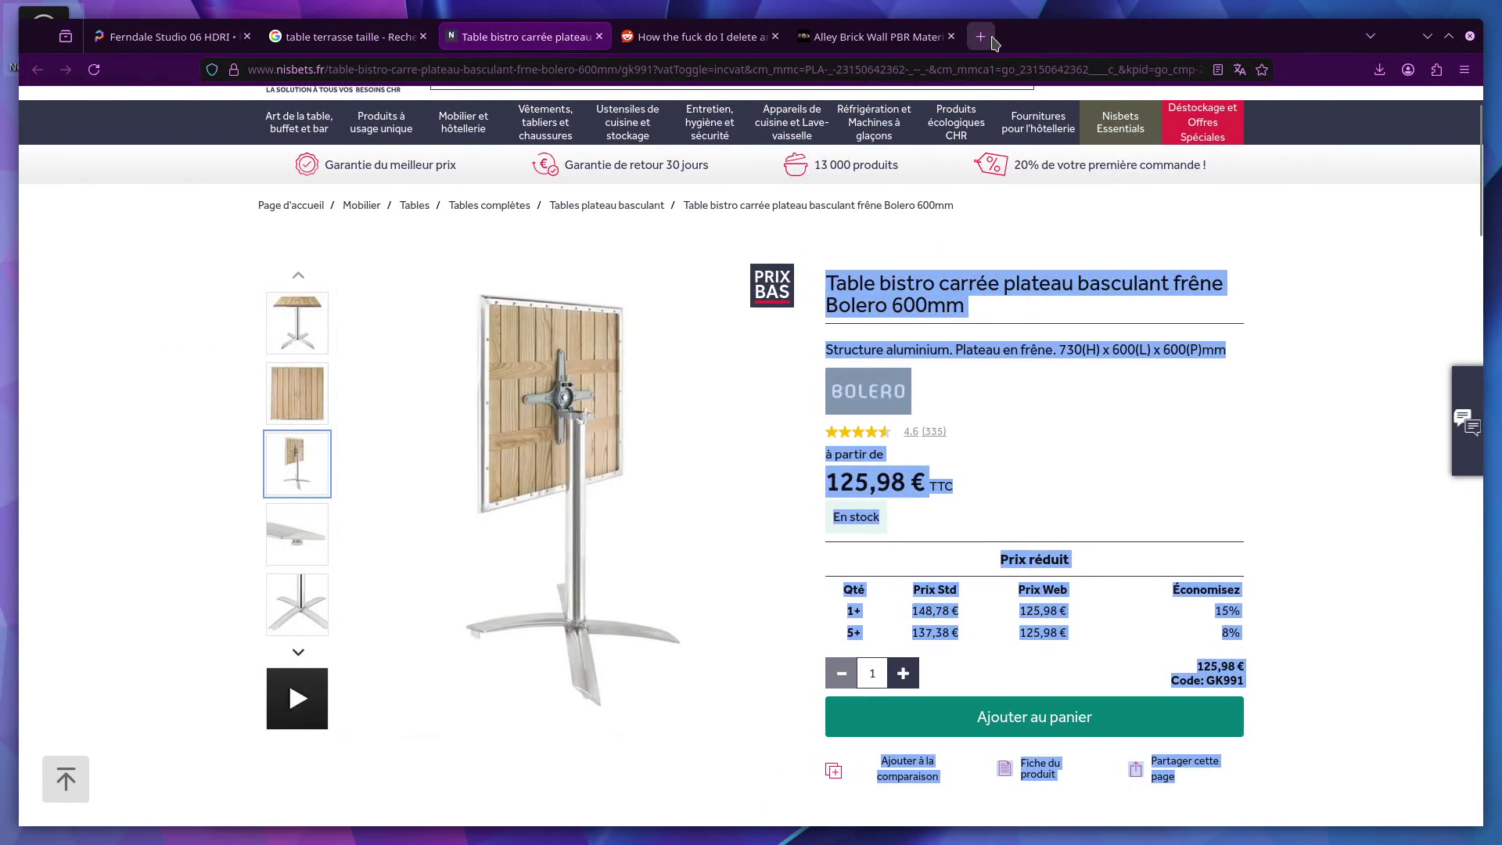
{"action": "left_click", "coordinate": [986, 37]}
Step: Search 'github status page' and open the official GitHub Status site
{"action": "type", "text": "github status"}
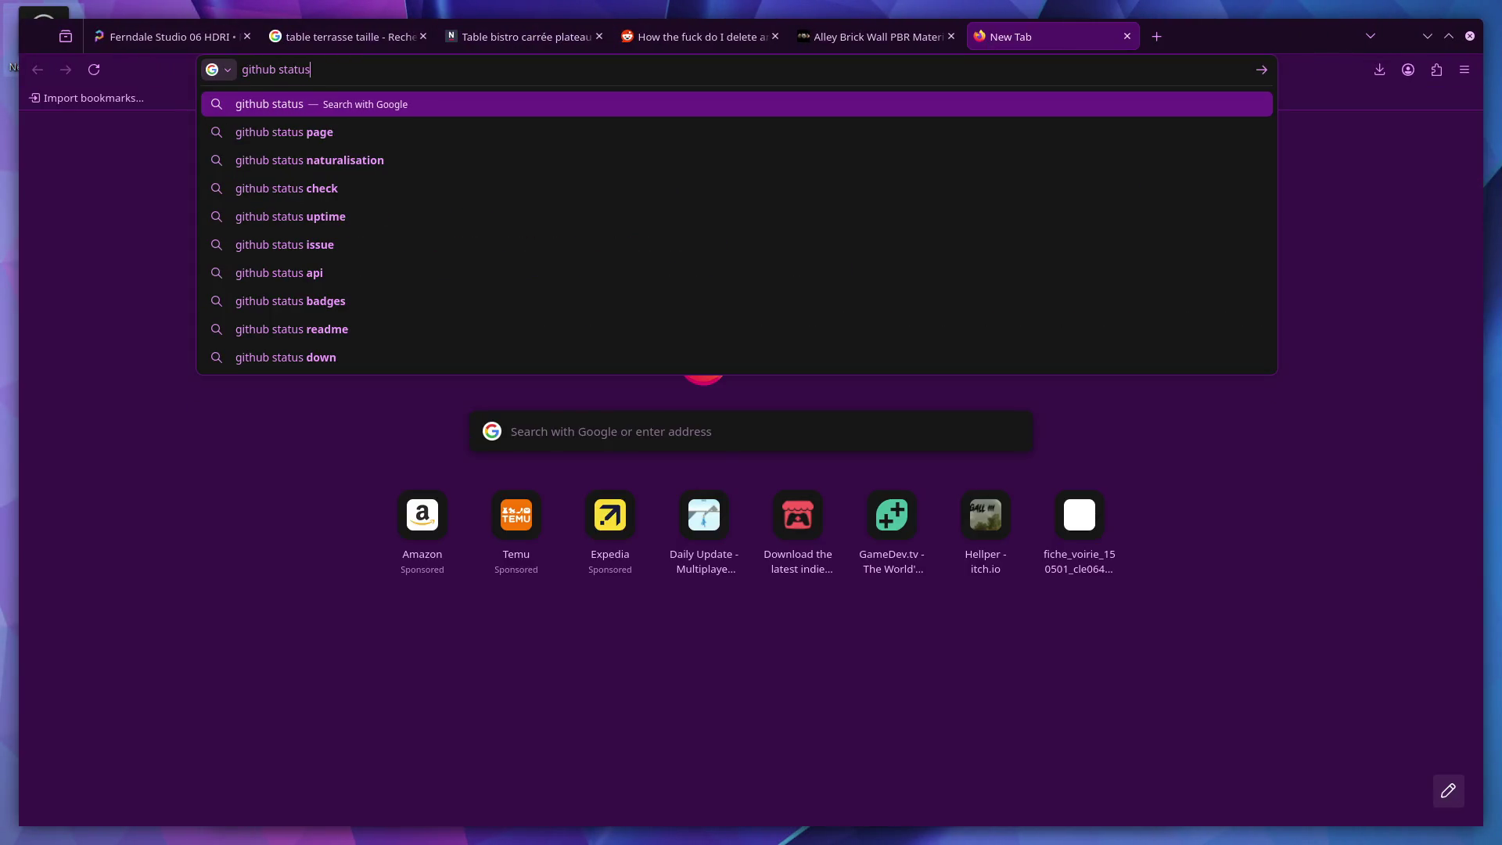
{"action": "key", "text": "Down"}
{"action": "key", "text": "Return"}
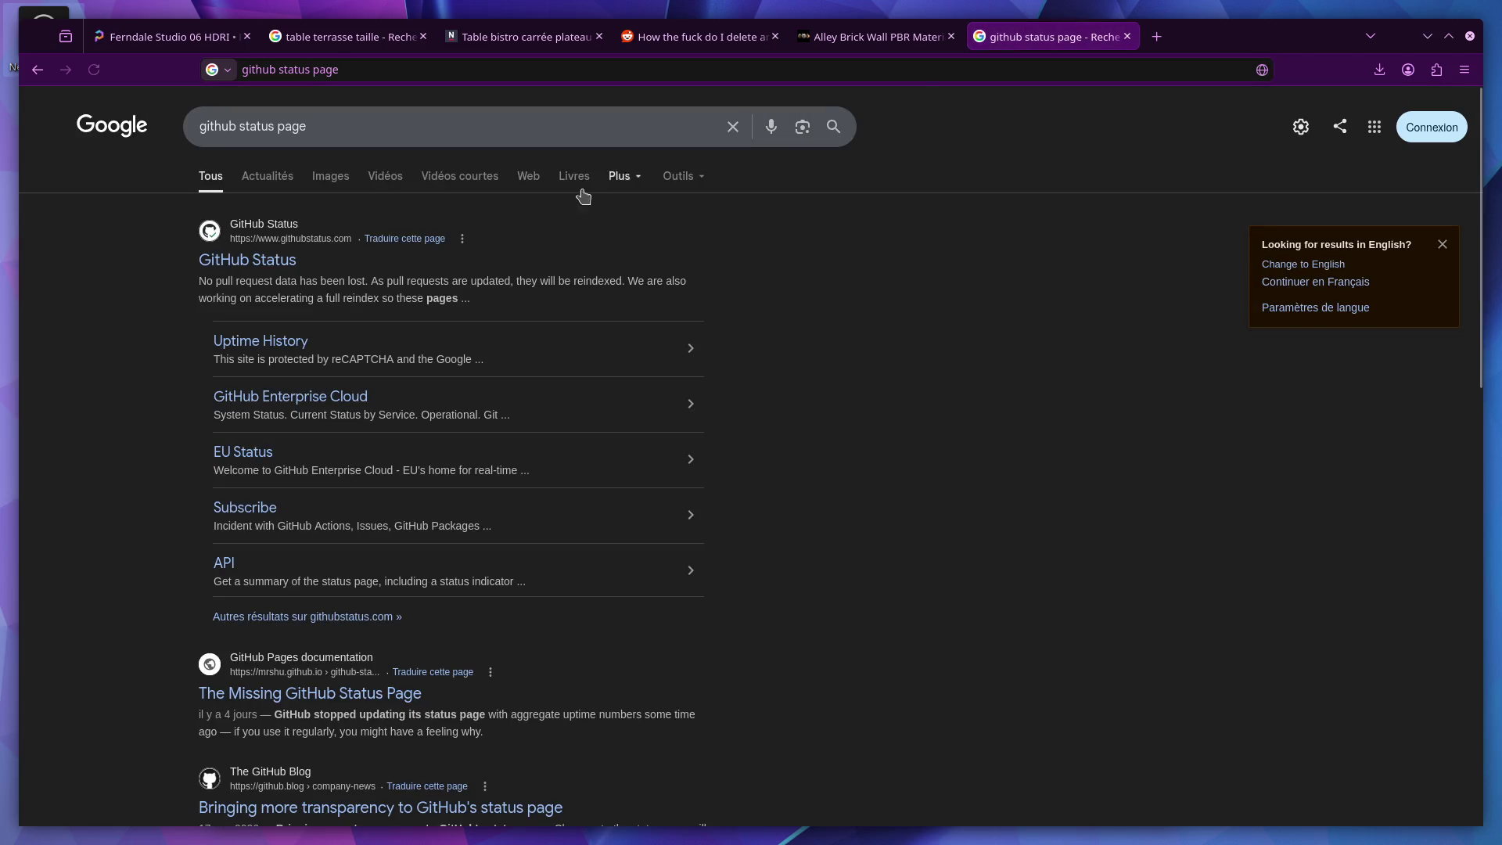
{"action": "left_click", "coordinate": [247, 260]}
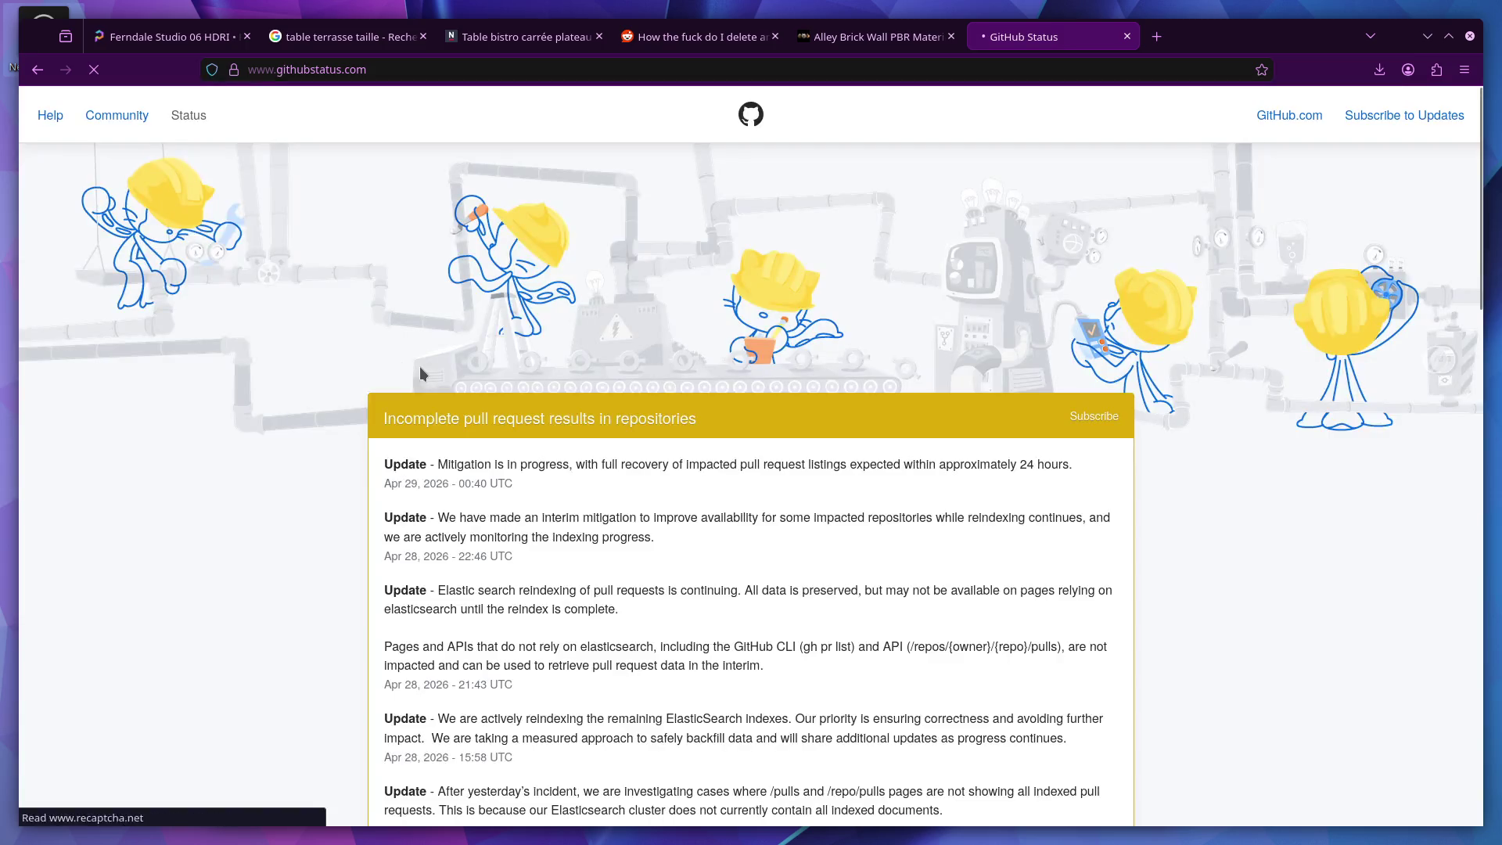
{"action": "scroll", "coordinate": [421, 370], "scroll_direction": "down", "scroll_amount": 10}
{"action": "scroll", "coordinate": [421, 371], "scroll_direction": "down", "scroll_amount": 3}
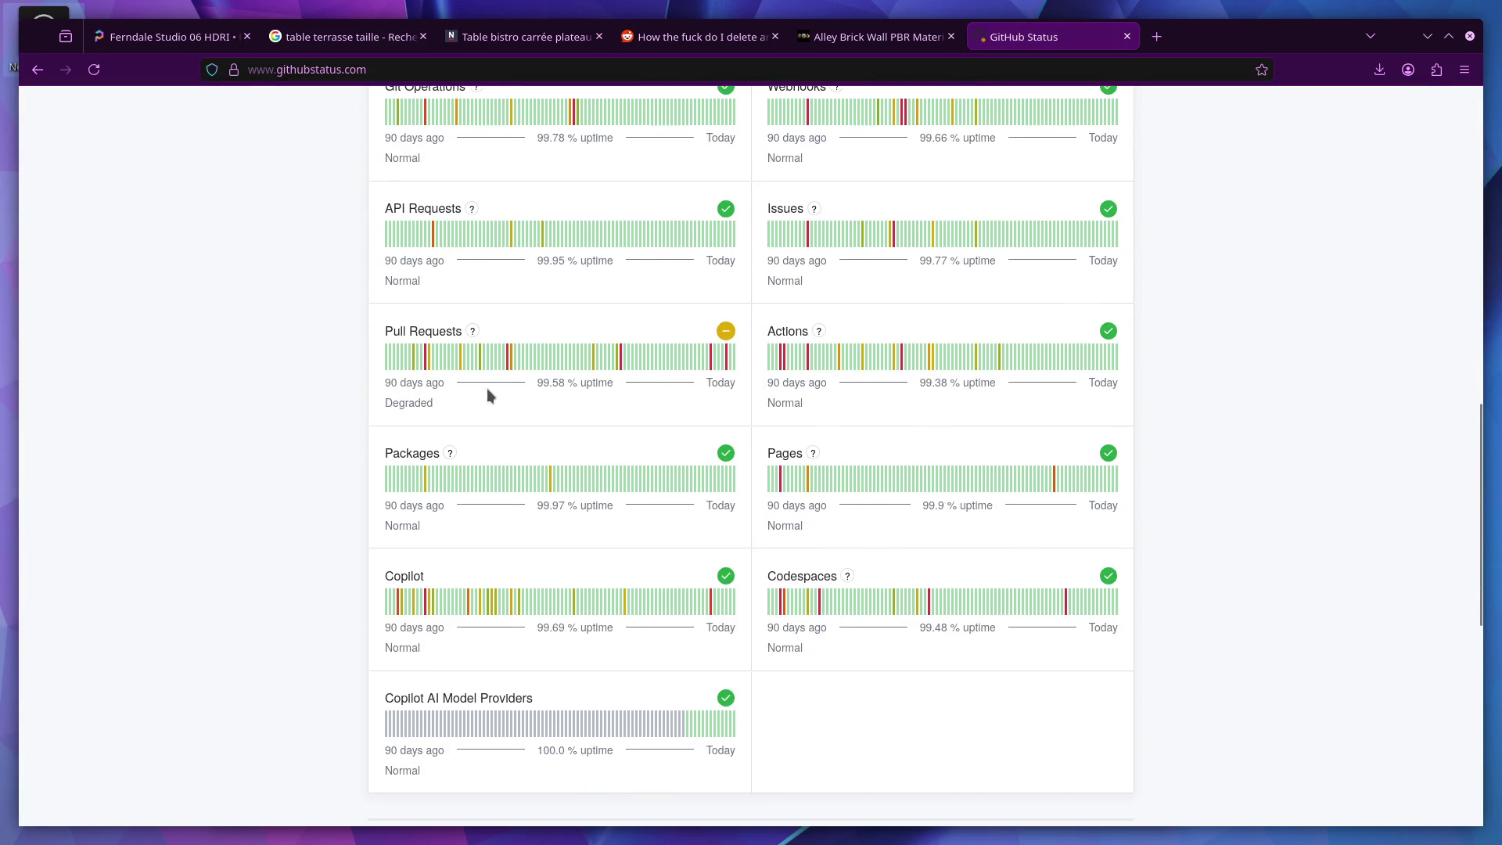
{"action": "scroll", "coordinate": [489, 391], "scroll_direction": "up", "scroll_amount": 7}
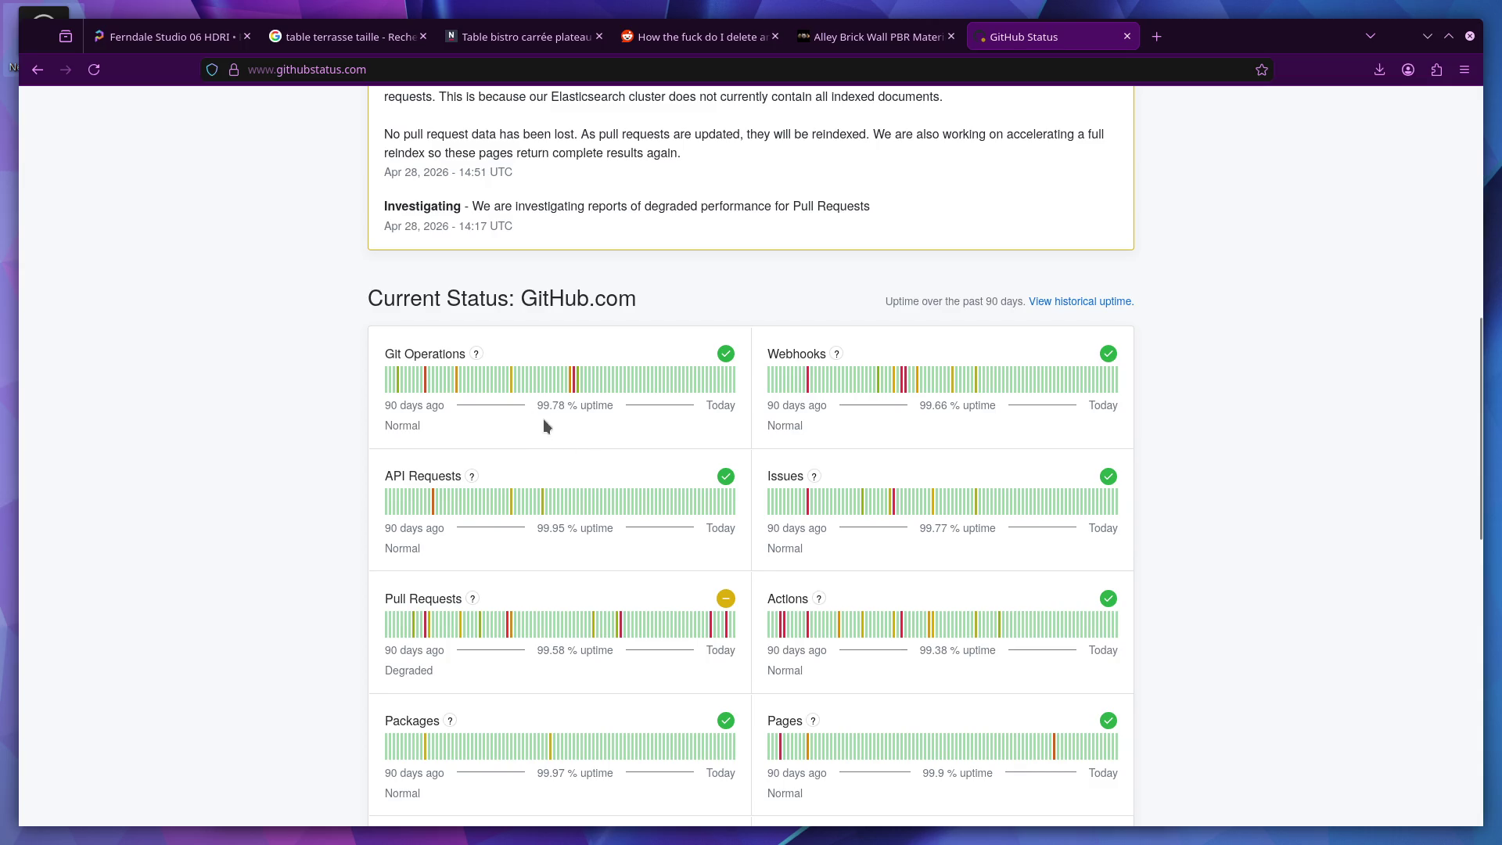
Step: Highlight the Git Operations uptime figure while scrolling the GitHub Status page
{"action": "left_click_drag", "start_coordinate": [538, 409], "coordinate": [565, 411]}
{"action": "left_click_drag", "start_coordinate": [542, 407], "coordinate": [558, 408]}
{"action": "scroll", "coordinate": [626, 414], "scroll_direction": "down", "scroll_amount": 2}
{"action": "scroll", "coordinate": [640, 413], "scroll_direction": "down", "scroll_amount": 2}
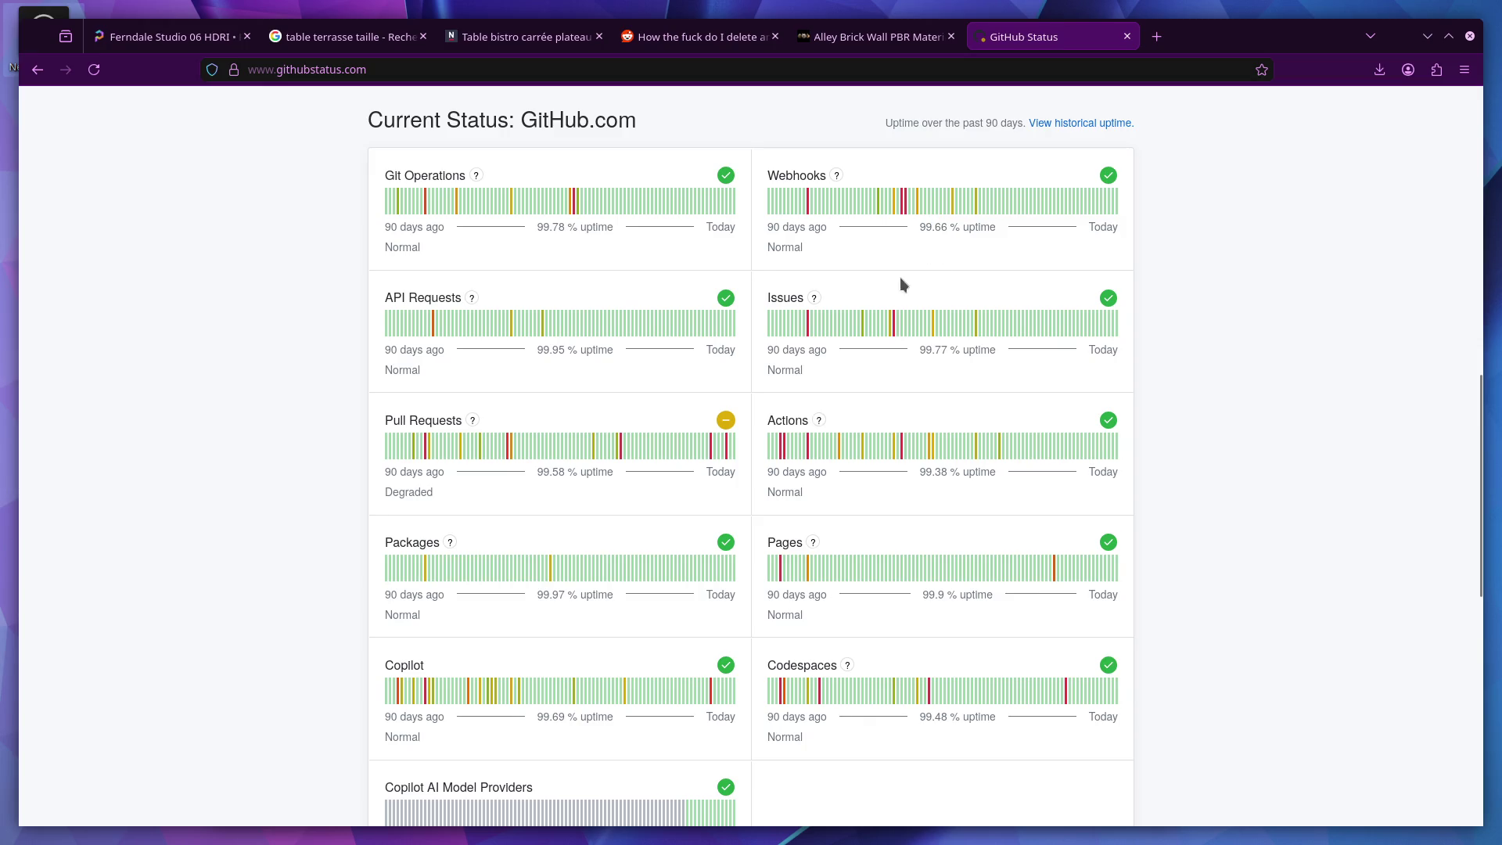
{"action": "scroll", "coordinate": [898, 294], "scroll_direction": "down", "scroll_amount": 6}
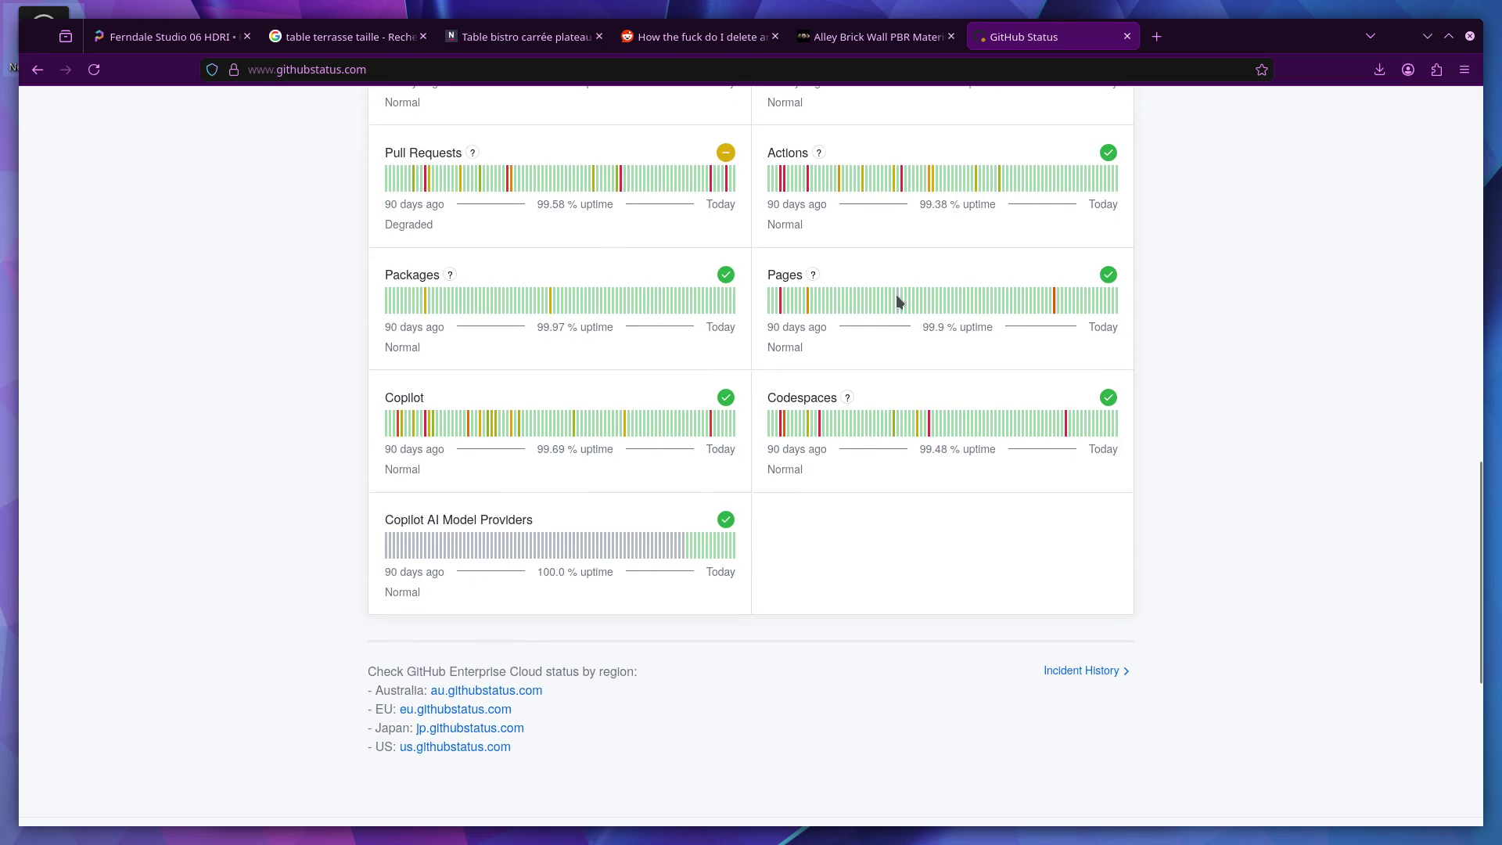
{"action": "scroll", "coordinate": [897, 302], "scroll_direction": "up", "scroll_amount": 4}
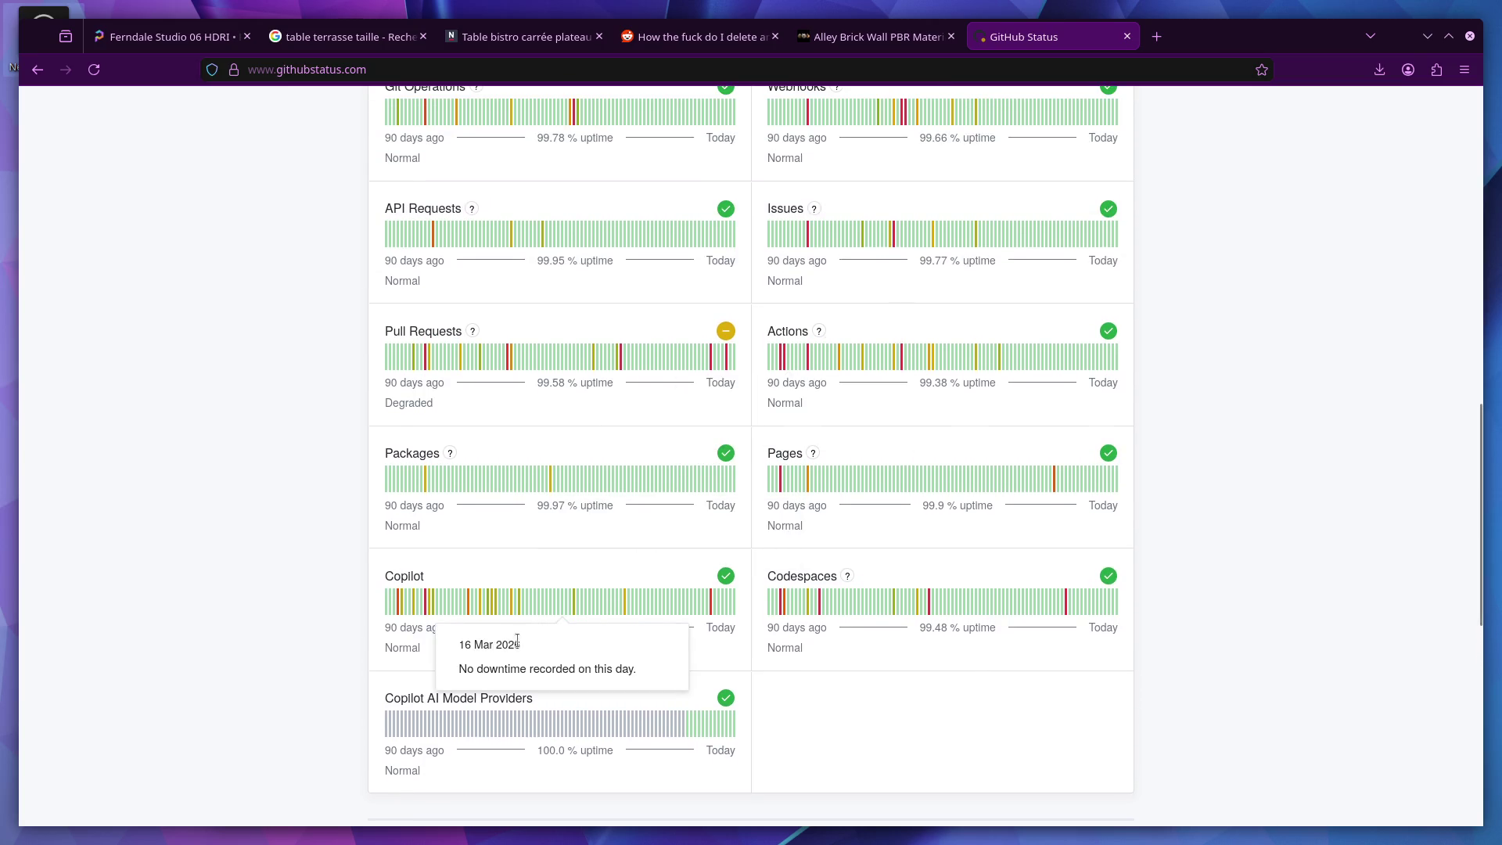
{"action": "key", "text": "ctrl+a"}
{"action": "scroll", "coordinate": [548, 602], "scroll_direction": "up", "scroll_amount": 2}
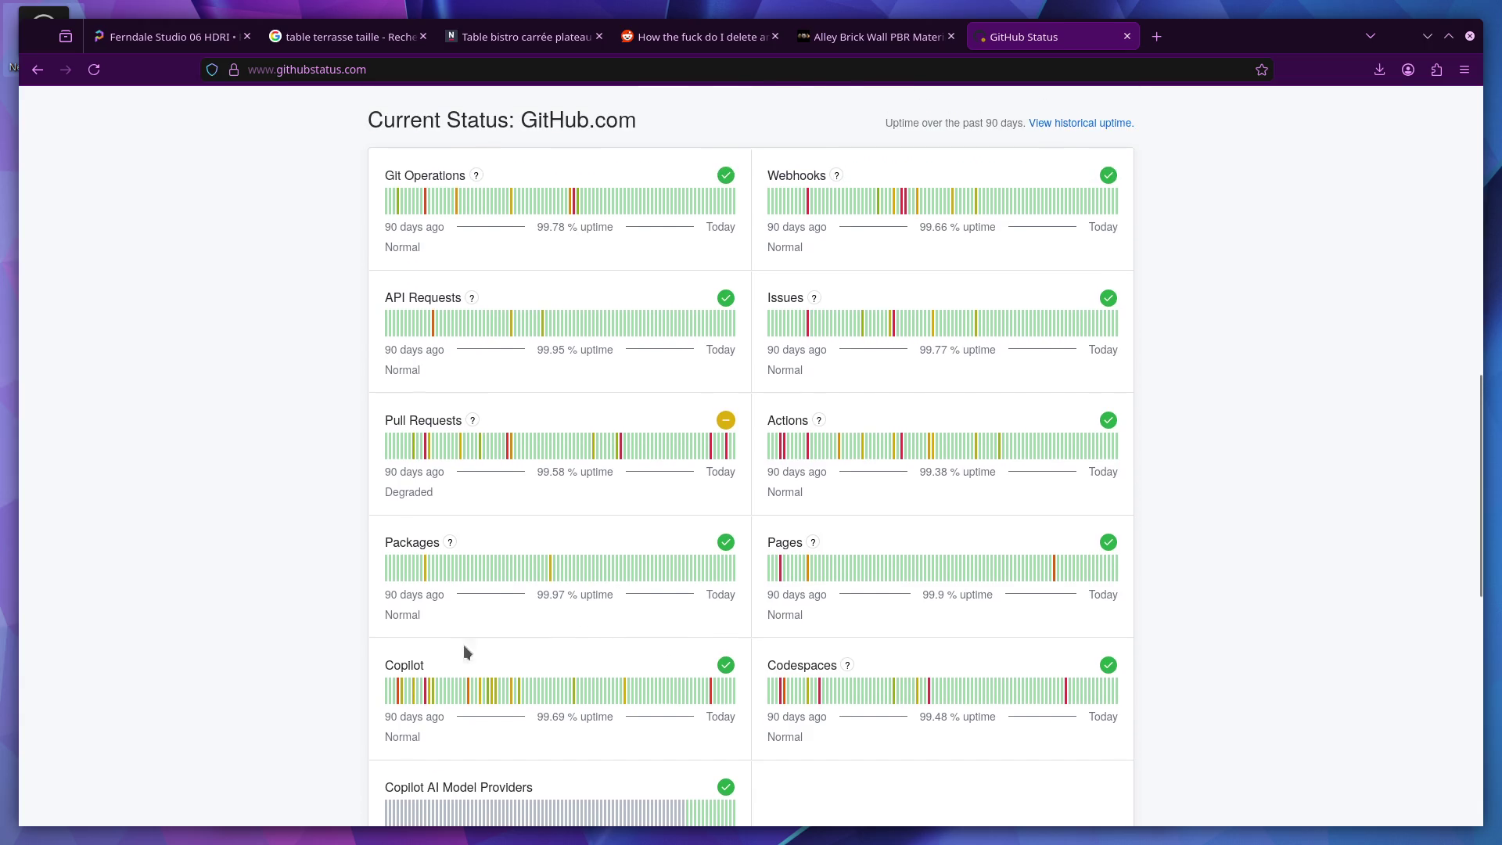
Step: Highlight the Copilot and Pull Requests uptime entries, then go to the square bistro table reference
{"action": "left_click", "coordinate": [422, 664]}
{"action": "left_click_drag", "start_coordinate": [426, 663], "coordinate": [406, 663]}
{"action": "mouse_move", "coordinate": [503, 660]}
{"action": "left_mouse_down"}
{"action": "mouse_move", "coordinate": [369, 664]}
{"action": "mouse_move", "coordinate": [398, 664]}
{"action": "left_mouse_up"}
{"action": "scroll", "coordinate": [515, 657], "scroll_direction": "up", "scroll_amount": 2}
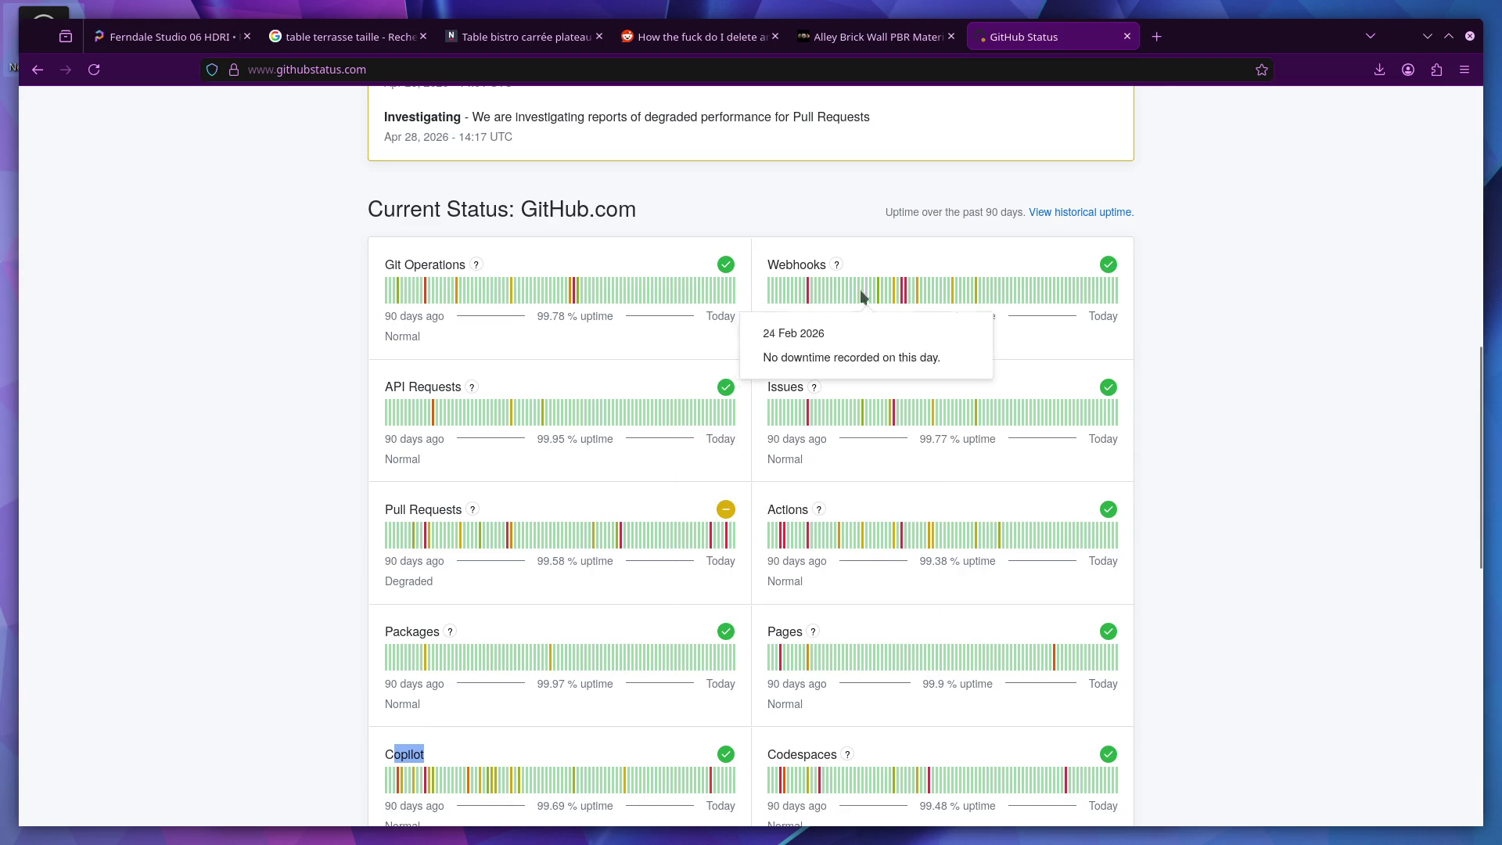
{"action": "scroll", "coordinate": [750, 454], "scroll_direction": "down", "scroll_amount": 4}
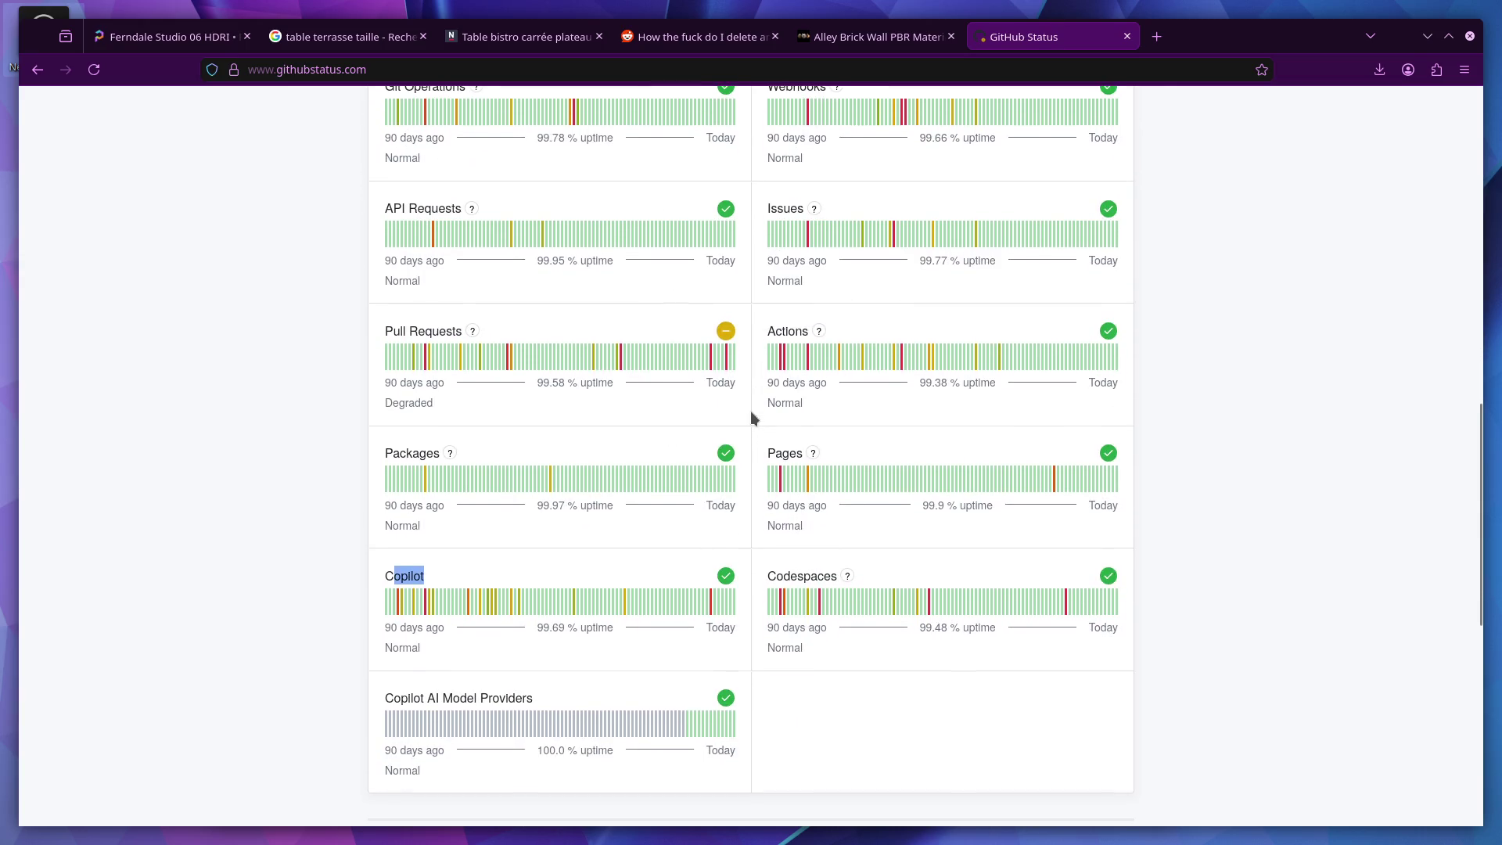
{"action": "mouse_move", "coordinate": [730, 333]}
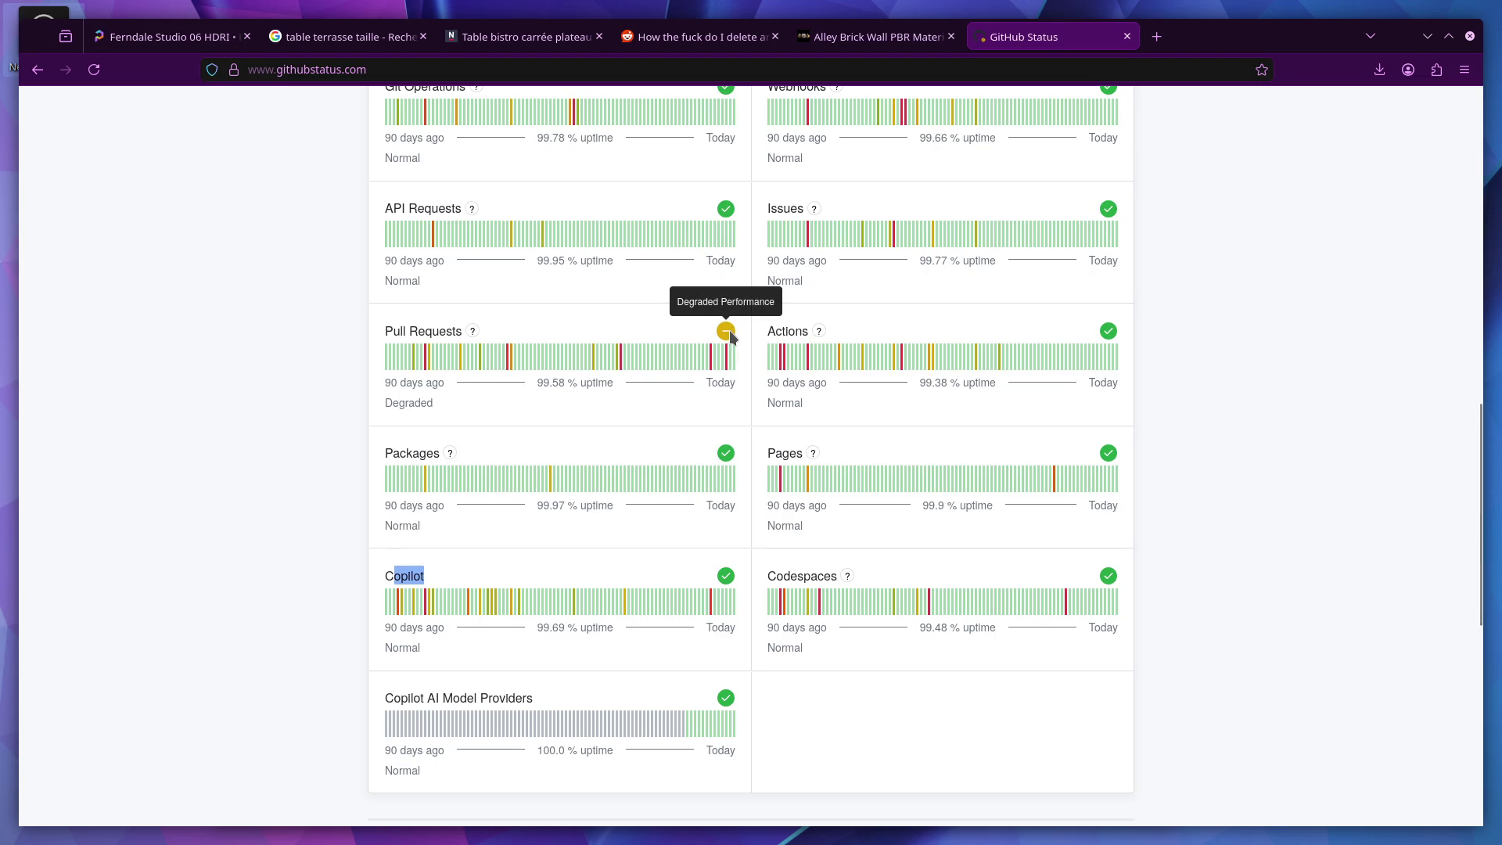
{"action": "left_click", "coordinate": [427, 401]}
{"action": "left_click_drag", "start_coordinate": [537, 383], "coordinate": [609, 386]}
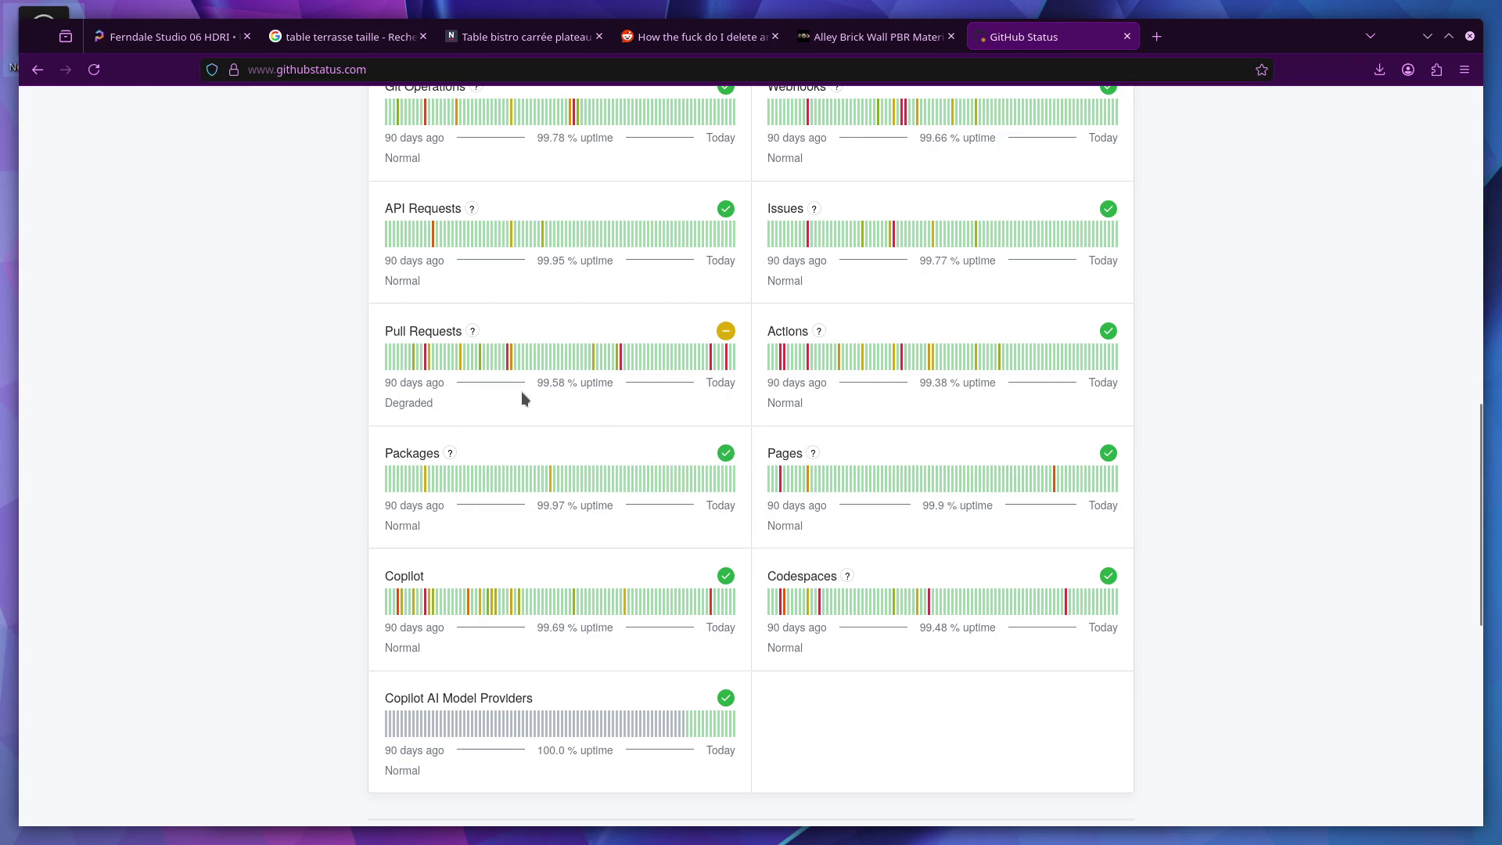
{"action": "scroll", "coordinate": [606, 433], "scroll_direction": "up", "scroll_amount": 3}
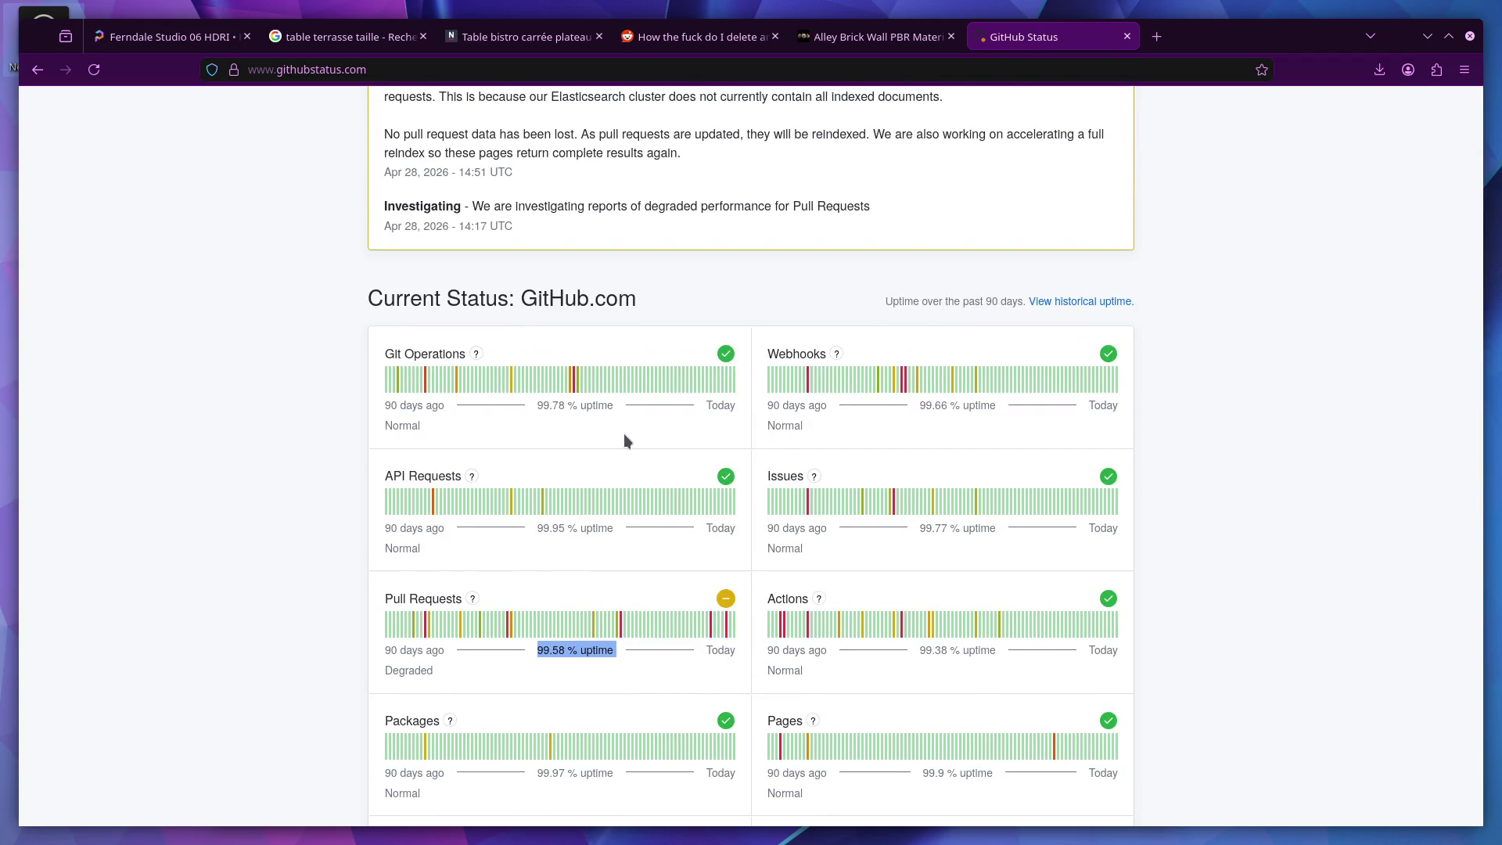
{"action": "key", "text": "alt+Left"}
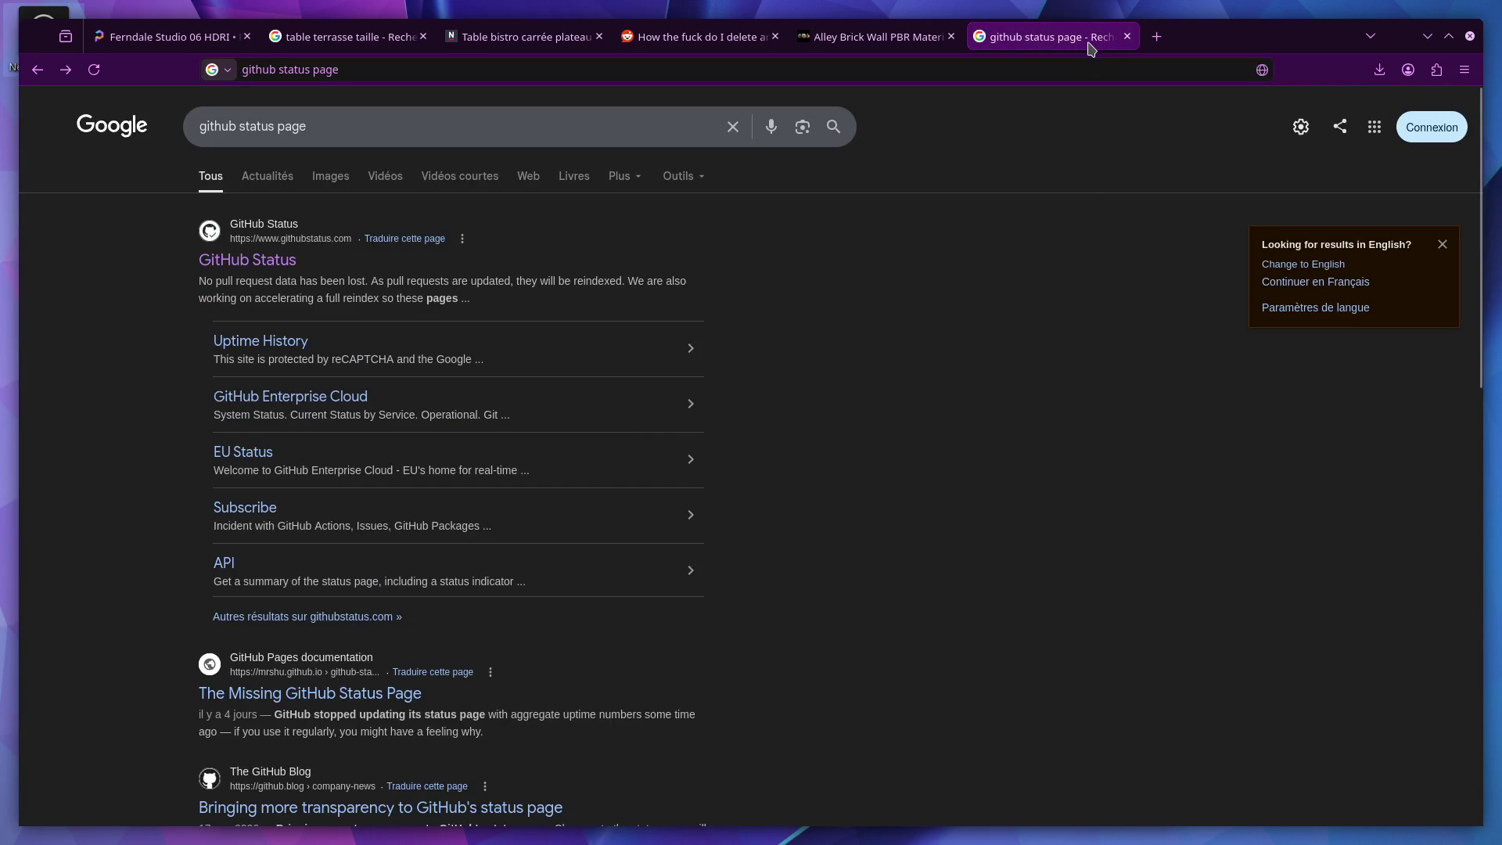
{"action": "left_click", "coordinate": [520, 37]}
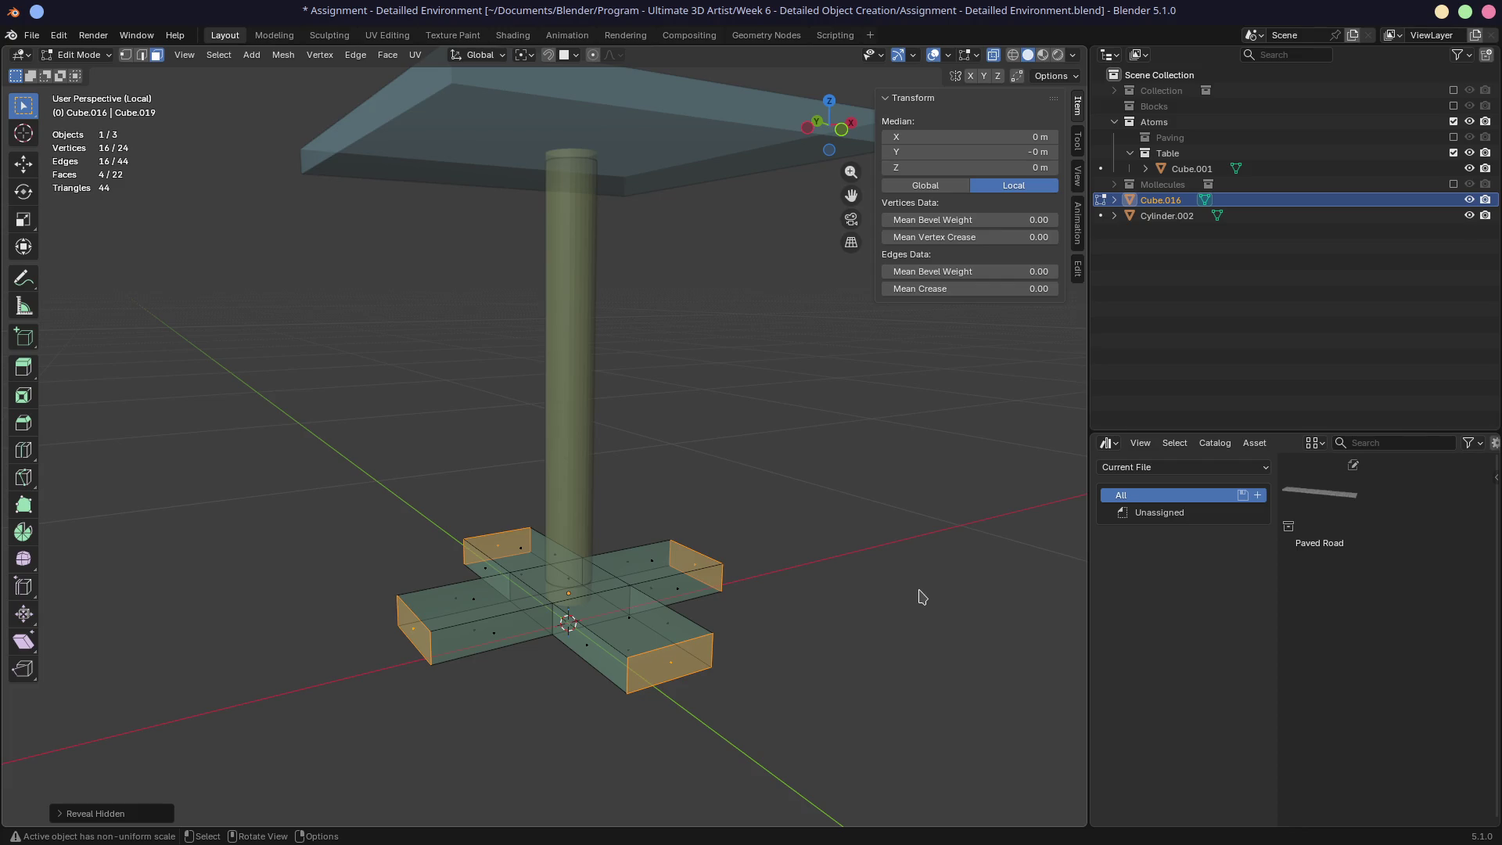
Step: Lower the selected arm end faces vertically so the cross base's arms slope downward
{"action": "mouse_move", "coordinate": [759, 597]}
{"action": "middle_mouse_down"}
{"action": "mouse_move", "coordinate": [785, 560]}
{"action": "mouse_move", "coordinate": [845, 543]}
{"action": "mouse_move", "coordinate": [889, 618]}
{"action": "middle_mouse_up"}
{"action": "key", "text": "KP_1"}
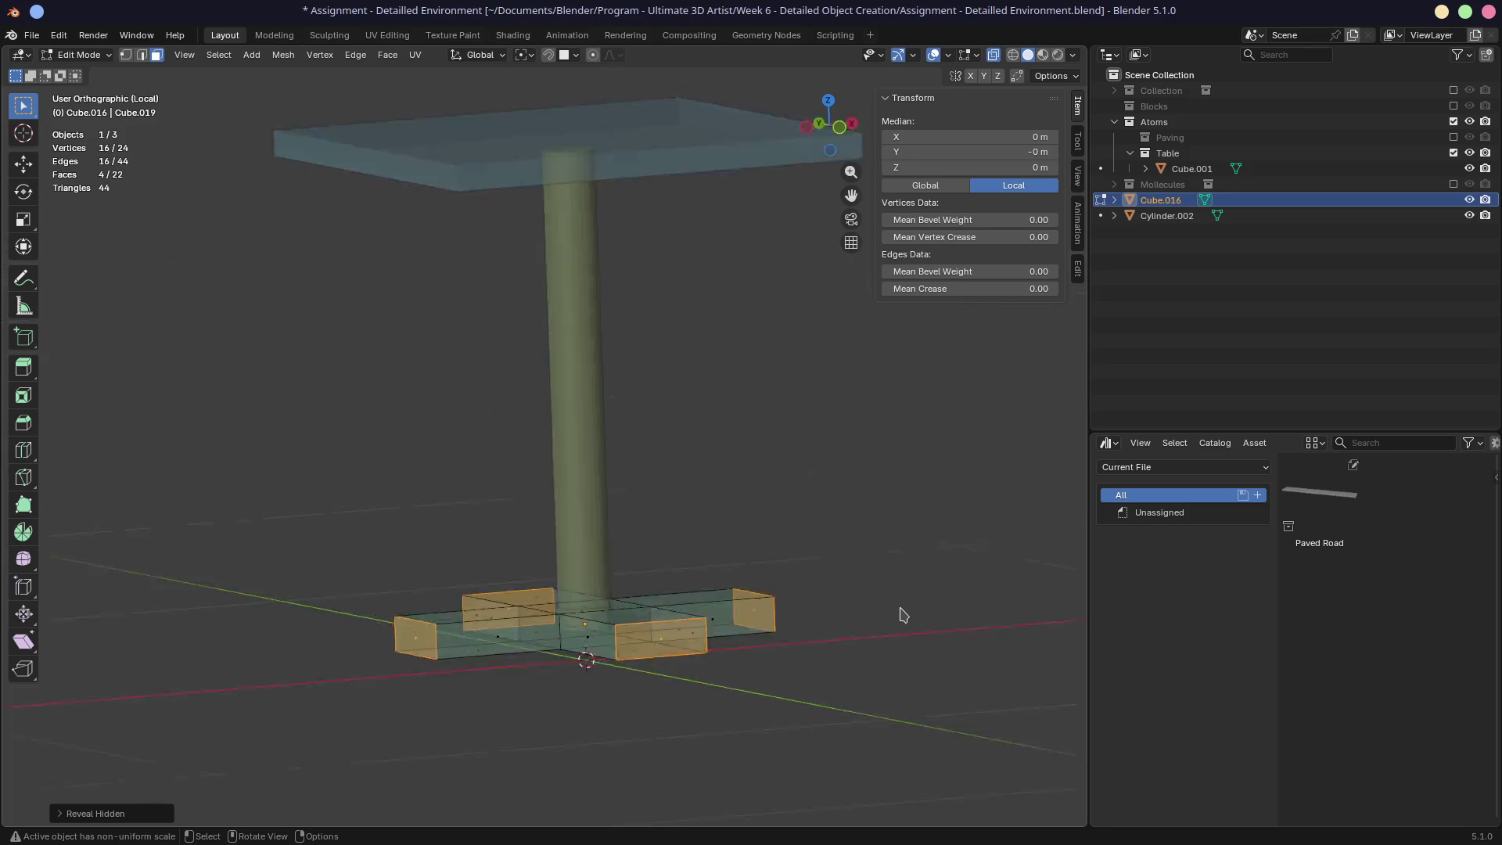
{"action": "mouse_move", "coordinate": [876, 607]}
{"action": "middle_mouse_down"}
{"action": "mouse_move", "coordinate": [866, 647]}
{"action": "mouse_move", "coordinate": [882, 680]}
{"action": "middle_mouse_up"}
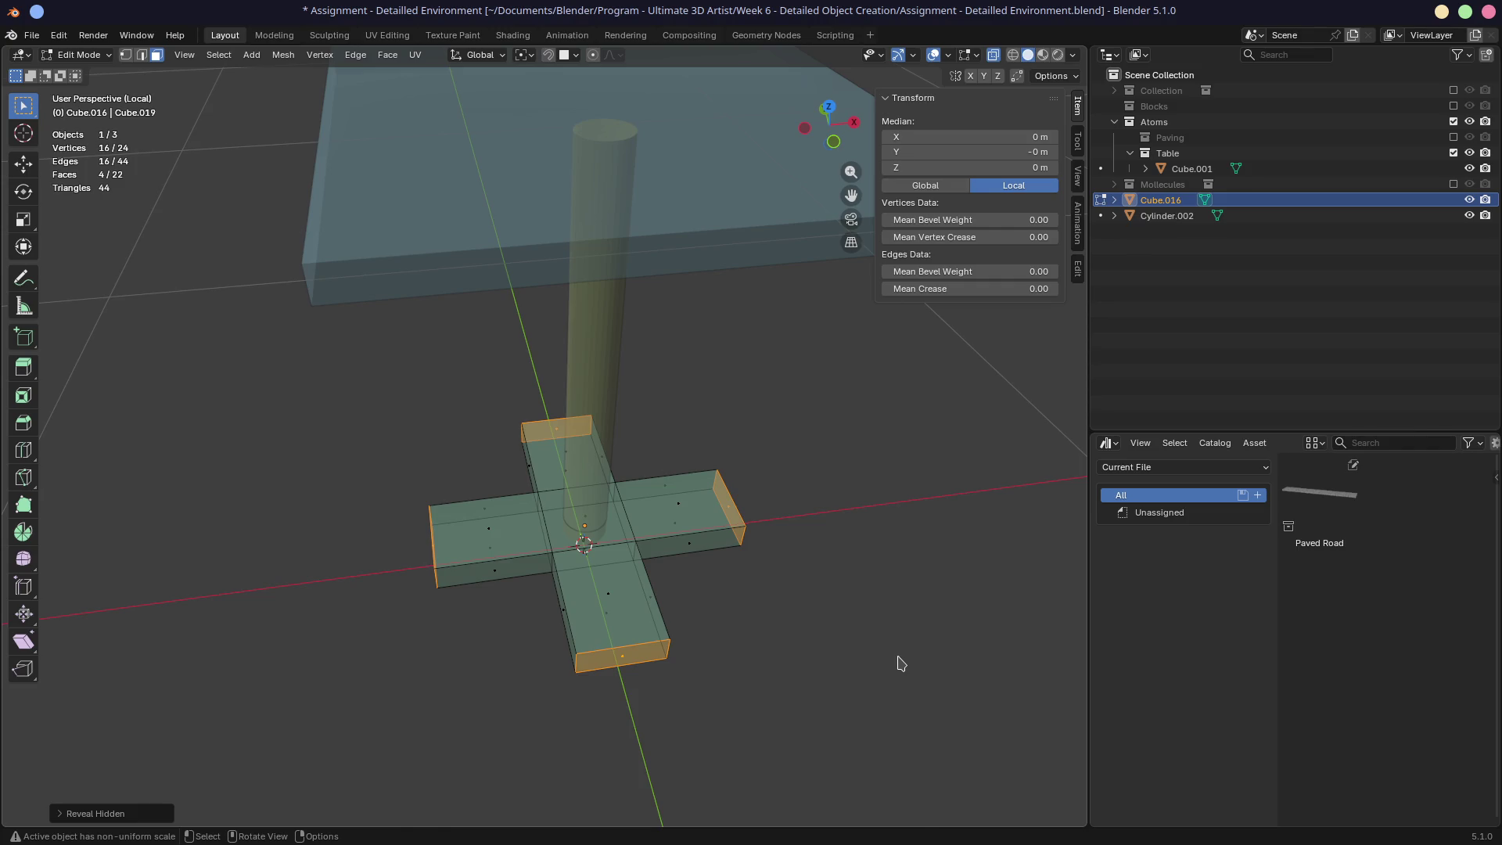
{"action": "key", "text": "s"}
{"action": "key", "text": "Escape"}
{"action": "mouse_move", "coordinate": [874, 645]}
{"action": "middle_mouse_down"}
{"action": "mouse_move", "coordinate": [913, 597]}
{"action": "mouse_move", "coordinate": [970, 574]}
{"action": "mouse_move", "coordinate": [912, 571]}
{"action": "mouse_move", "coordinate": [892, 594]}
{"action": "mouse_move", "coordinate": [809, 565]}
{"action": "middle_mouse_up"}
{"action": "key", "text": "g"}
{"action": "key", "text": "z"}
{"action": "left_click", "coordinate": [912, 594]}
Step: Readjust the end faces' height and save the Detailled Environment file
{"action": "key", "text": "g"}
{"action": "key", "text": "z"}
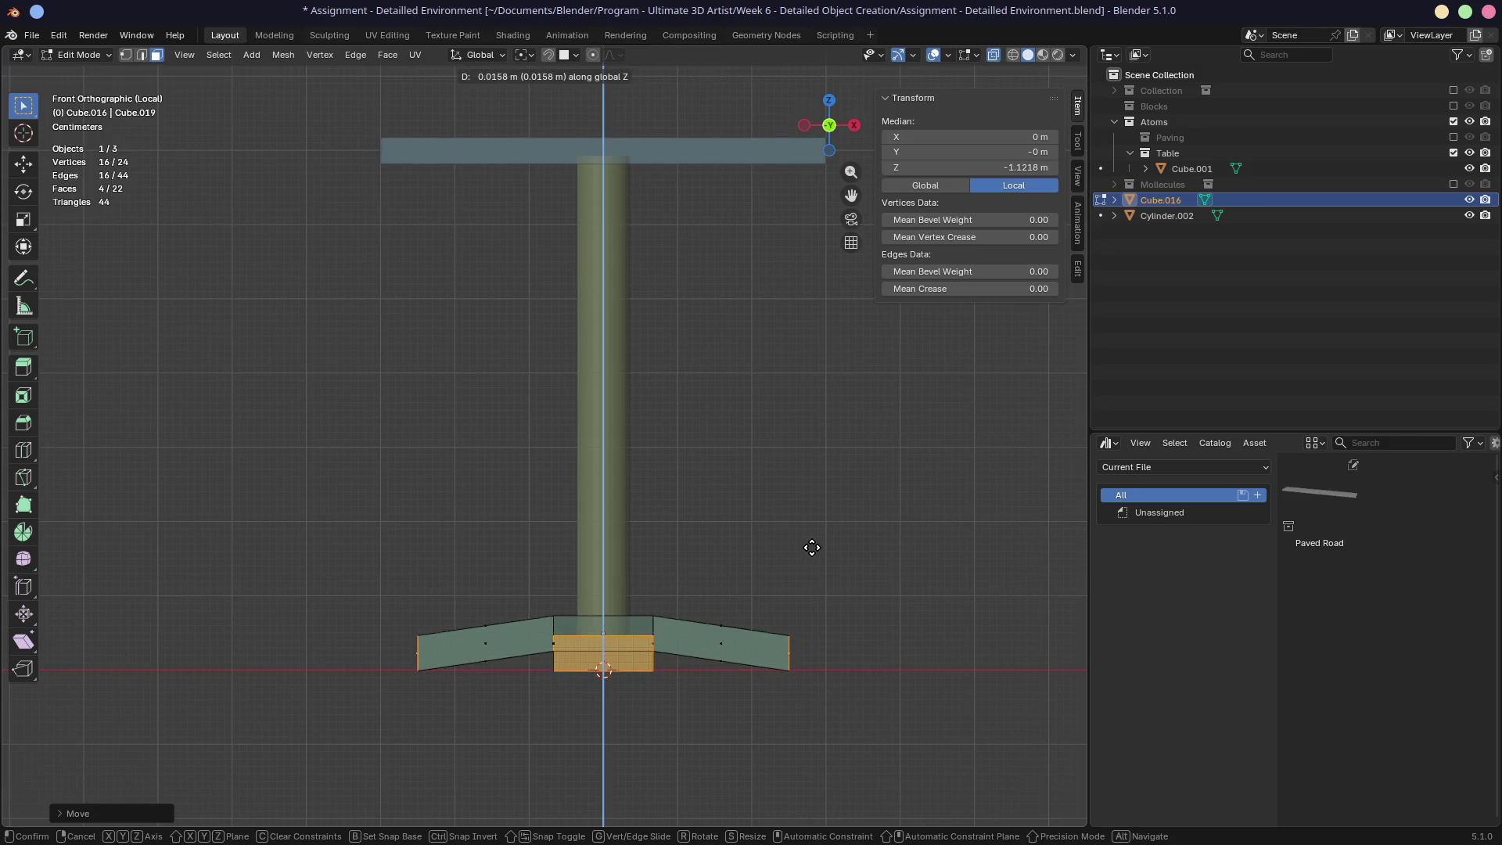
{"action": "left_click", "coordinate": [813, 546]}
{"action": "mouse_move", "coordinate": [813, 546]}
{"action": "middle_mouse_down"}
{"action": "mouse_move", "coordinate": [768, 543]}
{"action": "mouse_move", "coordinate": [791, 519]}
{"action": "mouse_move", "coordinate": [756, 514]}
{"action": "middle_mouse_up"}
{"action": "key", "text": "ctrl+s"}
{"action": "key", "text": "alt+a"}
Step: Move the base and the Cylinder.002 column into the Table collection
{"action": "left_click", "coordinate": [1158, 216], "text": "ctrl"}
{"action": "left_click_drag", "start_coordinate": [1158, 216], "coordinate": [1146, 161]}
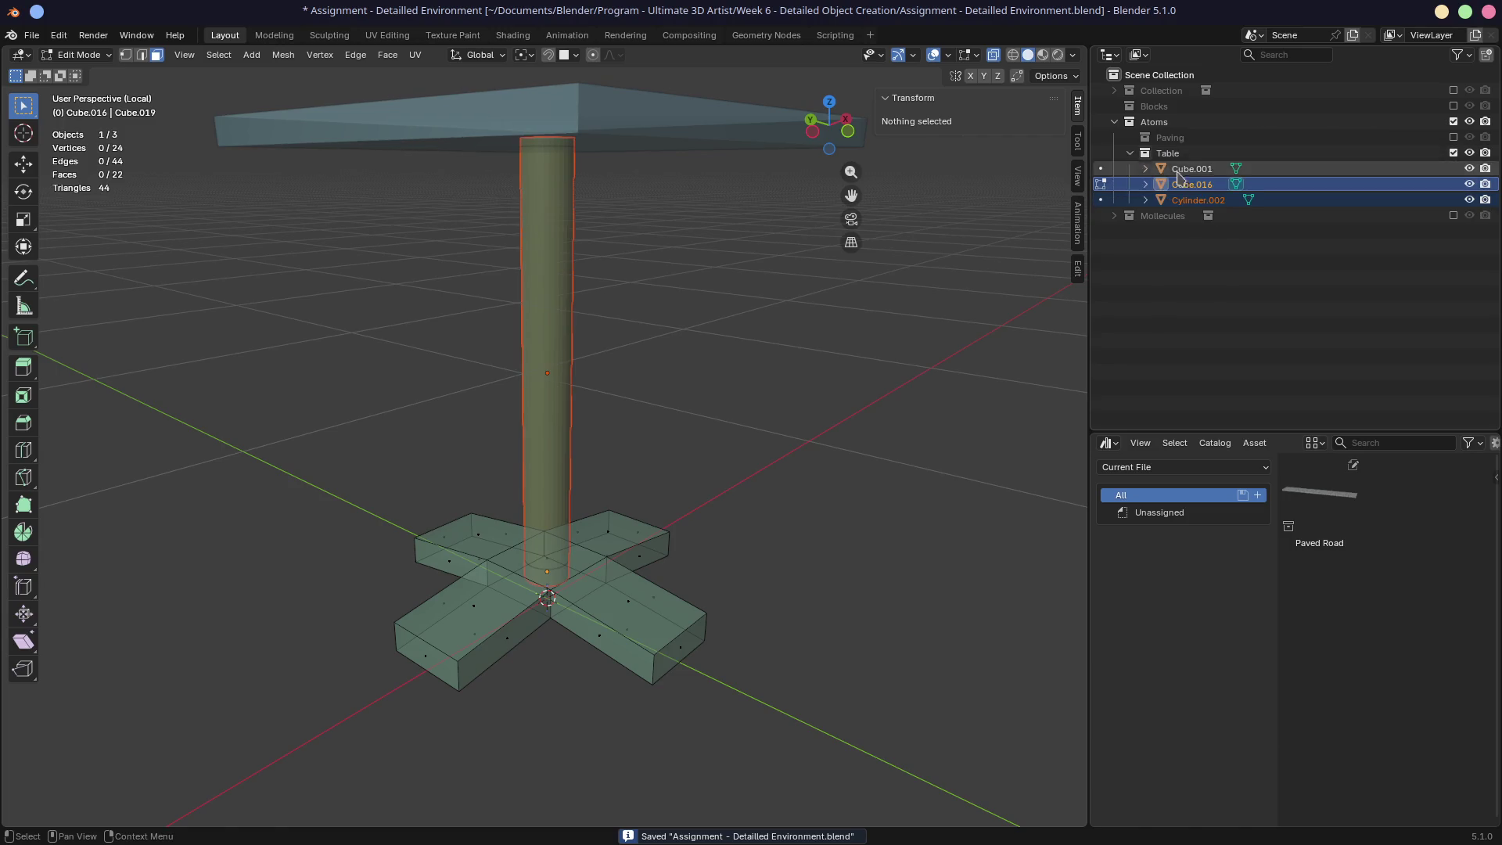
{"action": "mouse_move", "coordinate": [701, 305]}
{"action": "middle_mouse_down"}
{"action": "mouse_move", "coordinate": [634, 349]}
{"action": "mouse_move", "coordinate": [705, 262]}
{"action": "mouse_move", "coordinate": [674, 337]}
{"action": "mouse_move", "coordinate": [916, 298]}
{"action": "middle_mouse_up"}
{"action": "scroll", "coordinate": [675, 337], "scroll_direction": "down", "scroll_amount": 5}
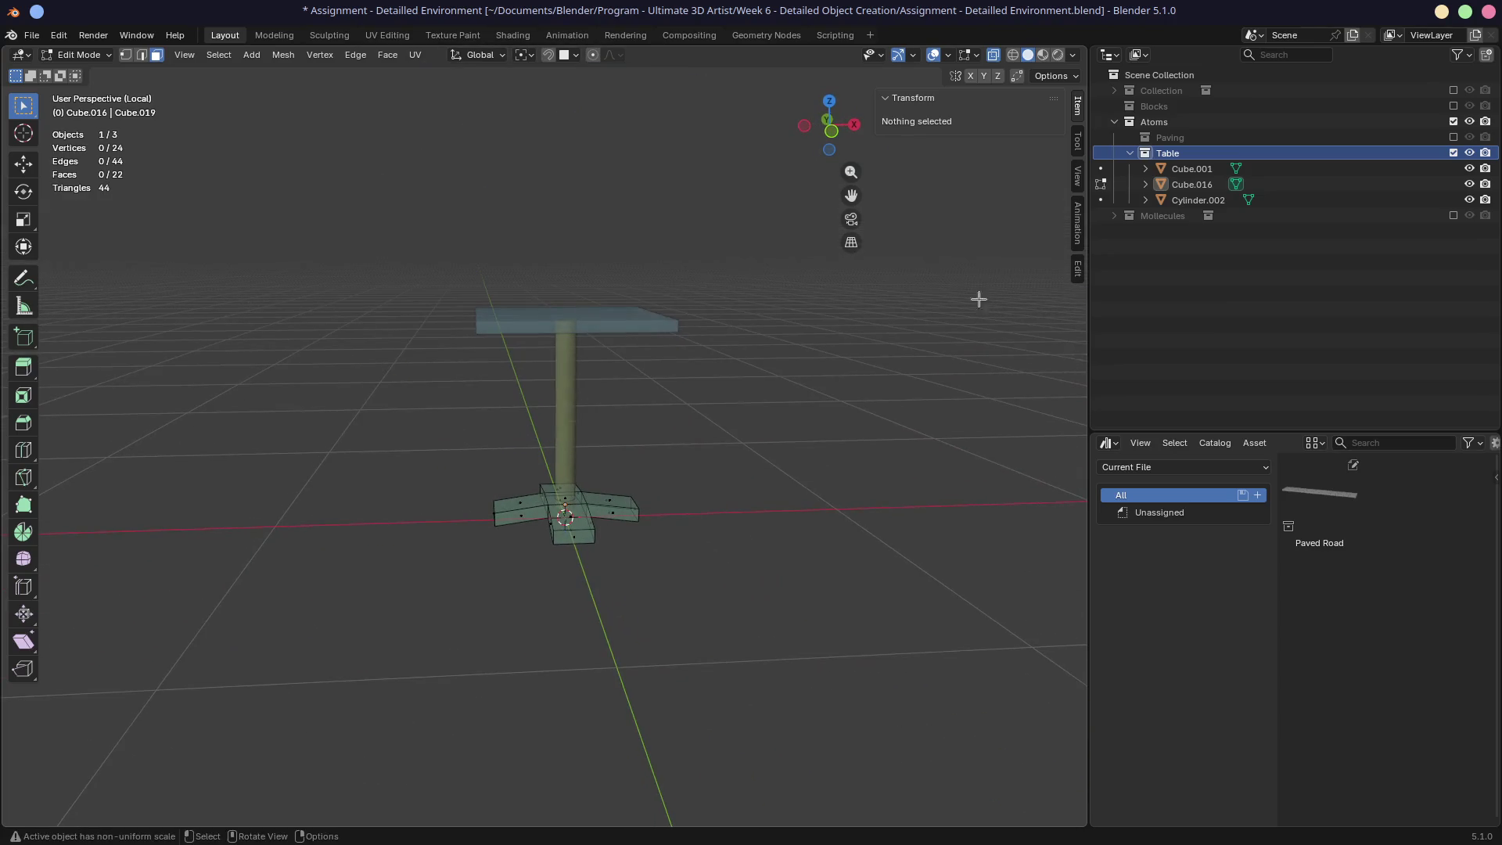
Step: Mark the Table collection as an asset and exclude it from the scene
{"action": "right_click", "coordinate": [1170, 155]}
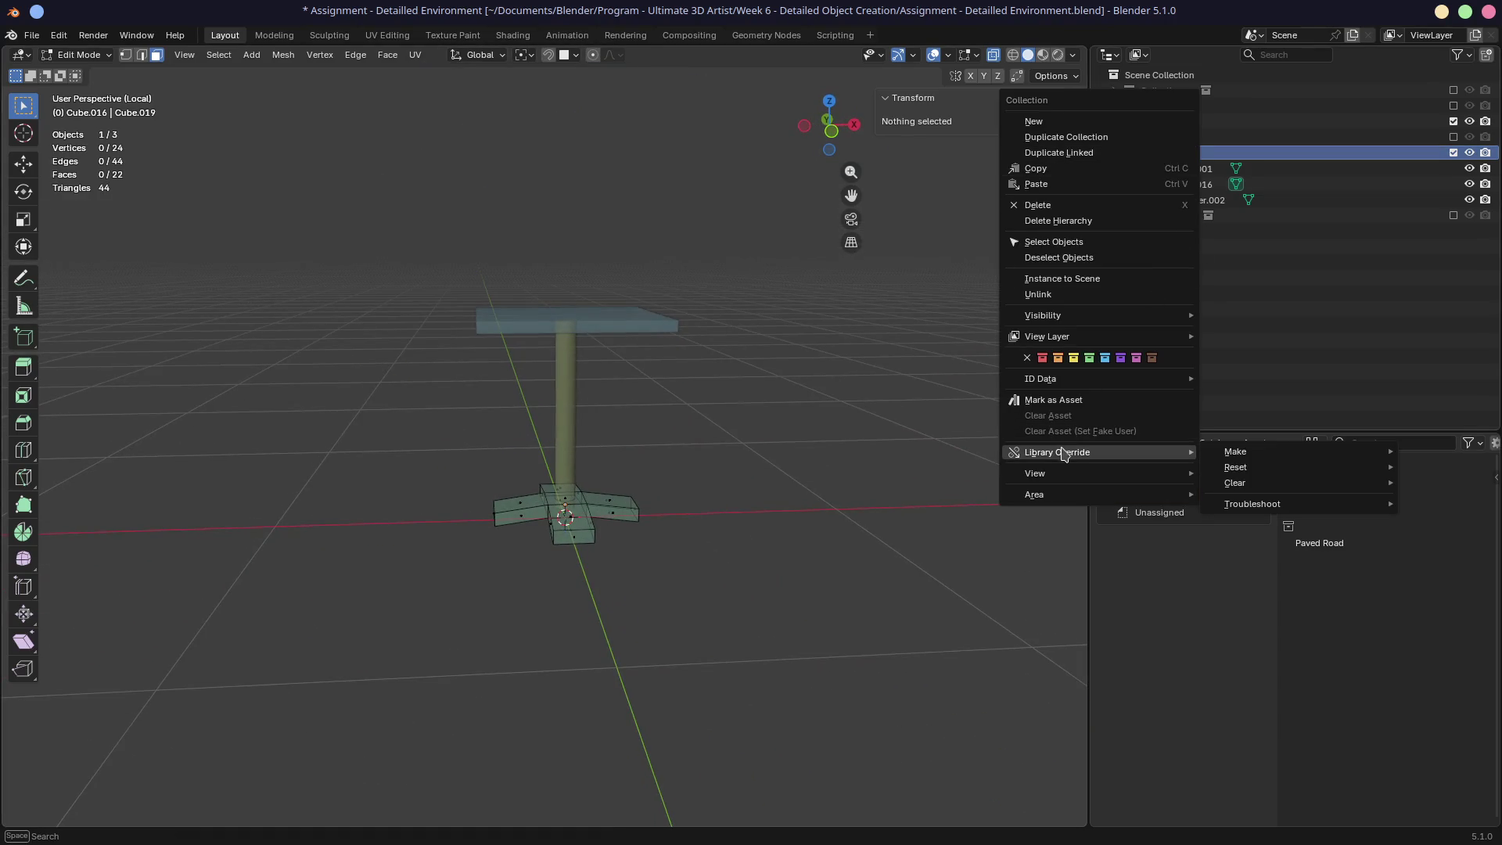
{"action": "left_click", "coordinate": [1064, 404]}
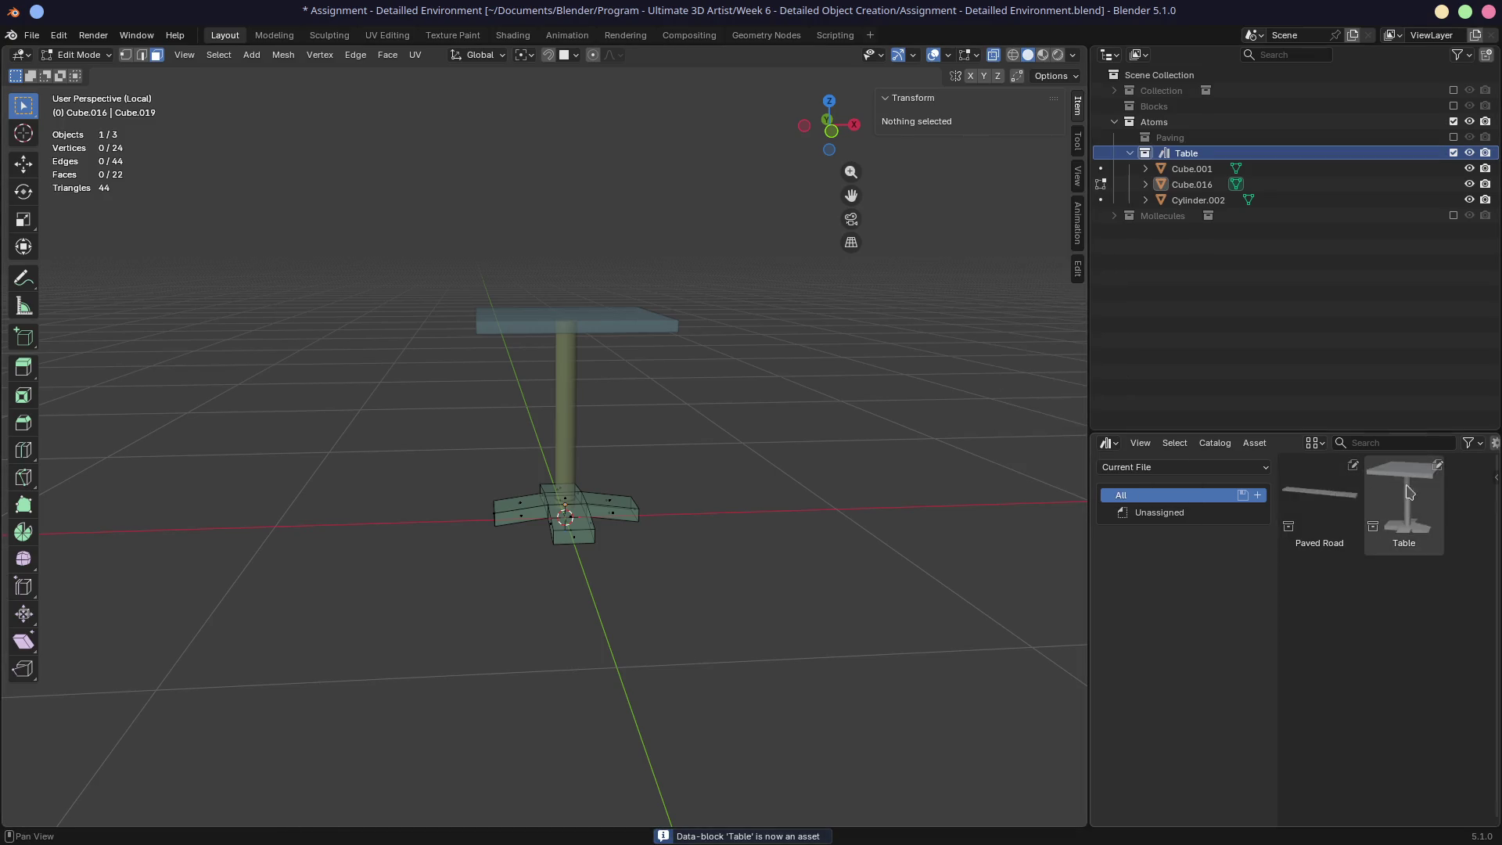
{"action": "left_click", "coordinate": [1454, 90], "text": "ctrl"}
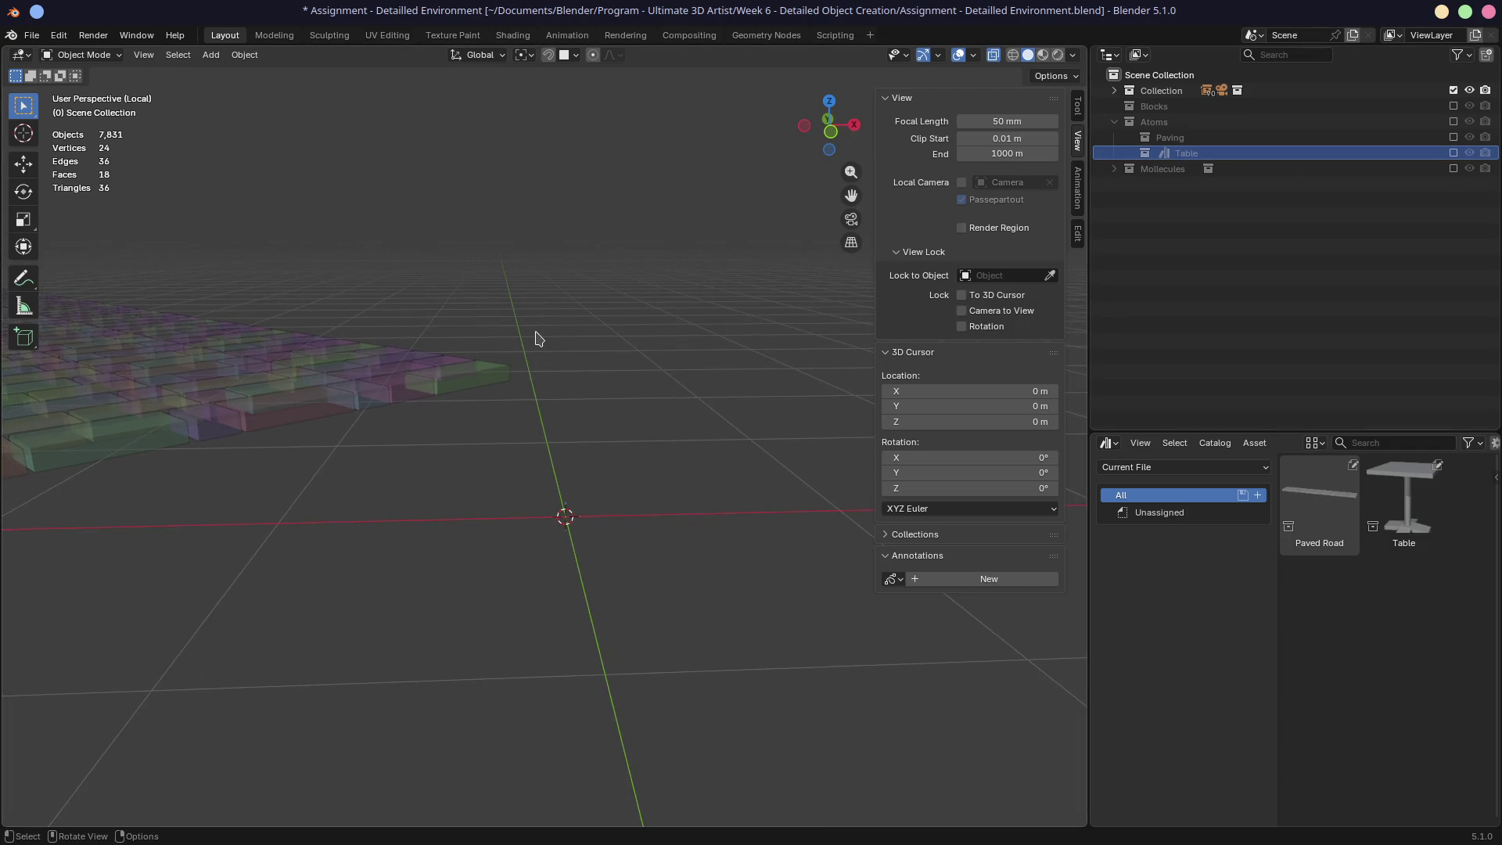
Step: Leave local view and include the Blocks collection in the scene again
{"action": "middle_click_drag", "start_coordinate": [537, 335], "coordinate": [415, 350]}
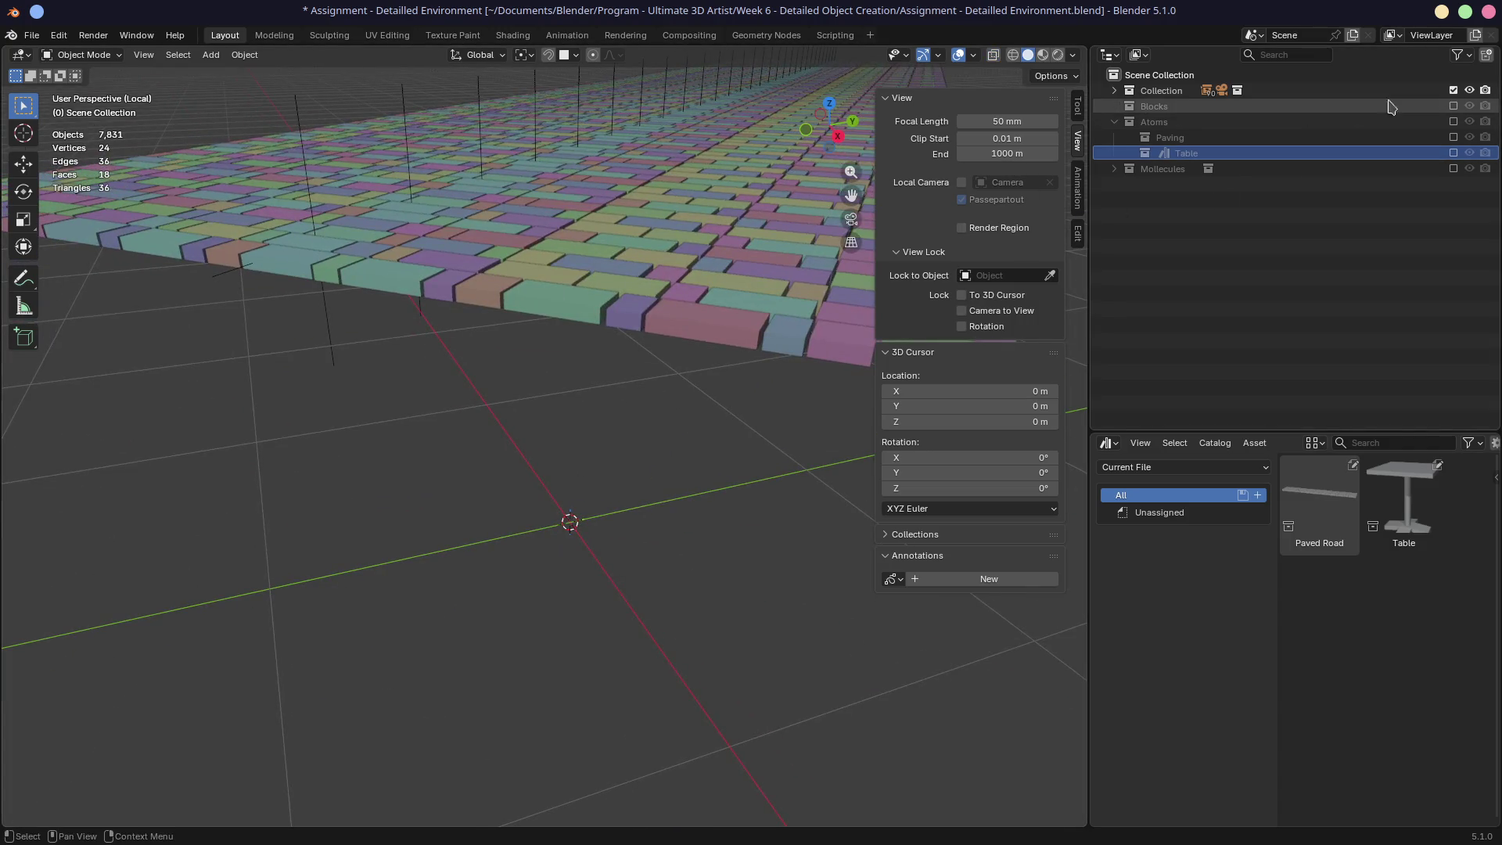
{"action": "left_click", "coordinate": [1113, 91]}
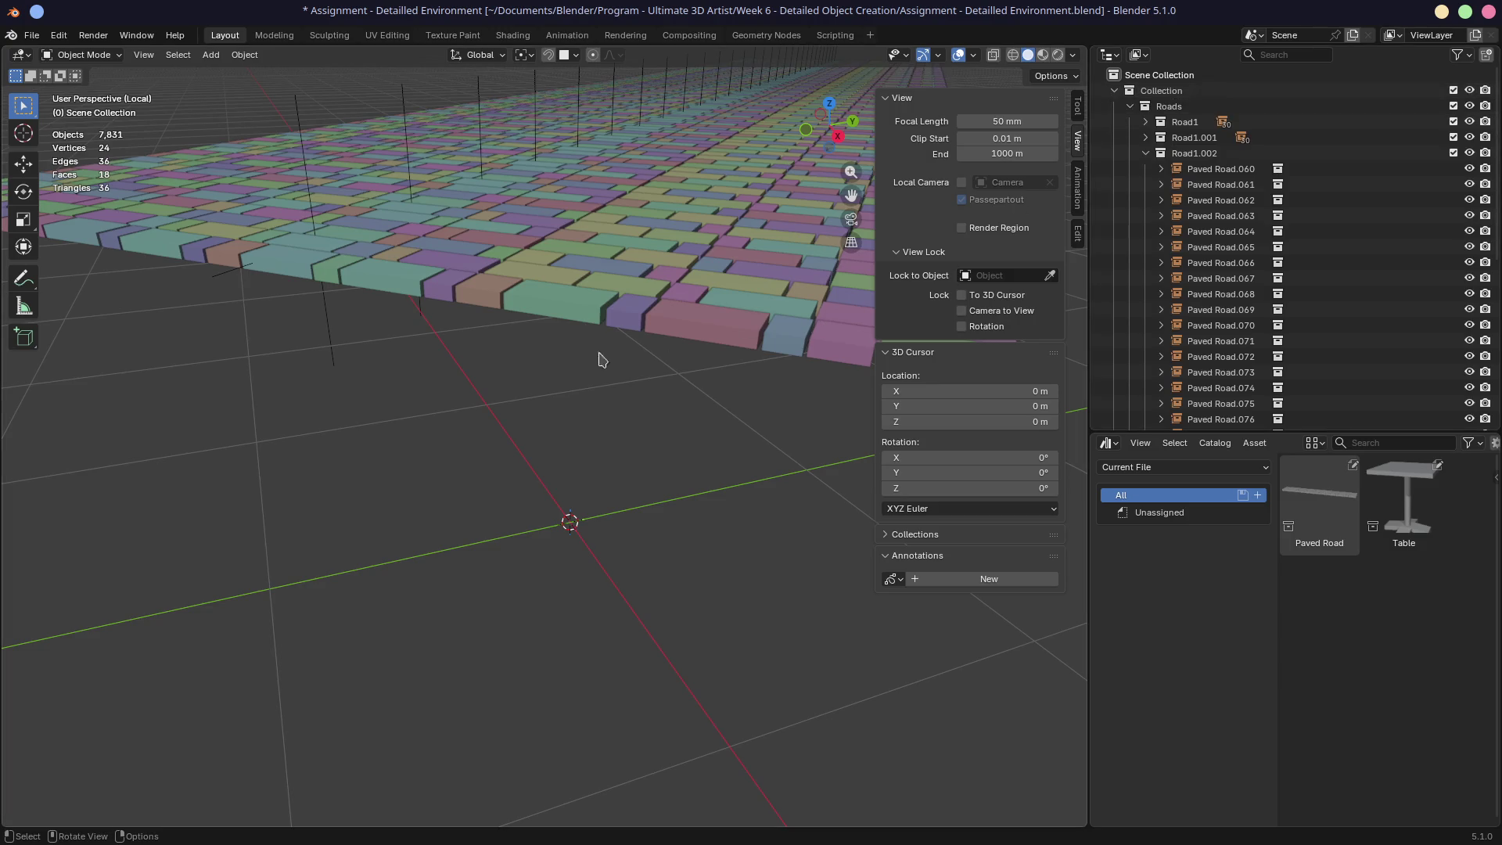
{"action": "key", "text": "KP_Divide"}
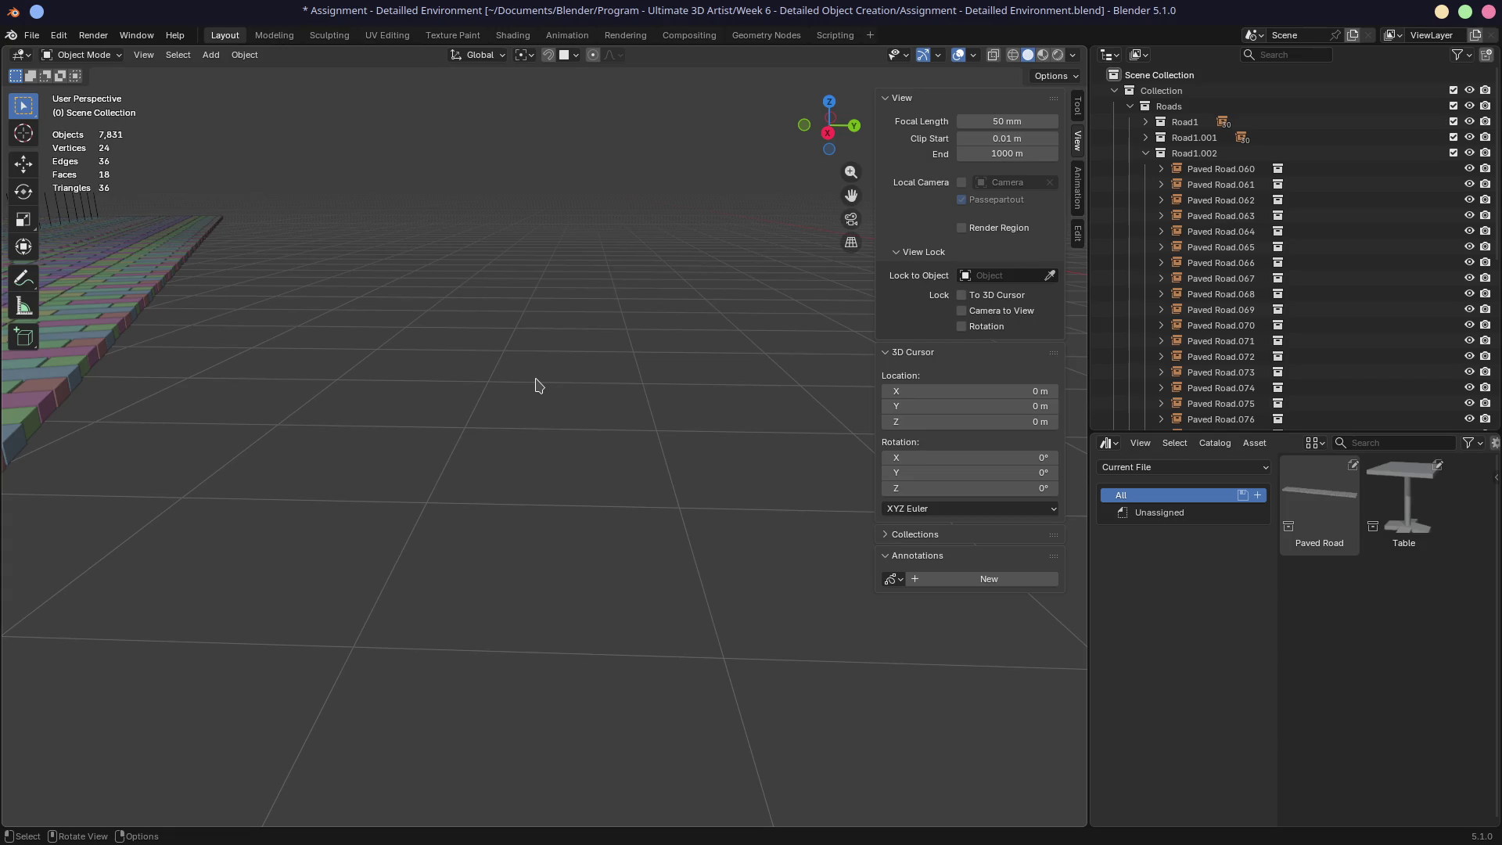
{"action": "mouse_move", "coordinate": [460, 359]}
{"action": "middle_mouse_down"}
{"action": "mouse_move", "coordinate": [617, 315]}
{"action": "mouse_move", "coordinate": [456, 315]}
{"action": "middle_mouse_up"}
{"action": "scroll", "coordinate": [493, 322], "scroll_direction": "down", "scroll_amount": 5}
{"action": "mouse_move", "coordinate": [545, 366]}
{"action": "middle_mouse_down"}
{"action": "mouse_move", "coordinate": [591, 387]}
{"action": "mouse_move", "coordinate": [642, 367]}
{"action": "middle_mouse_up"}
{"action": "scroll", "coordinate": [1225, 359], "scroll_direction": "down", "scroll_amount": 10}
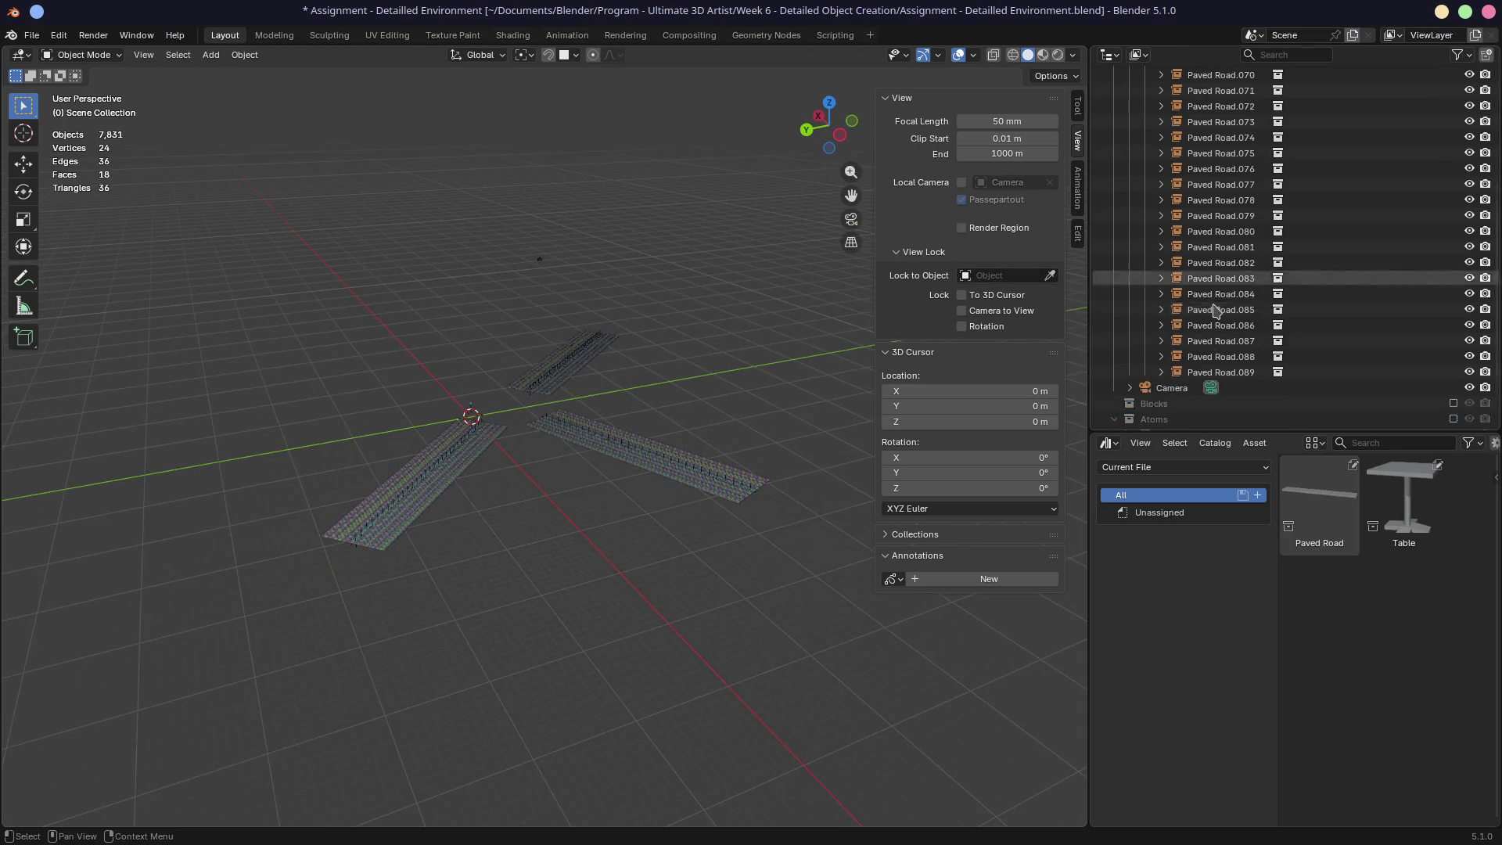
{"action": "left_click", "coordinate": [1453, 351]}
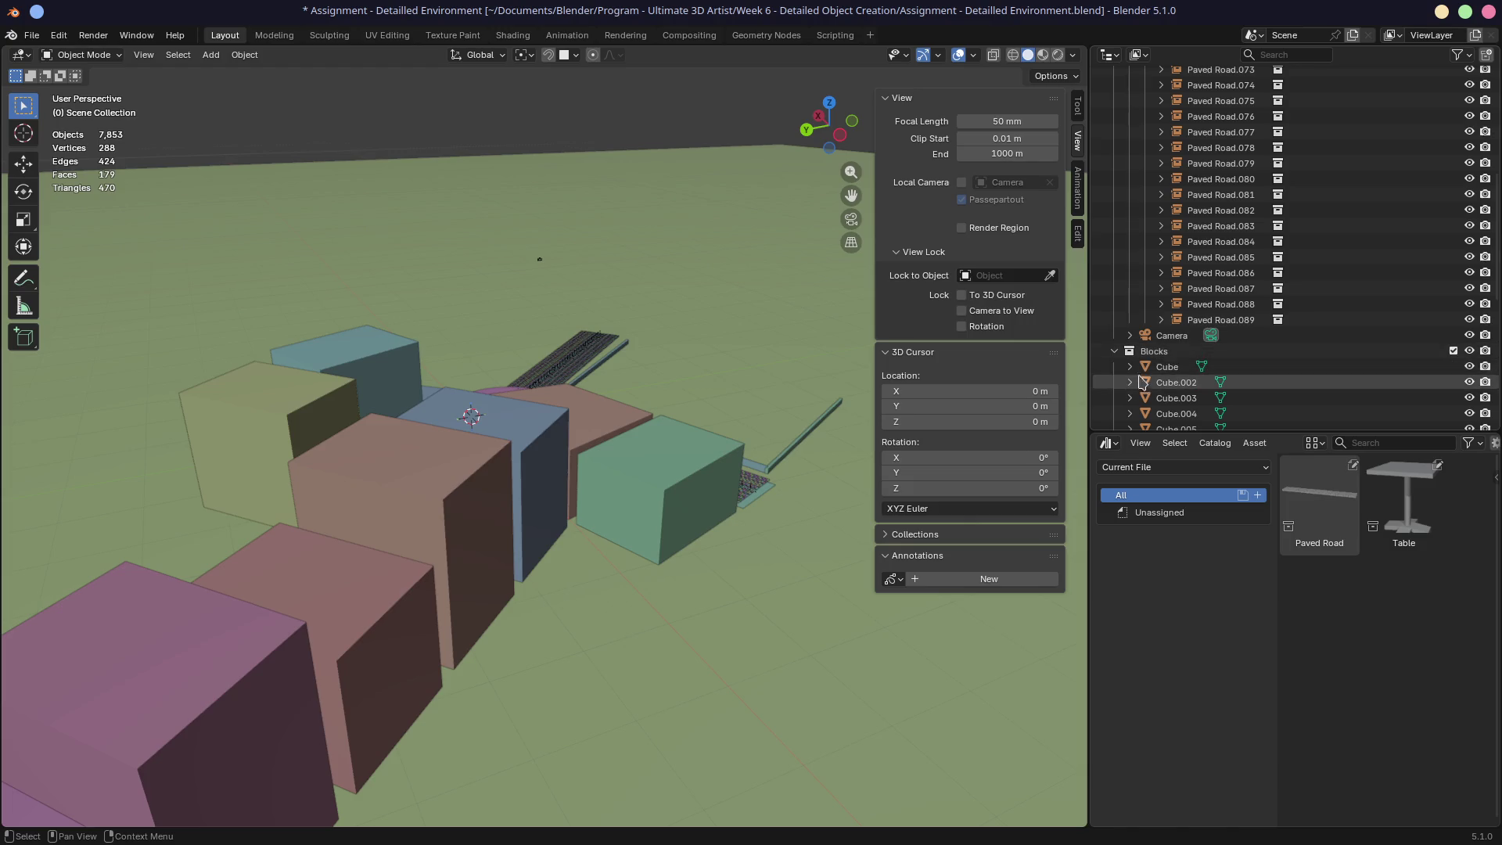
Step: Turn off snapping and drop the Table asset onto the ground by the brown building
{"action": "scroll", "coordinate": [604, 395], "scroll_direction": "down", "scroll_amount": 5}
{"action": "mouse_move", "coordinate": [604, 396]}
{"action": "middle_mouse_down"}
{"action": "mouse_move", "coordinate": [704, 520]}
{"action": "mouse_move", "coordinate": [634, 474]}
{"action": "mouse_move", "coordinate": [563, 459]}
{"action": "mouse_move", "coordinate": [614, 473]}
{"action": "middle_mouse_up"}
{"action": "scroll", "coordinate": [634, 474], "scroll_direction": "up", "scroll_amount": 8}
{"action": "scroll", "coordinate": [635, 474], "scroll_direction": "up", "scroll_amount": 4}
{"action": "scroll", "coordinate": [614, 472], "scroll_direction": "up", "scroll_amount": 3}
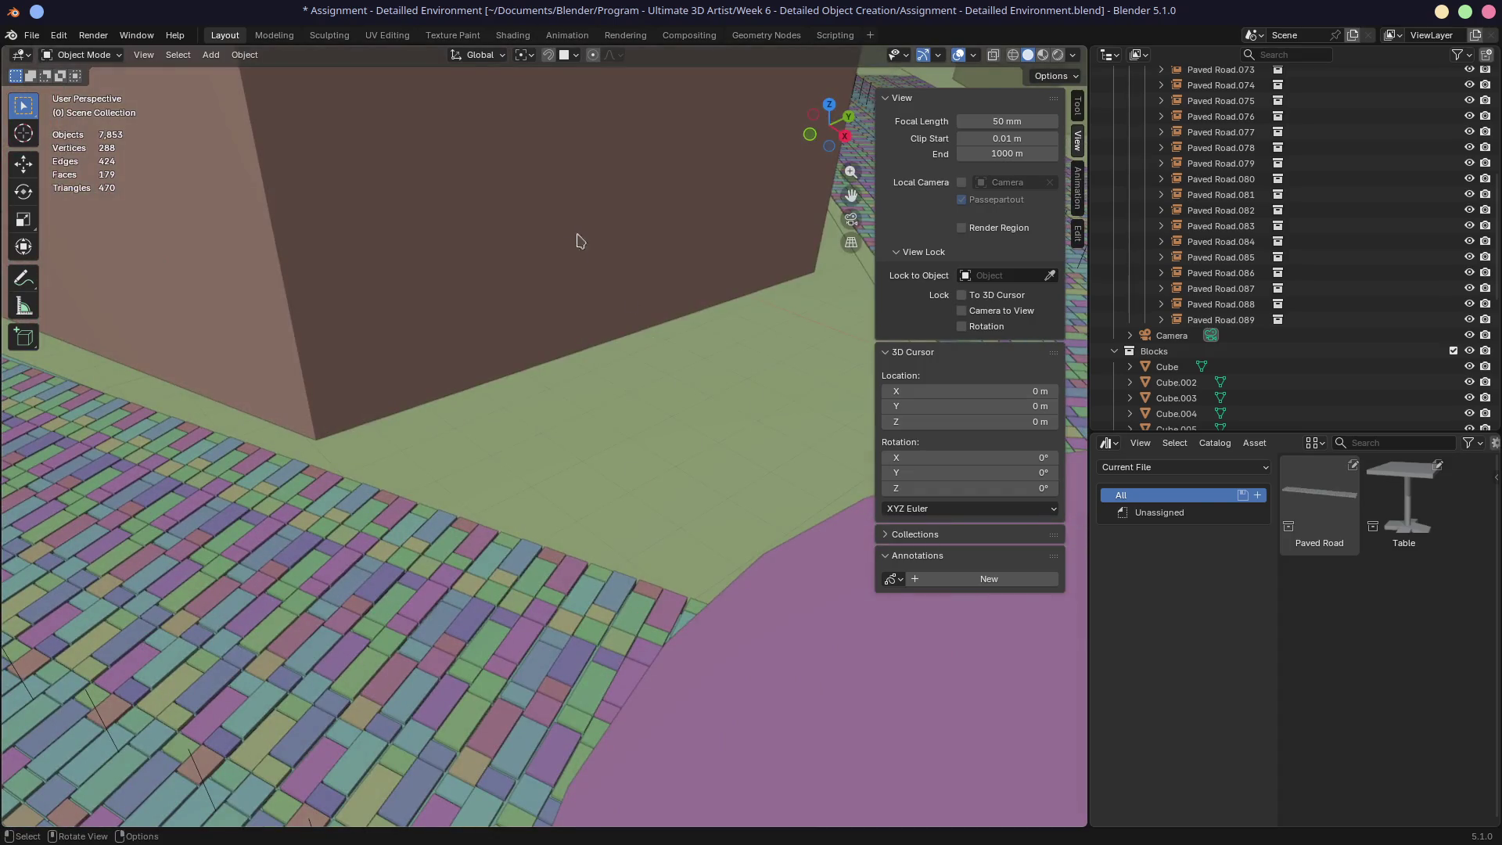
{"action": "left_click", "coordinate": [550, 56]}
{"action": "left_click", "coordinate": [569, 54]}
{"action": "mouse_move", "coordinate": [1404, 505]}
{"action": "left_mouse_down"}
{"action": "mouse_move", "coordinate": [537, 431]}
{"action": "mouse_move", "coordinate": [573, 449]}
{"action": "left_mouse_up"}
{"action": "mouse_move", "coordinate": [630, 454]}
{"action": "middle_mouse_down"}
{"action": "mouse_move", "coordinate": [622, 422]}
{"action": "mouse_move", "coordinate": [612, 457]}
{"action": "middle_mouse_up"}
{"action": "key", "text": "KP_0"}
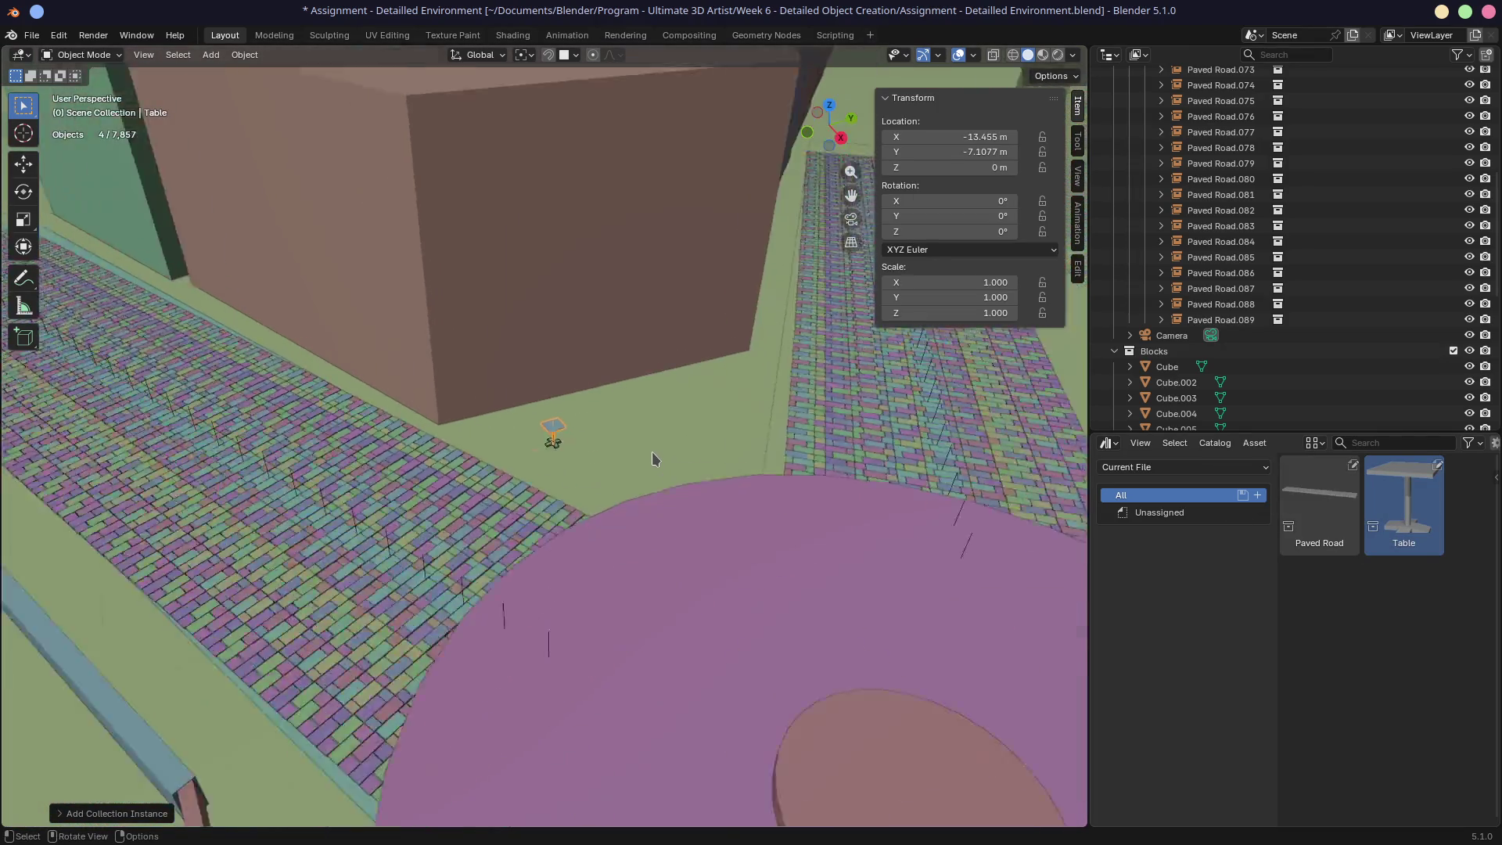
{"action": "scroll", "coordinate": [673, 489], "scroll_direction": "up", "scroll_amount": 4}
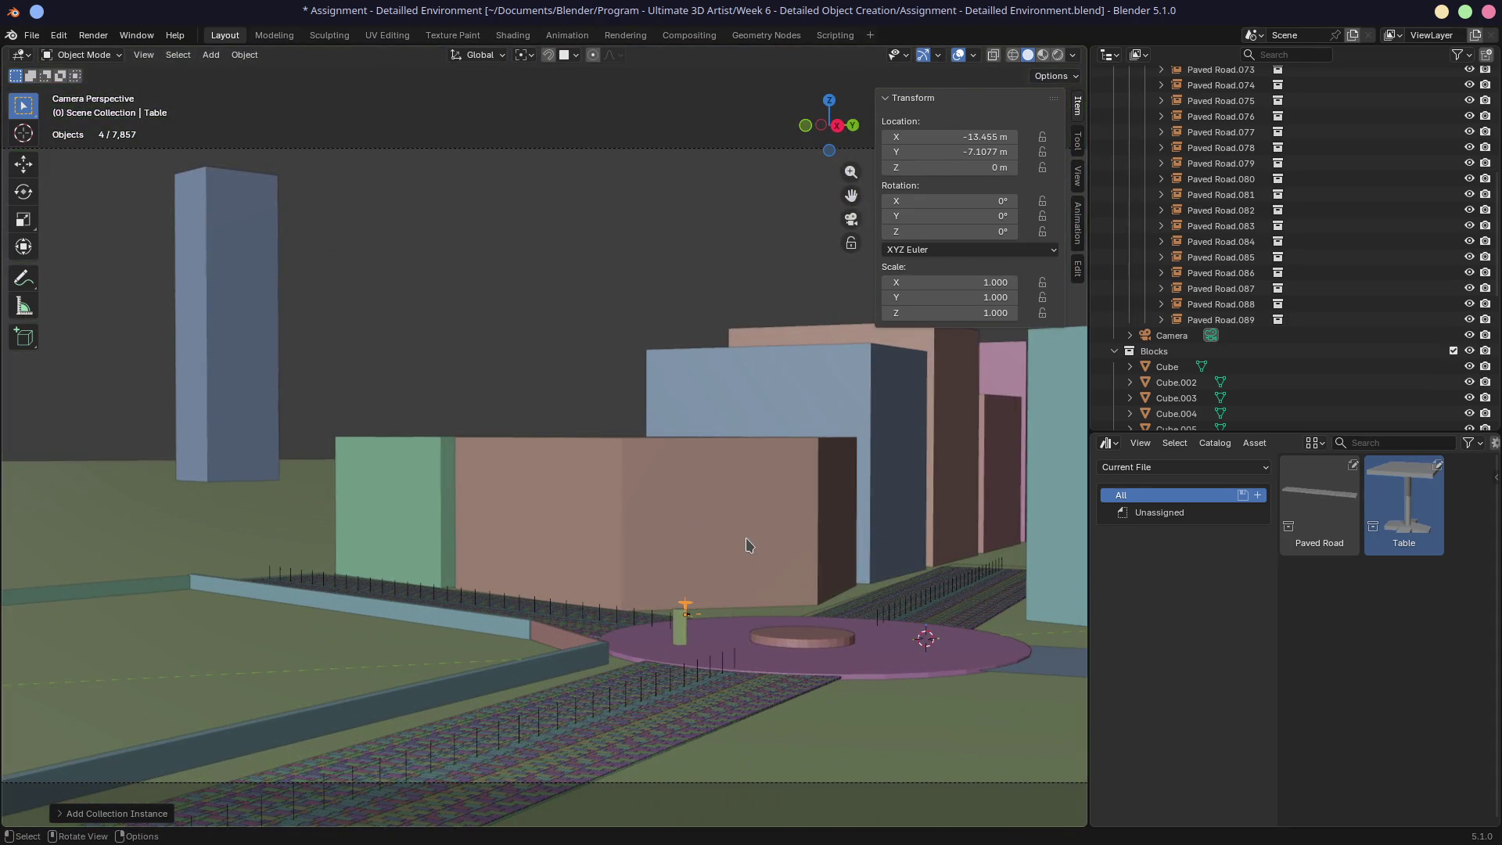
{"action": "middle_click_drag", "start_coordinate": [701, 517], "coordinate": [768, 617]}
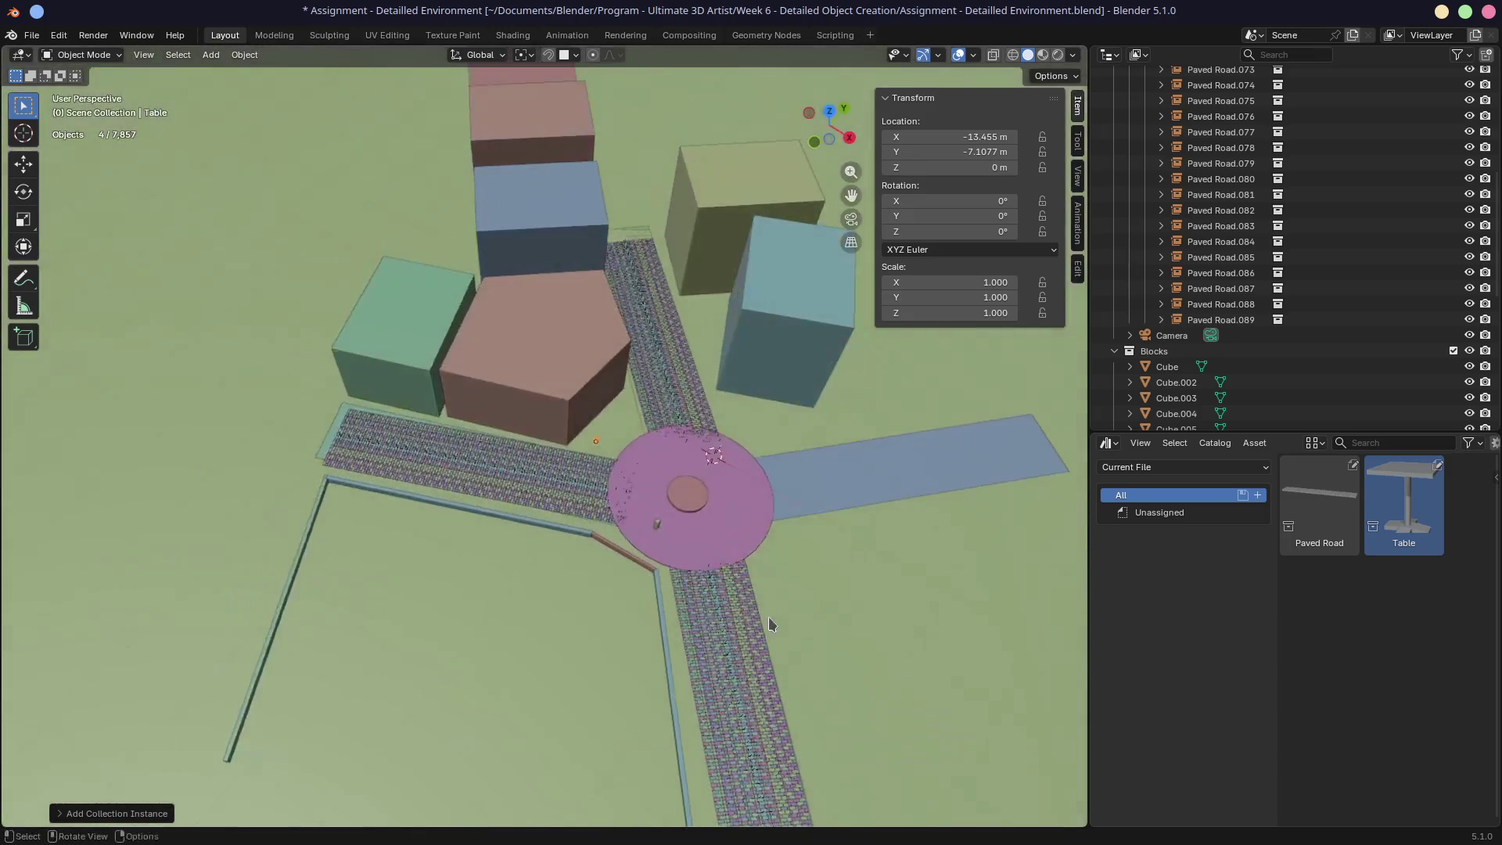
{"action": "scroll", "coordinate": [769, 617], "scroll_direction": "up", "scroll_amount": 5}
{"action": "mouse_move", "coordinate": [703, 561]}
{"action": "middle_mouse_down"}
{"action": "mouse_move", "coordinate": [524, 441]}
{"action": "mouse_move", "coordinate": [664, 359]}
{"action": "mouse_move", "coordinate": [608, 313]}
{"action": "mouse_move", "coordinate": [645, 354]}
{"action": "middle_mouse_up"}
{"action": "scroll", "coordinate": [512, 407], "scroll_direction": "up", "scroll_amount": 5}
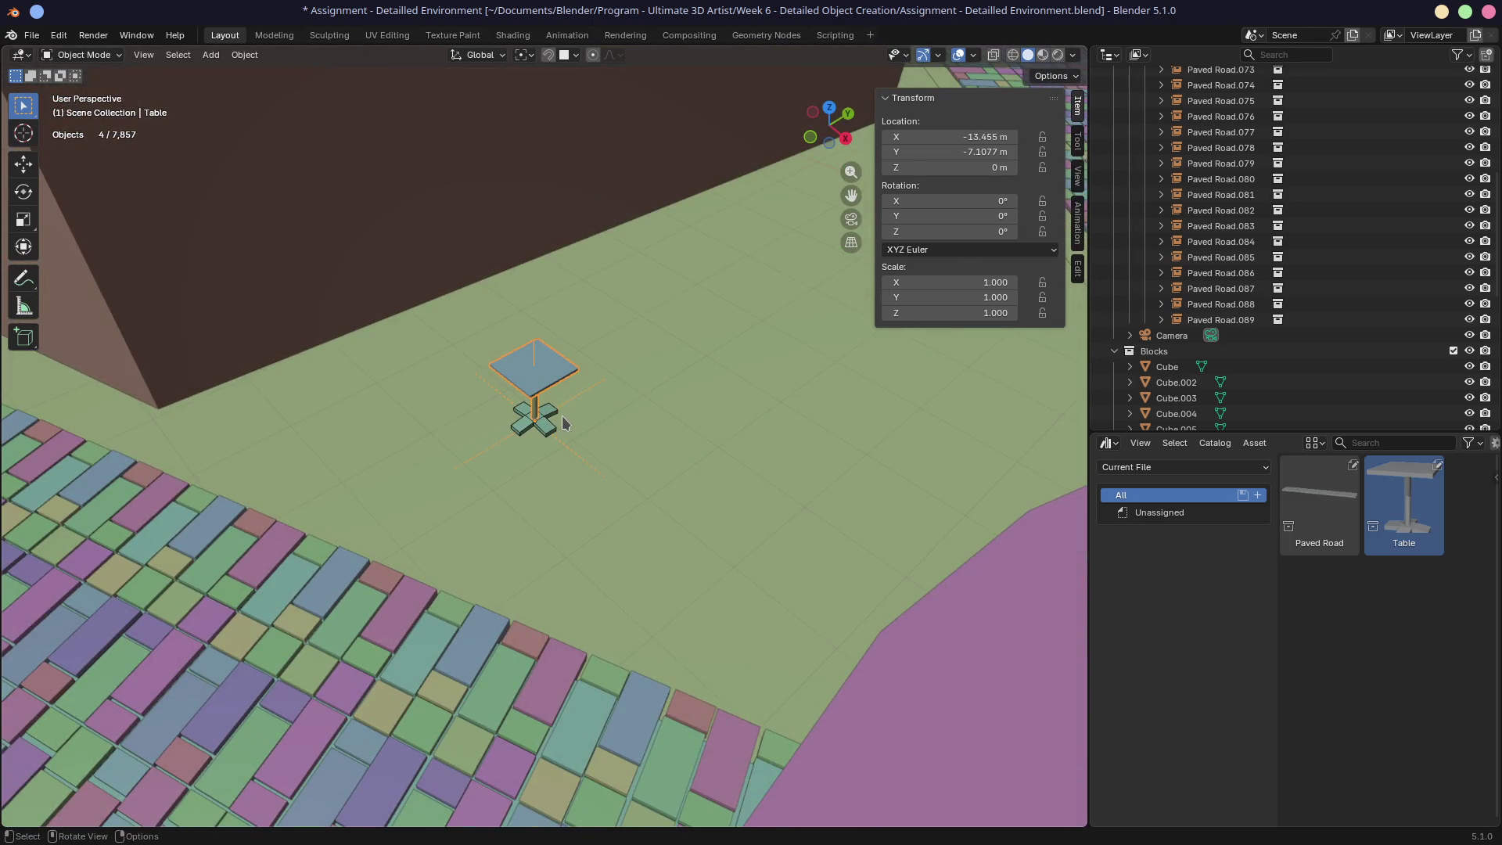
{"action": "key", "text": "g"}
{"action": "key", "text": "z"}
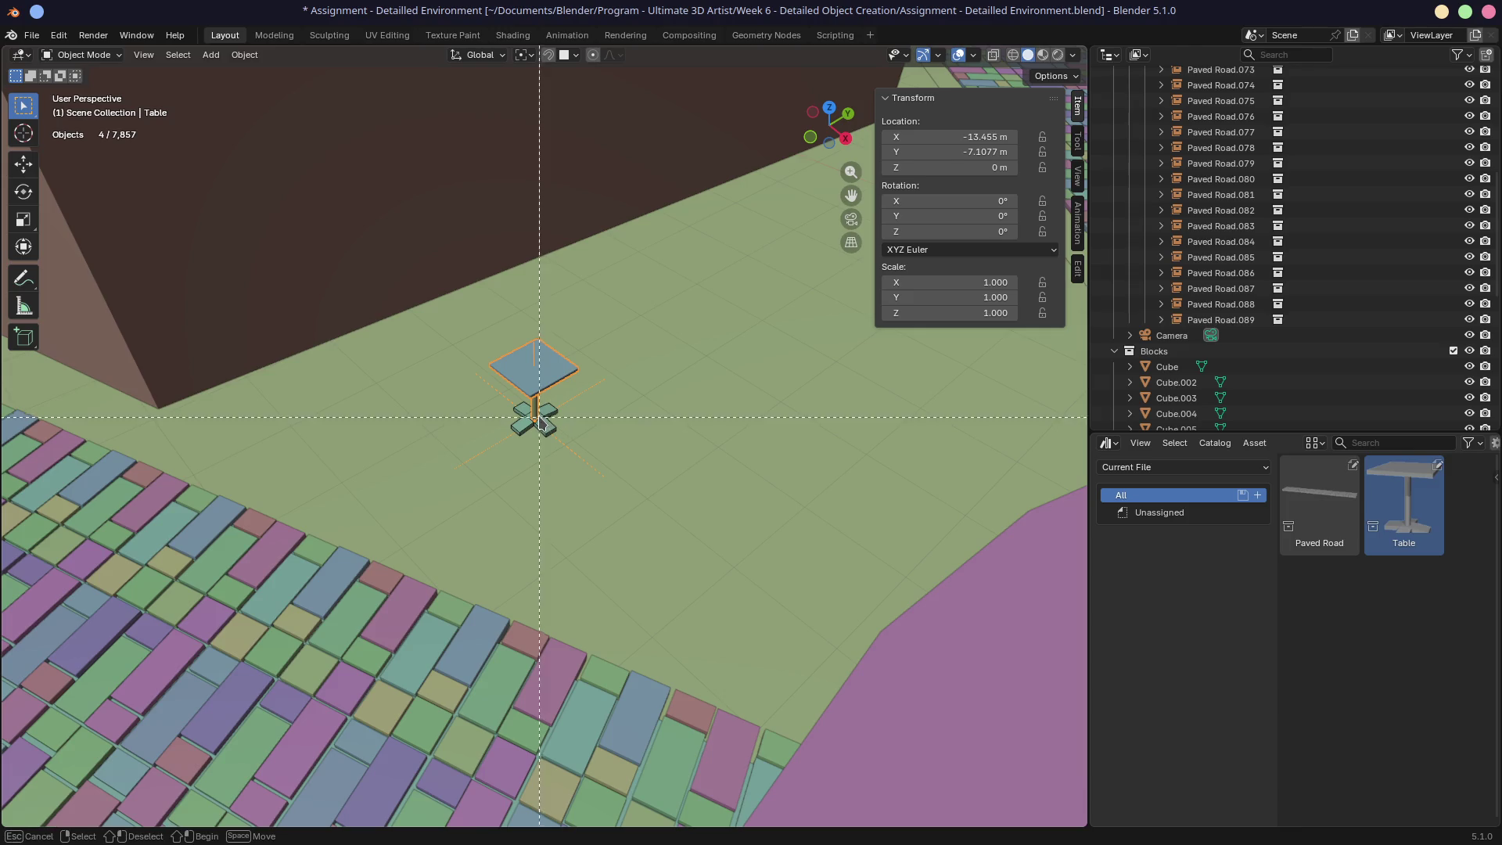
Step: Nudge the first table slightly sideways
{"action": "key", "text": "Escape"}
{"action": "key", "text": "g"}
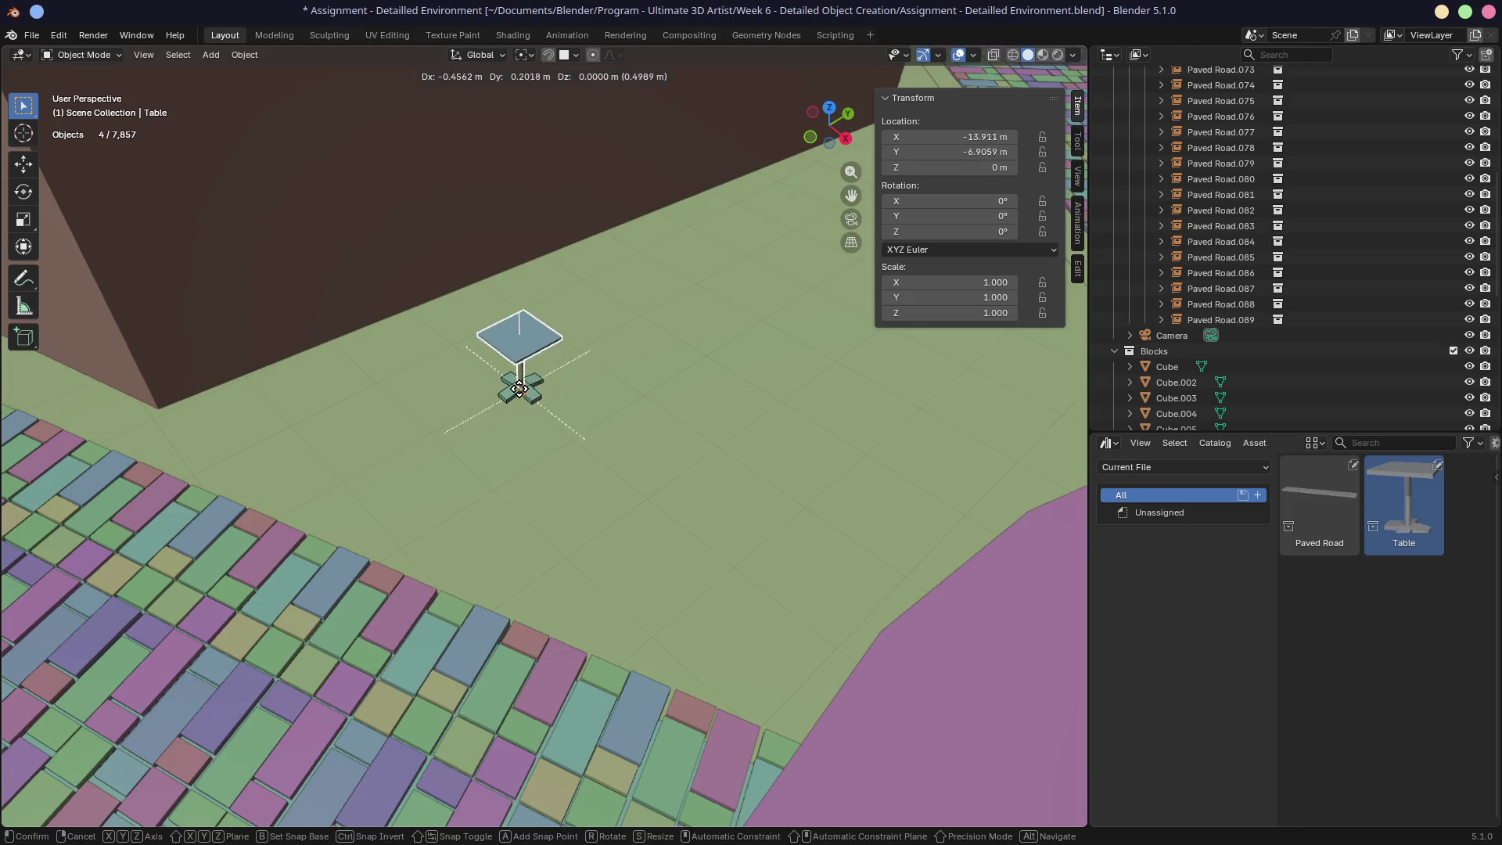
{"action": "left_click", "coordinate": [618, 426]}
{"action": "mouse_move", "coordinate": [617, 425]}
{"action": "middle_mouse_down"}
{"action": "mouse_move", "coordinate": [596, 383]}
{"action": "mouse_move", "coordinate": [673, 446]}
{"action": "mouse_move", "coordinate": [647, 449]}
{"action": "middle_mouse_up"}
Step: Copy the table twice to form a row of three tables
{"action": "key", "text": "shift+d"}
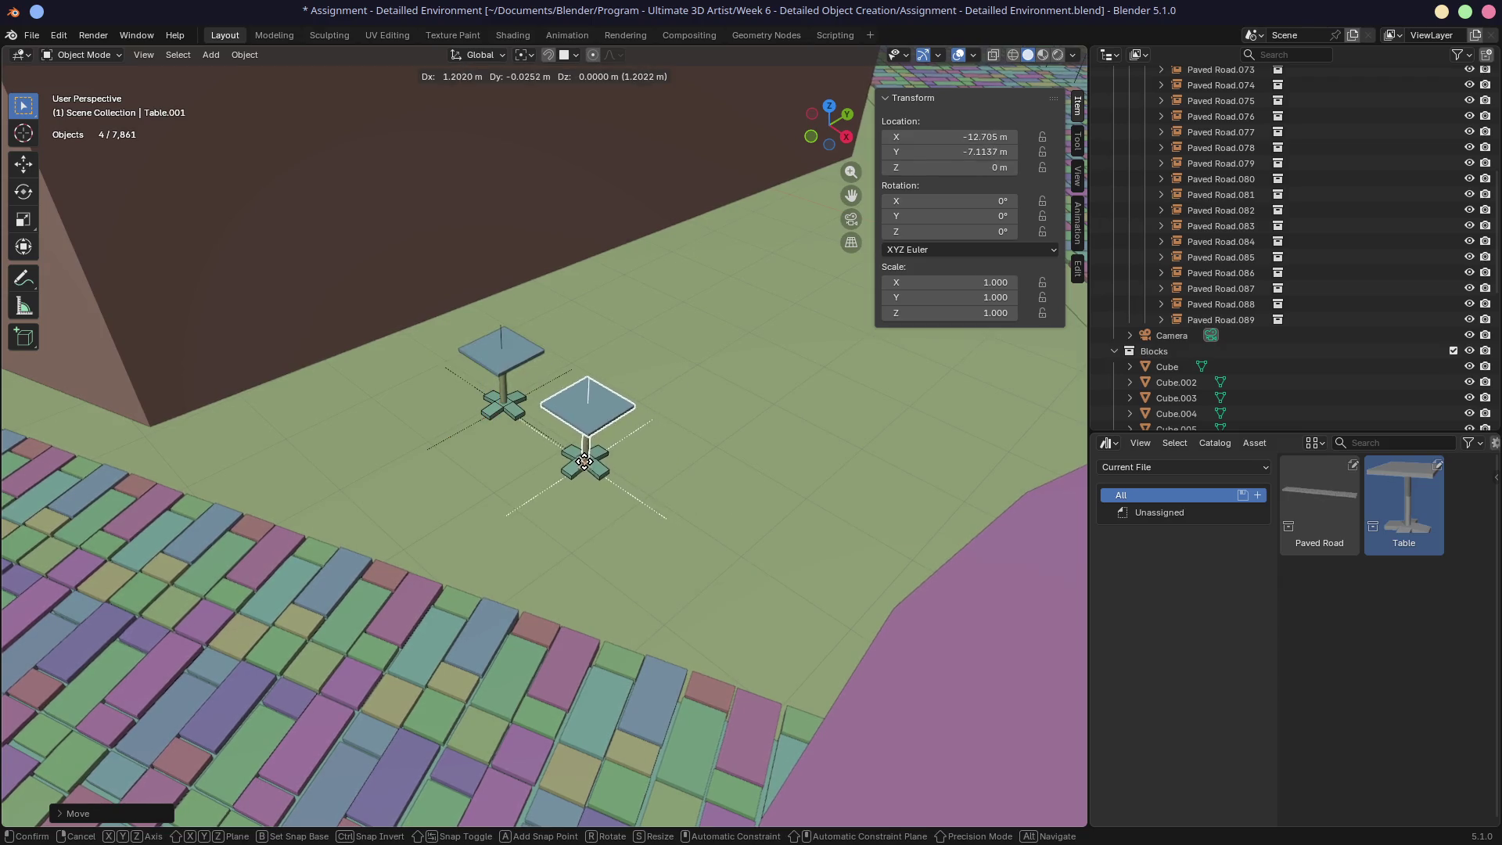
{"action": "left_click", "coordinate": [581, 455]}
{"action": "key", "text": "alt+d"}
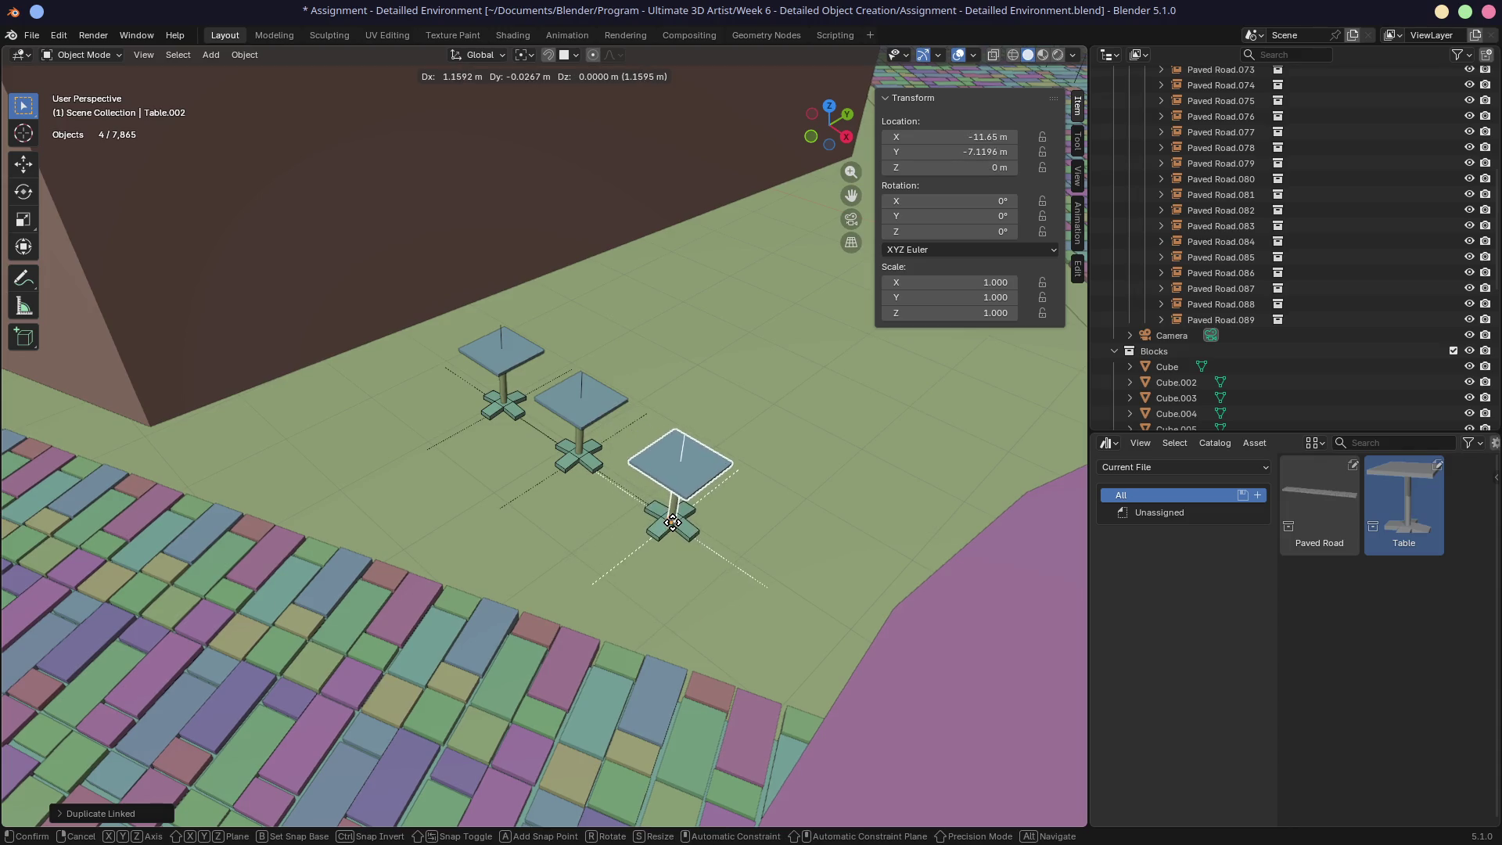
{"action": "left_click", "coordinate": [724, 559]}
{"action": "middle_click_drag", "start_coordinate": [795, 532], "coordinate": [687, 470]}
{"action": "scroll", "coordinate": [736, 486], "scroll_direction": "up", "scroll_amount": 3}
{"action": "scroll", "coordinate": [782, 493], "scroll_direction": "down", "scroll_amount": 2}
{"action": "mouse_move", "coordinate": [782, 493]}
{"action": "middle_mouse_down"}
{"action": "mouse_move", "coordinate": [644, 430]}
{"action": "mouse_move", "coordinate": [522, 409]}
{"action": "mouse_move", "coordinate": [430, 368]}
{"action": "middle_mouse_up"}
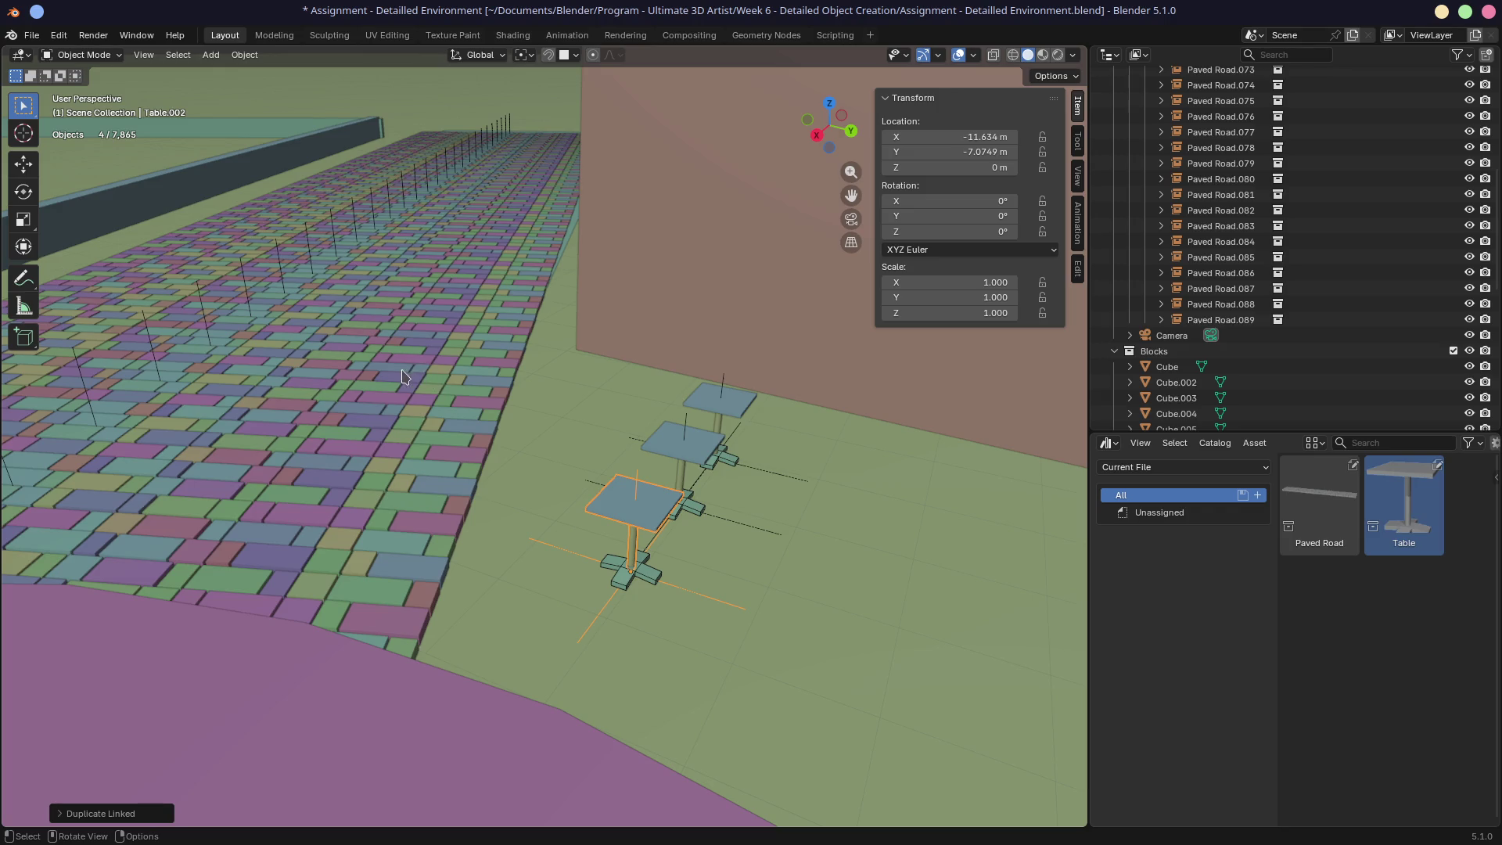
{"action": "mouse_move", "coordinate": [565, 516]}
{"action": "middle_mouse_down"}
{"action": "mouse_move", "coordinate": [681, 536]}
{"action": "mouse_move", "coordinate": [701, 480]}
{"action": "mouse_move", "coordinate": [564, 462]}
{"action": "middle_mouse_up"}
{"action": "scroll", "coordinate": [548, 468], "scroll_direction": "up", "scroll_amount": 5}
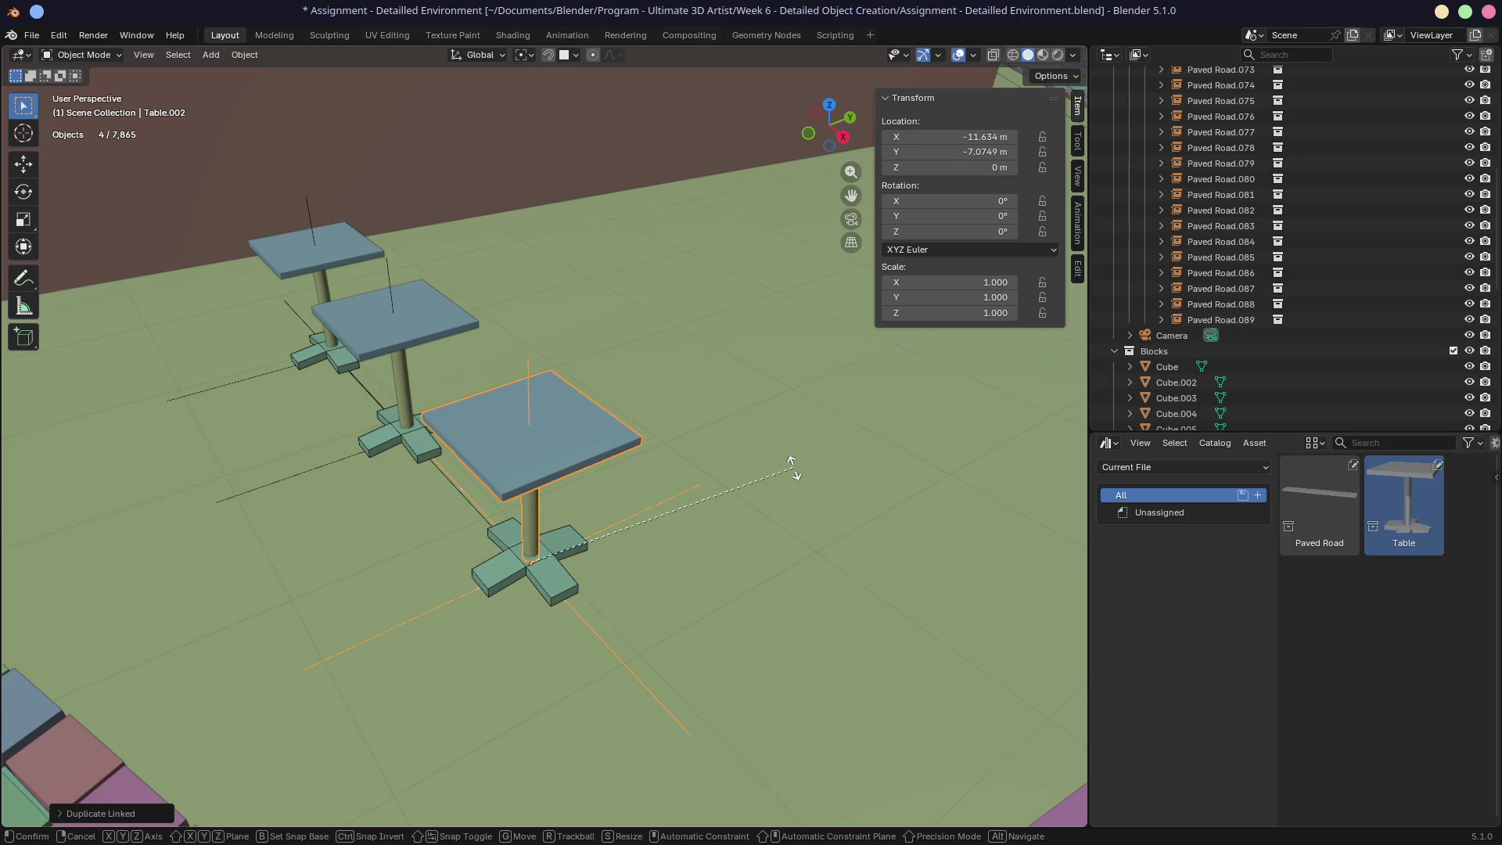
Step: Rotate the front table slightly around its vertical axis
{"action": "left_click", "coordinate": [579, 456]}
{"action": "left_click", "coordinate": [579, 456]}
{"action": "key", "text": "r"}
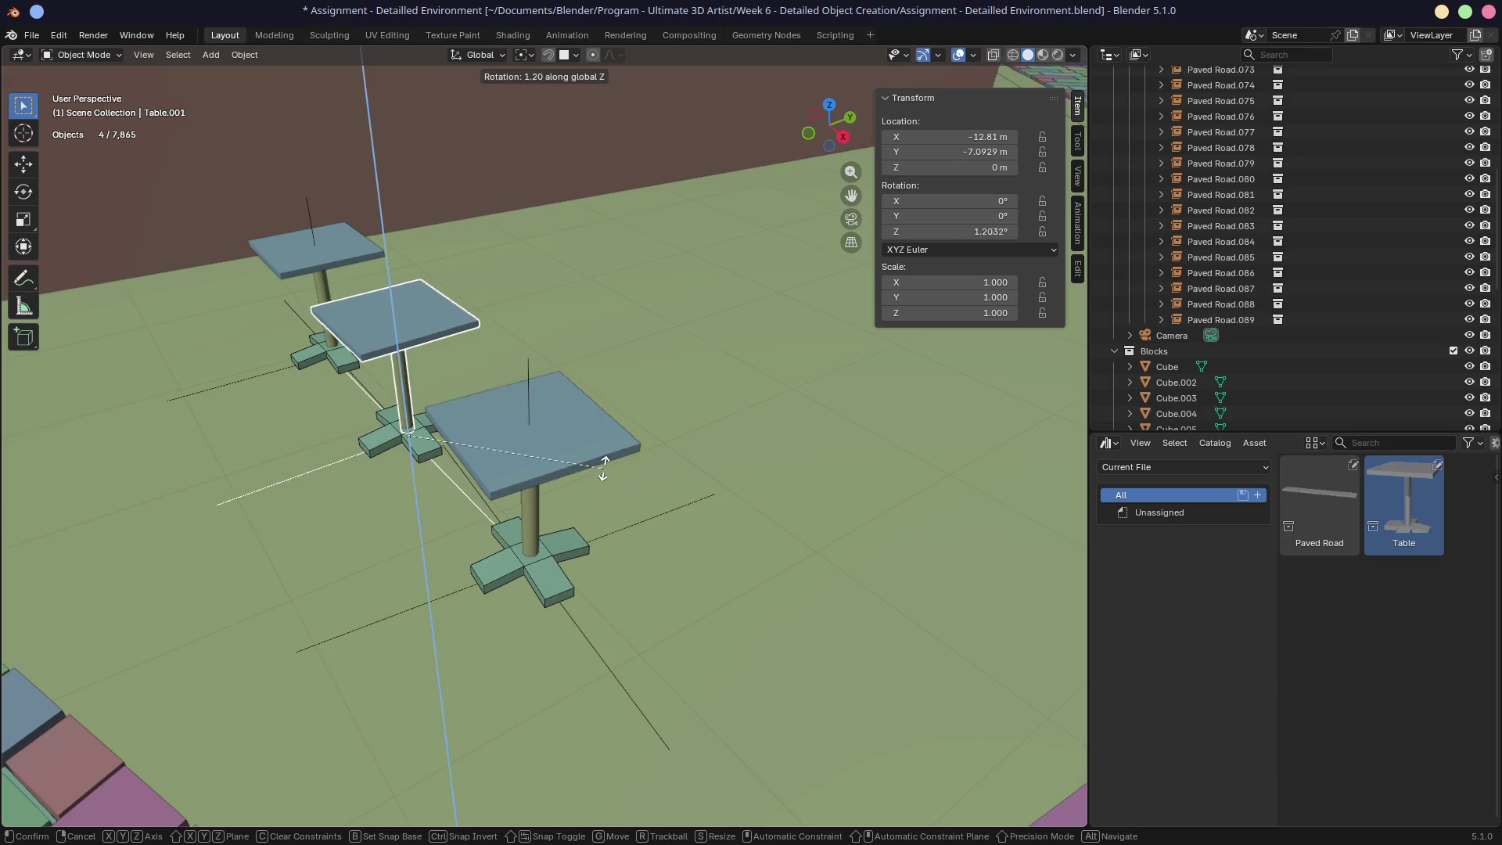
{"action": "scroll", "coordinate": [654, 486], "scroll_direction": "down", "scroll_amount": 2}
{"action": "left_click", "coordinate": [656, 491]}
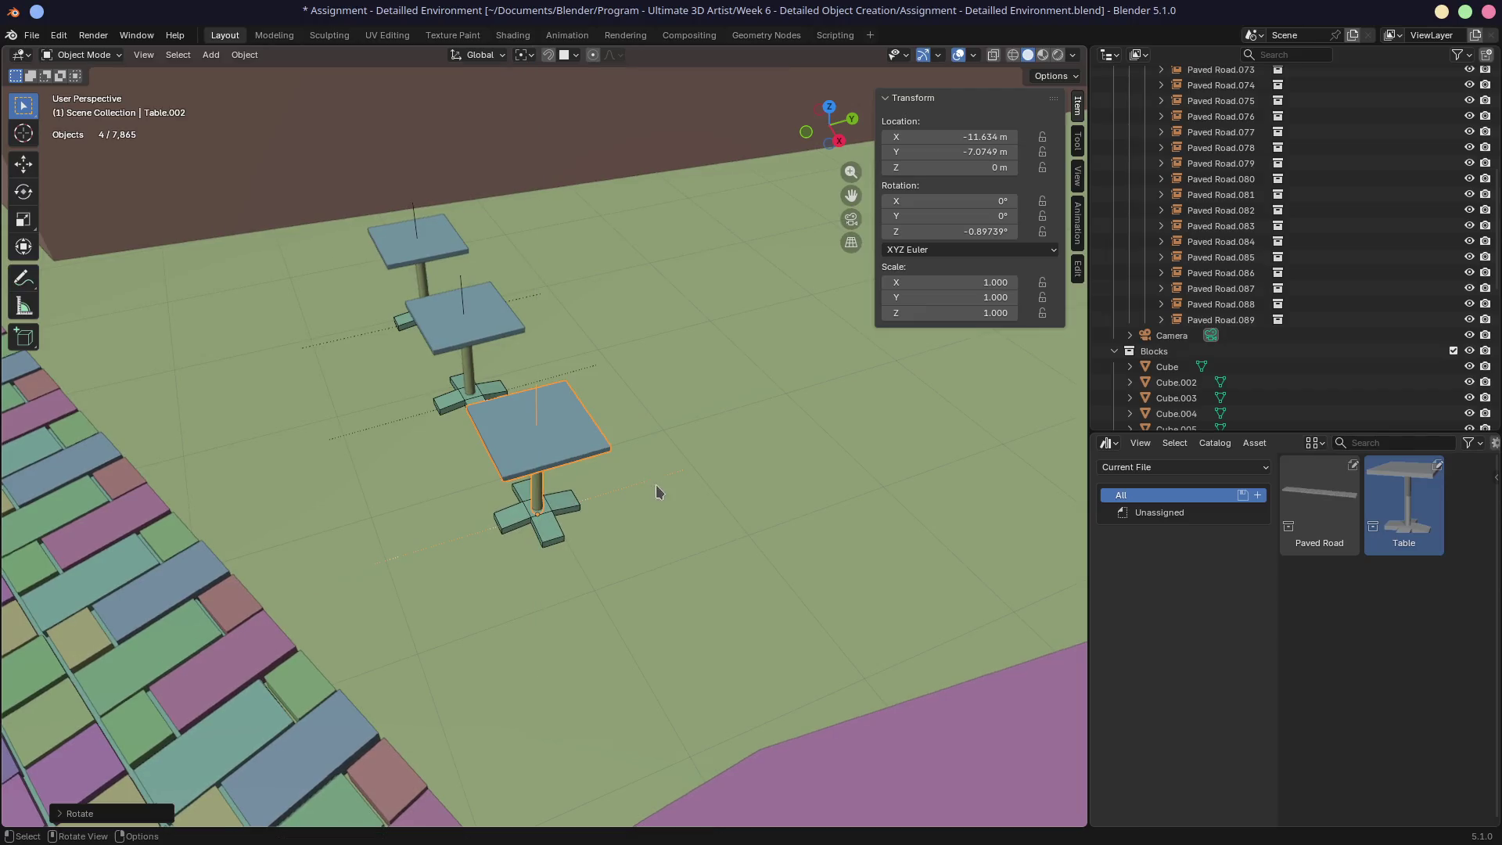
Step: Make two linked copies of the three-table row to complete a three-by-three grid
{"action": "left_click", "coordinate": [401, 233], "text": "shift"}
{"action": "left_click", "coordinate": [467, 345], "text": "shift"}
{"action": "left_click", "coordinate": [548, 438], "text": "shift"}
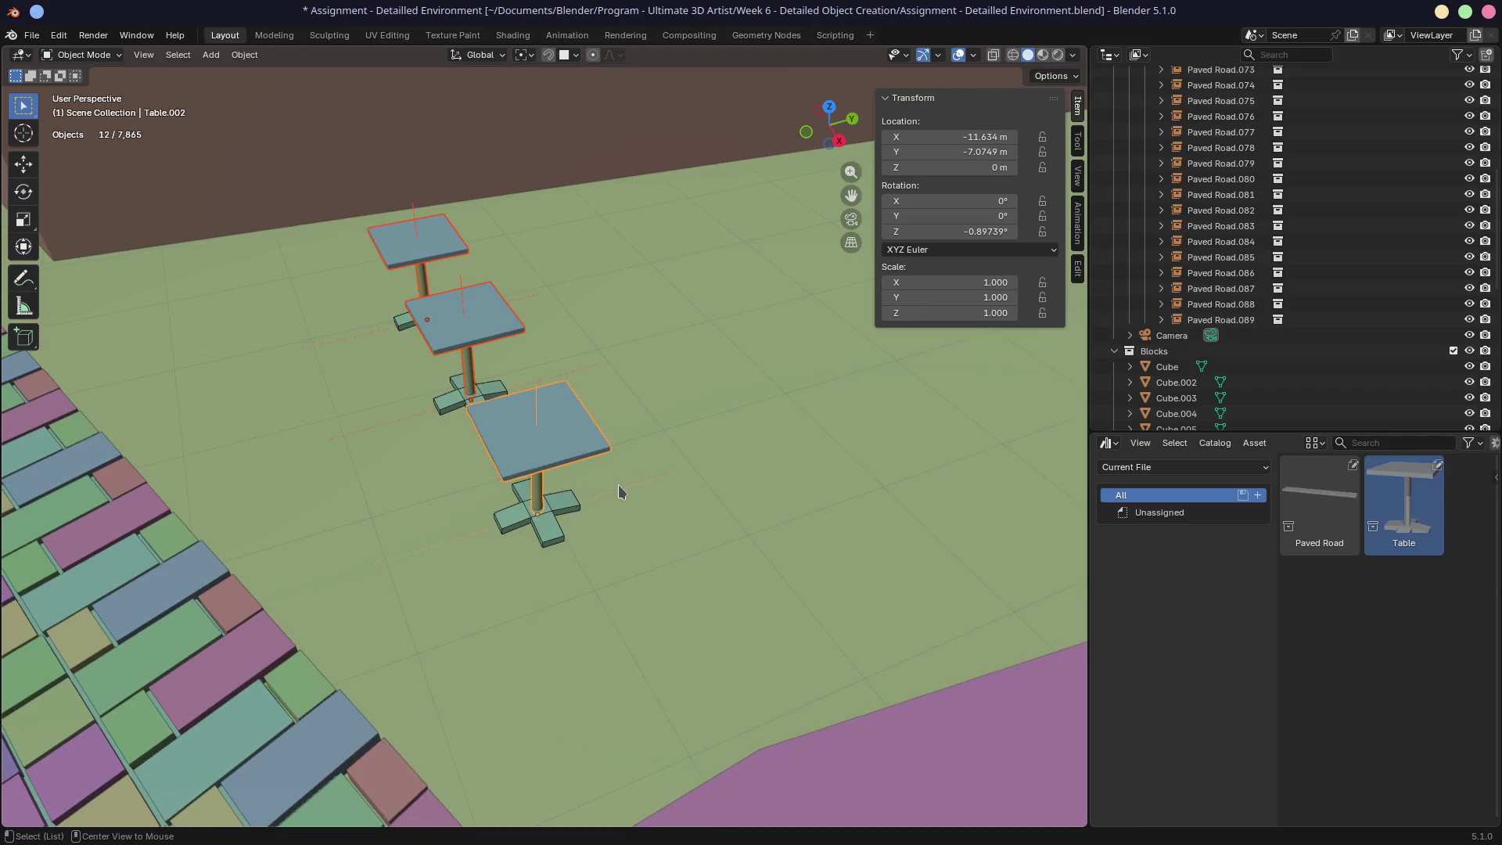
{"action": "key", "text": "alt+d"}
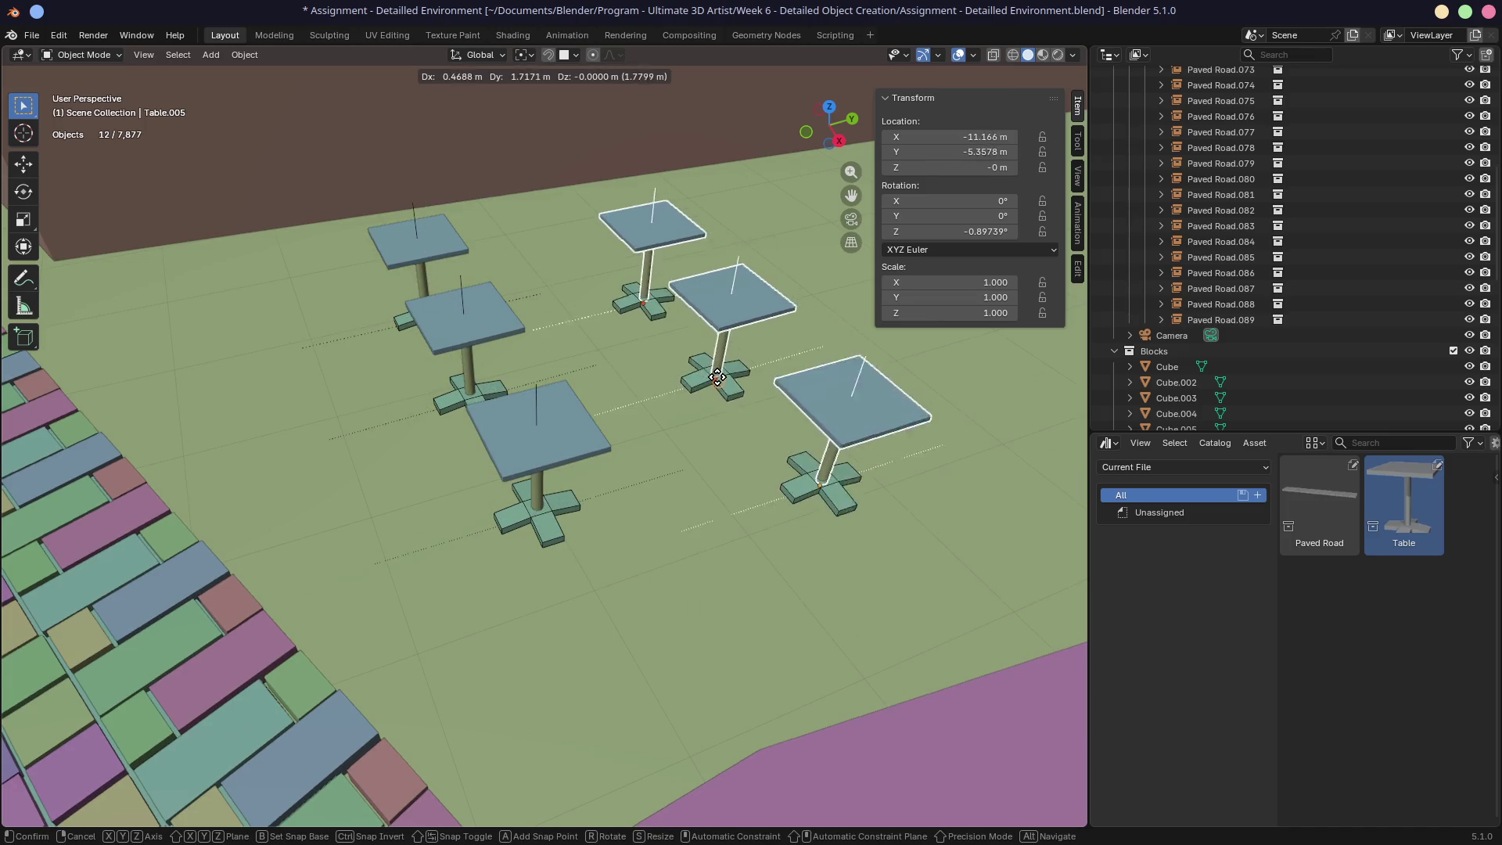
{"action": "left_click", "coordinate": [732, 365]}
{"action": "scroll", "coordinate": [731, 365], "scroll_direction": "down", "scroll_amount": 5}
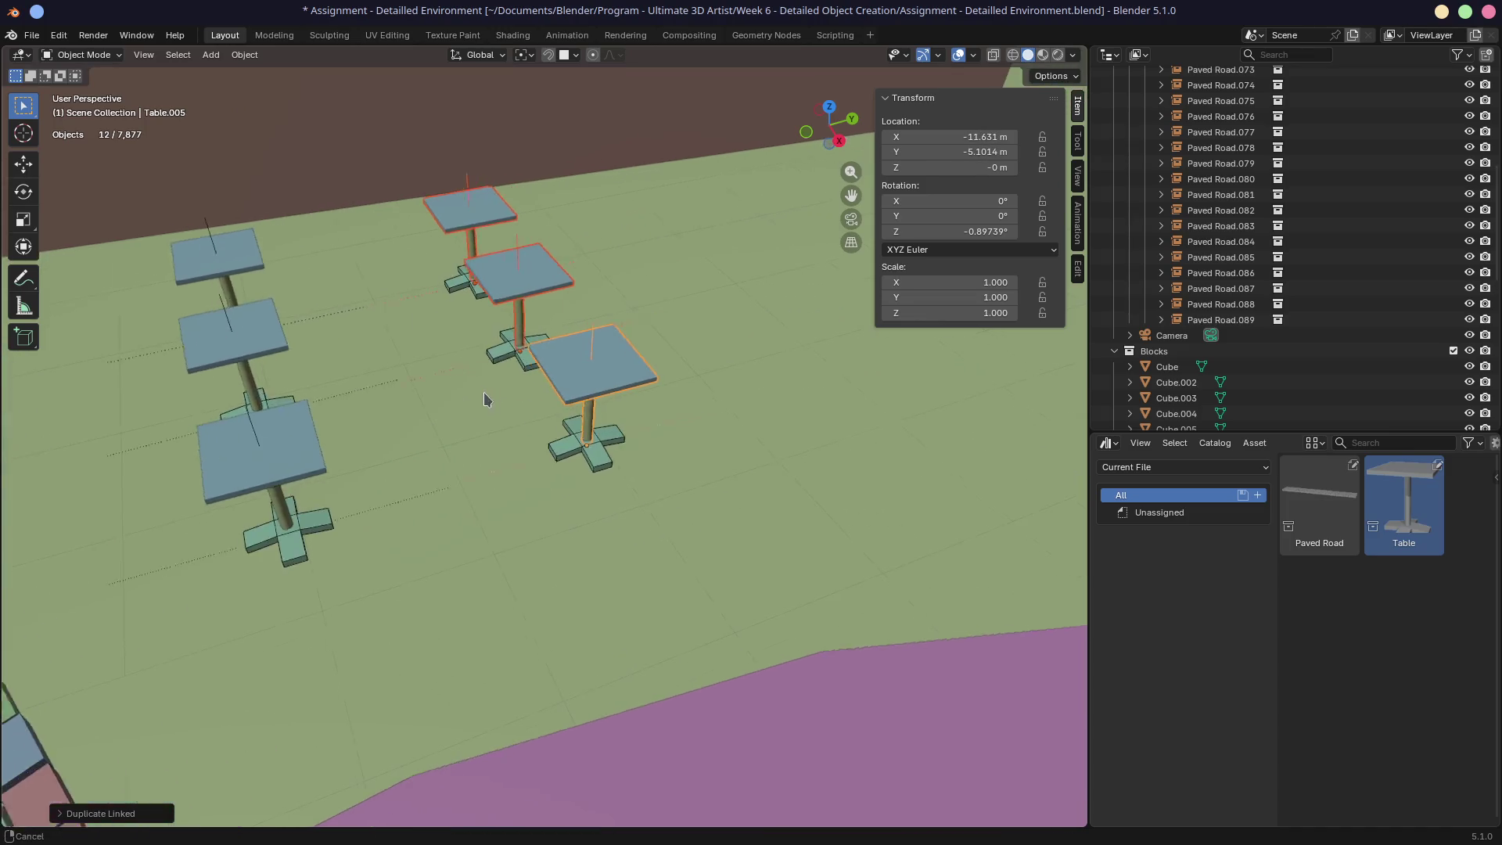
{"action": "key", "text": "alt+d"}
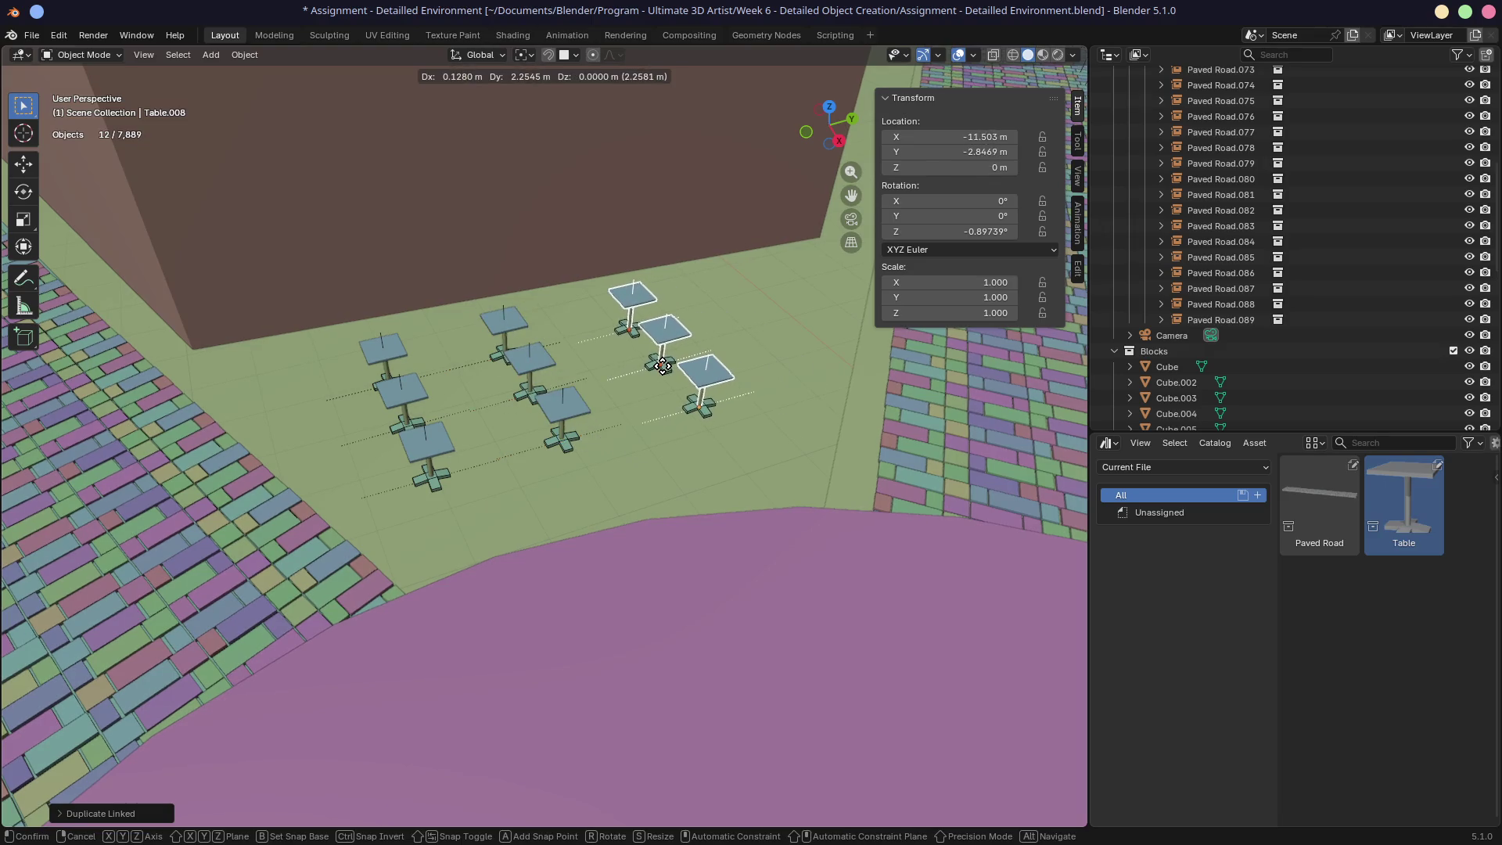
{"action": "left_click", "coordinate": [656, 369]}
{"action": "mouse_move", "coordinate": [655, 370]}
{"action": "middle_mouse_down"}
{"action": "mouse_move", "coordinate": [670, 379]}
{"action": "mouse_move", "coordinate": [660, 336]}
{"action": "mouse_move", "coordinate": [759, 404]}
{"action": "middle_mouse_up"}
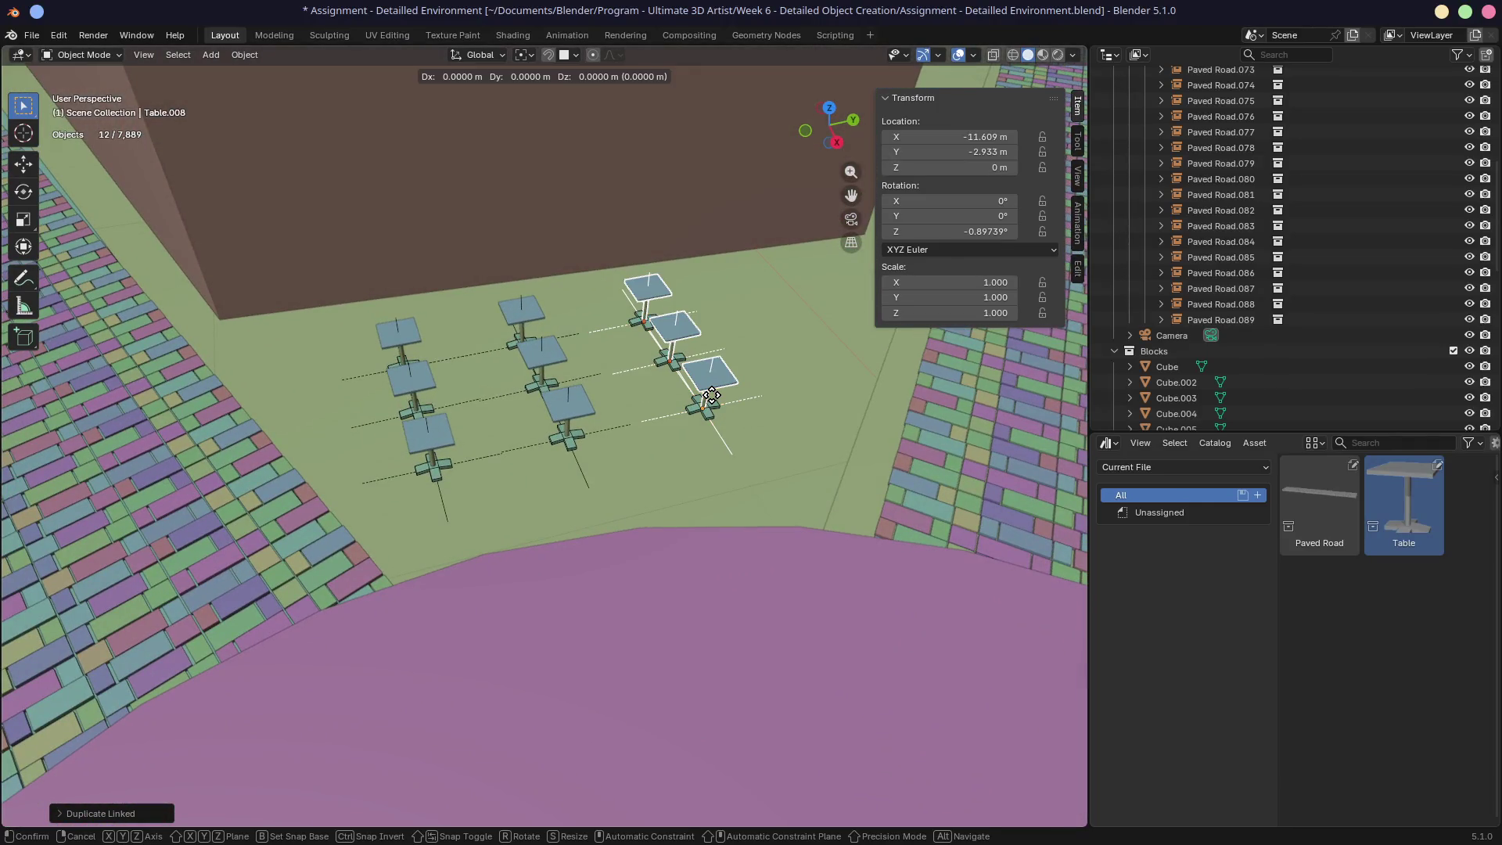
{"action": "mouse_move", "coordinate": [444, 427]}
{"action": "middle_mouse_down"}
{"action": "mouse_move", "coordinate": [462, 412]}
{"action": "mouse_move", "coordinate": [382, 348]}
{"action": "middle_mouse_up"}
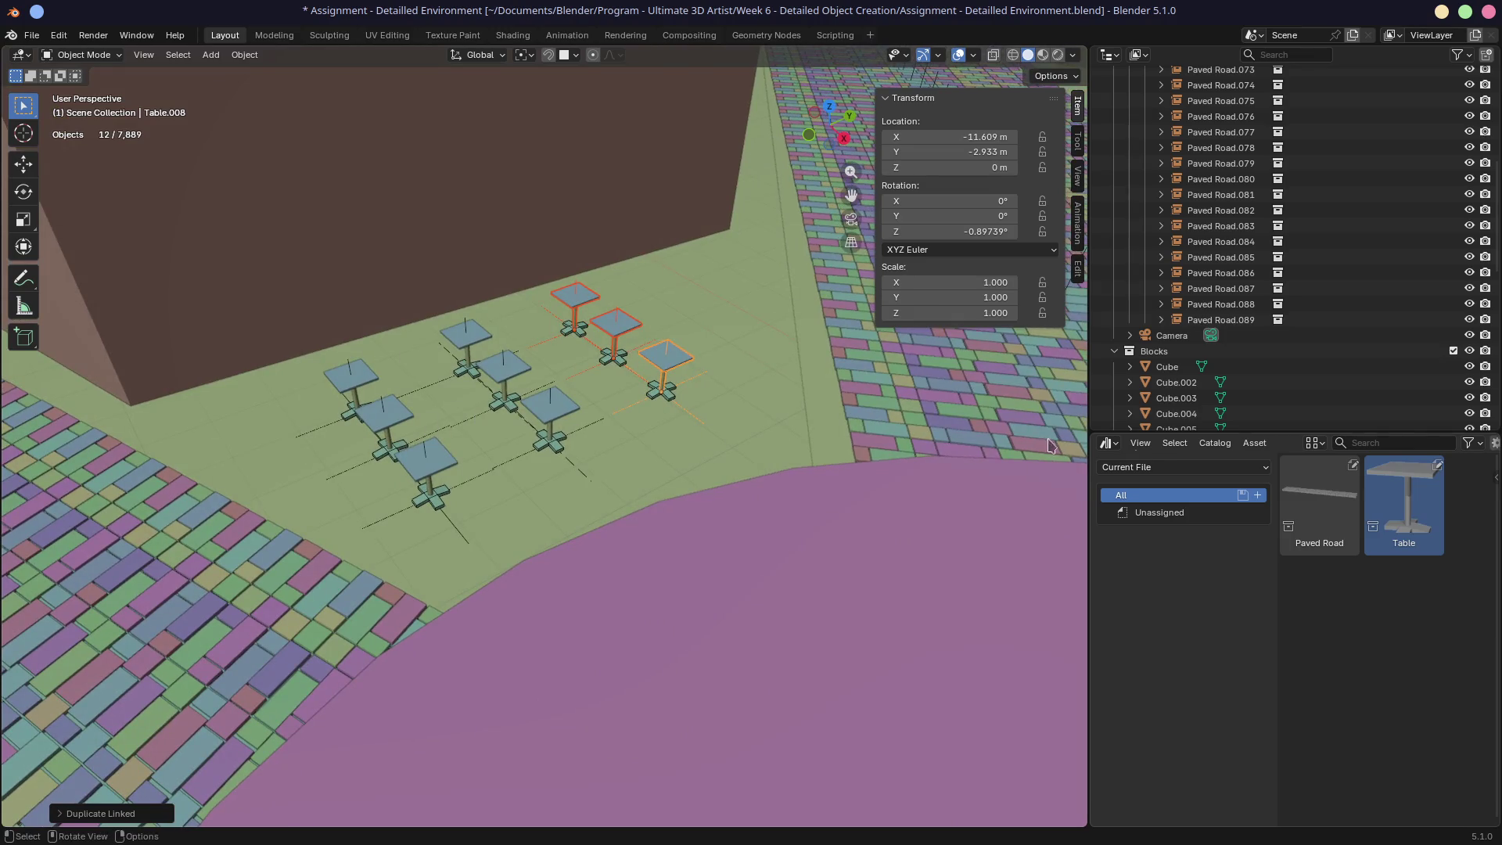
Step: Select the nine tables, Table through Table.008, in the Outliner
{"action": "scroll", "coordinate": [1264, 372], "scroll_direction": "down", "scroll_amount": 8}
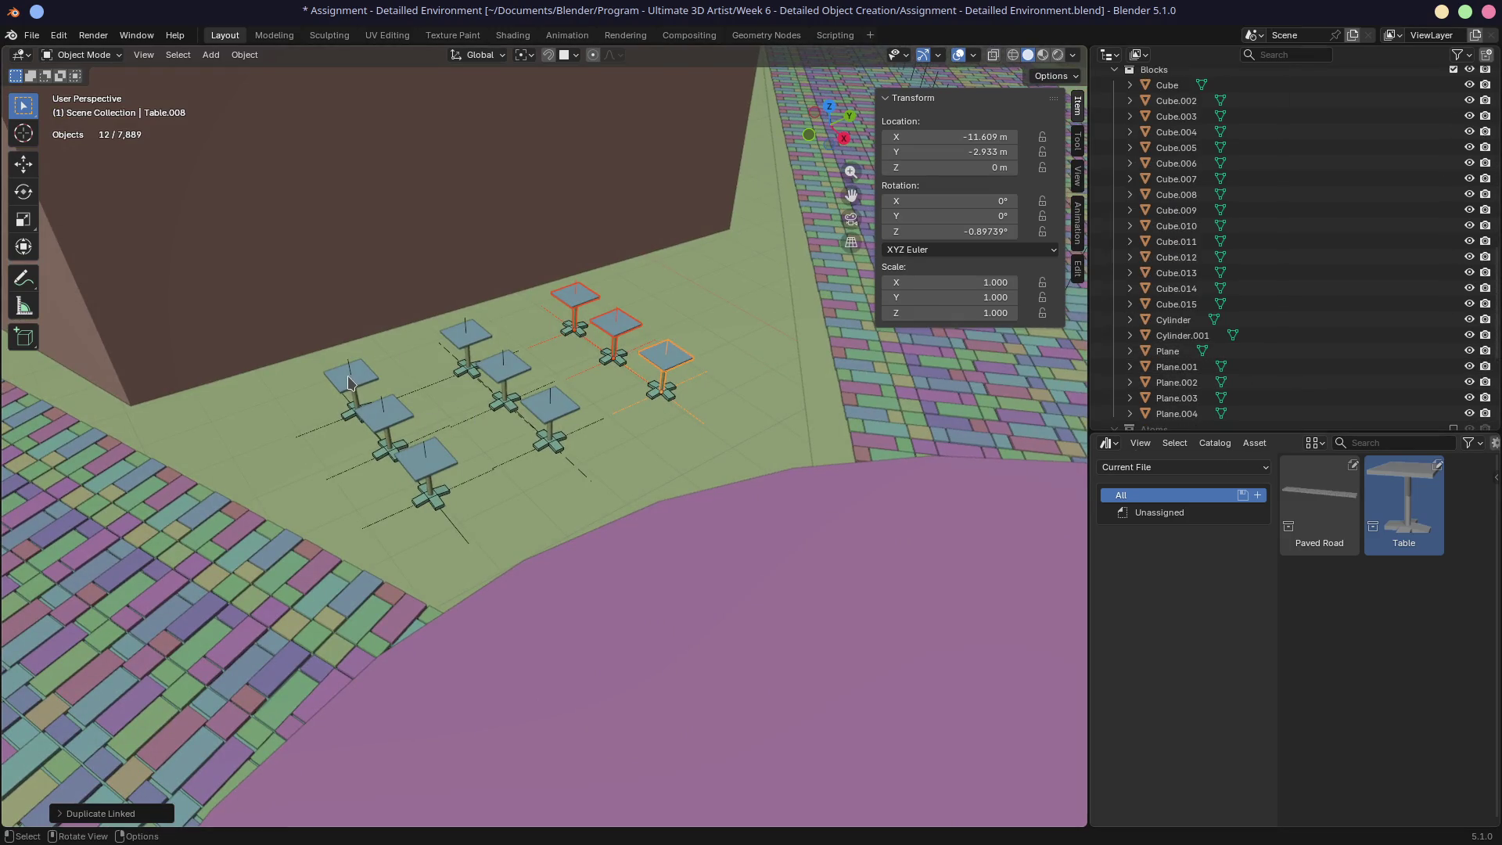
{"action": "scroll", "coordinate": [1261, 359], "scroll_direction": "down", "scroll_amount": 5}
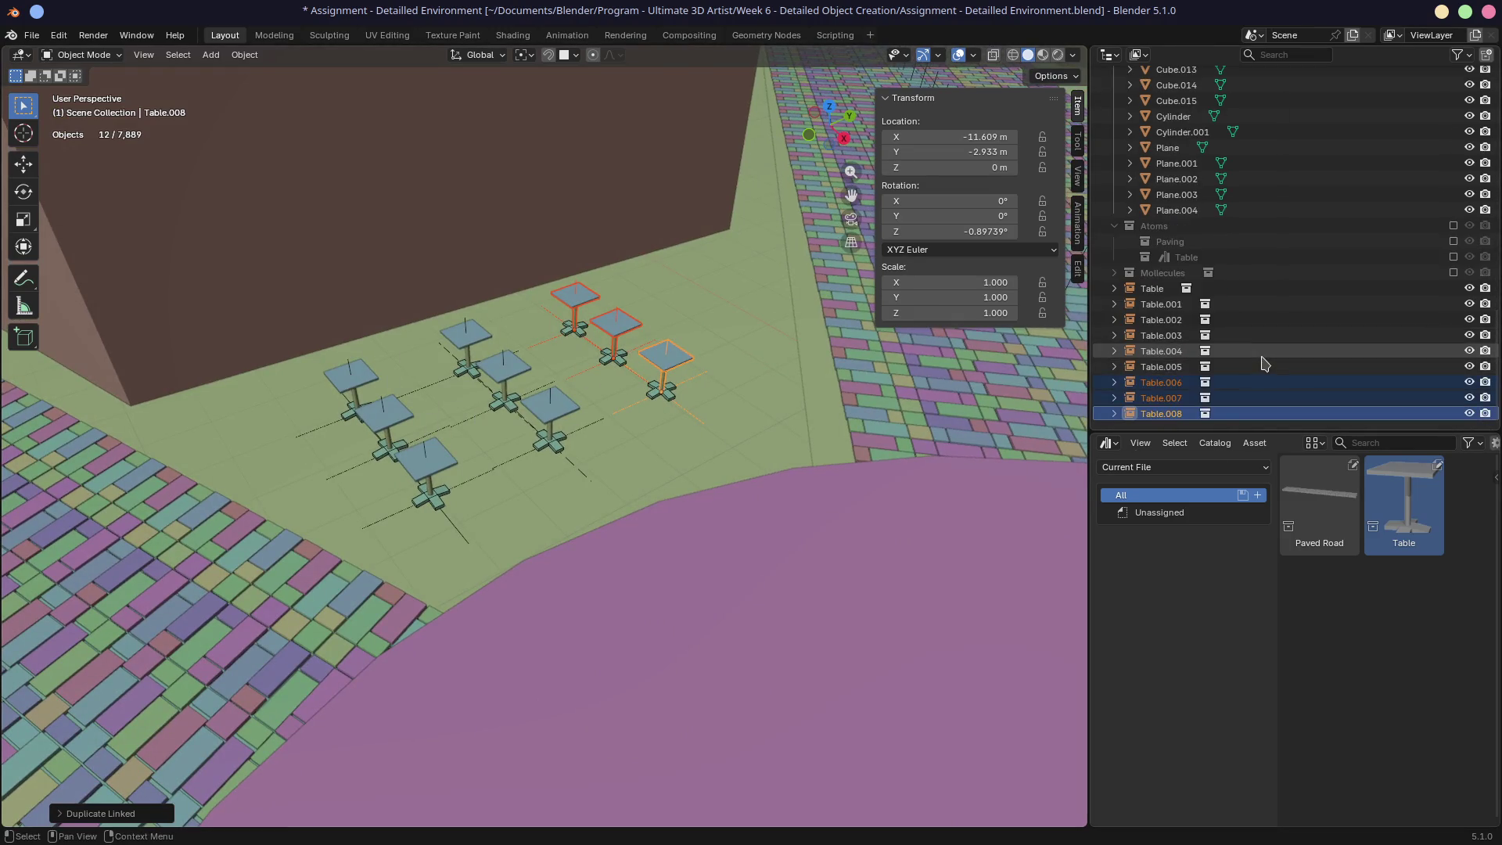
{"action": "left_click", "coordinate": [1158, 288]}
{"action": "left_click", "coordinate": [1162, 413], "text": "shift"}
{"action": "scroll", "coordinate": [1180, 375], "scroll_direction": "up", "scroll_amount": 15}
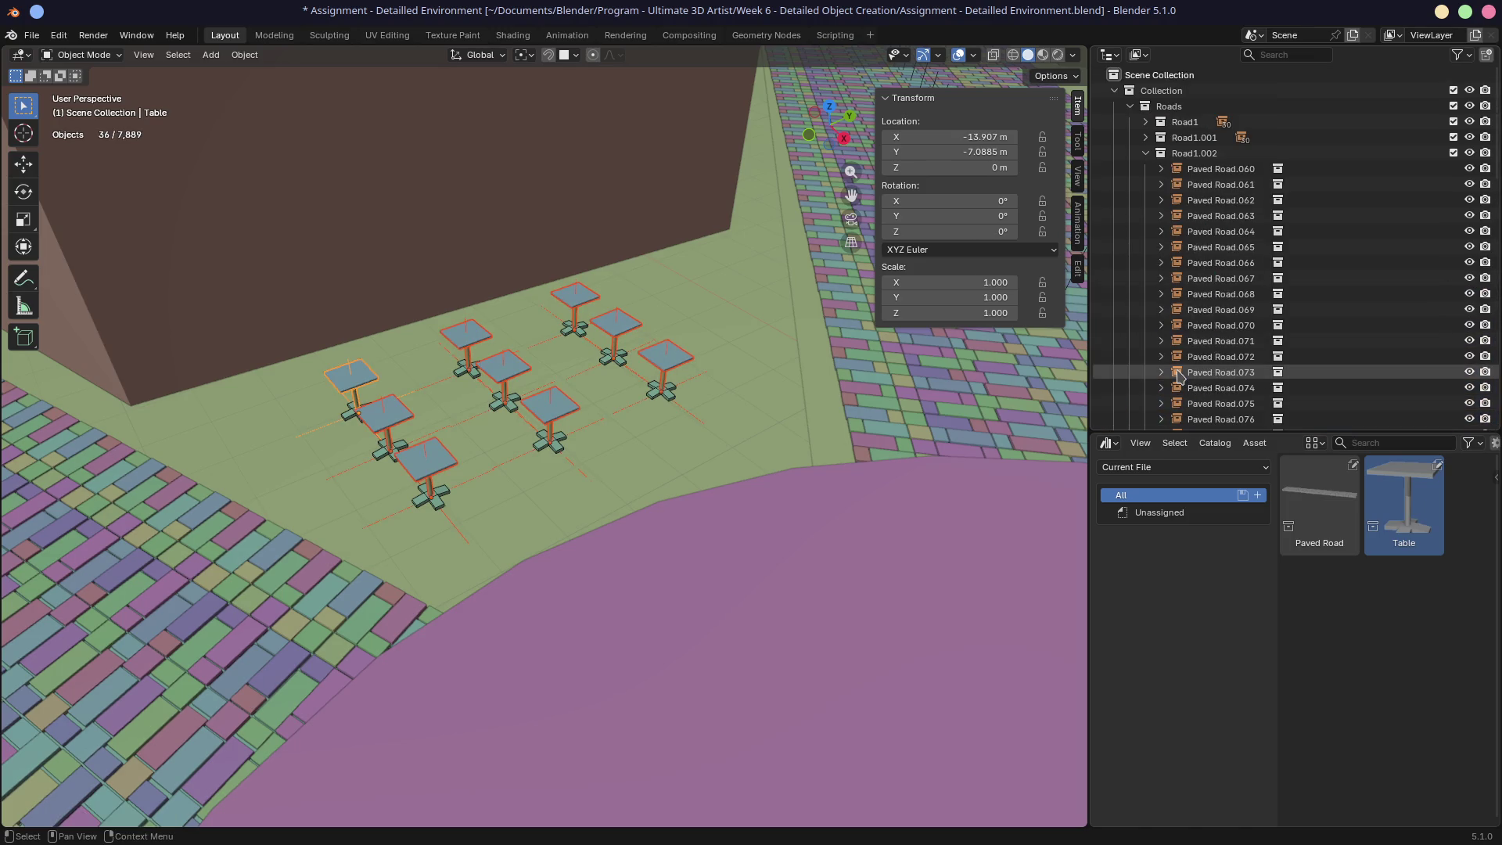
Step: Move the selected tables into a new collection named 'Tables'
{"action": "key", "text": "m"}
{"action": "mouse_move", "coordinate": [516, 395]}
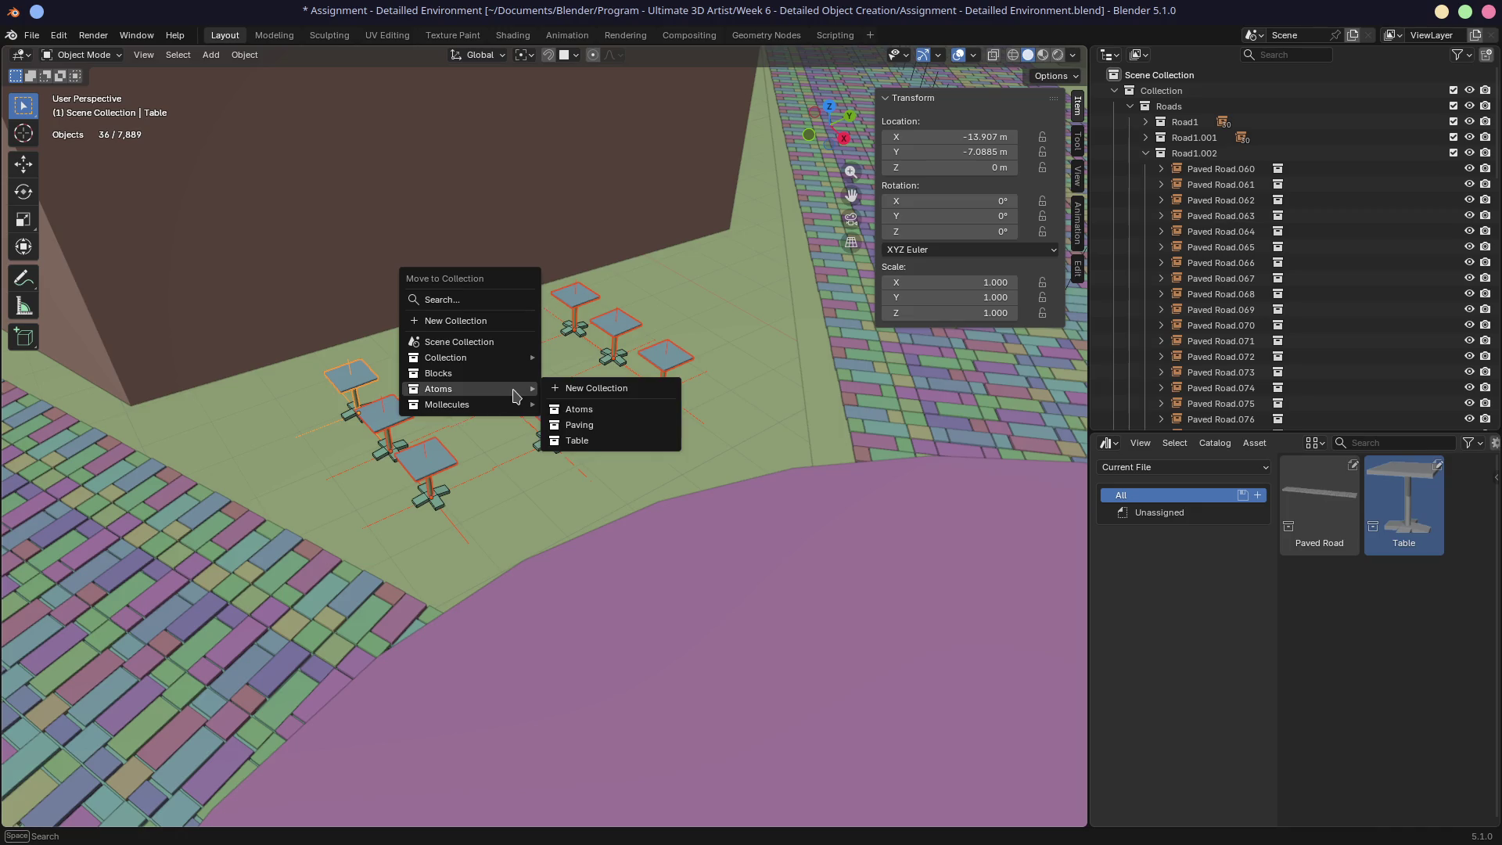
{"action": "mouse_move", "coordinate": [521, 357]}
{"action": "left_click", "coordinate": [592, 359]}
{"action": "type", "text": "Tables"}
{"action": "key", "text": "BackSpace"}
{"action": "key", "text": "BackSpace"}
{"action": "key", "text": "BackSpace"}
{"action": "type", "text": "bles"}
{"action": "left_click", "coordinate": [547, 396]}
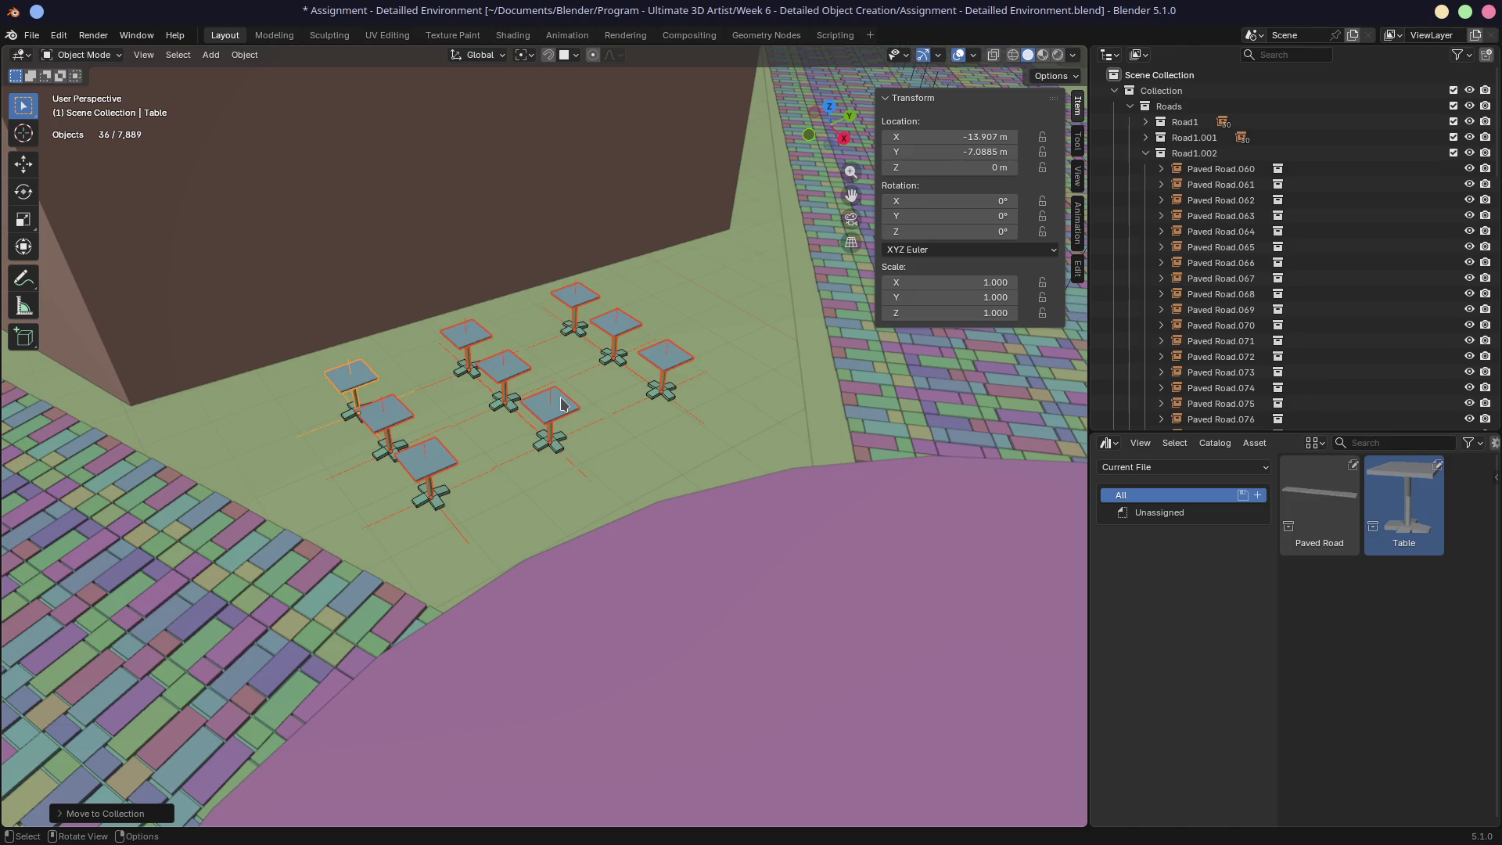
{"action": "left_click", "coordinate": [1147, 154]}
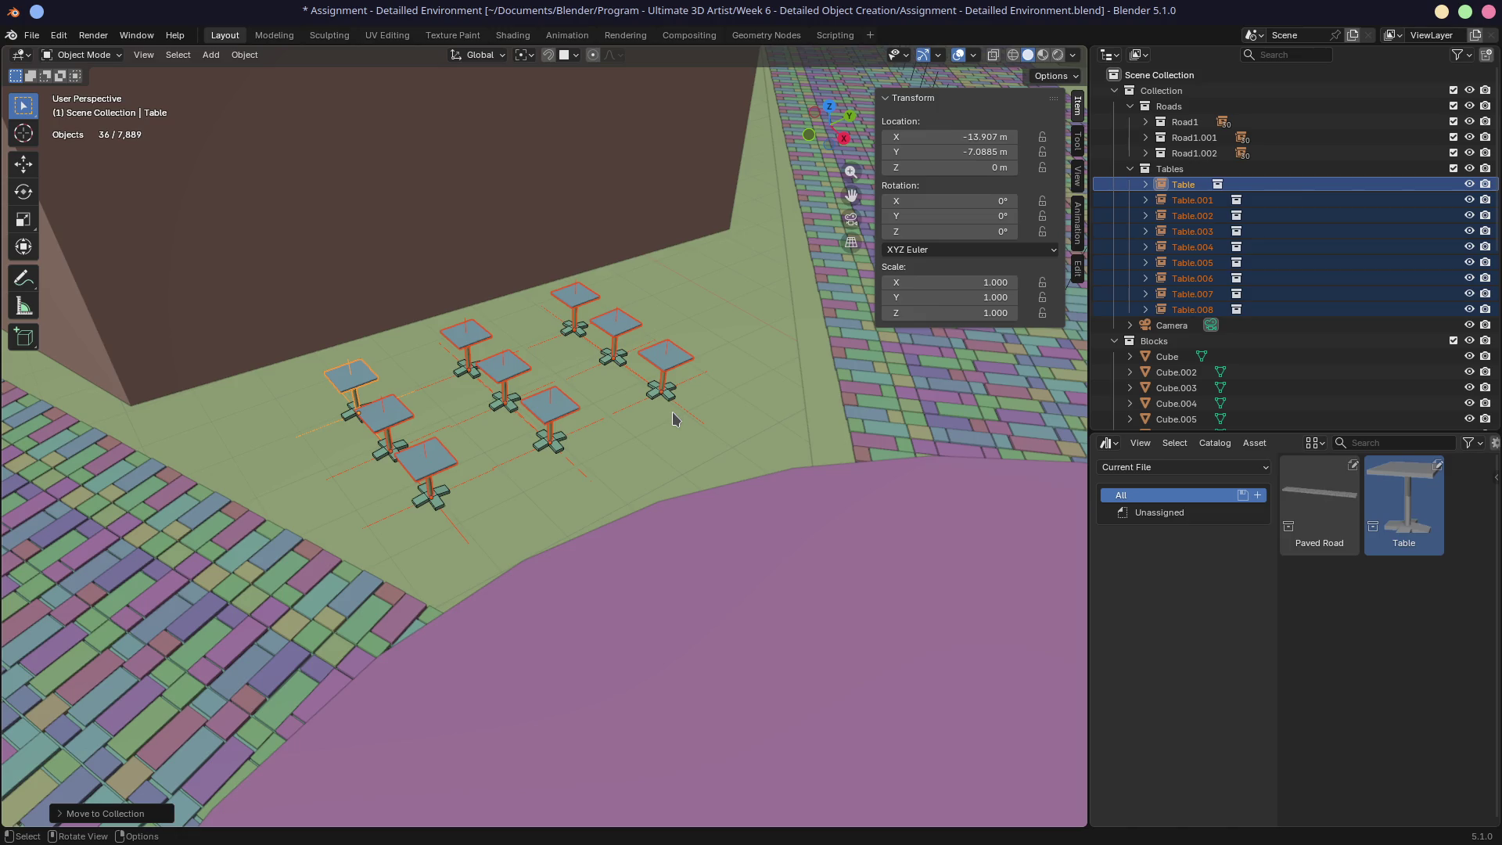
{"action": "mouse_move", "coordinate": [637, 446]}
{"action": "middle_mouse_down"}
{"action": "mouse_move", "coordinate": [504, 461]}
{"action": "mouse_move", "coordinate": [501, 559]}
{"action": "mouse_move", "coordinate": [659, 468]}
{"action": "mouse_move", "coordinate": [546, 460]}
{"action": "mouse_move", "coordinate": [553, 438]}
{"action": "middle_mouse_up"}
Step: From top view, shift and slightly rotate the table grid, then render the scene with F12
{"action": "key", "text": "KP_7"}
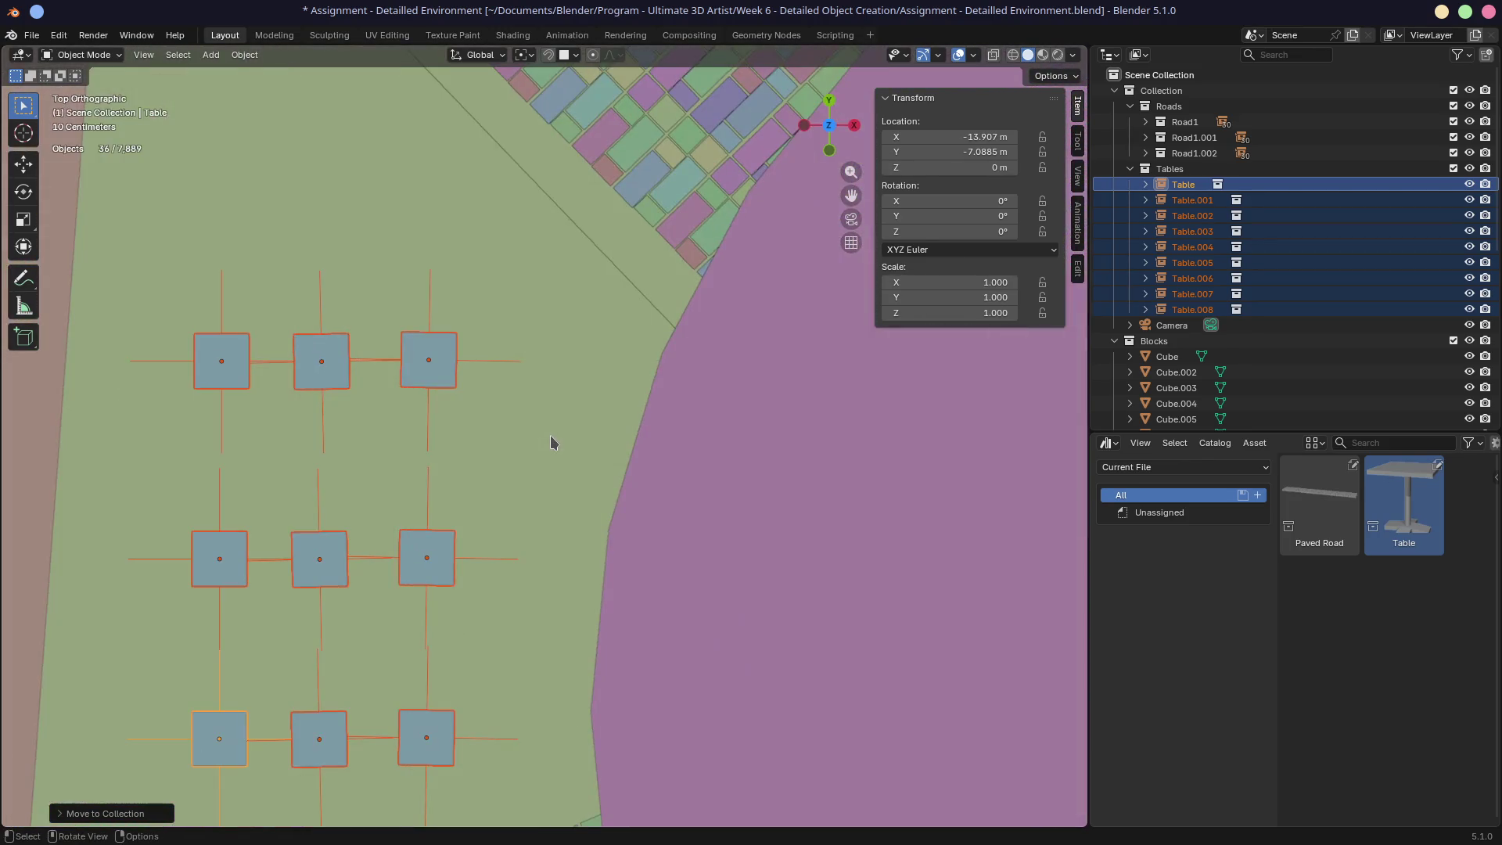
{"action": "scroll", "coordinate": [239, 381], "scroll_direction": "down", "scroll_amount": 5}
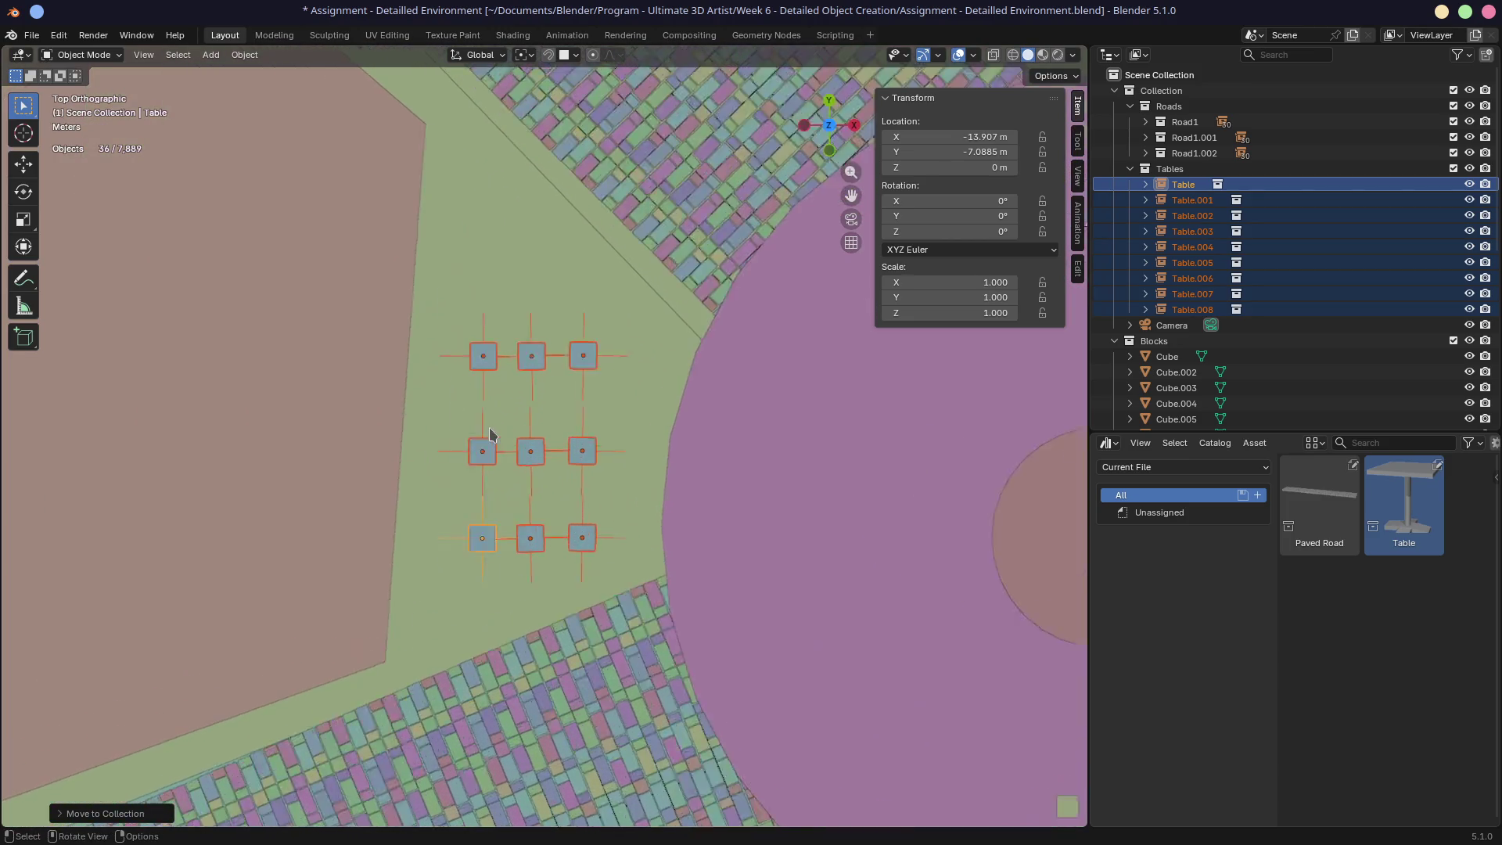
{"action": "scroll", "coordinate": [539, 431], "scroll_direction": "up", "scroll_amount": 4}
{"action": "key", "text": "g"}
{"action": "key", "text": "r"}
{"action": "left_click", "coordinate": [826, 428]}
{"action": "middle_click_drag", "start_coordinate": [826, 429], "coordinate": [624, 305]}
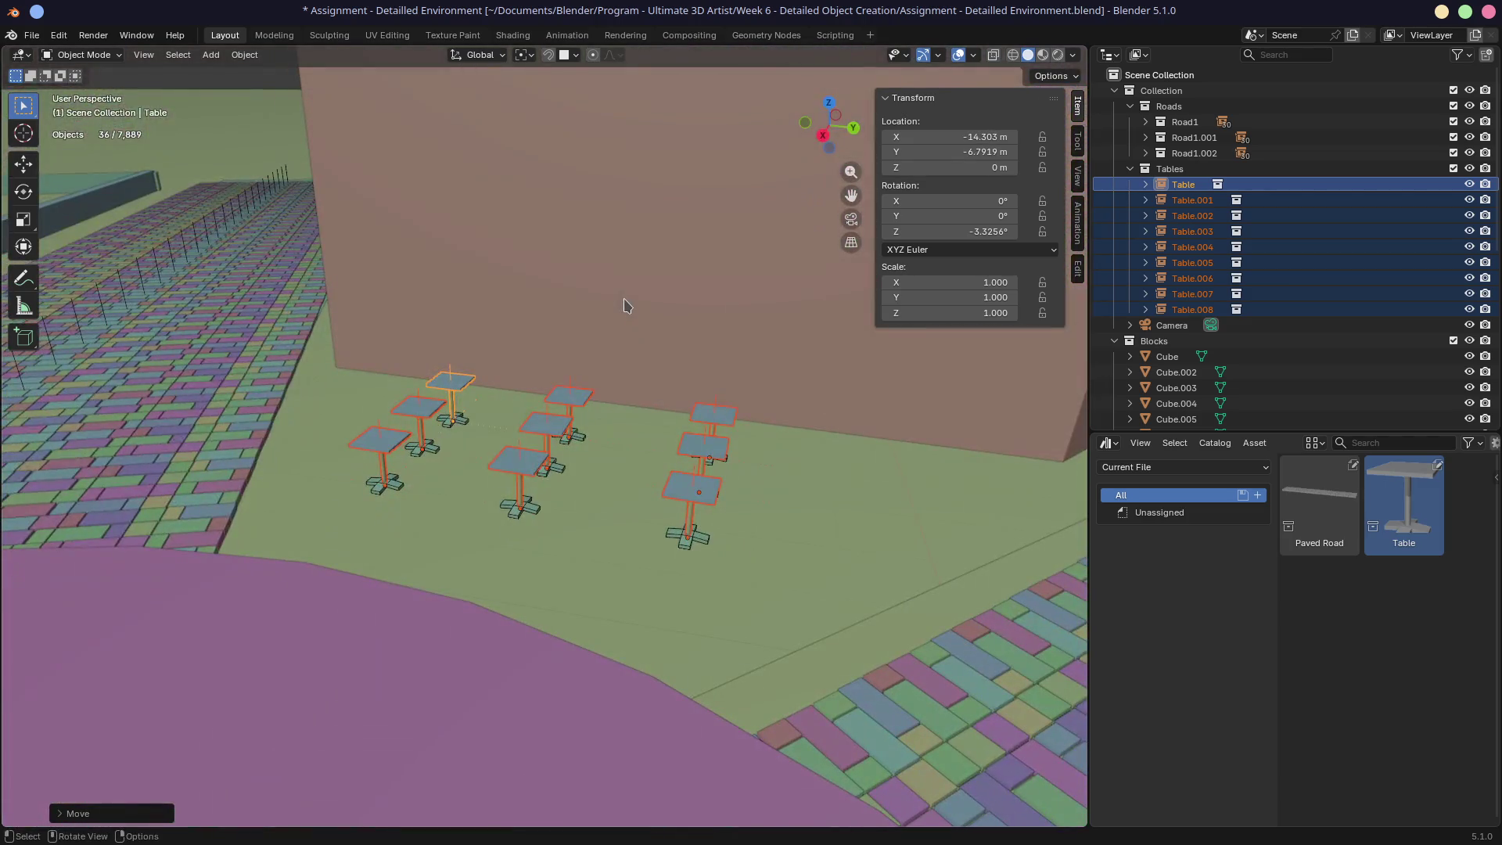
{"action": "key", "text": "F12"}
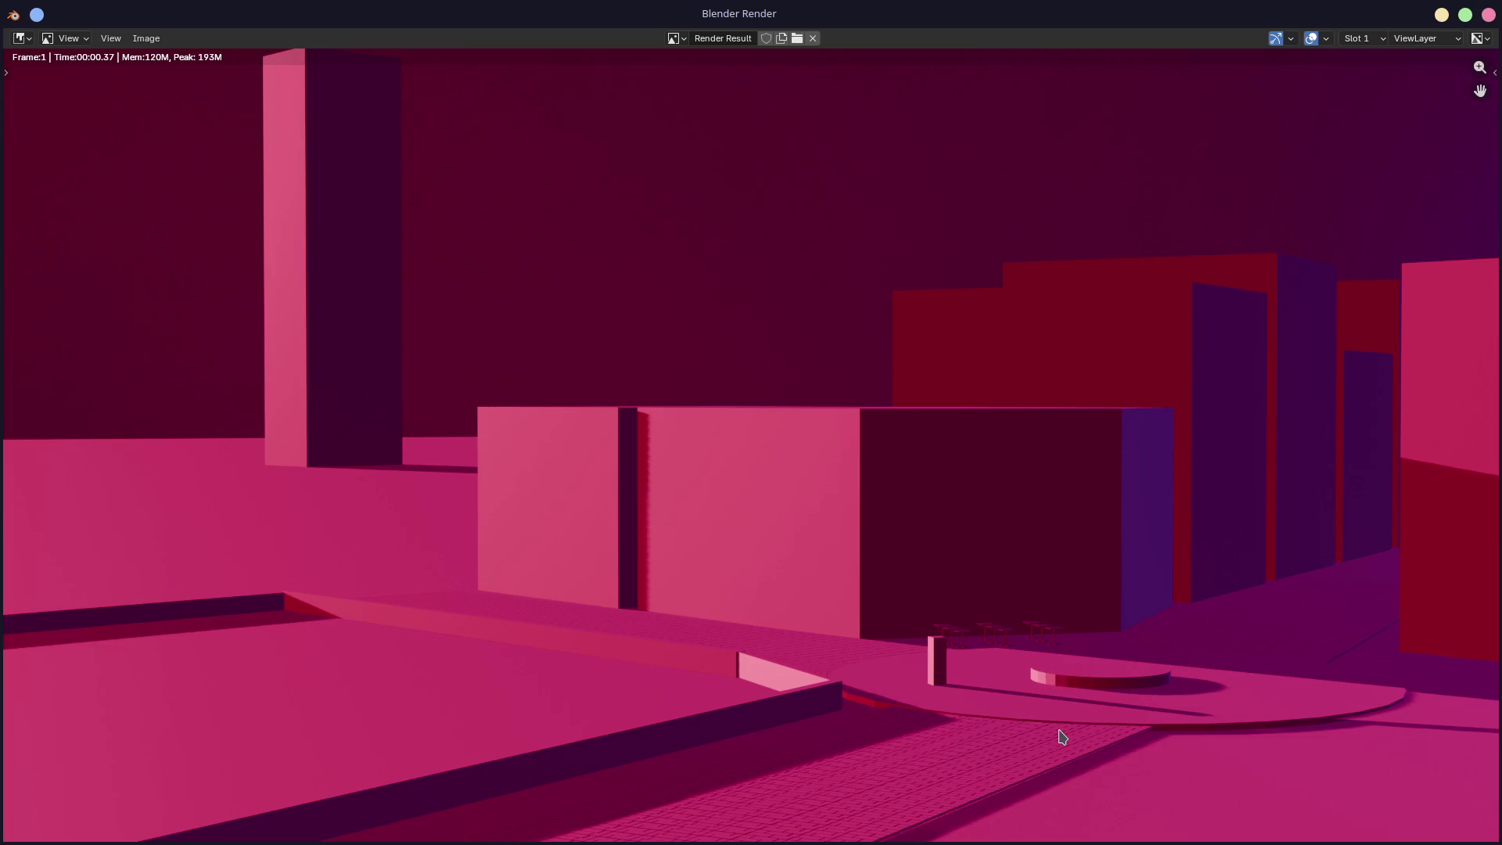
Step: Look over the render, close the render window, and orbit out over the whole scene
{"action": "scroll", "coordinate": [1064, 737], "scroll_direction": "down", "scroll_amount": 2}
{"action": "left_click", "coordinate": [990, 629]}
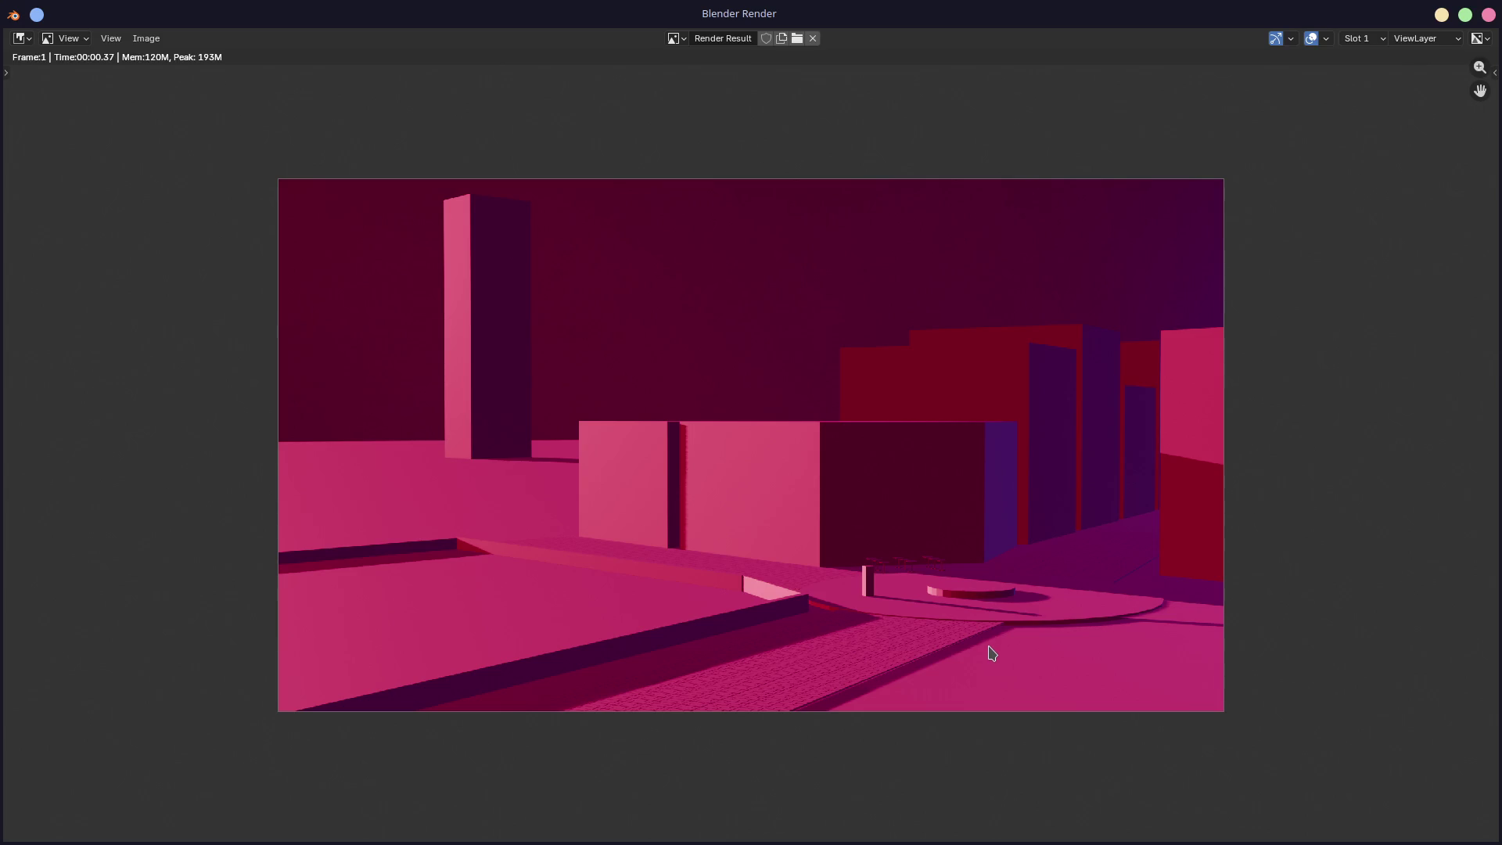
{"action": "scroll", "coordinate": [989, 654], "scroll_direction": "up", "scroll_amount": 2}
{"action": "scroll", "coordinate": [993, 654], "scroll_direction": "down", "scroll_amount": 1}
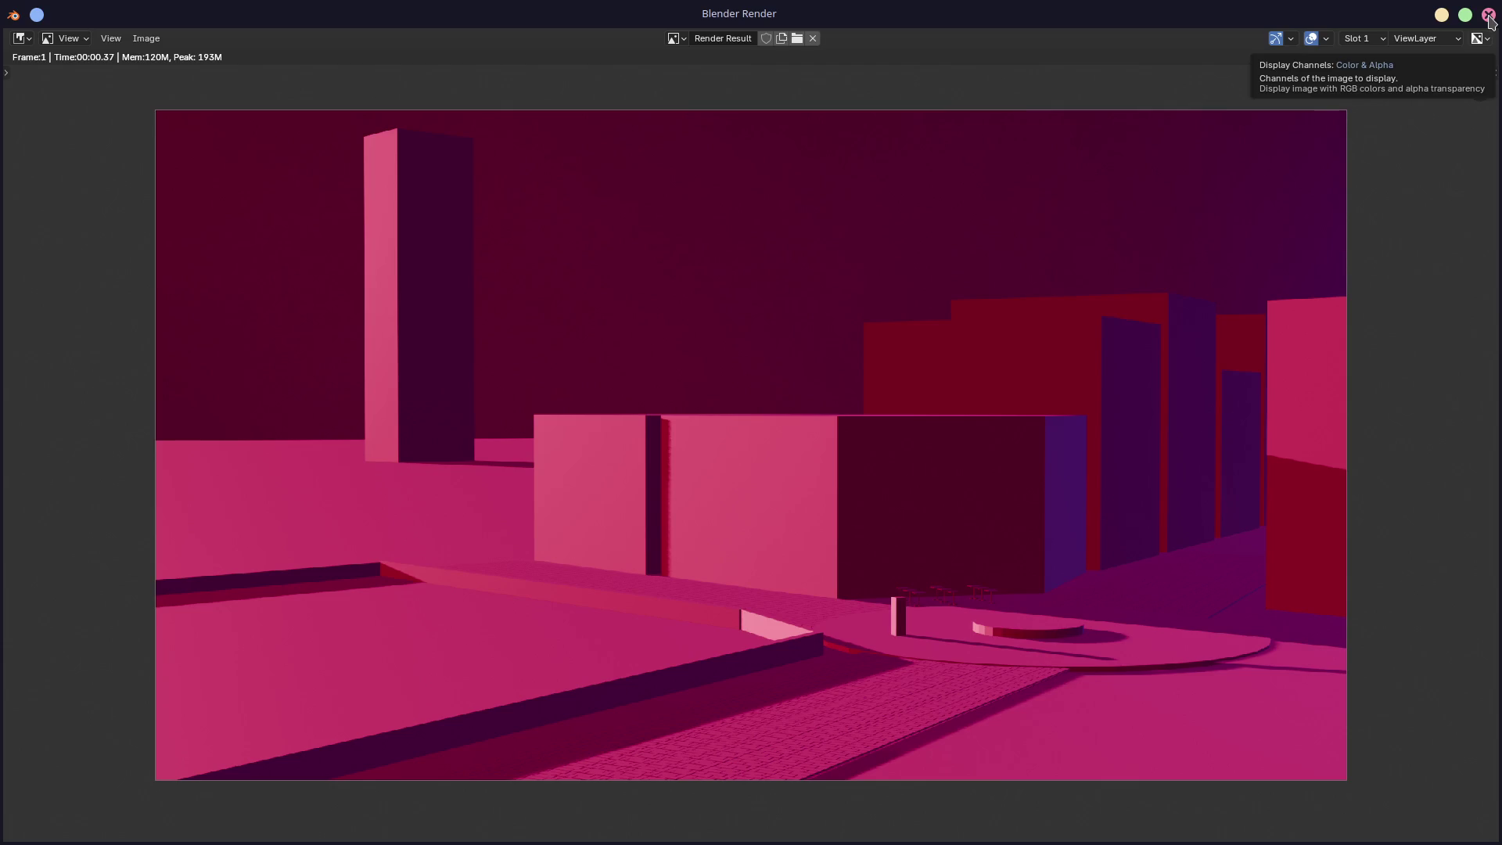
{"action": "left_click", "coordinate": [1489, 15]}
{"action": "middle_click_drag", "start_coordinate": [548, 469], "coordinate": [592, 542]}
{"action": "scroll", "coordinate": [592, 541], "scroll_direction": "down", "scroll_amount": 5}
{"action": "middle_click_drag", "start_coordinate": [461, 562], "coordinate": [503, 562]}
{"action": "scroll", "coordinate": [504, 562], "scroll_direction": "up", "scroll_amount": 6}
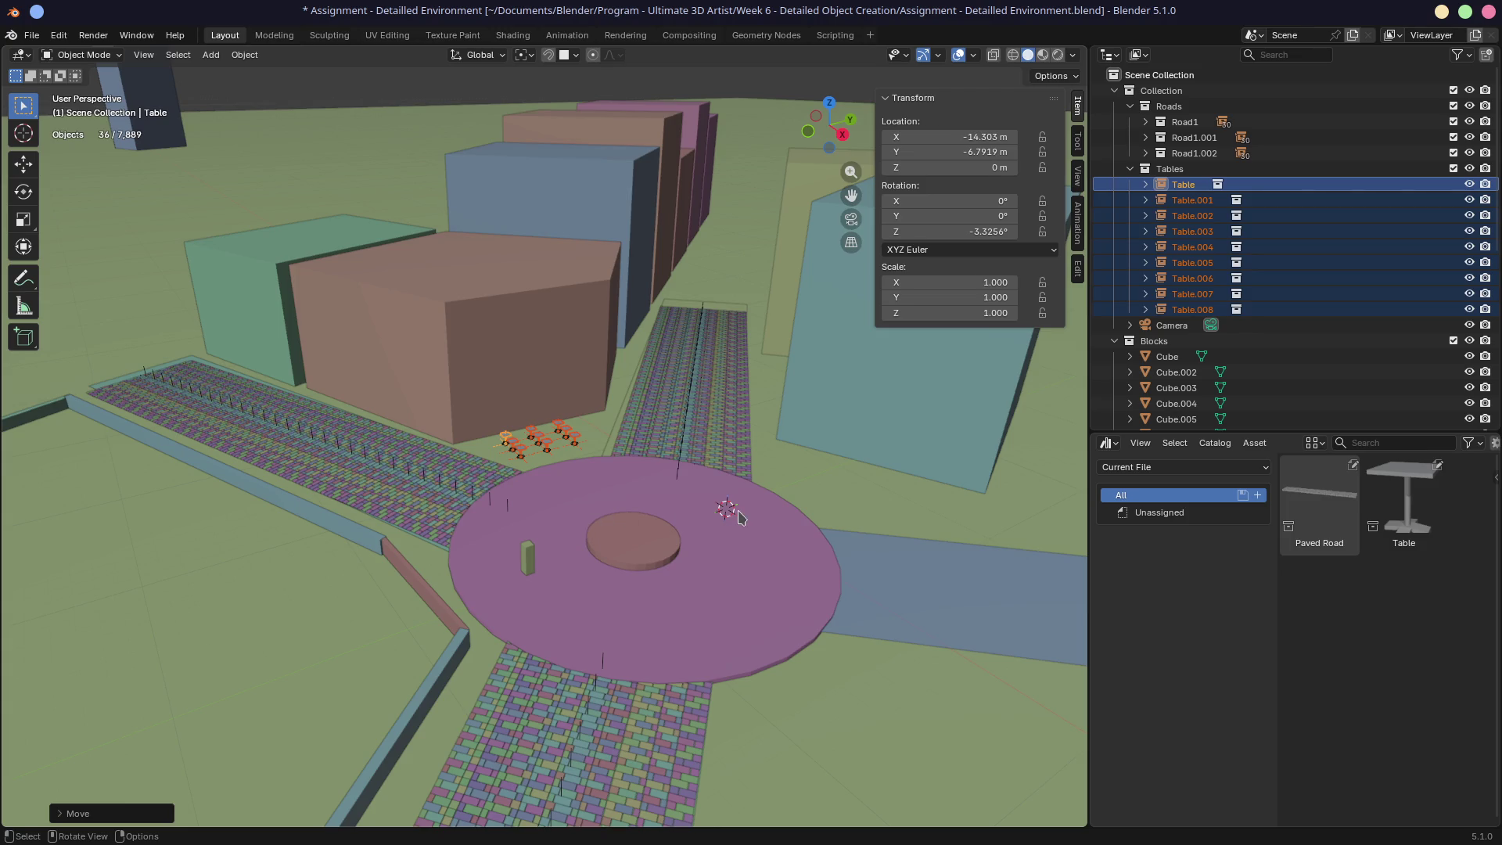
{"action": "left_click", "coordinate": [579, 485]}
{"action": "middle_click_drag", "start_coordinate": [581, 484], "coordinate": [524, 502]}
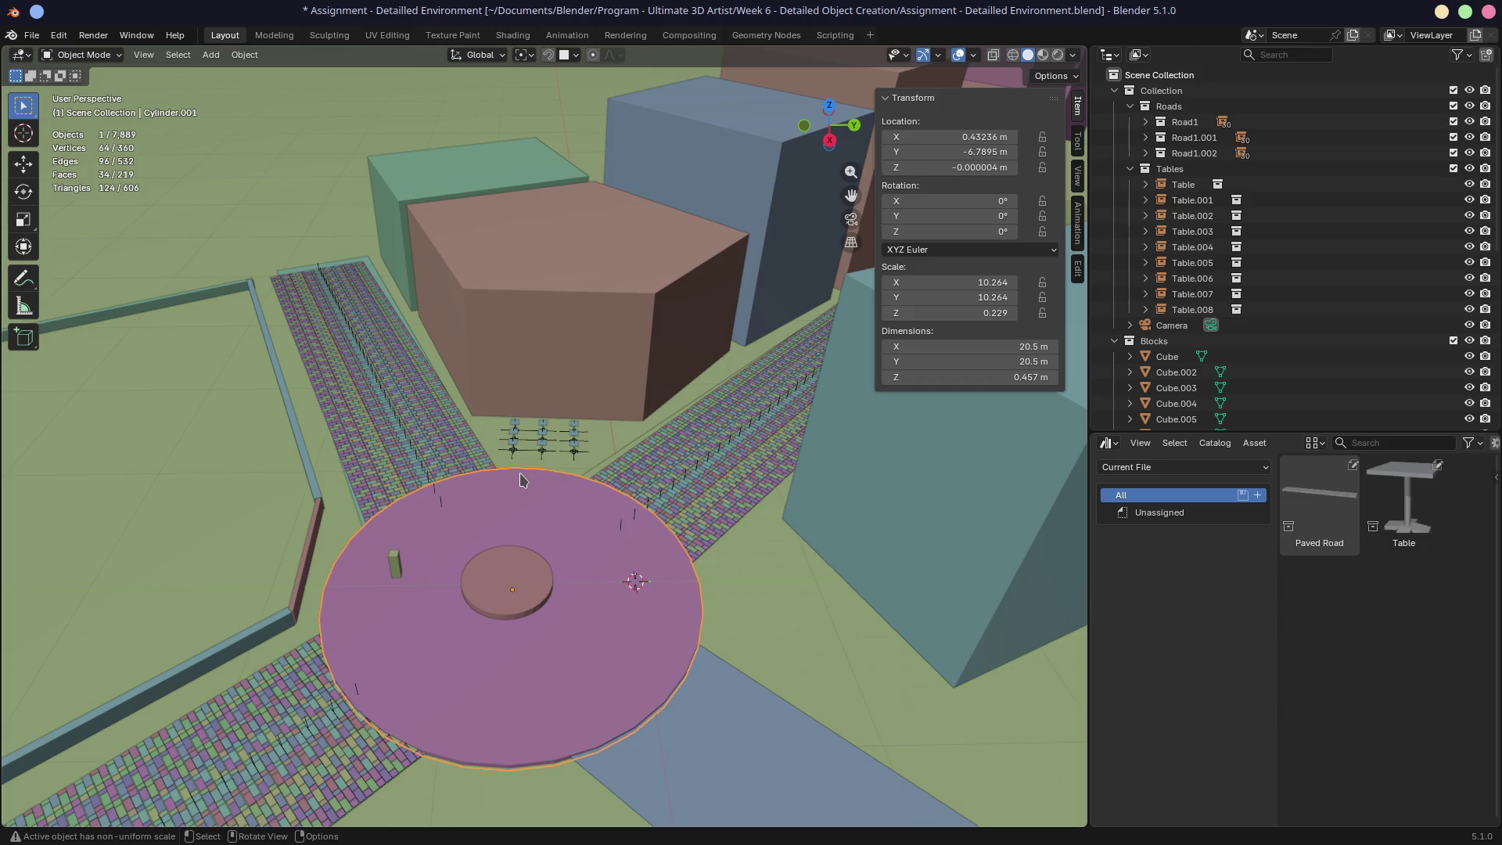
{"action": "middle_click_drag", "start_coordinate": [534, 541], "coordinate": [695, 358], "text": "shift"}
{"action": "scroll", "coordinate": [695, 357], "scroll_direction": "down", "scroll_amount": 3}
{"action": "scroll", "coordinate": [673, 378], "scroll_direction": "down", "scroll_amount": 5}
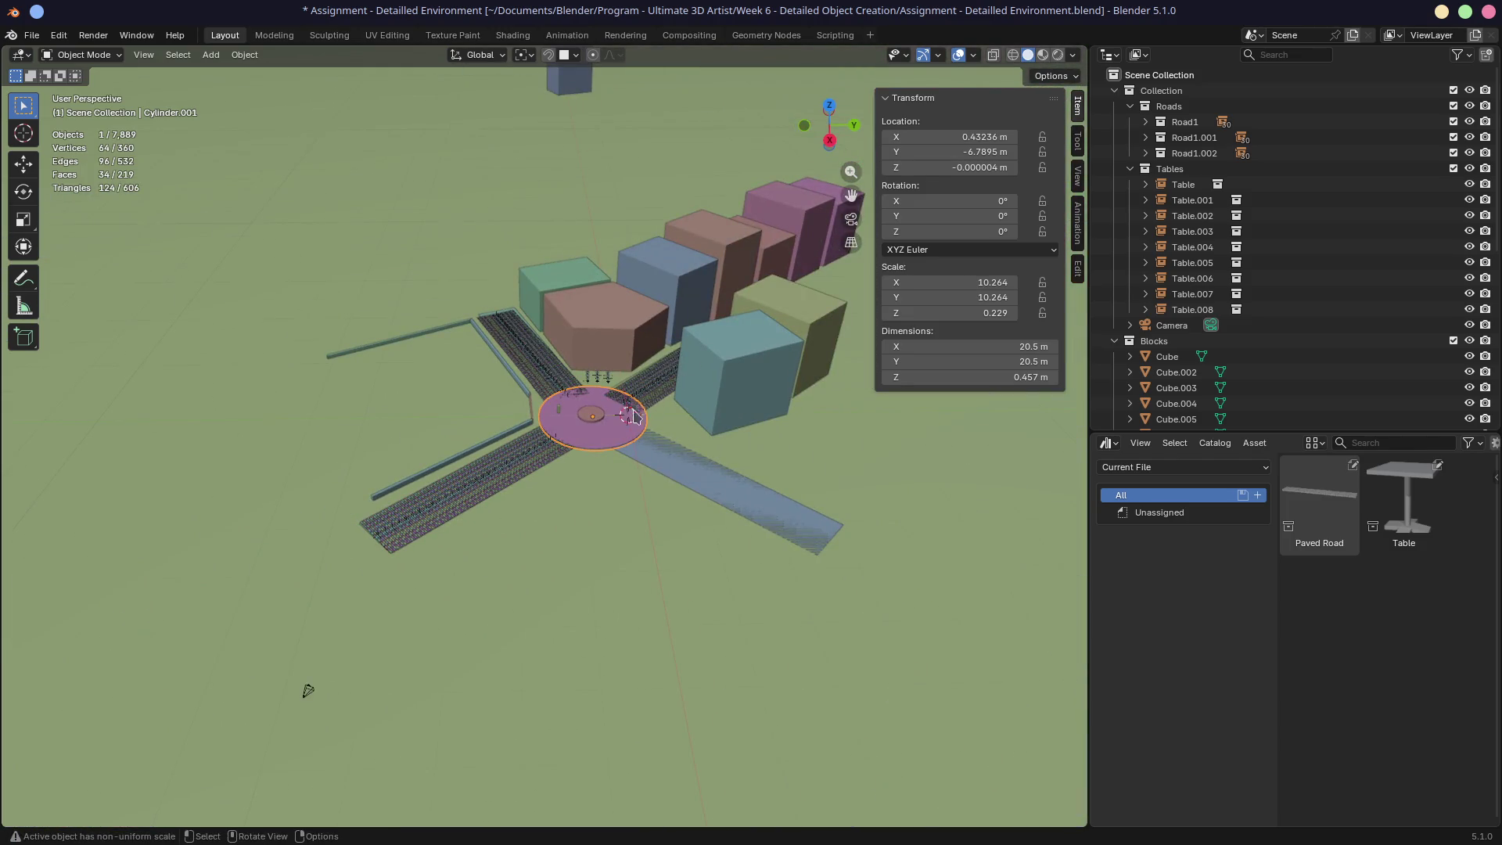
{"action": "scroll", "coordinate": [623, 429], "scroll_direction": "up", "scroll_amount": 6}
{"action": "scroll", "coordinate": [657, 430], "scroll_direction": "down", "scroll_amount": 4}
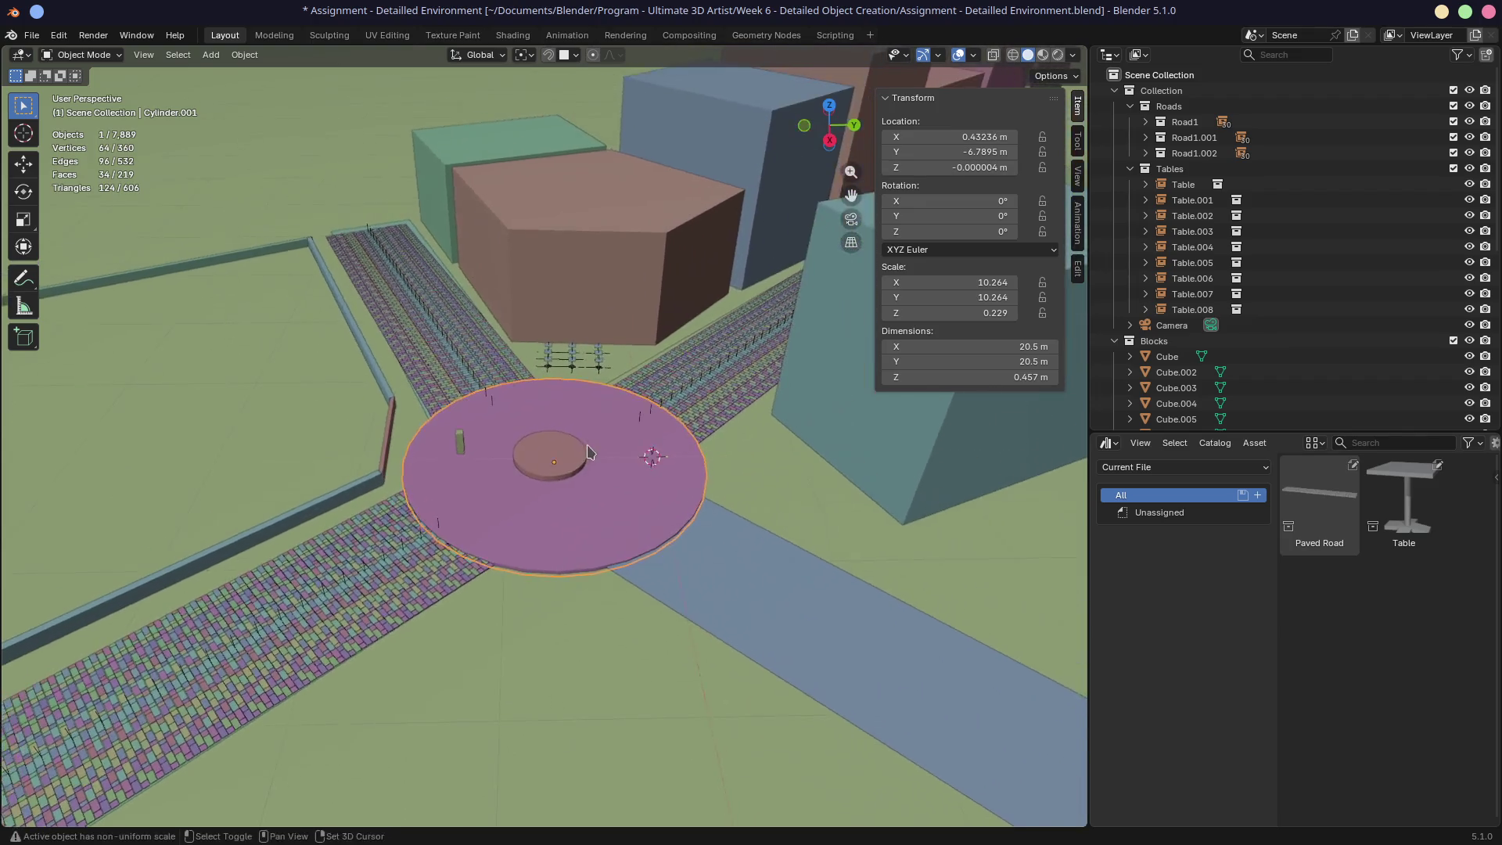
{"action": "scroll", "coordinate": [602, 435], "scroll_direction": "up", "scroll_amount": 7}
{"action": "scroll", "coordinate": [602, 435], "scroll_direction": "down", "scroll_amount": 3}
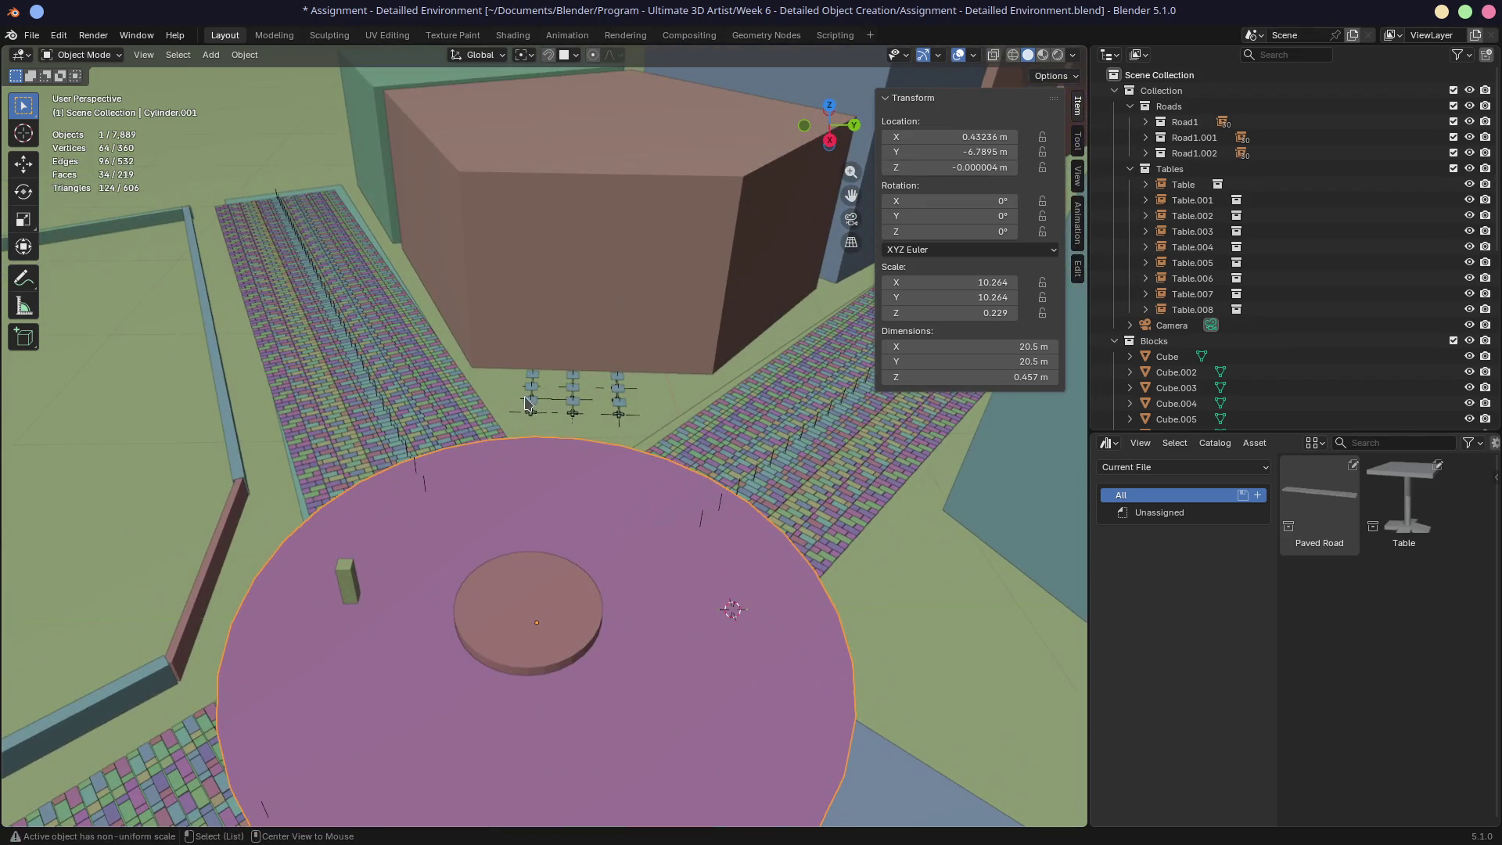
{"action": "scroll", "coordinate": [534, 448], "scroll_direction": "up", "scroll_amount": 5}
{"action": "scroll", "coordinate": [533, 448], "scroll_direction": "up", "scroll_amount": 5}
{"action": "mouse_move", "coordinate": [536, 452]}
{"action": "middle_mouse_down"}
{"action": "mouse_move", "coordinate": [558, 458]}
{"action": "mouse_move", "coordinate": [538, 470]}
{"action": "middle_mouse_up"}
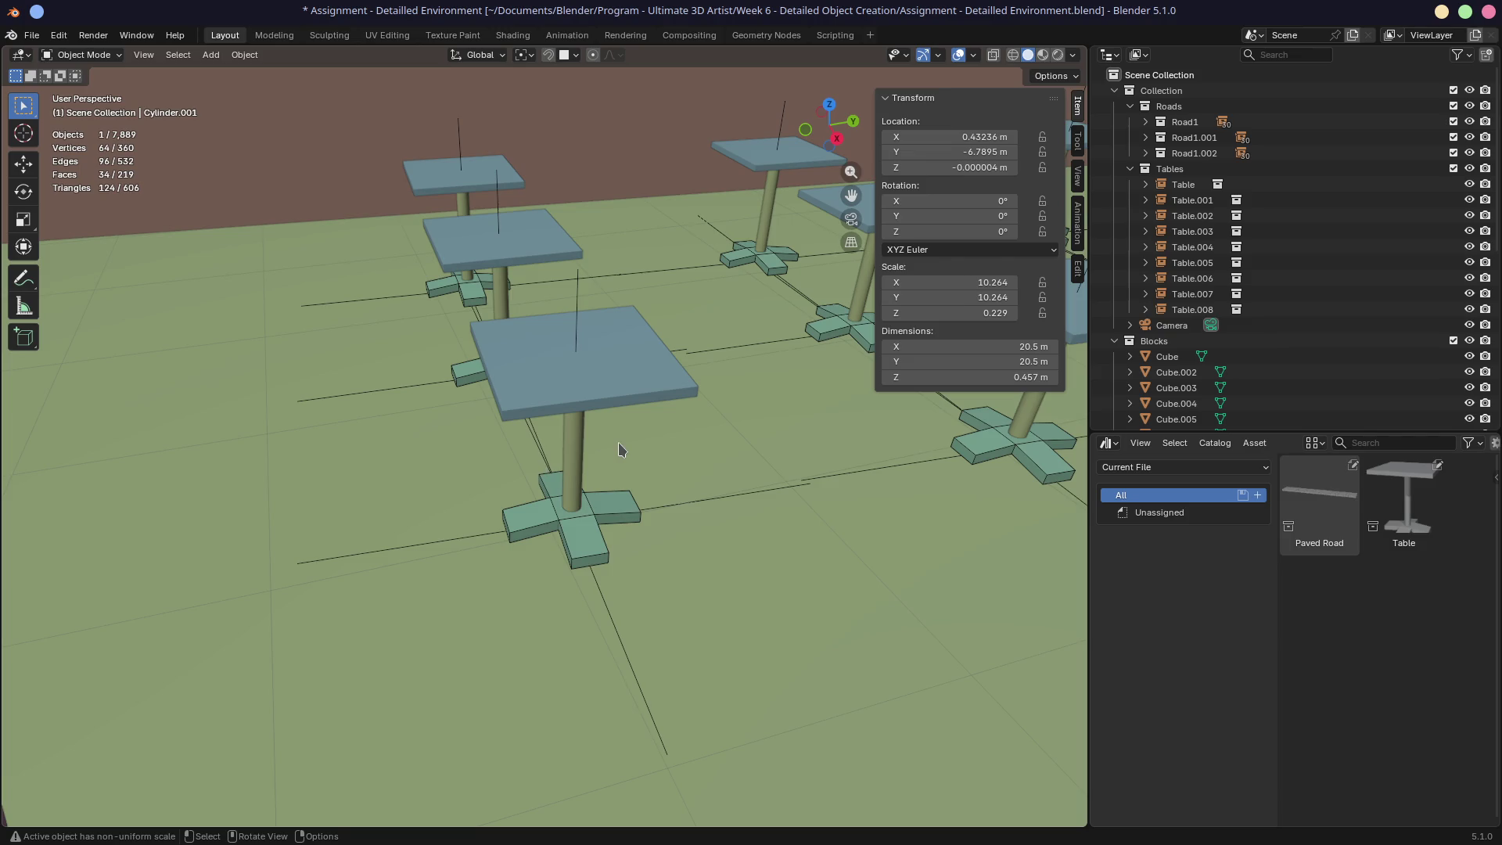
{"action": "right_click", "coordinate": [392, 544], "text": "shift"}
Step: Add a cube, scale it down, and raise it above the floor
{"action": "key", "text": "shift+a"}
{"action": "mouse_move", "coordinate": [398, 522]}
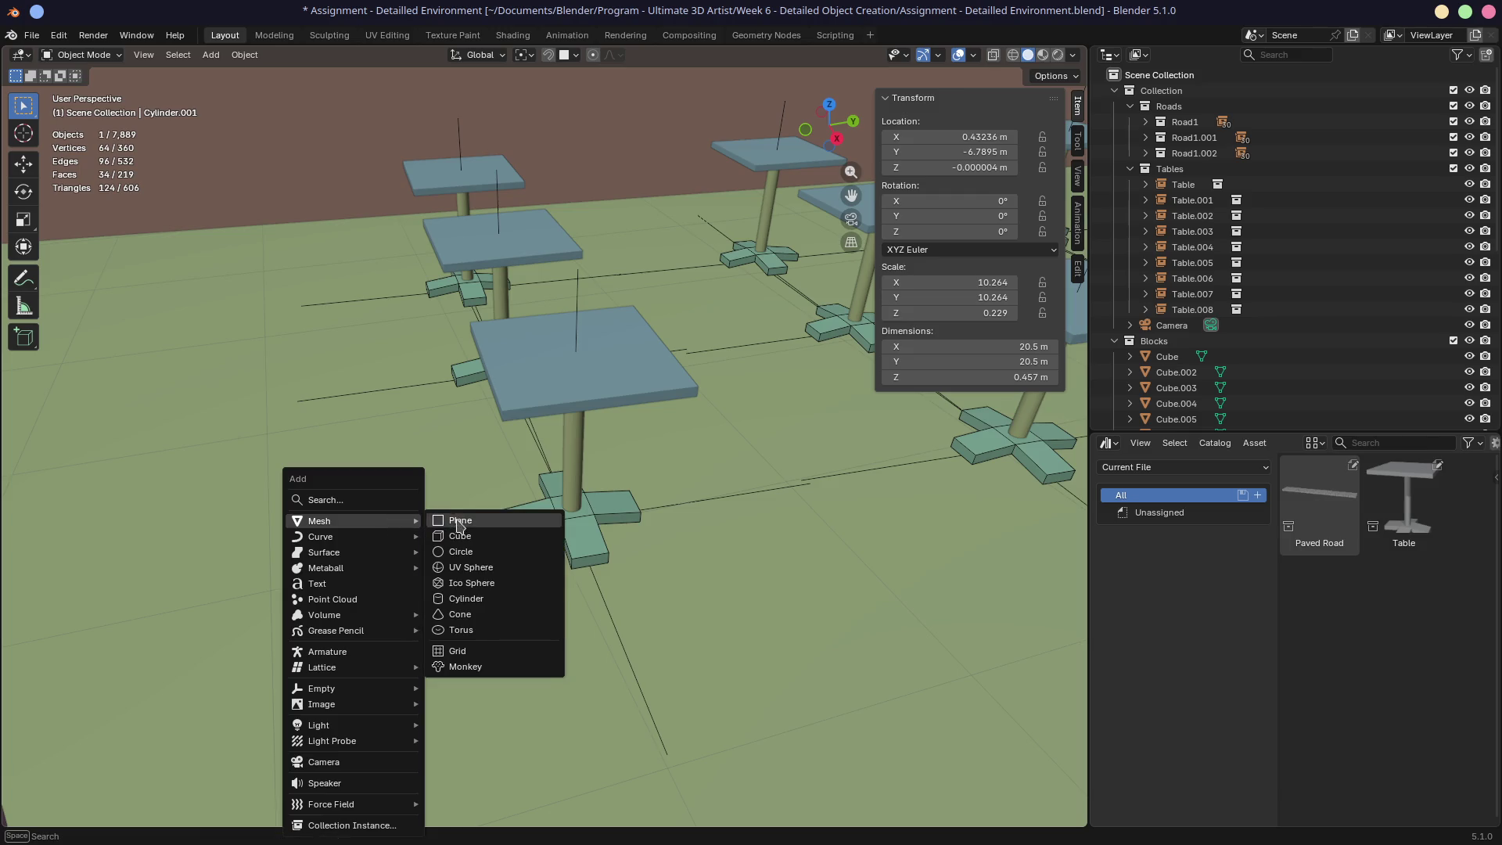
{"action": "left_click", "coordinate": [455, 536]}
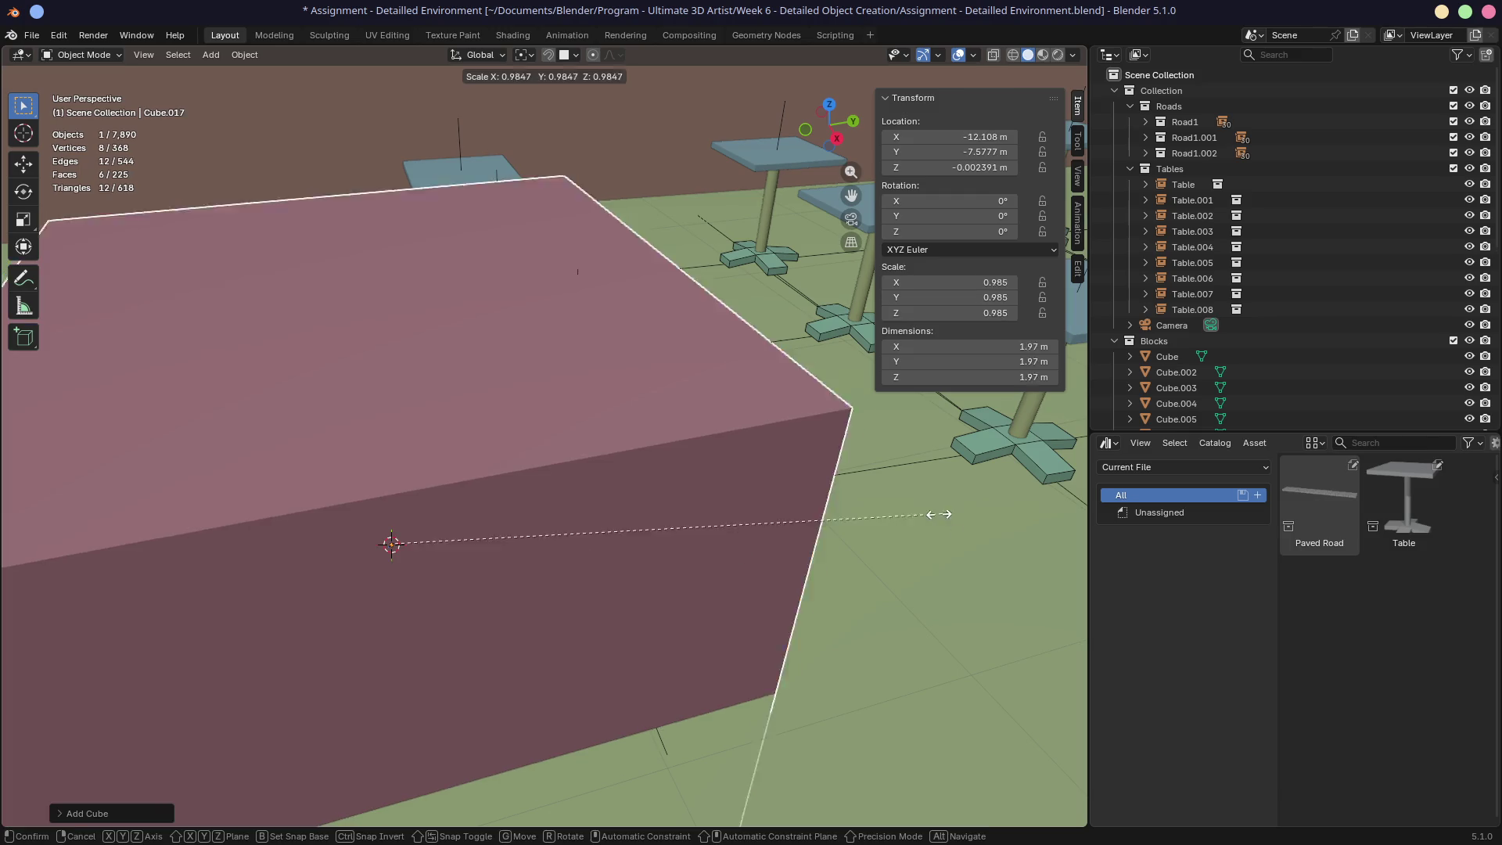
{"action": "key", "text": "s"}
{"action": "left_click", "coordinate": [562, 522]}
{"action": "key", "text": "g"}
{"action": "key", "text": "z"}
{"action": "left_click", "coordinate": [562, 504]}
{"action": "mouse_move", "coordinate": [562, 505]}
{"action": "middle_mouse_down"}
{"action": "mouse_move", "coordinate": [559, 480]}
{"action": "mouse_move", "coordinate": [601, 507]}
{"action": "middle_mouse_up"}
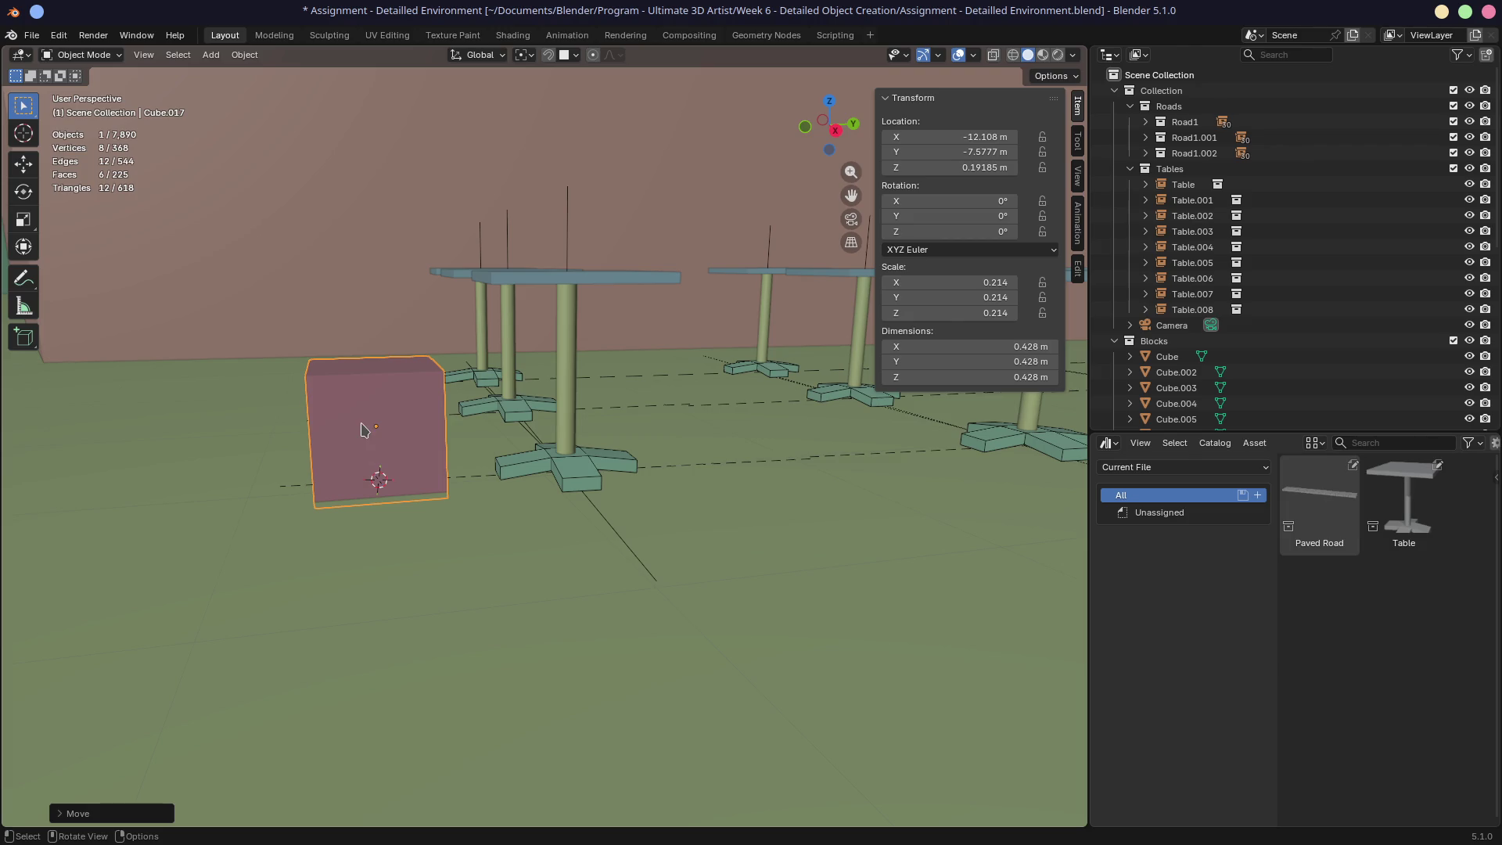
Step: Move the cube into a new collection named 'Chair'
{"action": "key", "text": "m"}
{"action": "mouse_move", "coordinate": [355, 457]}
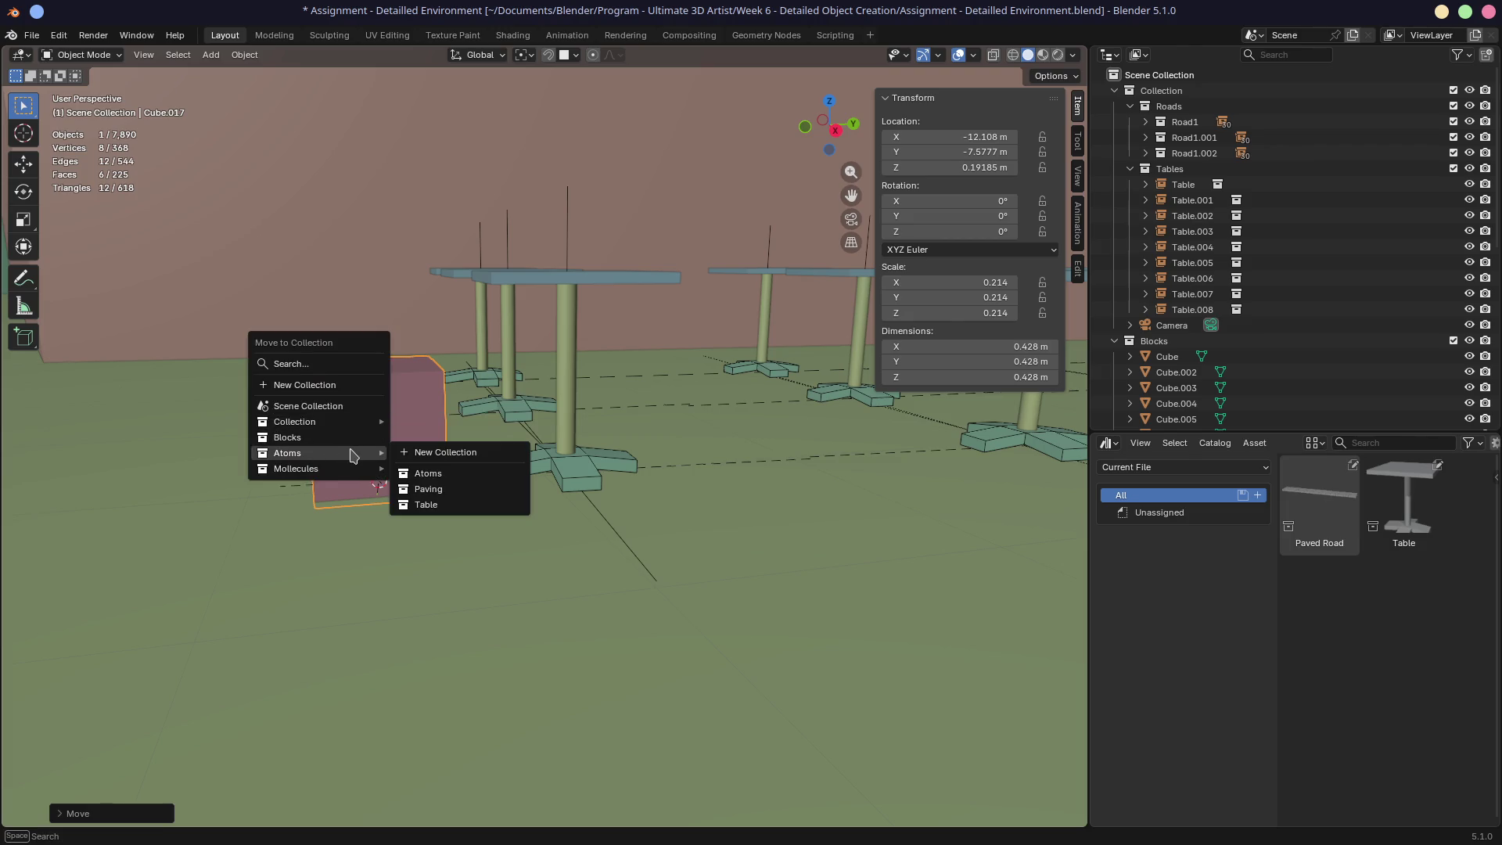
{"action": "left_click", "coordinate": [436, 454]}
{"action": "type", "text": "Chair"}
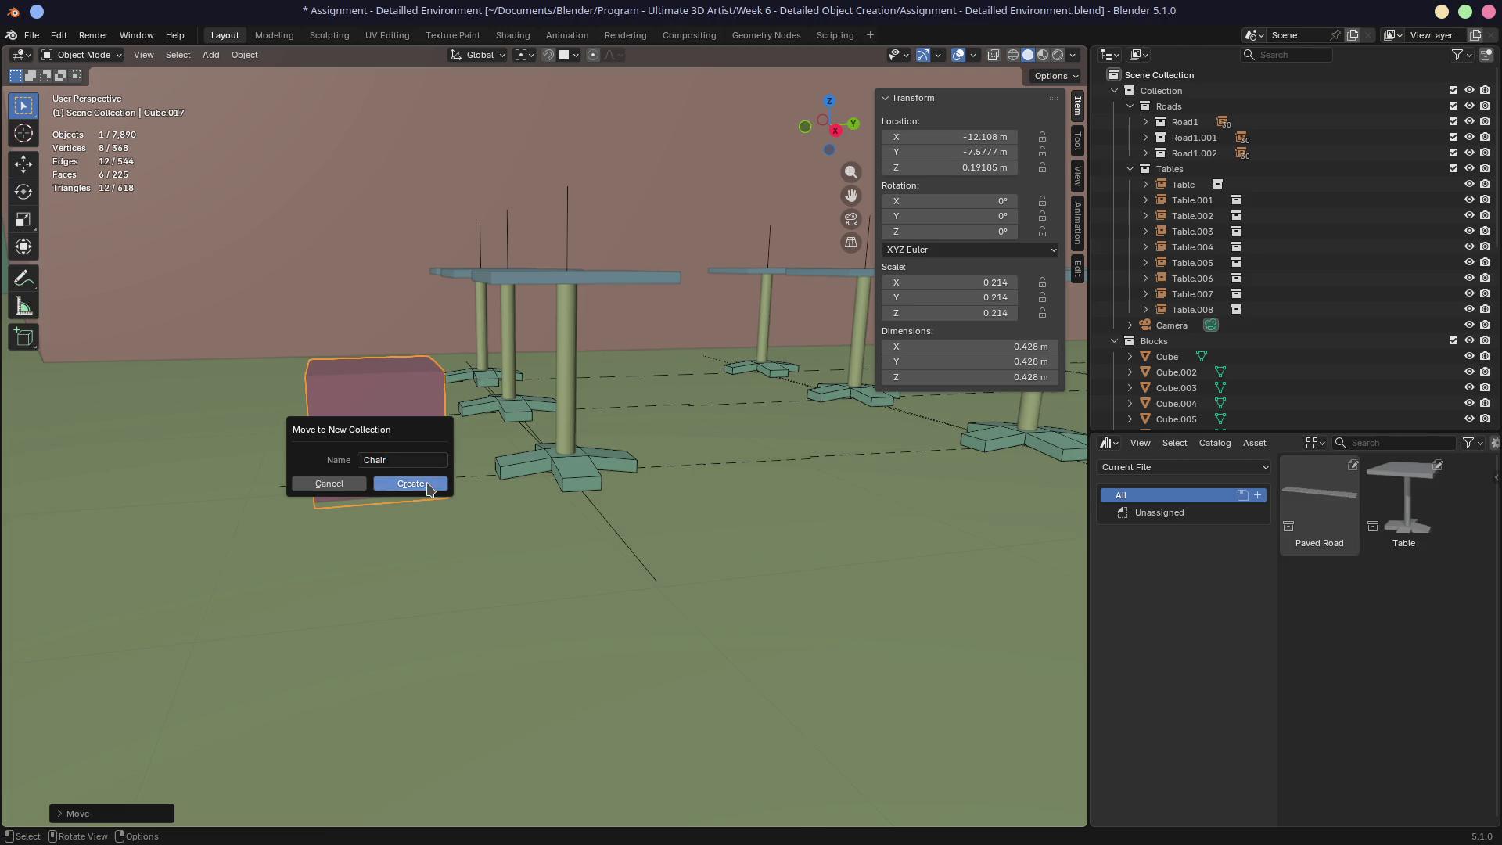
{"action": "left_click", "coordinate": [411, 484]}
Step: Collapse the Roads, Tables and Blocks collections in the Outliner
{"action": "key", "text": "KP_0"}
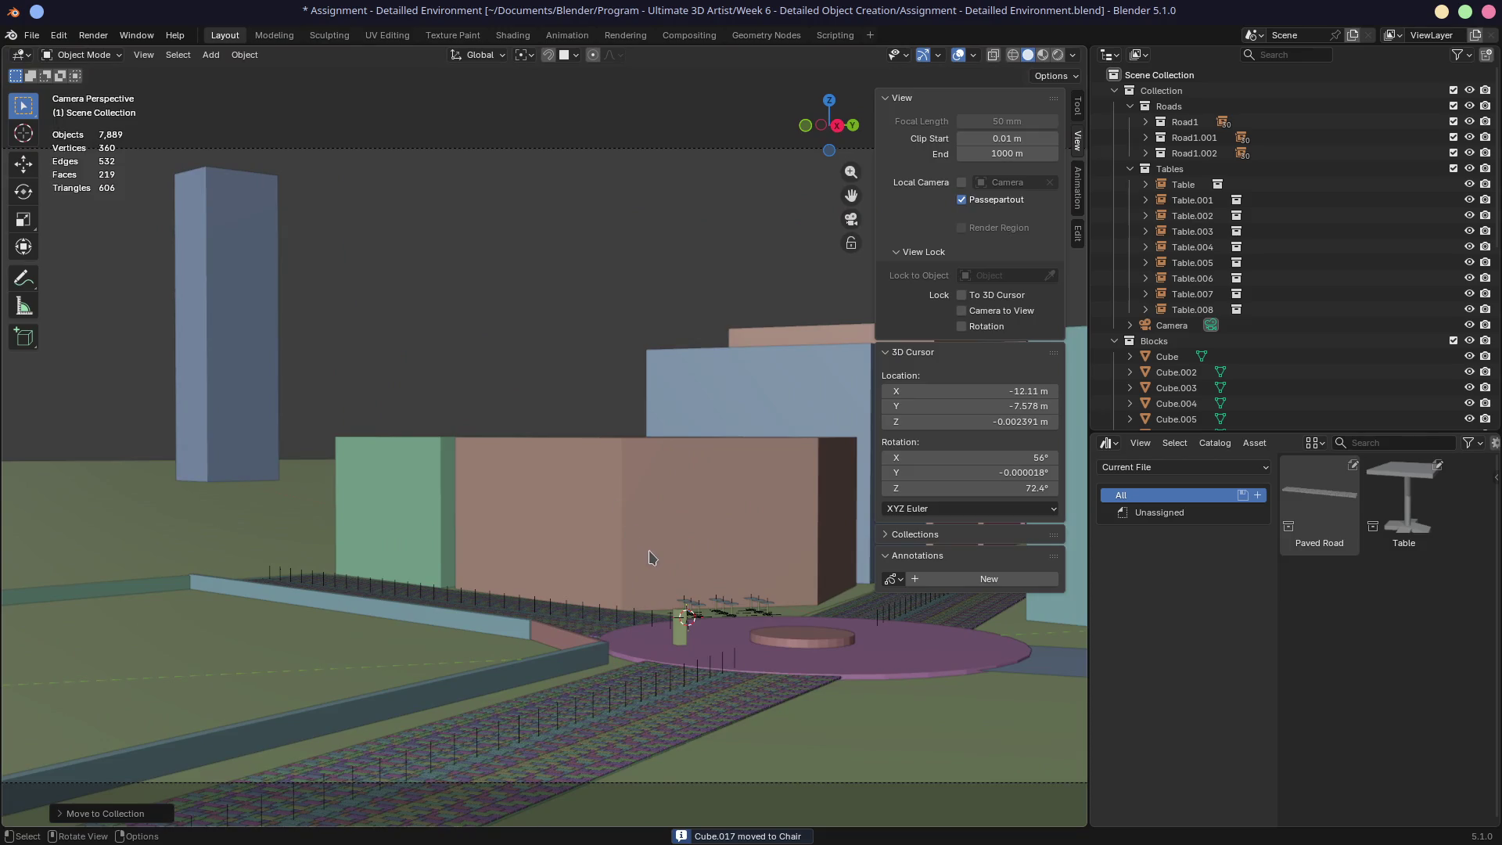
{"action": "left_click", "coordinate": [1130, 106]}
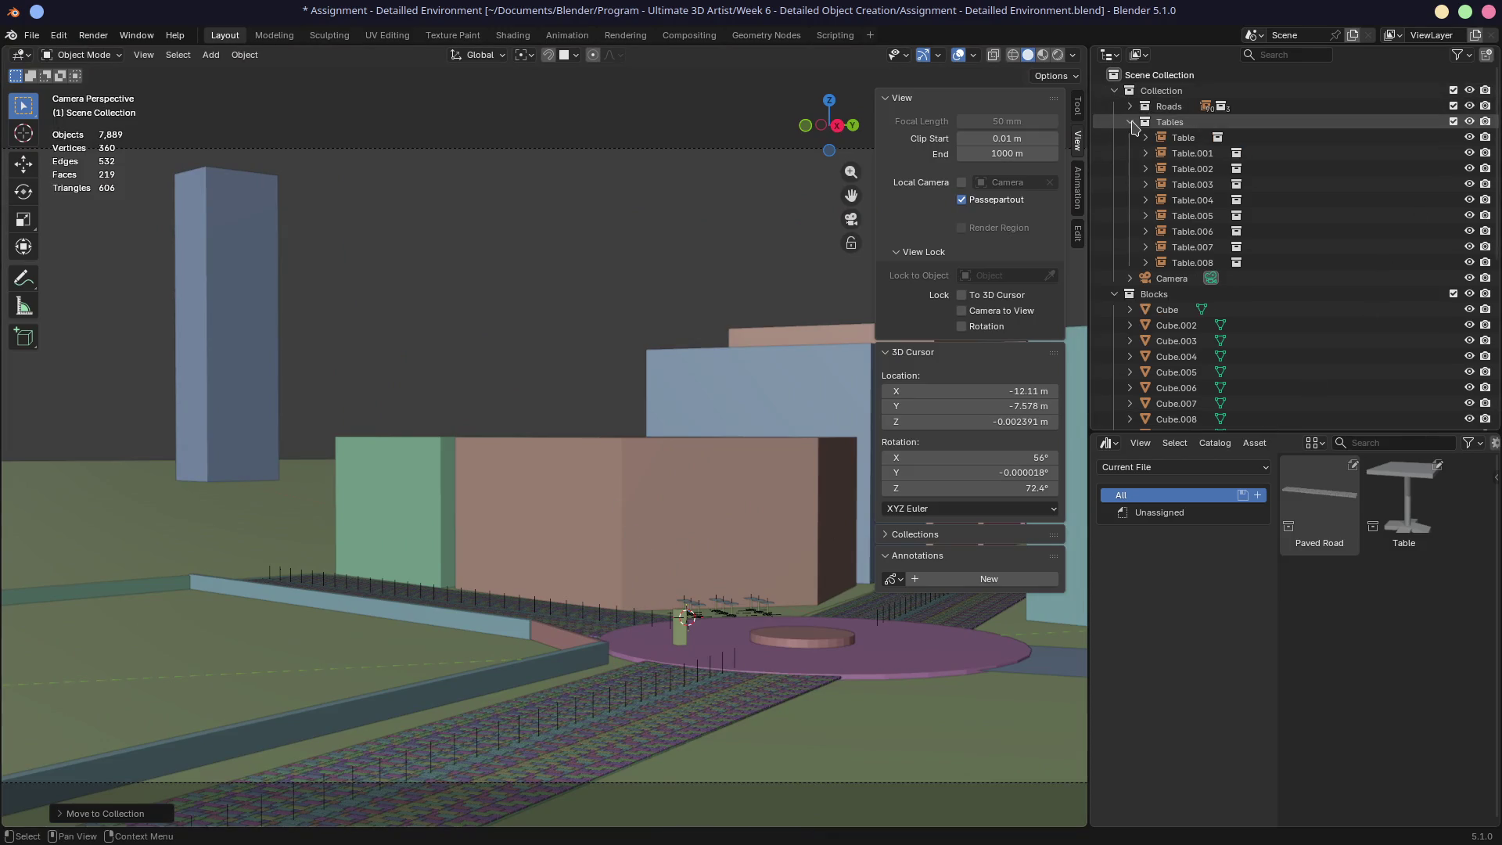
{"action": "left_click", "coordinate": [1130, 122]}
{"action": "left_click", "coordinate": [1115, 153]}
Step: Put Blocks inside Collection, exclude Collection, and include the Atoms collection
{"action": "left_click_drag", "start_coordinate": [1150, 156], "coordinate": [1159, 92]}
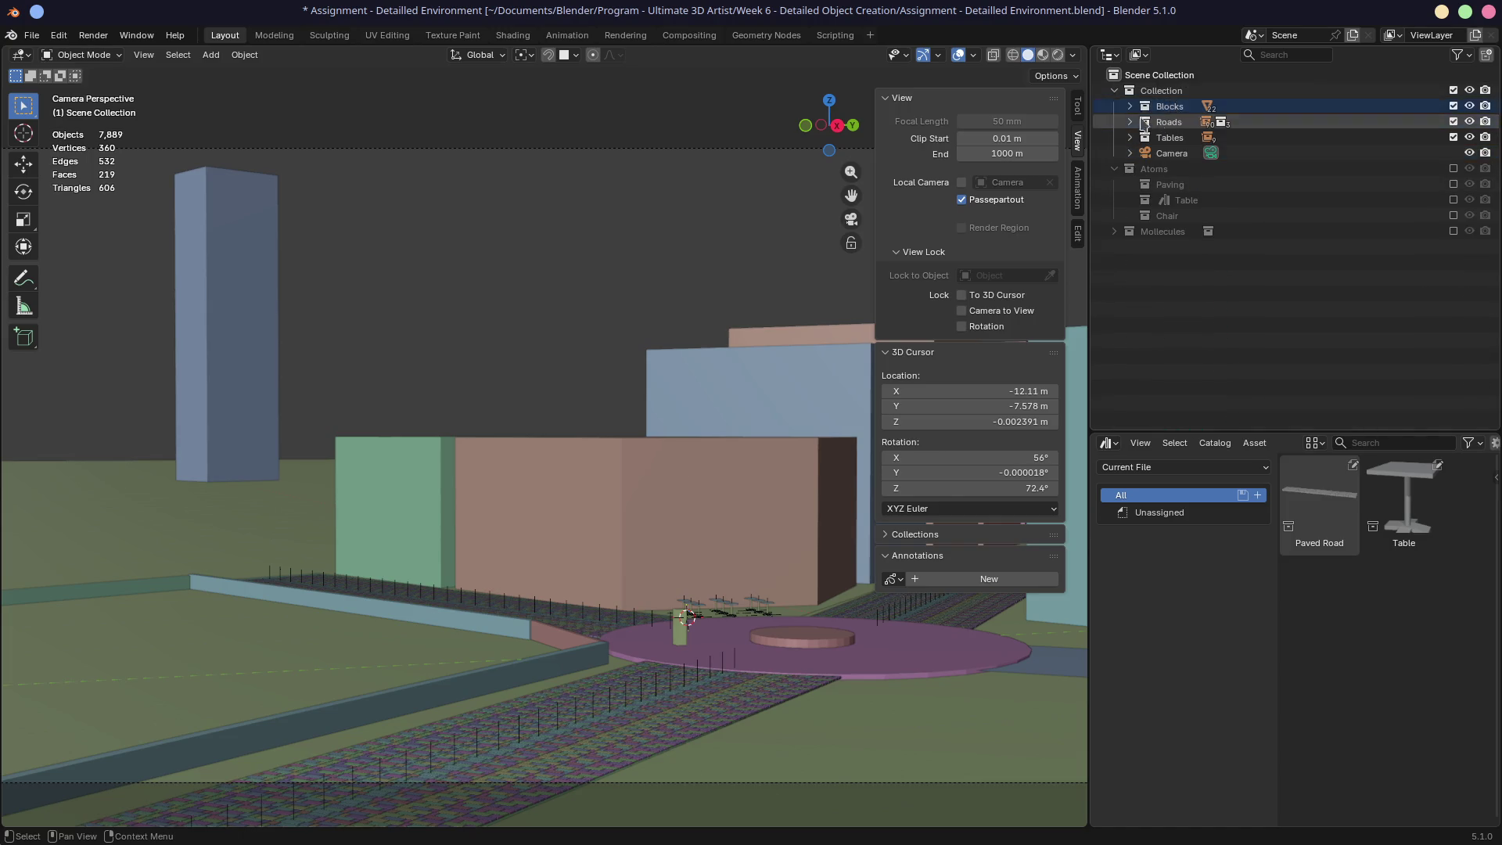
{"action": "left_click", "coordinate": [1116, 91]}
{"action": "left_click", "coordinate": [1454, 91]}
{"action": "left_click", "coordinate": [1454, 106]}
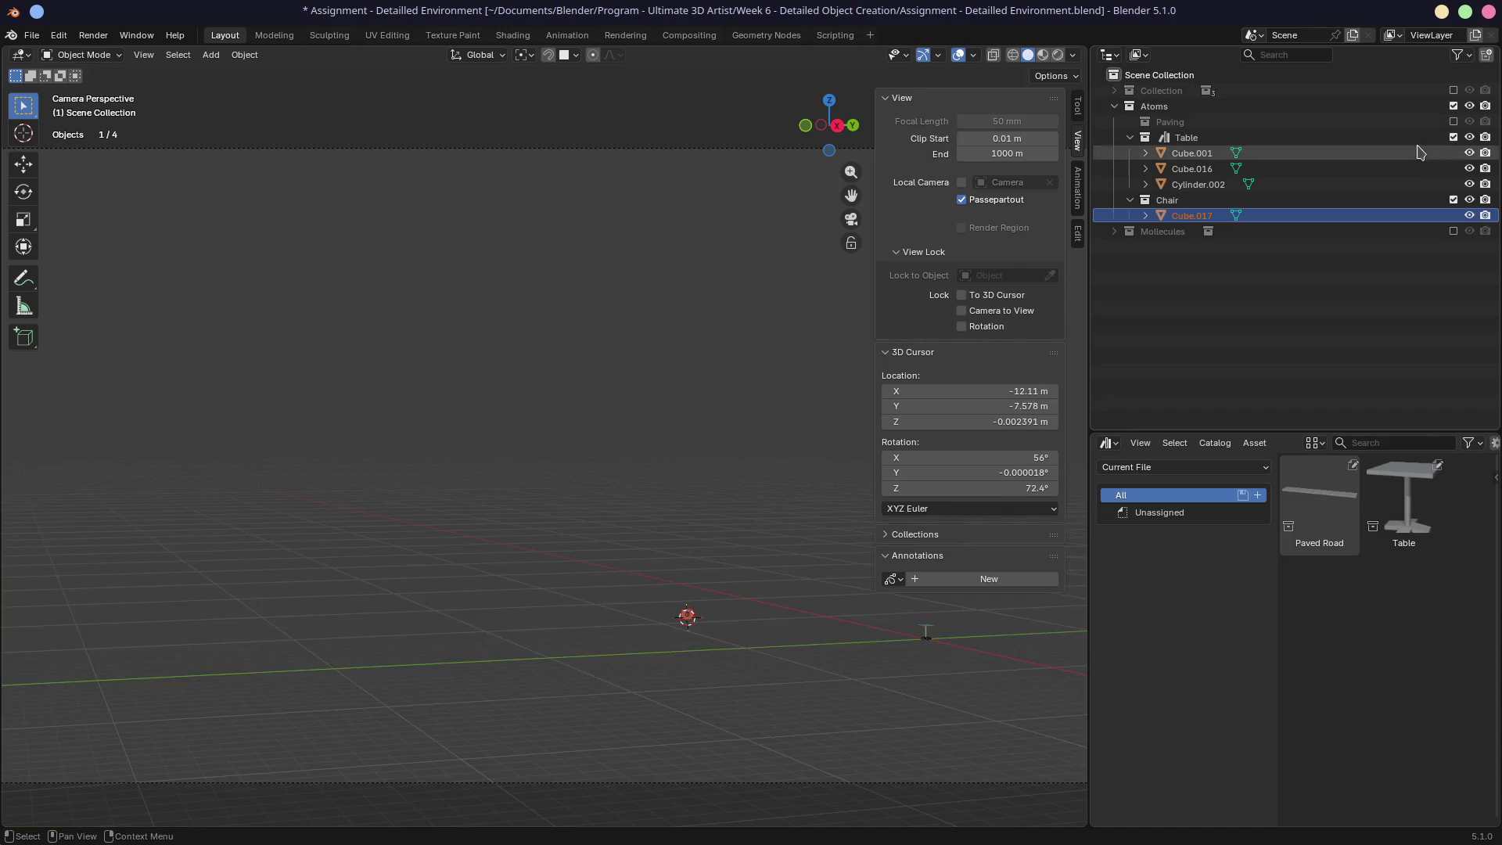
Step: Reset the chair cube's location to the origin with Alt+G
{"action": "middle_click_drag", "start_coordinate": [751, 529], "coordinate": [614, 470], "text": "shift"}
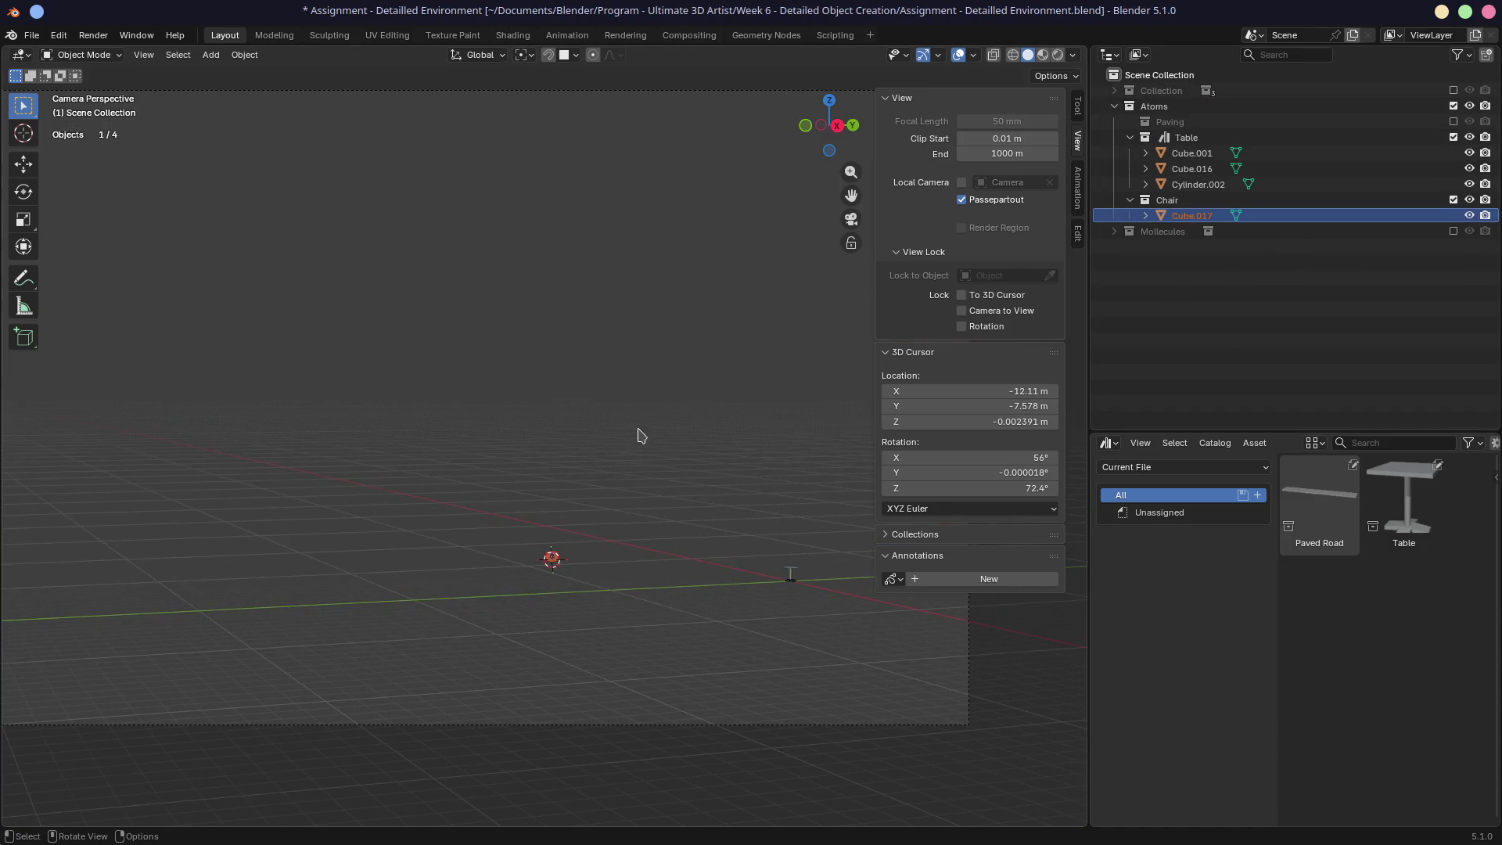
{"action": "key", "text": "KP_Decimal"}
{"action": "key", "text": "alt"}
{"action": "key", "text": "alt+g"}
{"action": "key", "text": "KP_Decimal"}
{"action": "scroll", "coordinate": [708, 493], "scroll_direction": "down", "scroll_amount": 4}
{"action": "mouse_move", "coordinate": [665, 470]}
{"action": "middle_mouse_down"}
{"action": "mouse_move", "coordinate": [721, 456]}
{"action": "mouse_move", "coordinate": [708, 447]}
{"action": "middle_mouse_up"}
{"action": "scroll", "coordinate": [708, 447], "scroll_direction": "down", "scroll_amount": 4}
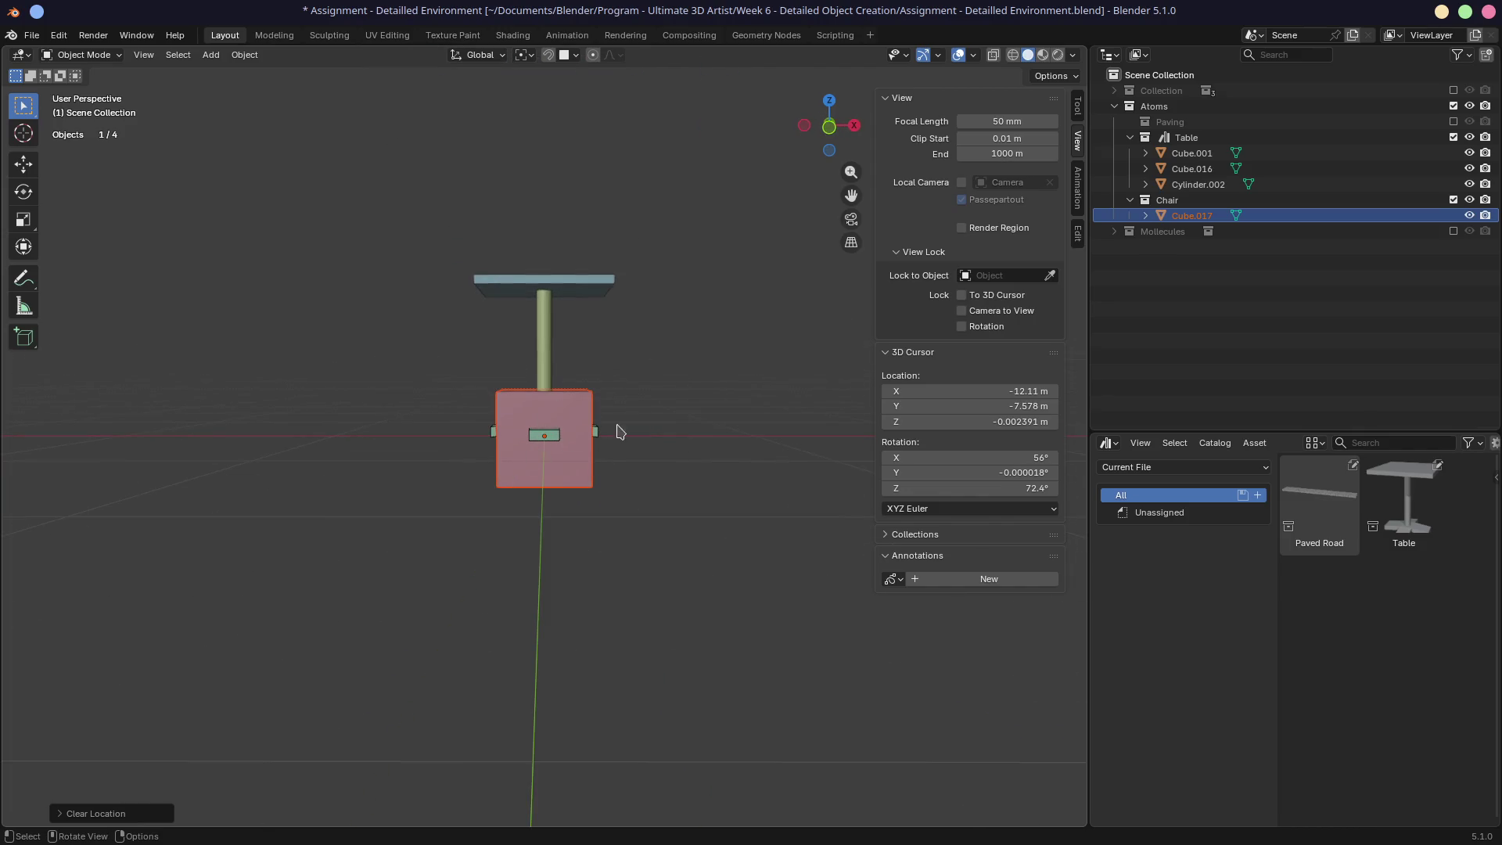
Step: Lower the cube onto the floor and slide it along X beside the table
{"action": "key", "text": "g"}
{"action": "key", "text": "z"}
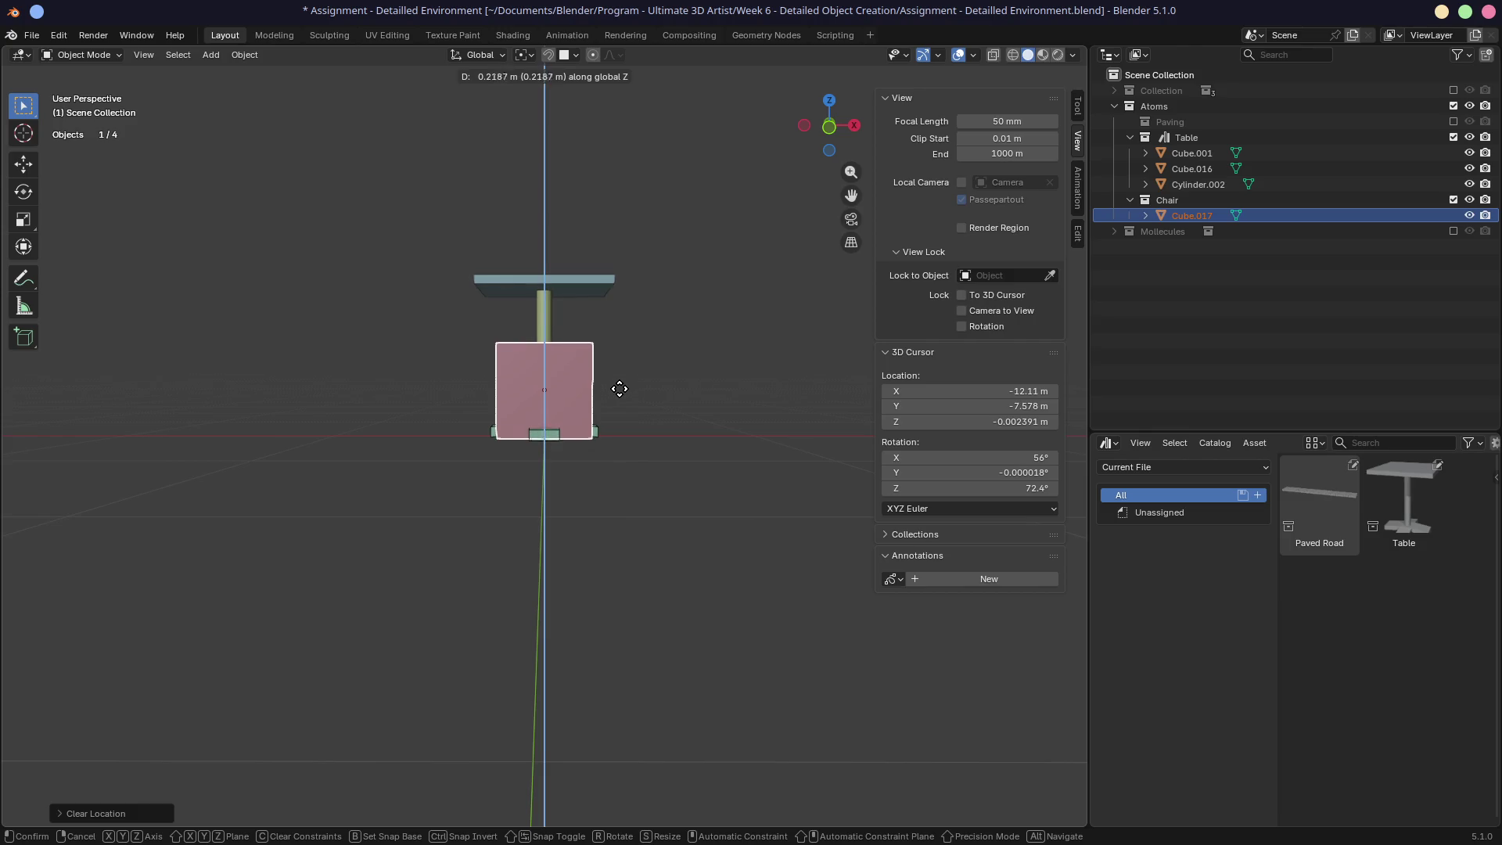
{"action": "key", "text": "Escape"}
{"action": "key", "text": "g"}
{"action": "key", "text": "z"}
{"action": "left_click", "coordinate": [628, 370]}
{"action": "key", "text": "g"}
{"action": "key", "text": "x"}
{"action": "left_click", "coordinate": [755, 370]}
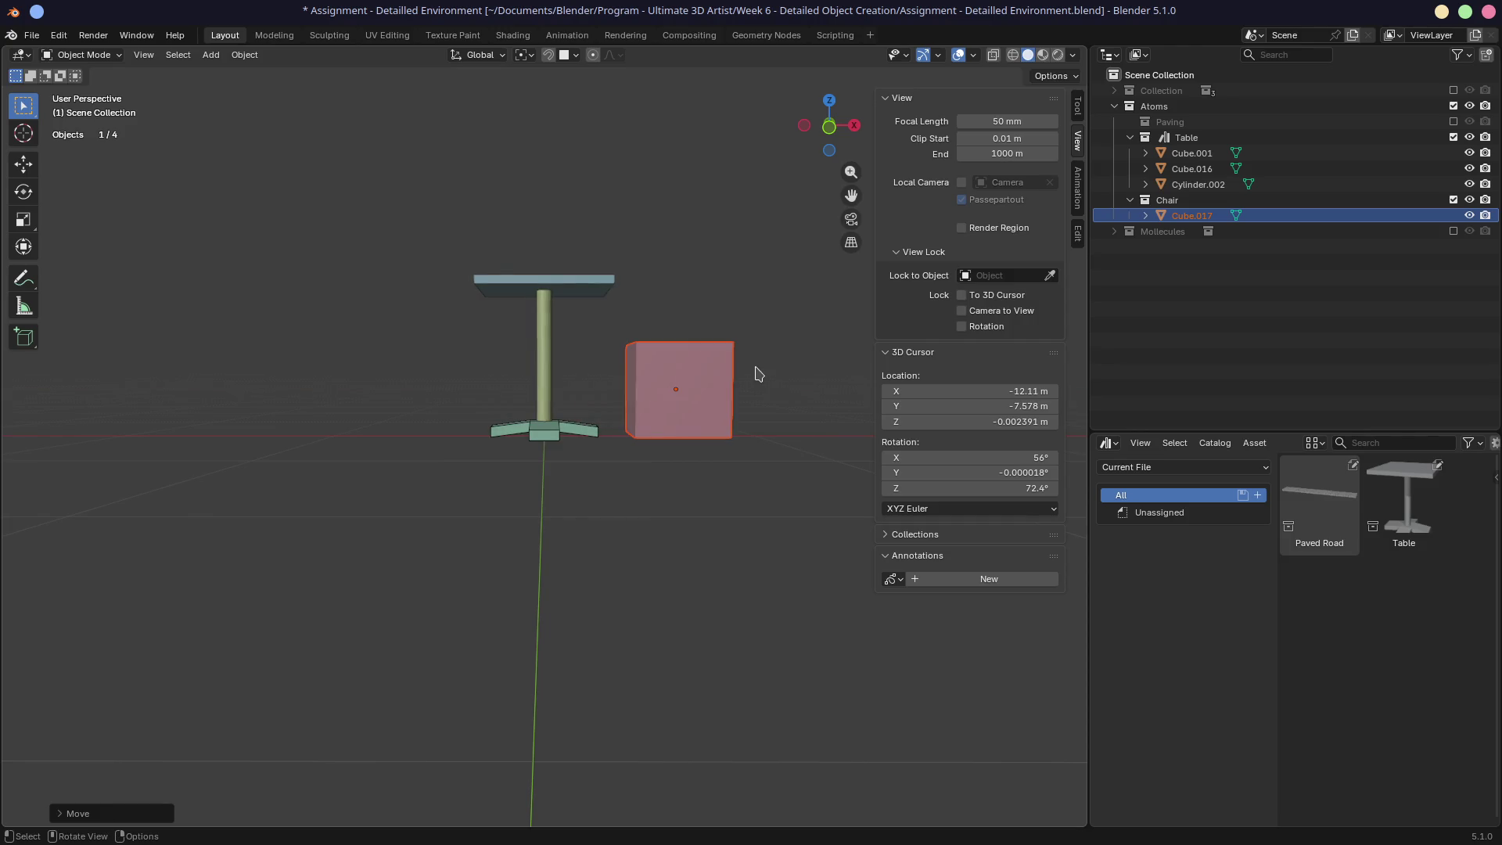
{"action": "mouse_move", "coordinate": [763, 382]}
{"action": "middle_mouse_down"}
{"action": "mouse_move", "coordinate": [651, 446]}
{"action": "mouse_move", "coordinate": [553, 456]}
{"action": "mouse_move", "coordinate": [680, 419]}
{"action": "middle_mouse_up"}
{"action": "scroll", "coordinate": [563, 469], "scroll_direction": "up", "scroll_amount": 5}
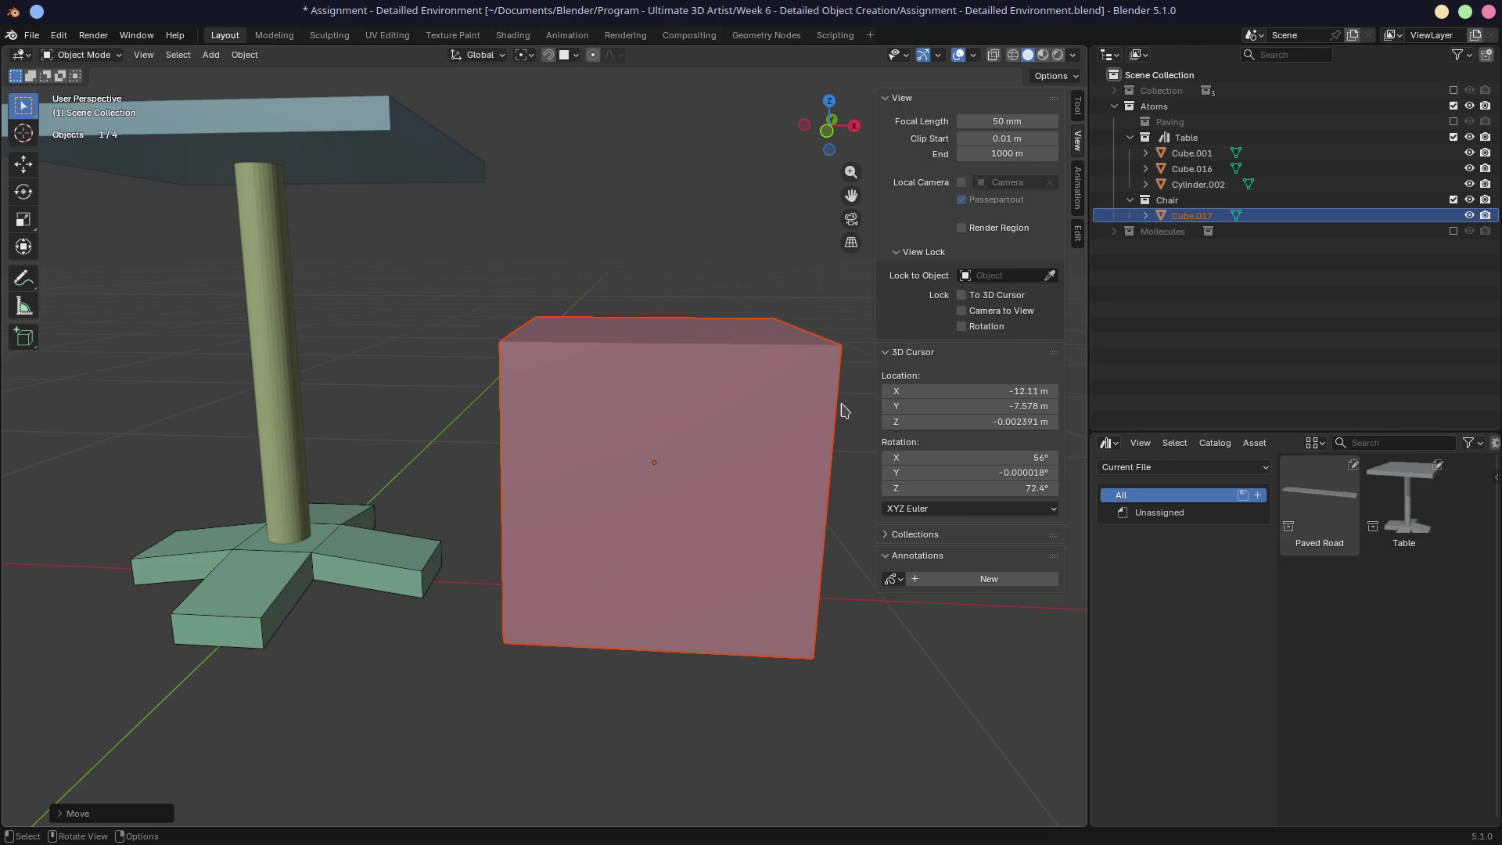
Step: Bring up the viewport shading options and tilt the view slightly
{"action": "key", "text": "z"}
{"action": "mouse_move", "coordinate": [751, 525]}
{"action": "middle_mouse_down"}
{"action": "mouse_move", "coordinate": [753, 506]}
{"action": "mouse_move", "coordinate": [738, 520]}
{"action": "mouse_move", "coordinate": [761, 520]}
{"action": "middle_mouse_up"}
{"action": "scroll", "coordinate": [736, 520], "scroll_direction": "down", "scroll_amount": 3}
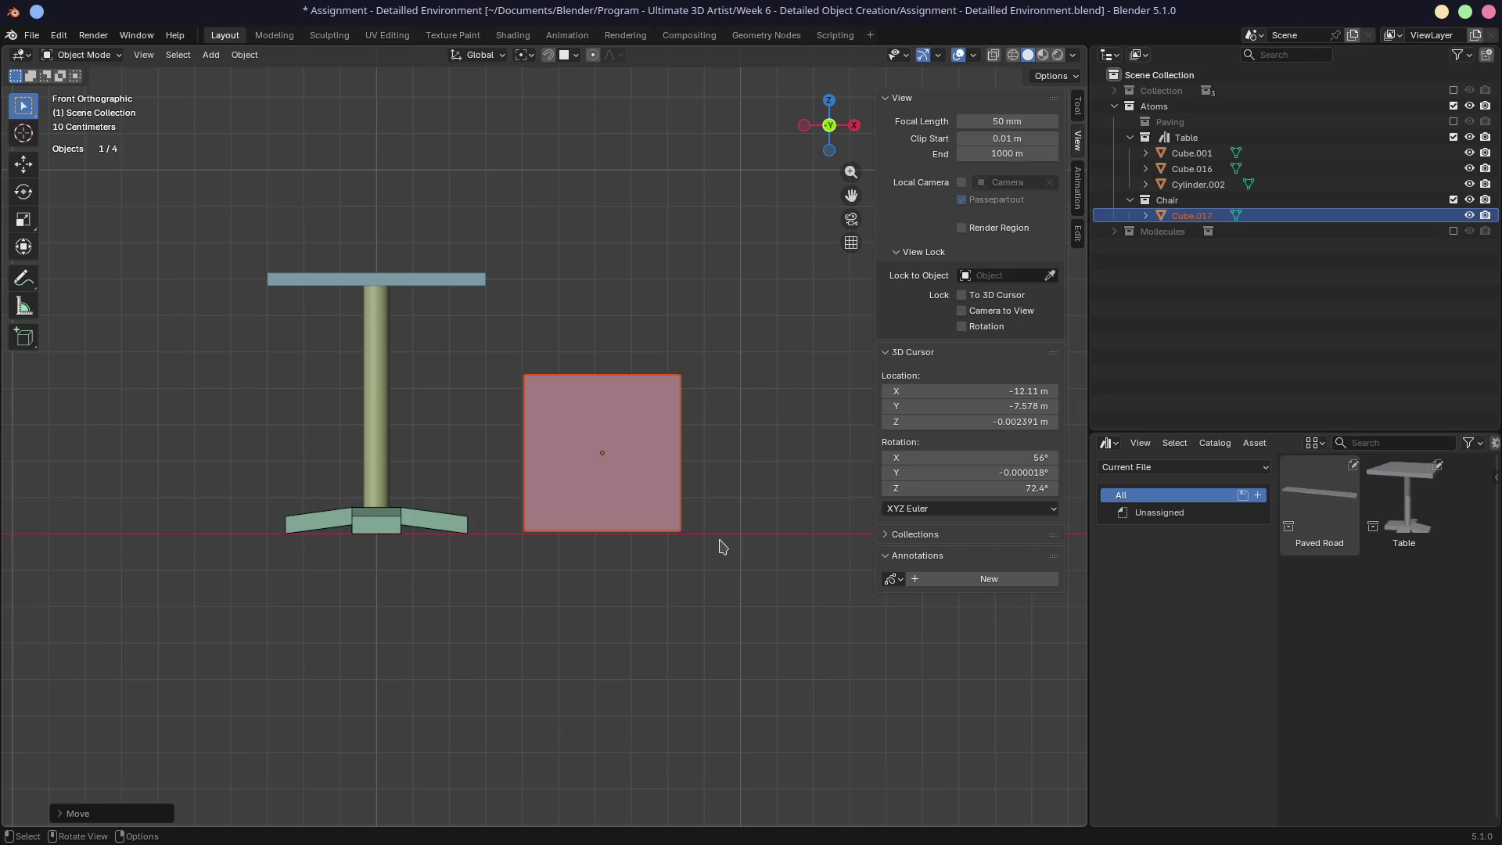
Step: Select the chair cube and try moving some of its vertices in Edit Mode, then cancel
{"action": "left_click", "coordinate": [605, 505]}
{"action": "key", "text": "grave"}
{"action": "key", "text": "Escape"}
{"action": "key", "text": "Tab"}
{"action": "key", "text": "1"}
{"action": "left_click_drag", "start_coordinate": [472, 490], "coordinate": [788, 607]}
{"action": "key", "text": "g"}
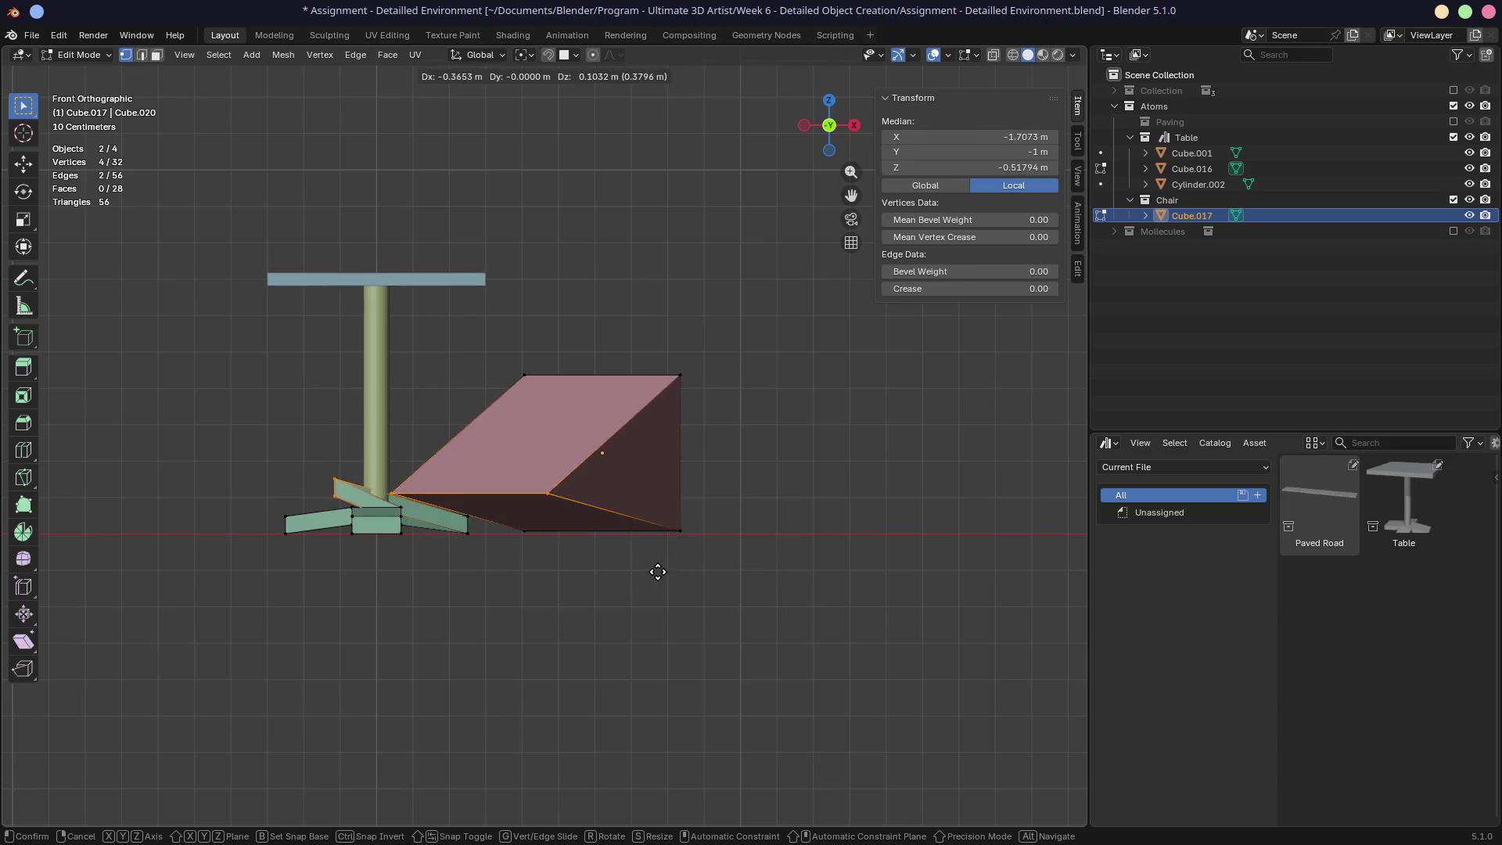
{"action": "right_click", "coordinate": [659, 572]}
{"action": "key", "text": "Tab"}
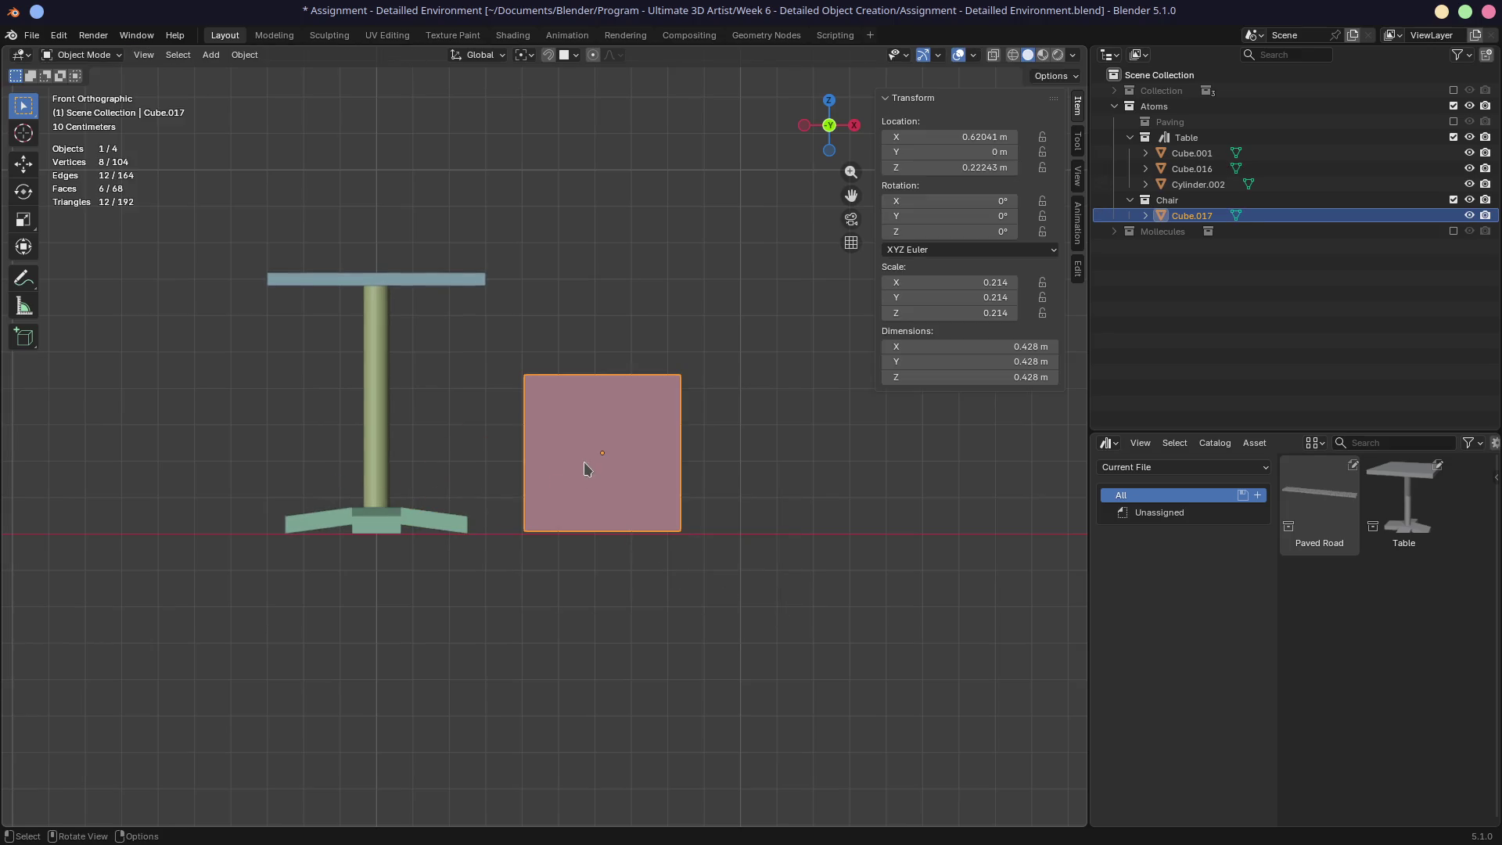
Step: With X-ray on, raise the cube's bottom vertices to just under the top, forming a 0.035 m slab
{"action": "key", "text": "Tab"}
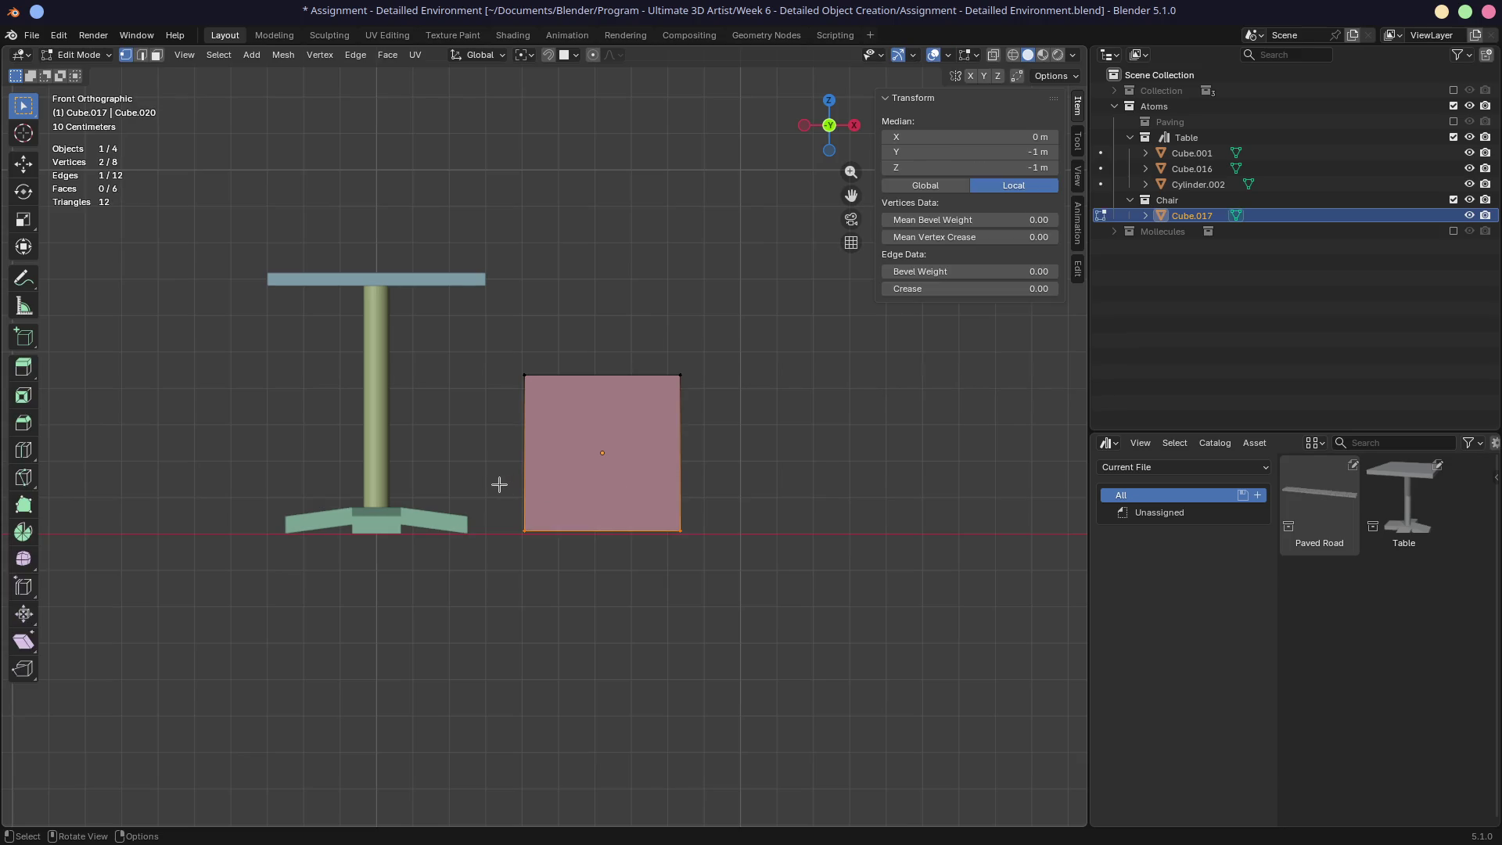
{"action": "key", "text": "alt+z"}
{"action": "left_click_drag", "start_coordinate": [499, 487], "coordinate": [730, 585]}
{"action": "key", "text": "g"}
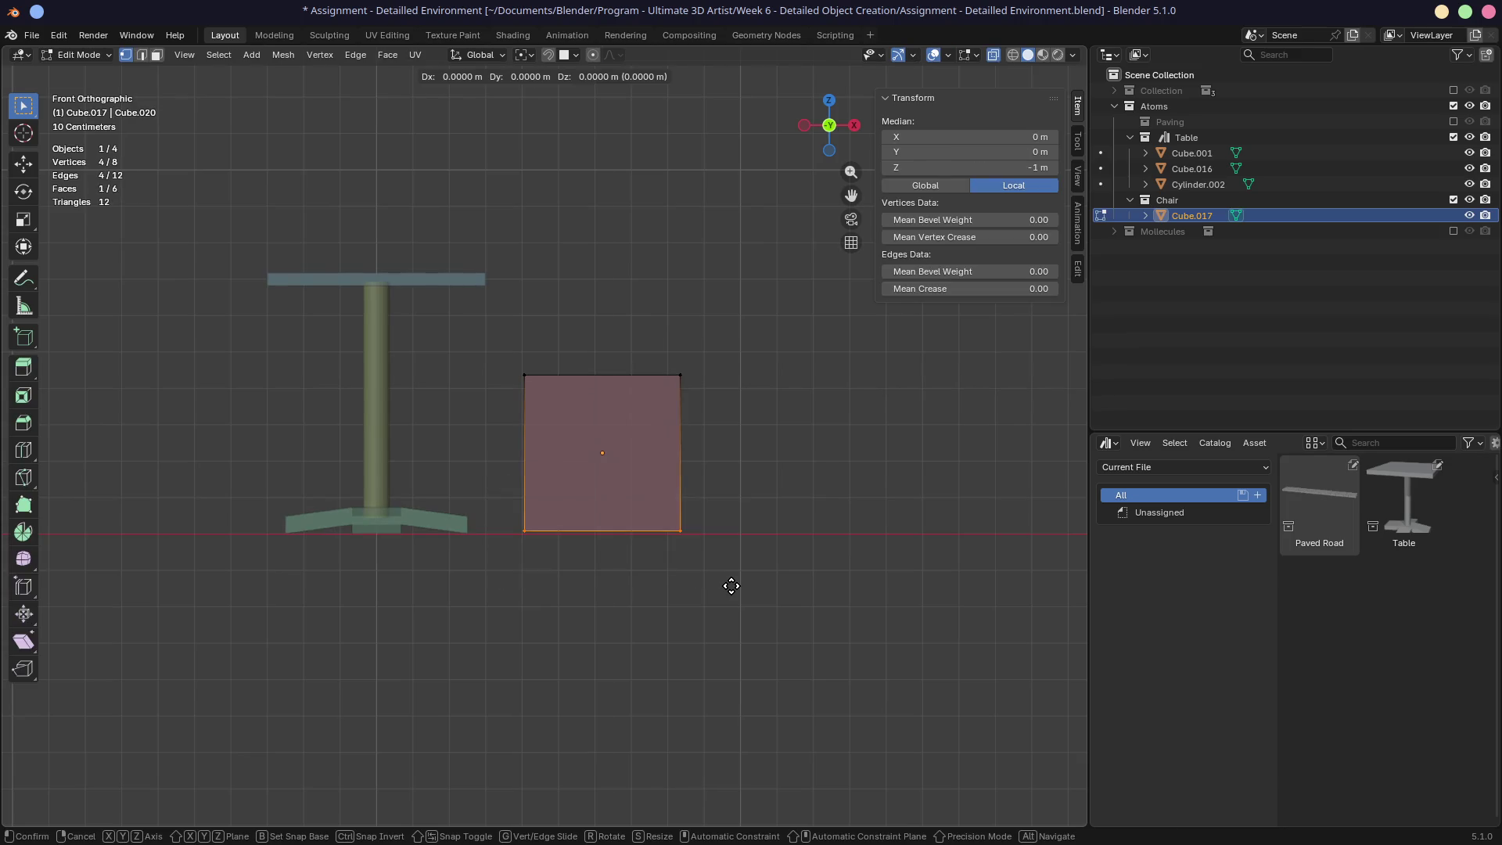
{"action": "key", "text": "z"}
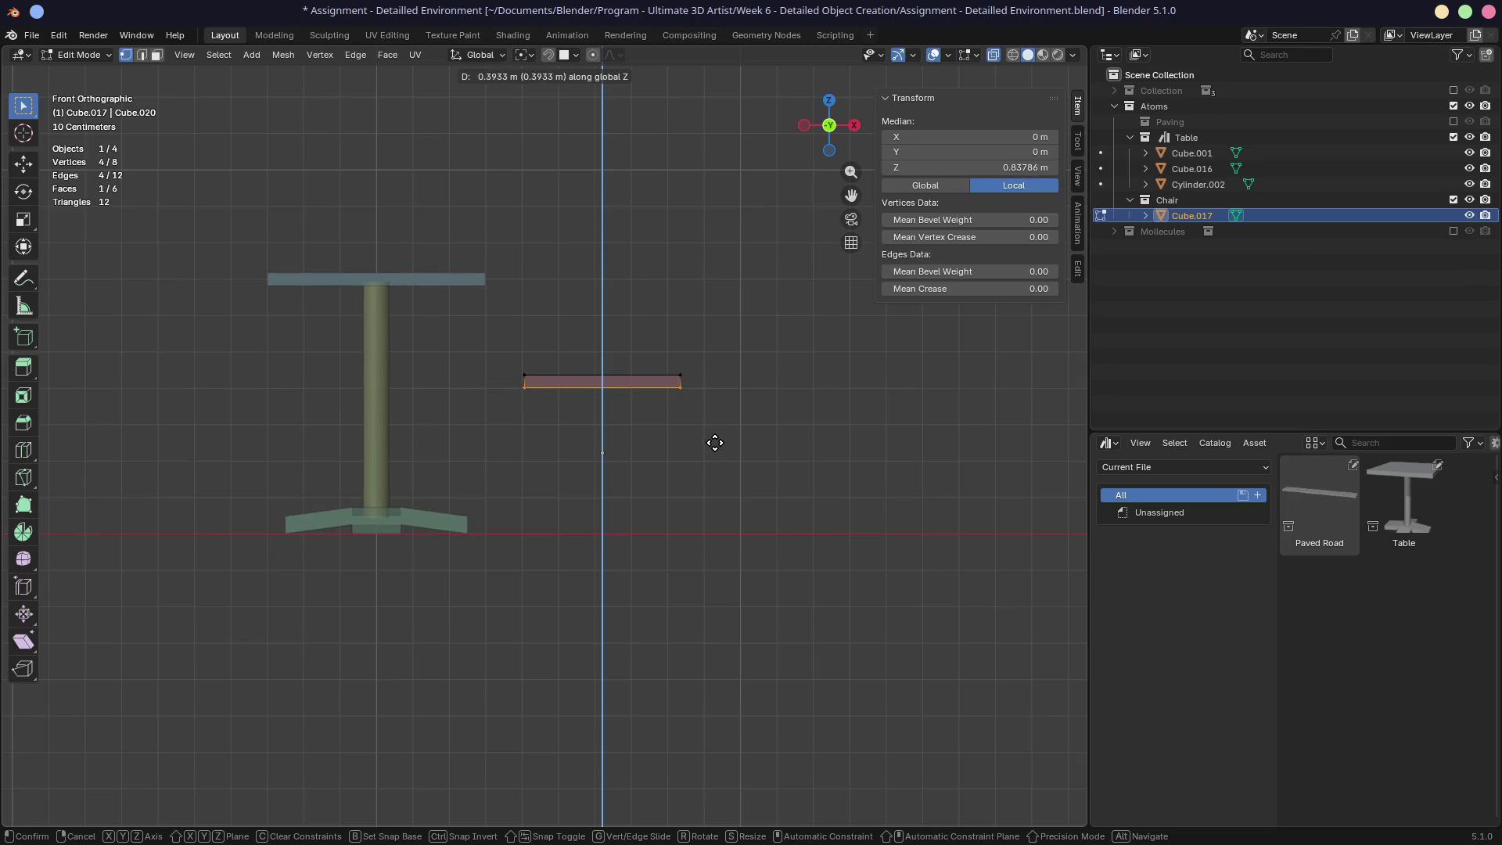
{"action": "left_click", "coordinate": [713, 445]}
Step: Move the whole thin slab vertically to about 0.222 m beside the table and leave Edit Mode
{"action": "left_click_drag", "start_coordinate": [510, 349], "coordinate": [828, 483]}
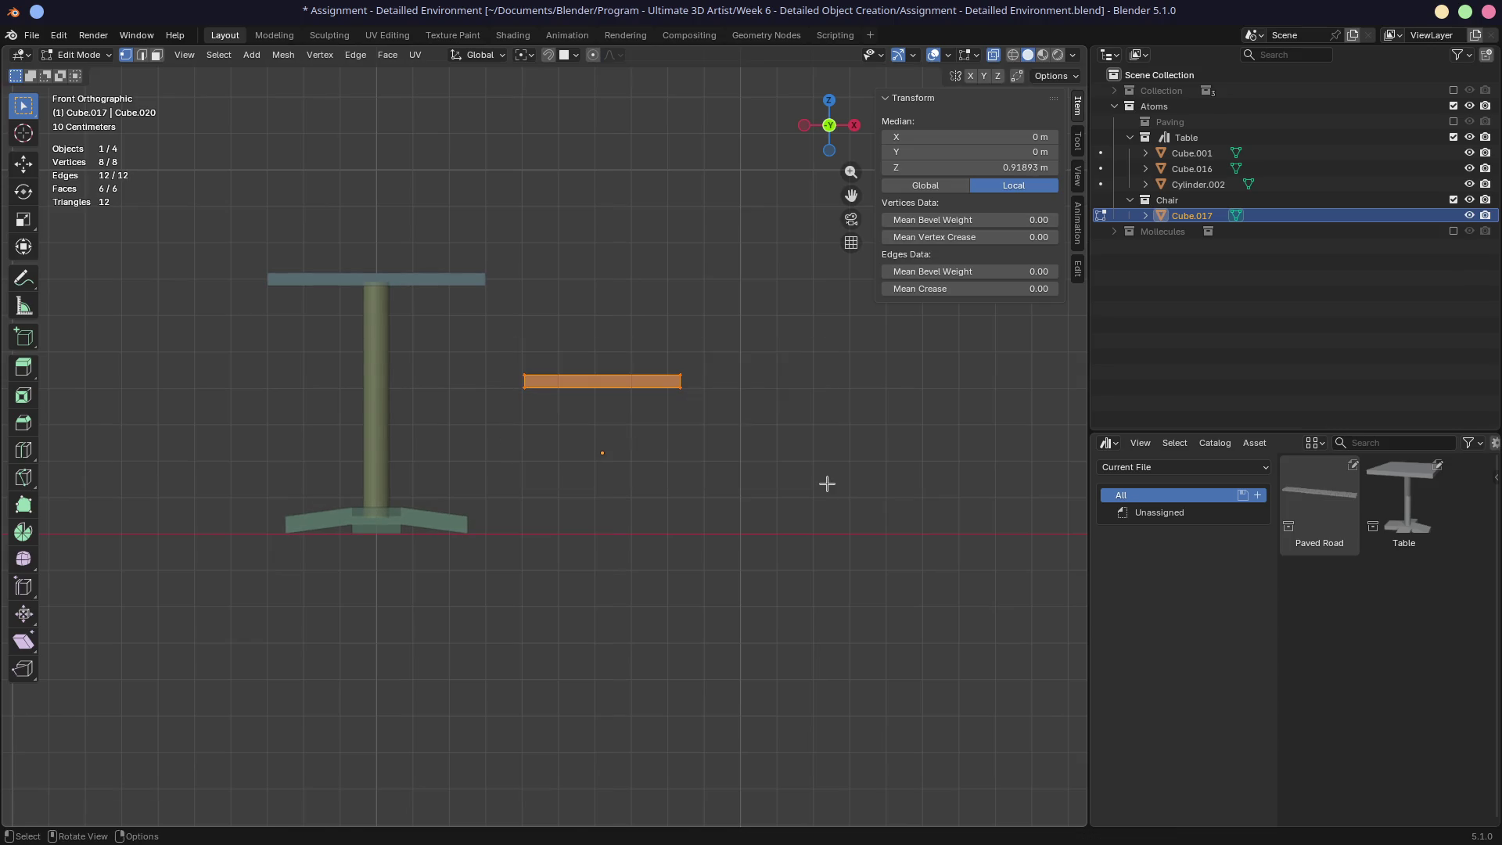
{"action": "key", "text": "g"}
{"action": "key", "text": "z"}
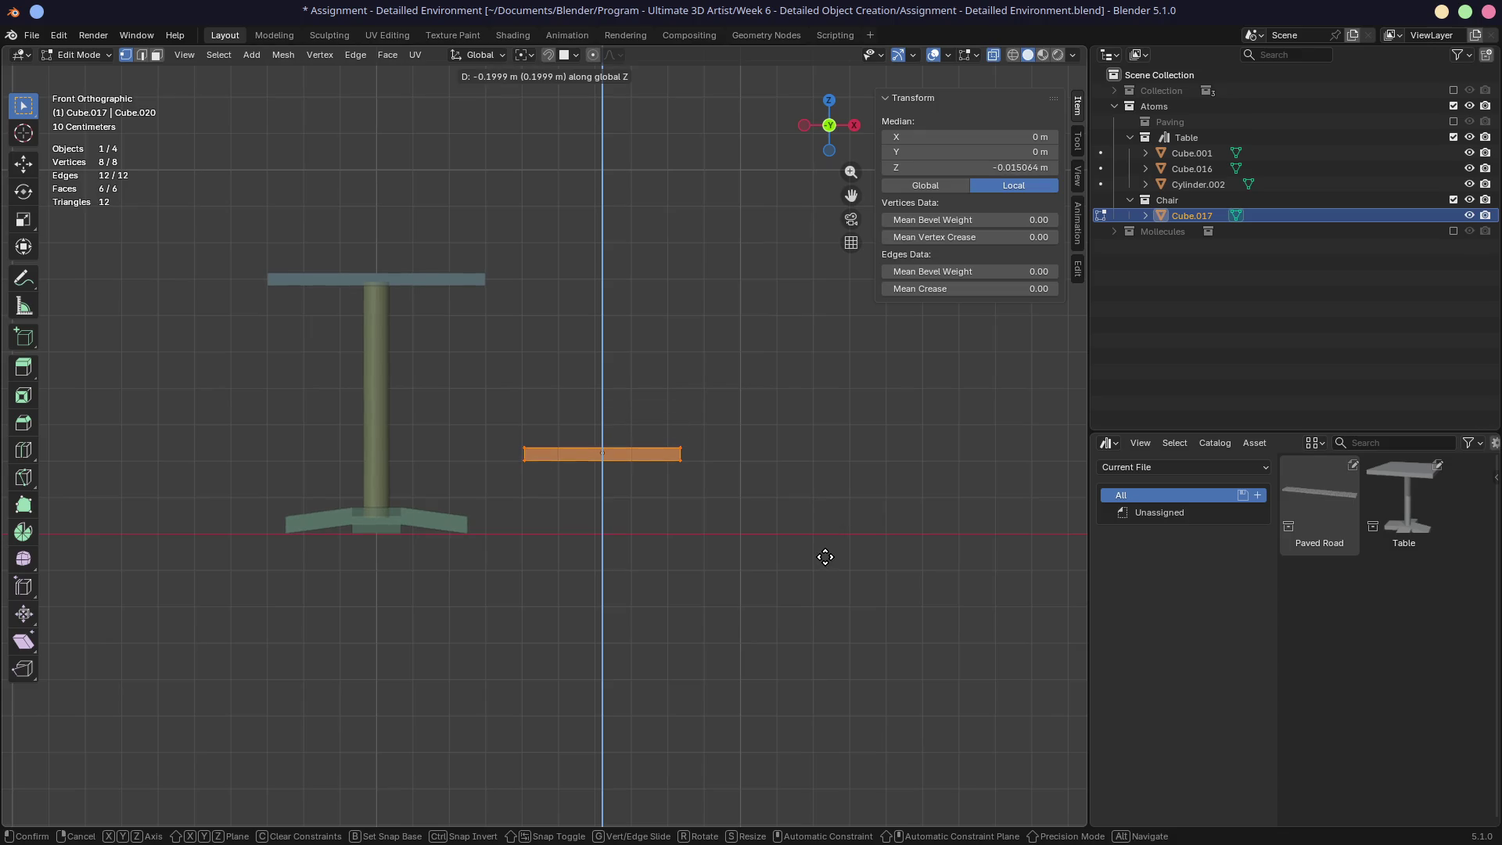
{"action": "left_click", "coordinate": [825, 556]}
{"action": "mouse_move", "coordinate": [712, 504]}
{"action": "middle_mouse_down"}
{"action": "mouse_move", "coordinate": [738, 547]}
{"action": "mouse_move", "coordinate": [711, 533]}
{"action": "mouse_move", "coordinate": [680, 652]}
{"action": "mouse_move", "coordinate": [691, 674]}
{"action": "mouse_move", "coordinate": [664, 527]}
{"action": "middle_mouse_up"}
{"action": "key", "text": "Tab"}
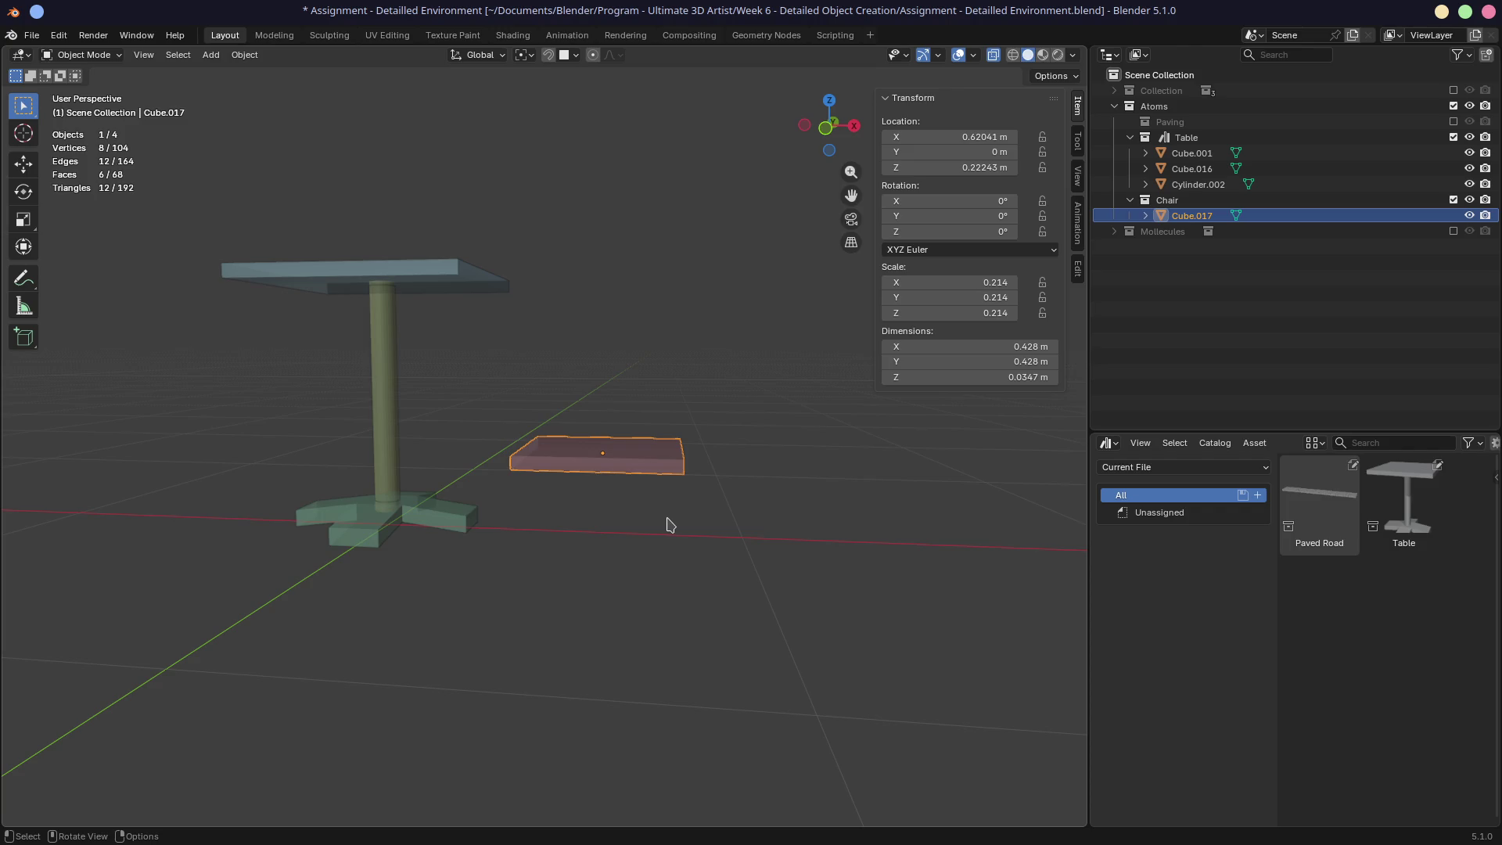
{"action": "key", "text": "XF86AudioLowerVolume"}
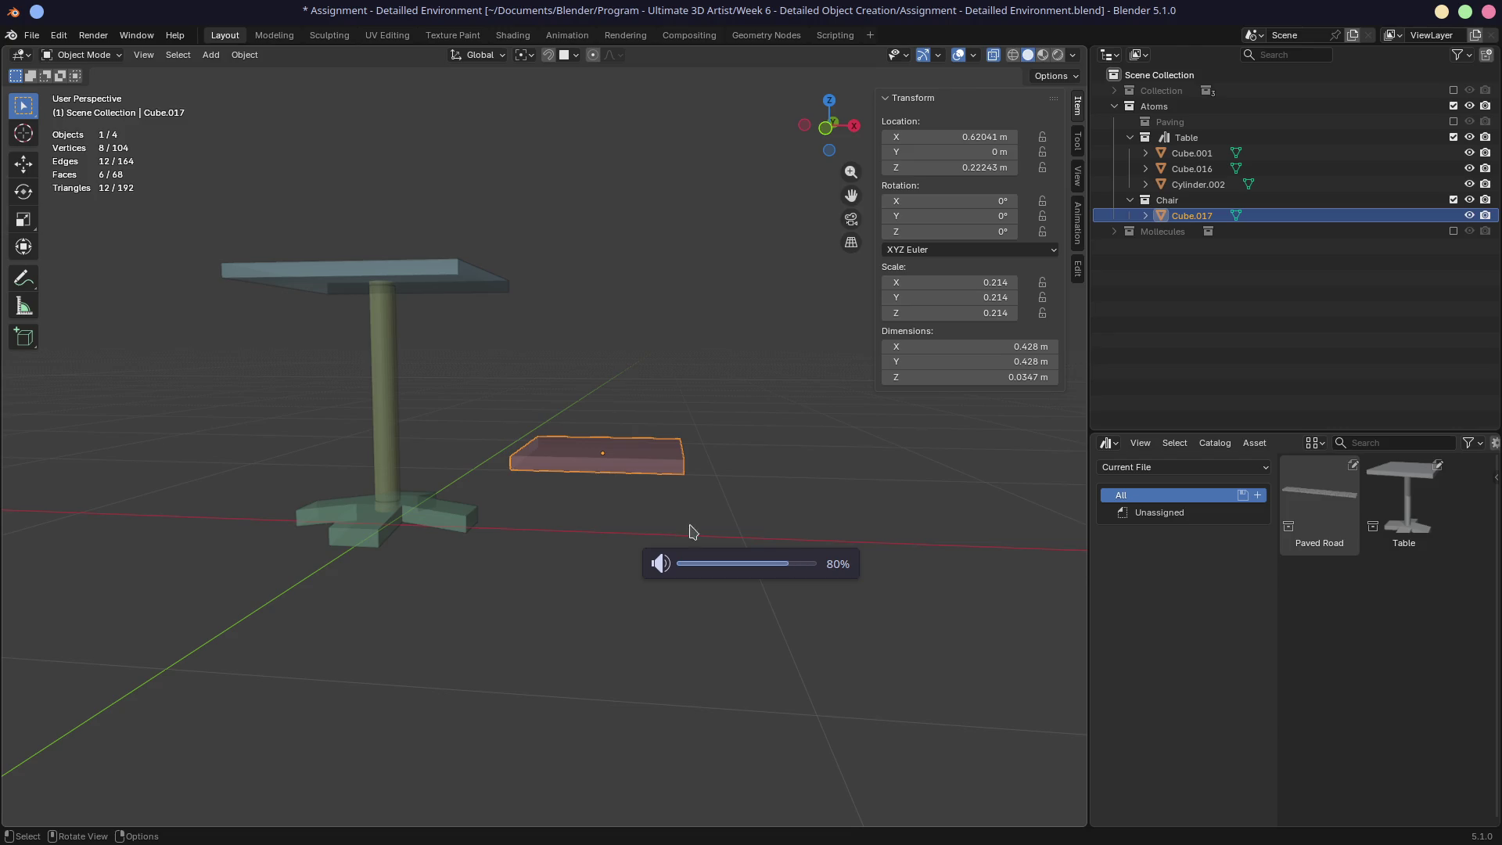
Step: Select the seat slab and raise it vertically to seat height
{"action": "left_click", "coordinate": [553, 519]}
{"action": "mouse_move", "coordinate": [554, 520]}
{"action": "middle_mouse_down"}
{"action": "mouse_move", "coordinate": [651, 507]}
{"action": "mouse_move", "coordinate": [677, 523]}
{"action": "mouse_move", "coordinate": [605, 537]}
{"action": "middle_mouse_up"}
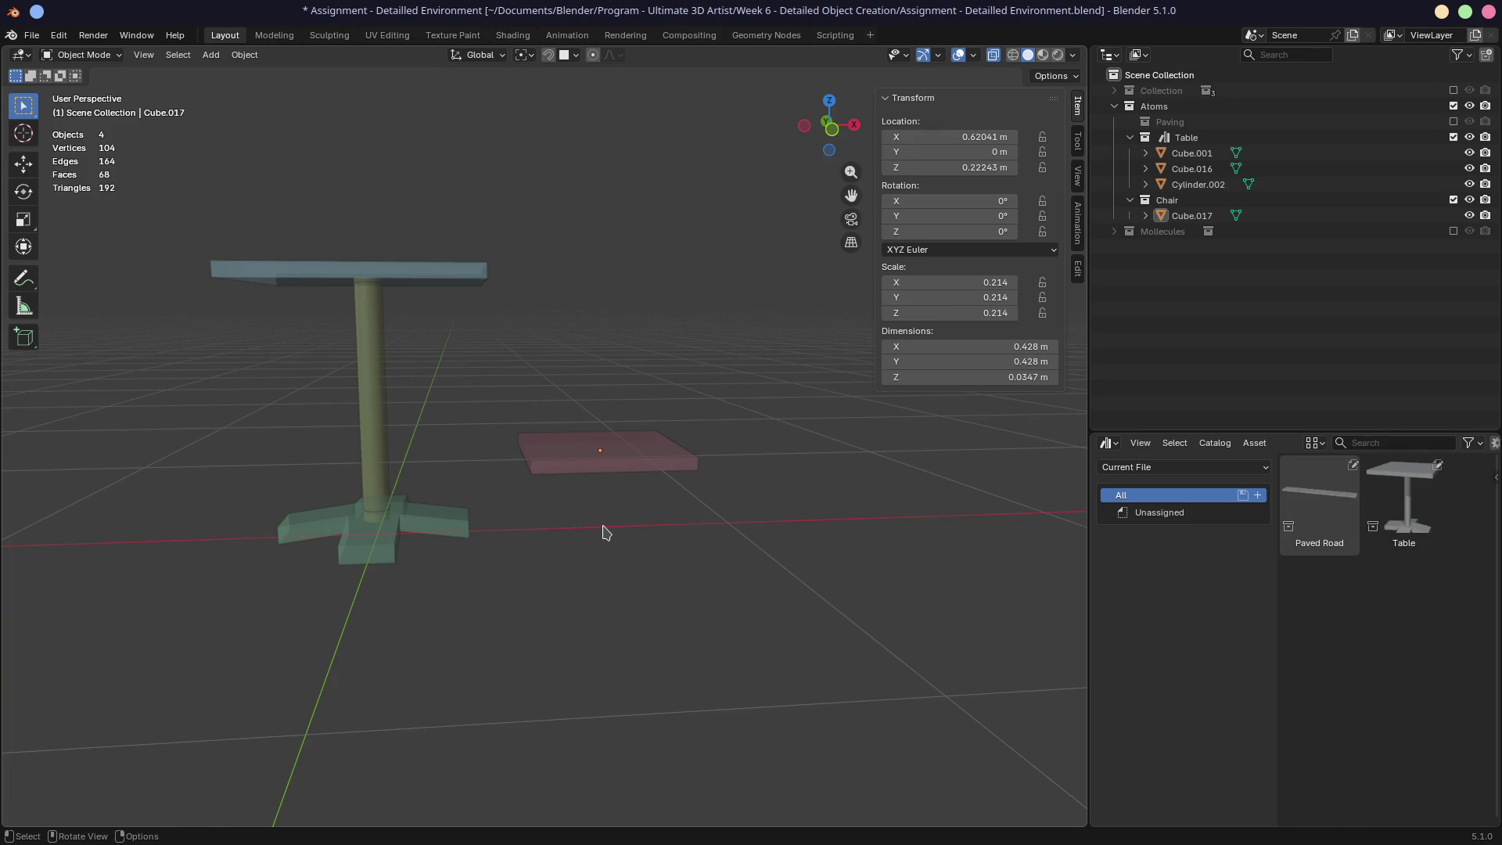
{"action": "left_click", "coordinate": [640, 468]}
{"action": "key", "text": "g"}
{"action": "key", "text": "z"}
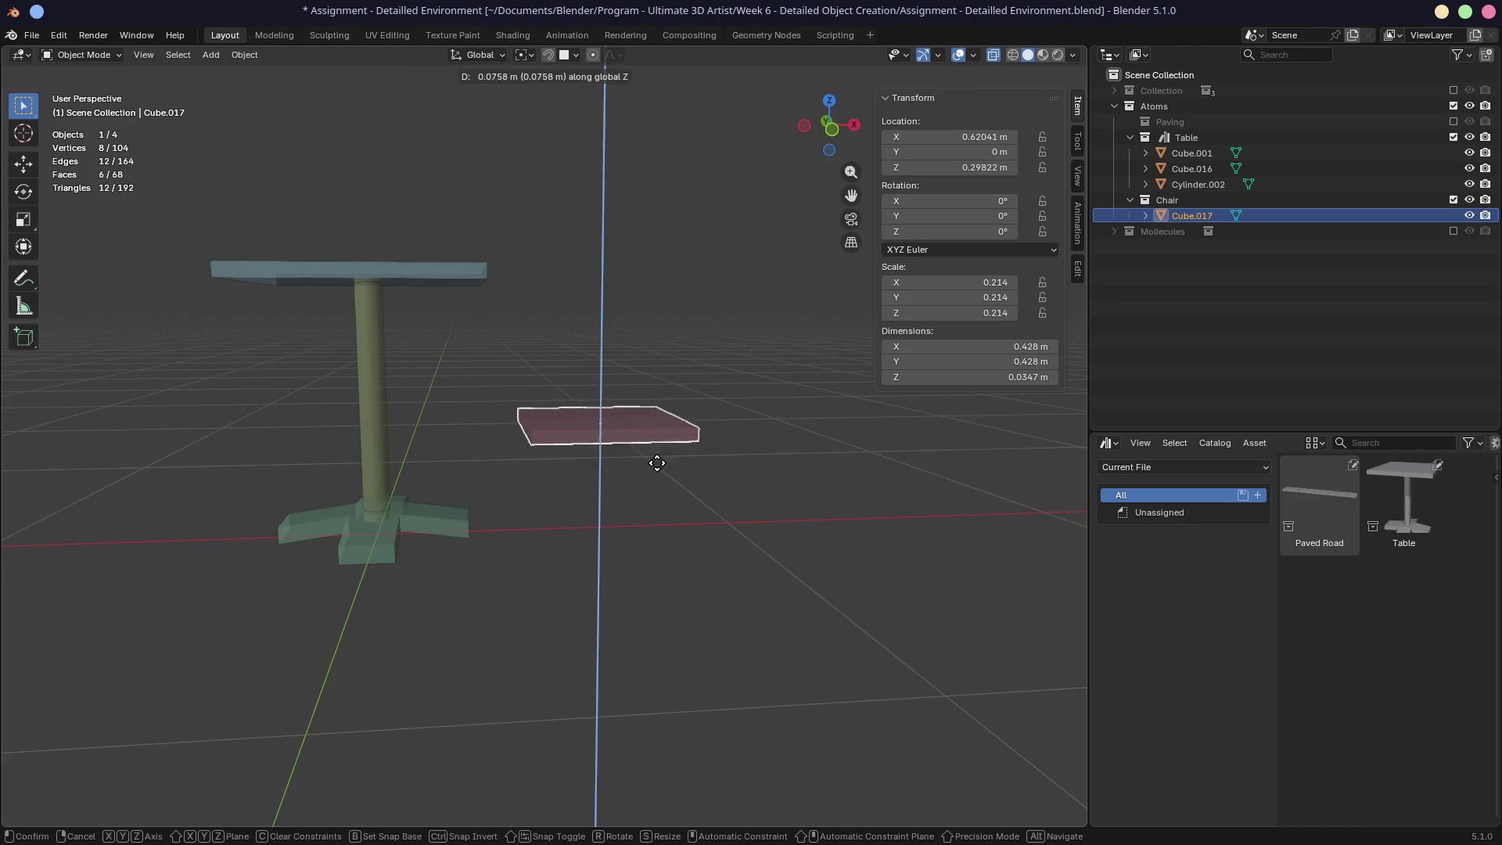
{"action": "left_click", "coordinate": [657, 436]}
{"action": "mouse_move", "coordinate": [657, 436]}
{"action": "middle_mouse_down"}
{"action": "mouse_move", "coordinate": [678, 459]}
{"action": "mouse_move", "coordinate": [763, 455]}
{"action": "mouse_move", "coordinate": [664, 526]}
{"action": "mouse_move", "coordinate": [681, 493]}
{"action": "mouse_move", "coordinate": [675, 515]}
{"action": "mouse_move", "coordinate": [644, 513]}
{"action": "mouse_move", "coordinate": [665, 510]}
{"action": "middle_mouse_up"}
{"action": "scroll", "coordinate": [697, 497], "scroll_direction": "up", "scroll_amount": 4}
{"action": "scroll", "coordinate": [680, 512], "scroll_direction": "up", "scroll_amount": 2}
{"action": "key", "text": "Tab"}
{"action": "key", "text": "Tab"}
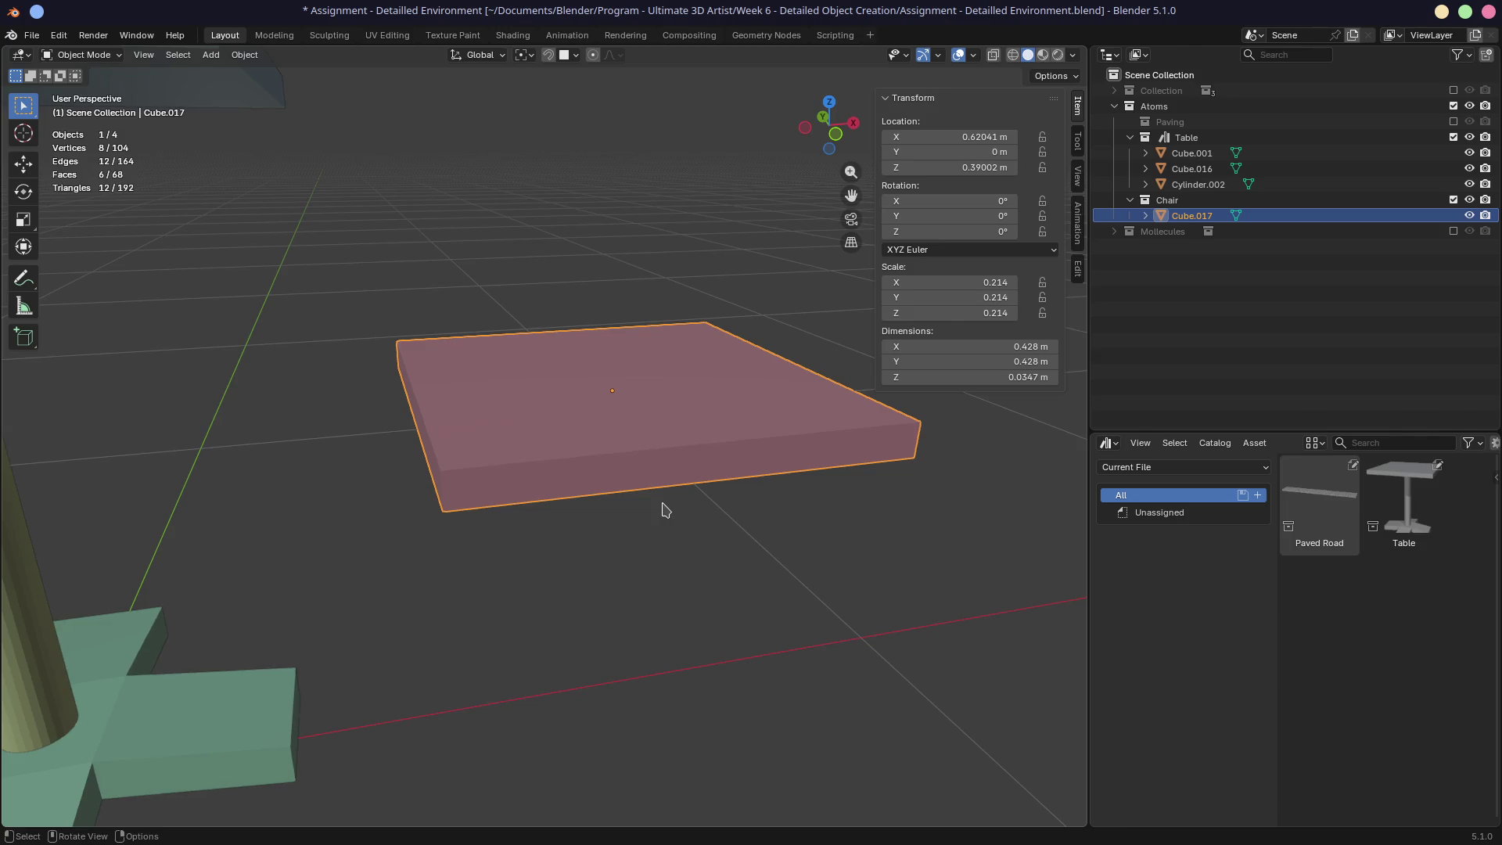
Step: From the front, lower the seat slab slightly to about 0.381 m
{"action": "mouse_move", "coordinate": [669, 514]}
{"action": "middle_mouse_down"}
{"action": "mouse_move", "coordinate": [660, 472]}
{"action": "mouse_move", "coordinate": [656, 488]}
{"action": "middle_mouse_up"}
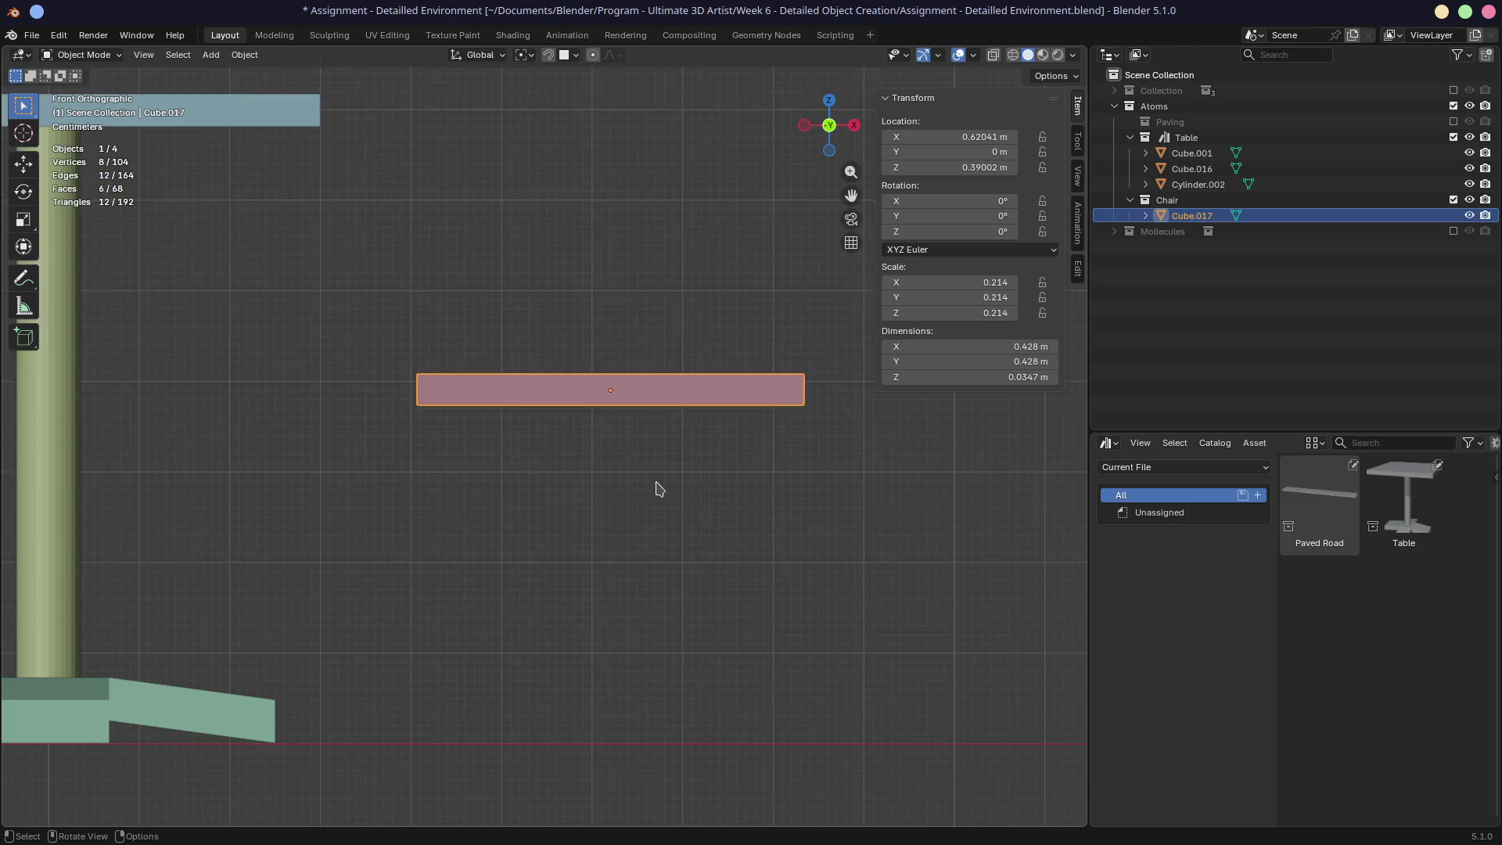
{"action": "key", "text": "g"}
{"action": "key", "text": "z"}
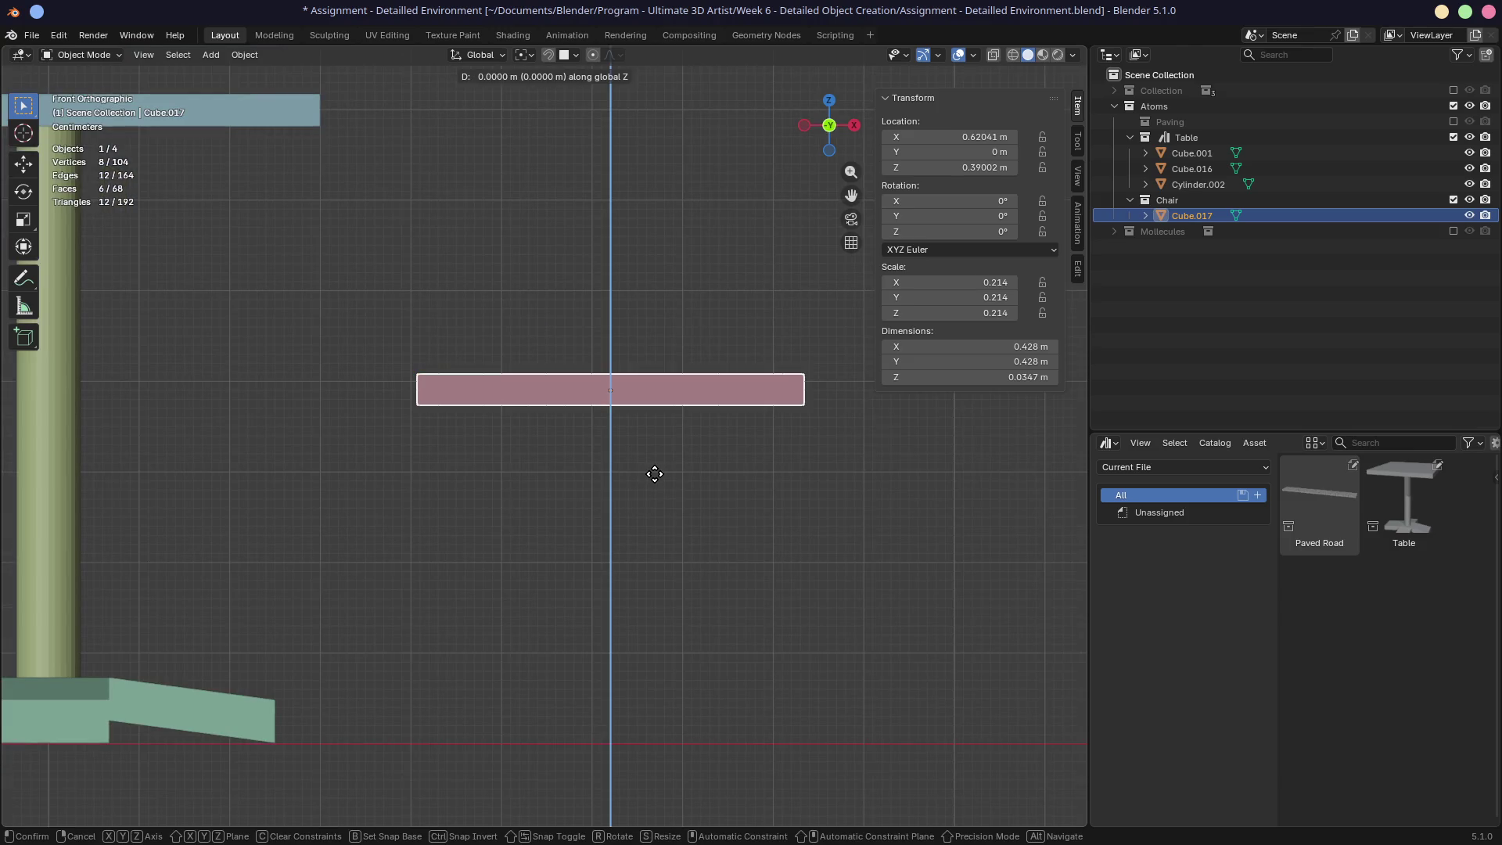
{"action": "left_click", "coordinate": [658, 483]}
{"action": "mouse_move", "coordinate": [658, 486]}
{"action": "middle_mouse_down"}
{"action": "mouse_move", "coordinate": [685, 638]}
{"action": "mouse_move", "coordinate": [647, 644]}
{"action": "mouse_move", "coordinate": [638, 471]}
{"action": "mouse_move", "coordinate": [627, 540]}
{"action": "middle_mouse_up"}
{"action": "scroll", "coordinate": [686, 638], "scroll_direction": "down", "scroll_amount": 5}
Step: Shrink the seat to 0.319 × 0.277 m, keeping its thickness, and shift it along X to 0.513 m
{"action": "key", "text": "s"}
{"action": "key", "text": "shift+z"}
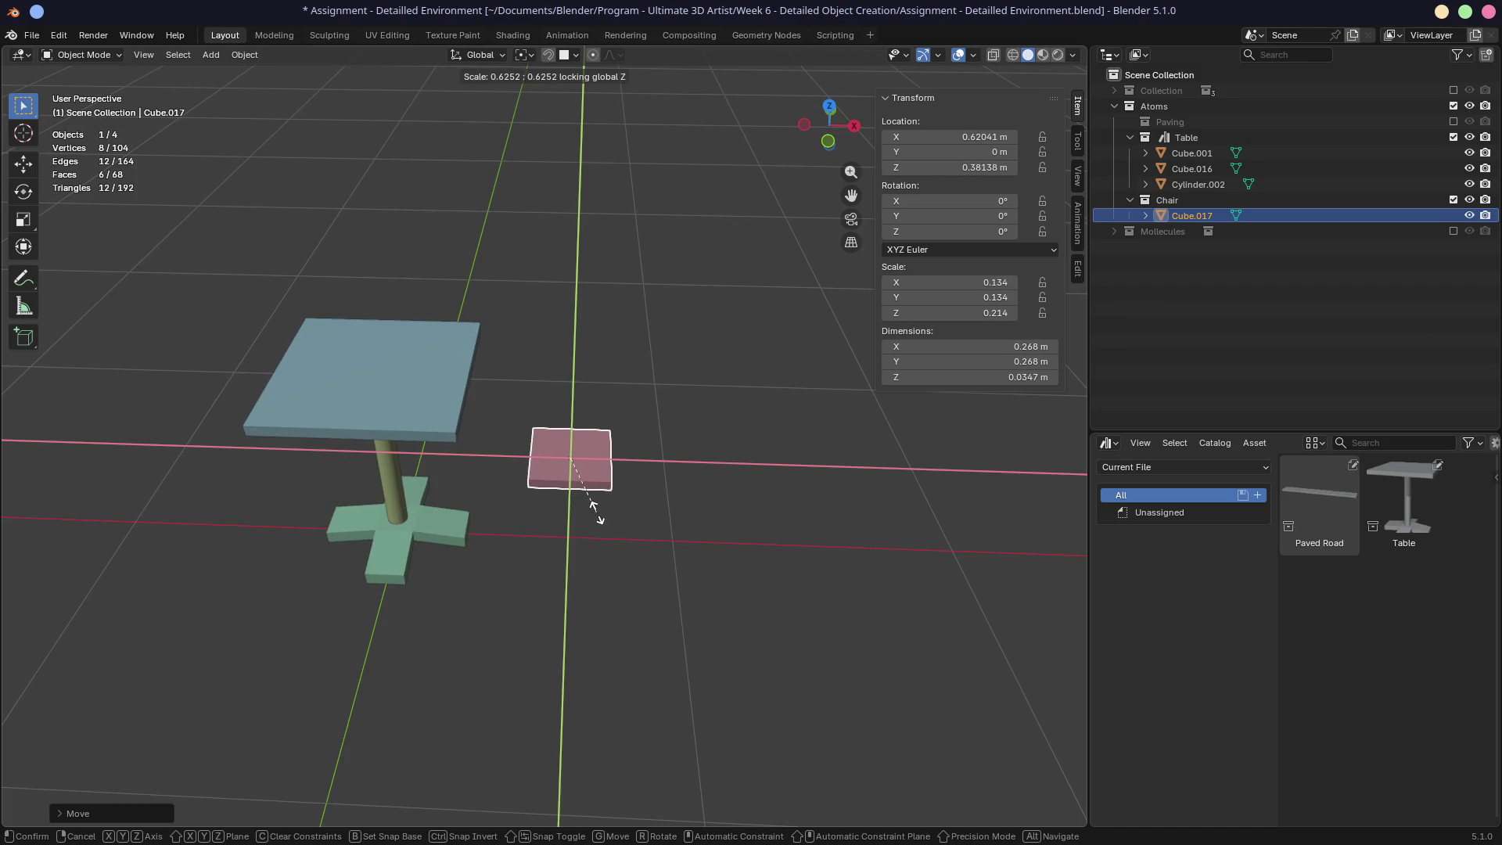
{"action": "left_click", "coordinate": [598, 512]}
{"action": "key", "text": "s"}
{"action": "key", "text": "x"}
{"action": "left_click", "coordinate": [609, 514]}
{"action": "key", "text": "g"}
{"action": "key", "text": "x"}
{"action": "left_click", "coordinate": [583, 518]}
Step: Place the 3D cursor on the seat's corner
{"action": "middle_click_drag", "start_coordinate": [583, 518], "coordinate": [607, 459]}
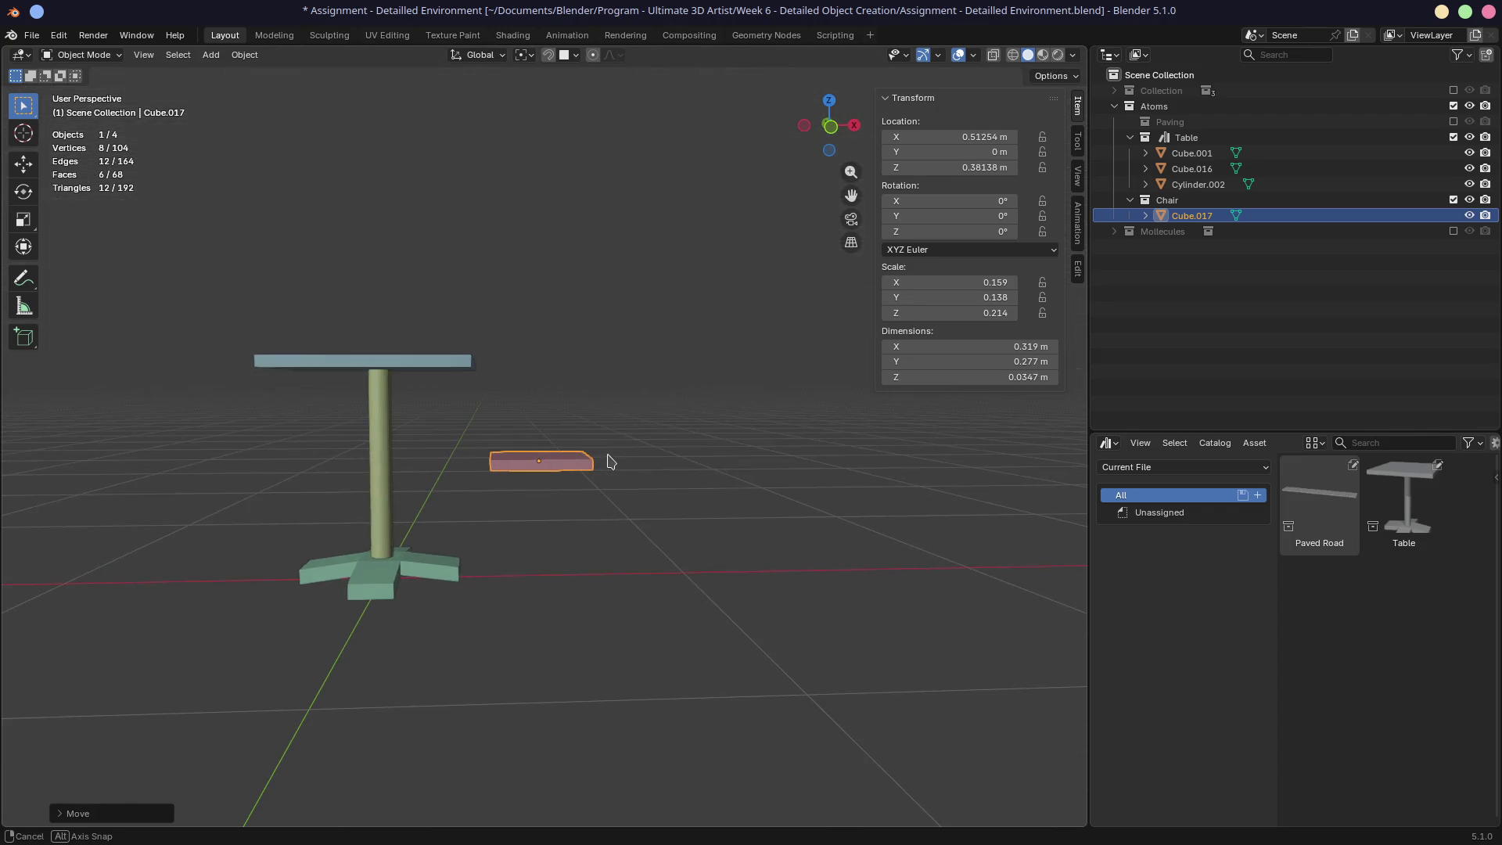
{"action": "scroll", "coordinate": [539, 525], "scroll_direction": "up", "scroll_amount": 5}
{"action": "mouse_move", "coordinate": [520, 543]}
{"action": "middle_mouse_down"}
{"action": "mouse_move", "coordinate": [680, 517]}
{"action": "mouse_move", "coordinate": [678, 453]}
{"action": "middle_mouse_up"}
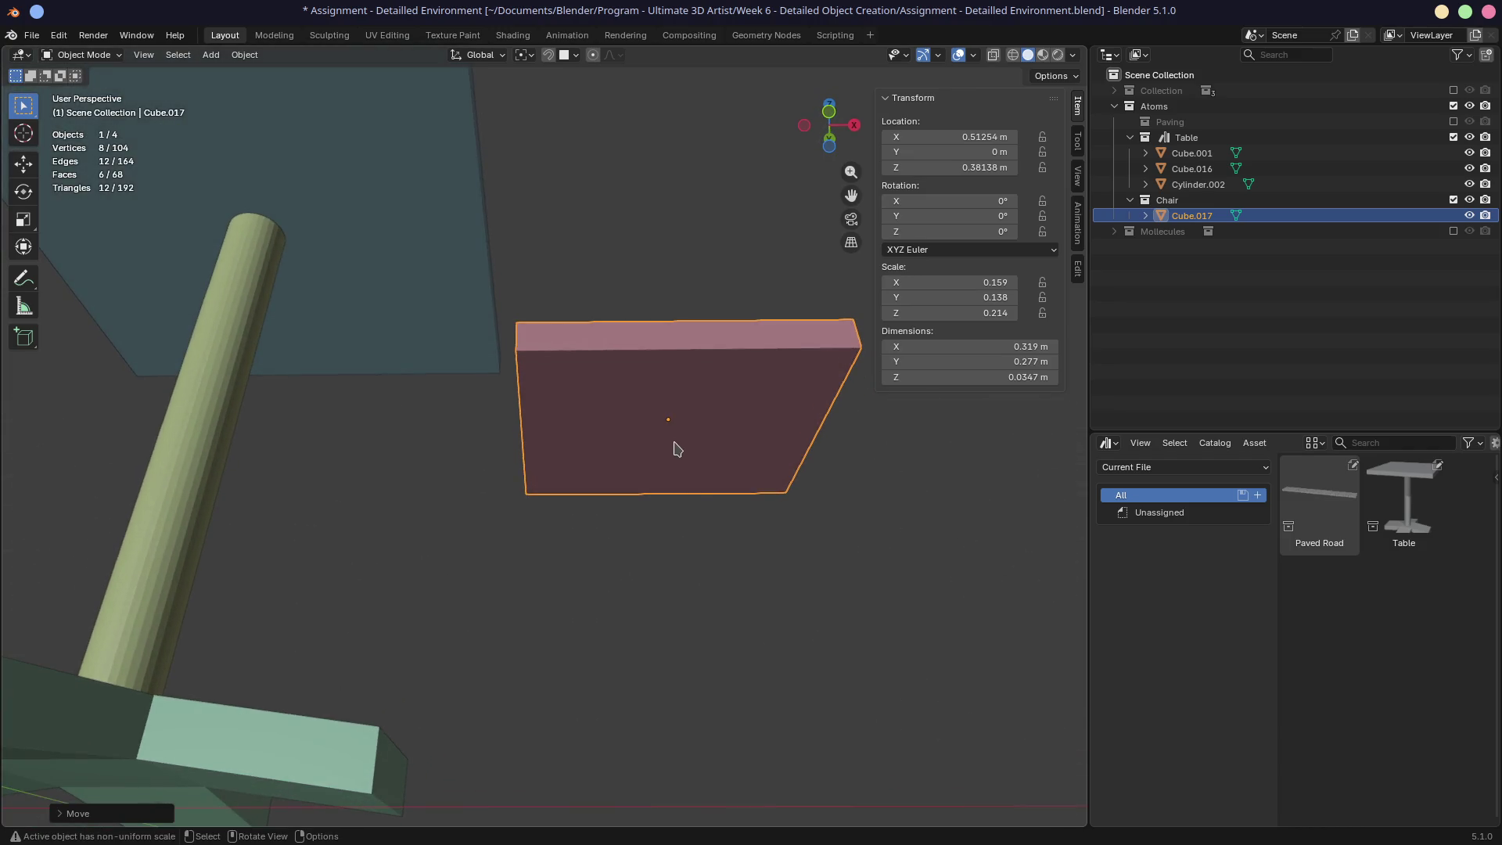
{"action": "right_click", "coordinate": [539, 366], "text": "shift"}
{"action": "mouse_move", "coordinate": [580, 426]}
{"action": "middle_mouse_down"}
{"action": "mouse_move", "coordinate": [617, 439]}
{"action": "mouse_move", "coordinate": [626, 464]}
{"action": "mouse_move", "coordinate": [647, 439]}
{"action": "mouse_move", "coordinate": [611, 439]}
{"action": "mouse_move", "coordinate": [623, 584]}
{"action": "mouse_move", "coordinate": [603, 466]}
{"action": "mouse_move", "coordinate": [621, 410]}
{"action": "mouse_move", "coordinate": [580, 537]}
{"action": "middle_mouse_up"}
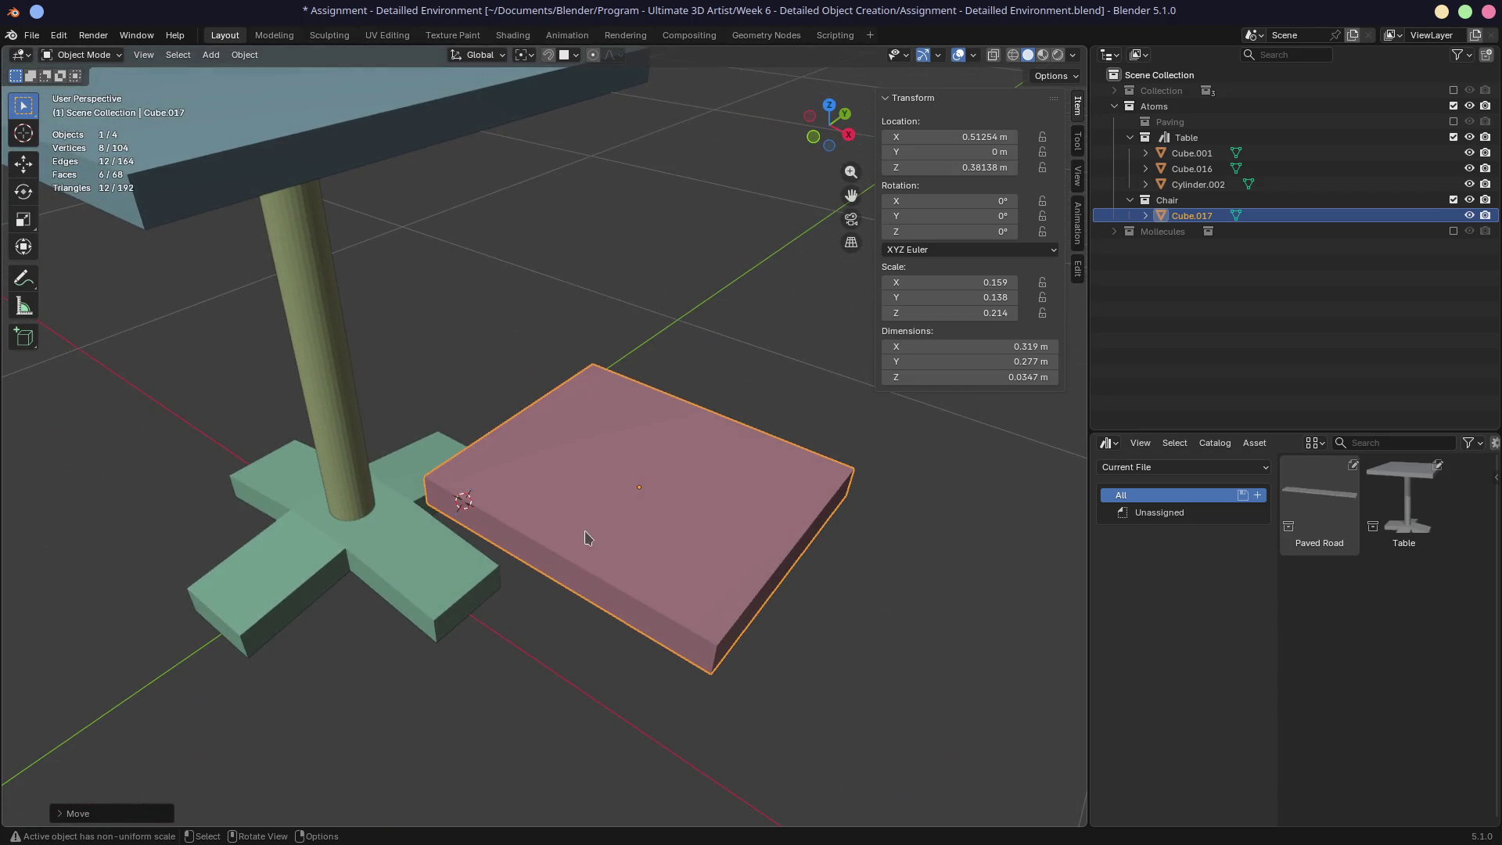
Step: Look over the seat and table, then switch to top view, cancelling a trial X move
{"action": "key", "text": "Tab"}
{"action": "scroll", "coordinate": [591, 530], "scroll_direction": "down", "scroll_amount": 5}
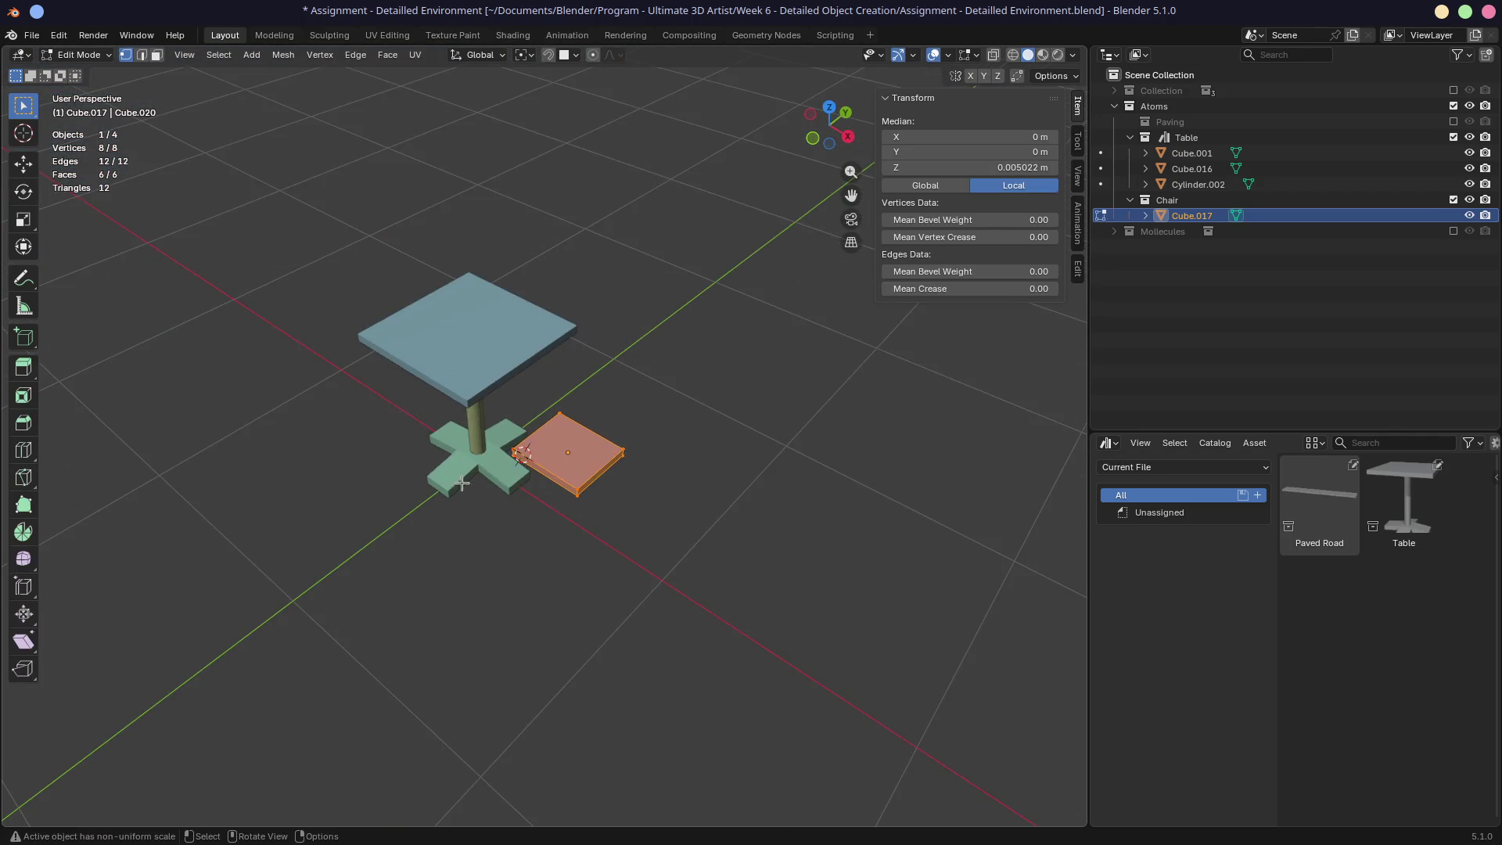
{"action": "mouse_move", "coordinate": [407, 514]}
{"action": "middle_mouse_down"}
{"action": "mouse_move", "coordinate": [526, 477]}
{"action": "mouse_move", "coordinate": [466, 493]}
{"action": "mouse_move", "coordinate": [558, 489]}
{"action": "middle_mouse_up"}
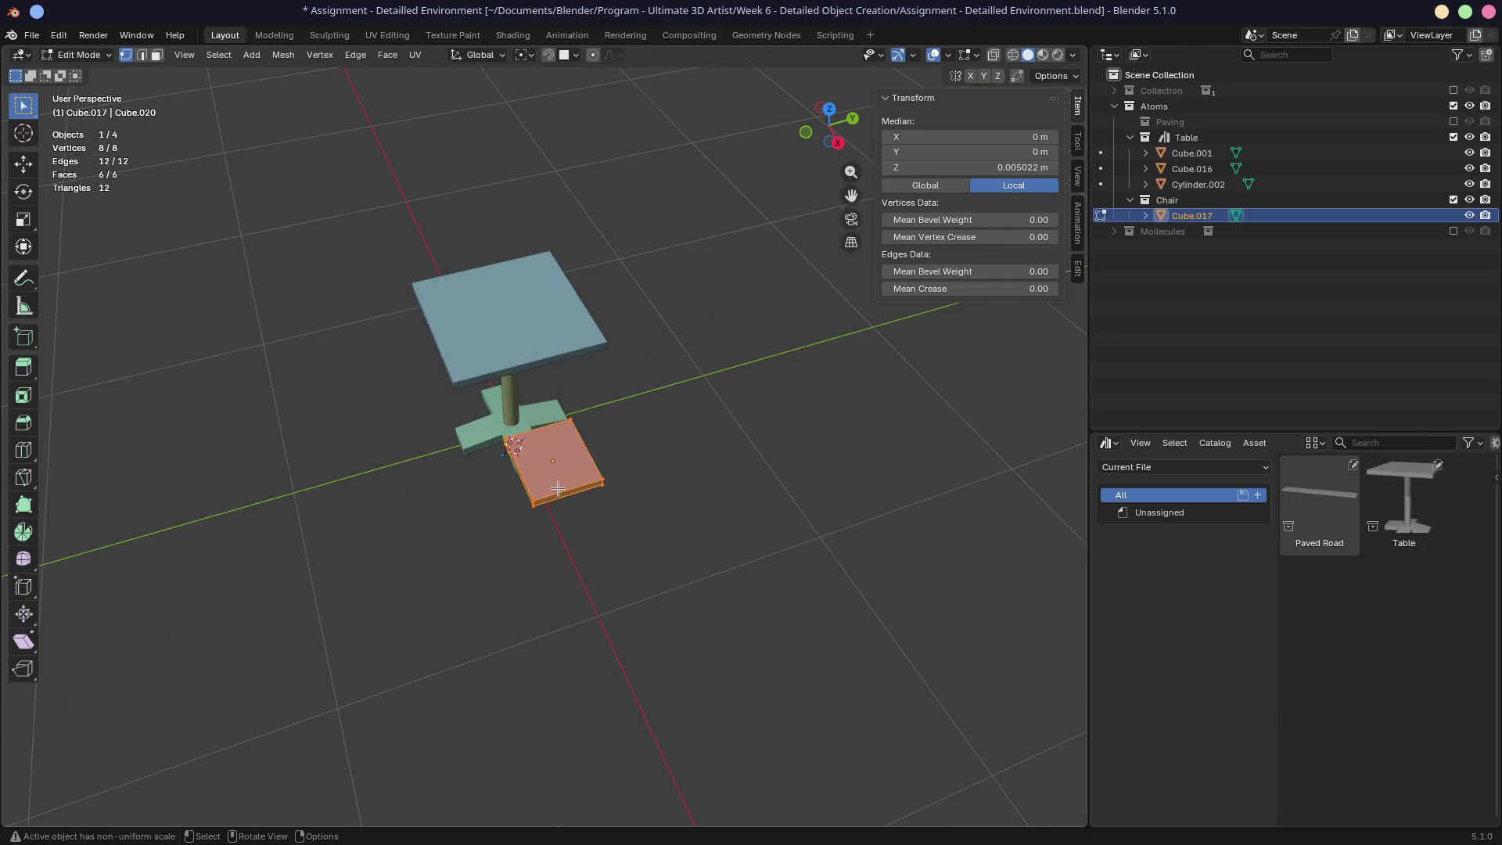
{"action": "key", "text": "Tab"}
{"action": "key", "text": "KP_7"}
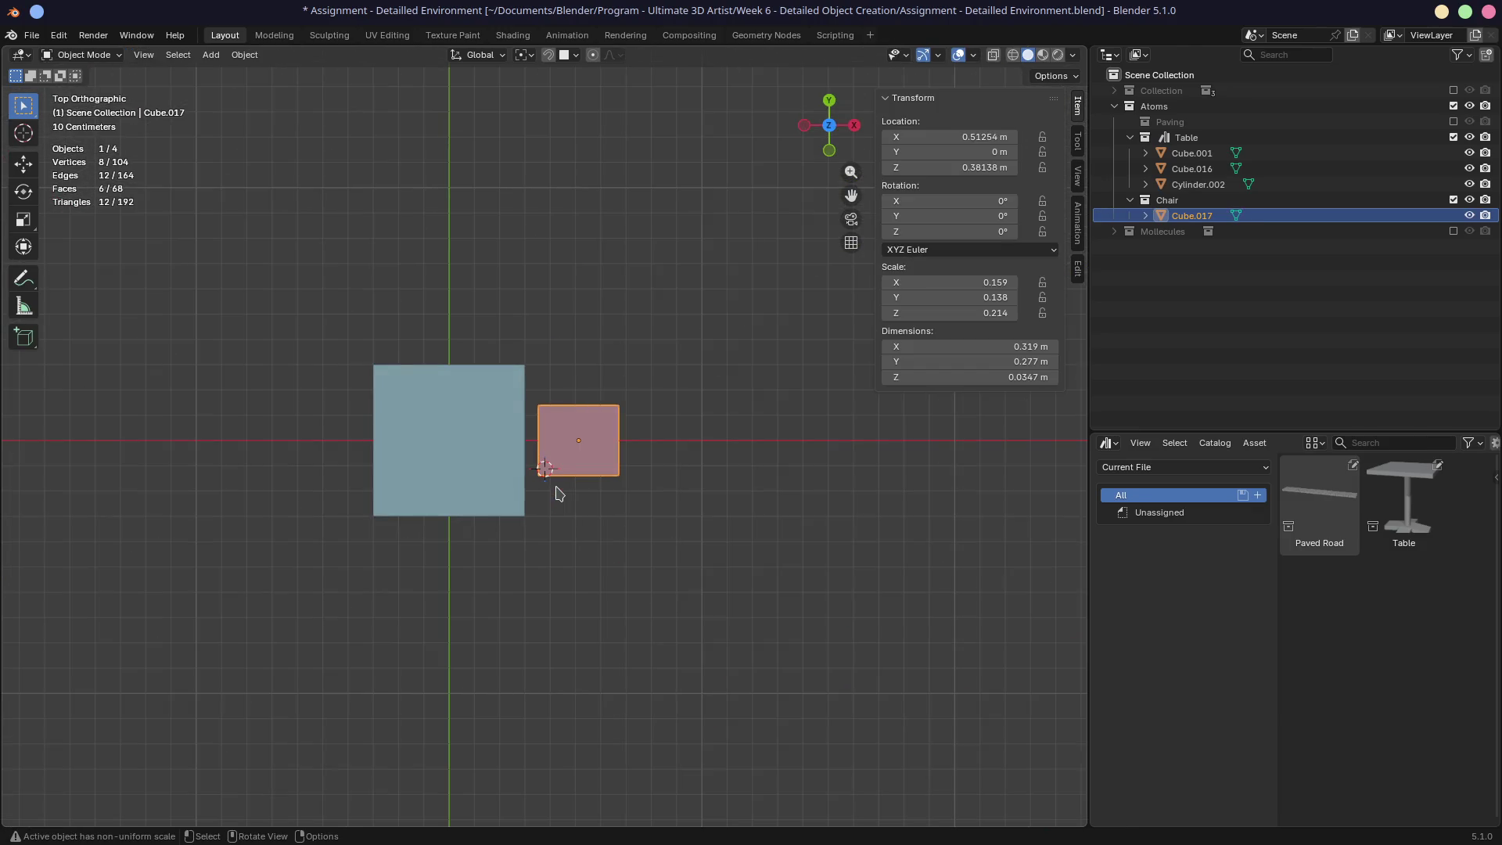
{"action": "key", "text": "g"}
{"action": "key", "text": "x"}
{"action": "key", "text": "Escape"}
Step: Set the seat's location to X 0 m and Y 0.45 m
{"action": "left_click", "coordinate": [960, 138]}
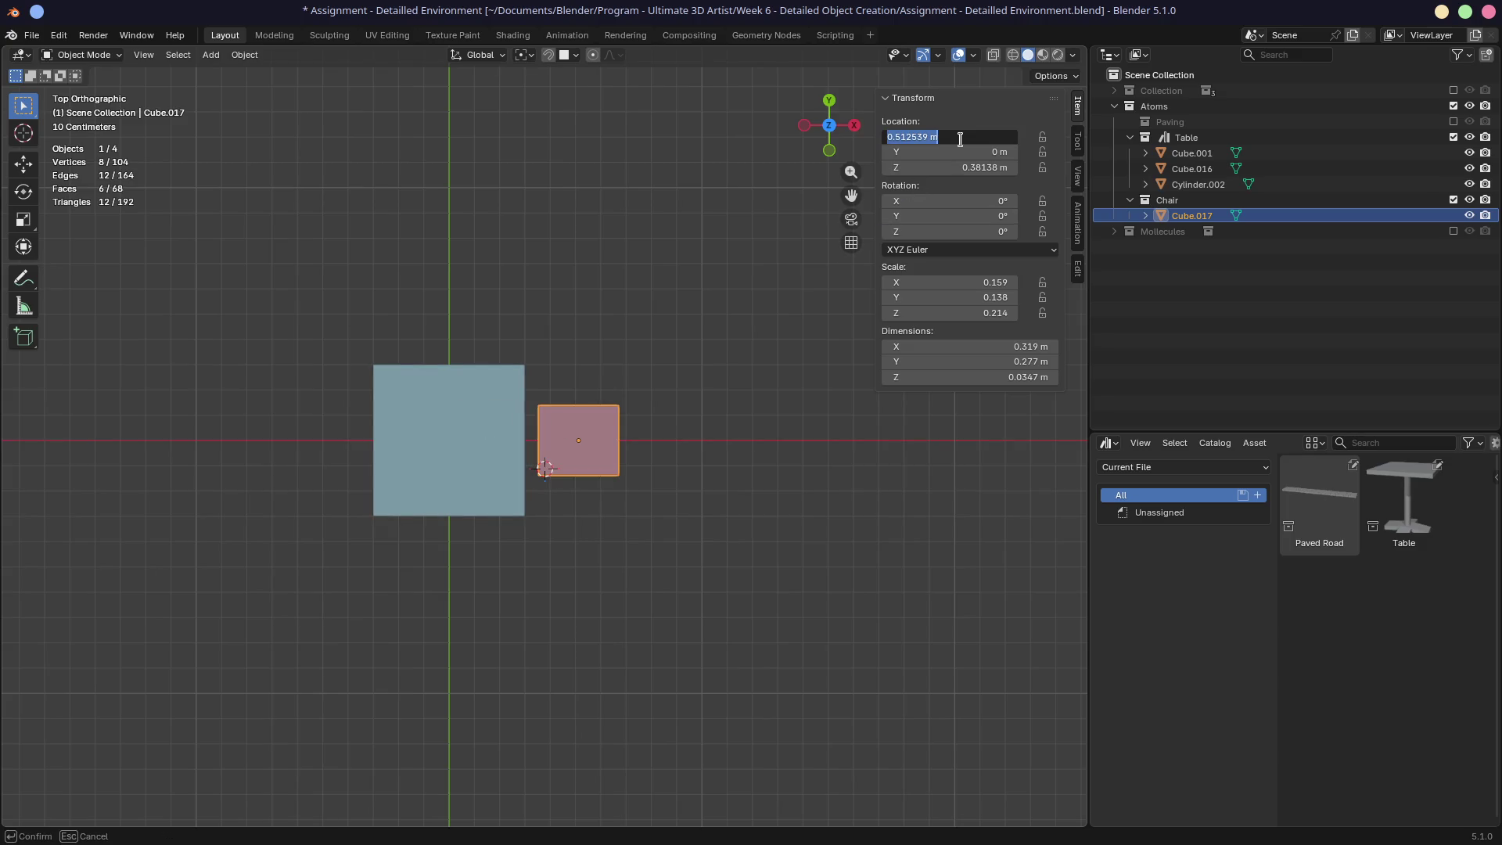
{"action": "type", "text": "0"}
{"action": "key", "text": "Return"}
{"action": "mouse_move", "coordinate": [960, 152]}
{"action": "left_mouse_down"}
{"action": "mouse_move", "coordinate": [1017, 152]}
{"action": "mouse_move", "coordinate": [978, 152]}
{"action": "left_mouse_up"}
{"action": "mouse_move", "coordinate": [551, 343]}
{"action": "middle_mouse_down"}
{"action": "mouse_move", "coordinate": [503, 292]}
{"action": "mouse_move", "coordinate": [576, 324]}
{"action": "mouse_move", "coordinate": [562, 468]}
{"action": "mouse_move", "coordinate": [637, 472]}
{"action": "mouse_move", "coordinate": [516, 520]}
{"action": "mouse_move", "coordinate": [537, 570]}
{"action": "middle_mouse_up"}
{"action": "scroll", "coordinate": [562, 468], "scroll_direction": "up", "scroll_amount": 5}
{"action": "scroll", "coordinate": [562, 468], "scroll_direction": "up", "scroll_amount": 3}
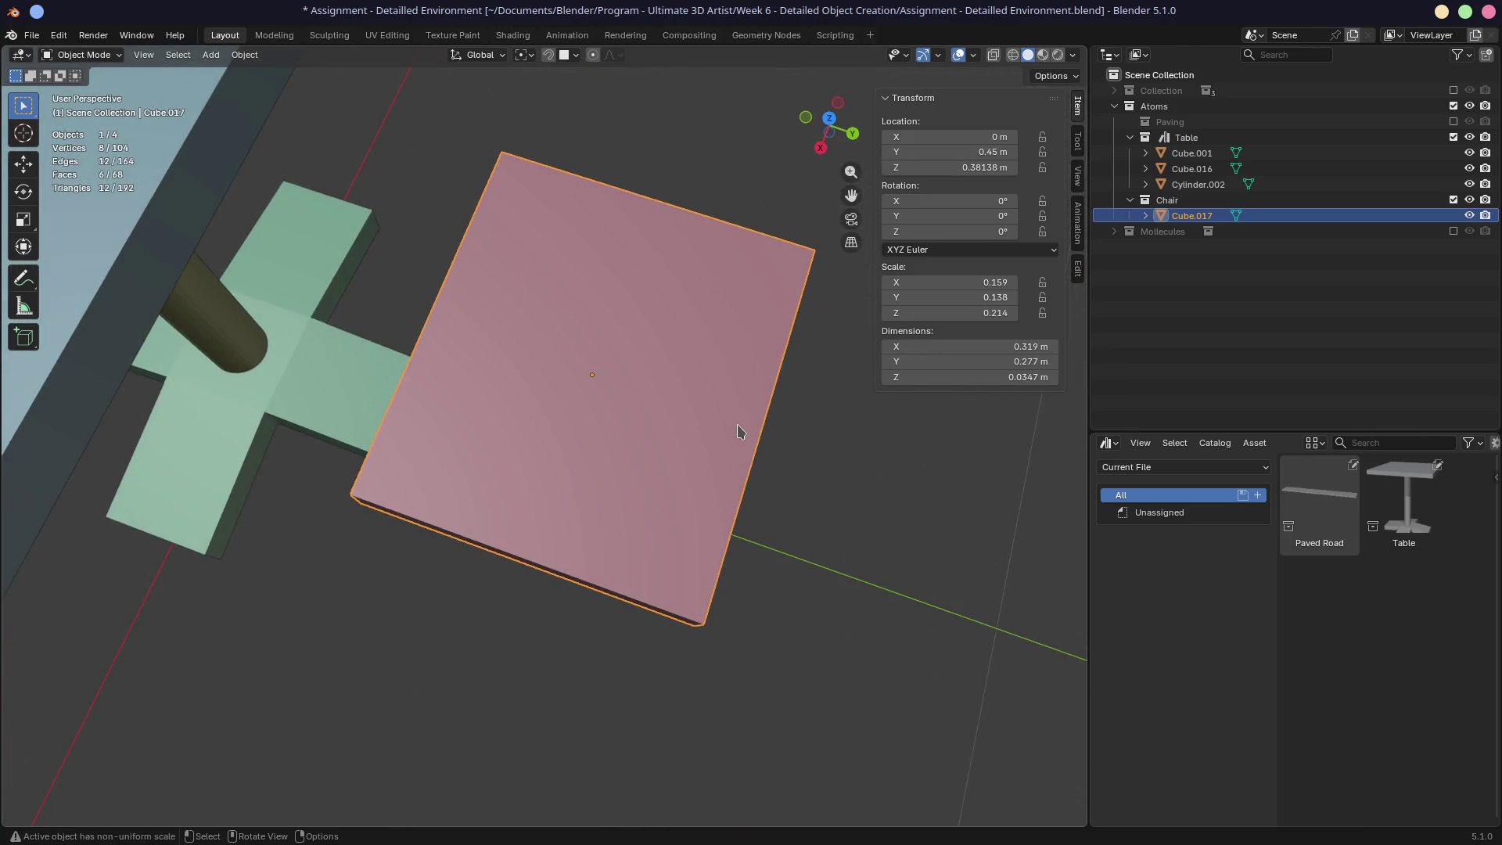
Step: Resize the seat along Y and X to about 0.275 × 0.327 m
{"action": "key", "text": "s"}
{"action": "key", "text": "y"}
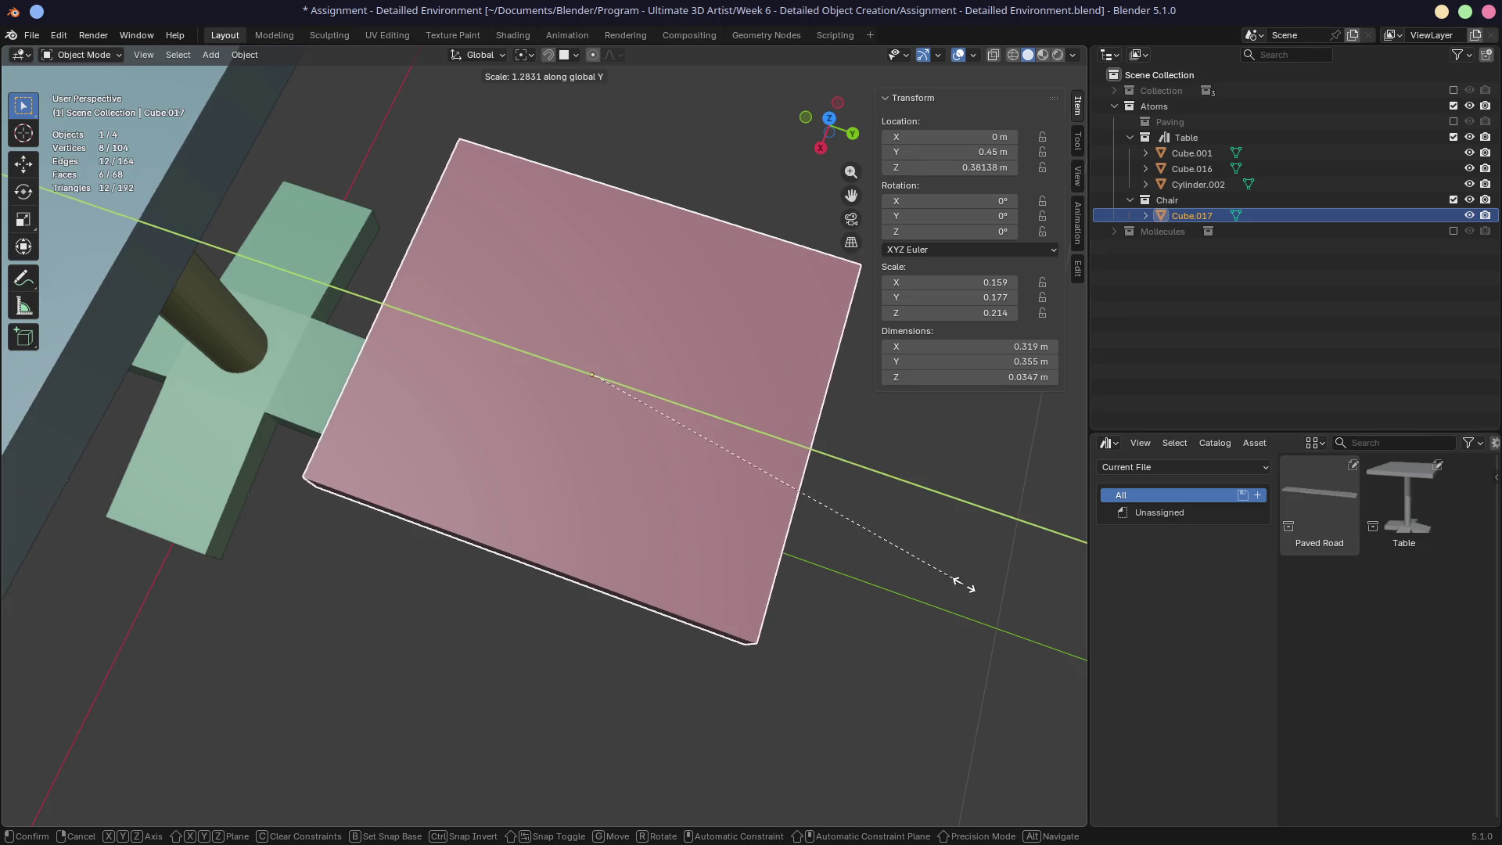
{"action": "key", "text": "x"}
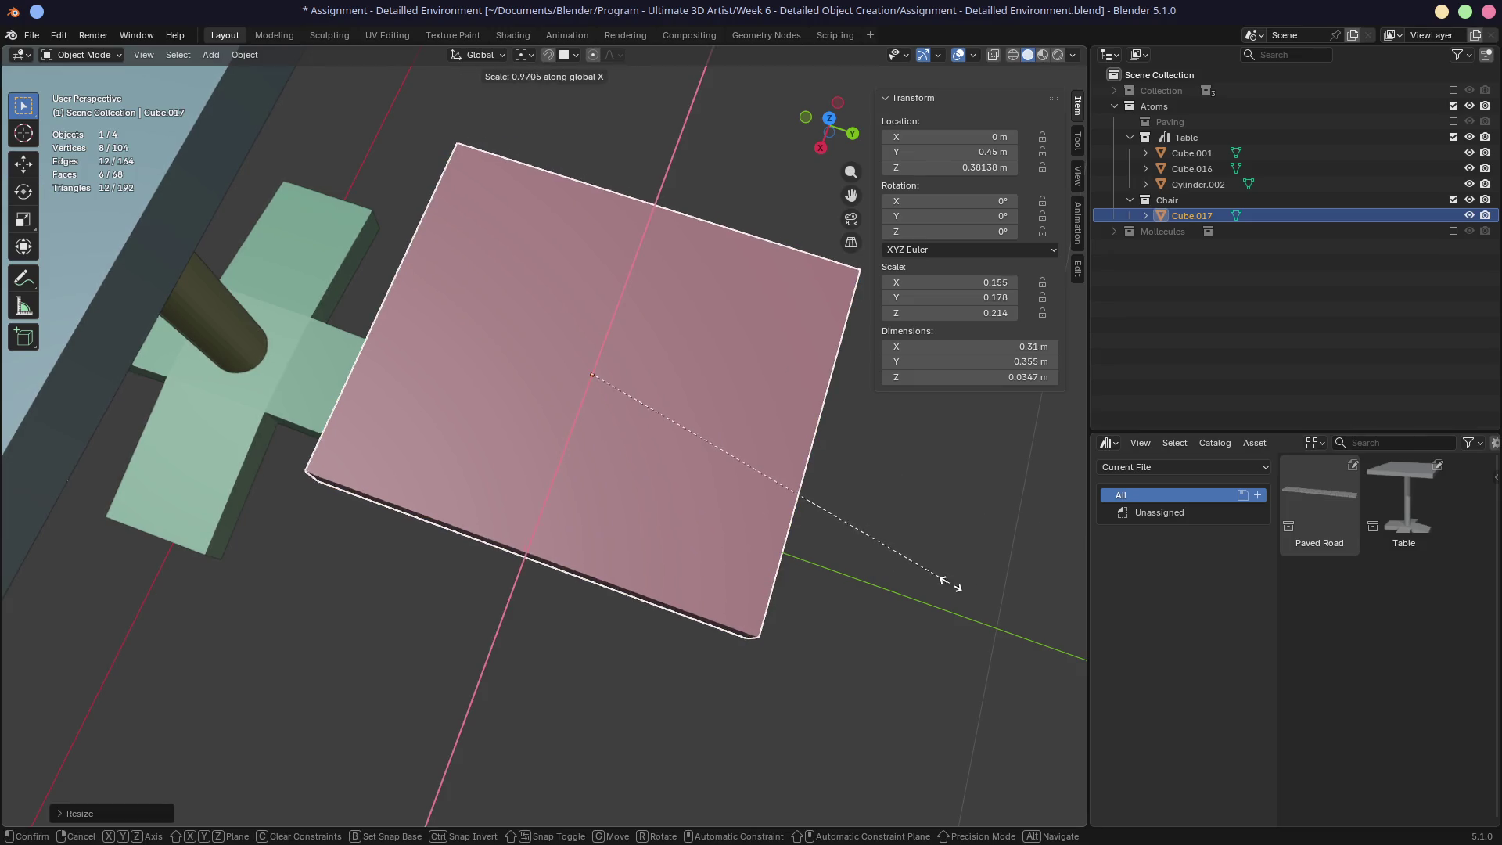
{"action": "key", "text": "x"}
{"action": "key", "text": "y"}
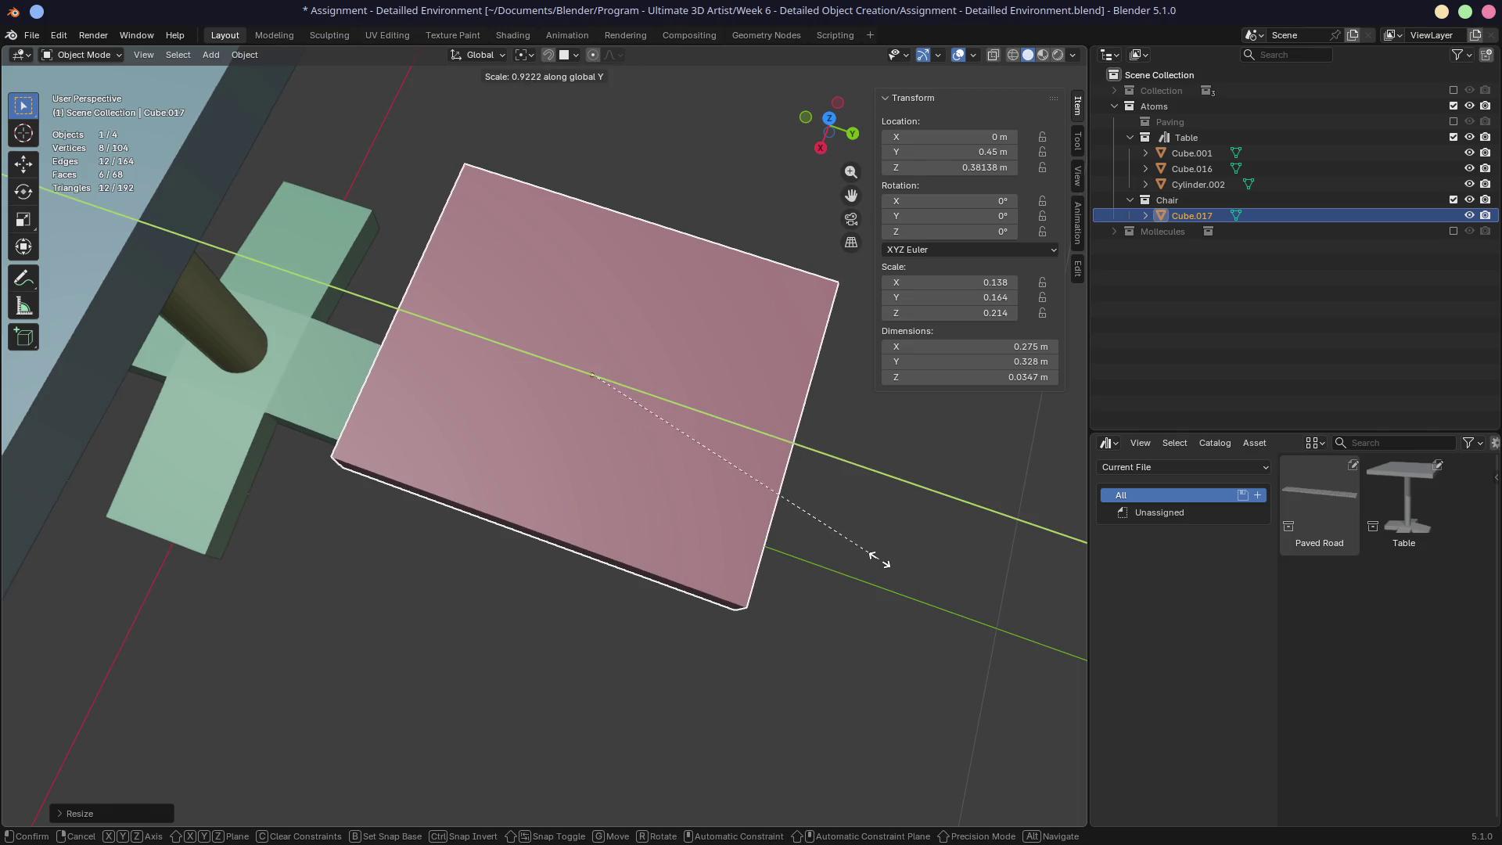
{"action": "left_click", "coordinate": [877, 559]}
Step: Place the 3D cursor at the seat's corner
{"action": "mouse_move", "coordinate": [608, 553]}
{"action": "middle_mouse_down"}
{"action": "mouse_move", "coordinate": [688, 396]}
{"action": "mouse_move", "coordinate": [694, 314]}
{"action": "middle_mouse_up"}
{"action": "scroll", "coordinate": [609, 408], "scroll_direction": "down", "scroll_amount": 2}
{"action": "middle_click_drag", "start_coordinate": [593, 416], "coordinate": [583, 463], "text": "shift"}
{"action": "right_click", "coordinate": [458, 413], "text": "shift"}
{"action": "middle_click_drag", "start_coordinate": [458, 413], "coordinate": [655, 430]}
Step: Add a new cube at the seat corner and shrink it to leg thickness
{"action": "key", "text": "shift+a"}
{"action": "mouse_move", "coordinate": [656, 430]}
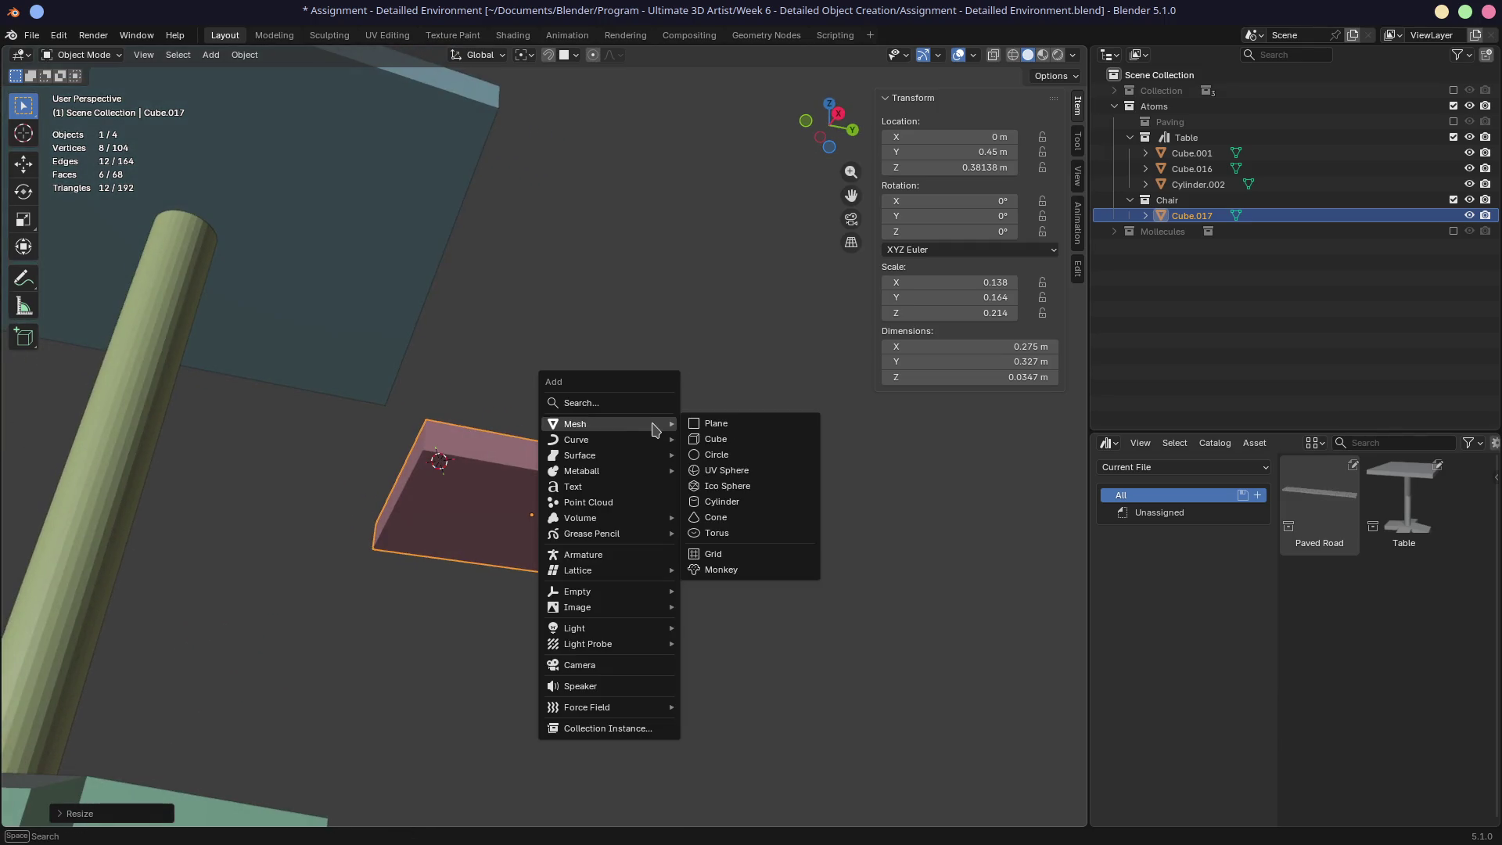
{"action": "left_click", "coordinate": [716, 439]}
{"action": "key", "text": "s"}
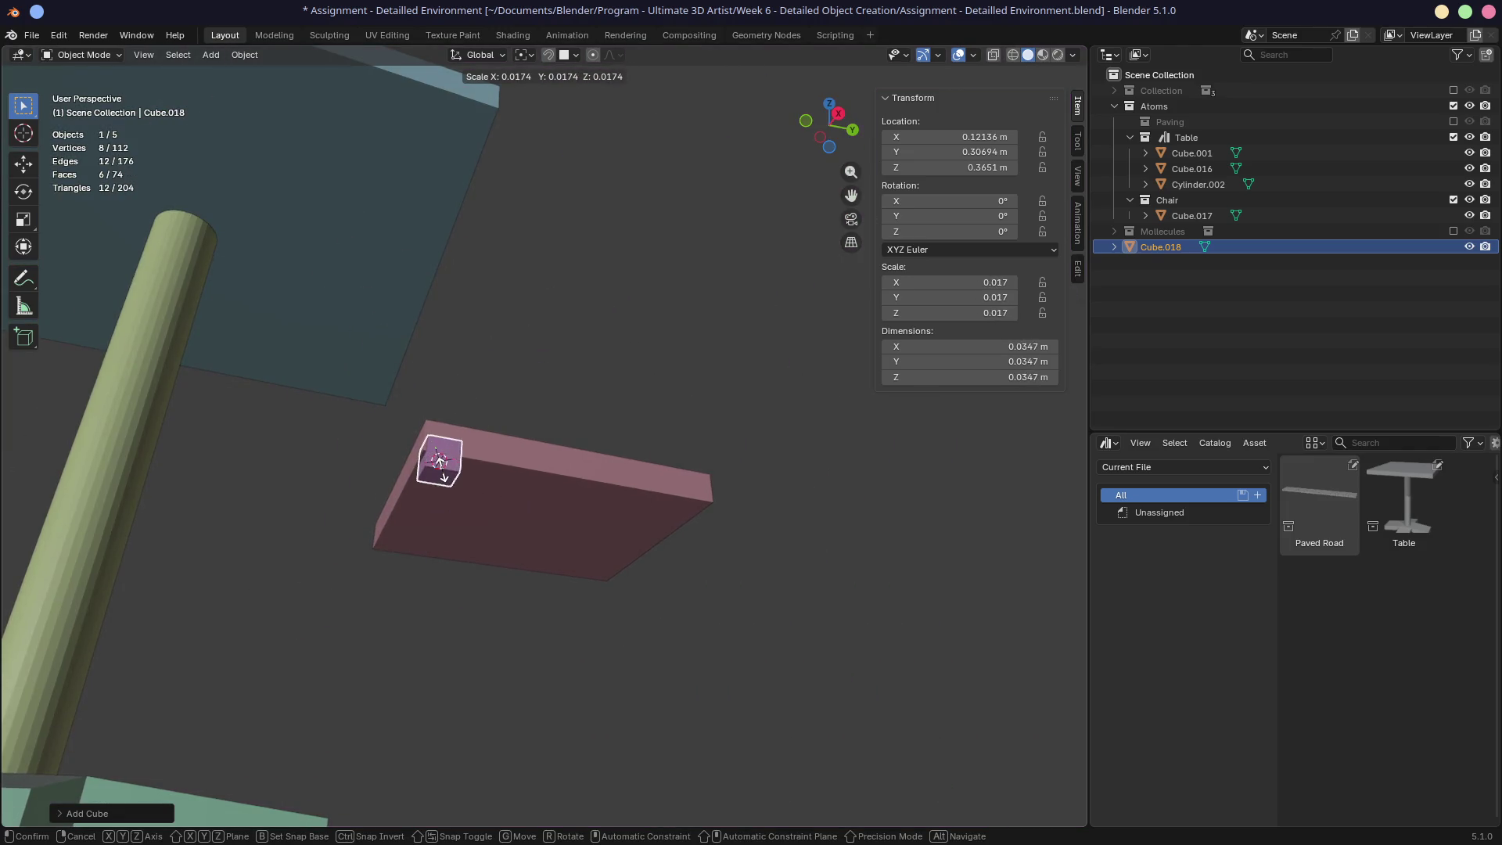
{"action": "left_click", "coordinate": [440, 469]}
{"action": "middle_click_drag", "start_coordinate": [442, 468], "coordinate": [735, 496]}
Step: Shift the small cube along X and stretch it vertically into a leg
{"action": "key", "text": "g"}
{"action": "key", "text": "x"}
{"action": "left_click", "coordinate": [741, 494]}
{"action": "key", "text": "s"}
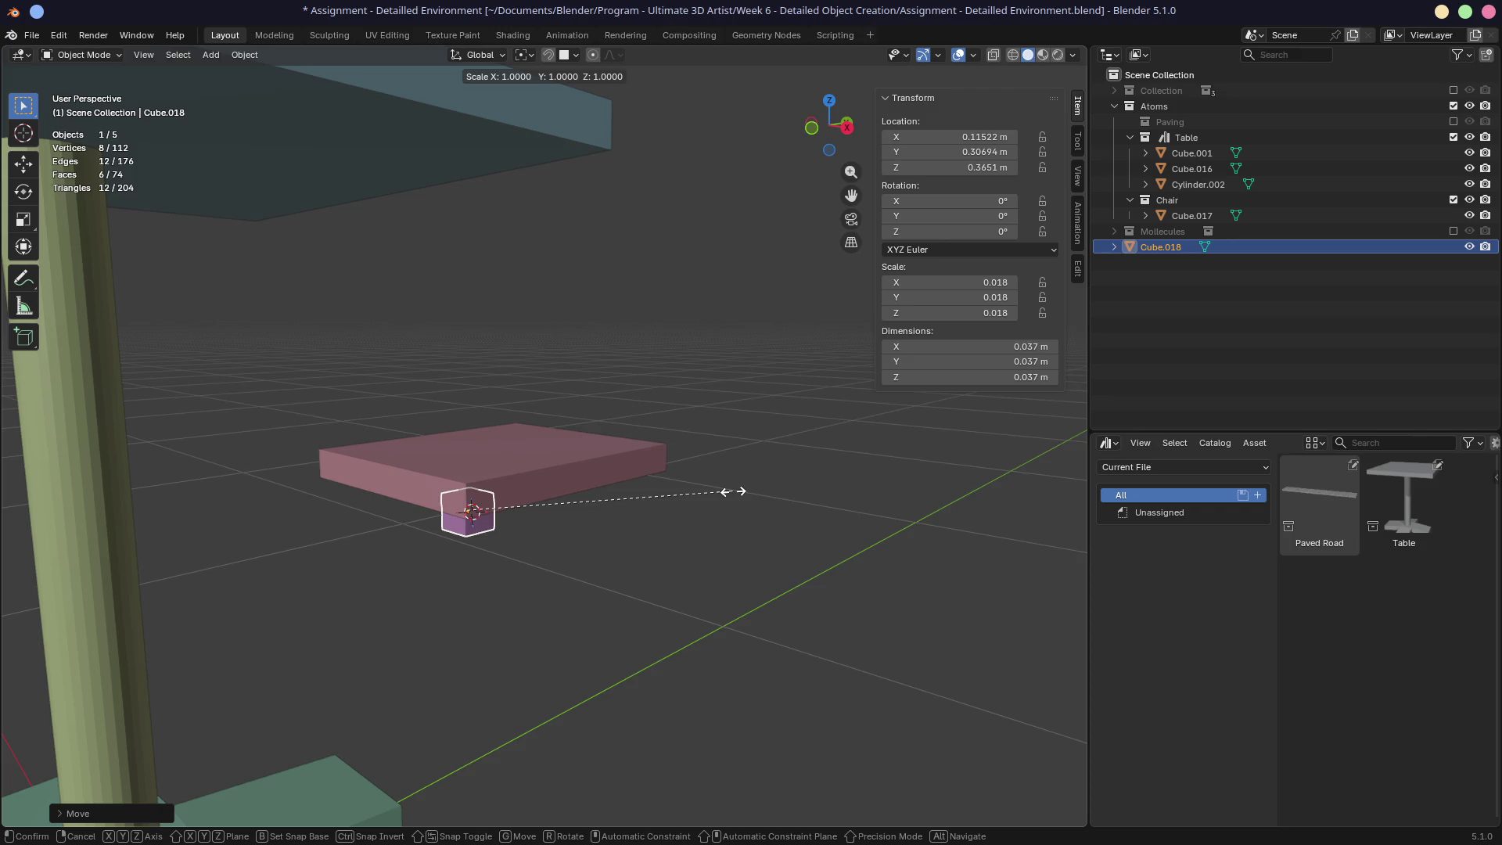
{"action": "key", "text": "z"}
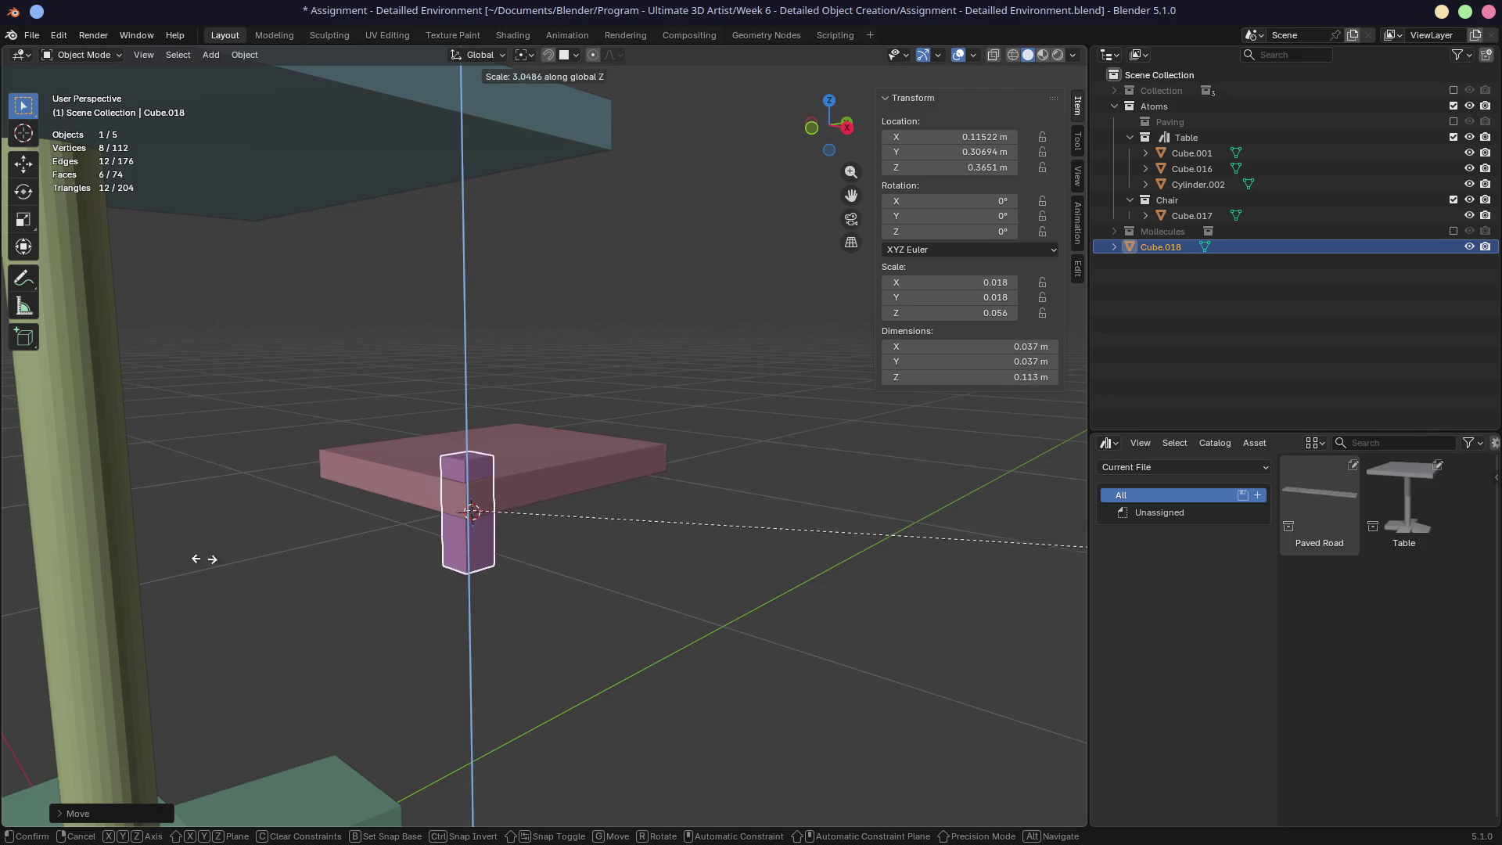
{"action": "left_click", "coordinate": [885, 641]}
Step: In front view, lower the leg and stretch it vertically down to the ground
{"action": "key", "text": "KP_3"}
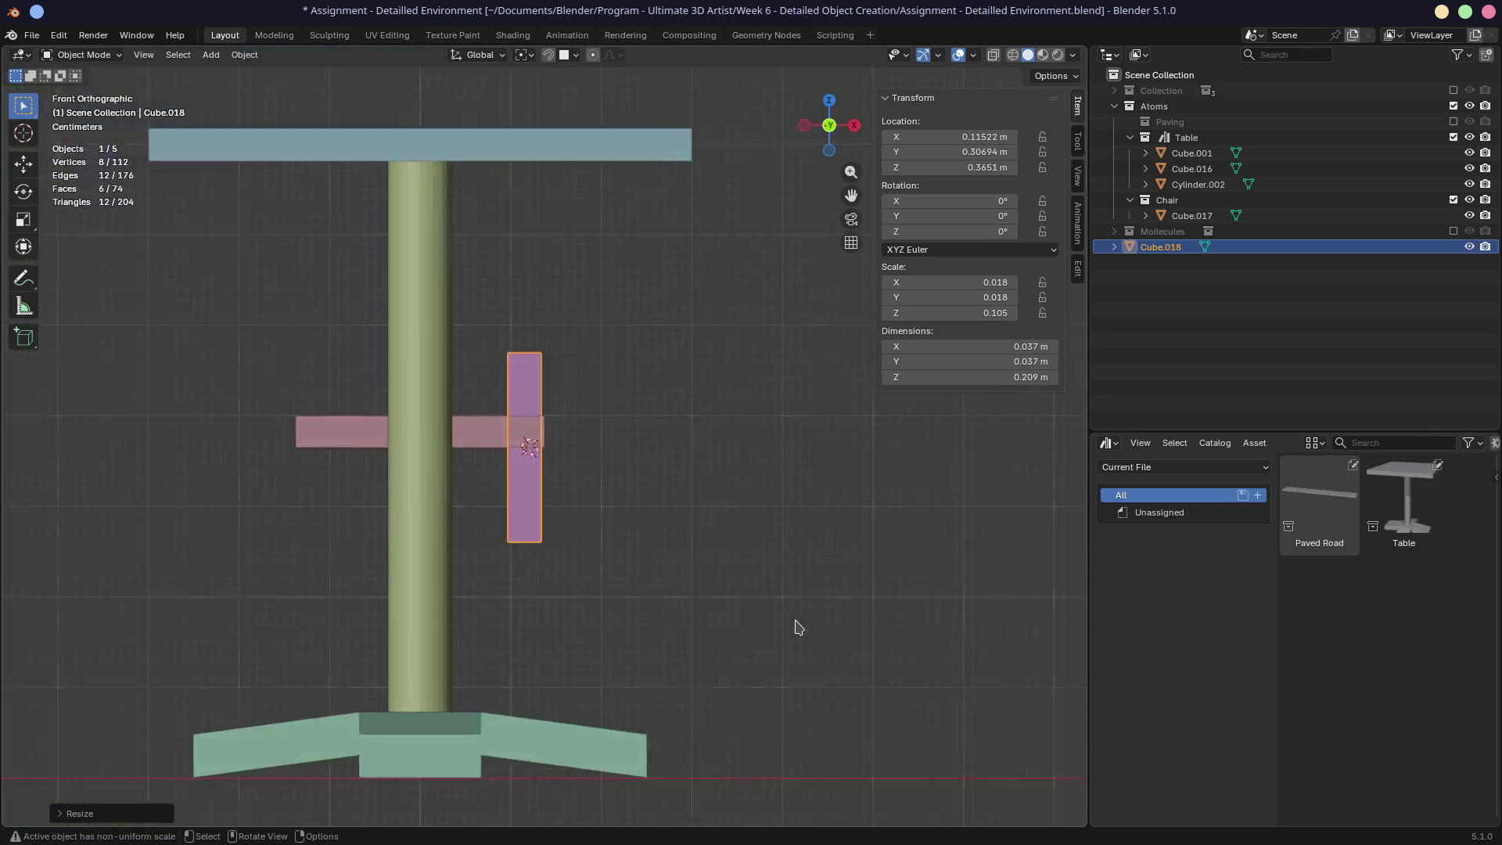
{"action": "key", "text": "g"}
{"action": "key", "text": "z"}
{"action": "left_click_drag", "start_coordinate": [795, 616], "coordinate": [791, 757]}
{"action": "left_click", "coordinate": [792, 774]}
{"action": "key", "text": "s"}
{"action": "key", "text": "y"}
{"action": "key", "text": "y"}
{"action": "key", "text": "y"}
{"action": "key", "text": "z"}
{"action": "left_click", "coordinate": [451, 111]}
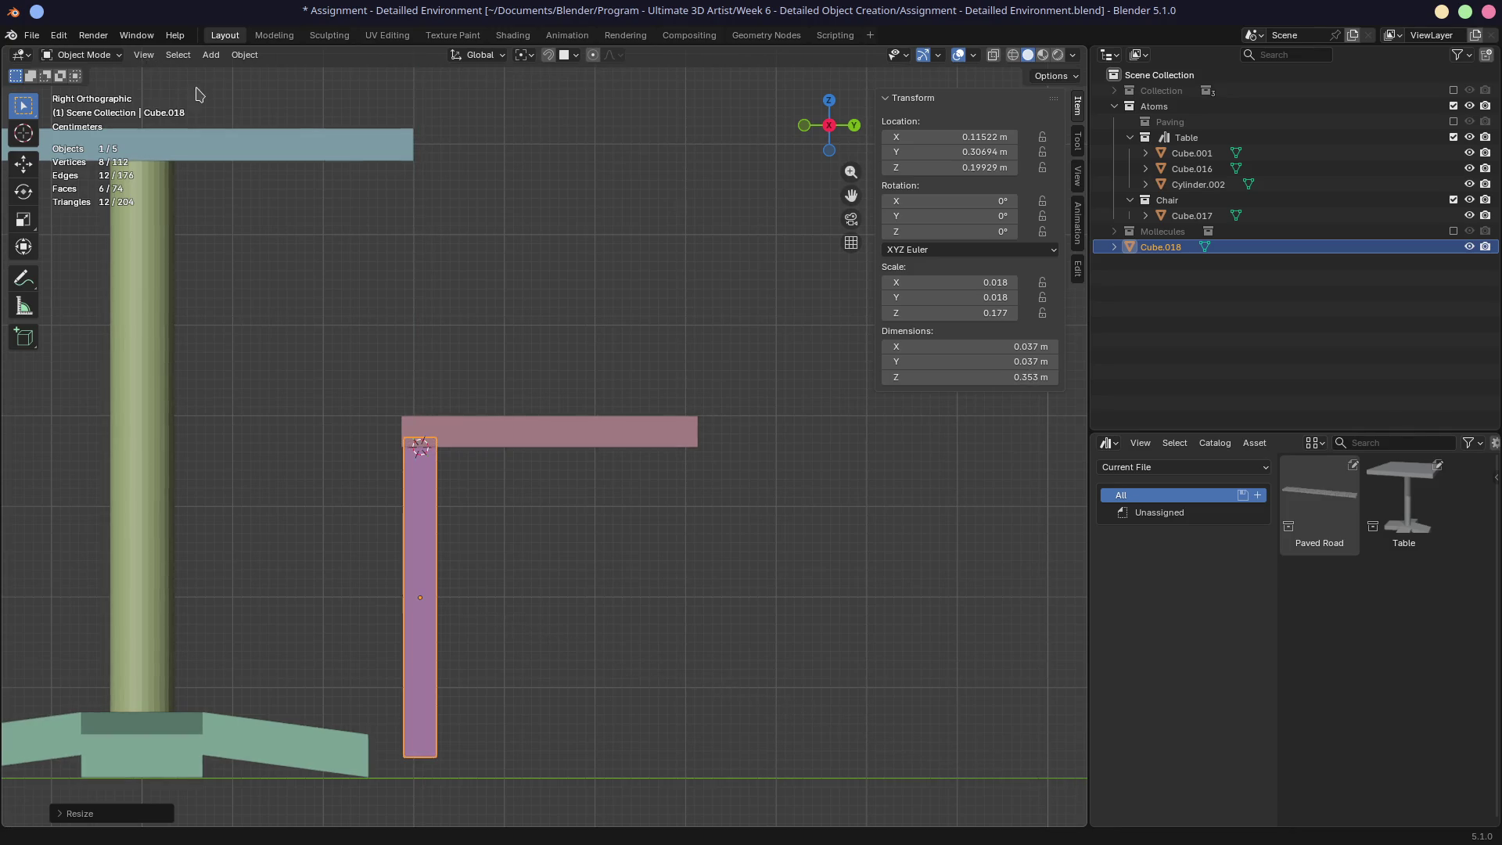
{"action": "mouse_move", "coordinate": [634, 306]}
{"action": "middle_mouse_down"}
{"action": "mouse_move", "coordinate": [524, 363]}
{"action": "mouse_move", "coordinate": [611, 329]}
{"action": "mouse_move", "coordinate": [590, 303]}
{"action": "middle_mouse_up"}
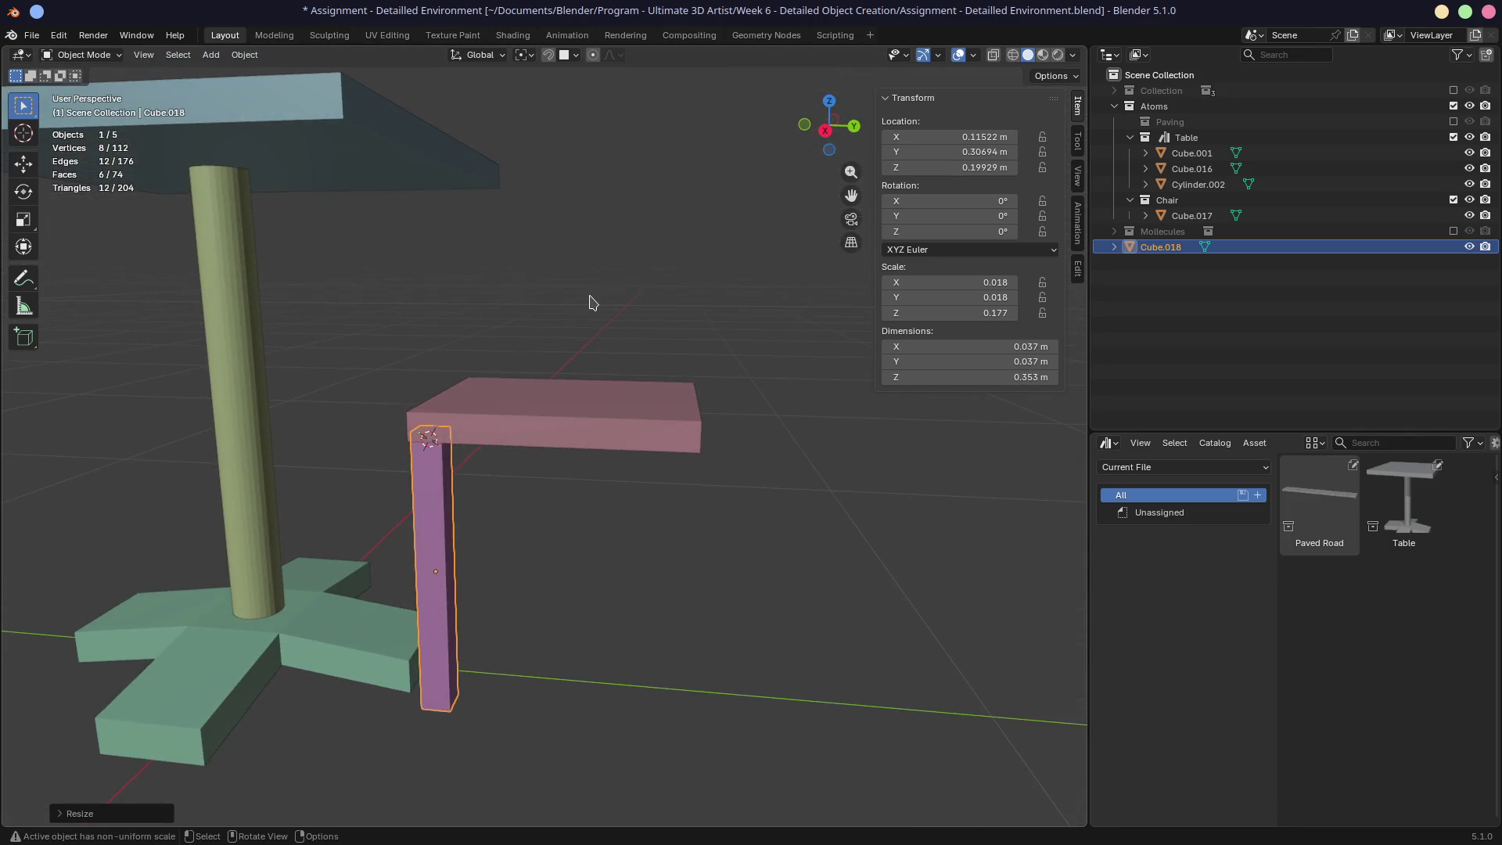
Step: Lengthen the leg slightly and lower it so it meets the ground, about 0.383 m tall
{"action": "key", "text": "KP_3"}
{"action": "middle_click_drag", "start_coordinate": [329, 420], "coordinate": [456, 333], "text": "shift"}
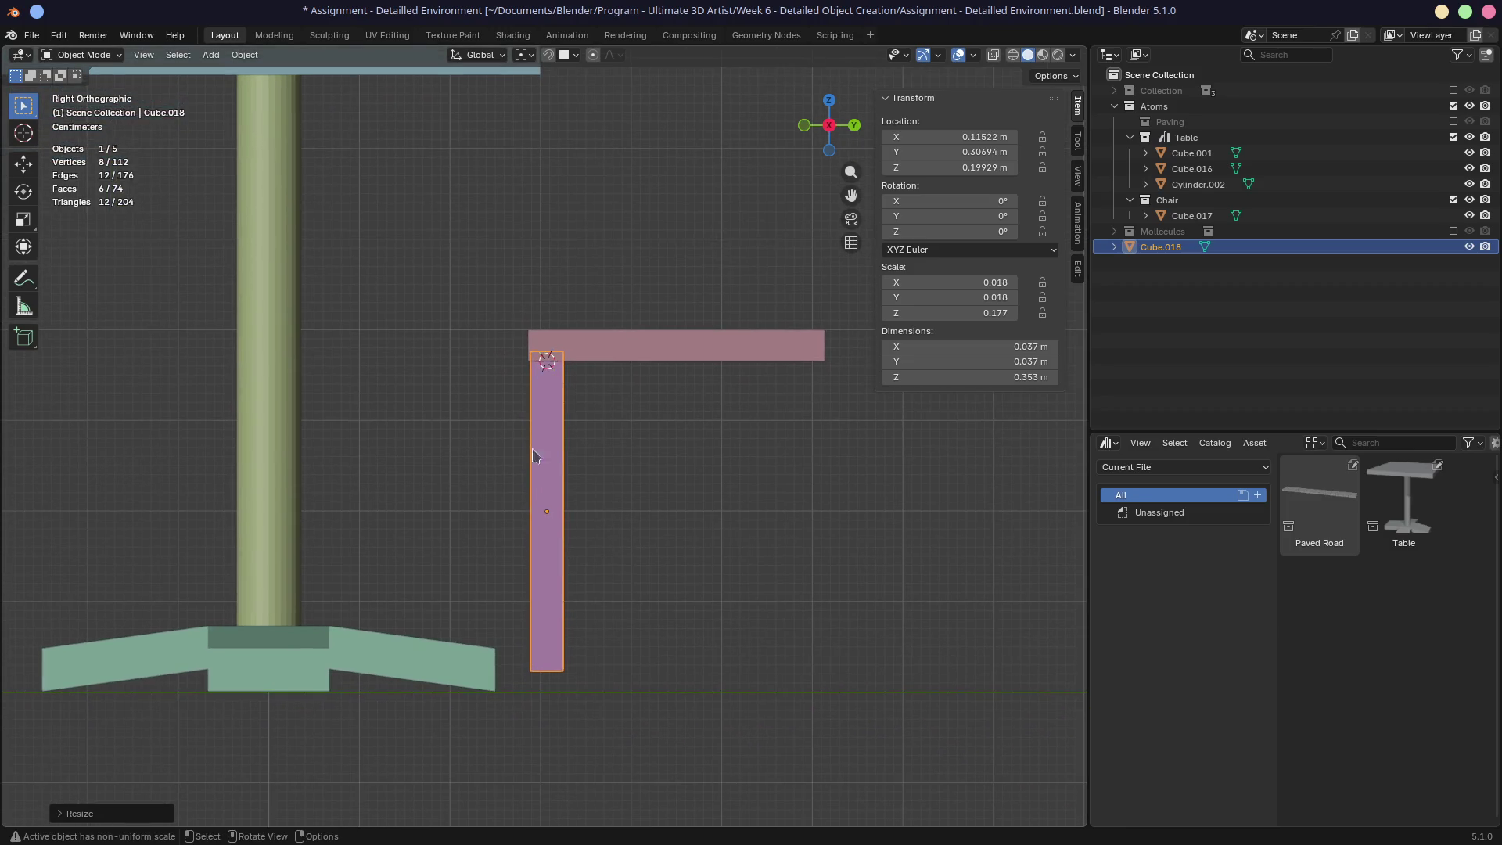
{"action": "mouse_move", "coordinate": [716, 487]}
{"action": "middle_mouse_down"}
{"action": "mouse_move", "coordinate": [583, 407]}
{"action": "mouse_move", "coordinate": [552, 422]}
{"action": "mouse_move", "coordinate": [501, 359]}
{"action": "middle_mouse_up"}
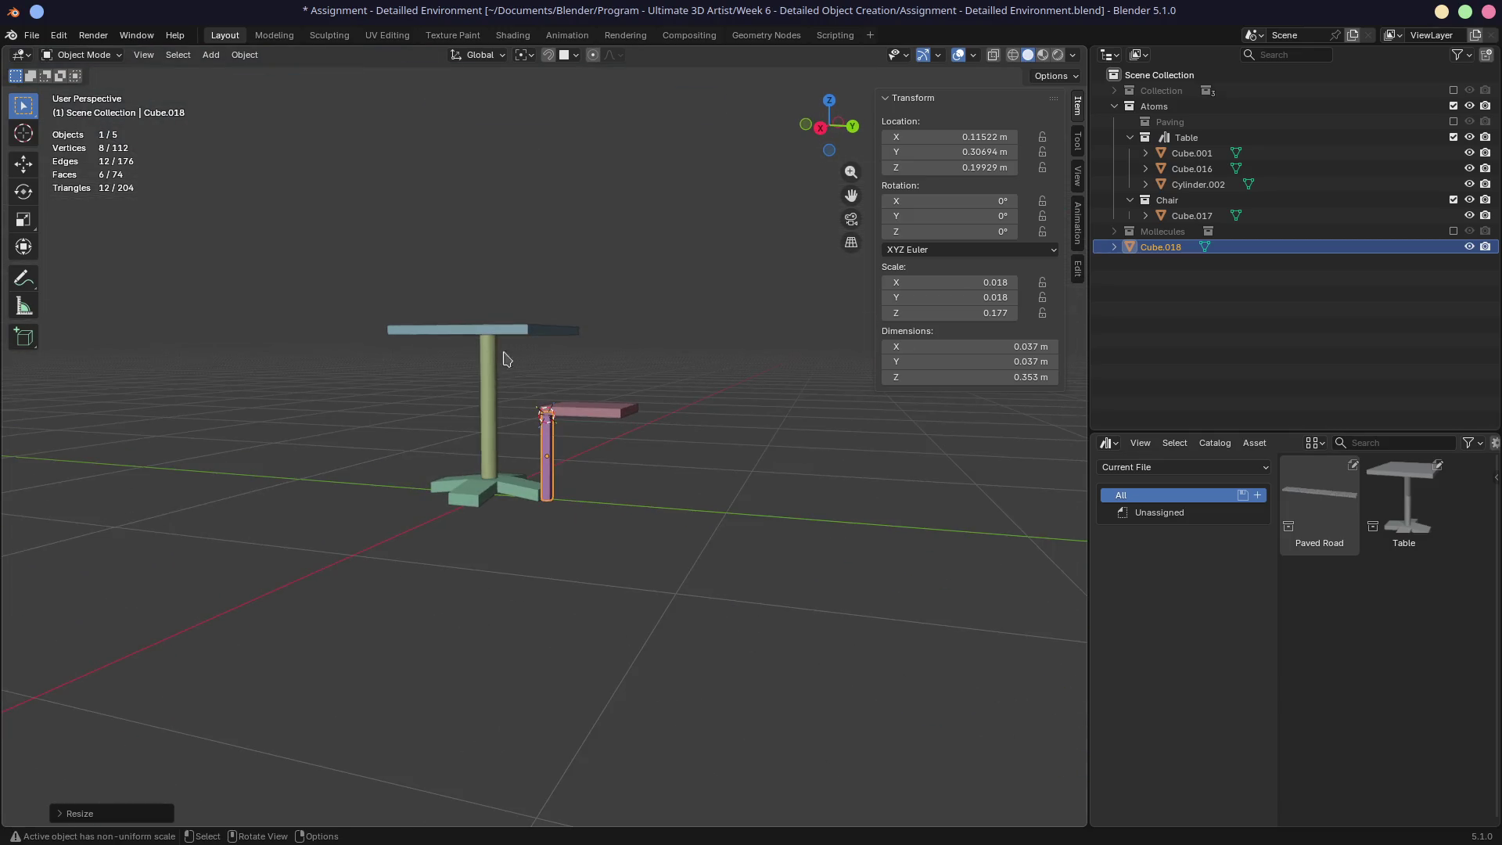
{"action": "key", "text": "KP_3"}
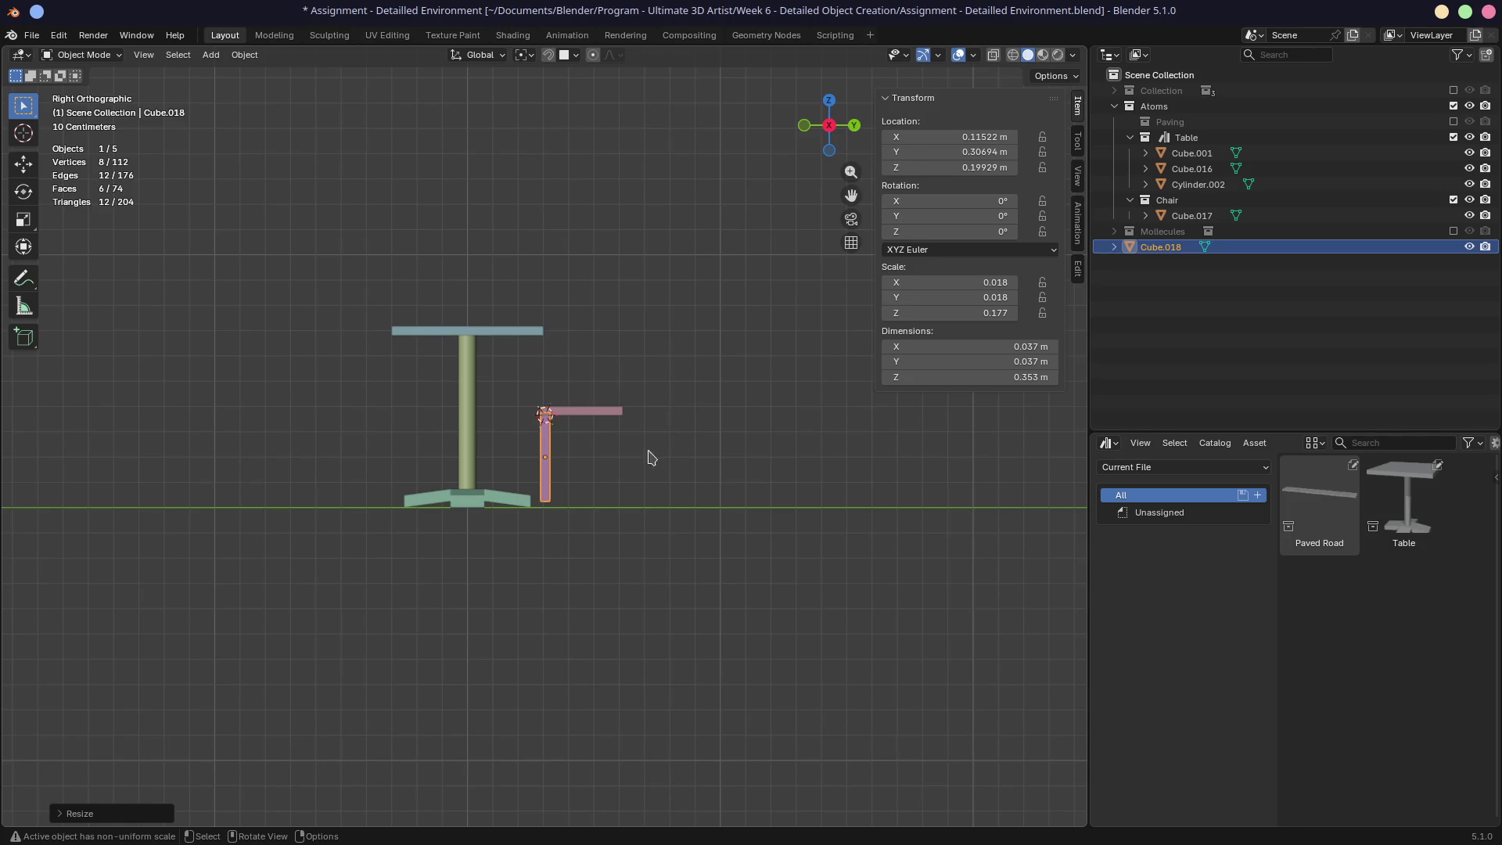
{"action": "scroll", "coordinate": [581, 482], "scroll_direction": "up", "scroll_amount": 10}
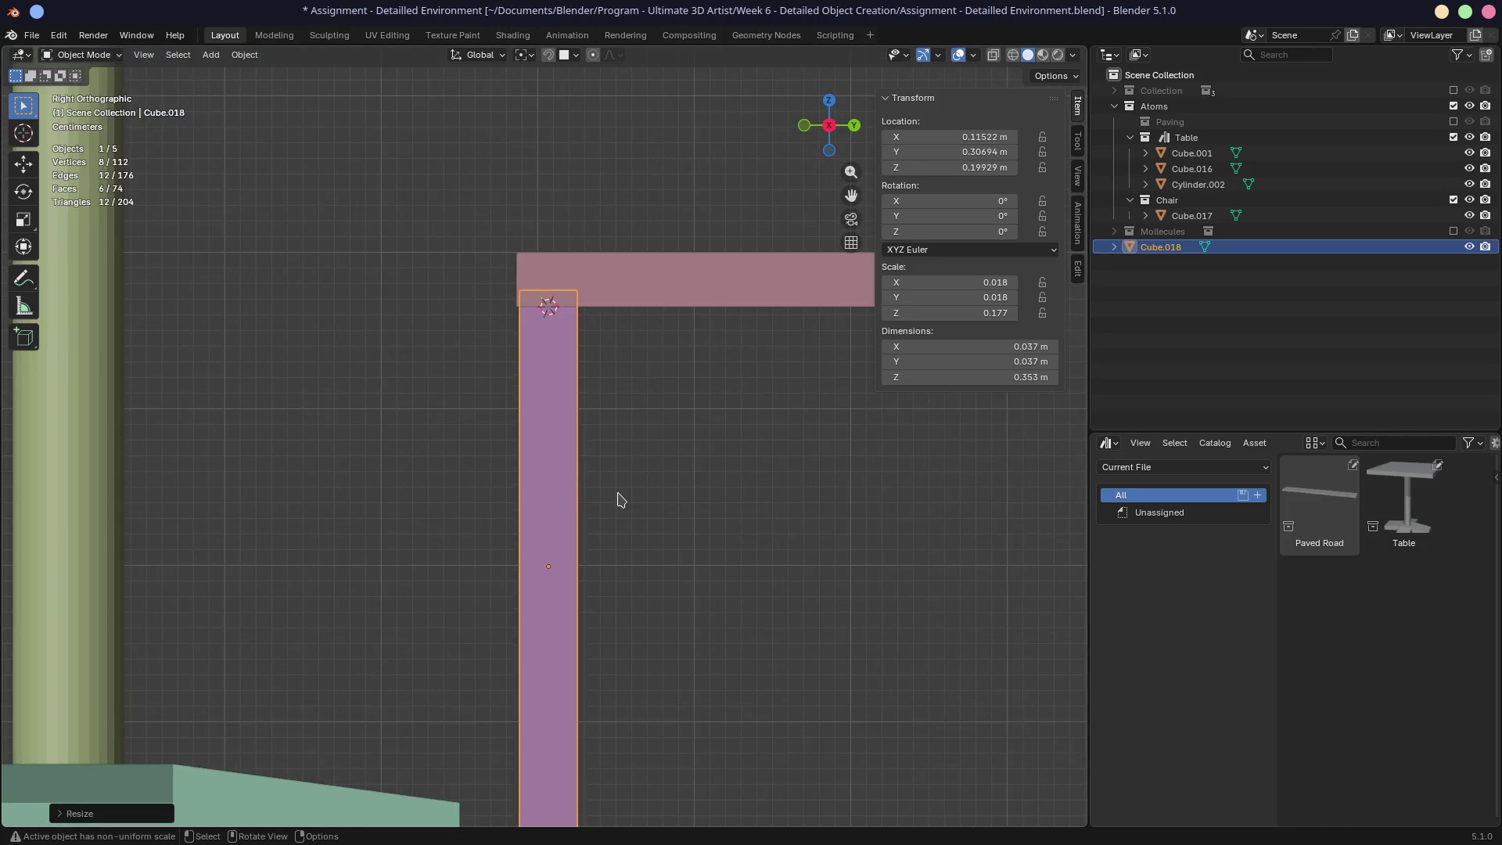
{"action": "scroll", "coordinate": [620, 500], "scroll_direction": "down", "scroll_amount": 4}
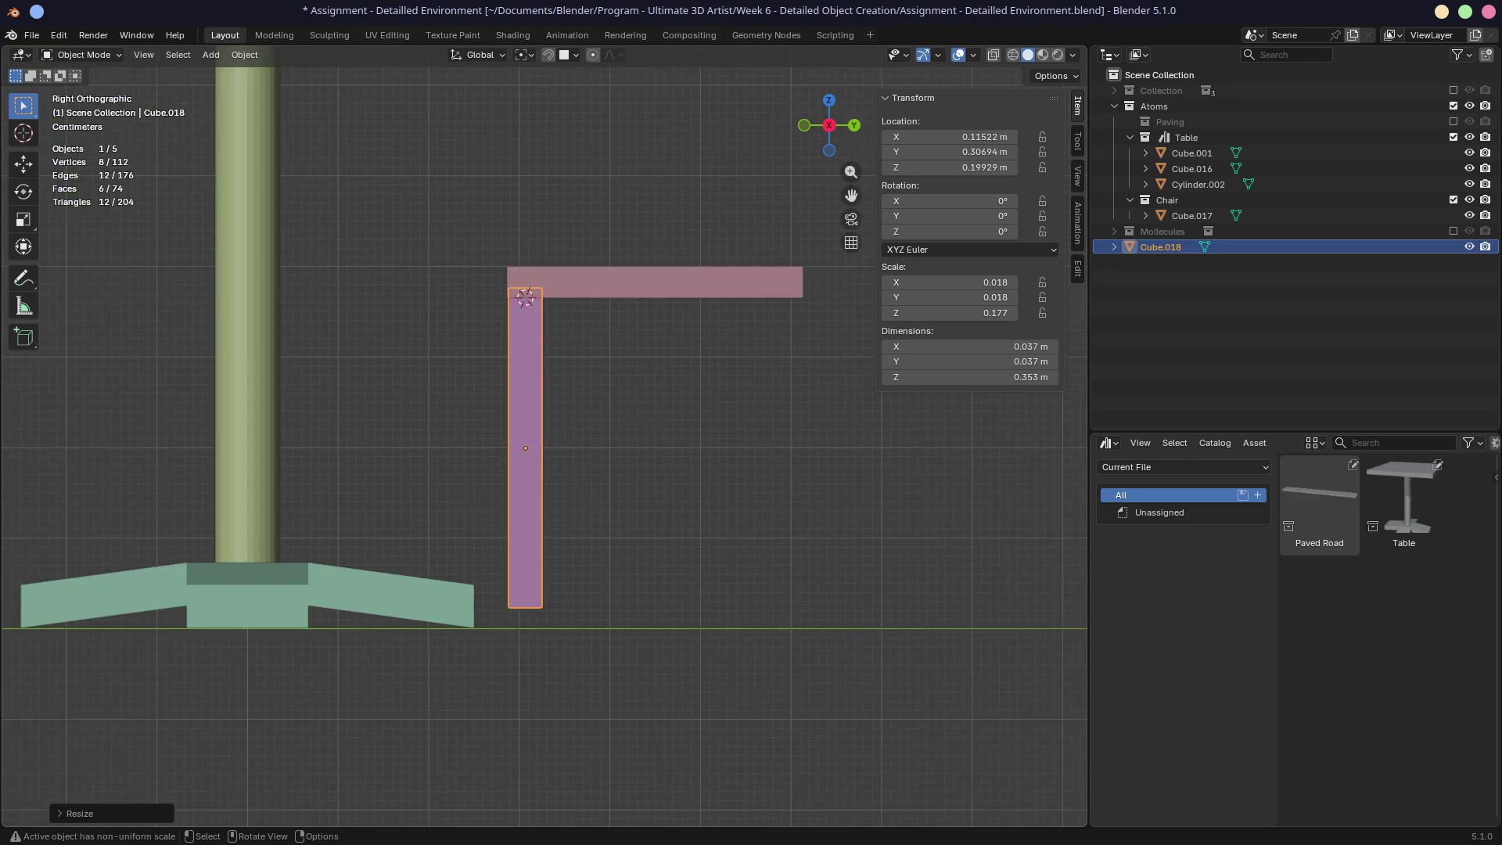
{"action": "key", "text": "s"}
{"action": "key", "text": "z"}
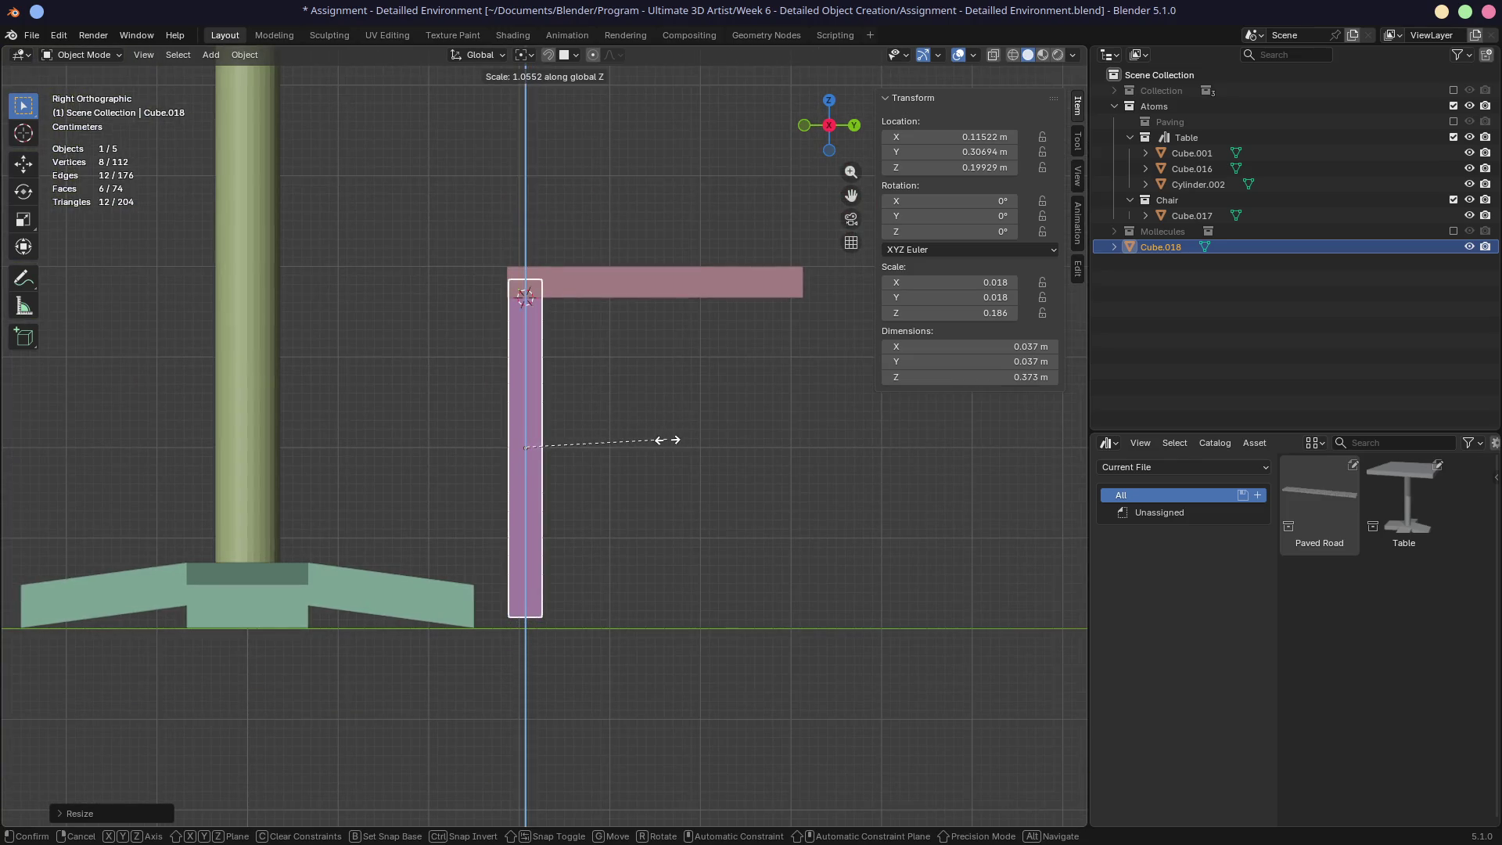
{"action": "left_click", "coordinate": [671, 440]}
{"action": "key", "text": "g"}
{"action": "key", "text": "z"}
{"action": "left_click", "coordinate": [672, 447]}
Step: Nudge the leg slightly along Y and move Cube.018 into the Chair collection
{"action": "key", "text": "g"}
{"action": "key", "text": "x"}
{"action": "key", "text": "Escape"}
{"action": "key", "text": "s"}
{"action": "key", "text": "Escape"}
{"action": "key", "text": "g"}
{"action": "key", "text": "y"}
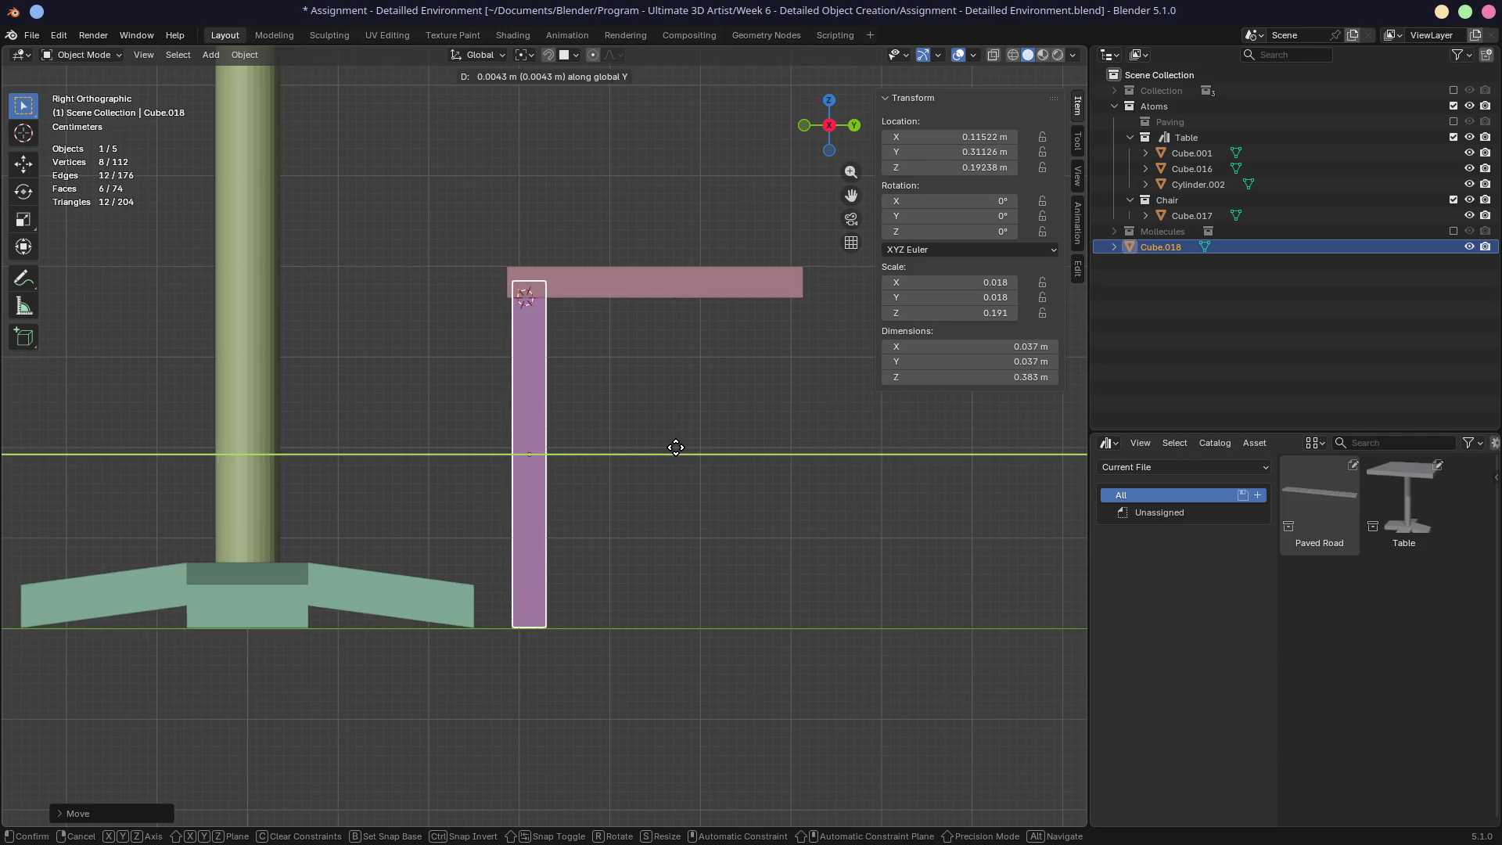
{"action": "left_click", "coordinate": [676, 447]}
{"action": "mouse_move", "coordinate": [676, 447]}
{"action": "middle_mouse_down"}
{"action": "mouse_move", "coordinate": [691, 409]}
{"action": "mouse_move", "coordinate": [848, 425]}
{"action": "mouse_move", "coordinate": [597, 461]}
{"action": "mouse_move", "coordinate": [665, 405]}
{"action": "middle_mouse_up"}
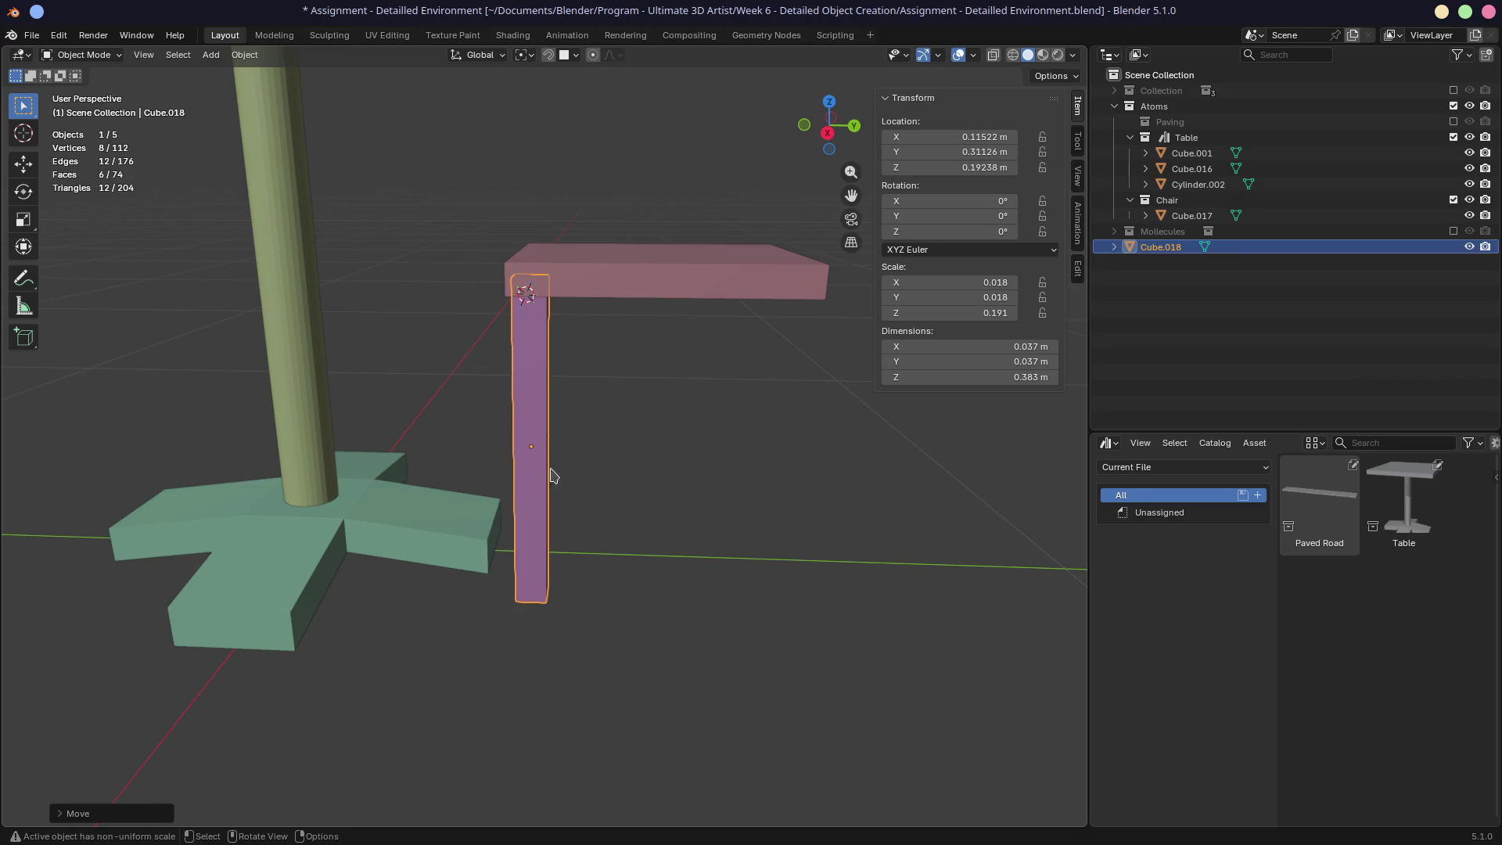
{"action": "mouse_move", "coordinate": [537, 446]}
{"action": "middle_mouse_down"}
{"action": "mouse_move", "coordinate": [577, 426]}
{"action": "mouse_move", "coordinate": [650, 433]}
{"action": "middle_mouse_up"}
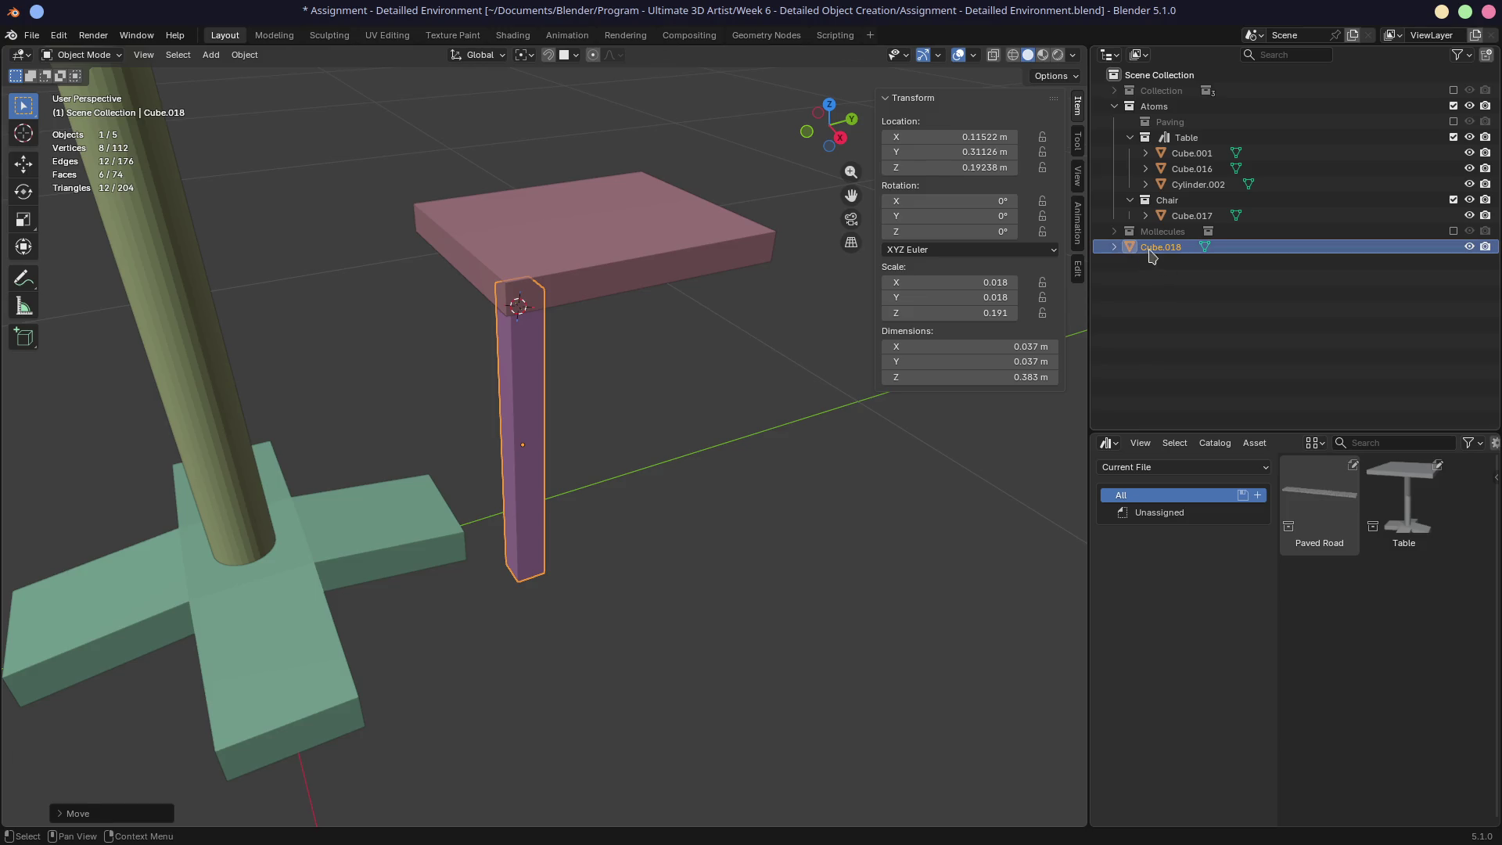
{"action": "mouse_move", "coordinate": [1161, 249]}
{"action": "left_mouse_down"}
{"action": "mouse_move", "coordinate": [1173, 205]}
{"action": "mouse_move", "coordinate": [1187, 218]}
{"action": "left_mouse_up"}
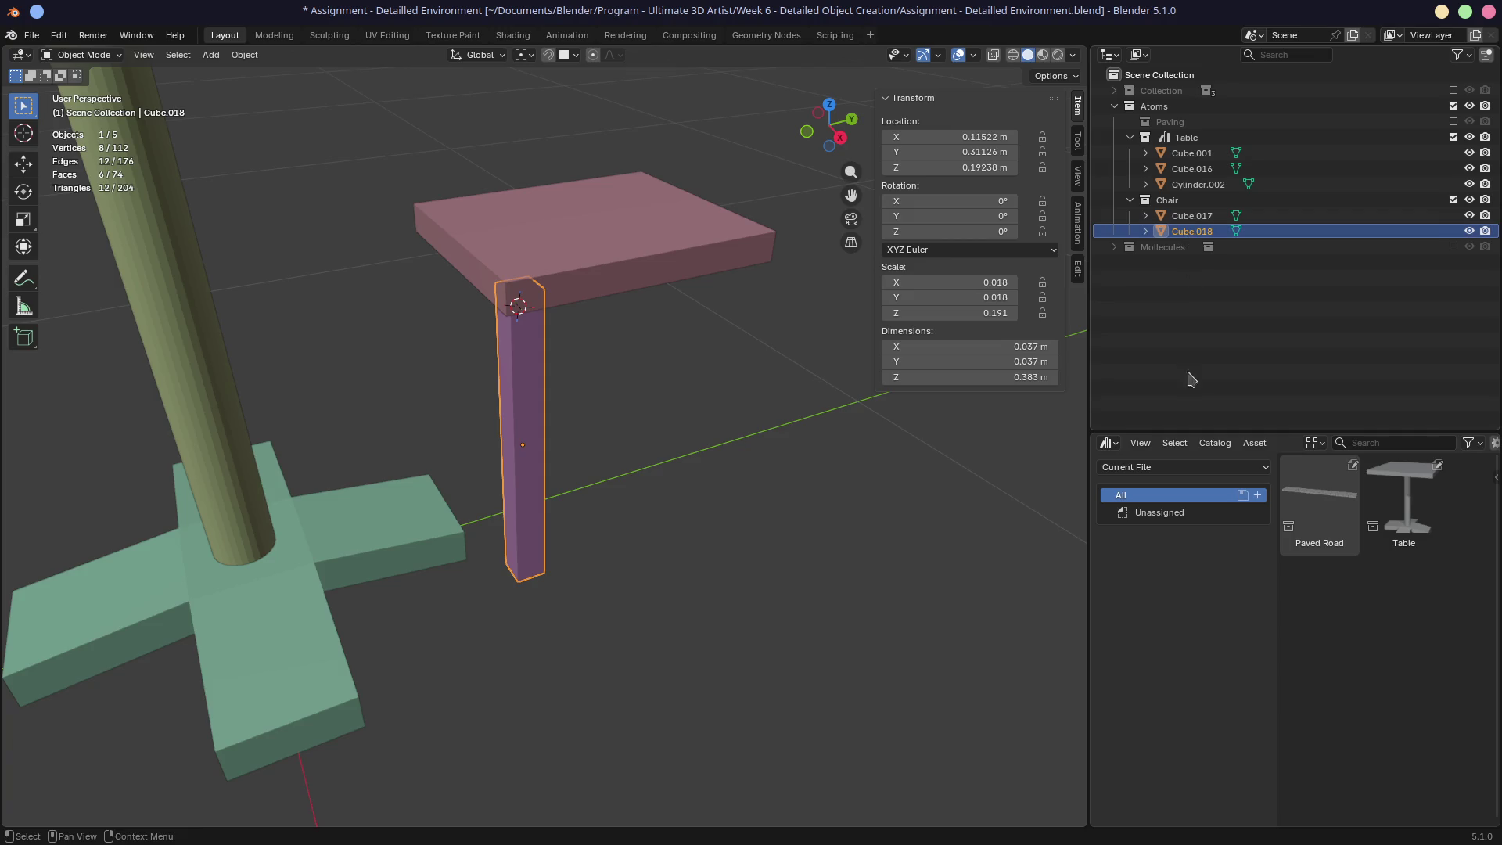
Step: Switch the lower panel to the chair leg's modifier properties
{"action": "left_click", "coordinate": [1115, 448]}
{"action": "left_click", "coordinate": [1019, 485]}
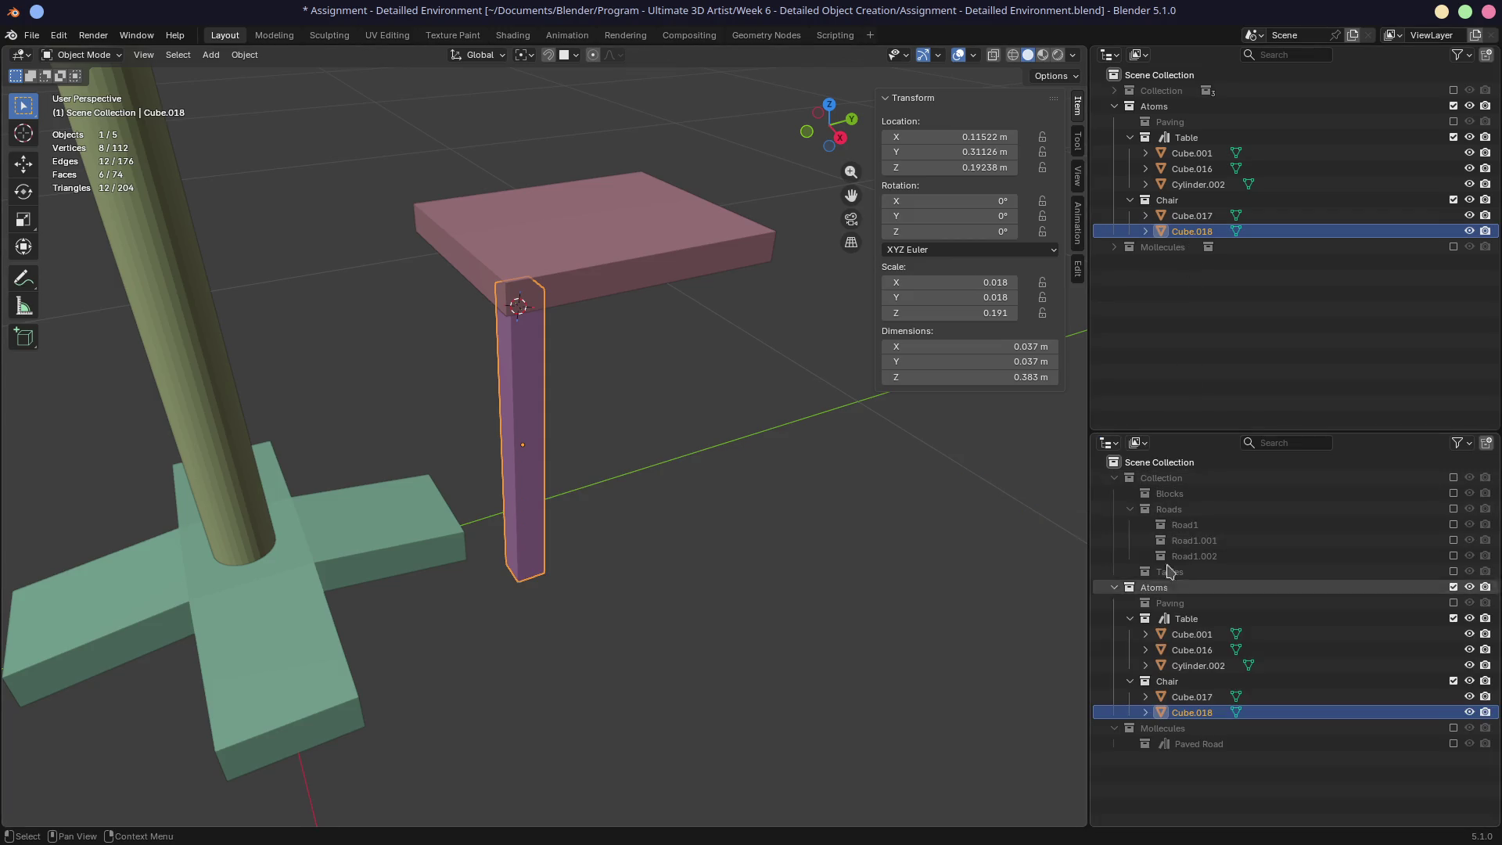
{"action": "left_click", "coordinate": [1137, 446]}
{"action": "left_click", "coordinate": [1109, 443]}
{"action": "left_click", "coordinate": [1017, 505]}
{"action": "left_click", "coordinate": [1104, 638]}
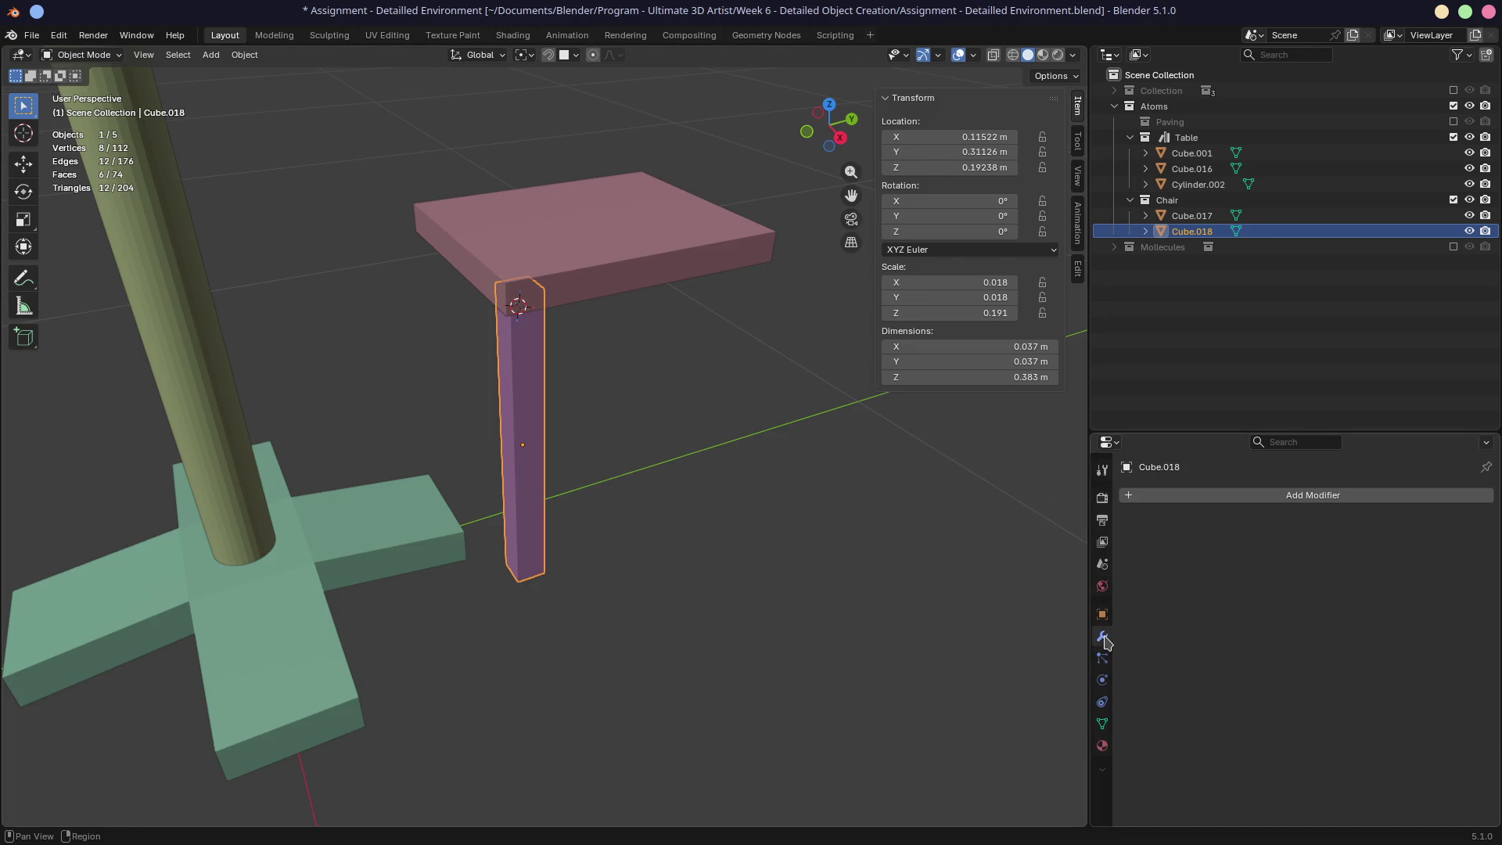
Step: Add a Mirror modifier to the chair leg and inspect the mirrored result
{"action": "left_click", "coordinate": [1151, 499]}
{"action": "mouse_move", "coordinate": [1118, 569]}
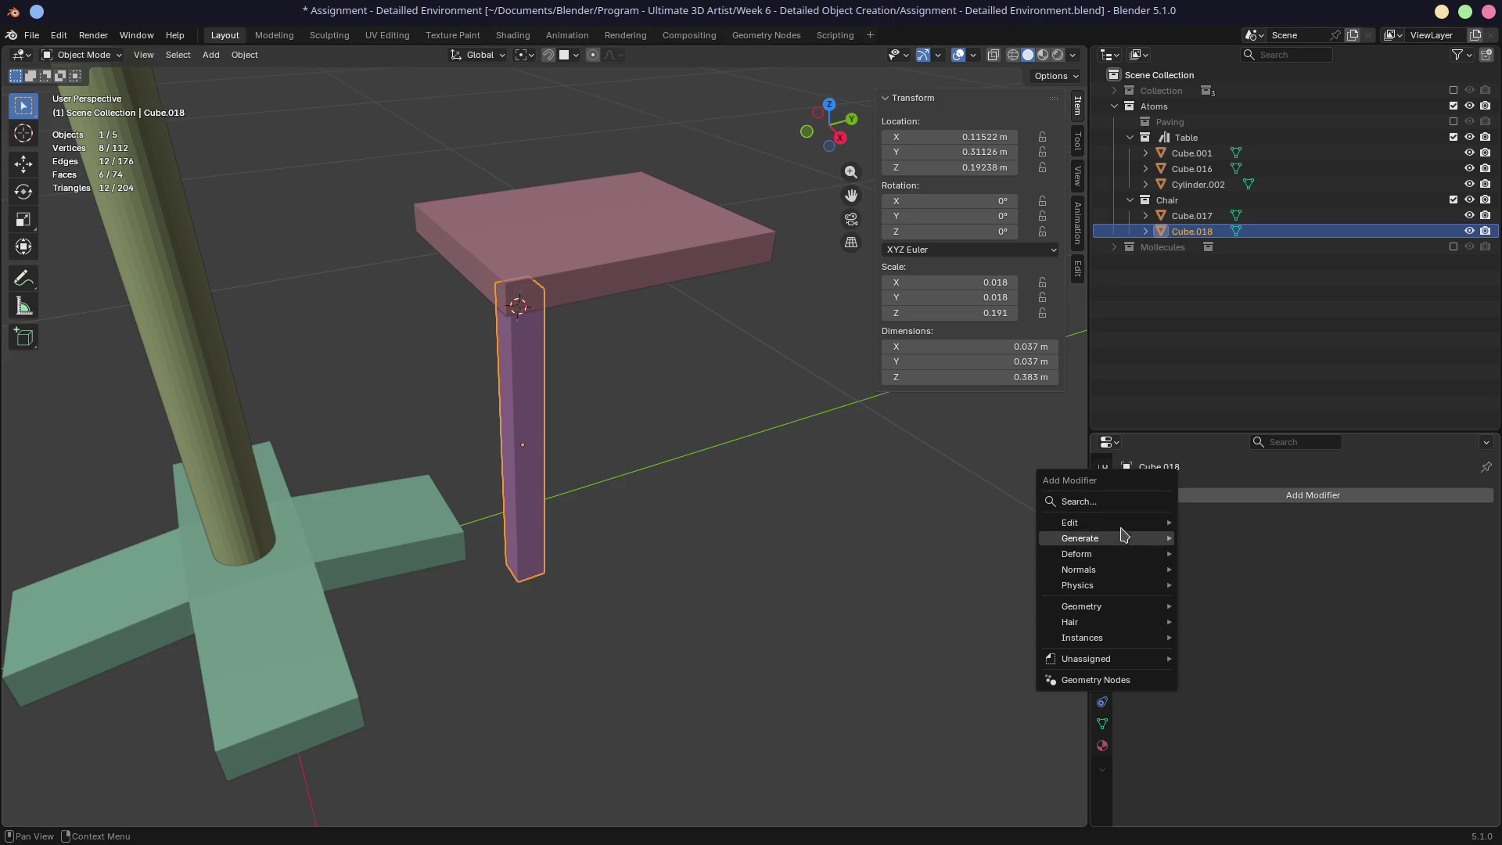
{"action": "left_click", "coordinate": [1104, 502]}
{"action": "type", "text": "mirror"}
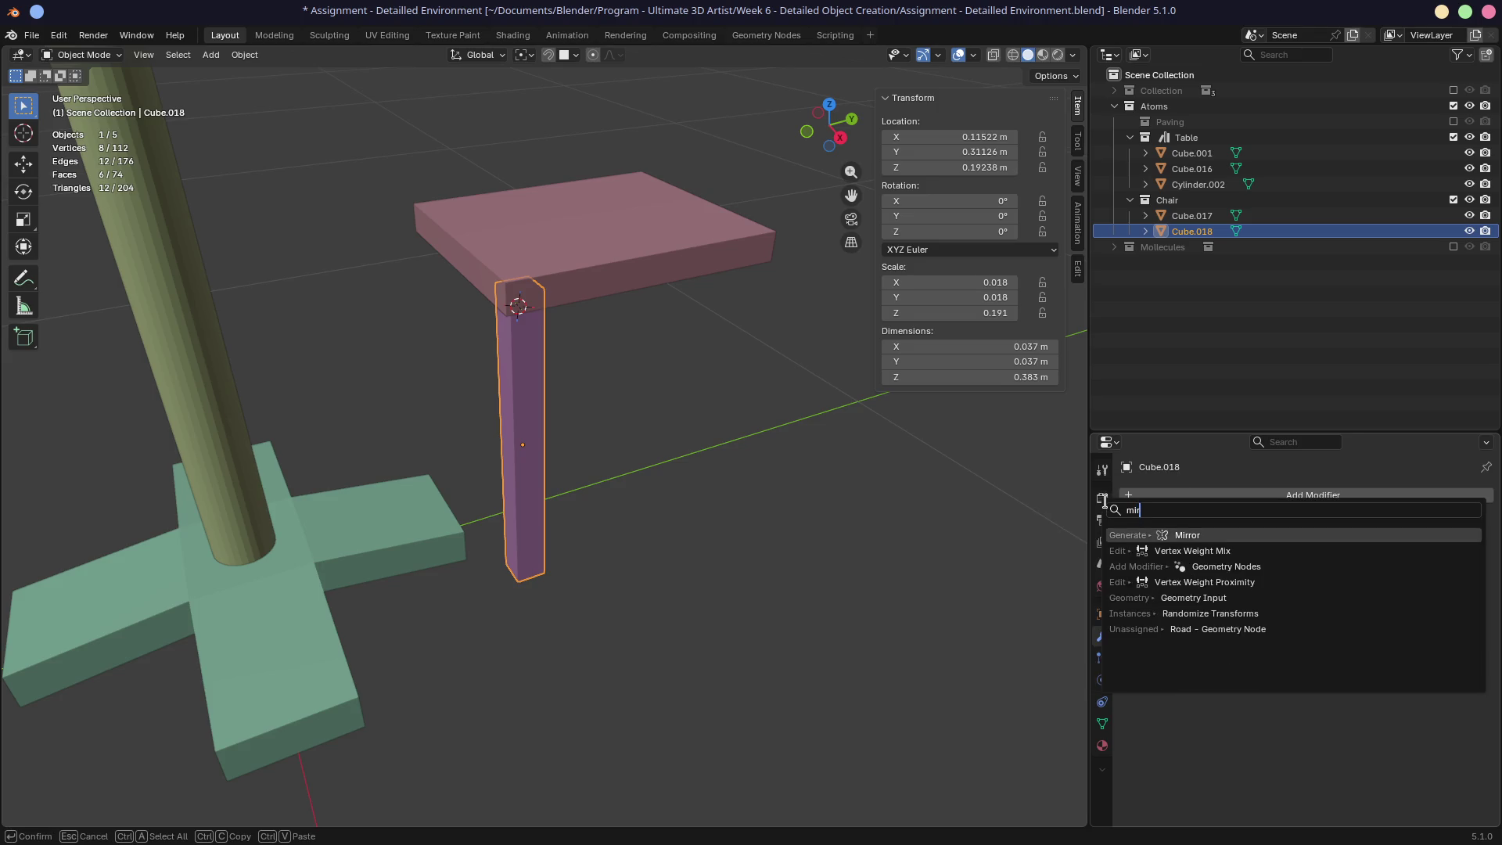
{"action": "key", "text": "Return"}
{"action": "mouse_move", "coordinate": [694, 432]}
{"action": "middle_mouse_down"}
{"action": "mouse_move", "coordinate": [607, 392]}
{"action": "mouse_move", "coordinate": [715, 419]}
{"action": "mouse_move", "coordinate": [710, 436]}
{"action": "middle_mouse_up"}
{"action": "scroll", "coordinate": [731, 470], "scroll_direction": "up", "scroll_amount": 4}
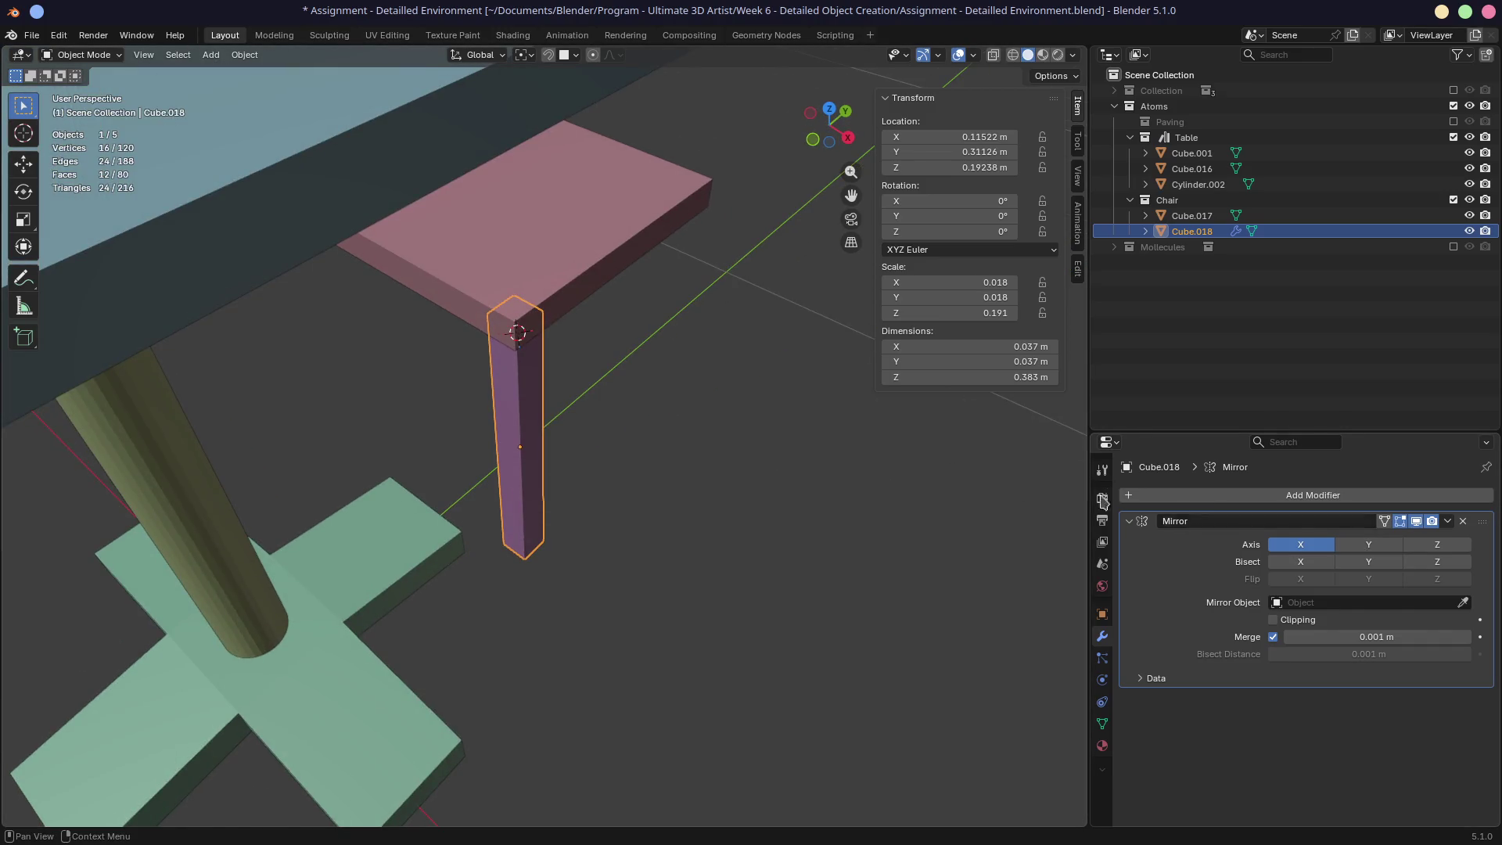
{"action": "scroll", "coordinate": [725, 425], "scroll_direction": "down", "scroll_amount": 3}
{"action": "middle_click_drag", "start_coordinate": [725, 426], "coordinate": [802, 422]}
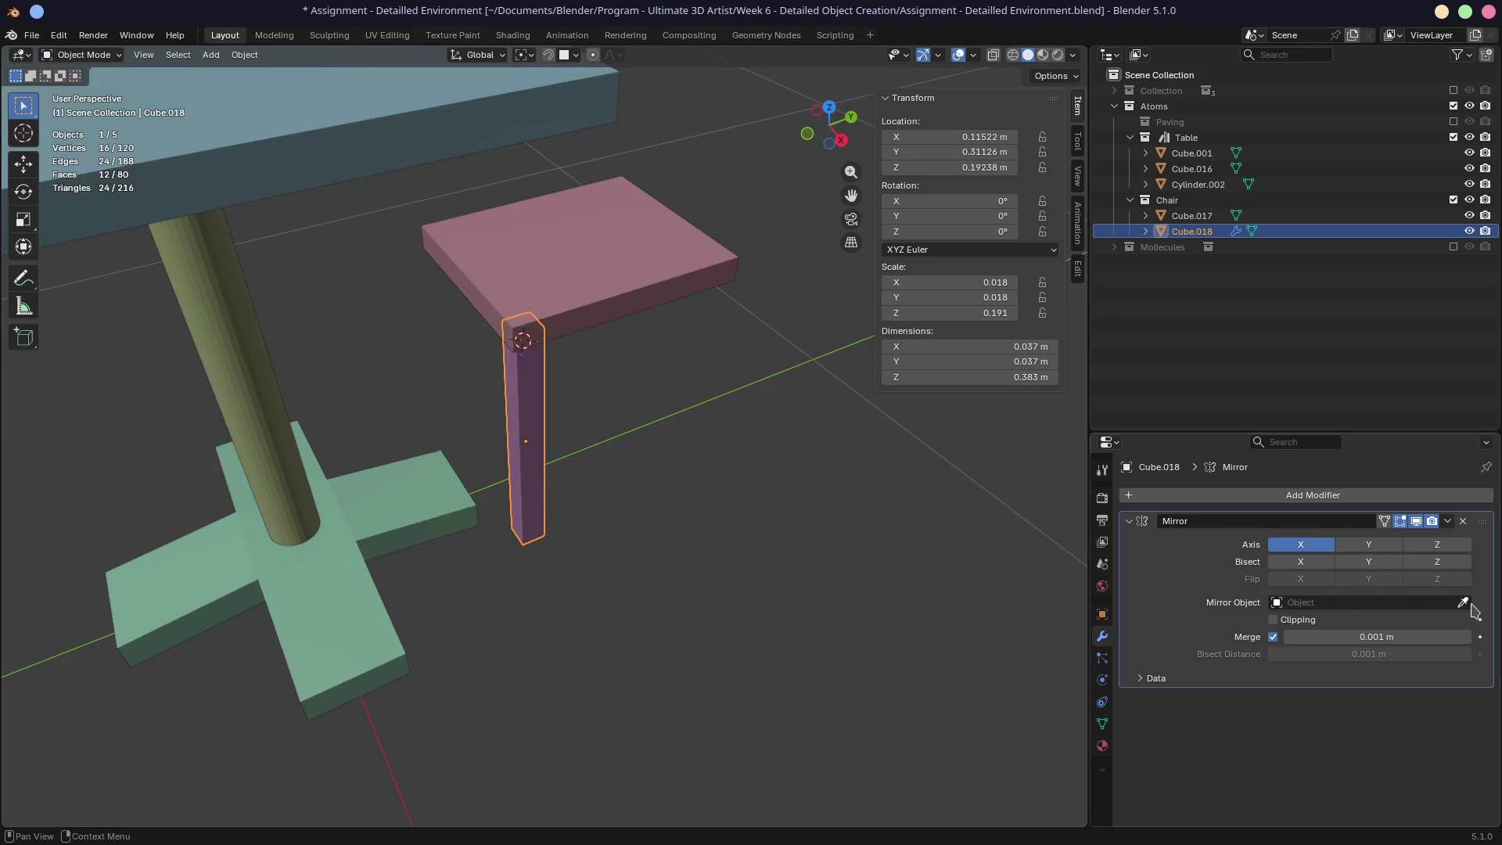
{"action": "middle_click_drag", "start_coordinate": [588, 462], "coordinate": [632, 510]}
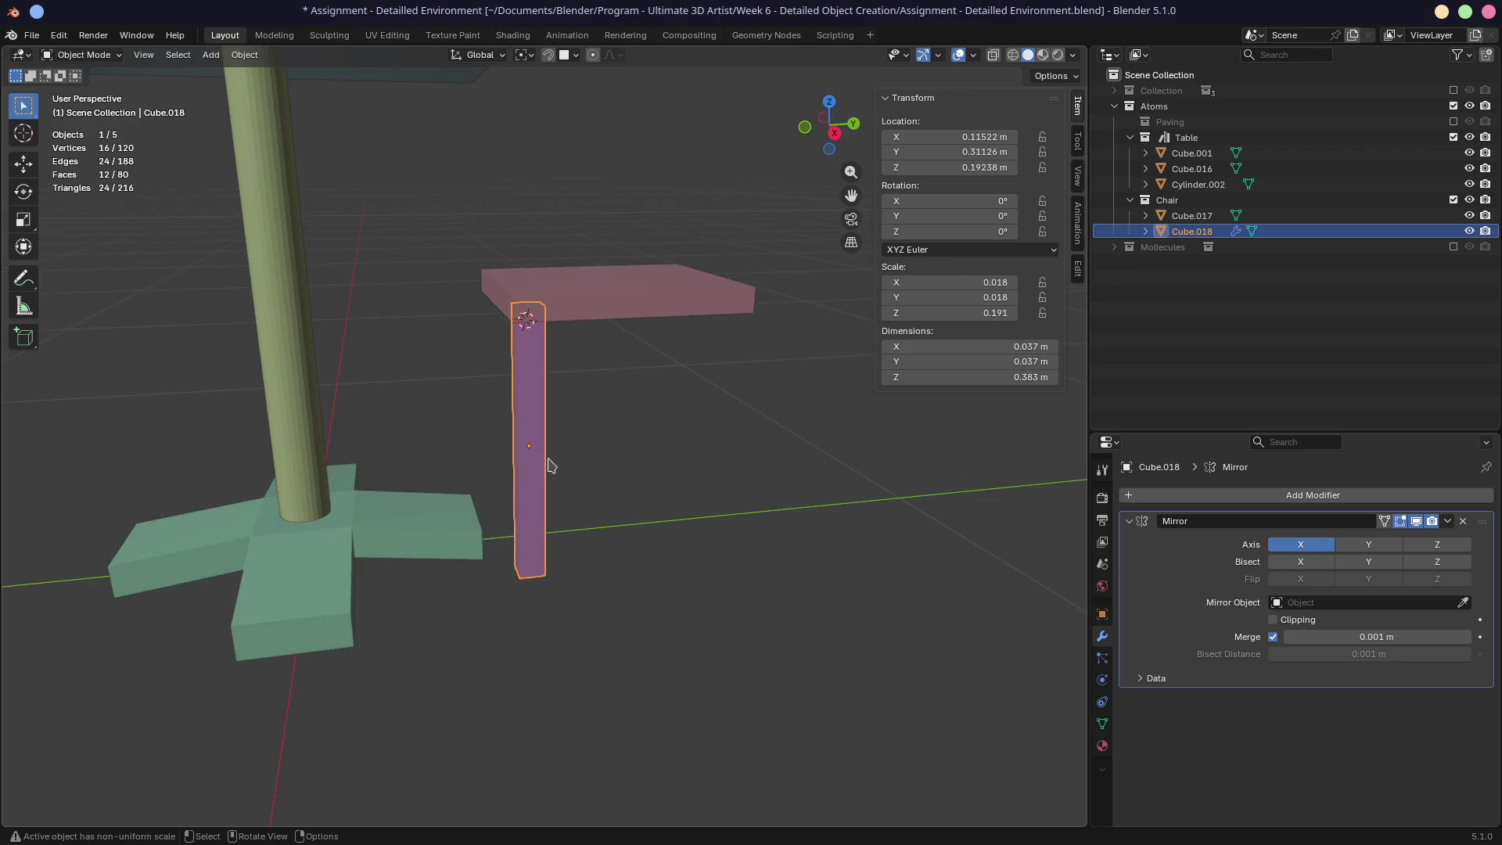
{"action": "middle_click_drag", "start_coordinate": [561, 458], "coordinate": [618, 466]}
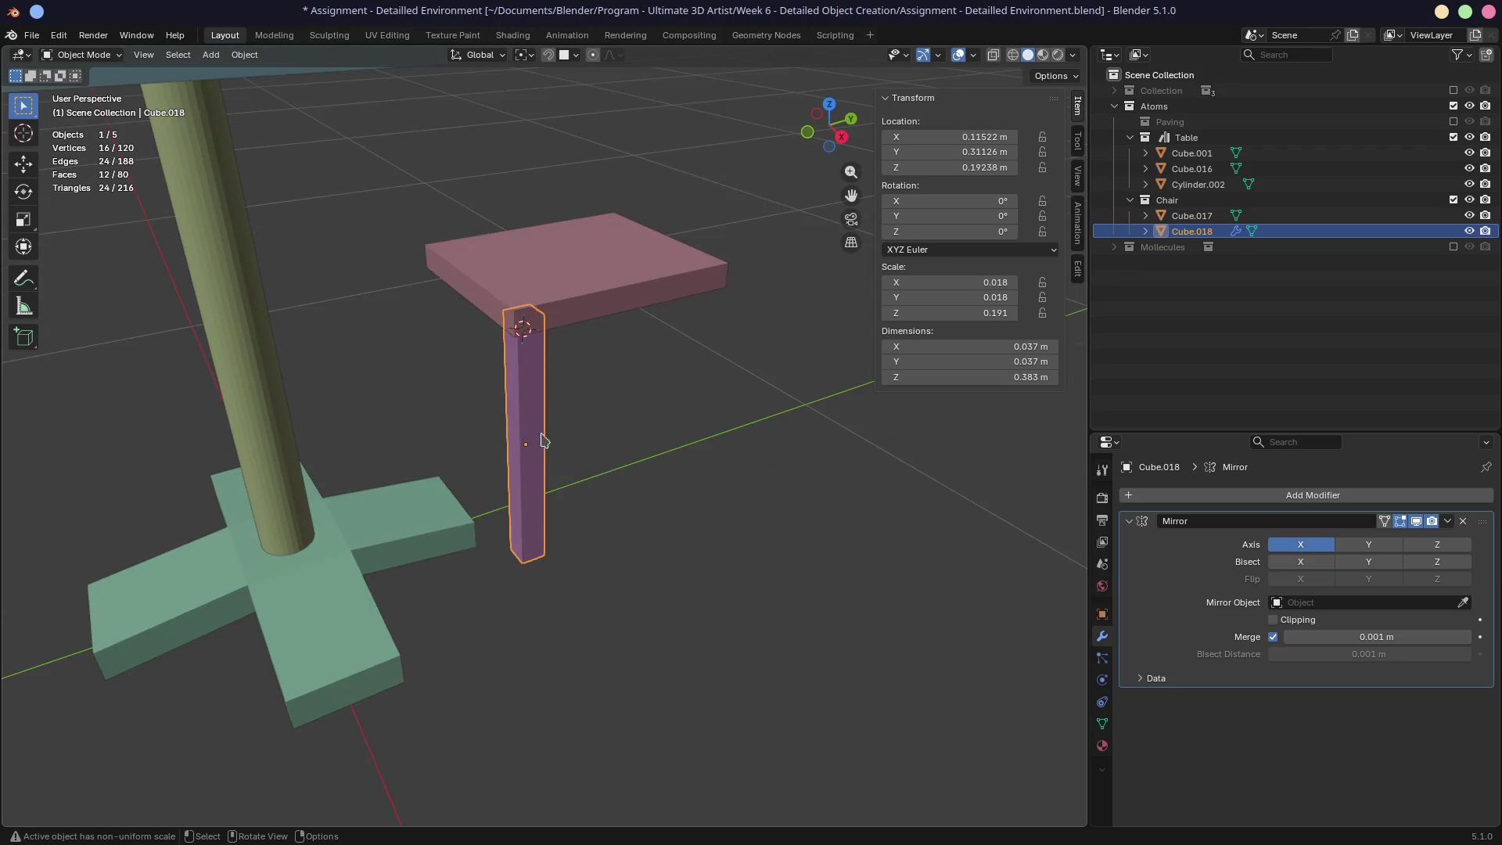
Step: Mirror the leg around seat Cube.017 and also enable the Y axis for four legs
{"action": "left_click", "coordinate": [1464, 604]}
{"action": "left_click", "coordinate": [603, 260]}
{"action": "mouse_move", "coordinate": [755, 496]}
{"action": "middle_mouse_down"}
{"action": "mouse_move", "coordinate": [728, 452]}
{"action": "mouse_move", "coordinate": [564, 411]}
{"action": "mouse_move", "coordinate": [468, 460]}
{"action": "mouse_move", "coordinate": [654, 315]}
{"action": "middle_mouse_up"}
{"action": "left_click", "coordinate": [1369, 544]}
{"action": "mouse_move", "coordinate": [783, 465]}
{"action": "middle_mouse_down"}
{"action": "mouse_move", "coordinate": [732, 456]}
{"action": "mouse_move", "coordinate": [907, 458]}
{"action": "mouse_move", "coordinate": [741, 493]}
{"action": "mouse_move", "coordinate": [748, 452]}
{"action": "middle_mouse_up"}
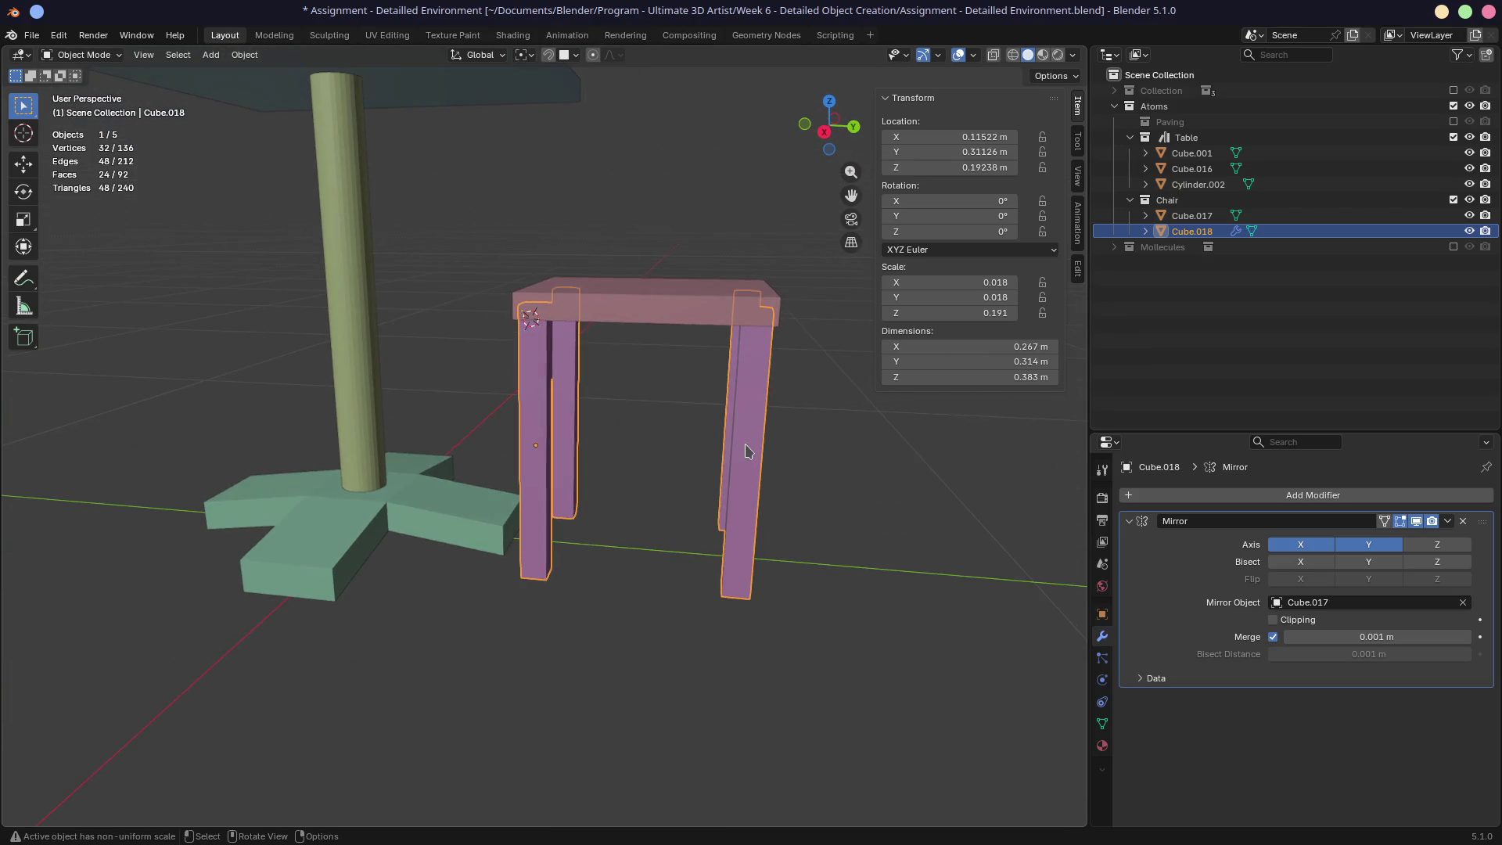
{"action": "double_click", "coordinate": [1188, 216]}
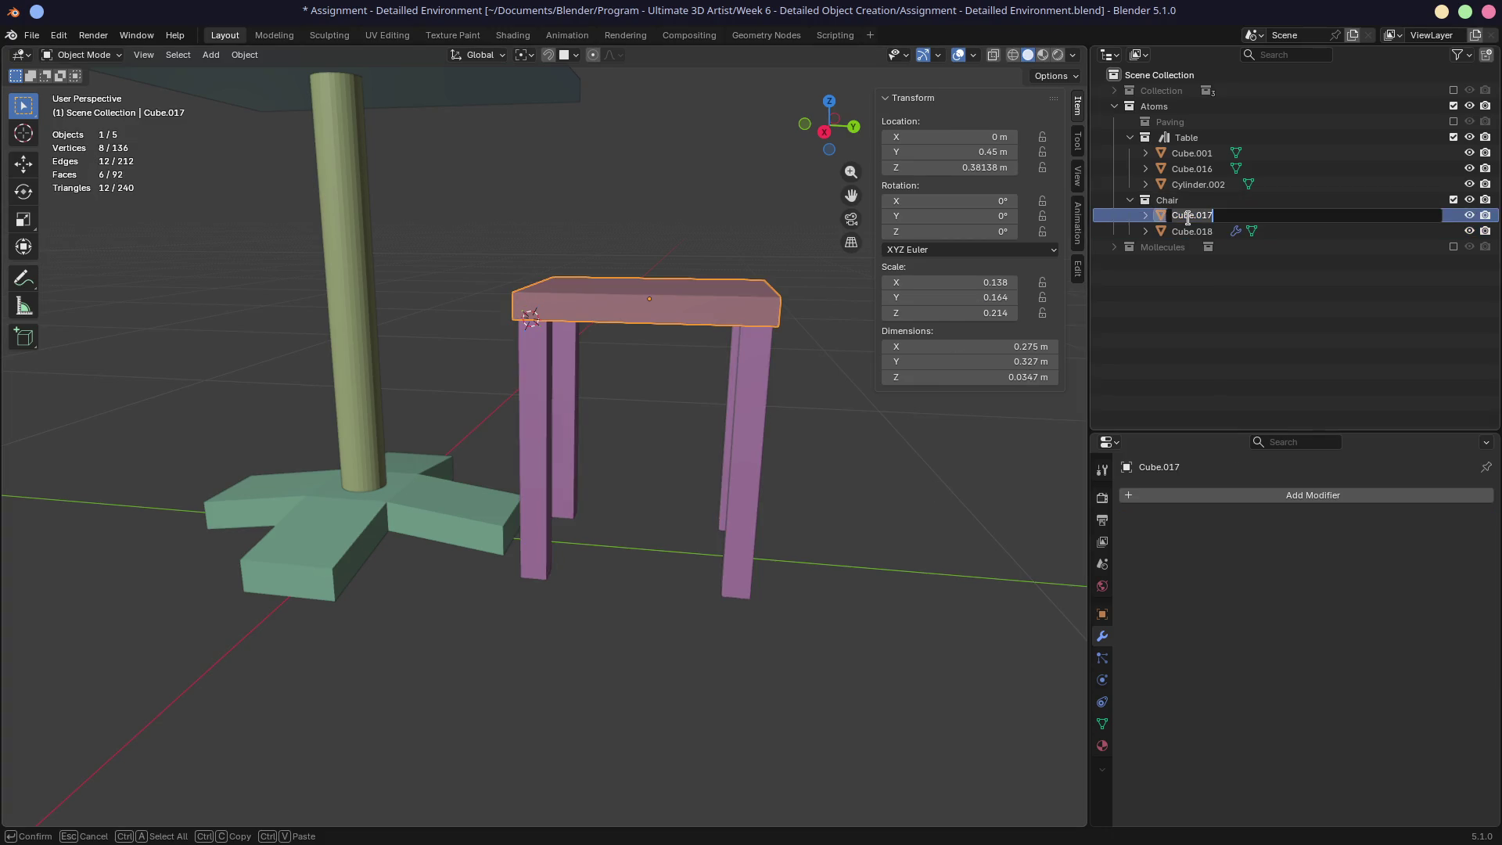
Step: Finish renaming the seat, select the legs and place the 3D cursor at the seat's corner
{"action": "left_click", "coordinate": [1183, 232]}
{"action": "left_click", "coordinate": [1190, 231]}
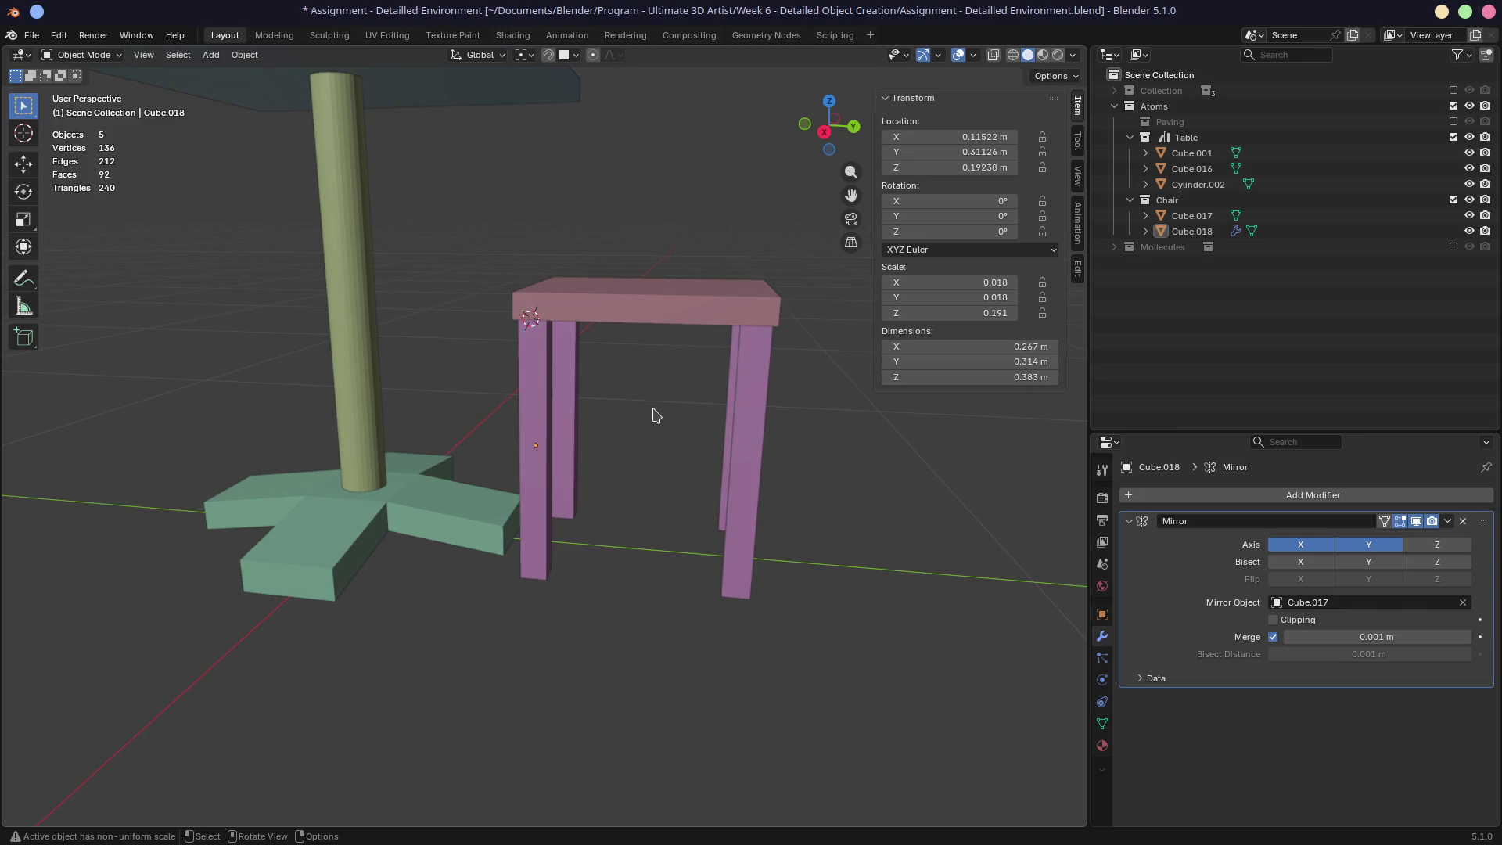
{"action": "scroll", "coordinate": [688, 420], "scroll_direction": "down", "scroll_amount": 5}
{"action": "mouse_move", "coordinate": [701, 389]}
{"action": "middle_mouse_down"}
{"action": "mouse_move", "coordinate": [660, 420]}
{"action": "mouse_move", "coordinate": [704, 521]}
{"action": "mouse_move", "coordinate": [641, 430]}
{"action": "mouse_move", "coordinate": [674, 410]}
{"action": "middle_mouse_up"}
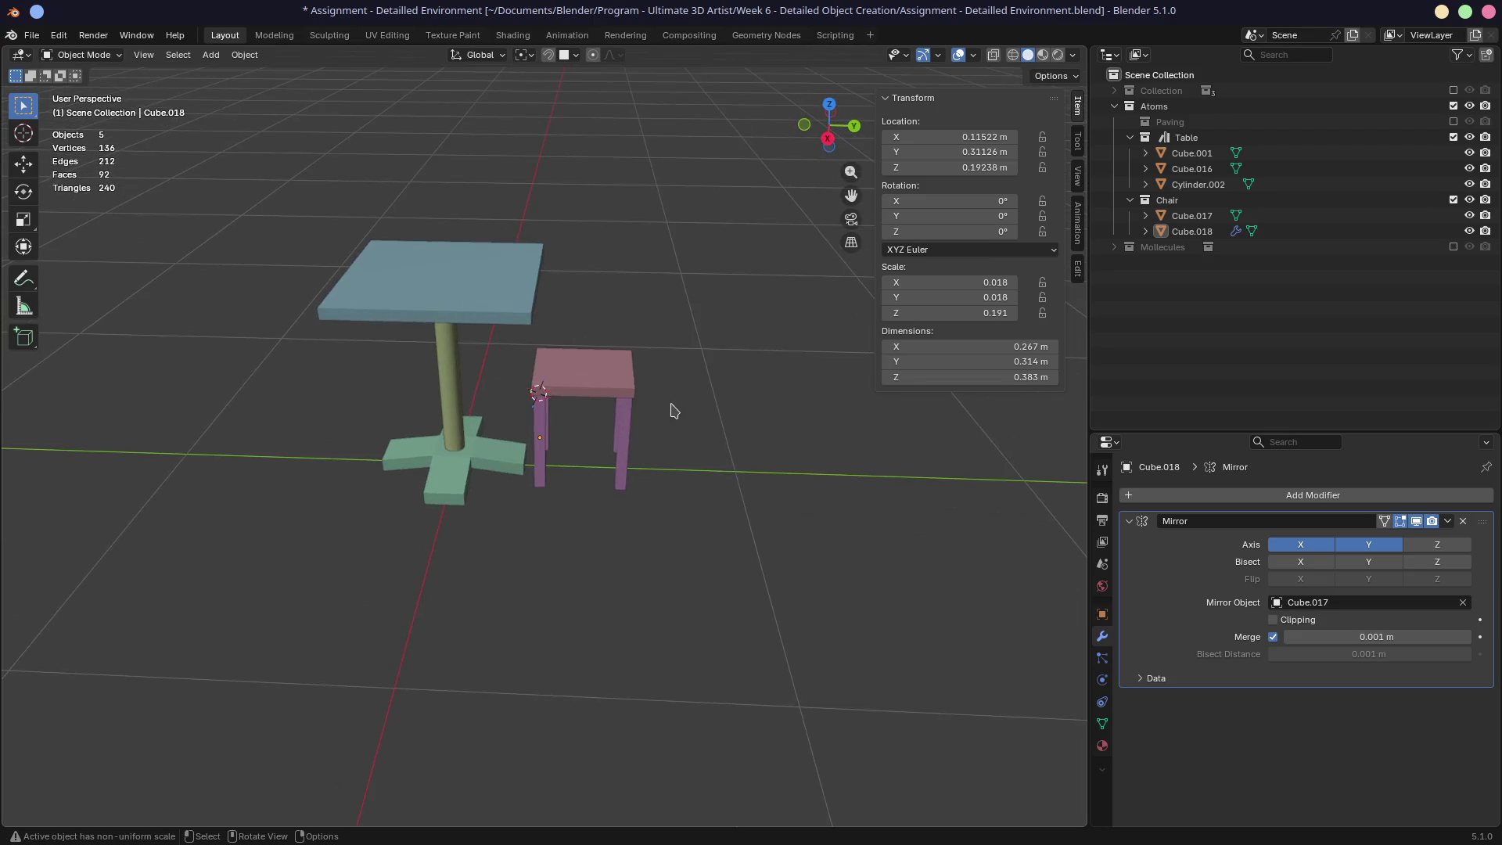
{"action": "right_click", "coordinate": [628, 370], "text": "shift"}
Step: Apply rotation and scale to all objects so scales read 1.000, then reselect the seat
{"action": "key", "text": "a"}
{"action": "key", "text": "ctrl+a"}
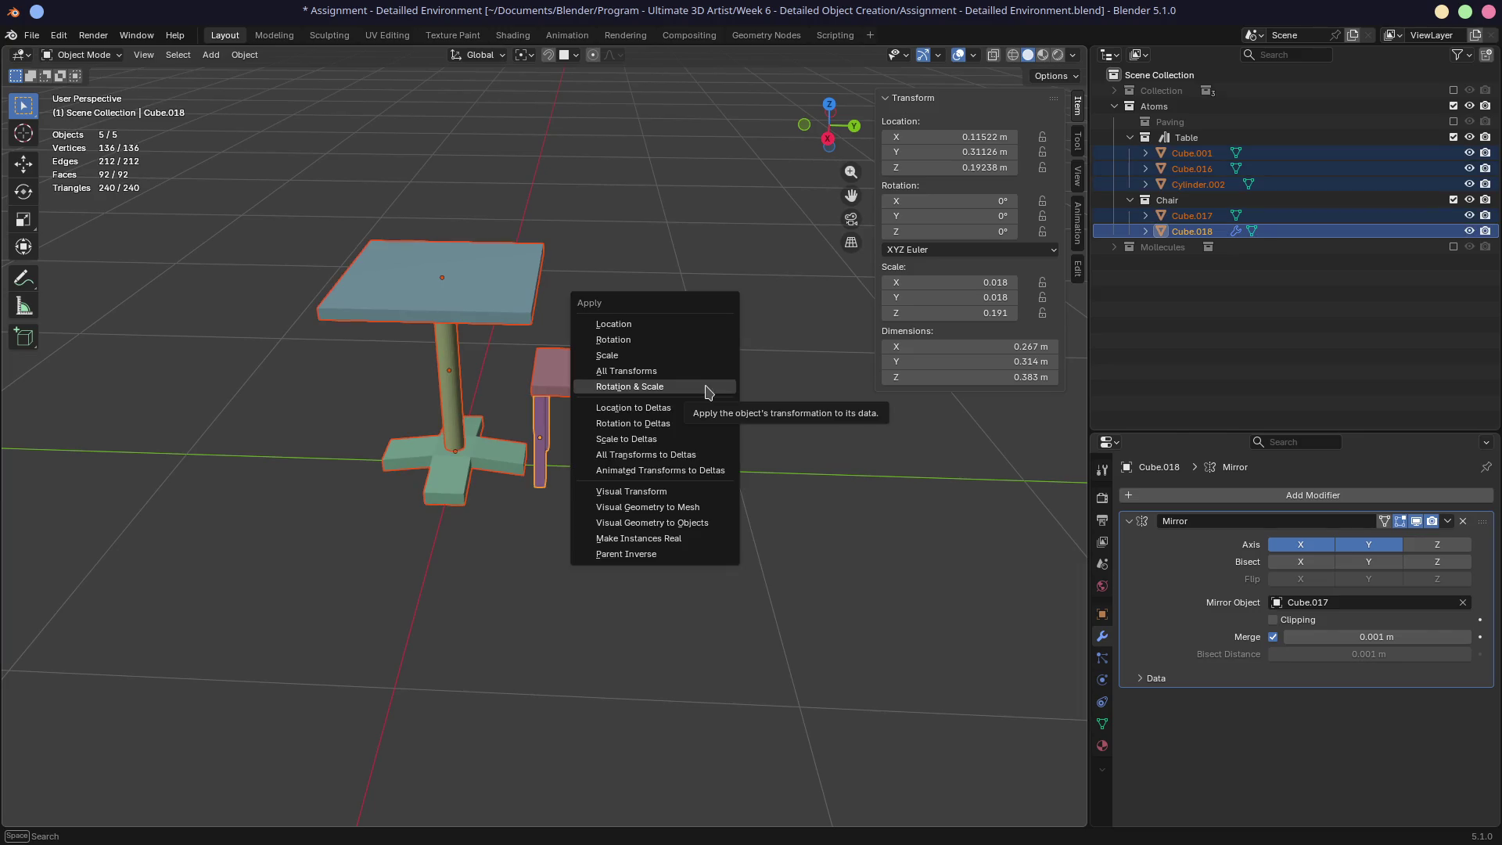
{"action": "left_click", "coordinate": [707, 389]}
{"action": "key", "text": "Tab"}
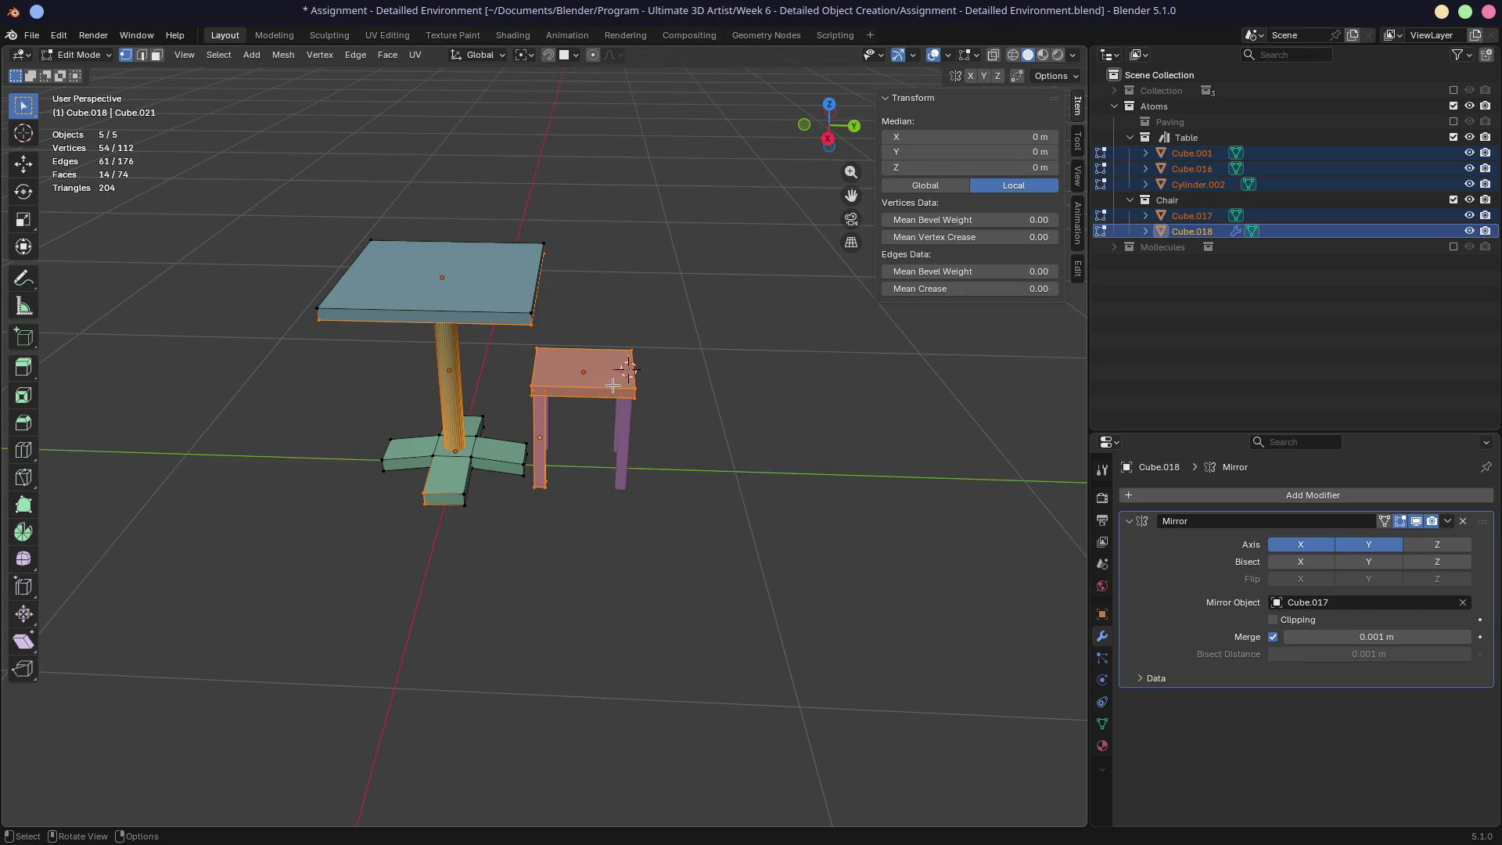
{"action": "key", "text": "Tab"}
{"action": "left_click", "coordinate": [650, 434]}
{"action": "left_click", "coordinate": [618, 389]}
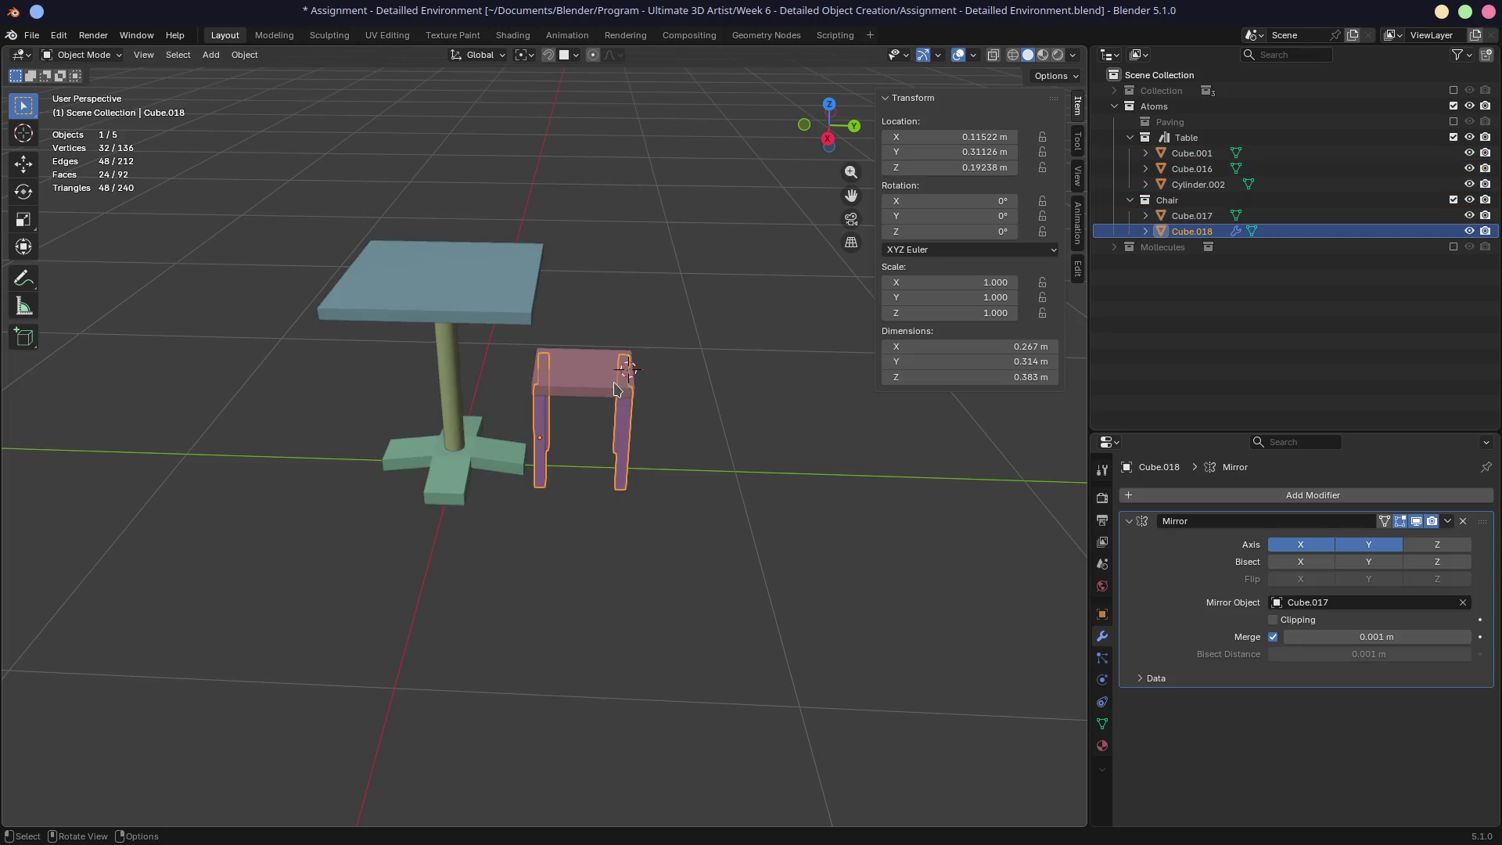
{"action": "left_click", "coordinate": [617, 389]}
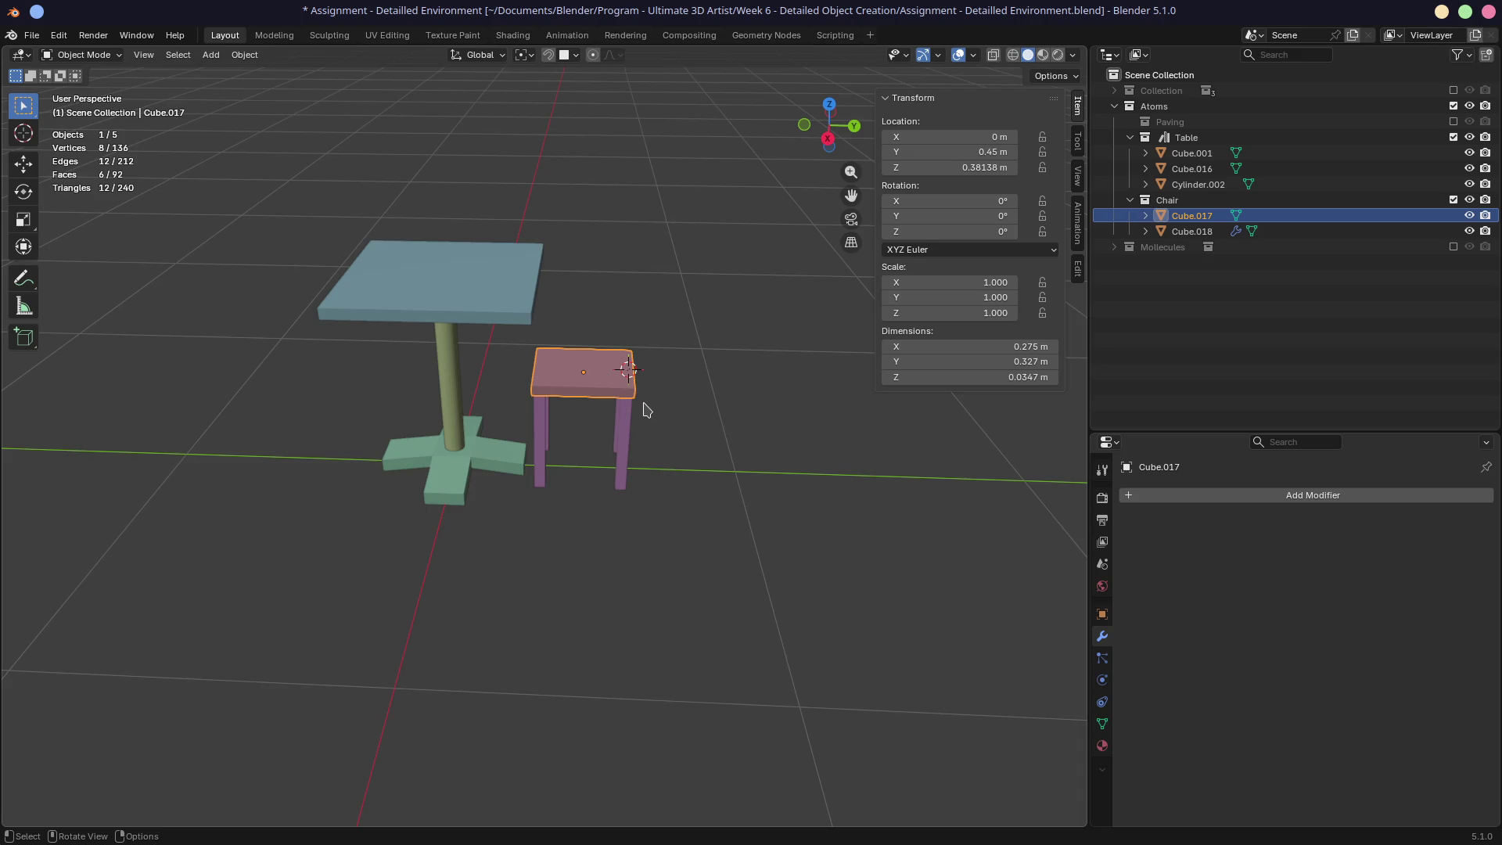
{"action": "key", "text": "shift"}
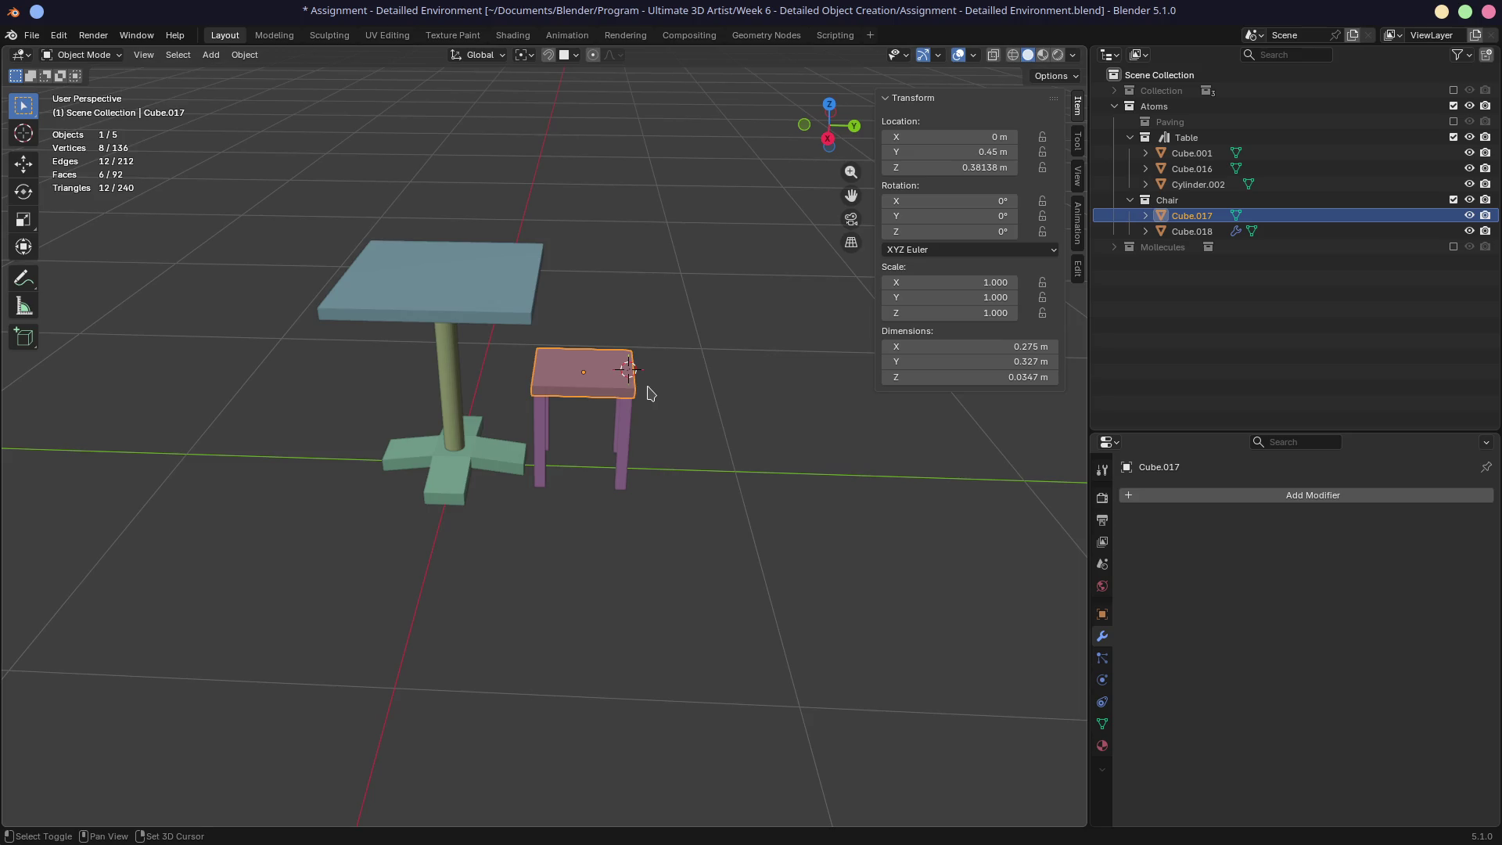
Step: Add a cube, shrink it to 0.136 scale and flatten it along Y into a slab
{"action": "key", "text": "shift+a"}
{"action": "mouse_move", "coordinate": [651, 389]}
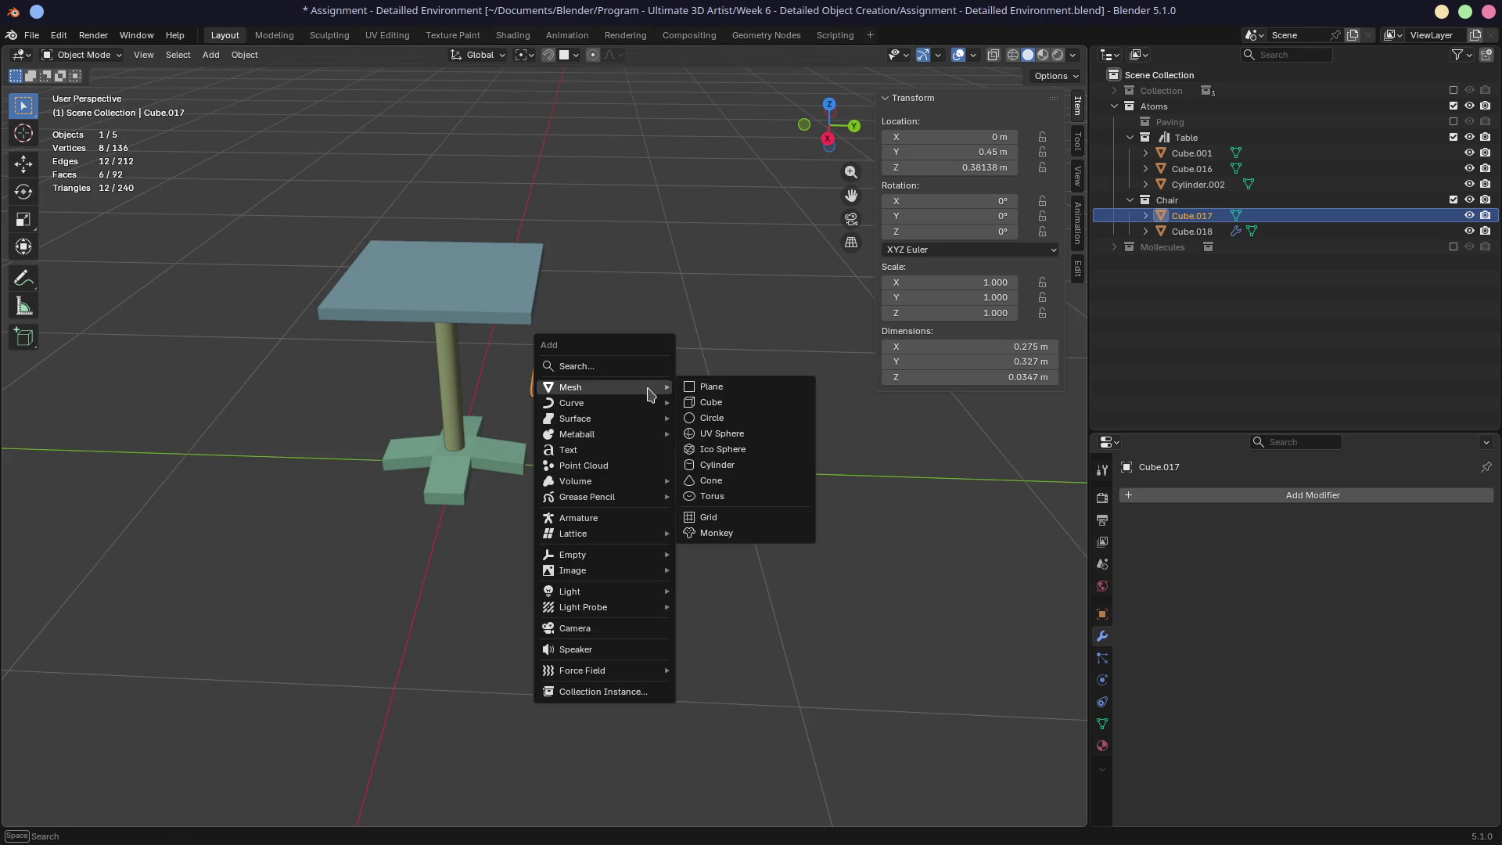
{"action": "left_click", "coordinate": [708, 403]}
{"action": "key", "text": "s"}
{"action": "left_click", "coordinate": [658, 417]}
{"action": "key", "text": "s"}
{"action": "key", "text": "y"}
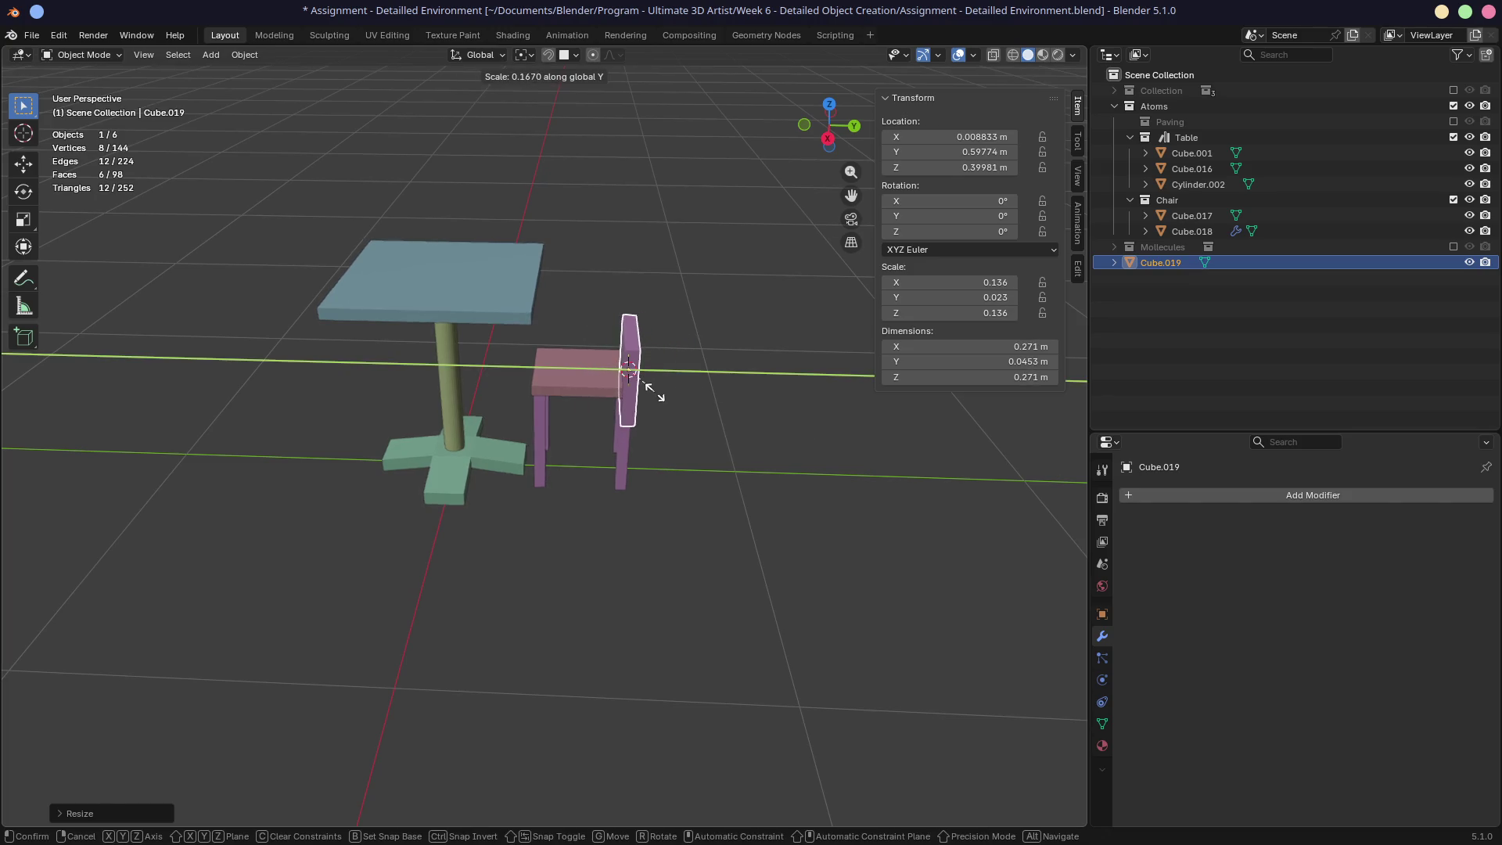
{"action": "left_click", "coordinate": [653, 394]}
Step: Centre the slab at X 0 m and raise it above the seat
{"action": "key", "text": "KP_7"}
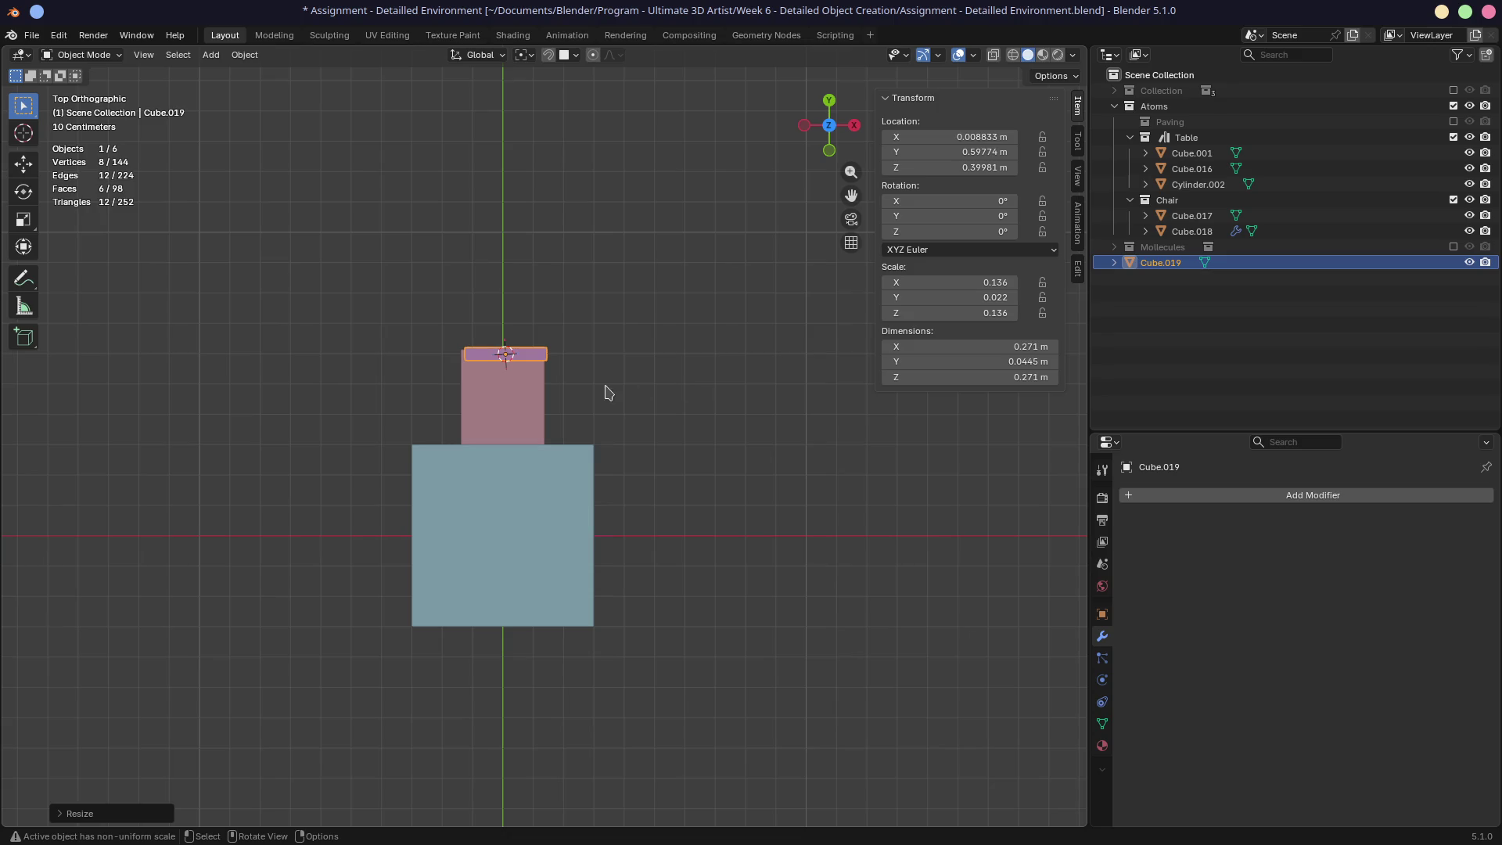
{"action": "left_click", "coordinate": [968, 137]}
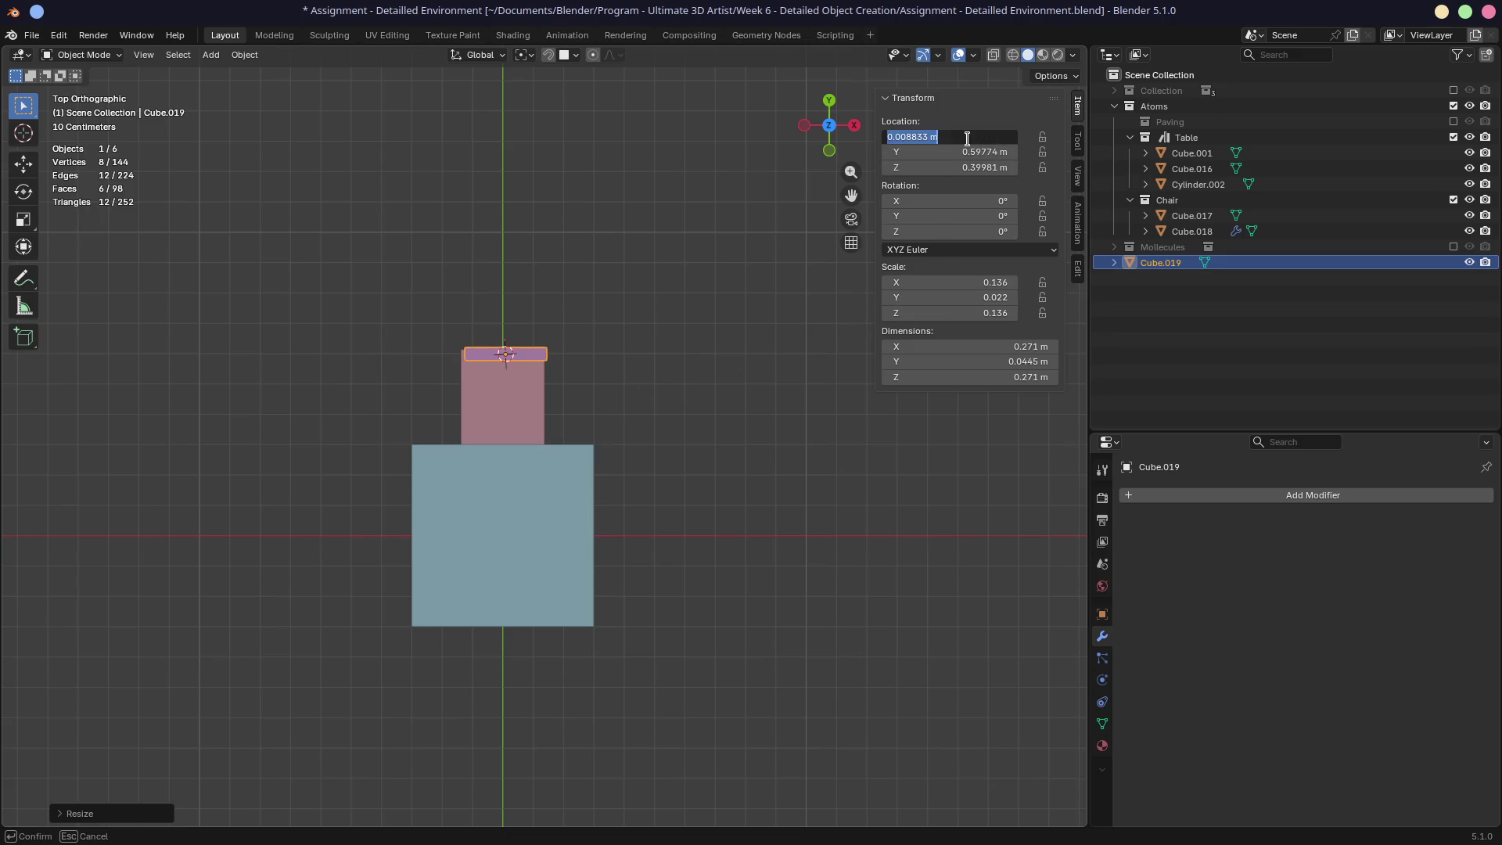
{"action": "left_click_drag", "start_coordinate": [968, 137], "coordinate": [968, 139]}
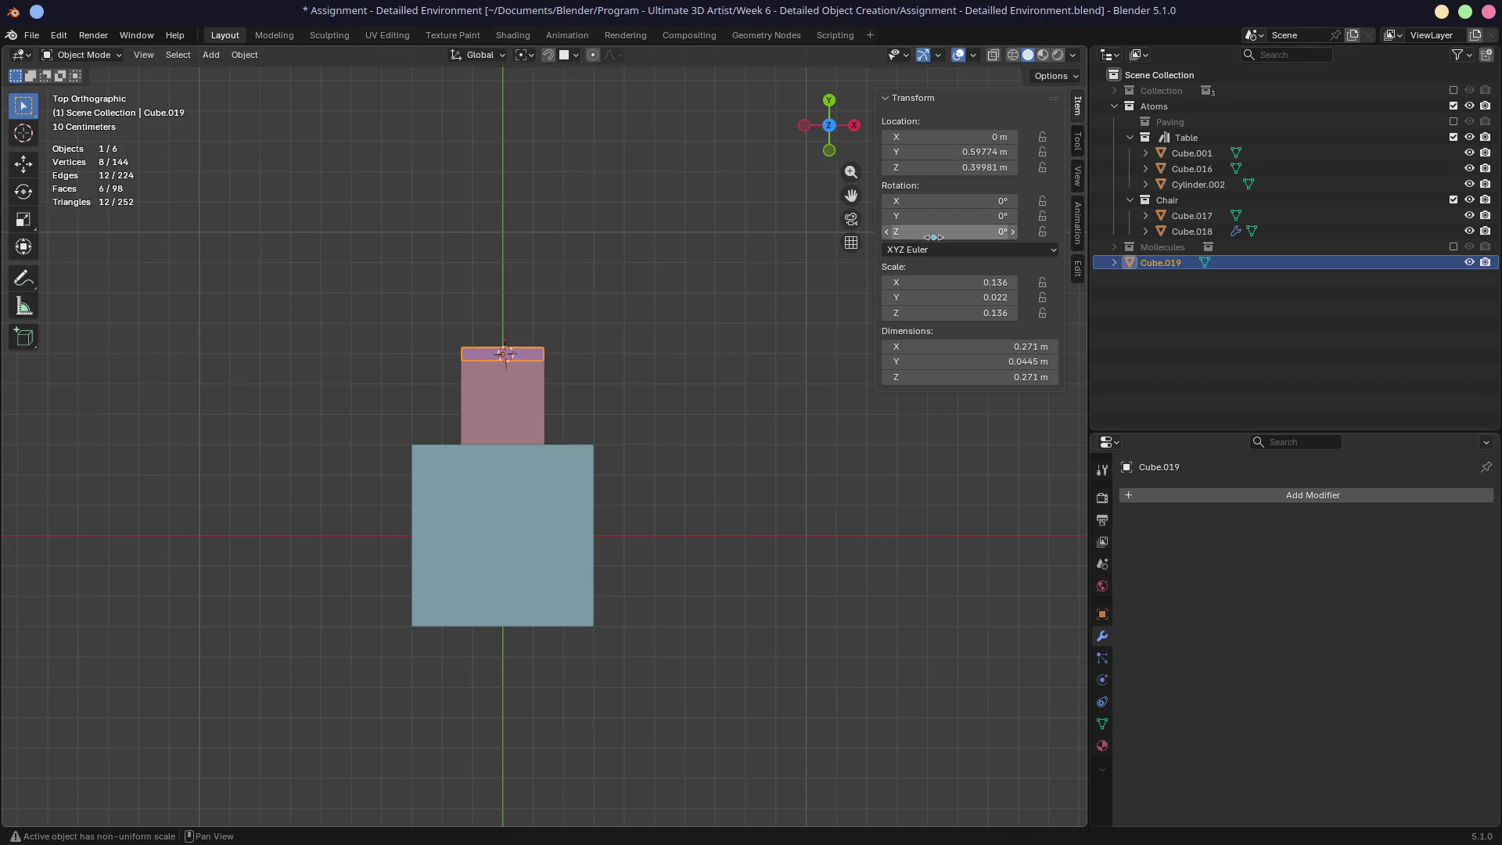
{"action": "middle_click_drag", "start_coordinate": [657, 329], "coordinate": [625, 345]}
{"action": "middle_click_drag", "start_coordinate": [482, 204], "coordinate": [715, 378]}
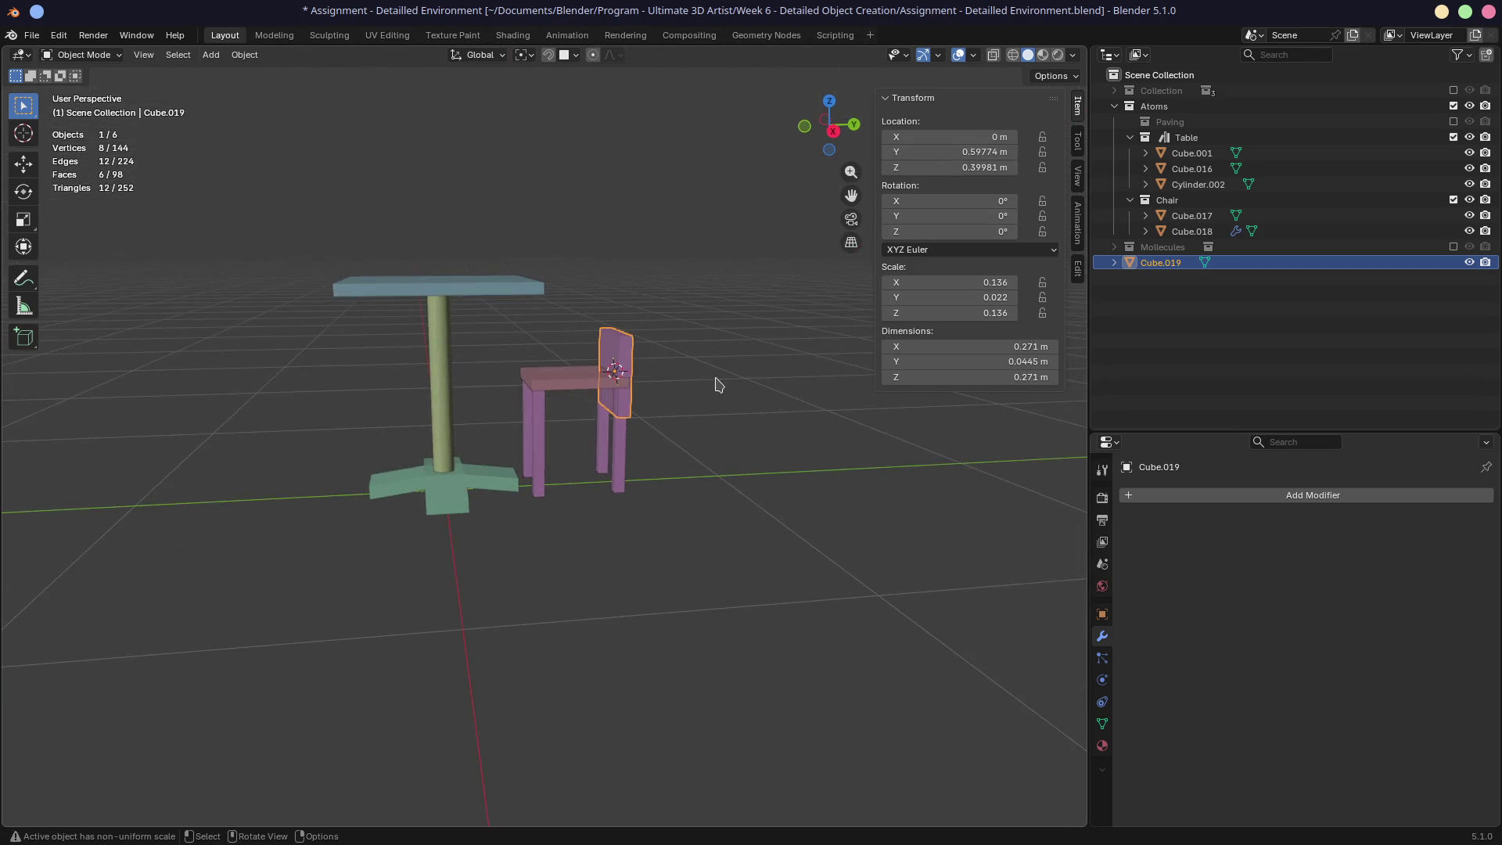
{"action": "key", "text": "g"}
{"action": "key", "text": "z"}
{"action": "left_click", "coordinate": [714, 339]}
Step: Align the slab with the seat's back edge along Y
{"action": "key", "text": "KP_3"}
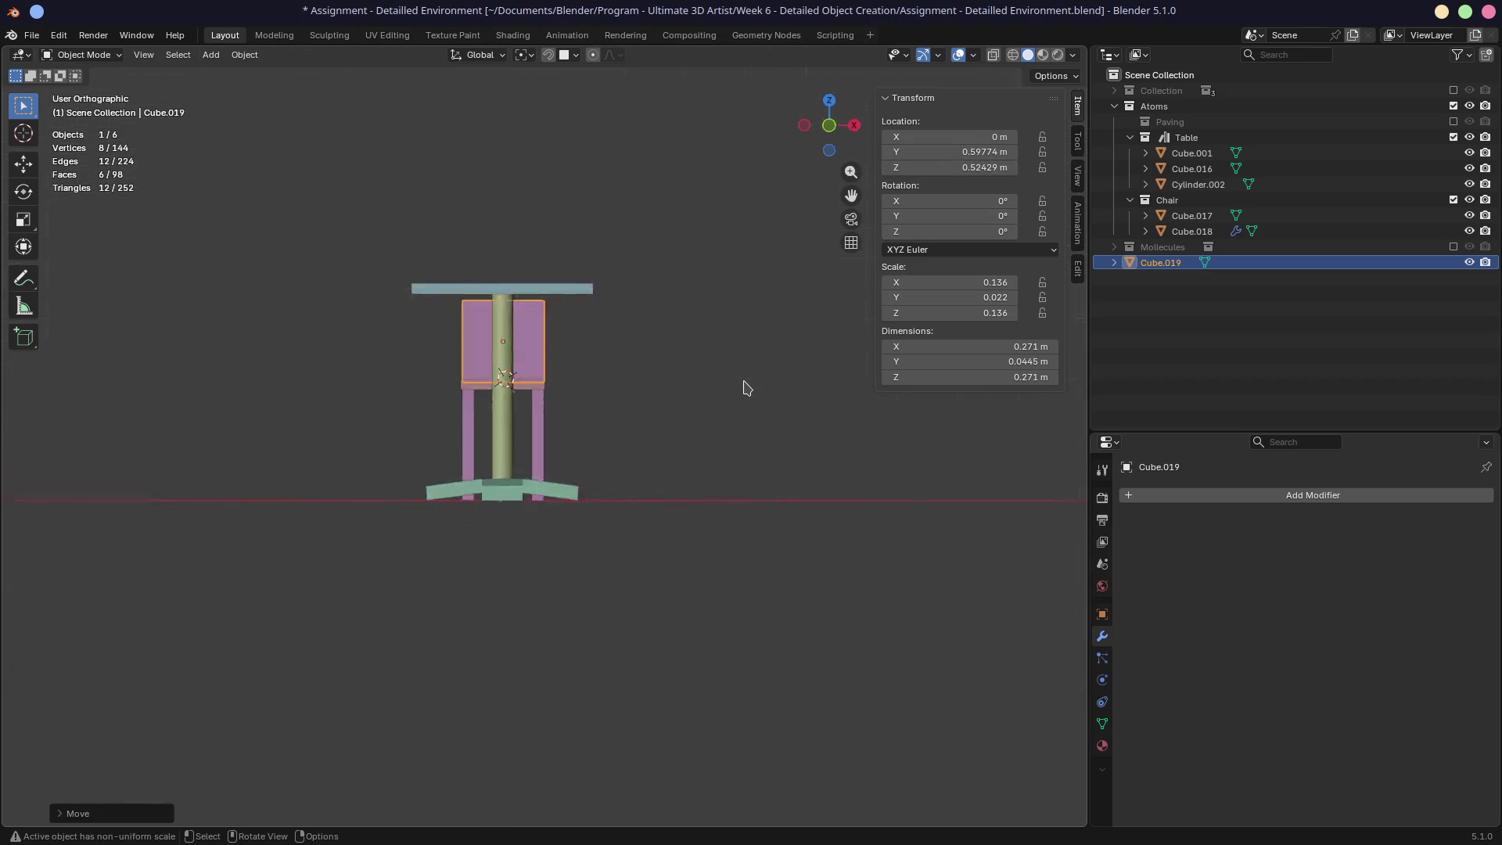
{"action": "scroll", "coordinate": [745, 386], "scroll_direction": "up", "scroll_amount": 6}
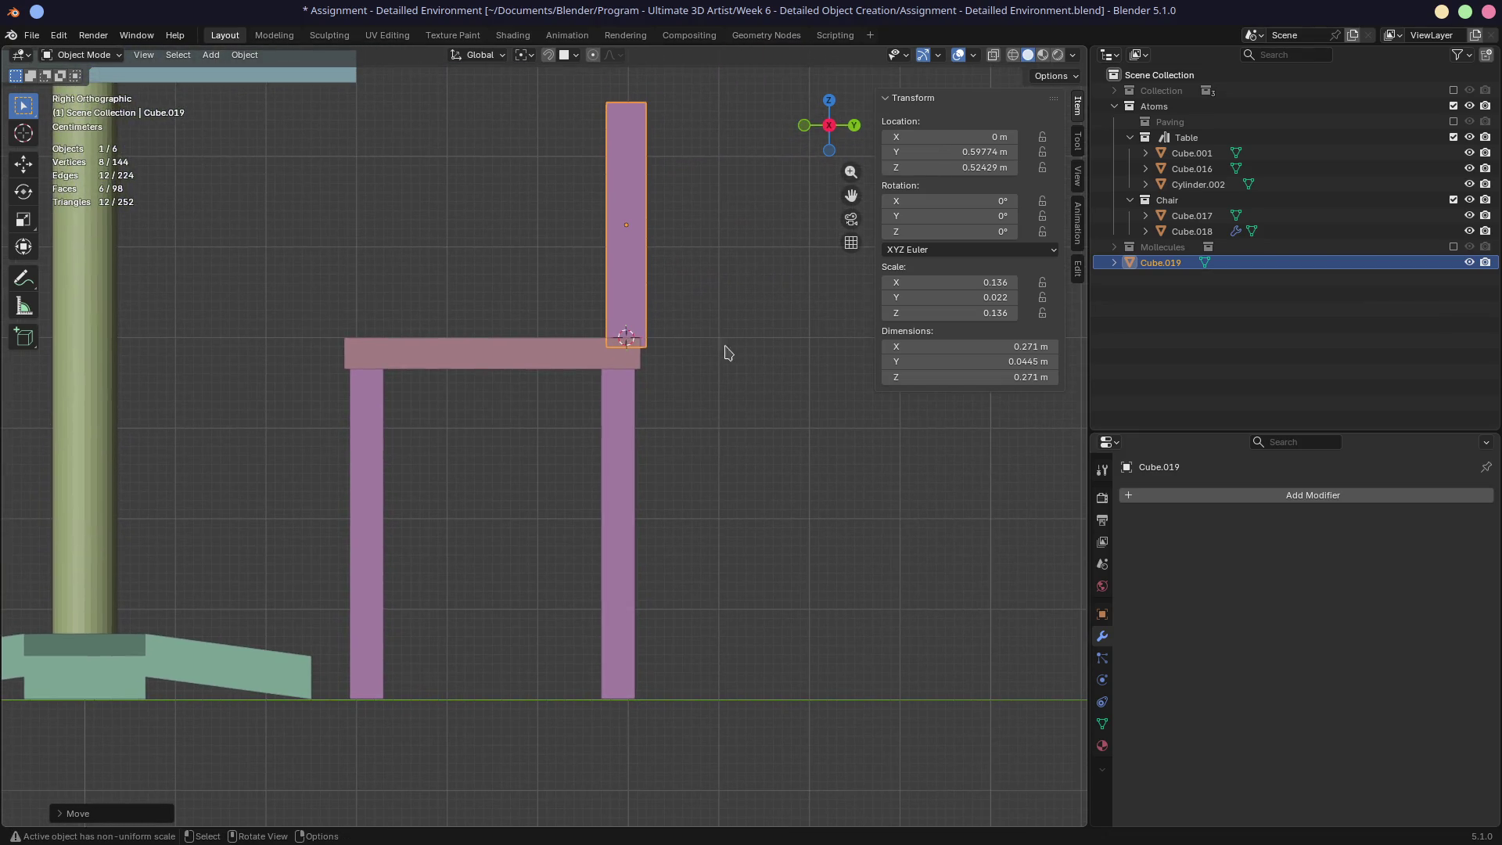
{"action": "key", "text": "g"}
{"action": "key", "text": "y"}
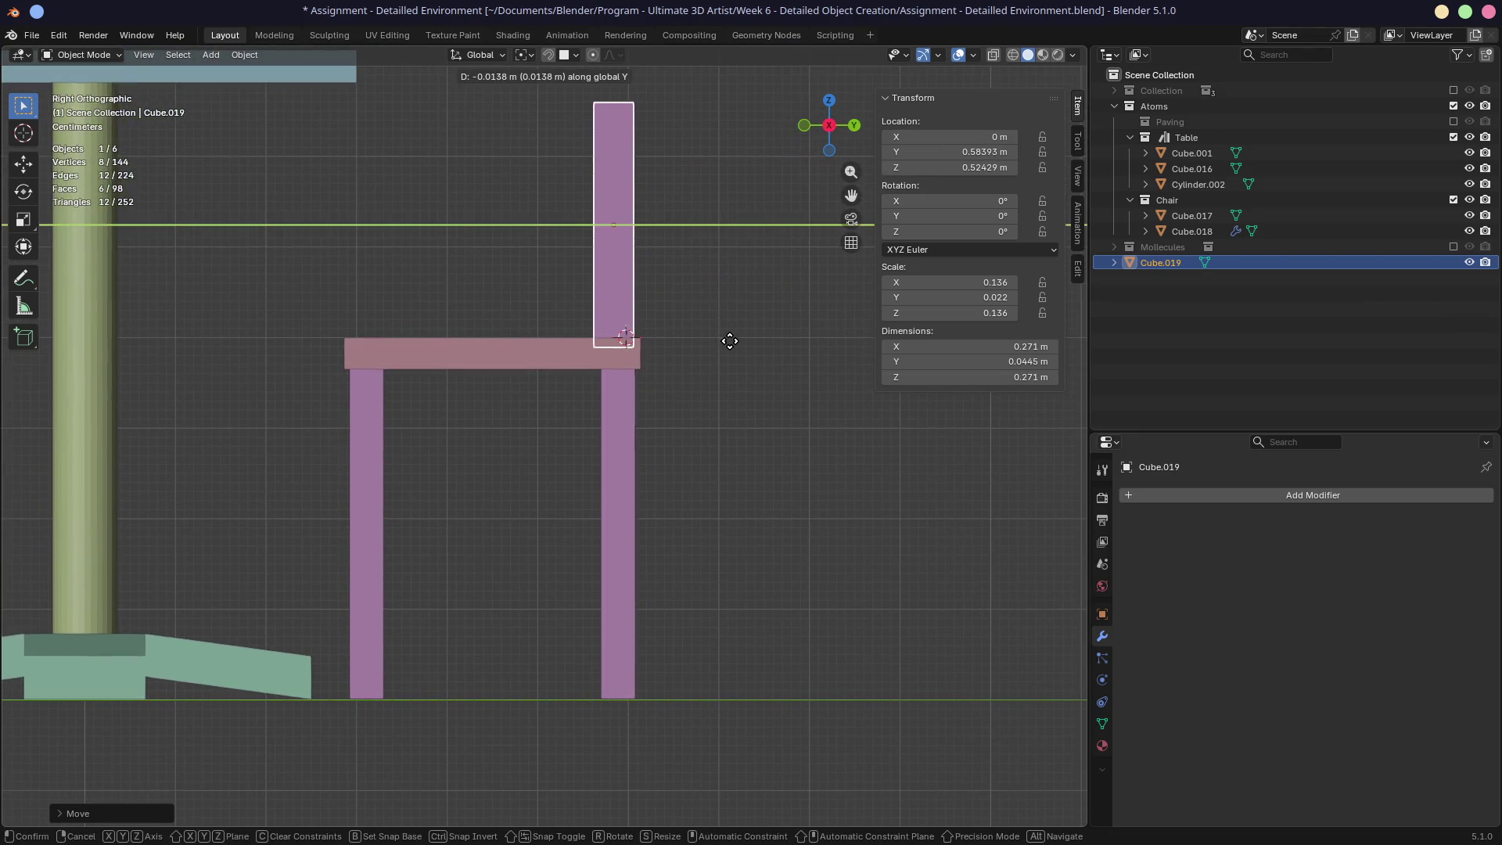
{"action": "left_click", "coordinate": [728, 336]}
{"action": "scroll", "coordinate": [728, 325], "scroll_direction": "down", "scroll_amount": 4}
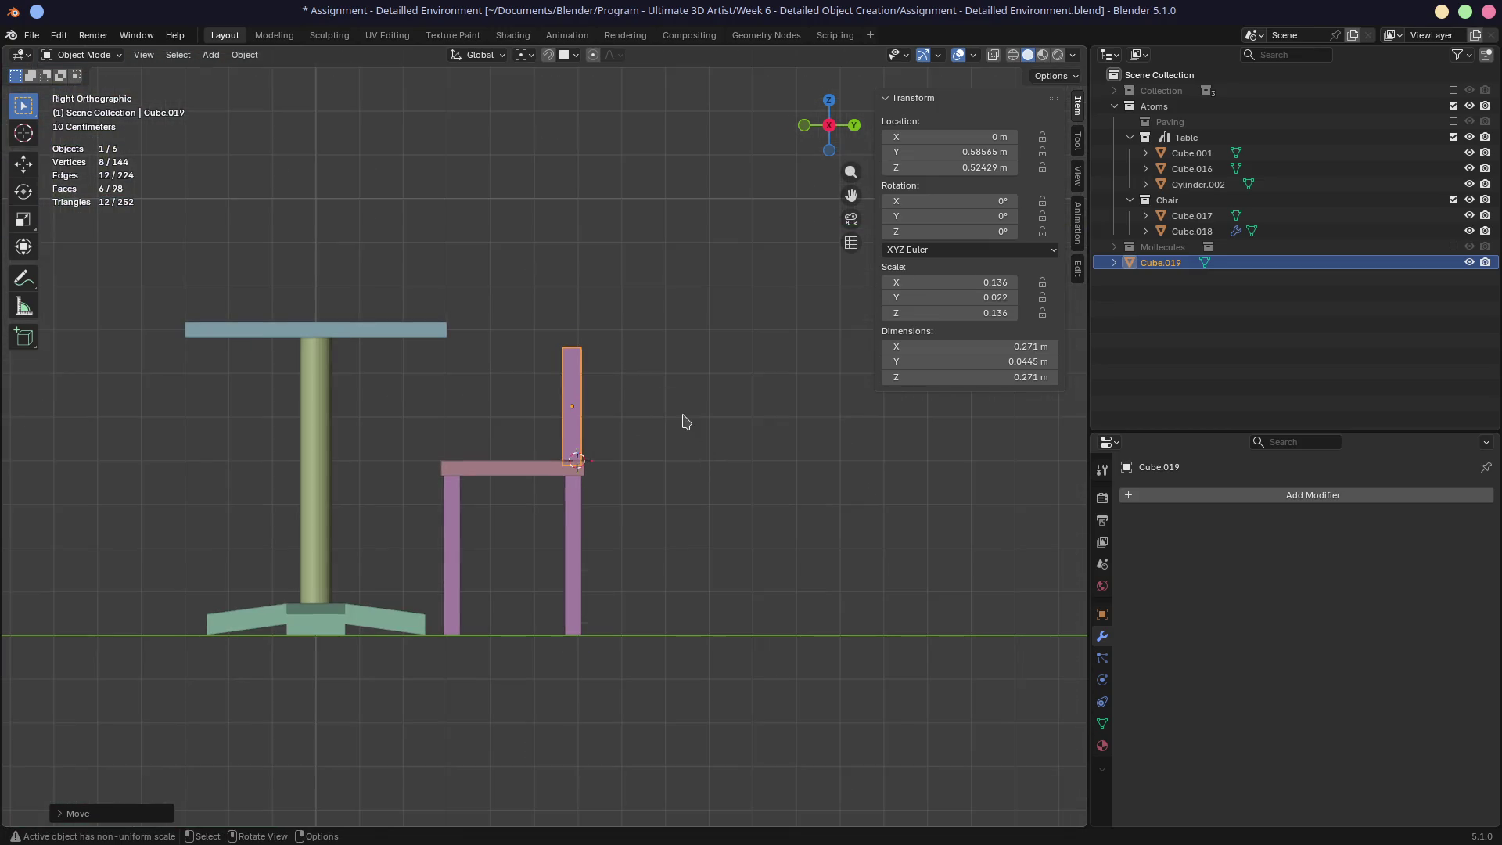
Step: Stretch the backrest taller, rest it on the seat and save the file
{"action": "key", "text": "s"}
{"action": "key", "text": "z"}
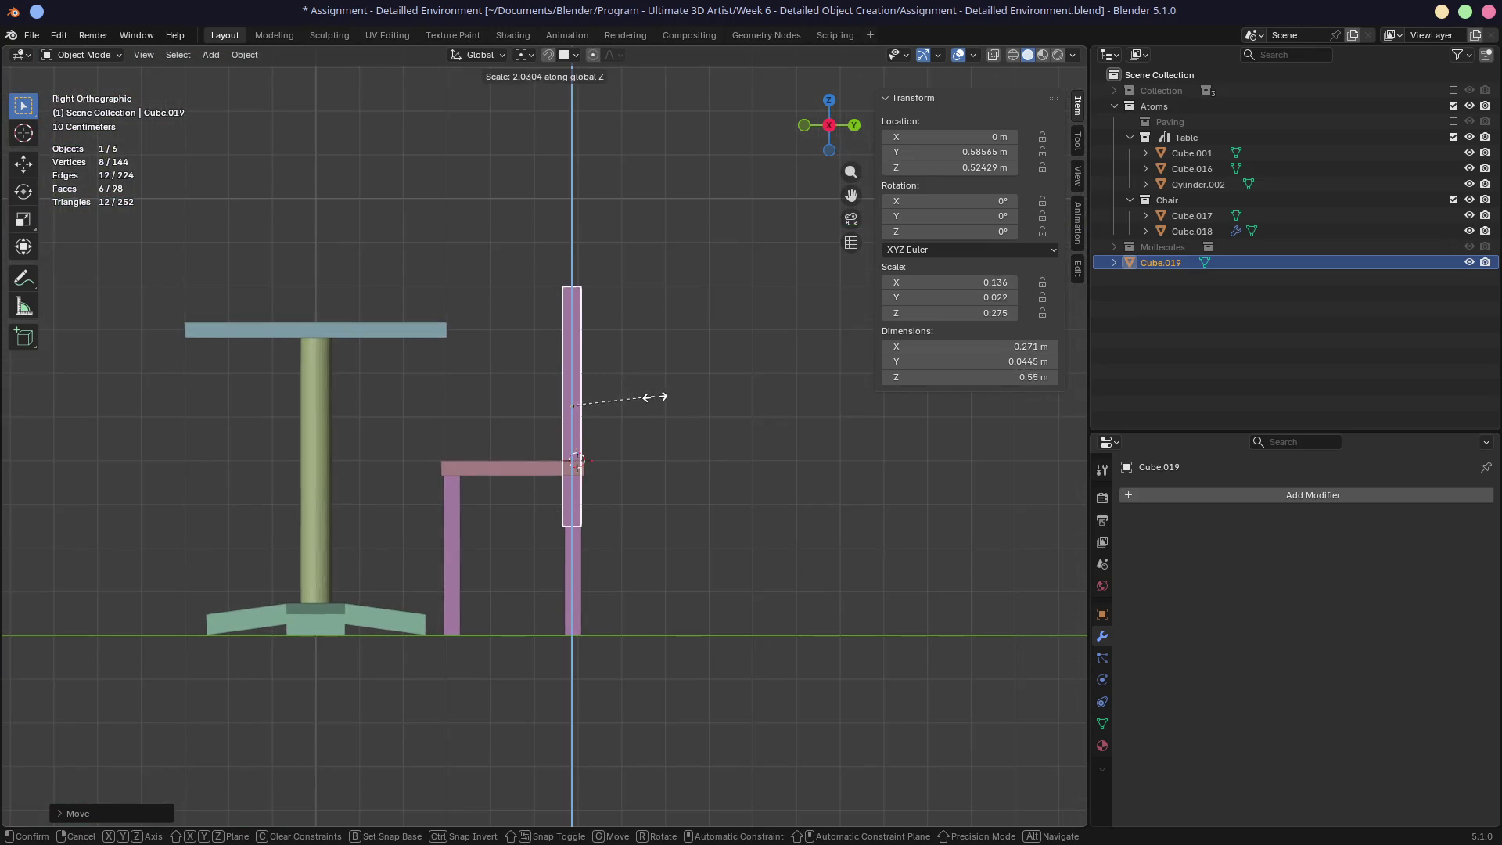
{"action": "left_click", "coordinate": [622, 399]}
{"action": "key", "text": "g"}
{"action": "key", "text": "z"}
{"action": "left_click", "coordinate": [623, 392]}
{"action": "mouse_move", "coordinate": [520, 379]}
{"action": "middle_mouse_down"}
{"action": "mouse_move", "coordinate": [395, 447]}
{"action": "mouse_move", "coordinate": [516, 416]}
{"action": "middle_mouse_up"}
{"action": "key", "text": "ctrl+s"}
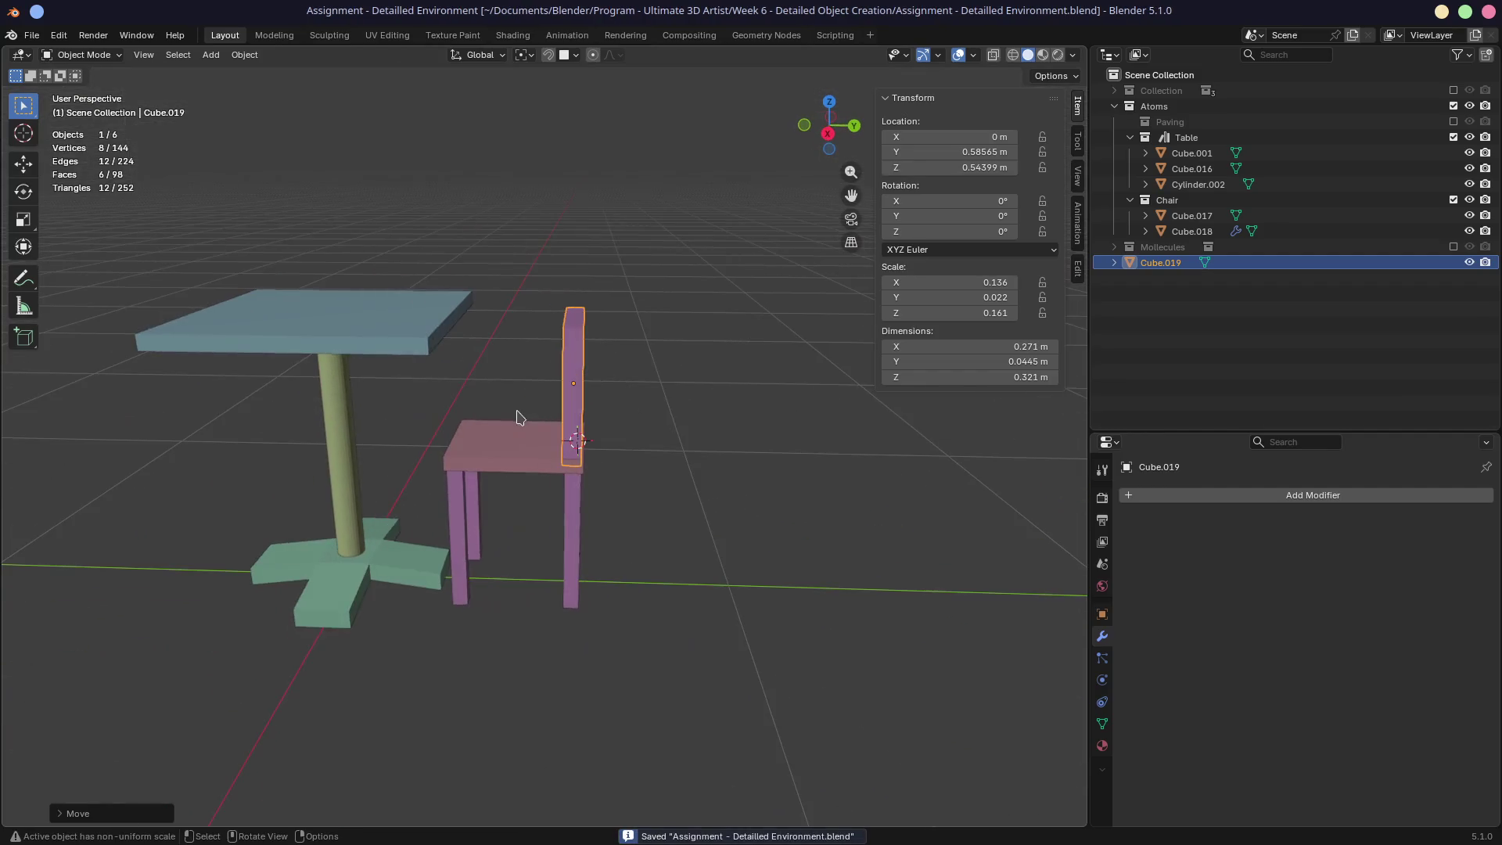
Step: Thin the backrest to 0.0359 m, nudge it back and move Cube.019 into the Chair collection
{"action": "key", "text": "s"}
{"action": "key", "text": "y"}
{"action": "left_click", "coordinate": [708, 415]}
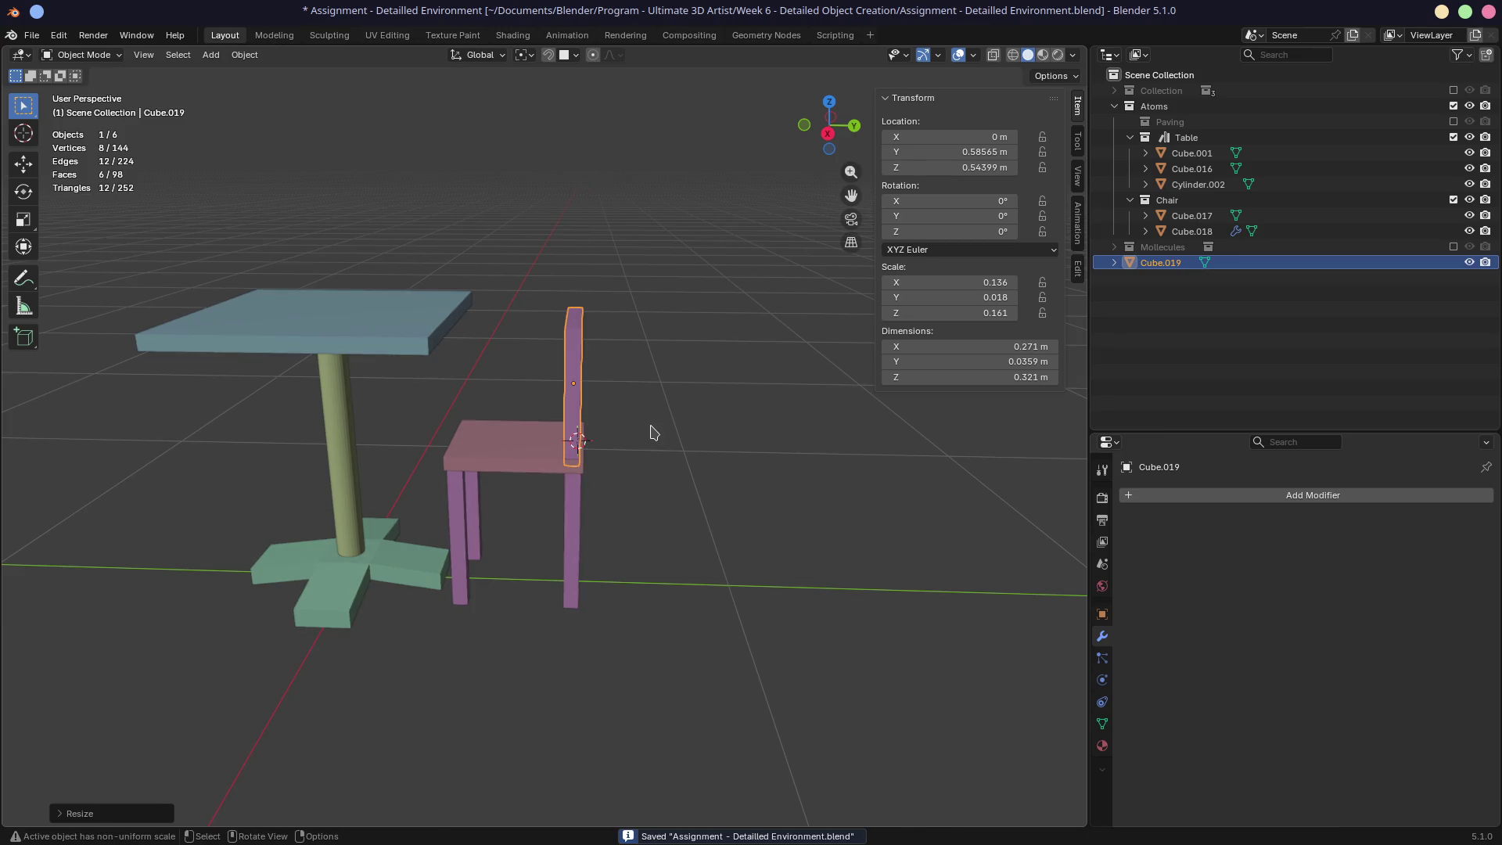
{"action": "key", "text": "g"}
{"action": "key", "text": "y"}
{"action": "key", "text": "y"}
{"action": "key", "text": "y"}
{"action": "key", "text": "y"}
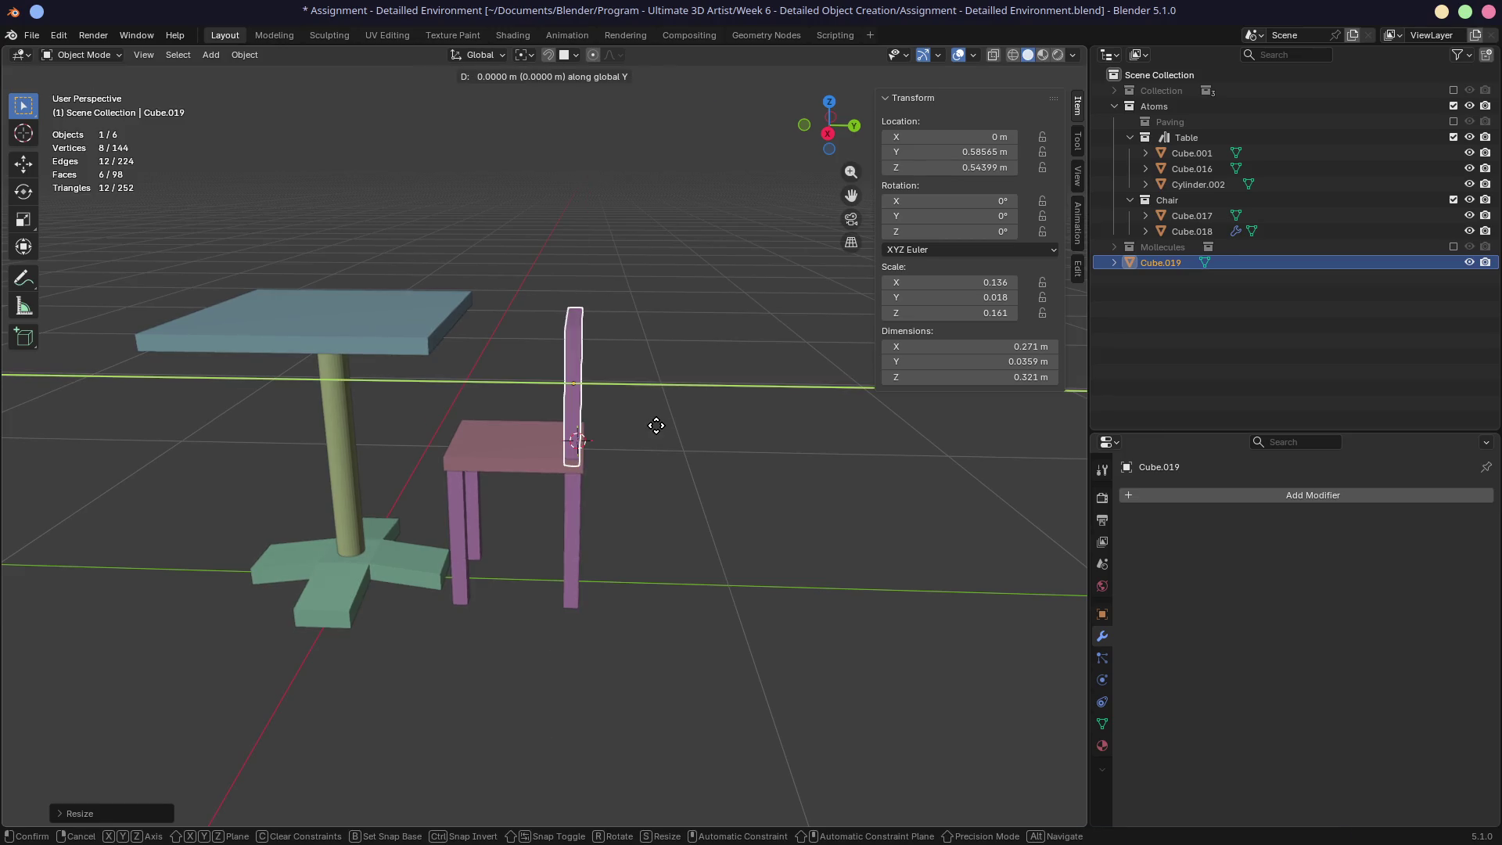
{"action": "left_click", "coordinate": [658, 426]}
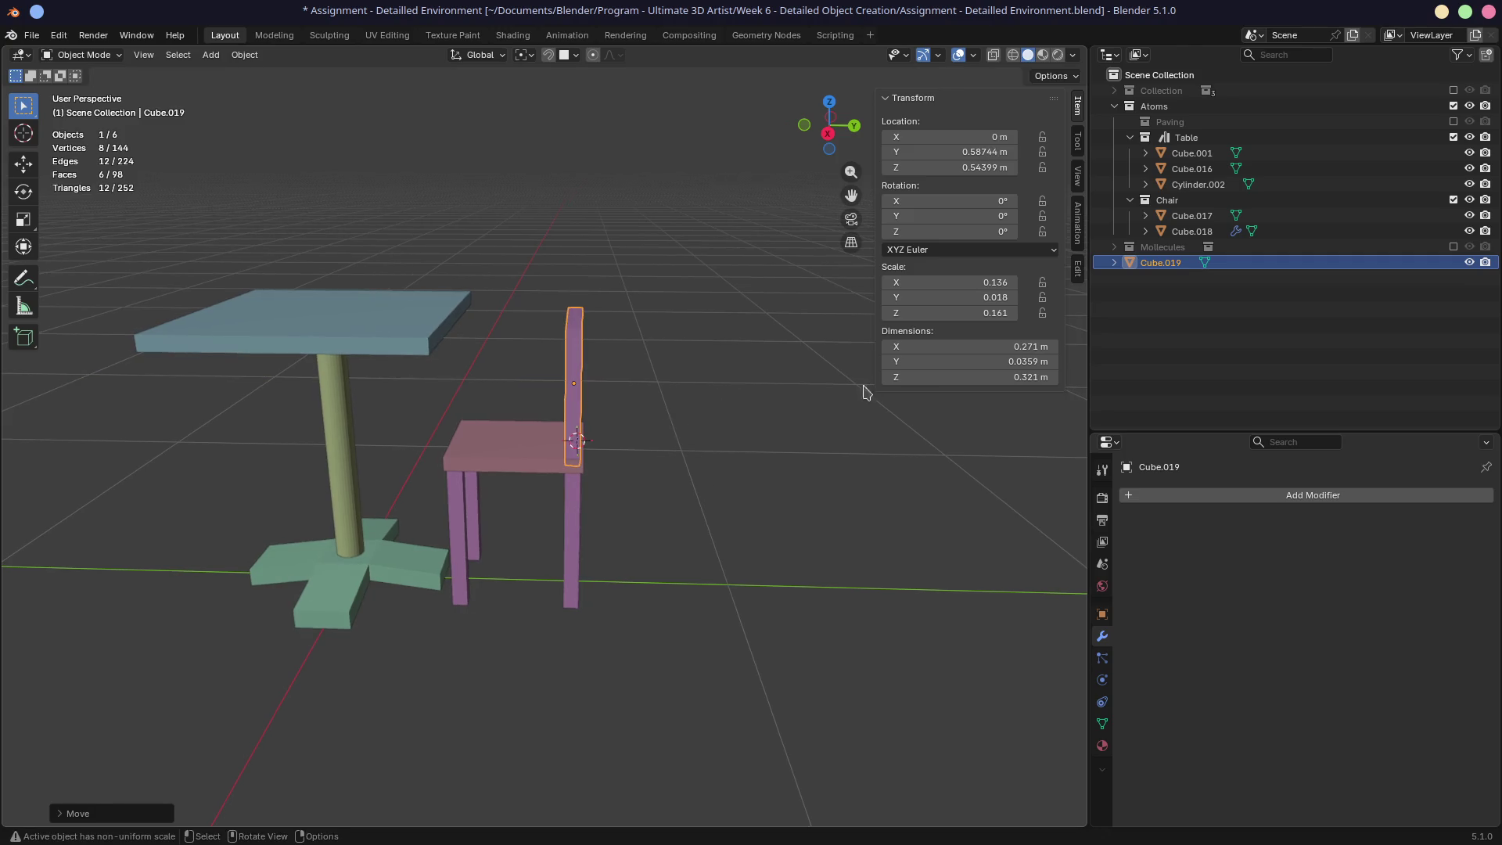
{"action": "left_click_drag", "start_coordinate": [1162, 263], "coordinate": [1166, 202]}
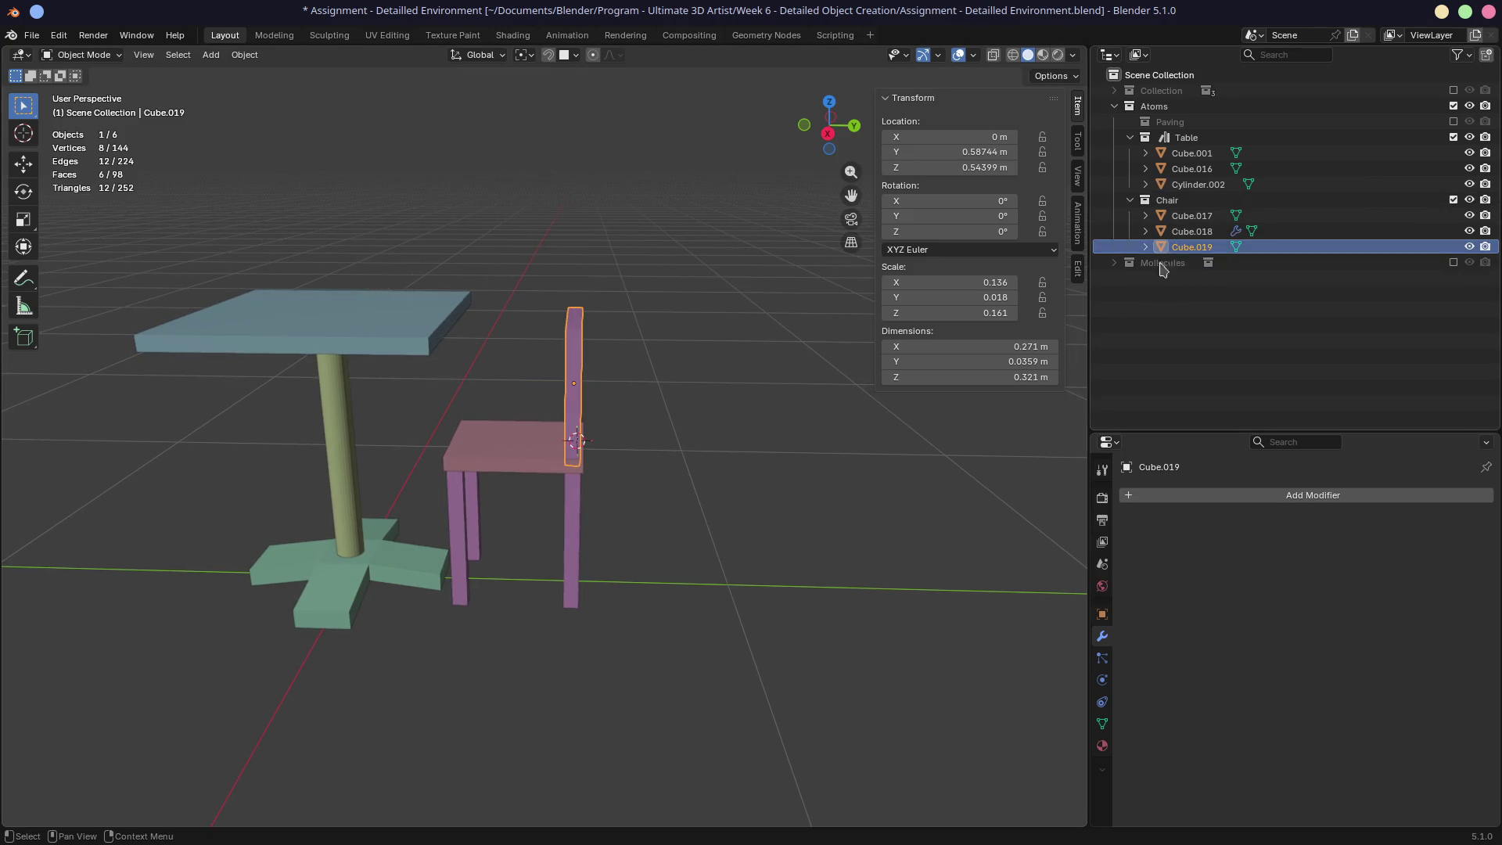
Step: Select backrest Cube.019 and apply a transform to it
{"action": "left_click", "coordinate": [1178, 202]}
{"action": "left_click", "coordinate": [1182, 249]}
{"action": "left_click", "coordinate": [1170, 202]}
{"action": "left_click", "coordinate": [1177, 249]}
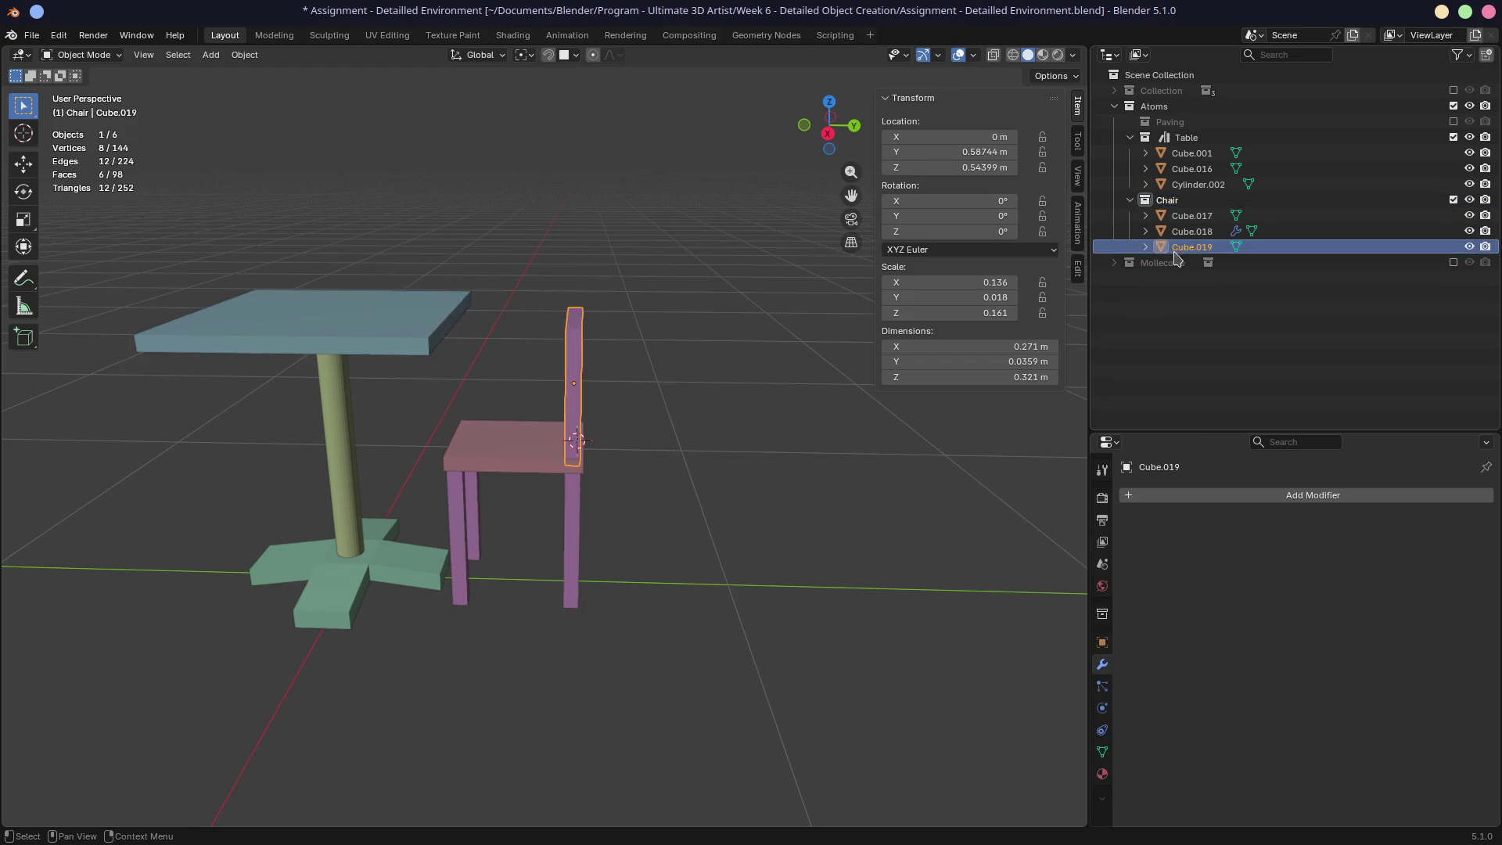
{"action": "key", "text": "ctrl+a"}
{"action": "left_click", "coordinate": [762, 362]}
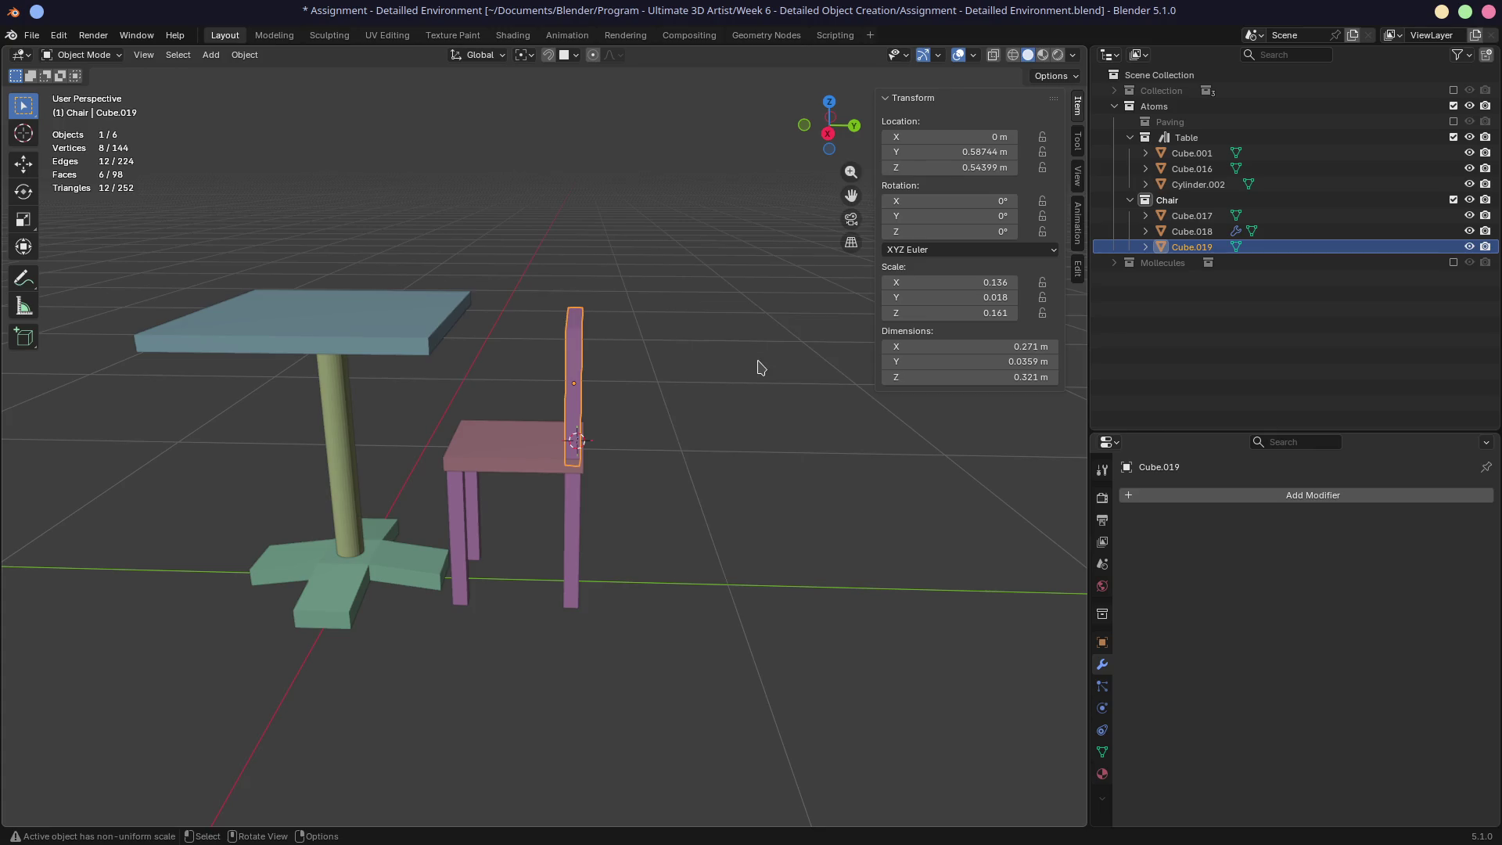
Step: Add a plane, then delete the stray flat plane
{"action": "key", "text": "shift+a"}
{"action": "mouse_move", "coordinate": [761, 368]}
{"action": "left_click", "coordinate": [816, 366]}
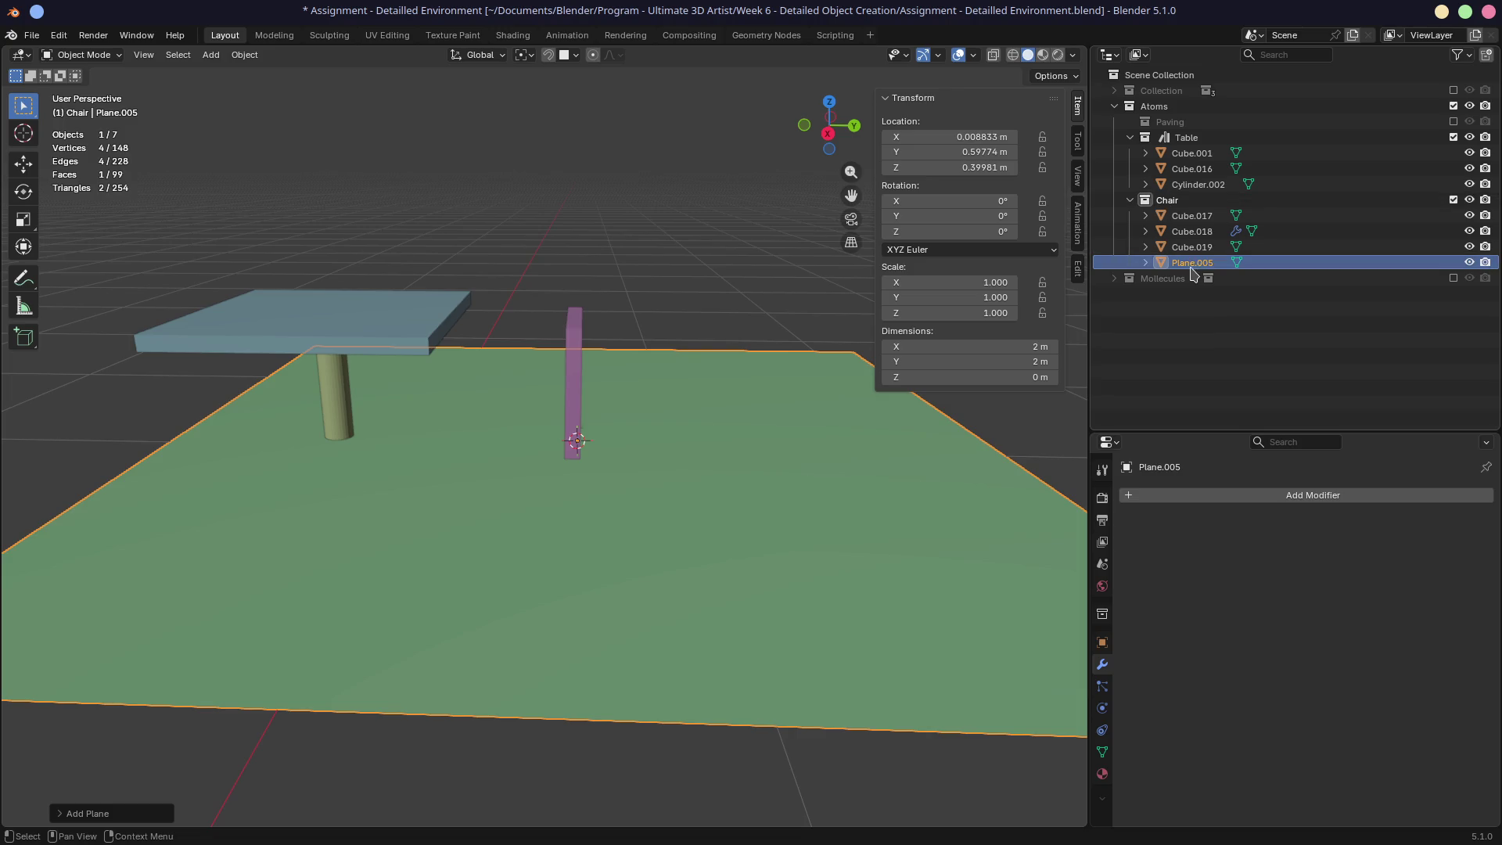
{"action": "key", "text": "x"}
{"action": "left_click", "coordinate": [716, 380]}
Step: Exclude the Table collection and orbit around the three-part chair
{"action": "middle_click_drag", "start_coordinate": [671, 412], "coordinate": [767, 399]}
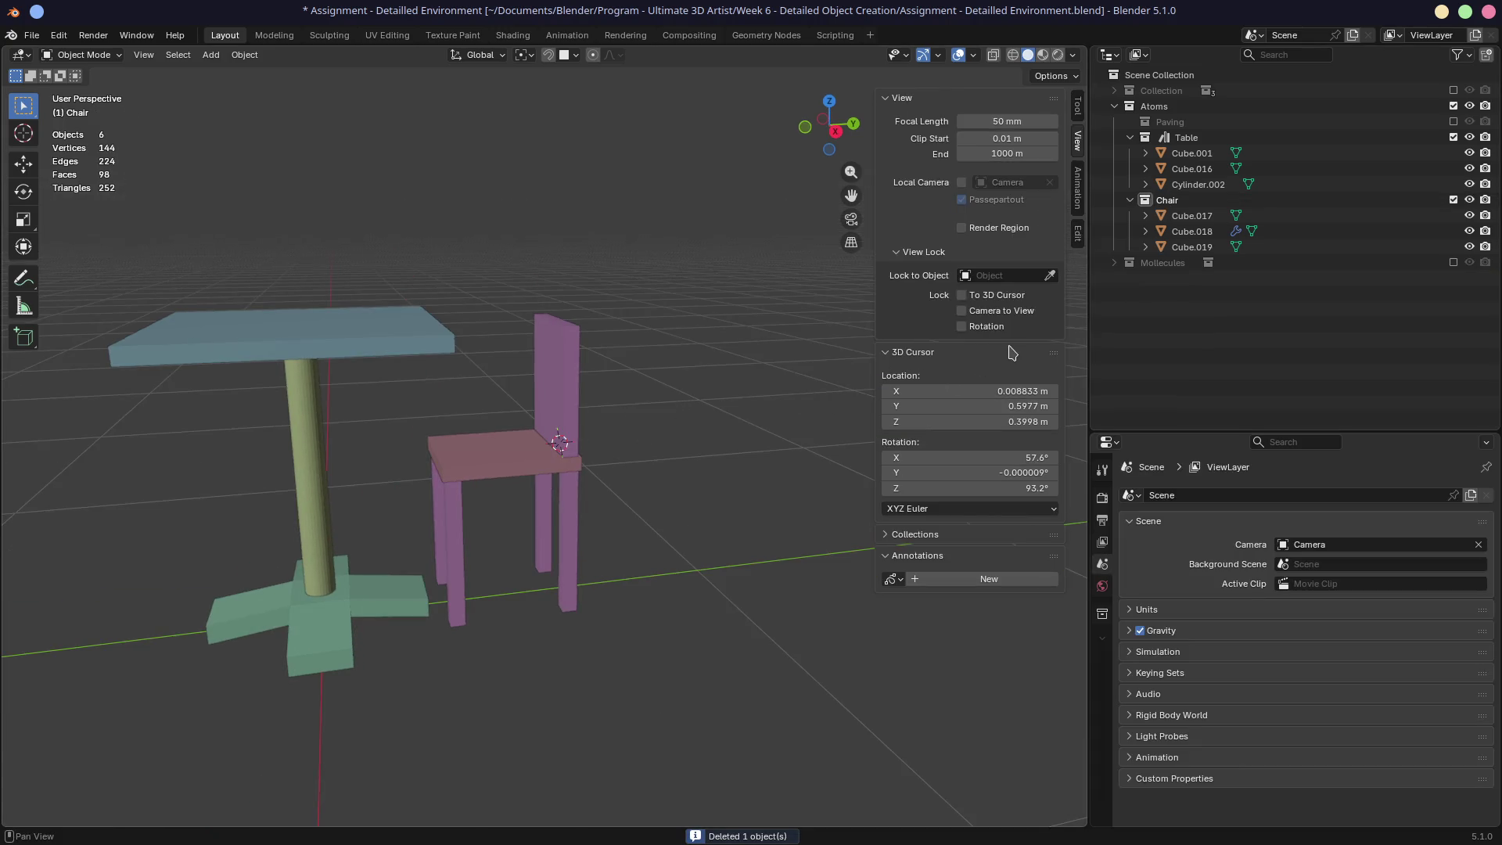
{"action": "left_click", "coordinate": [1454, 137]}
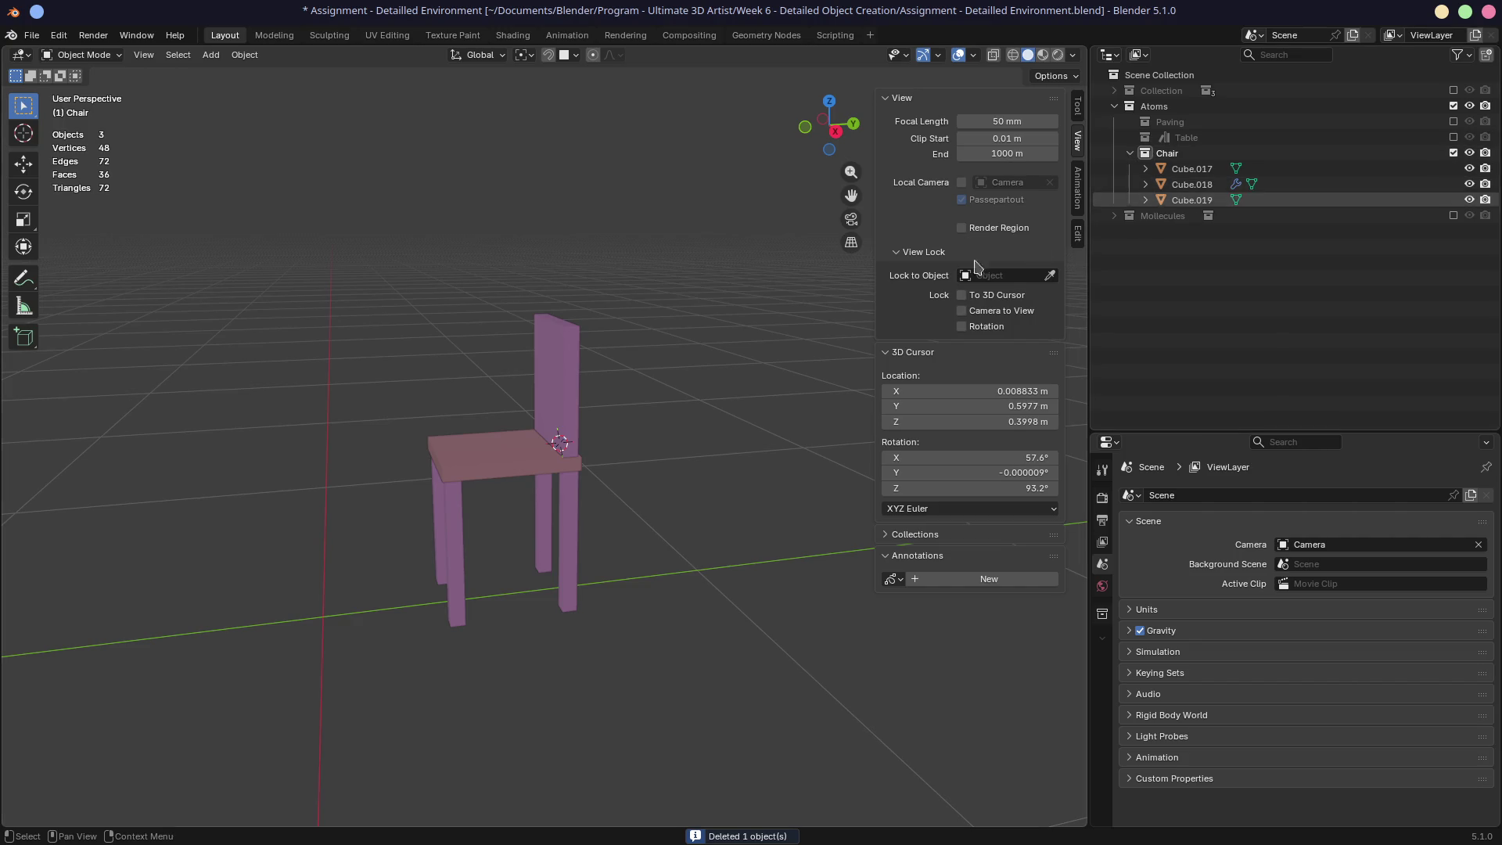
{"action": "middle_click_drag", "start_coordinate": [463, 376], "coordinate": [547, 379]}
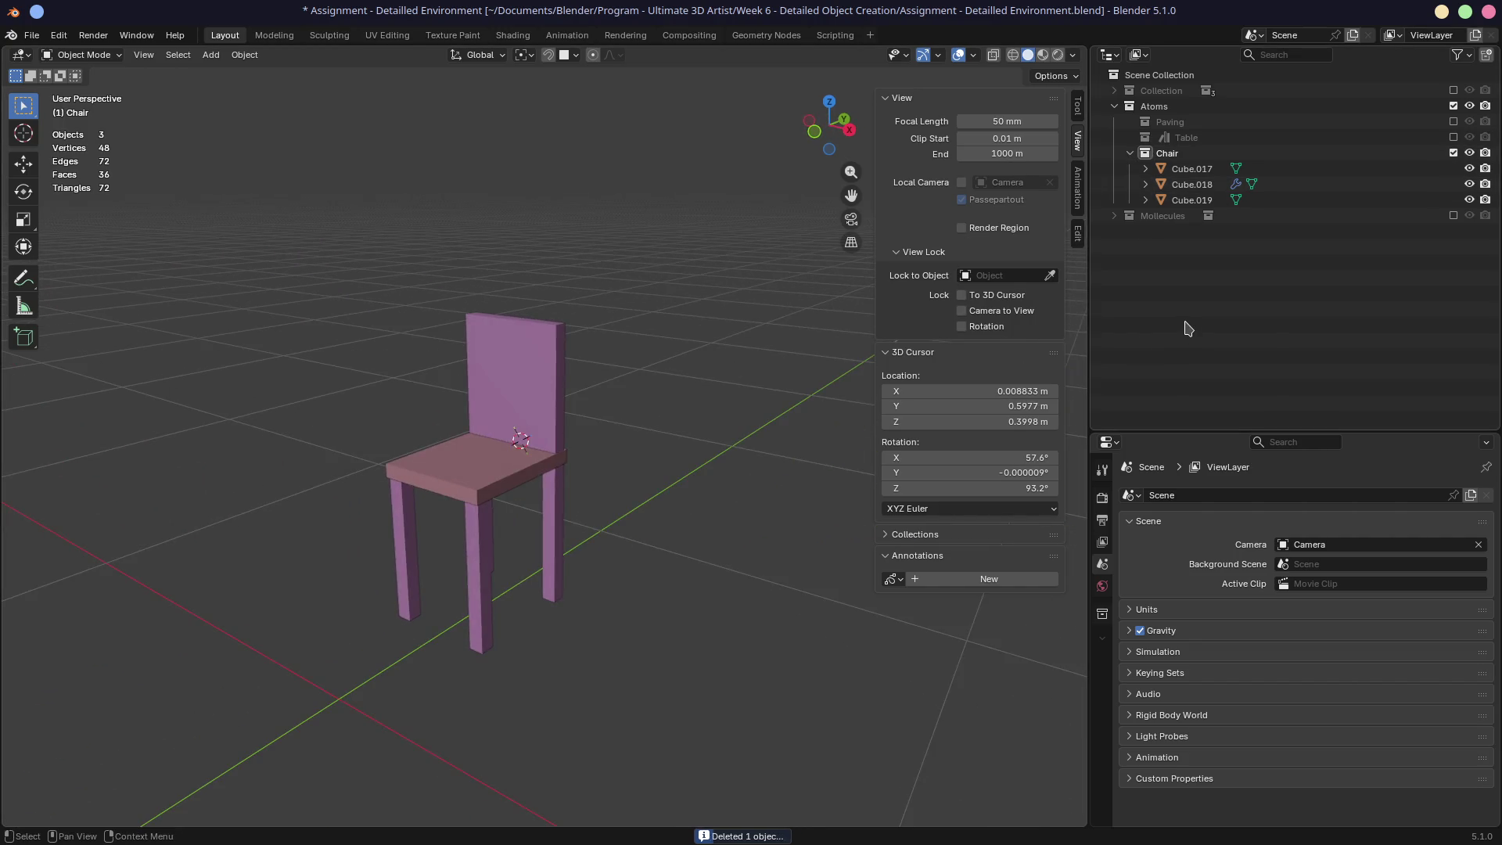
{"action": "mouse_move", "coordinate": [607, 496]}
{"action": "middle_mouse_down"}
{"action": "mouse_move", "coordinate": [503, 379]}
{"action": "mouse_move", "coordinate": [587, 438]}
{"action": "mouse_move", "coordinate": [695, 436]}
{"action": "middle_mouse_up"}
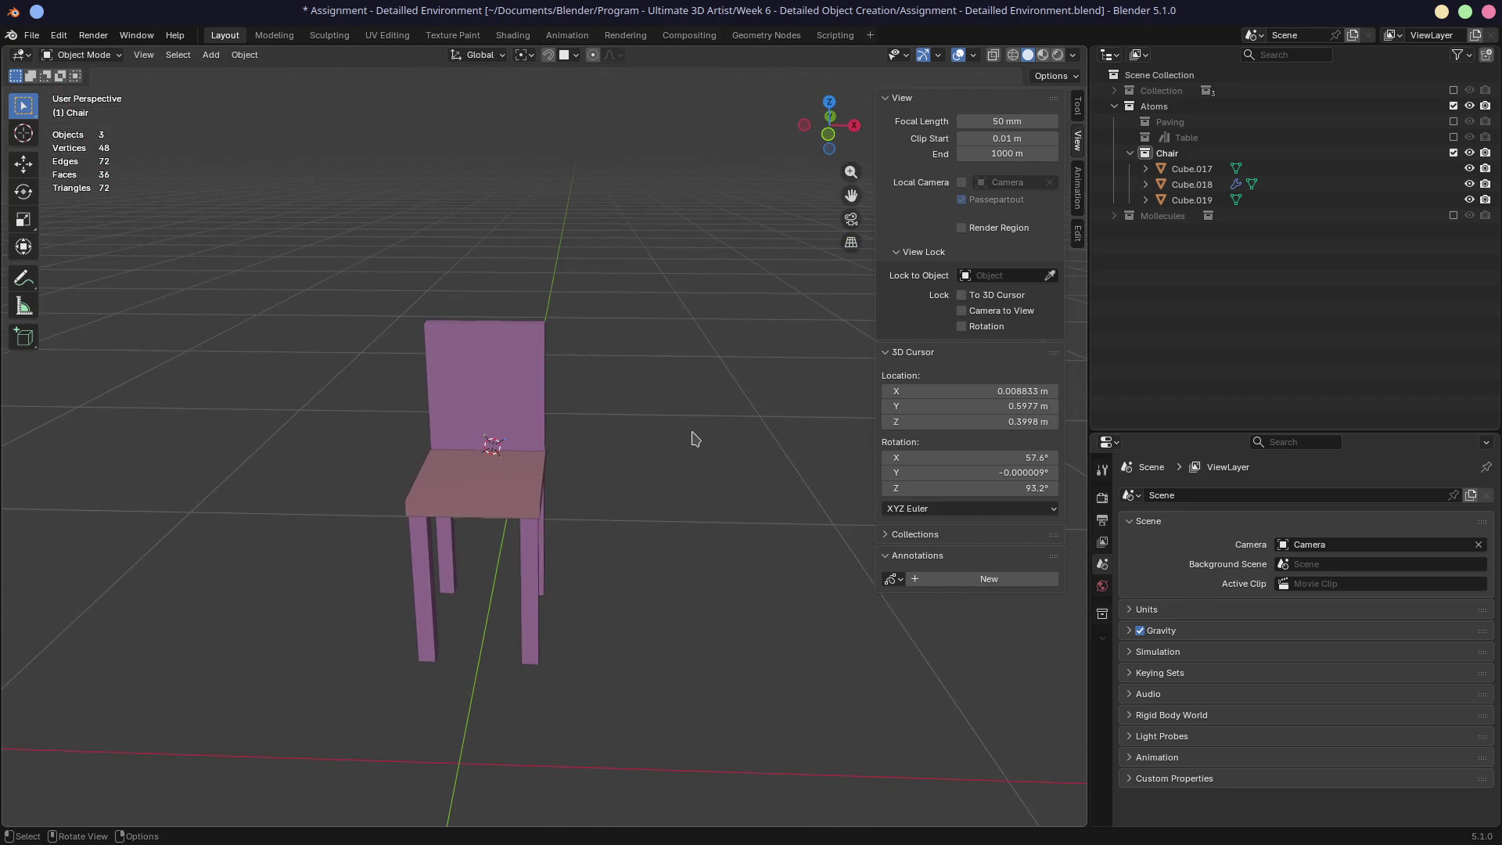
{"action": "key", "text": "KP_7"}
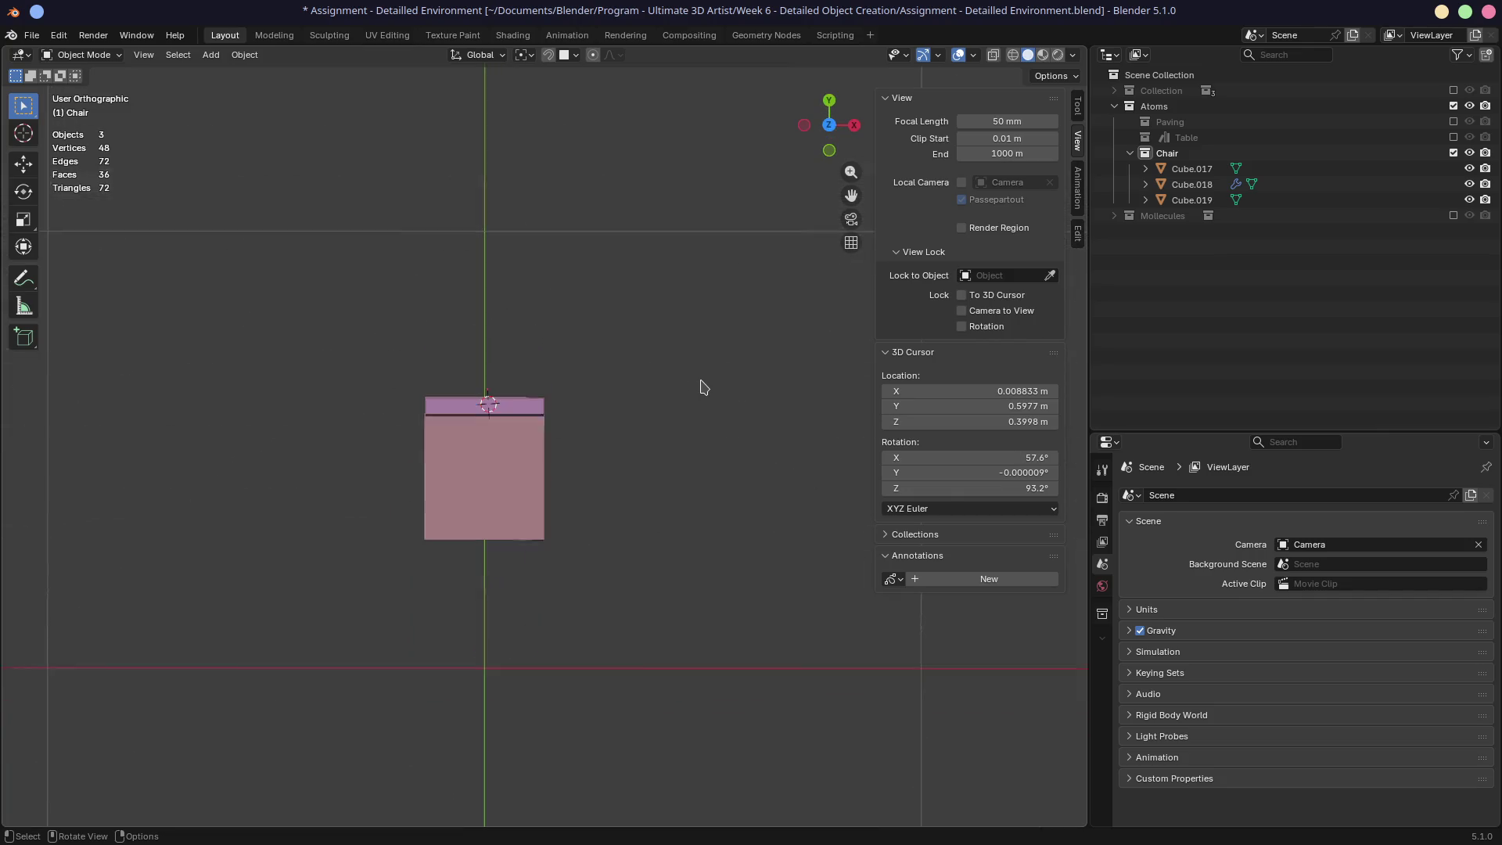
Step: Box-select the three chair parts and move them along Y
{"action": "left_click_drag", "start_coordinate": [296, 324], "coordinate": [681, 580]}
{"action": "key", "text": "g"}
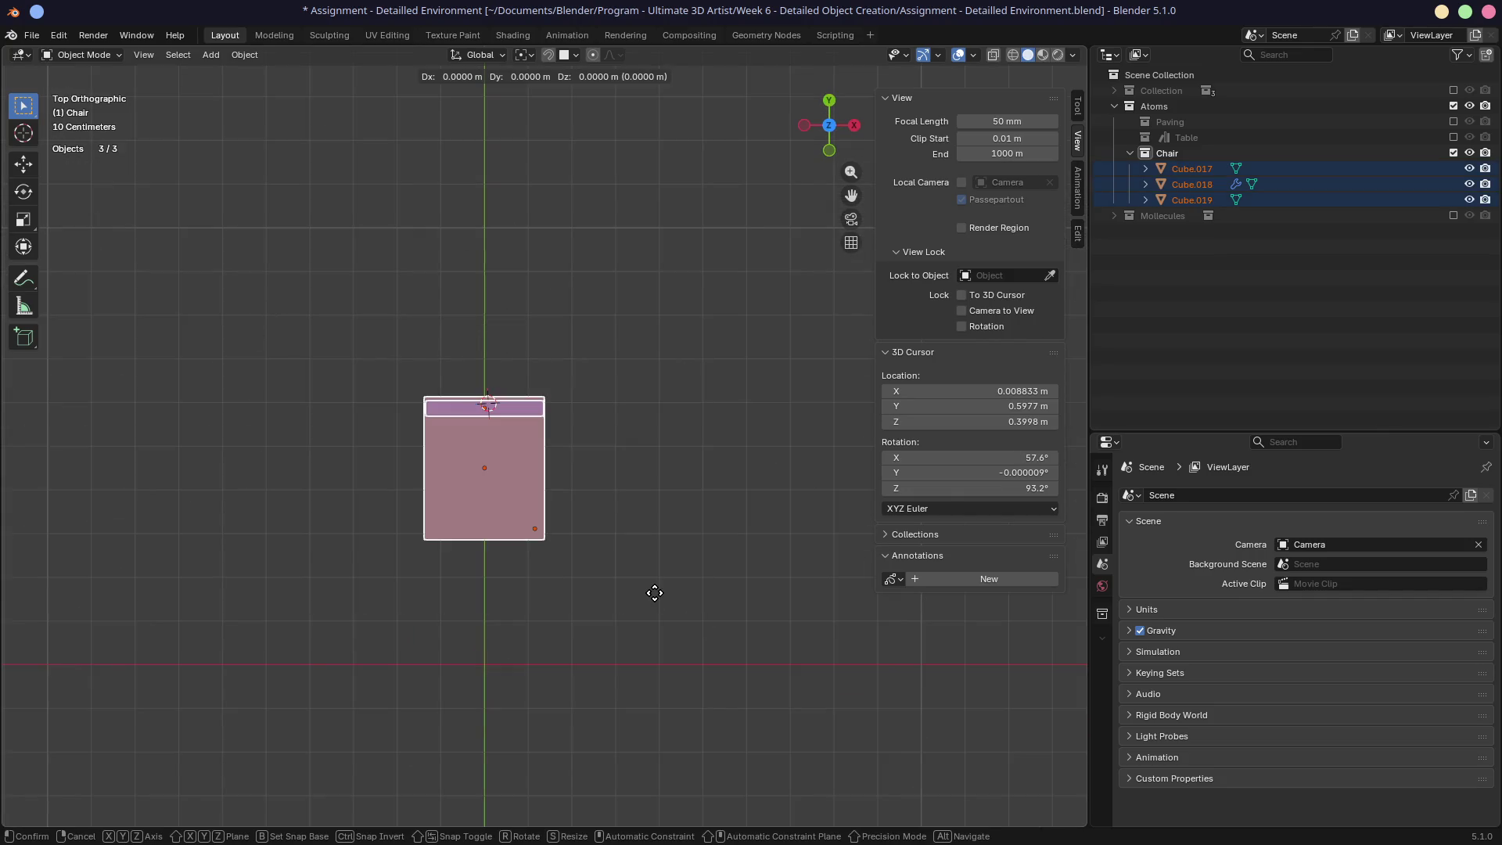
{"action": "key", "text": "y"}
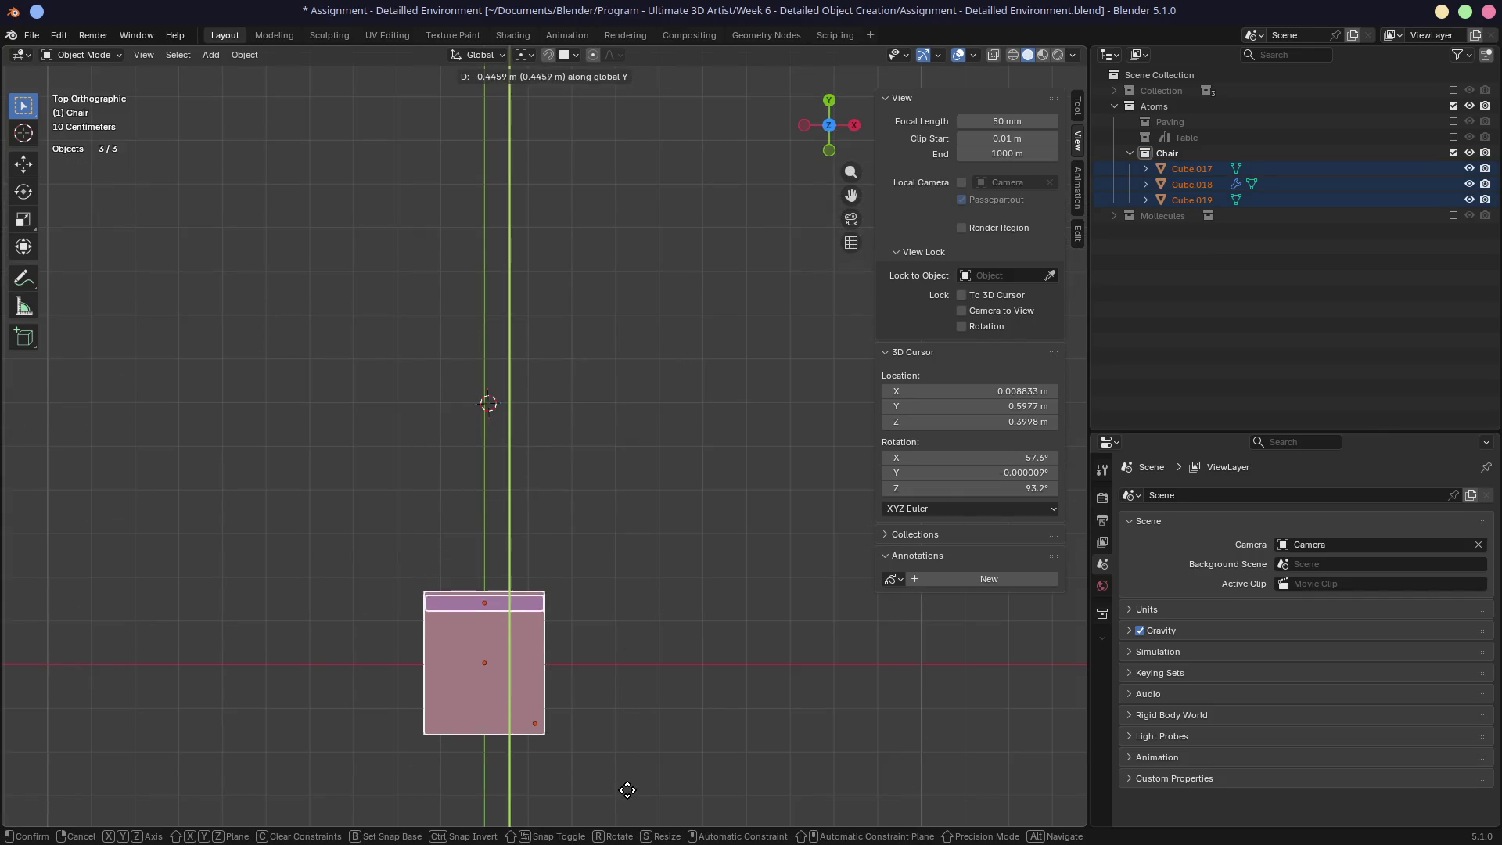
{"action": "left_click", "coordinate": [630, 796]}
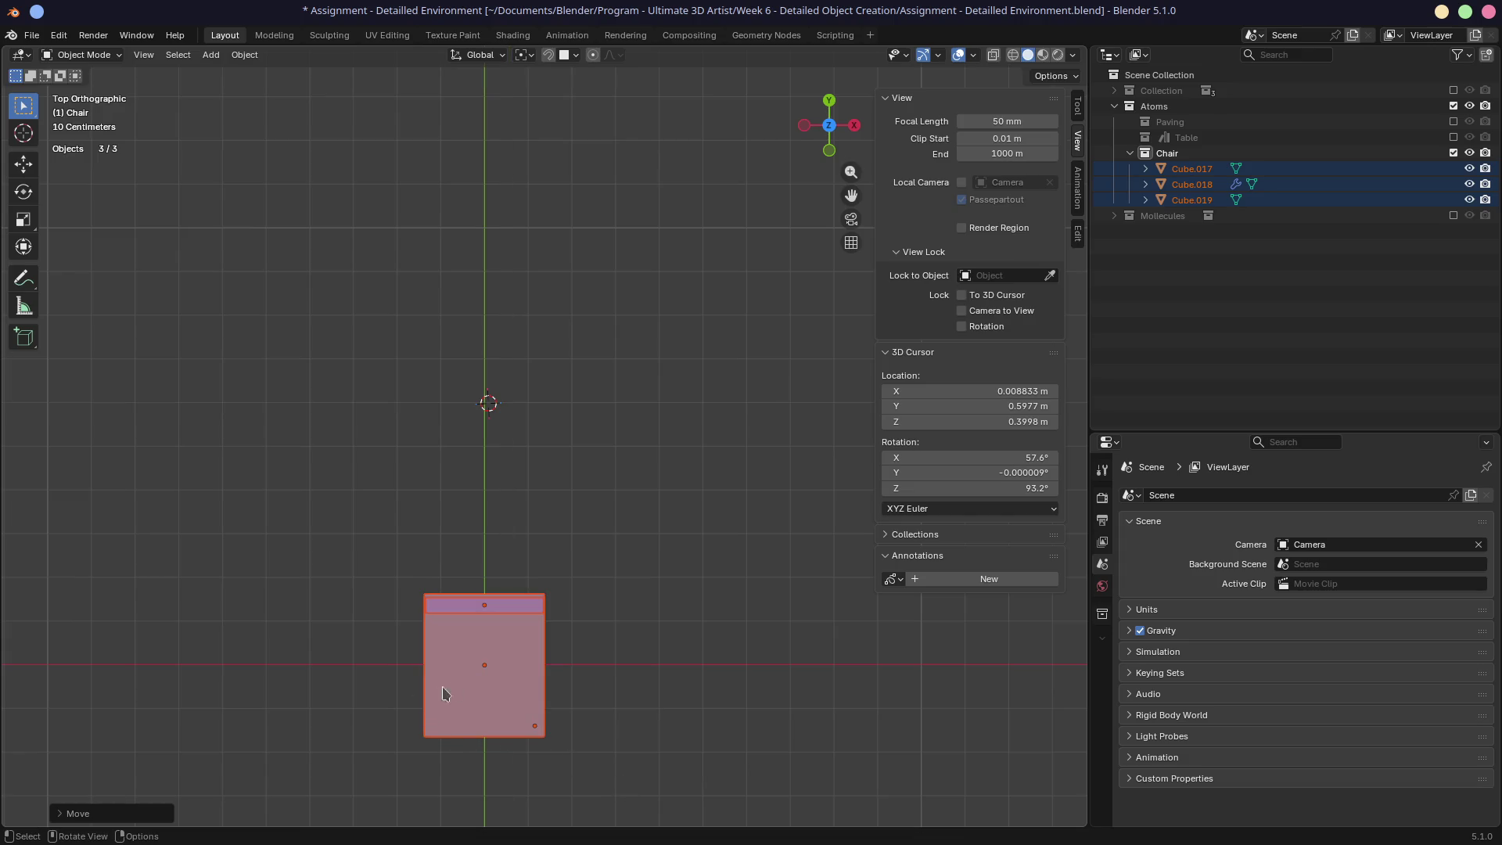
Step: Set seat Cube.017's Y location to 0 and save the file
{"action": "left_click", "coordinate": [435, 696]}
{"action": "double_click", "coordinate": [965, 149]}
{"action": "type", "text": "0"}
{"action": "key", "text": "Return"}
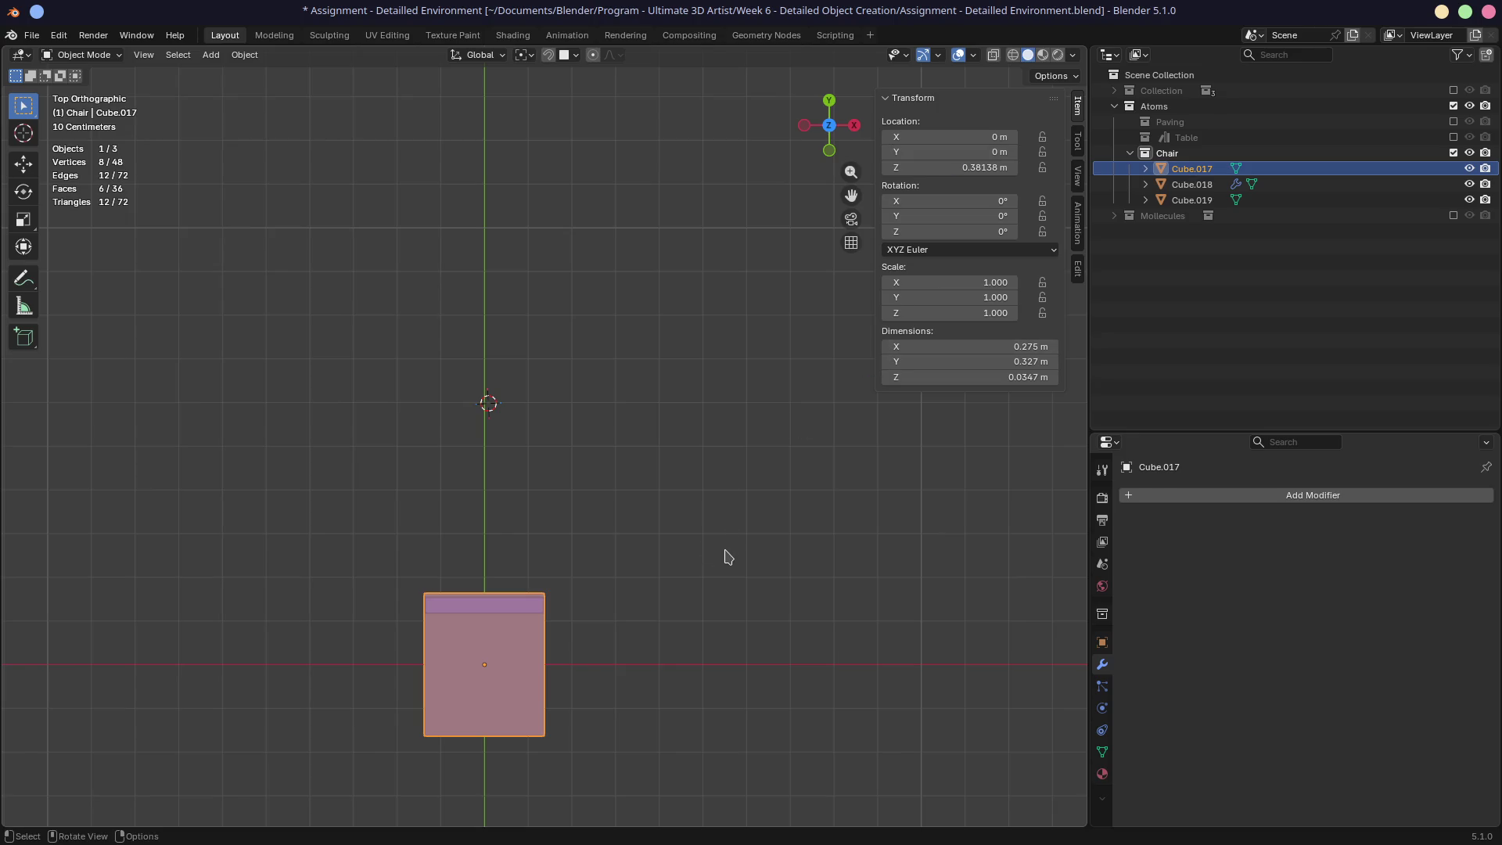
{"action": "mouse_move", "coordinate": [753, 560]}
{"action": "middle_mouse_down"}
{"action": "mouse_move", "coordinate": [597, 382]}
{"action": "mouse_move", "coordinate": [516, 426]}
{"action": "middle_mouse_up"}
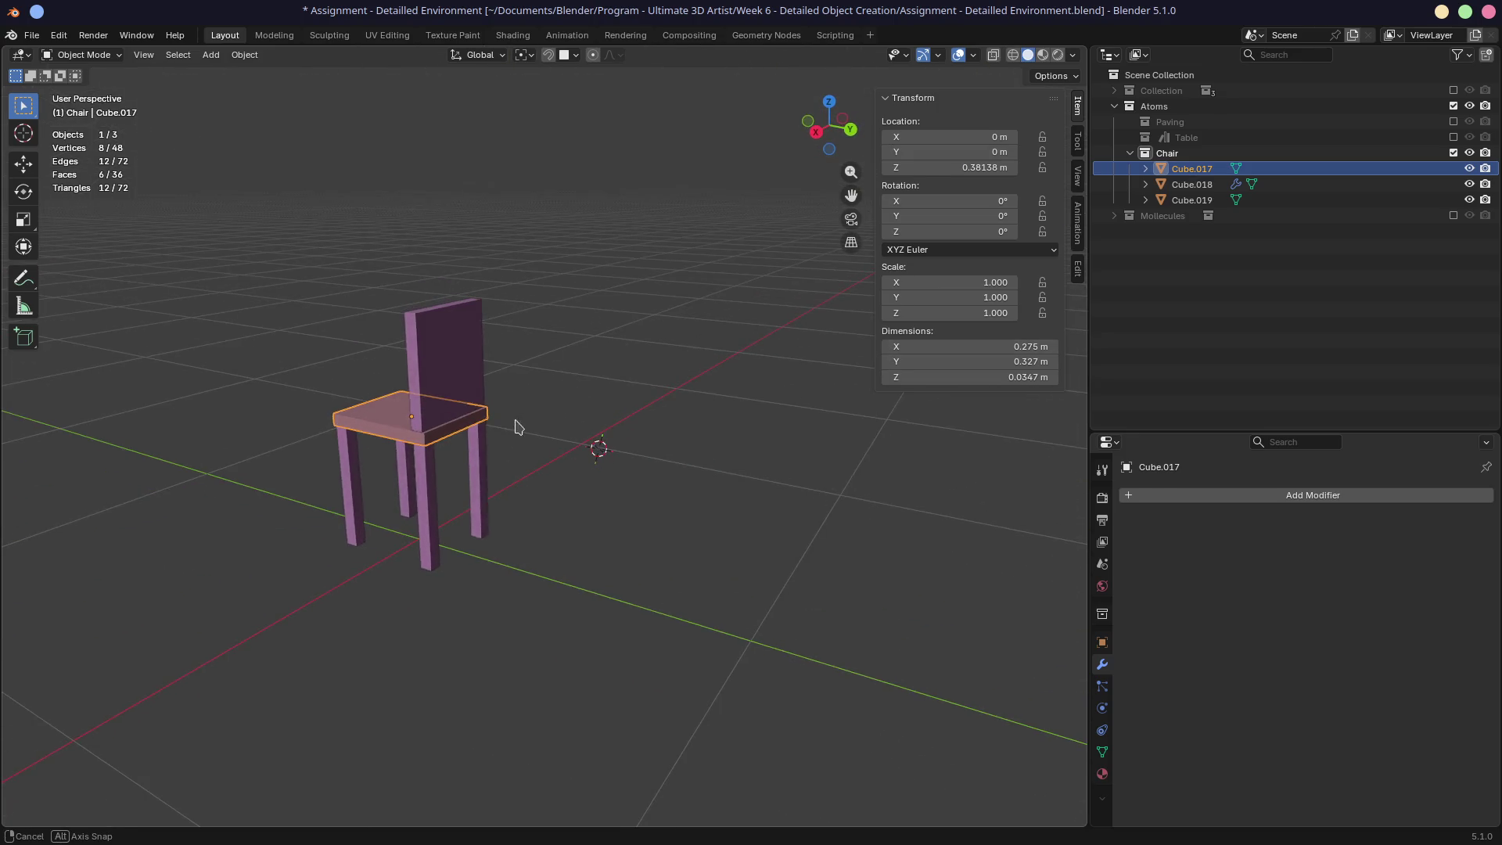
{"action": "left_click", "coordinate": [448, 387]}
{"action": "middle_click_drag", "start_coordinate": [447, 387], "coordinate": [730, 374]}
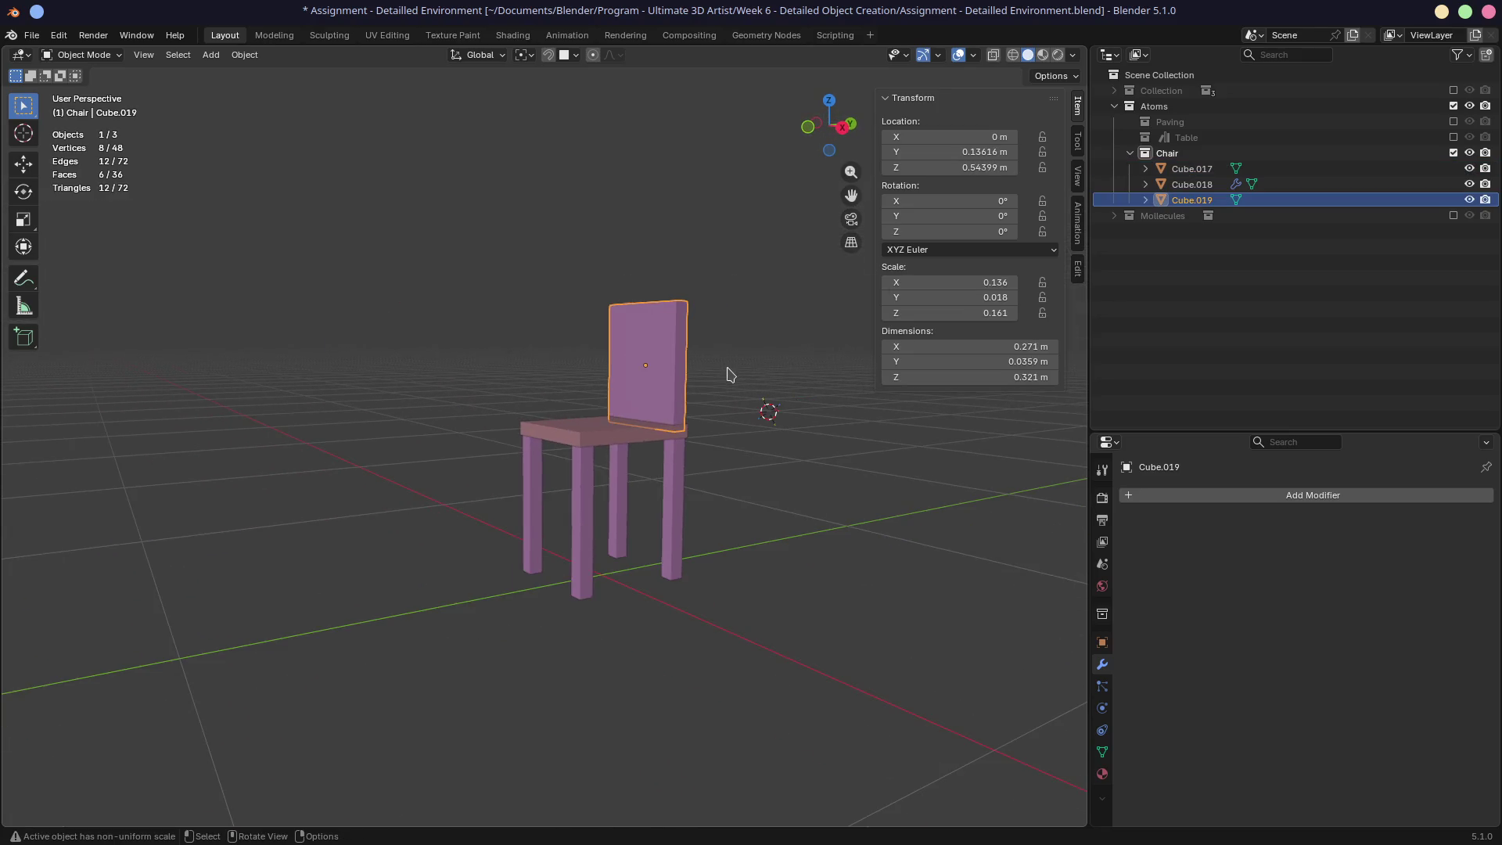
{"action": "key", "text": "ctrl+s"}
Step: Mark the Chair collection as an asset and re-include Collection and Atoms
{"action": "right_click", "coordinate": [1123, 153]}
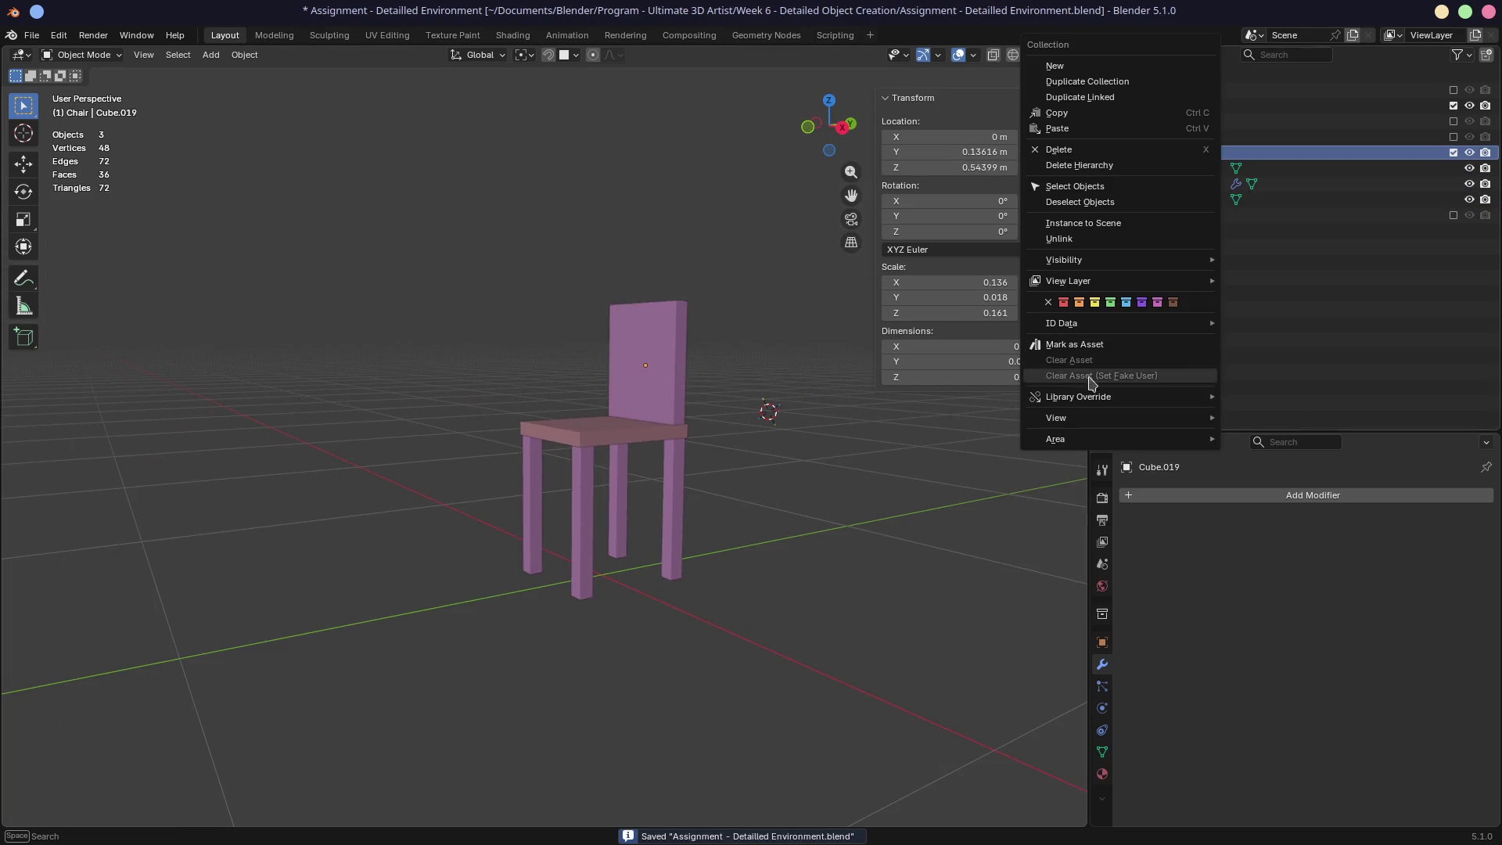
{"action": "left_click", "coordinate": [1080, 344]}
{"action": "left_click", "coordinate": [1454, 107]}
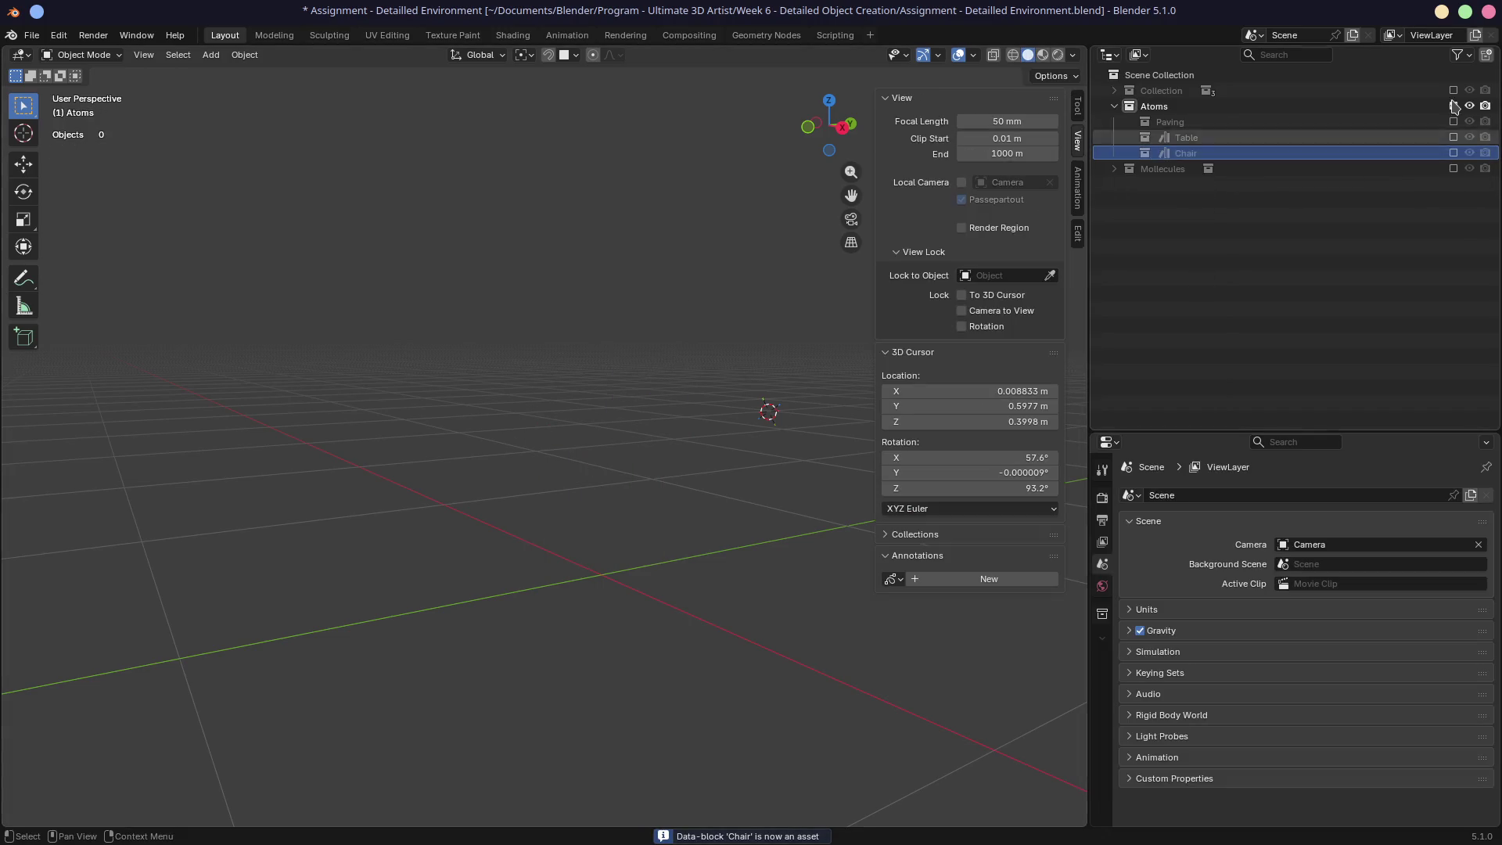
{"action": "left_click_drag", "start_coordinate": [1454, 107], "coordinate": [1454, 90]}
Step: Navigate the view to show three bistro tables in a diagonal row
{"action": "mouse_move", "coordinate": [594, 438]}
{"action": "middle_mouse_down"}
{"action": "mouse_move", "coordinate": [496, 439]}
{"action": "mouse_move", "coordinate": [493, 379]}
{"action": "middle_mouse_up"}
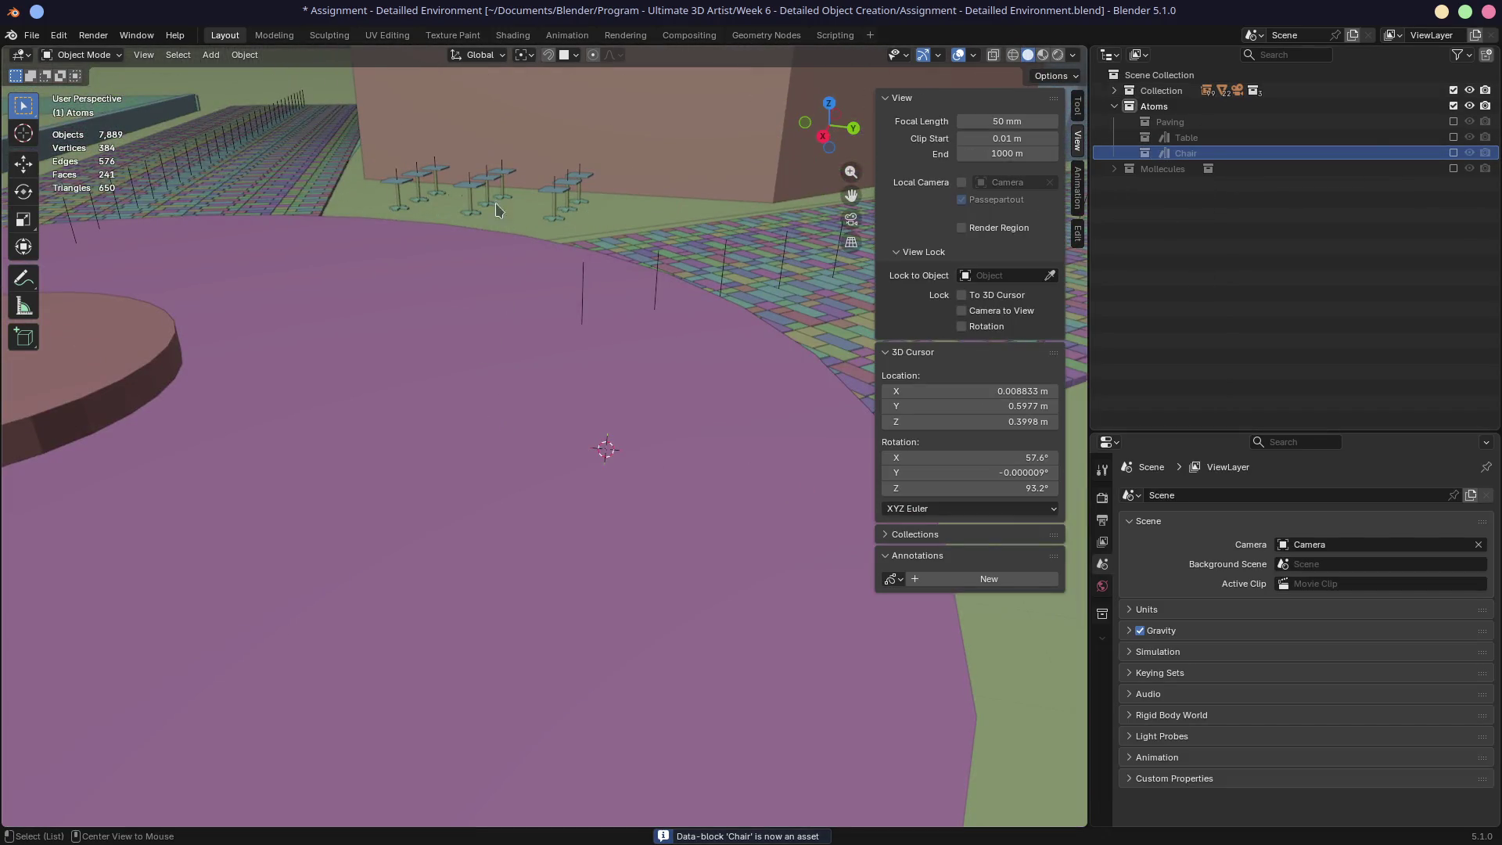
{"action": "middle_click", "coordinate": [436, 216], "text": "alt"}
{"action": "scroll", "coordinate": [387, 296], "scroll_direction": "up", "scroll_amount": 5}
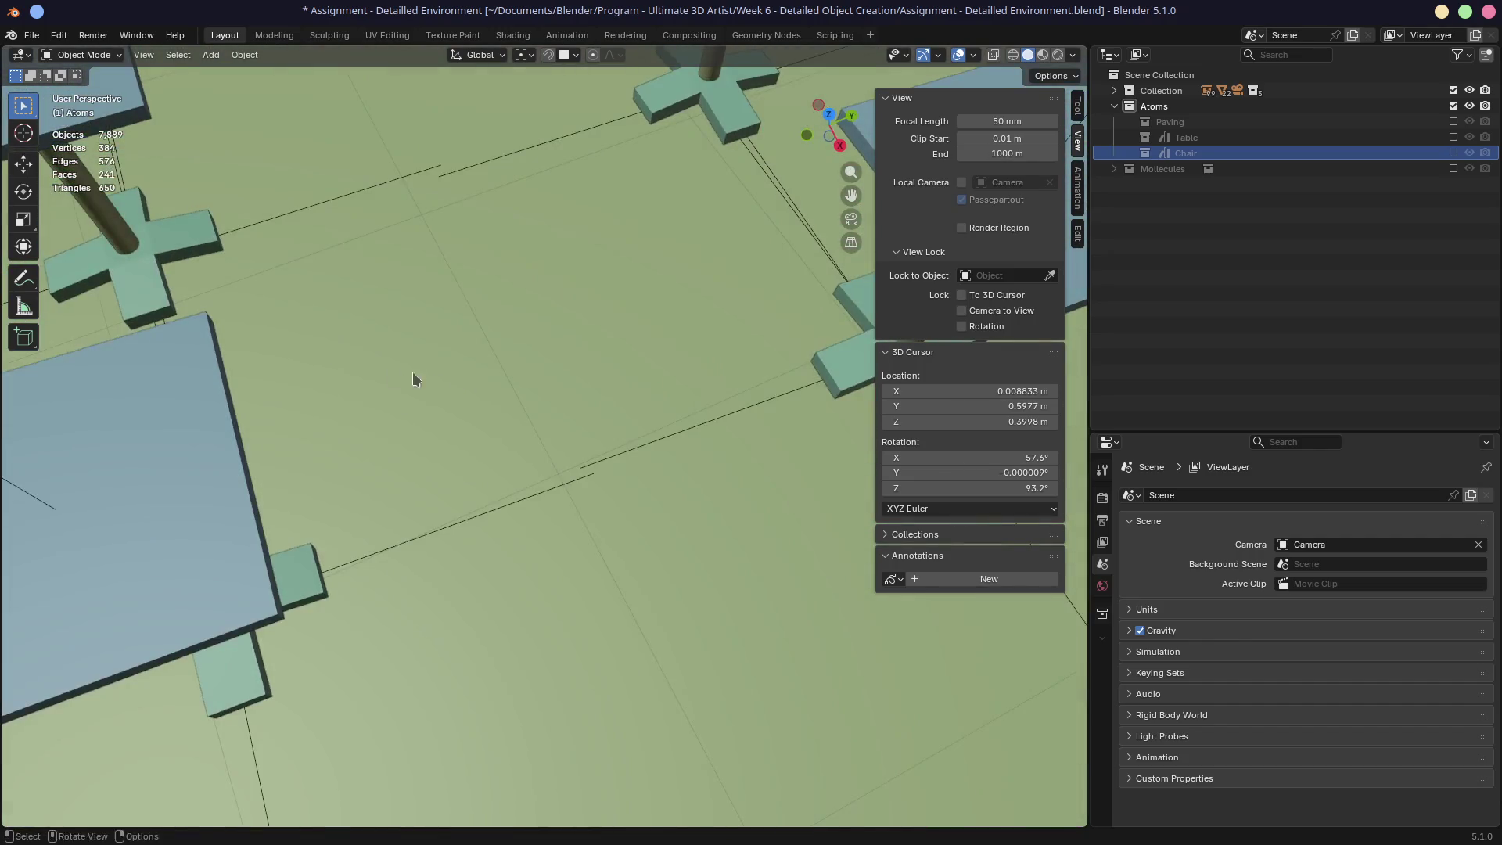
{"action": "scroll", "coordinate": [562, 373], "scroll_direction": "down", "scroll_amount": 5}
{"action": "middle_click_drag", "start_coordinate": [562, 373], "coordinate": [538, 369]}
{"action": "scroll", "coordinate": [538, 369], "scroll_direction": "down", "scroll_amount": 1}
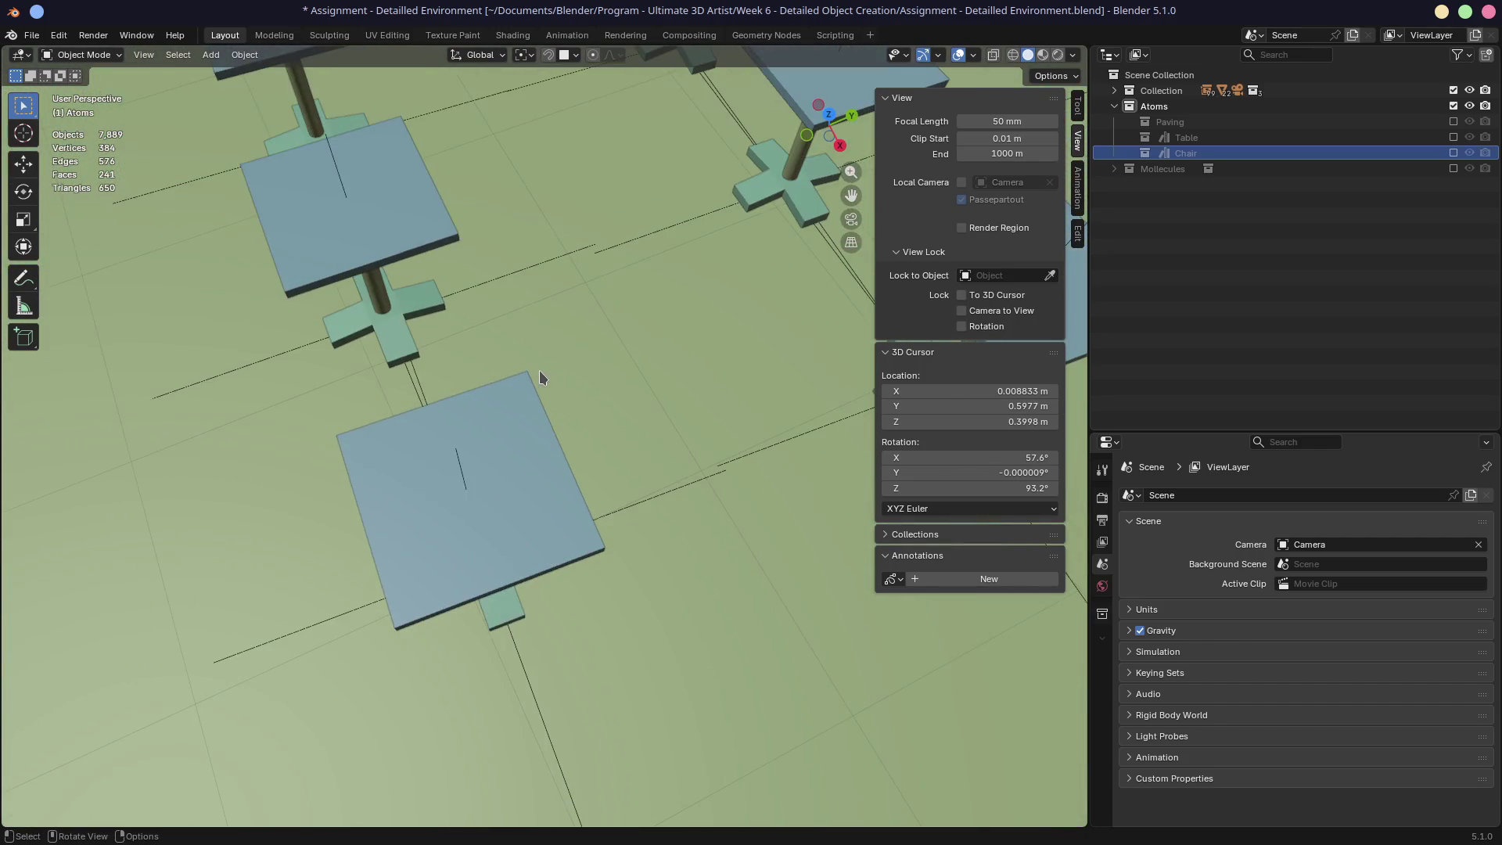
{"action": "scroll", "coordinate": [507, 381], "scroll_direction": "down", "scroll_amount": 2}
{"action": "mouse_move", "coordinate": [321, 383]}
{"action": "middle_mouse_down"}
{"action": "mouse_move", "coordinate": [554, 580]}
{"action": "mouse_move", "coordinate": [522, 496]}
{"action": "middle_mouse_up"}
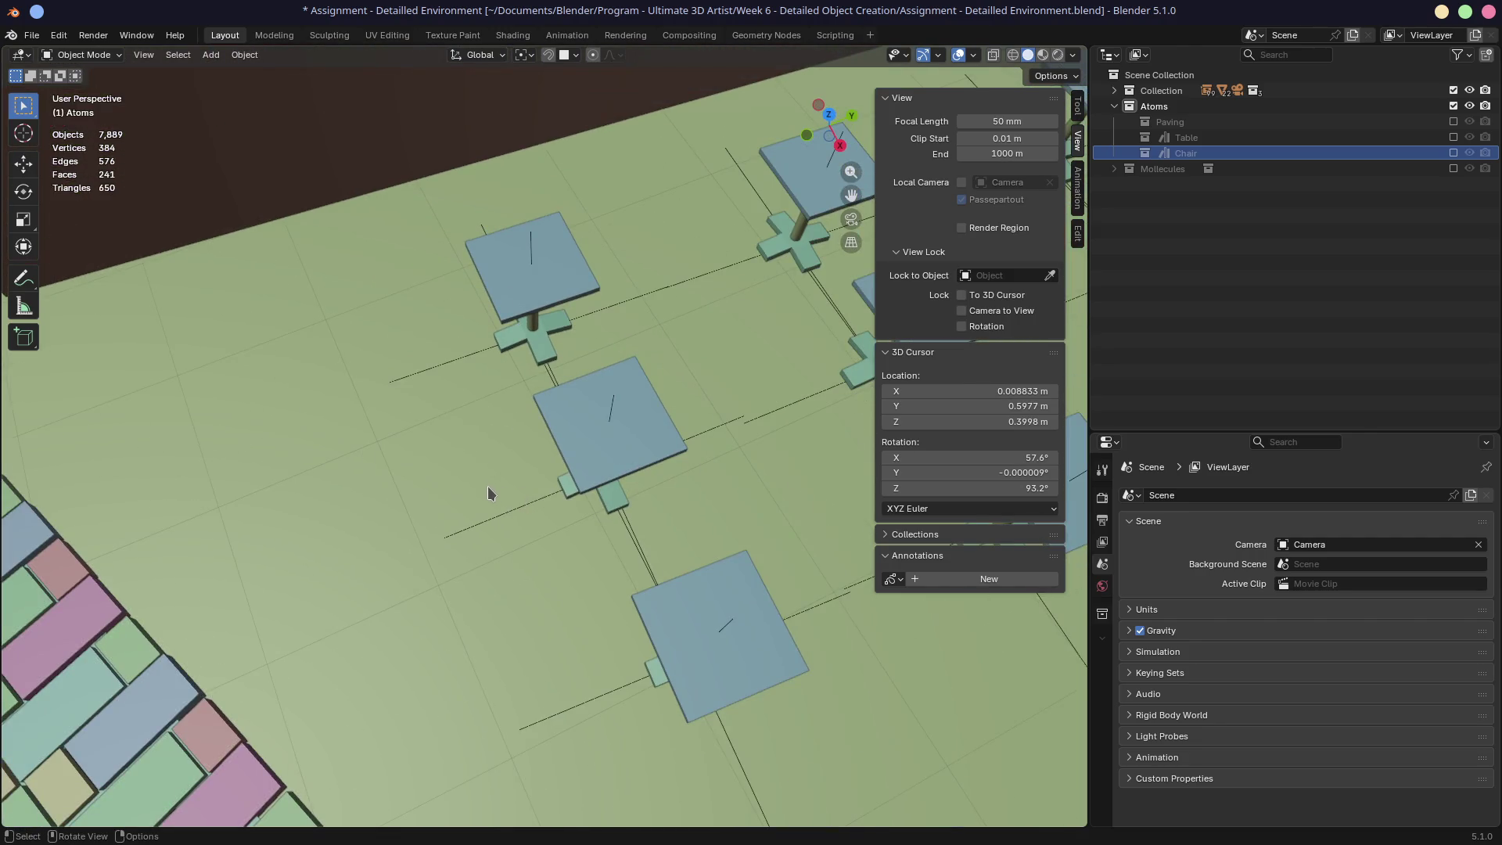
{"action": "left_click", "coordinate": [1109, 443]}
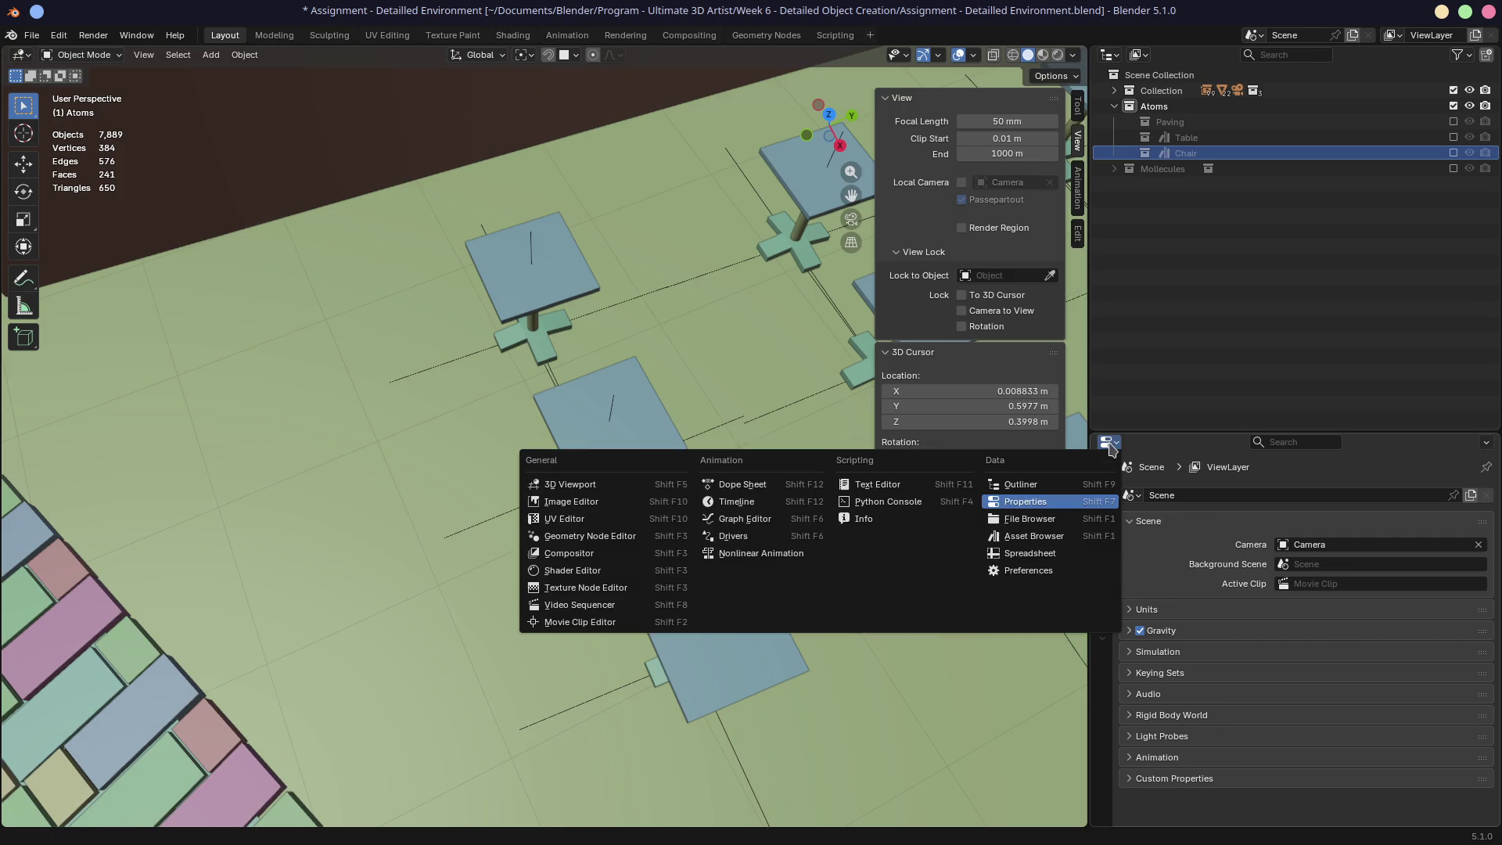
Step: In the Asset Browser, place a Chair instance beside the tables and rotate it toward a table
{"action": "left_click", "coordinate": [1072, 544]}
{"action": "mouse_move", "coordinate": [1320, 501]}
{"action": "left_mouse_down"}
{"action": "mouse_move", "coordinate": [418, 362]}
{"action": "mouse_move", "coordinate": [444, 364]}
{"action": "left_mouse_up"}
{"action": "middle_click_drag", "start_coordinate": [537, 533], "coordinate": [530, 513]}
{"action": "key", "text": "r"}
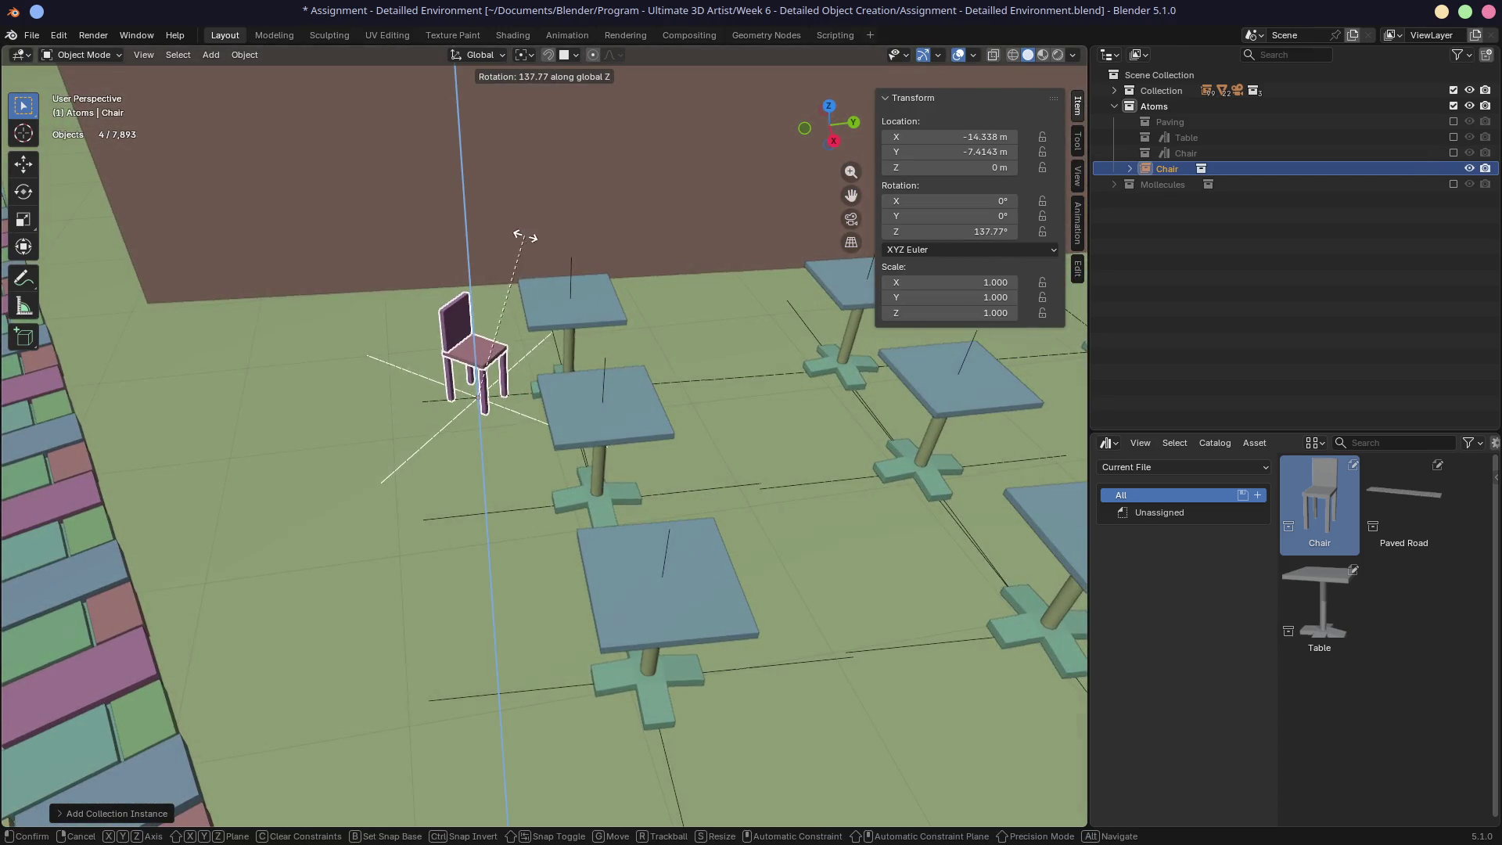
{"action": "left_click", "coordinate": [523, 242]}
Step: Duplicate the chair, placing and rotating the copy by the next table
{"action": "key", "text": "shift+d"}
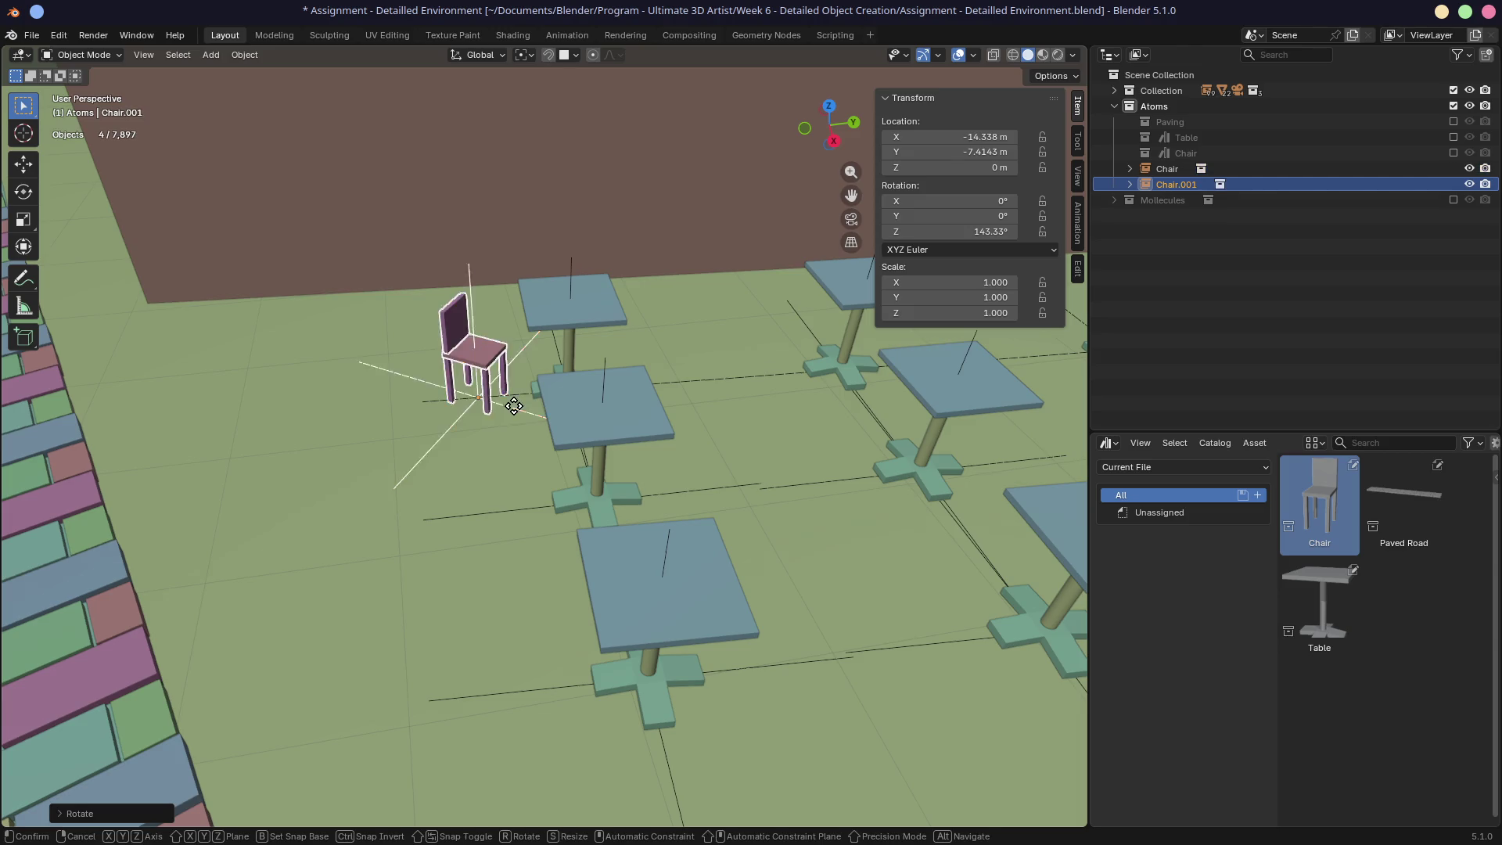
{"action": "left_click", "coordinate": [514, 510]}
{"action": "key", "text": "r"}
{"action": "left_click", "coordinate": [560, 494]}
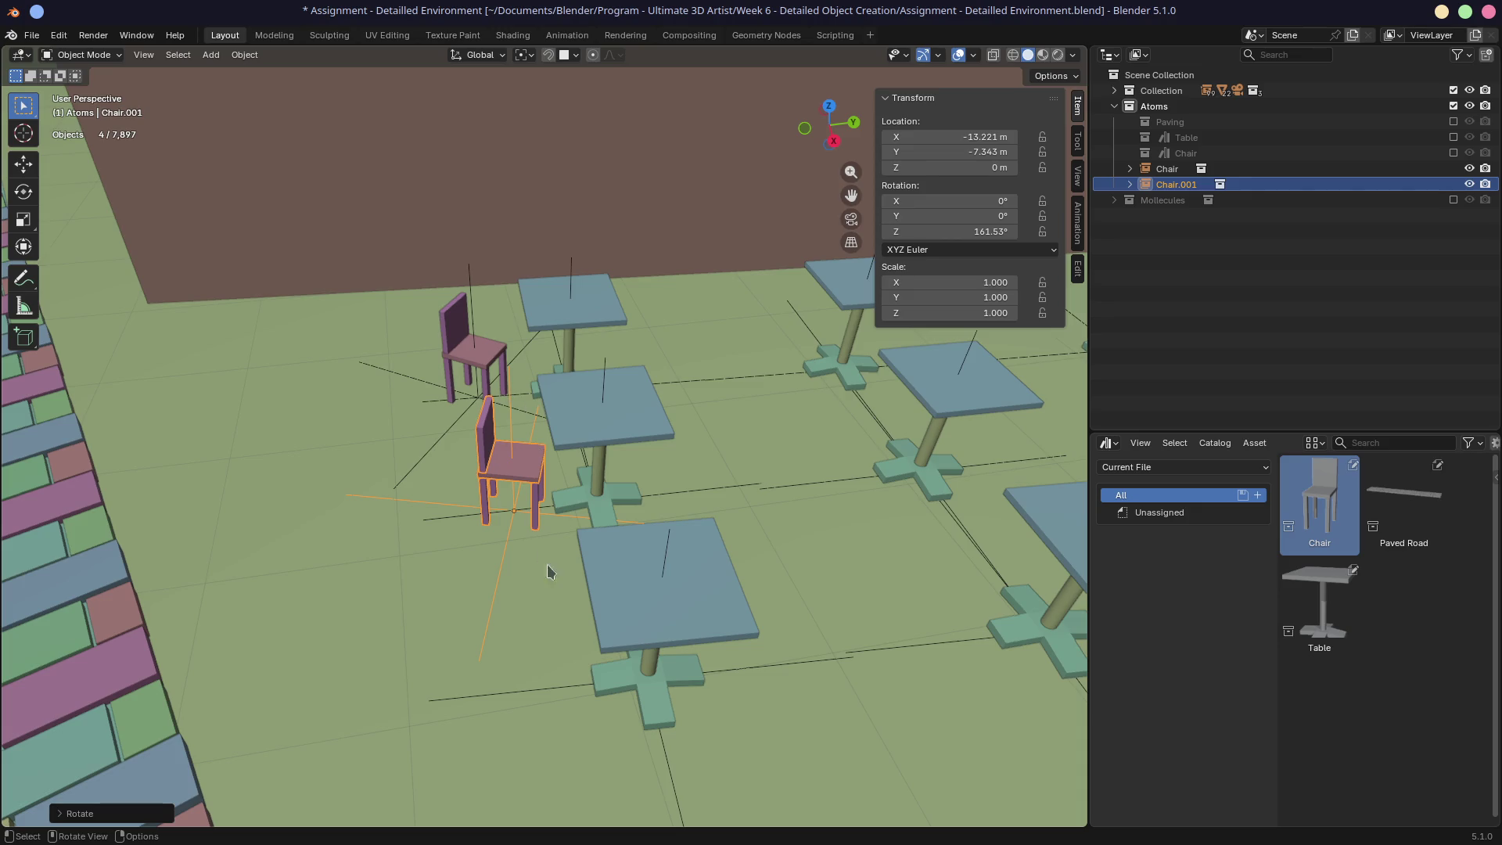
Step: Add a third chair, Chair.002, at -12.036, -7.4056 m rotated 183.87° about Z
{"action": "key", "text": "shift+d"}
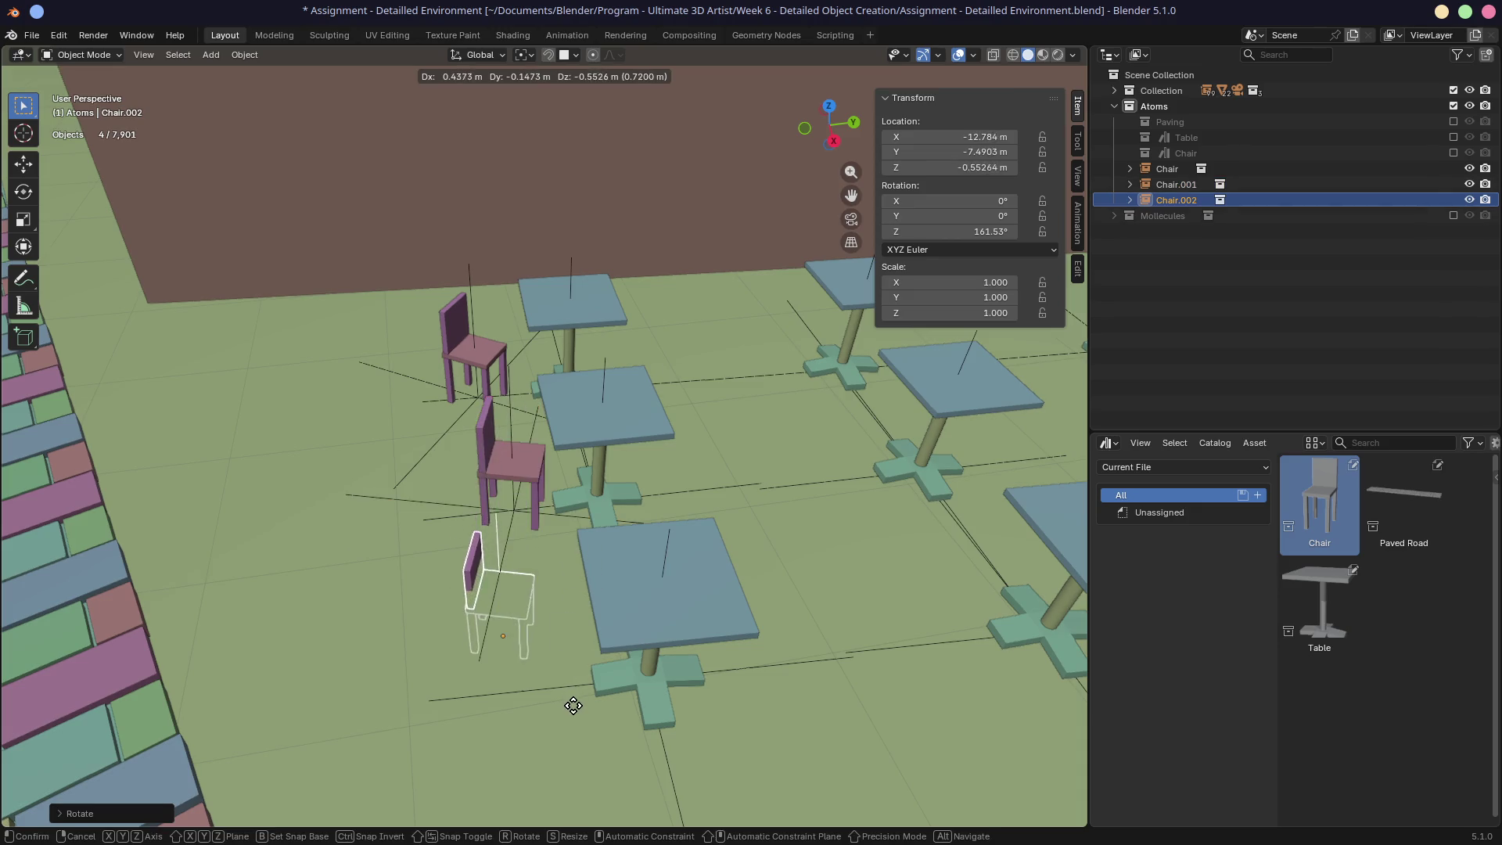
{"action": "left_click", "coordinate": [602, 763]}
{"action": "key", "text": "r"}
{"action": "key", "text": "z"}
{"action": "left_click", "coordinate": [609, 716]}
{"action": "key", "text": "g"}
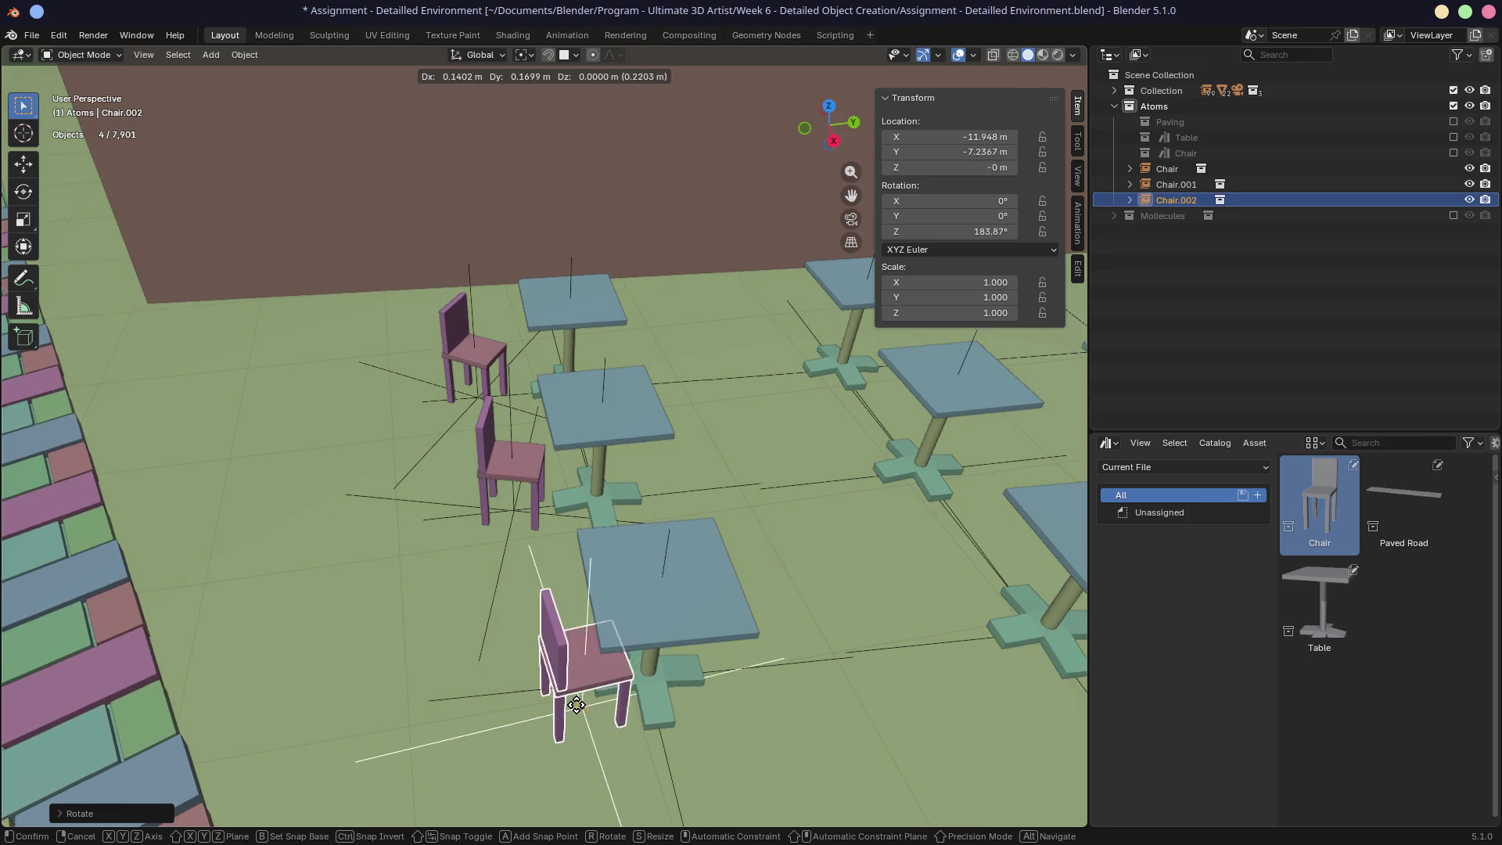
{"action": "left_click", "coordinate": [606, 714]}
{"action": "middle_click_drag", "start_coordinate": [607, 714], "coordinate": [651, 609]}
{"action": "middle_click_drag", "start_coordinate": [781, 525], "coordinate": [701, 478]}
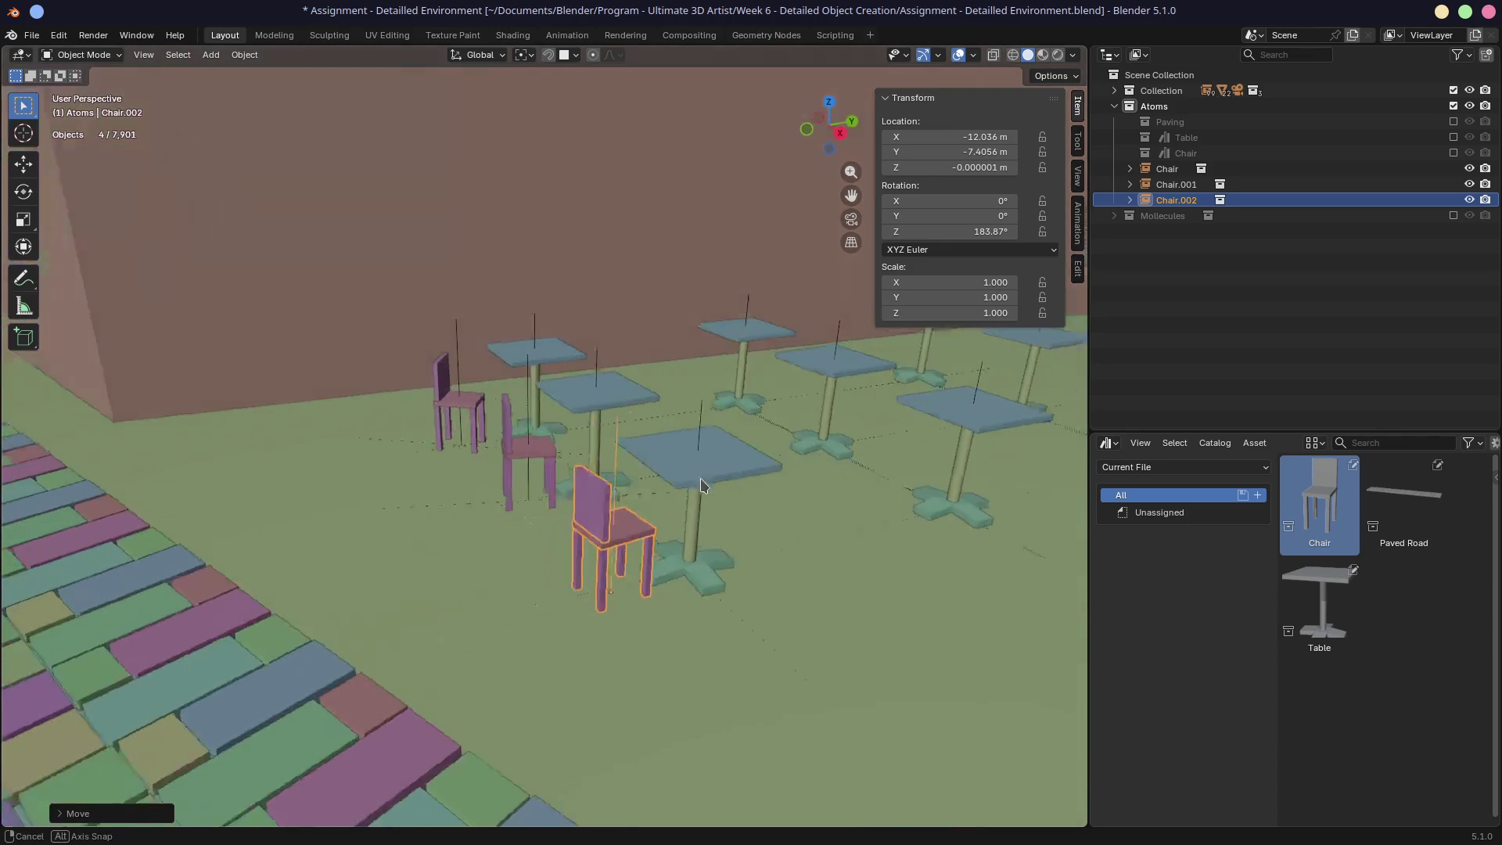
{"action": "scroll", "coordinate": [704, 481], "scroll_direction": "down", "scroll_amount": 5}
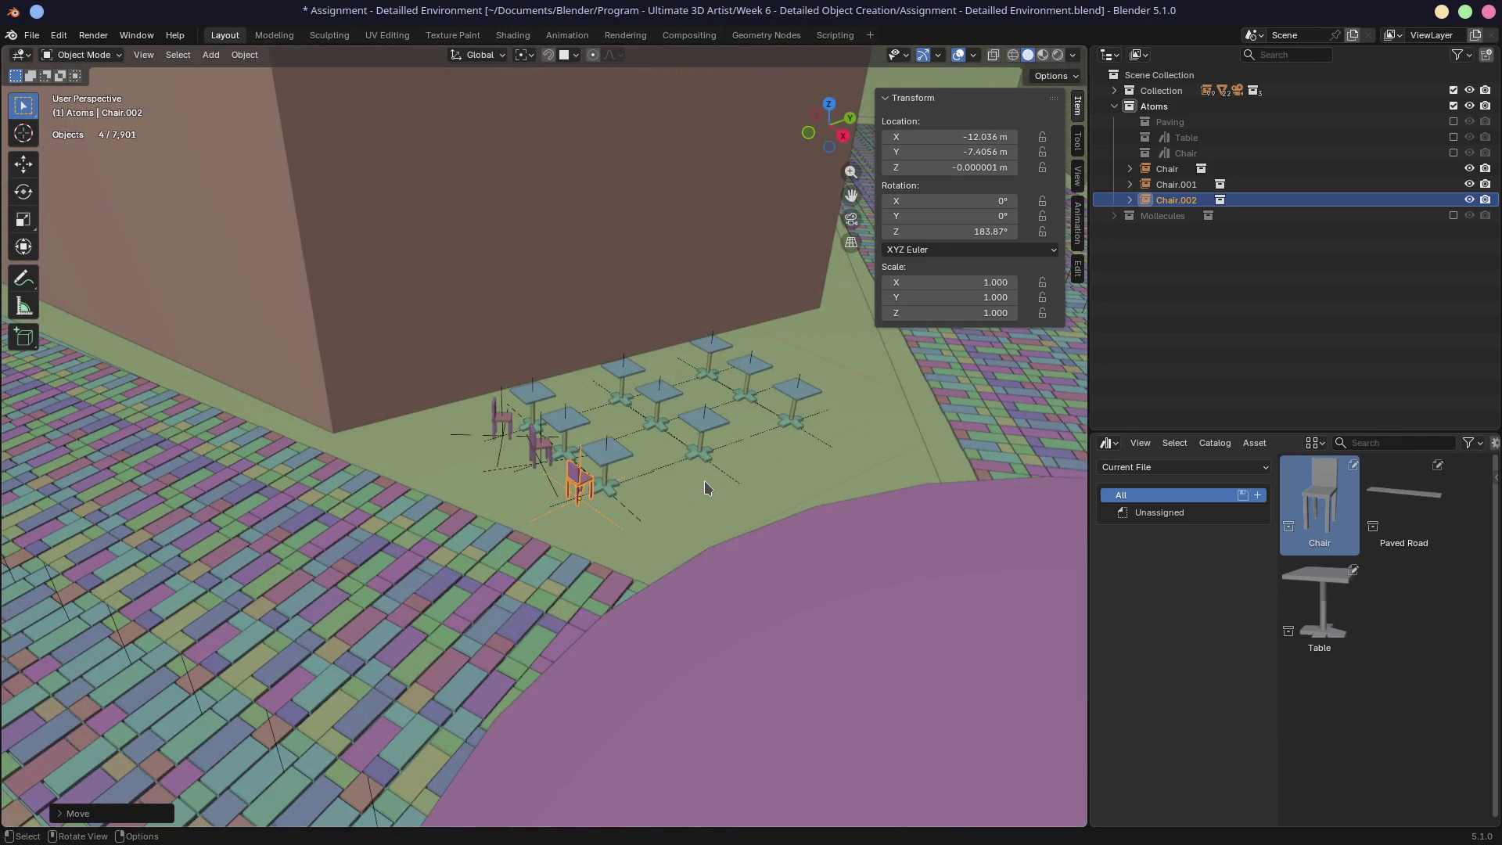
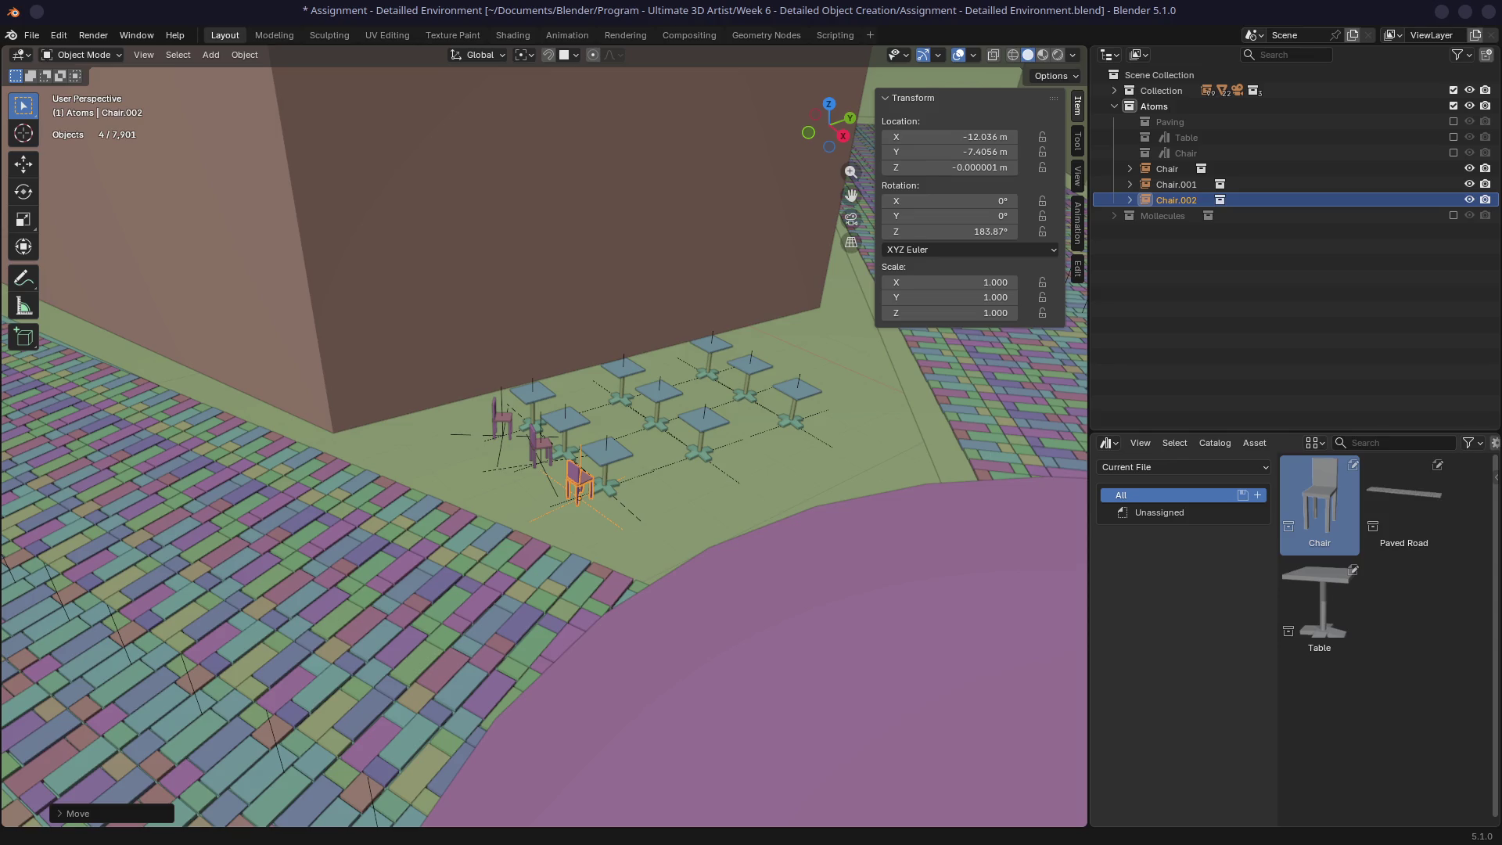
Step: Look closely at the selected chair and the plaza tables, then switch to the Shading workspace
{"action": "mouse_move", "coordinate": [565, 498]}
{"action": "middle_mouse_down"}
{"action": "mouse_move", "coordinate": [580, 479]}
{"action": "mouse_move", "coordinate": [540, 462]}
{"action": "mouse_move", "coordinate": [543, 484]}
{"action": "mouse_move", "coordinate": [513, 507]}
{"action": "middle_mouse_up"}
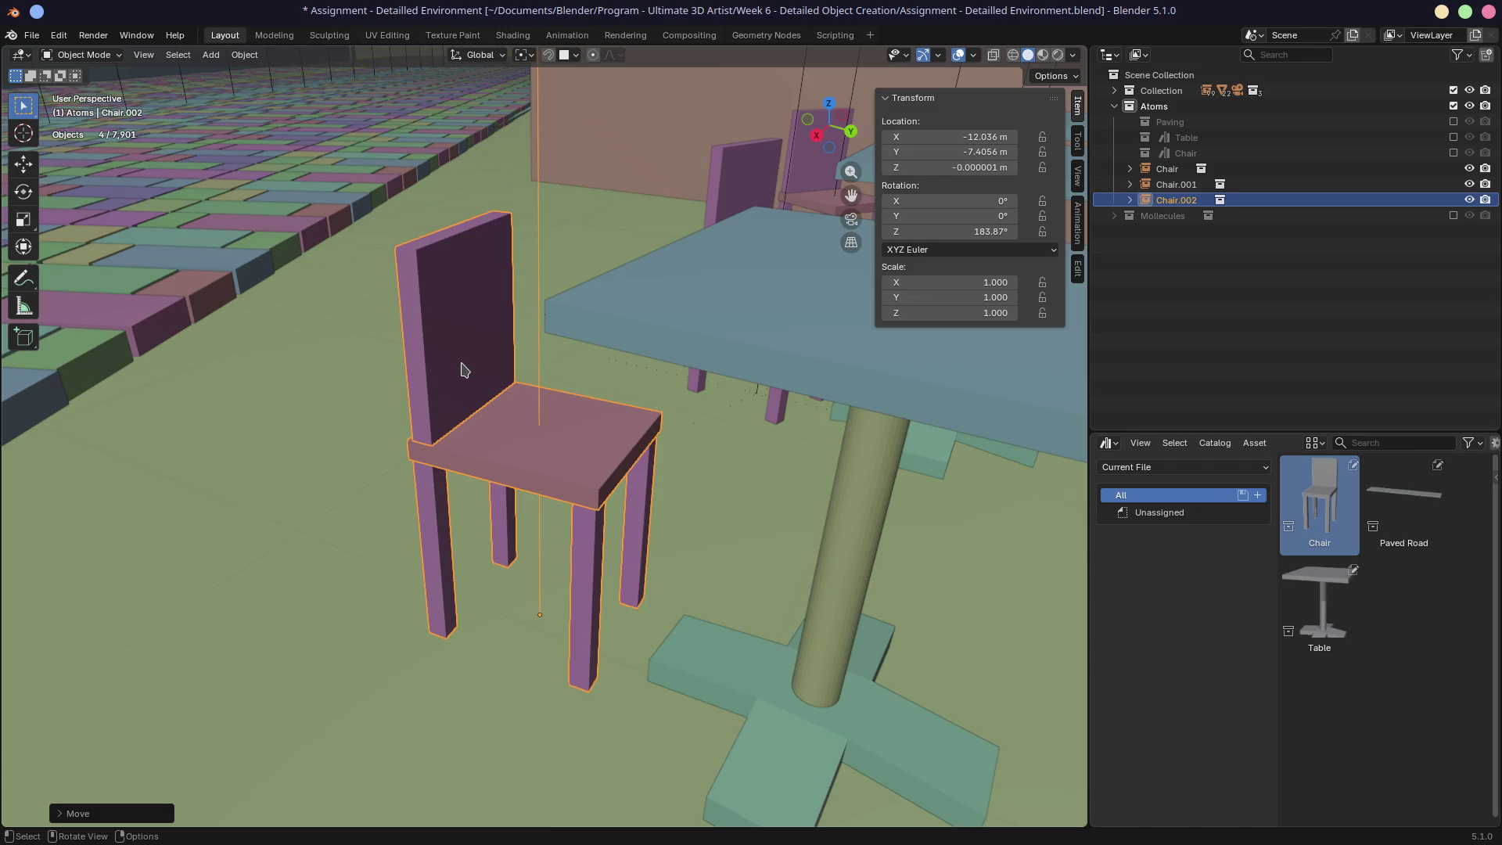
{"action": "scroll", "coordinate": [448, 377], "scroll_direction": "down", "scroll_amount": 6}
{"action": "mouse_move", "coordinate": [450, 379]}
{"action": "middle_mouse_down"}
{"action": "mouse_move", "coordinate": [619, 389]}
{"action": "mouse_move", "coordinate": [845, 193]}
{"action": "middle_mouse_up"}
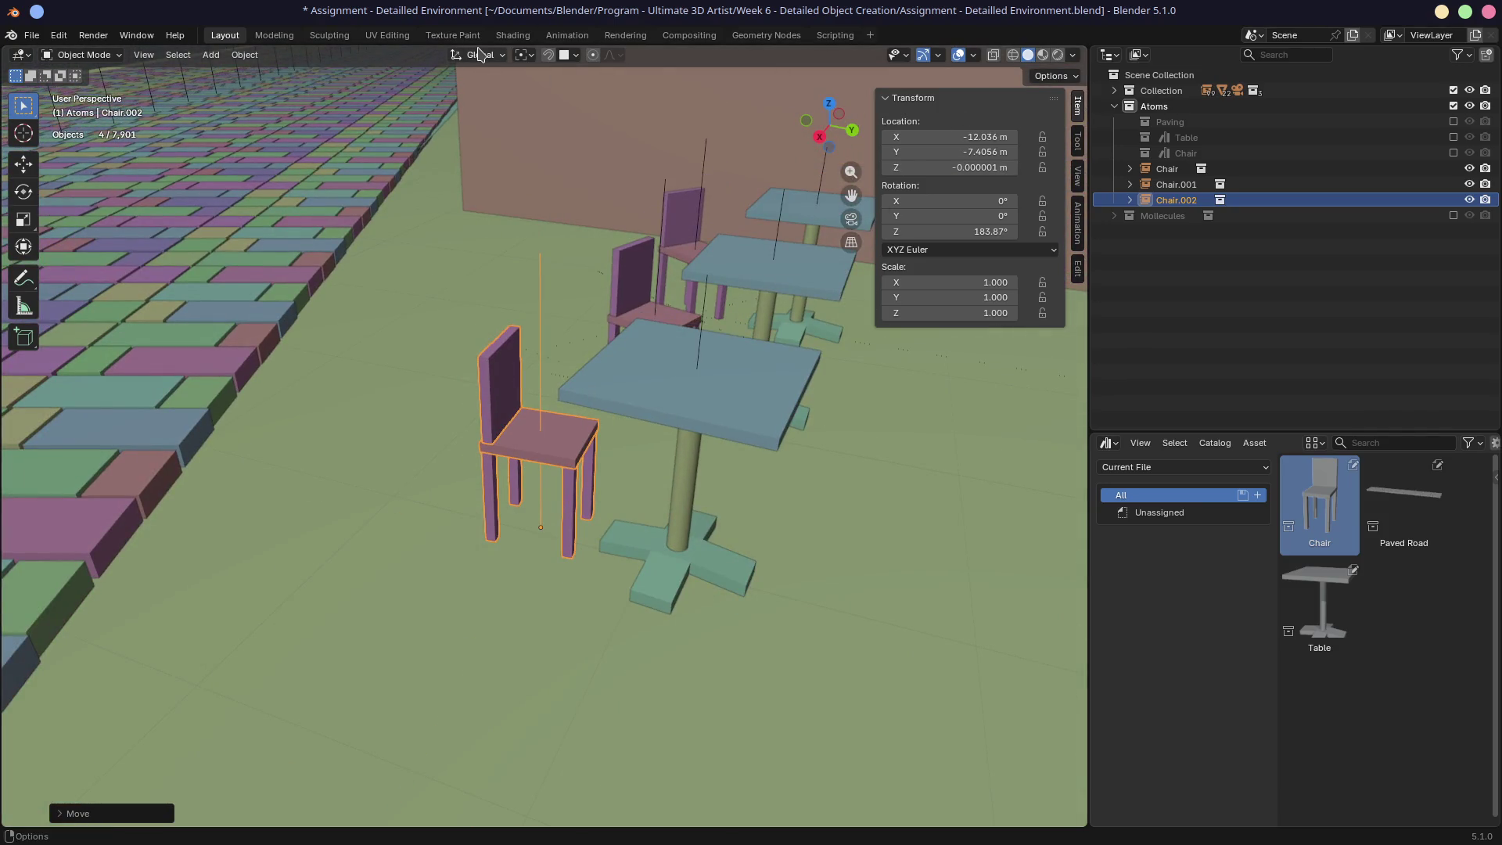
{"action": "left_click", "coordinate": [510, 36]}
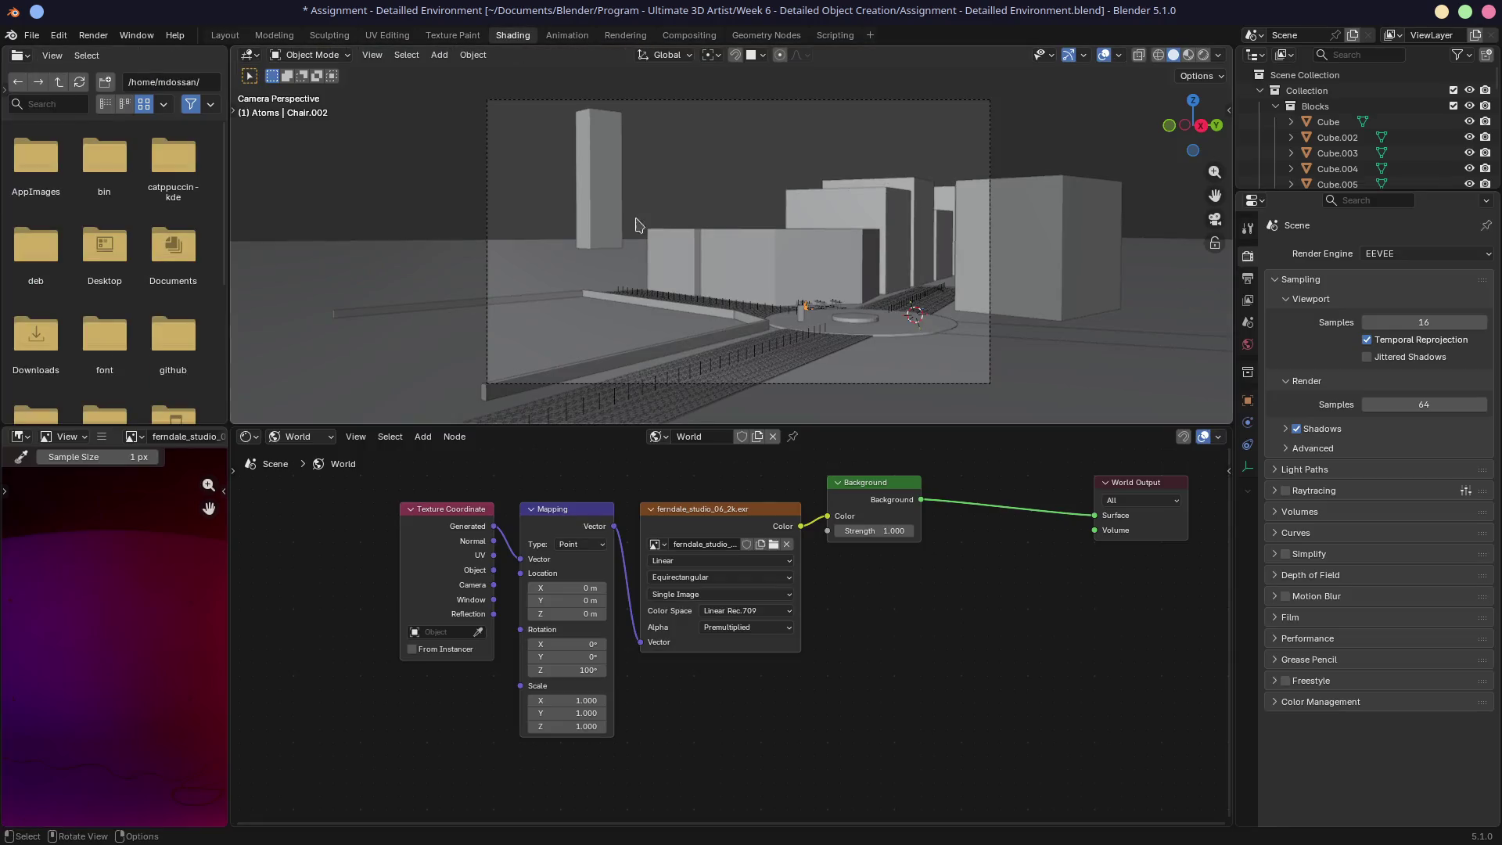
Step: Frame the selected chair in Material Preview and make the 3D view taller than the node editor
{"action": "key", "text": "KP_0"}
{"action": "key", "text": "KP_Decimal"}
{"action": "key", "text": "z"}
{"action": "mouse_move", "coordinate": [955, 278]}
{"action": "middle_mouse_down"}
{"action": "mouse_move", "coordinate": [767, 320]}
{"action": "mouse_move", "coordinate": [779, 285]}
{"action": "middle_mouse_up"}
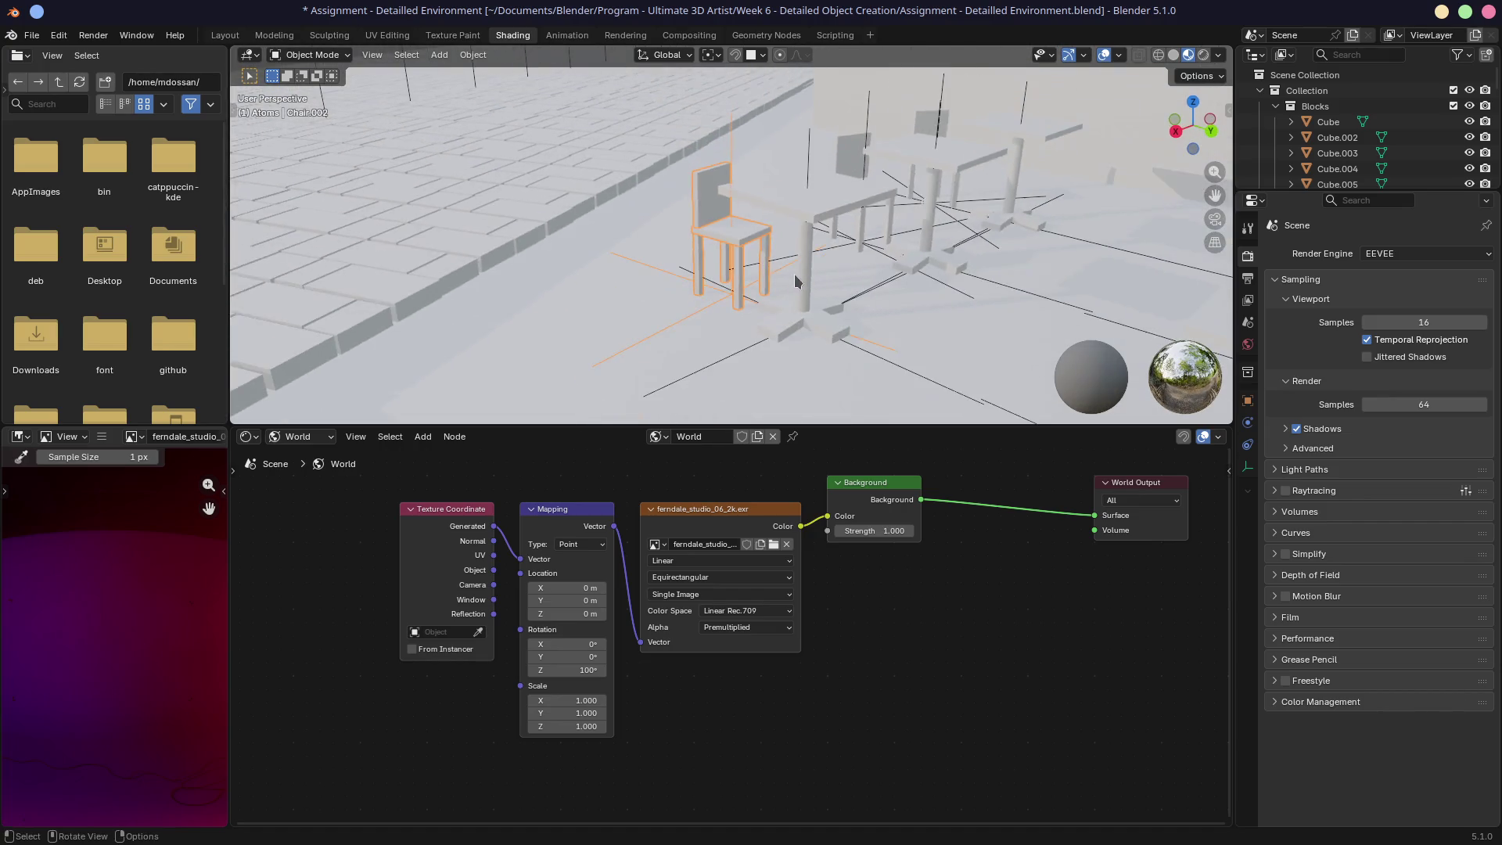
{"action": "left_click_drag", "start_coordinate": [843, 423], "coordinate": [815, 554]}
{"action": "mouse_move", "coordinate": [624, 349]}
{"action": "middle_mouse_down", "text": "shift"}
{"action": "mouse_move", "coordinate": [775, 336]}
{"action": "mouse_move", "coordinate": [618, 362]}
{"action": "mouse_move", "coordinate": [680, 337]}
{"action": "middle_mouse_up", "text": "shift"}
{"action": "scroll", "coordinate": [618, 362], "scroll_direction": "up", "scroll_amount": 3}
Step: Set the node editor to Object shaders and exclude the street environment collection
{"action": "left_click", "coordinate": [302, 566]}
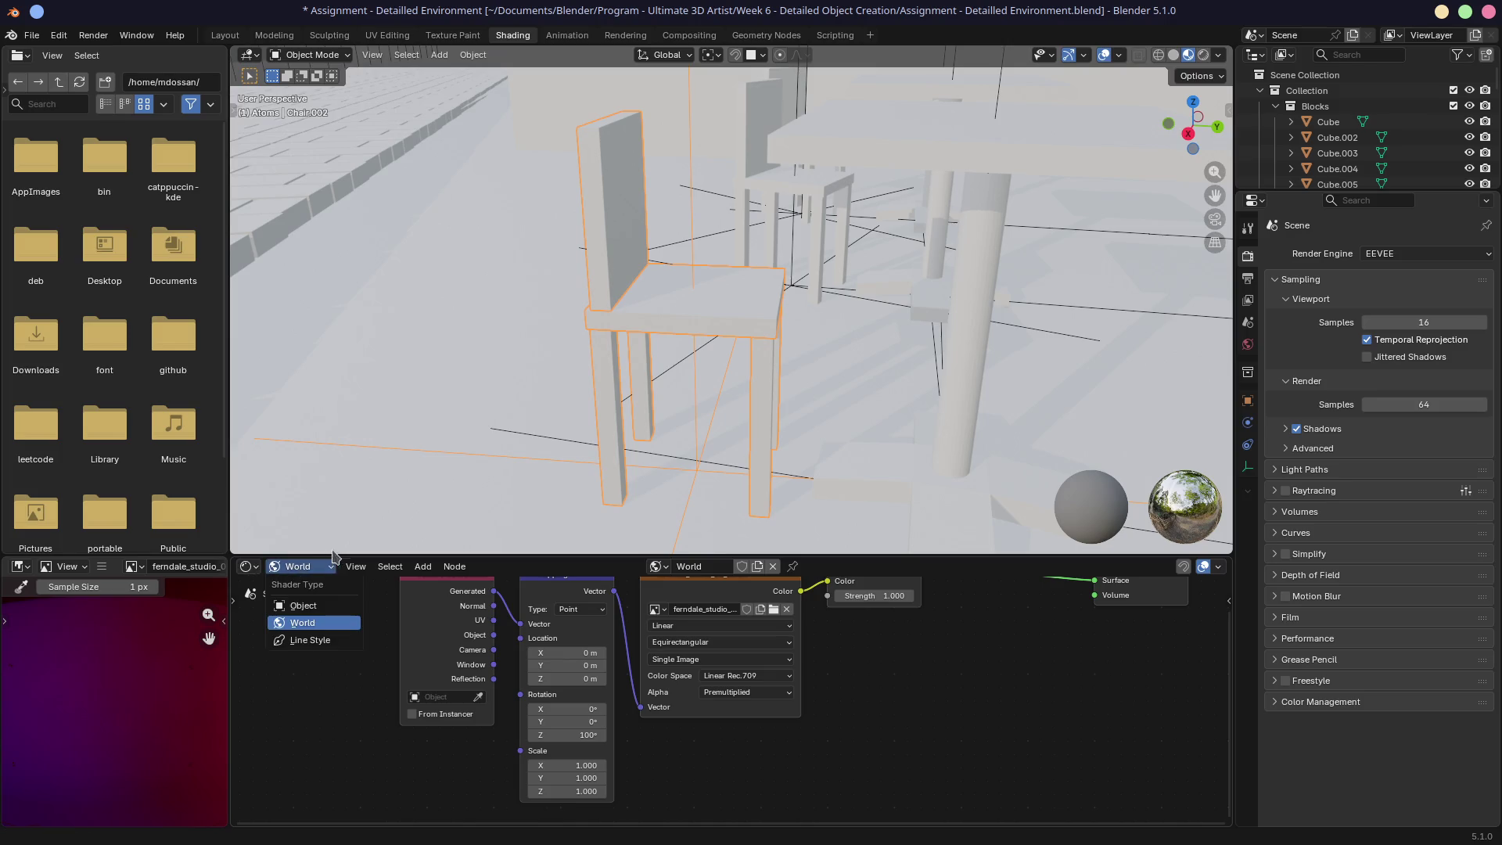
{"action": "left_click", "coordinate": [299, 608]}
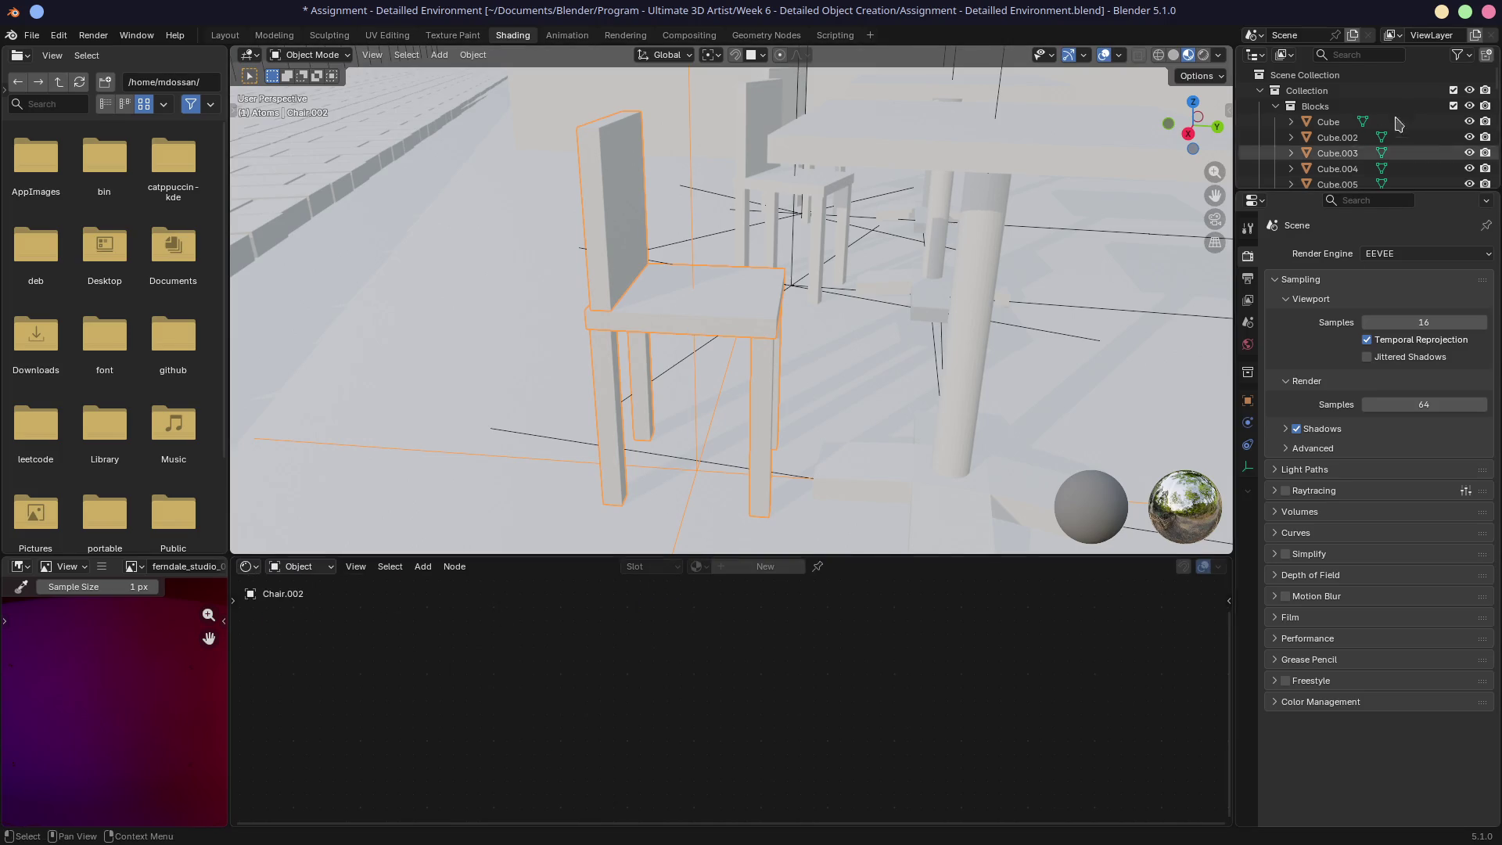
{"action": "left_click", "coordinate": [1261, 90]}
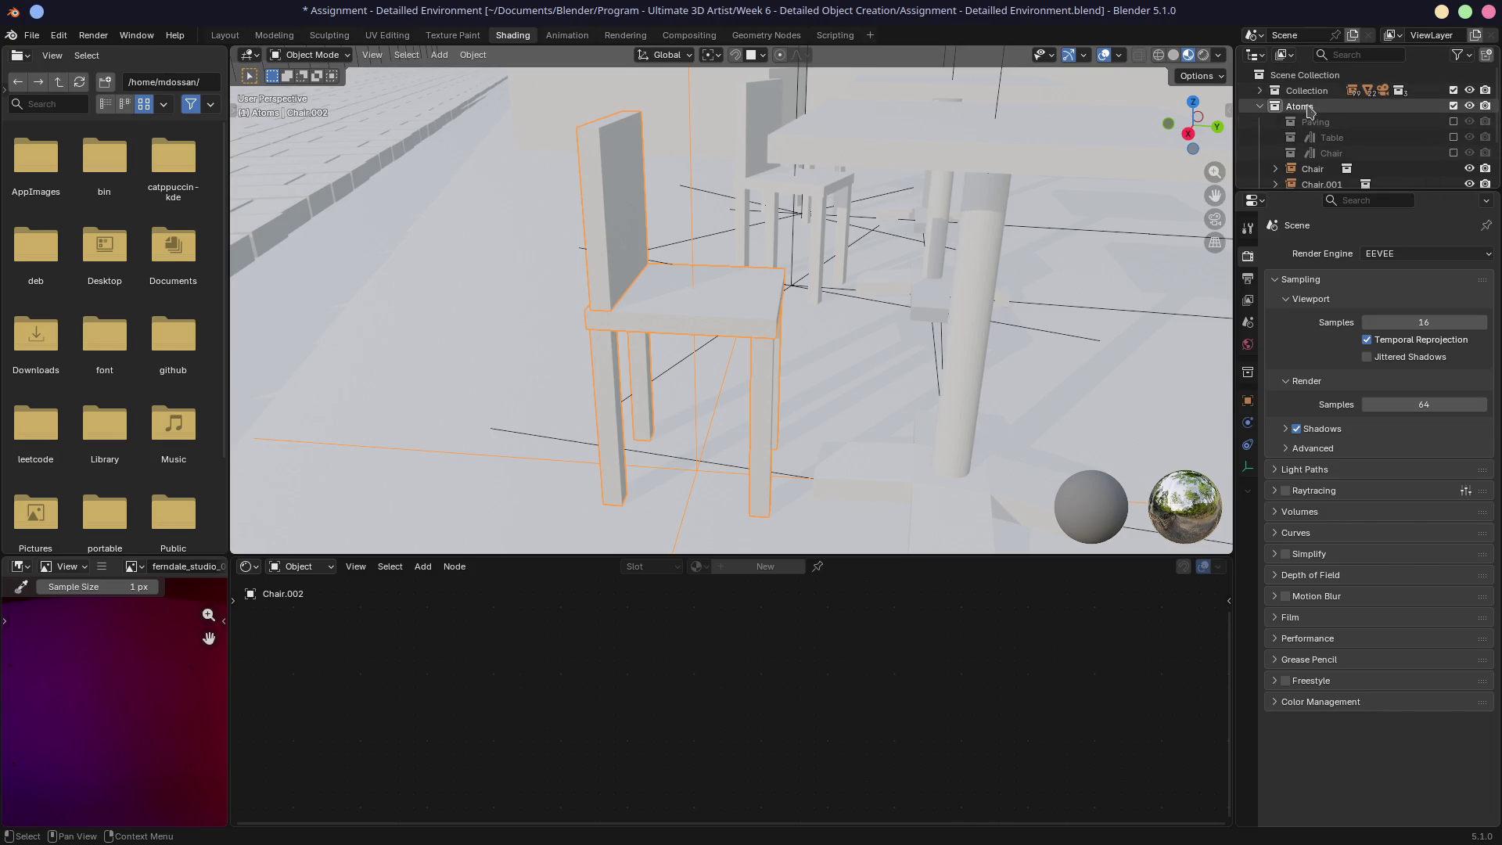
{"action": "key", "text": "e"}
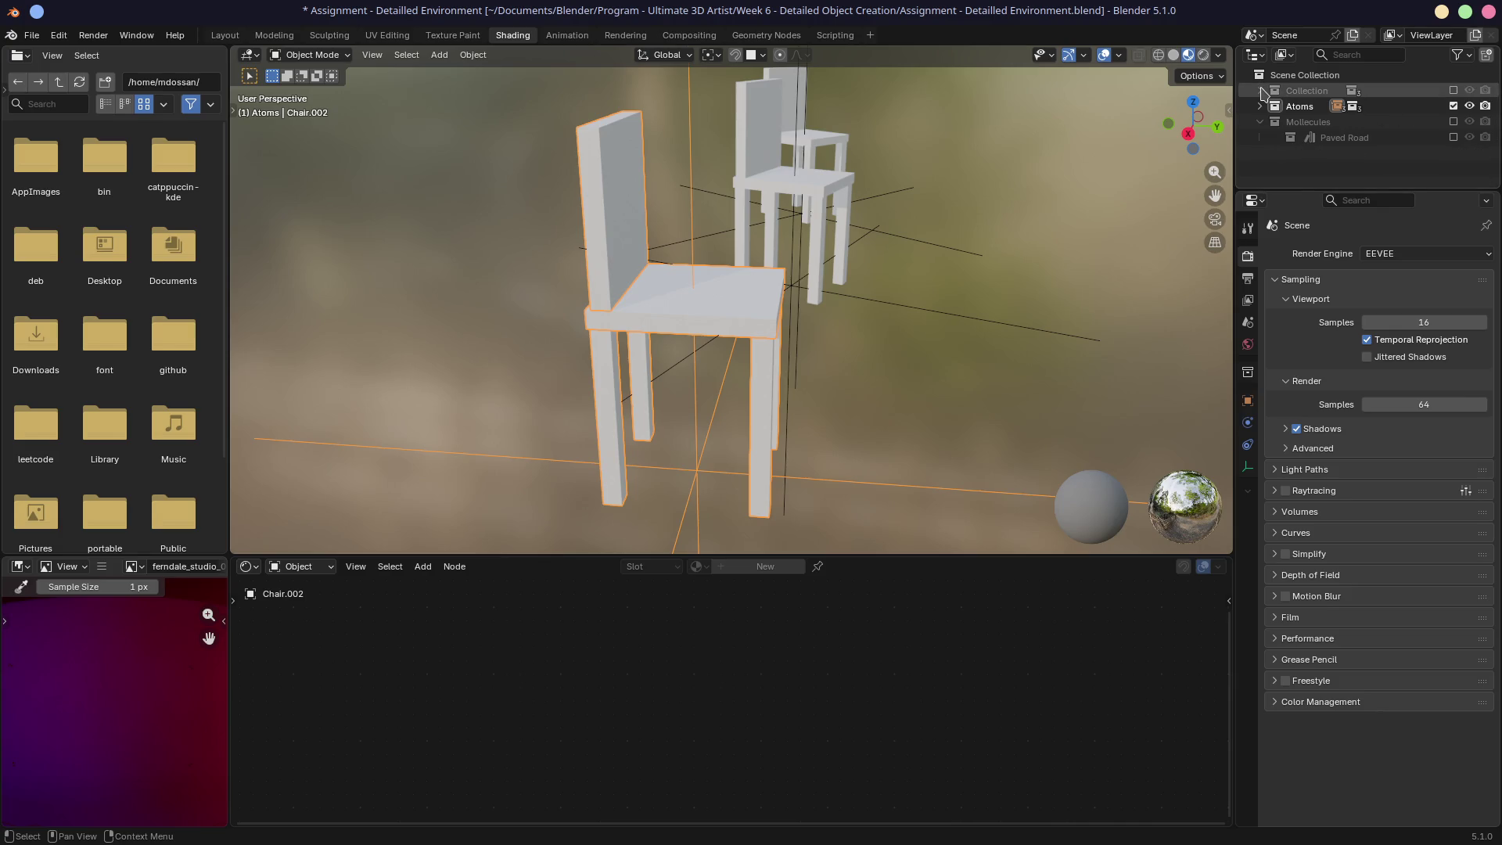
{"action": "left_click", "coordinate": [1261, 106]}
Step: Bring the paved street environment back into the scene
{"action": "left_click", "coordinate": [1260, 107]}
{"action": "mouse_move", "coordinate": [955, 235]}
{"action": "middle_mouse_down"}
{"action": "mouse_move", "coordinate": [904, 280]}
{"action": "mouse_move", "coordinate": [963, 268]}
{"action": "mouse_move", "coordinate": [908, 319]}
{"action": "mouse_move", "coordinate": [919, 284]}
{"action": "mouse_move", "coordinate": [792, 336]}
{"action": "mouse_move", "coordinate": [675, 343]}
{"action": "middle_mouse_up"}
{"action": "key", "text": "ctrl+z"}
Step: Move the three chairs into a new 'Chairs' collection, then exclude the environment collection again
{"action": "left_click", "coordinate": [617, 252], "text": "shift"}
{"action": "left_click", "coordinate": [634, 174], "text": "shift"}
{"action": "key", "text": "m"}
{"action": "mouse_move", "coordinate": [653, 204]}
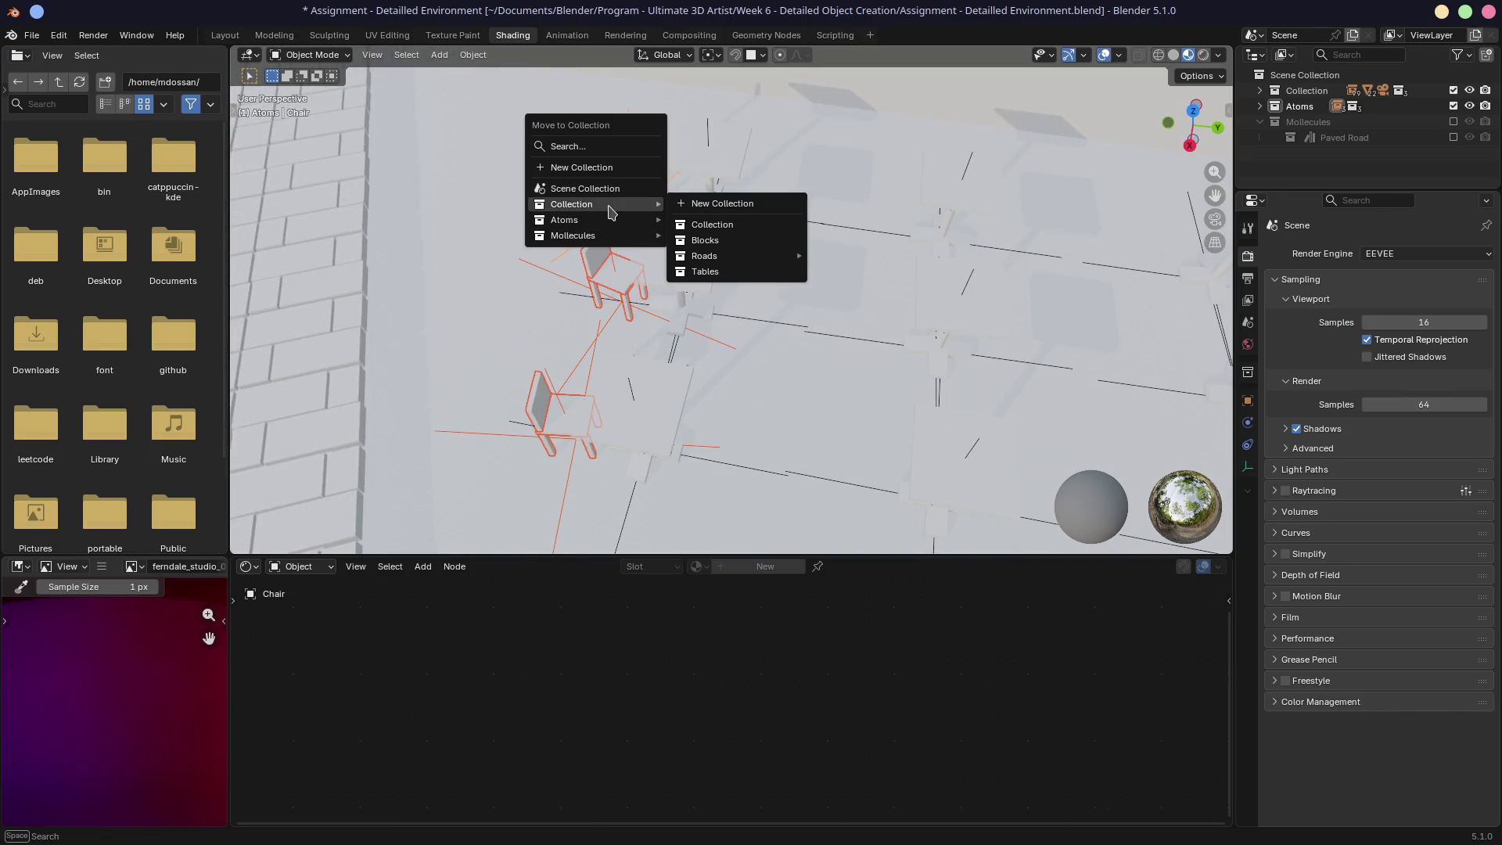
{"action": "left_click", "coordinate": [719, 204]}
{"action": "type", "text": "Chairs"}
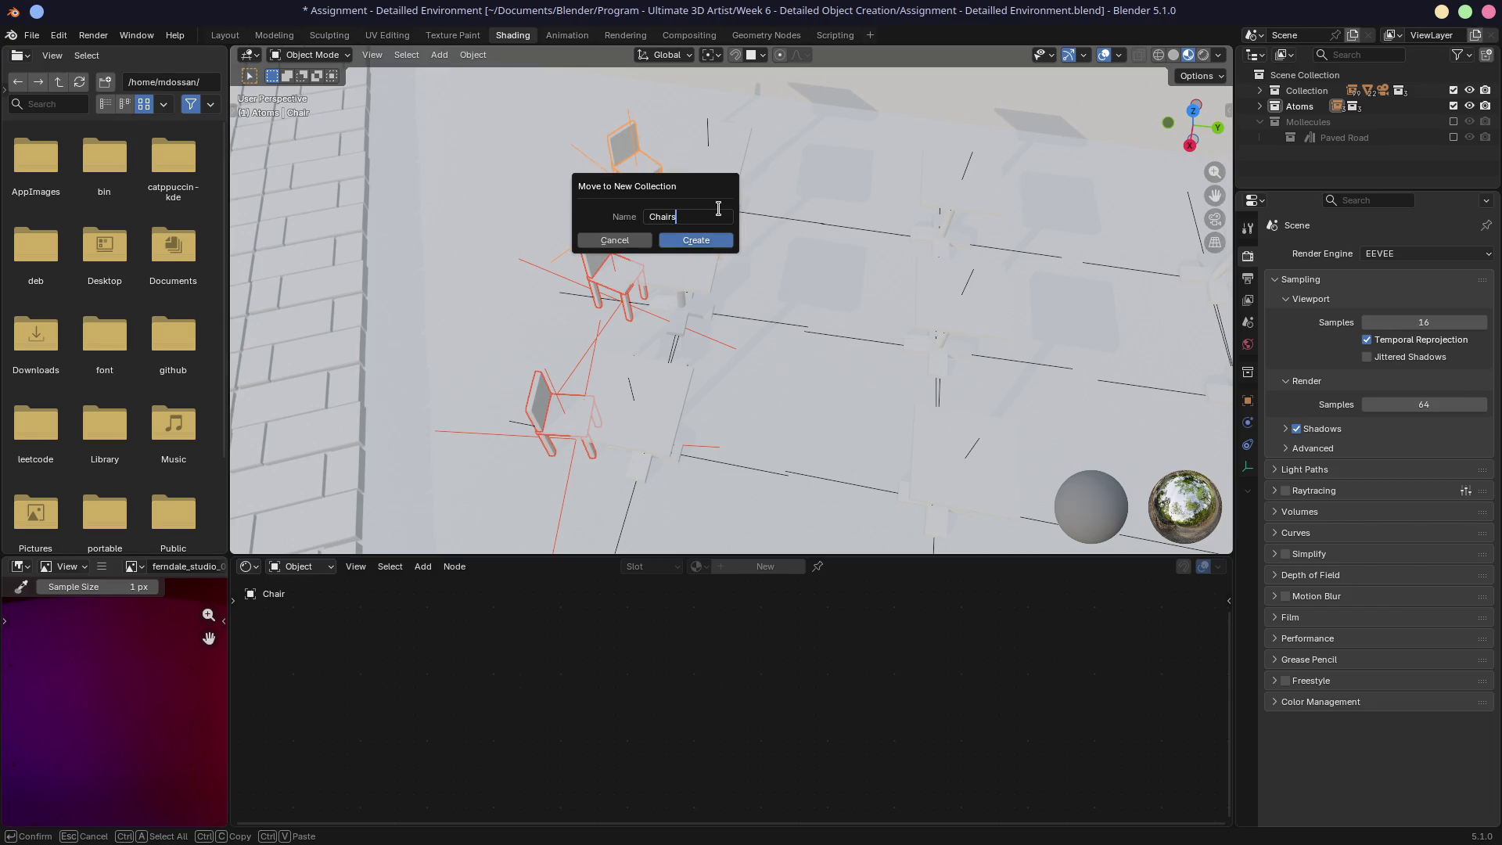
{"action": "key", "text": "Return"}
{"action": "left_click", "coordinate": [702, 240]}
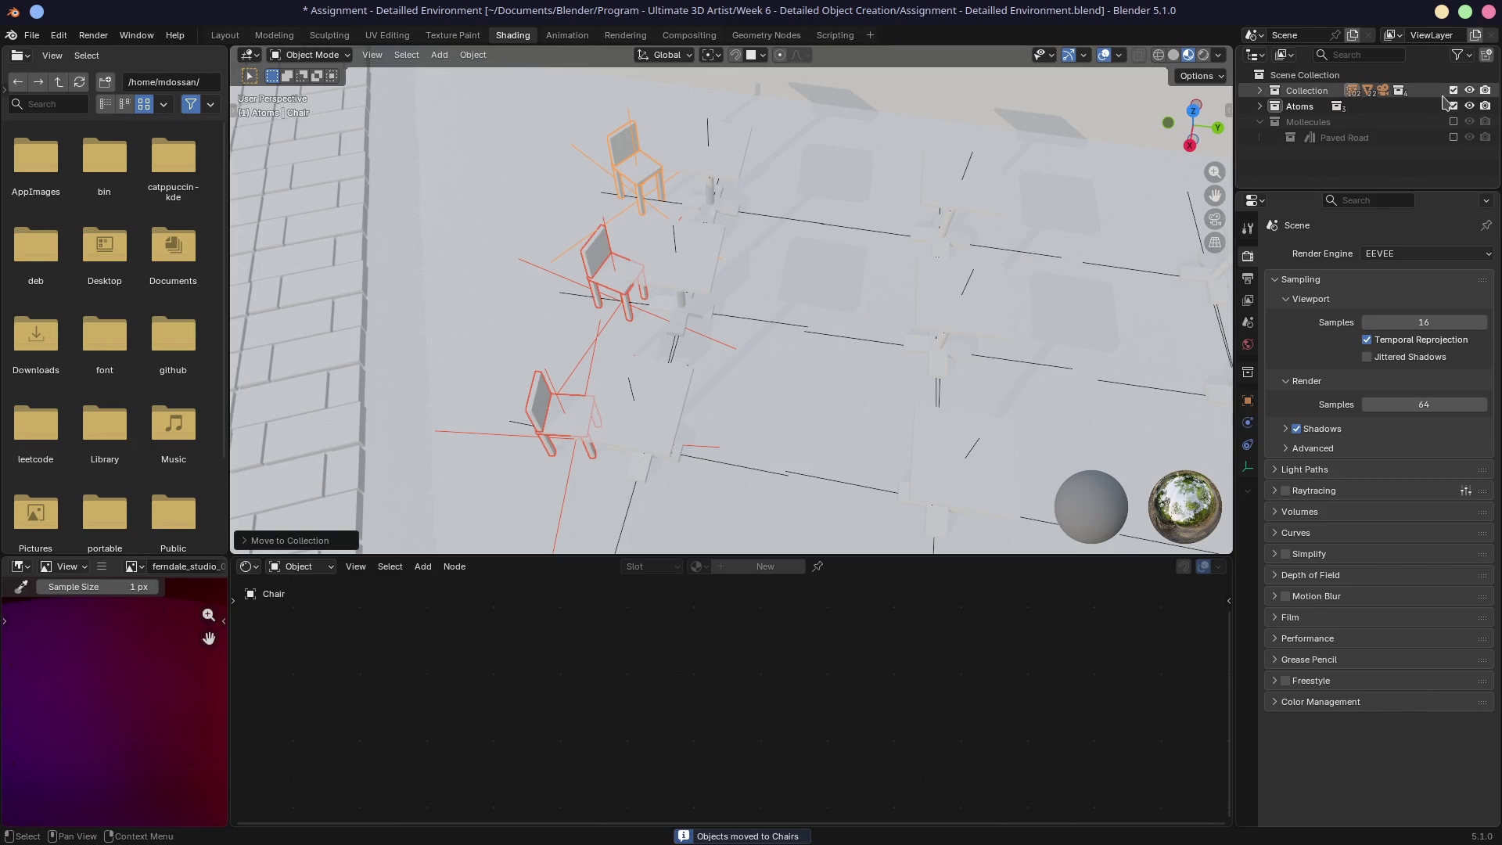
{"action": "left_click", "coordinate": [1453, 90]}
{"action": "left_click", "coordinate": [1260, 106]}
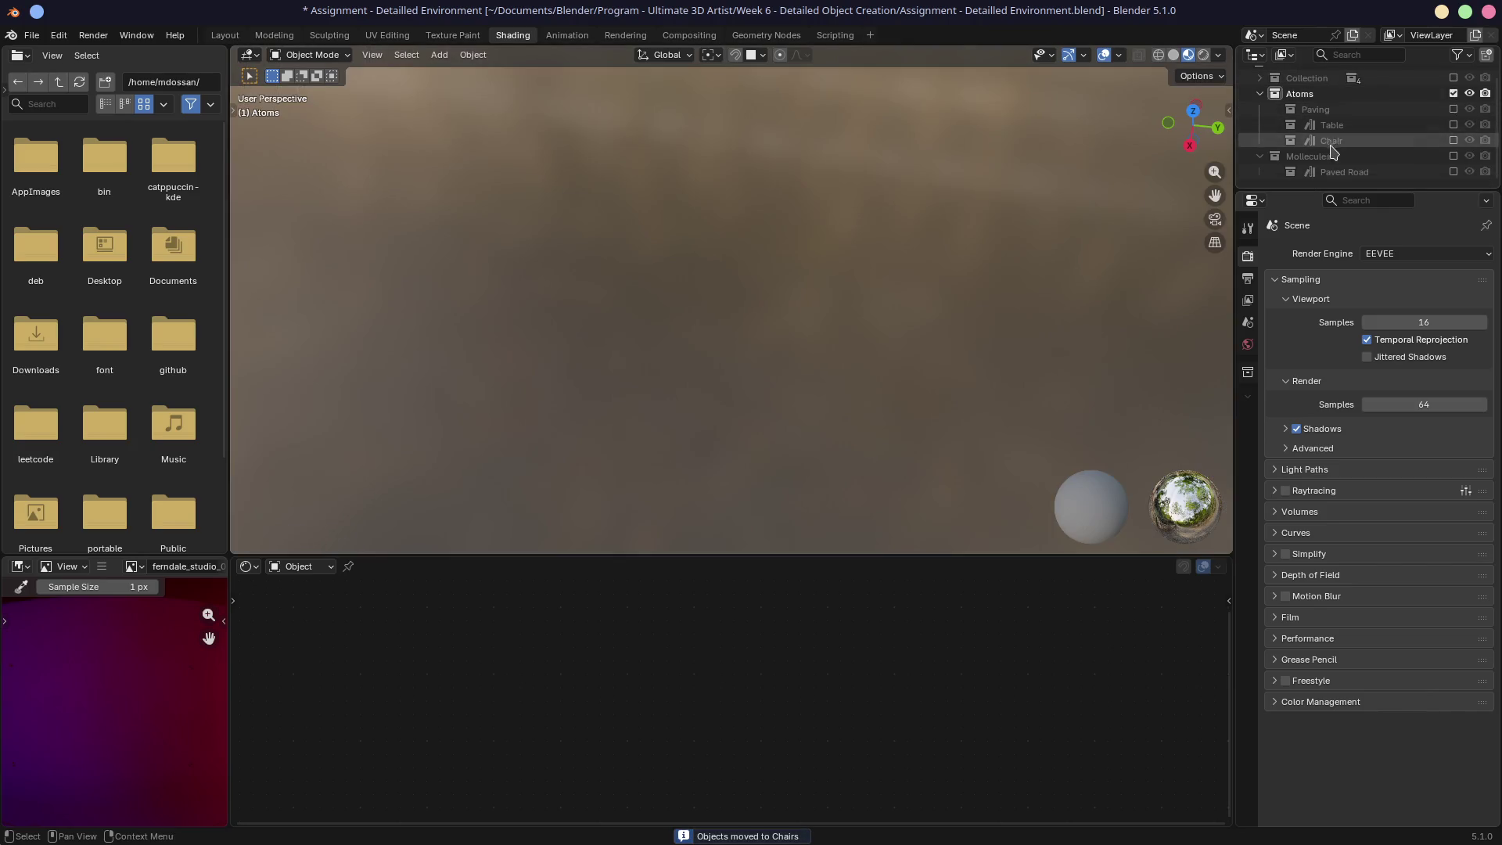
Step: Include the Chair asset collection, select its parts Cube.017–Cube.019 and frame them
{"action": "left_click_drag", "start_coordinate": [1370, 192], "coordinate": [1369, 254]}
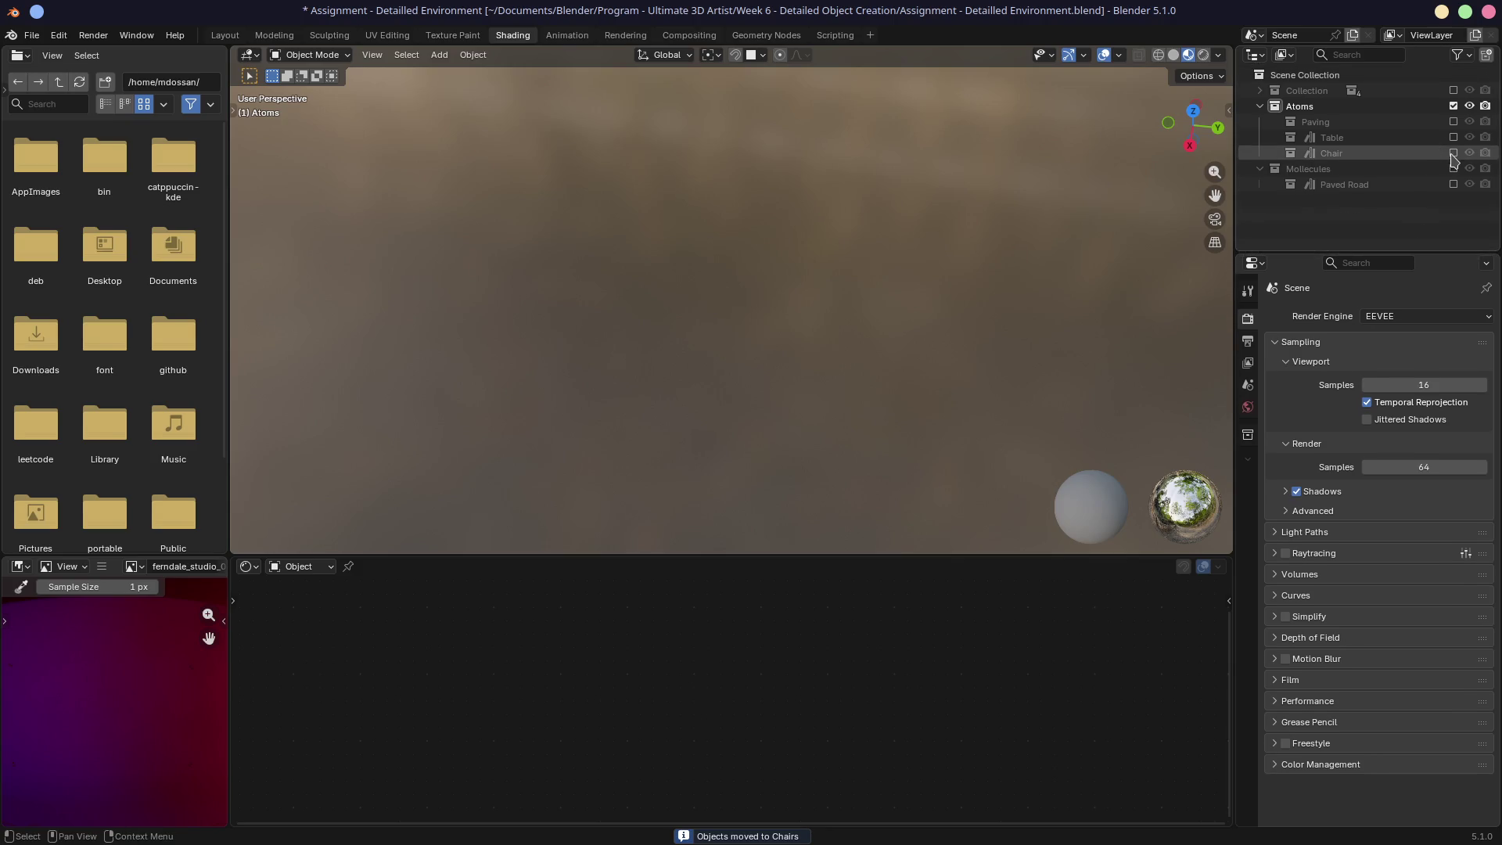
{"action": "left_click", "coordinate": [1454, 153]}
{"action": "left_click", "coordinate": [1334, 169]}
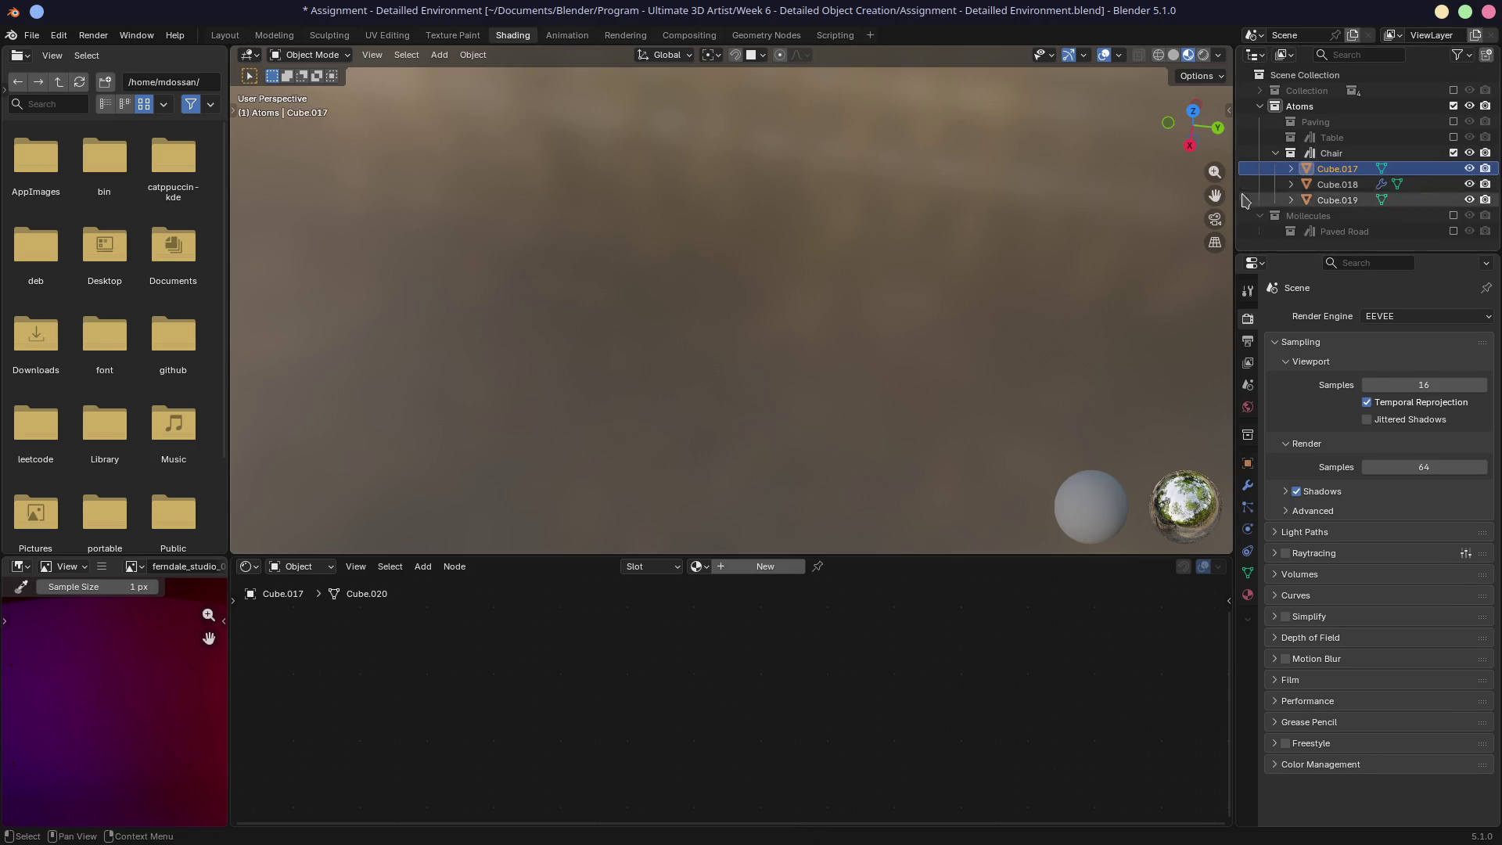
{"action": "left_click", "coordinate": [1338, 200], "text": "shift"}
{"action": "key", "text": "KP_Decimal"}
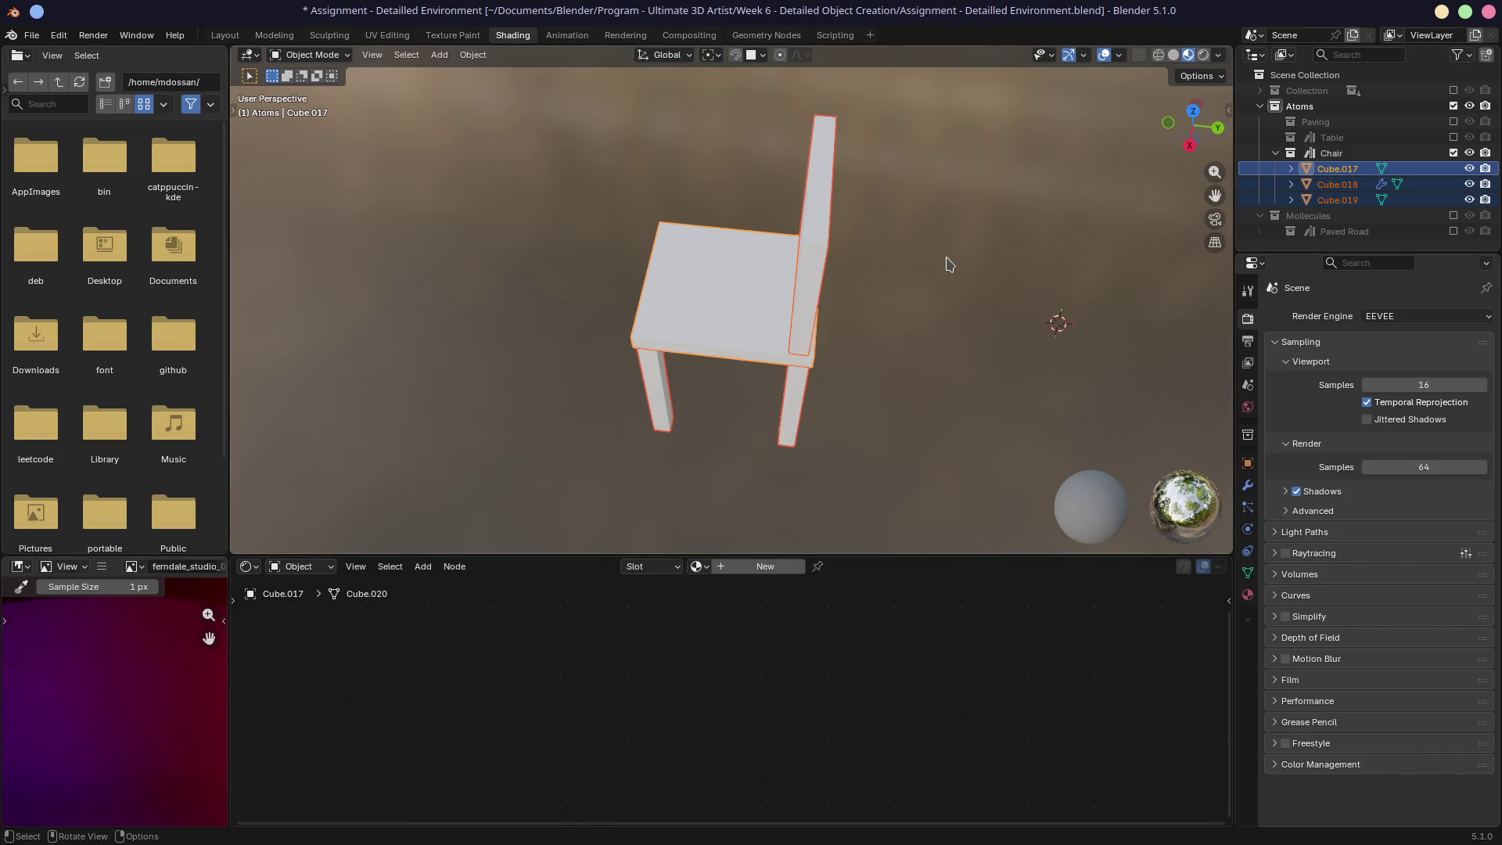
Step: Orbit around the chair, select the legs, then select the backrest
{"action": "mouse_move", "coordinate": [726, 348]}
{"action": "middle_mouse_down"}
{"action": "mouse_move", "coordinate": [815, 274]}
{"action": "mouse_move", "coordinate": [1016, 251]}
{"action": "middle_mouse_up"}
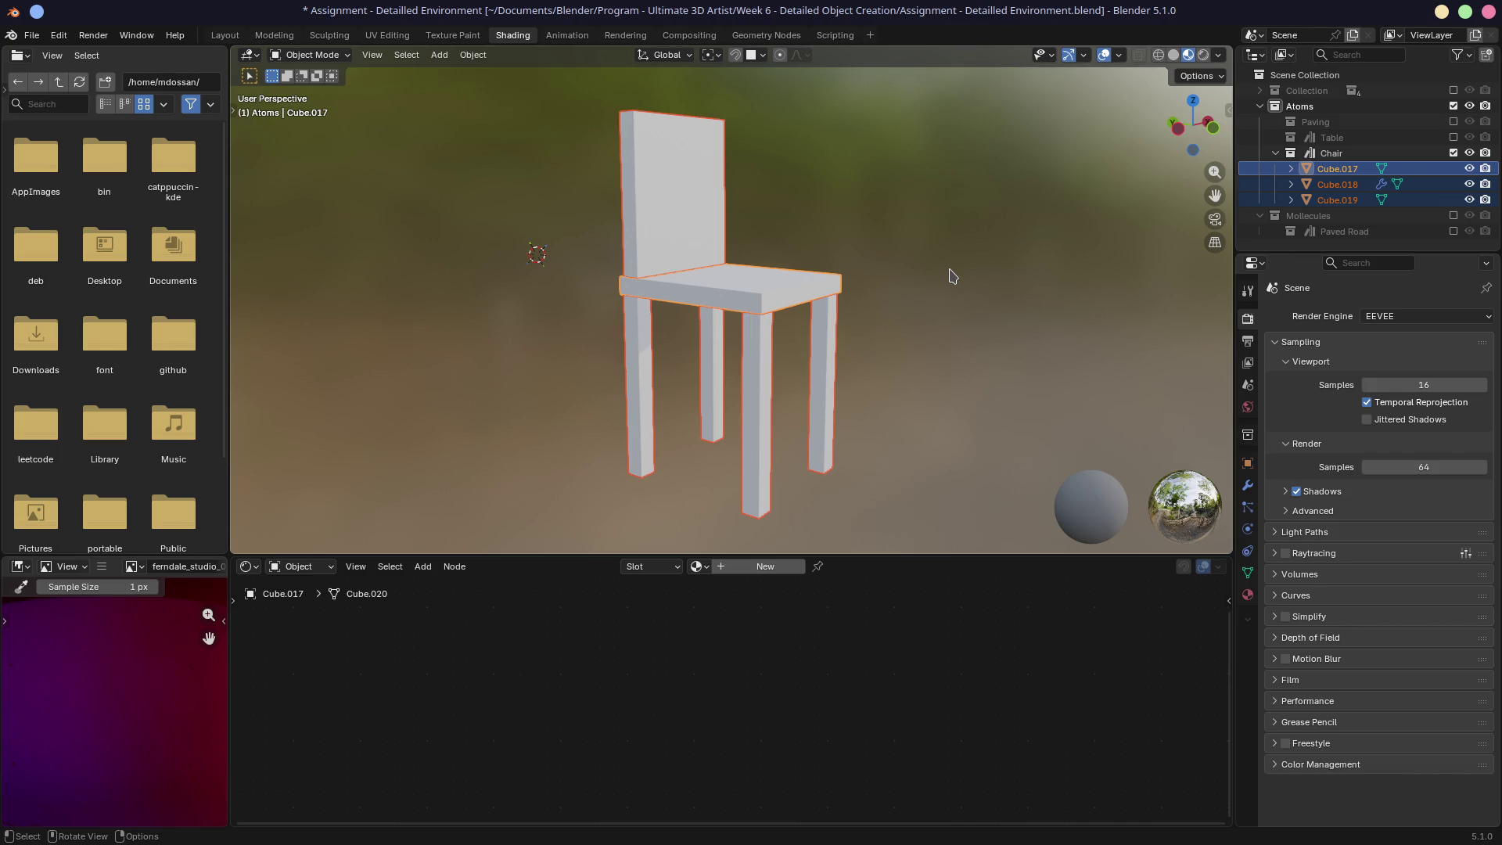
{"action": "middle_click_drag", "start_coordinate": [899, 295], "coordinate": [814, 332]}
{"action": "left_click", "coordinate": [655, 343]}
{"action": "left_click", "coordinate": [655, 411]}
{"action": "left_click", "coordinate": [631, 257]}
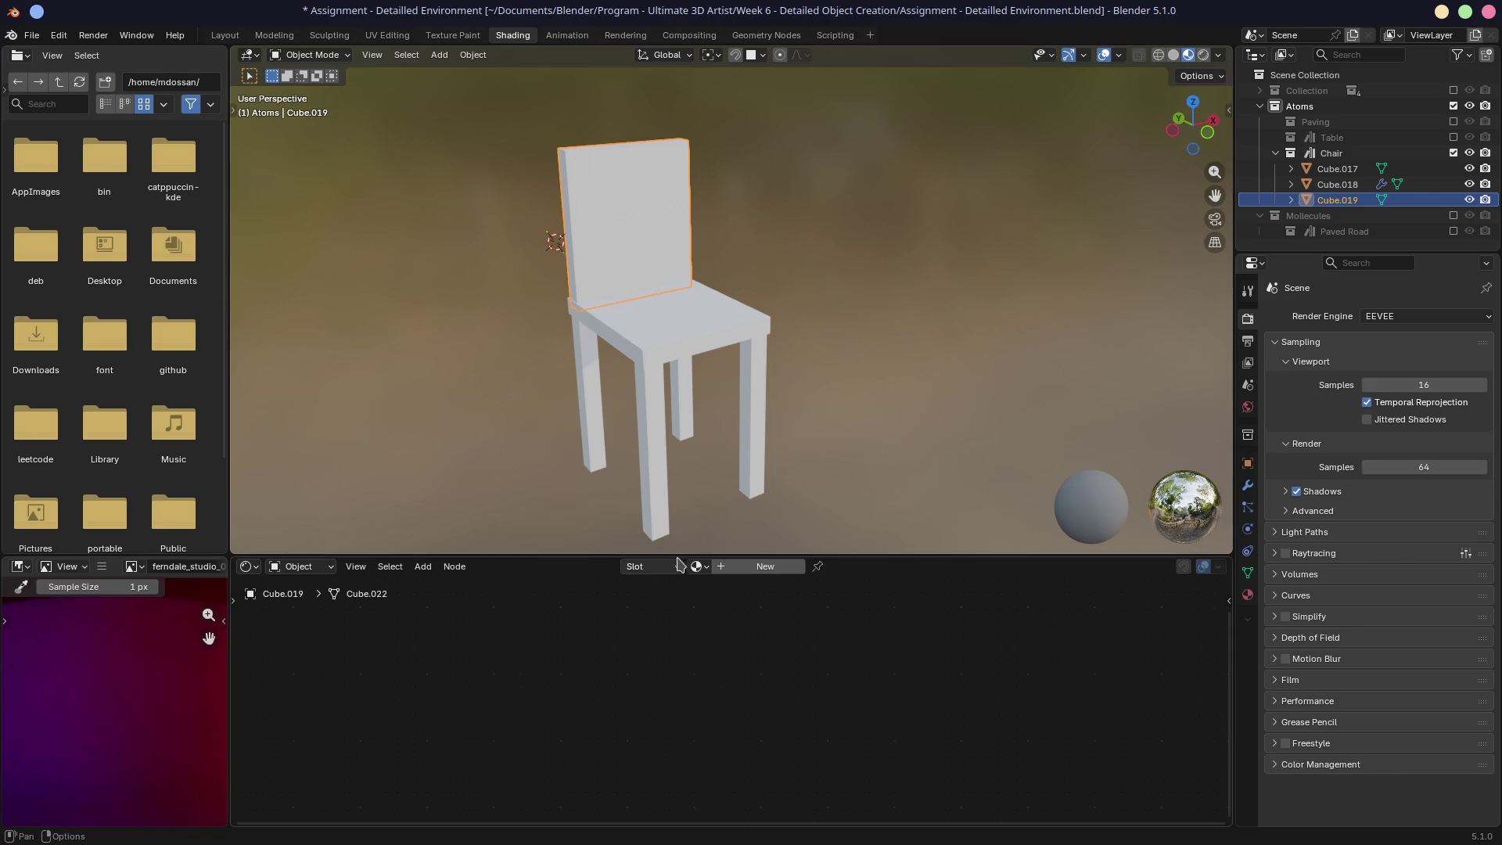
Step: Give the chair backrest a new material named 'Chair.Metal'
{"action": "left_click", "coordinate": [642, 312]}
{"action": "left_click", "coordinate": [651, 384]}
{"action": "left_click", "coordinate": [637, 295]}
{"action": "left_click", "coordinate": [655, 319]}
{"action": "left_click", "coordinate": [621, 227]}
{"action": "left_click", "coordinate": [763, 566]}
{"action": "left_click", "coordinate": [741, 566]}
{"action": "left_click", "coordinate": [744, 567]}
{"action": "key", "text": "ctrl+a"}
{"action": "type", "text": "C"}
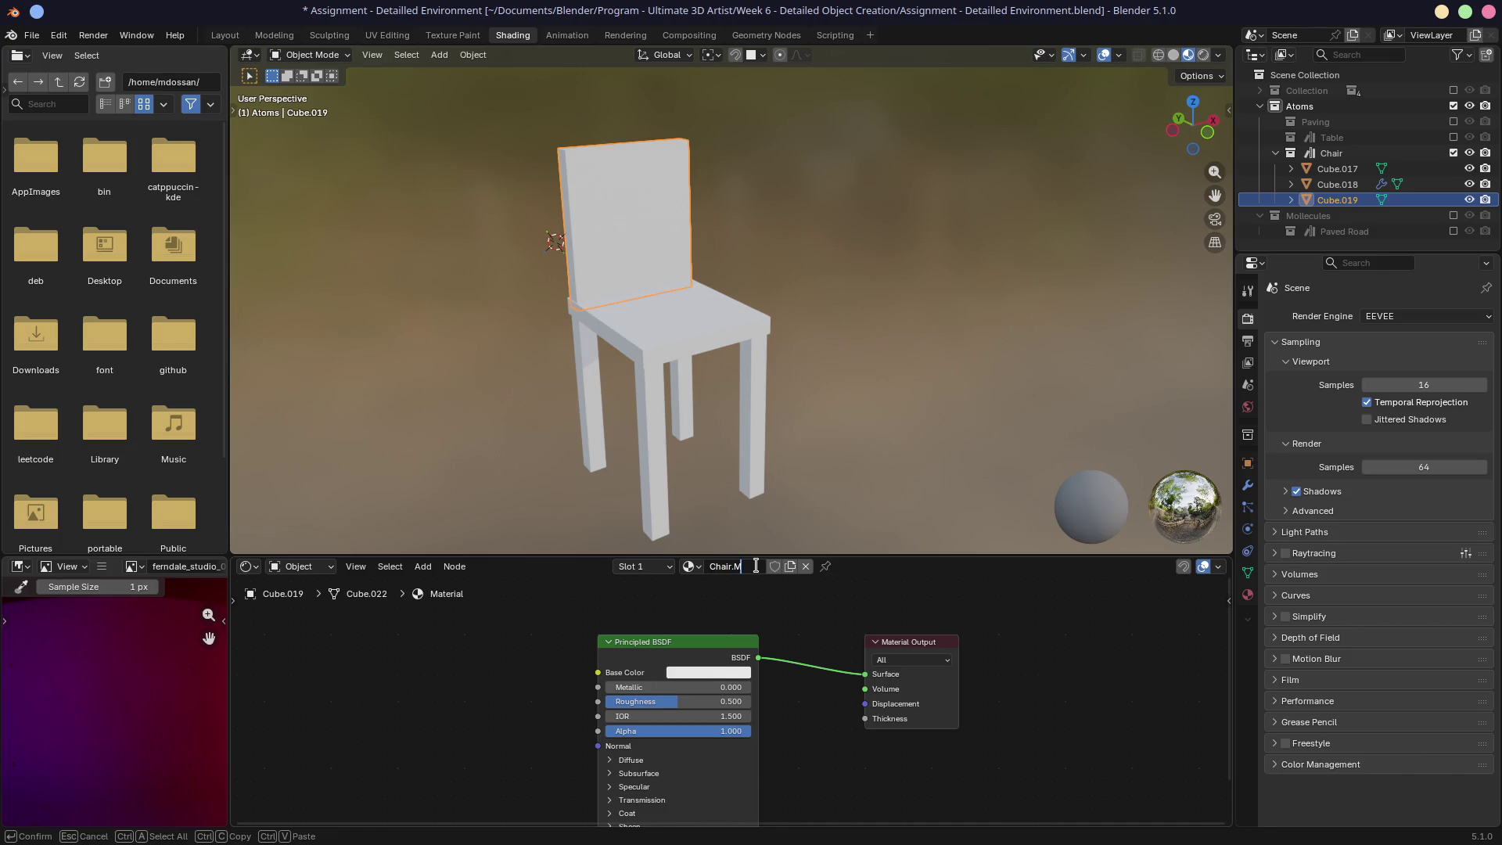
{"action": "type", "text": "l"}
{"action": "key", "text": "Return"}
Step: Set the Chair.Metal base colour to pale cyan
{"action": "left_click", "coordinate": [708, 672]}
{"action": "left_click_drag", "start_coordinate": [742, 498], "coordinate": [698, 501]}
{"action": "left_click_drag", "start_coordinate": [789, 444], "coordinate": [789, 457]}
{"action": "left_click_drag", "start_coordinate": [701, 491], "coordinate": [729, 478]}
{"action": "mouse_move", "coordinate": [622, 252]}
{"action": "middle_mouse_down", "text": "shift"}
{"action": "mouse_move", "coordinate": [748, 280]}
{"action": "mouse_move", "coordinate": [713, 388]}
{"action": "mouse_move", "coordinate": [976, 401]}
{"action": "mouse_move", "coordinate": [687, 402]}
{"action": "middle_mouse_up", "text": "shift"}
{"action": "scroll", "coordinate": [735, 288], "scroll_direction": "up", "scroll_amount": 5}
{"action": "scroll", "coordinate": [711, 397], "scroll_direction": "down", "scroll_amount": 4}
Step: Set Metallic to 1.0 and Roughness to 0.268, then add the seat and legs to the selection
{"action": "mouse_move", "coordinate": [635, 690]}
{"action": "left_mouse_down"}
{"action": "mouse_move", "coordinate": [751, 690]}
{"action": "mouse_move", "coordinate": [610, 691]}
{"action": "mouse_move", "coordinate": [764, 686]}
{"action": "left_mouse_up"}
{"action": "mouse_move", "coordinate": [900, 501]}
{"action": "middle_mouse_down"}
{"action": "mouse_move", "coordinate": [916, 478]}
{"action": "mouse_move", "coordinate": [795, 469]}
{"action": "mouse_move", "coordinate": [737, 503]}
{"action": "middle_mouse_up"}
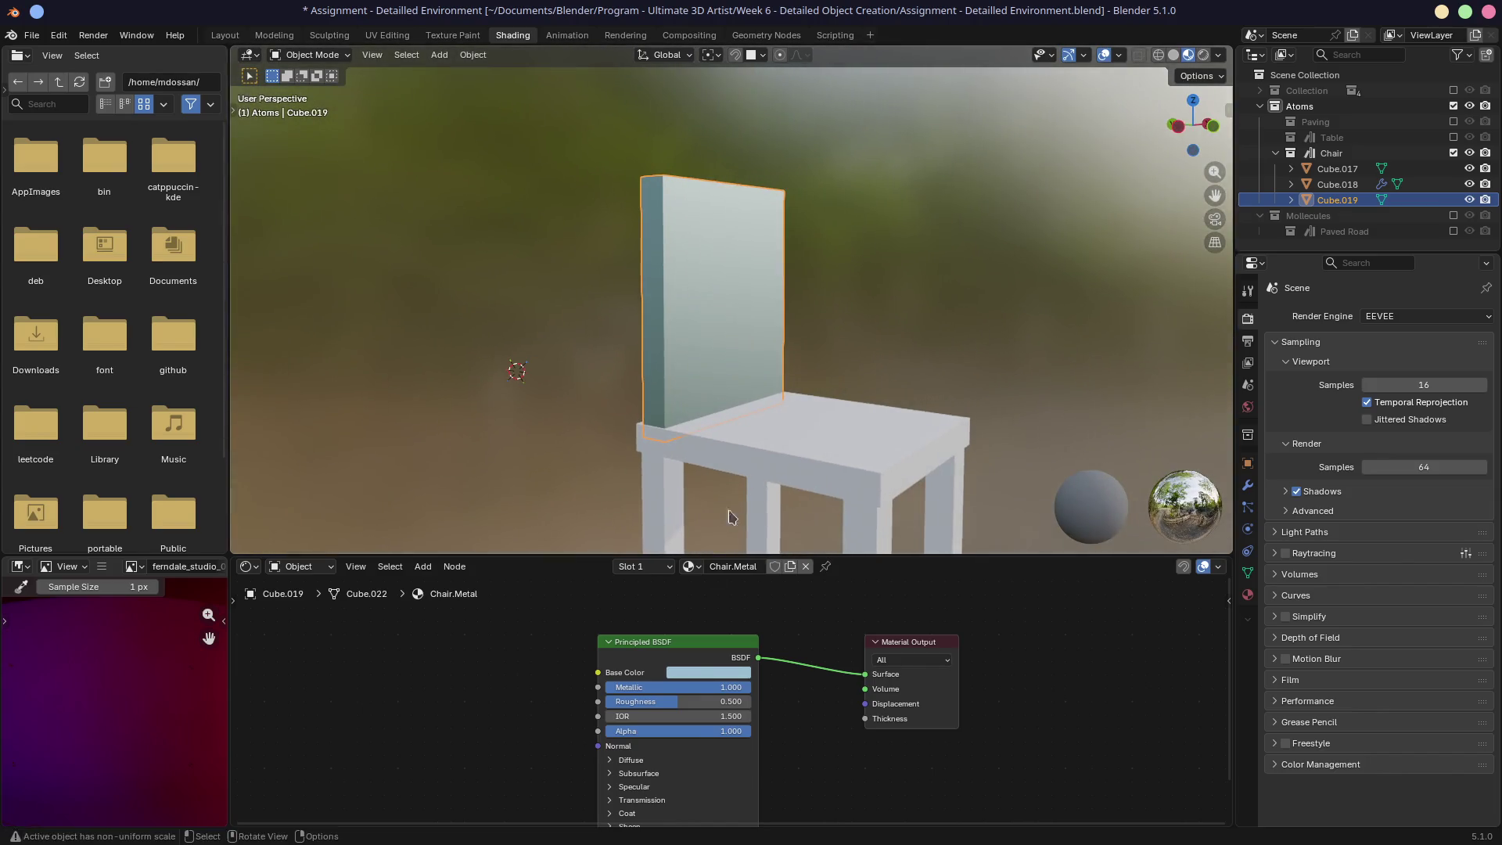
{"action": "mouse_move", "coordinate": [678, 701]}
{"action": "left_mouse_down"}
{"action": "mouse_move", "coordinate": [622, 702]}
{"action": "mouse_move", "coordinate": [660, 702]}
{"action": "left_mouse_up"}
{"action": "middle_click_drag", "start_coordinate": [736, 470], "coordinate": [915, 457]}
{"action": "scroll", "coordinate": [677, 456], "scroll_direction": "up", "scroll_amount": 5}
{"action": "mouse_move", "coordinate": [677, 455]}
{"action": "middle_mouse_down"}
{"action": "mouse_move", "coordinate": [959, 416]}
{"action": "mouse_move", "coordinate": [948, 453]}
{"action": "middle_mouse_up"}
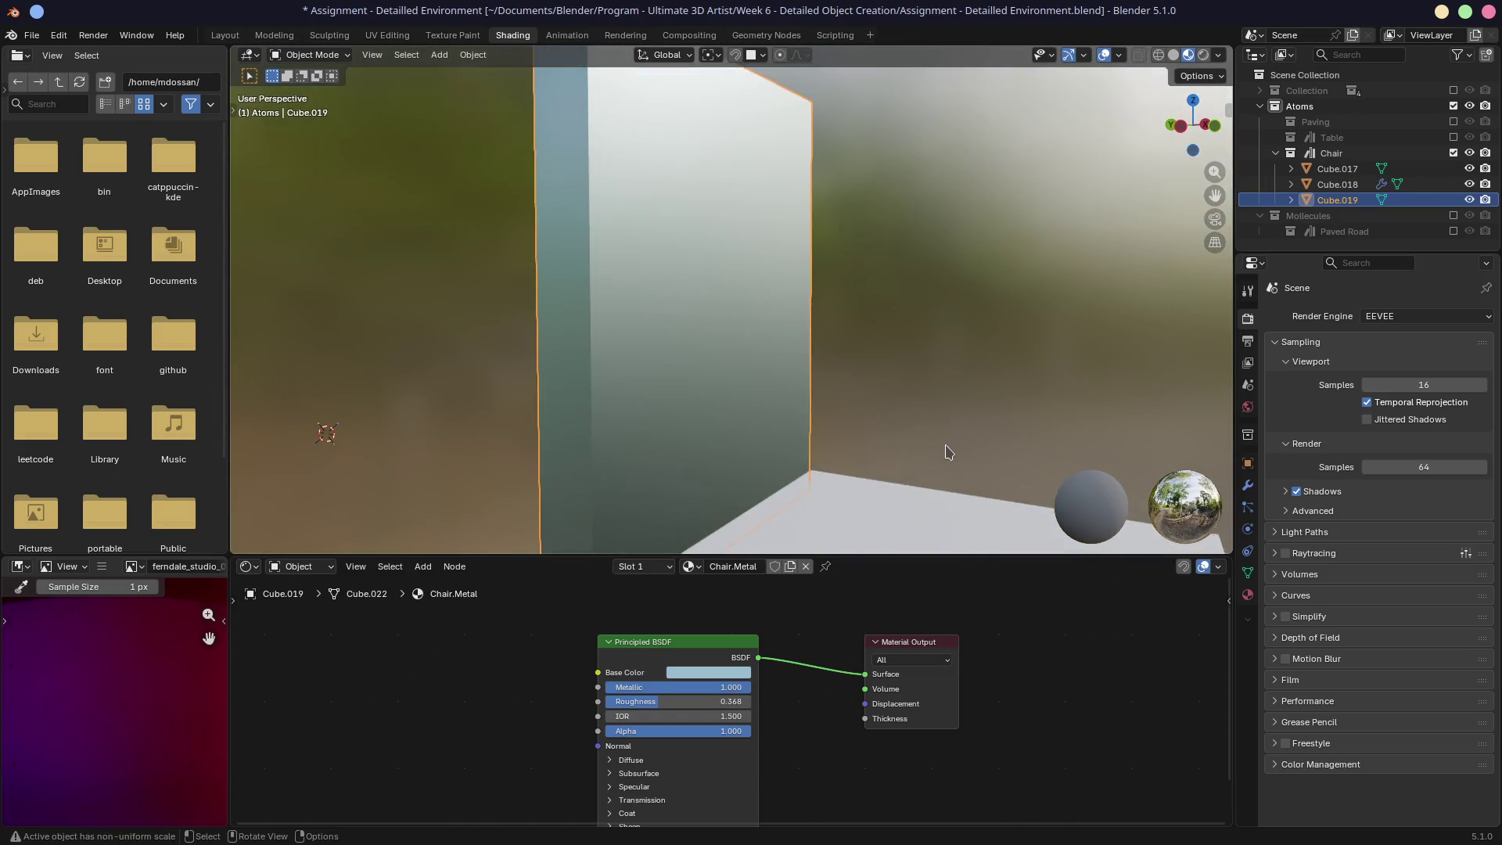
{"action": "scroll", "coordinate": [948, 453], "scroll_direction": "down", "scroll_amount": 5}
{"action": "scroll", "coordinate": [838, 401], "scroll_direction": "up", "scroll_amount": 3}
{"action": "left_click", "coordinate": [689, 362], "text": "shift"}
{"action": "left_click", "coordinate": [725, 453], "text": "shift"}
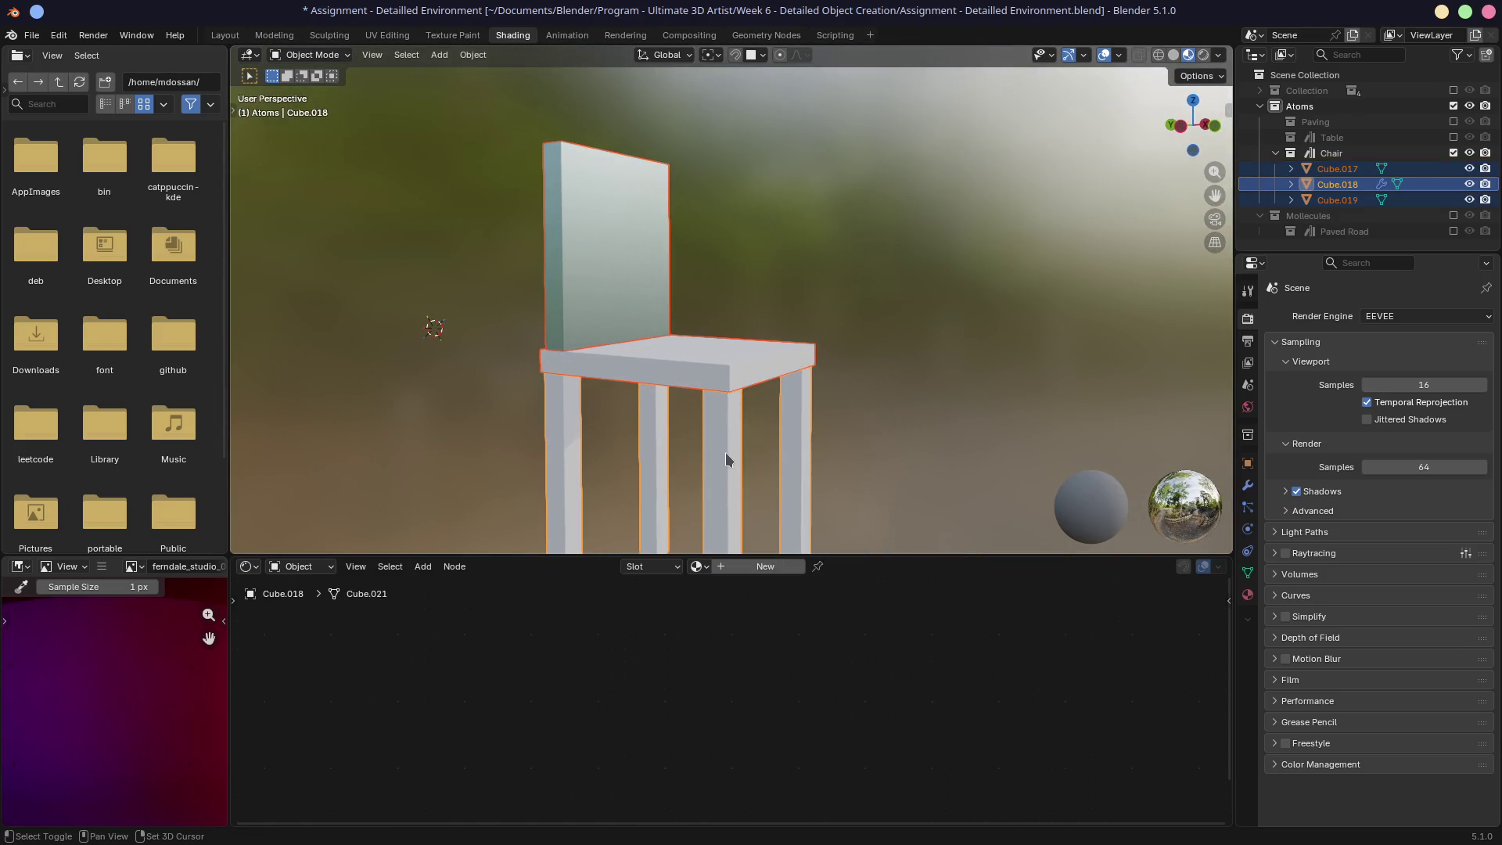
Step: Link the backrest's Chair.Metal material to the seat and legs using Ctrl+L Link Materials
{"action": "key", "text": "ctrl+l"}
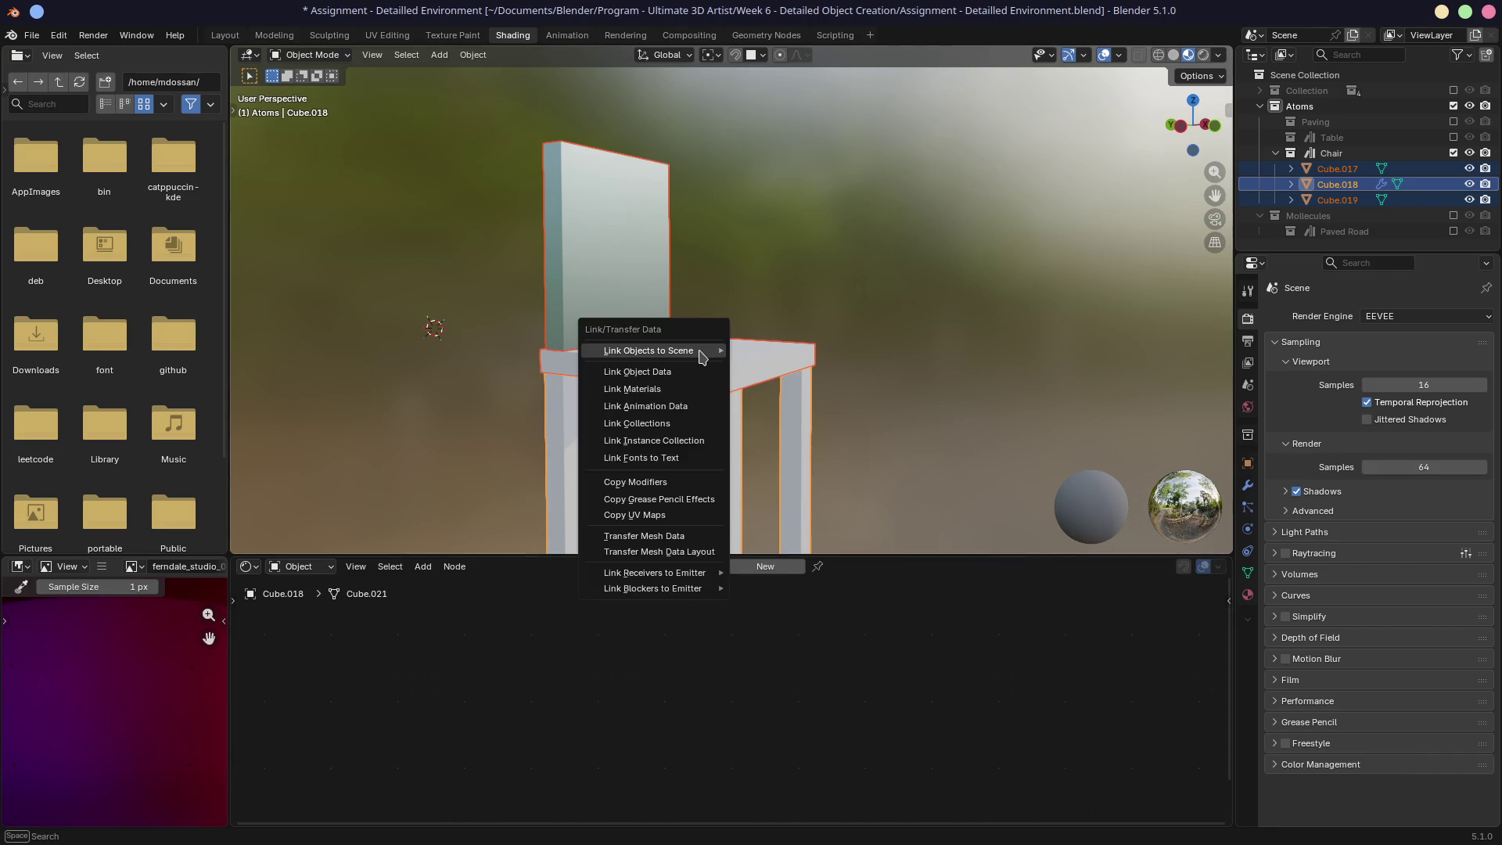
{"action": "mouse_move", "coordinate": [702, 357]}
{"action": "left_click", "coordinate": [614, 276], "text": "shift"}
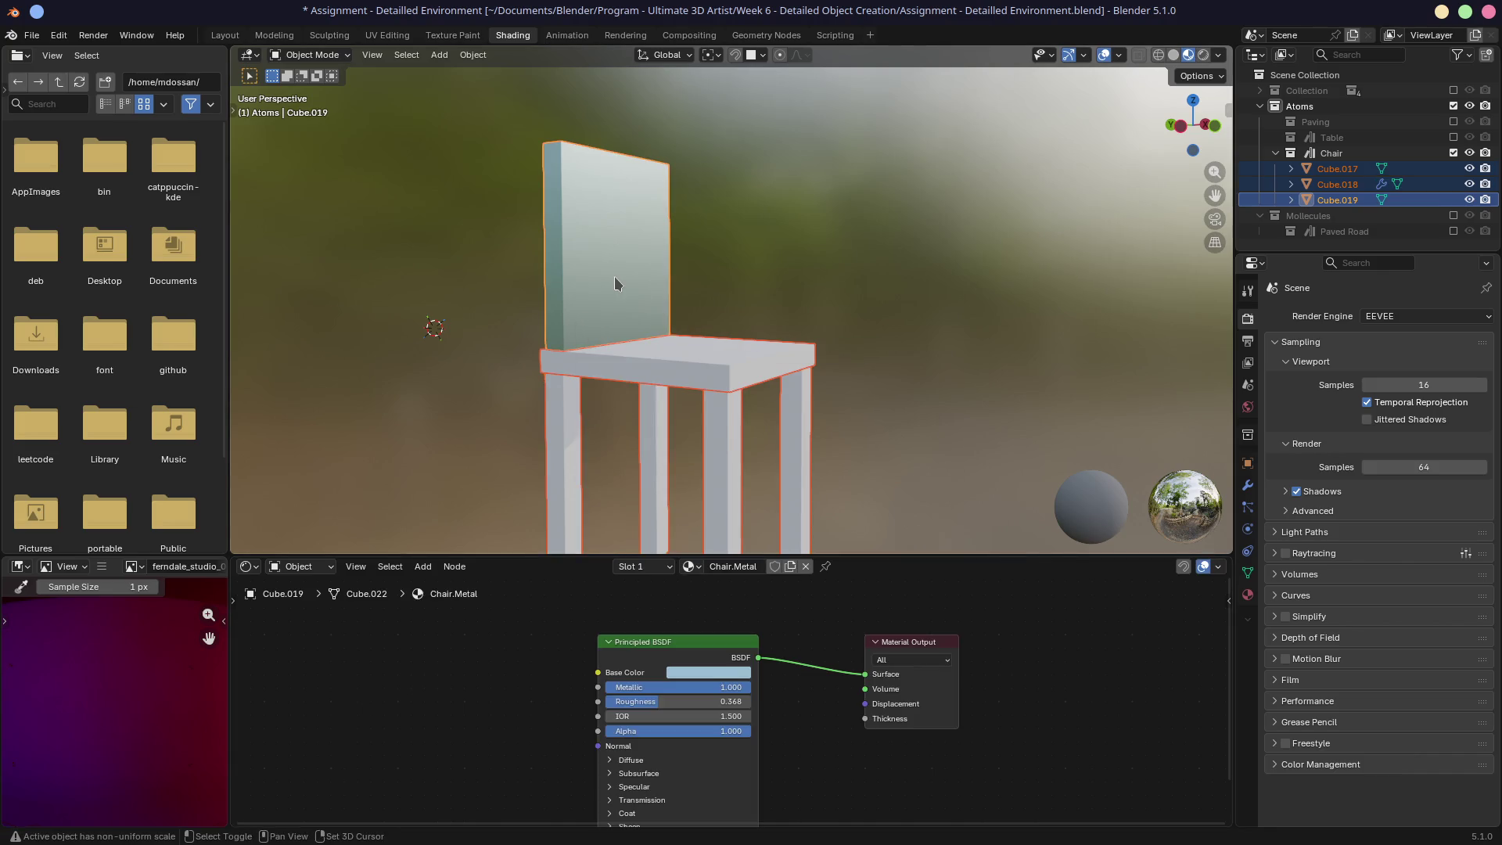
{"action": "key", "text": "ctrl+l"}
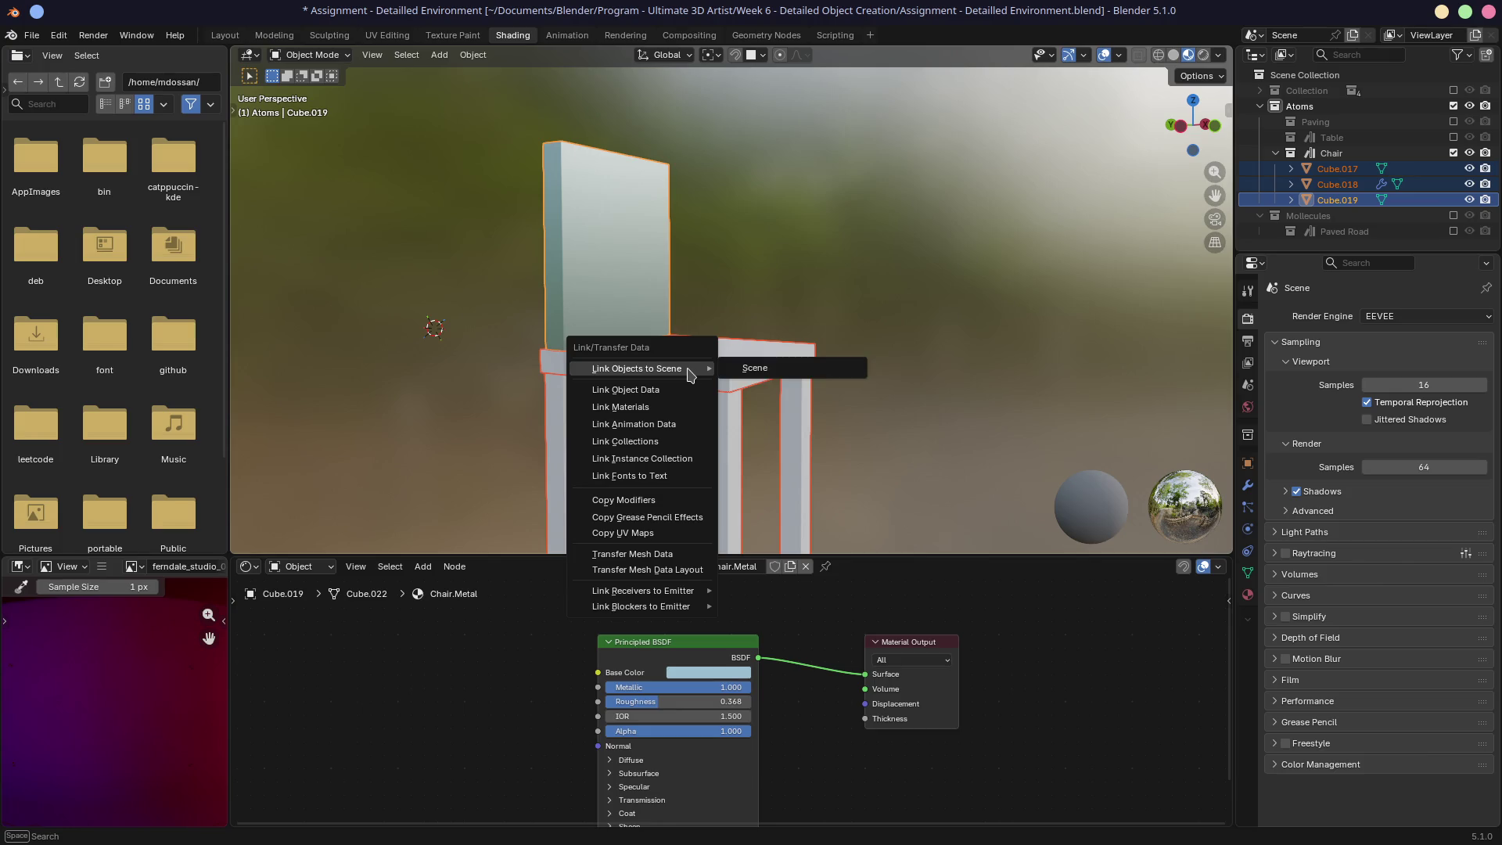
{"action": "left_click", "coordinate": [664, 406]}
{"action": "mouse_move", "coordinate": [664, 406]}
{"action": "middle_mouse_down"}
{"action": "mouse_move", "coordinate": [466, 332]}
{"action": "mouse_move", "coordinate": [926, 345]}
{"action": "mouse_move", "coordinate": [679, 351]}
{"action": "mouse_move", "coordinate": [729, 442]}
{"action": "middle_mouse_up"}
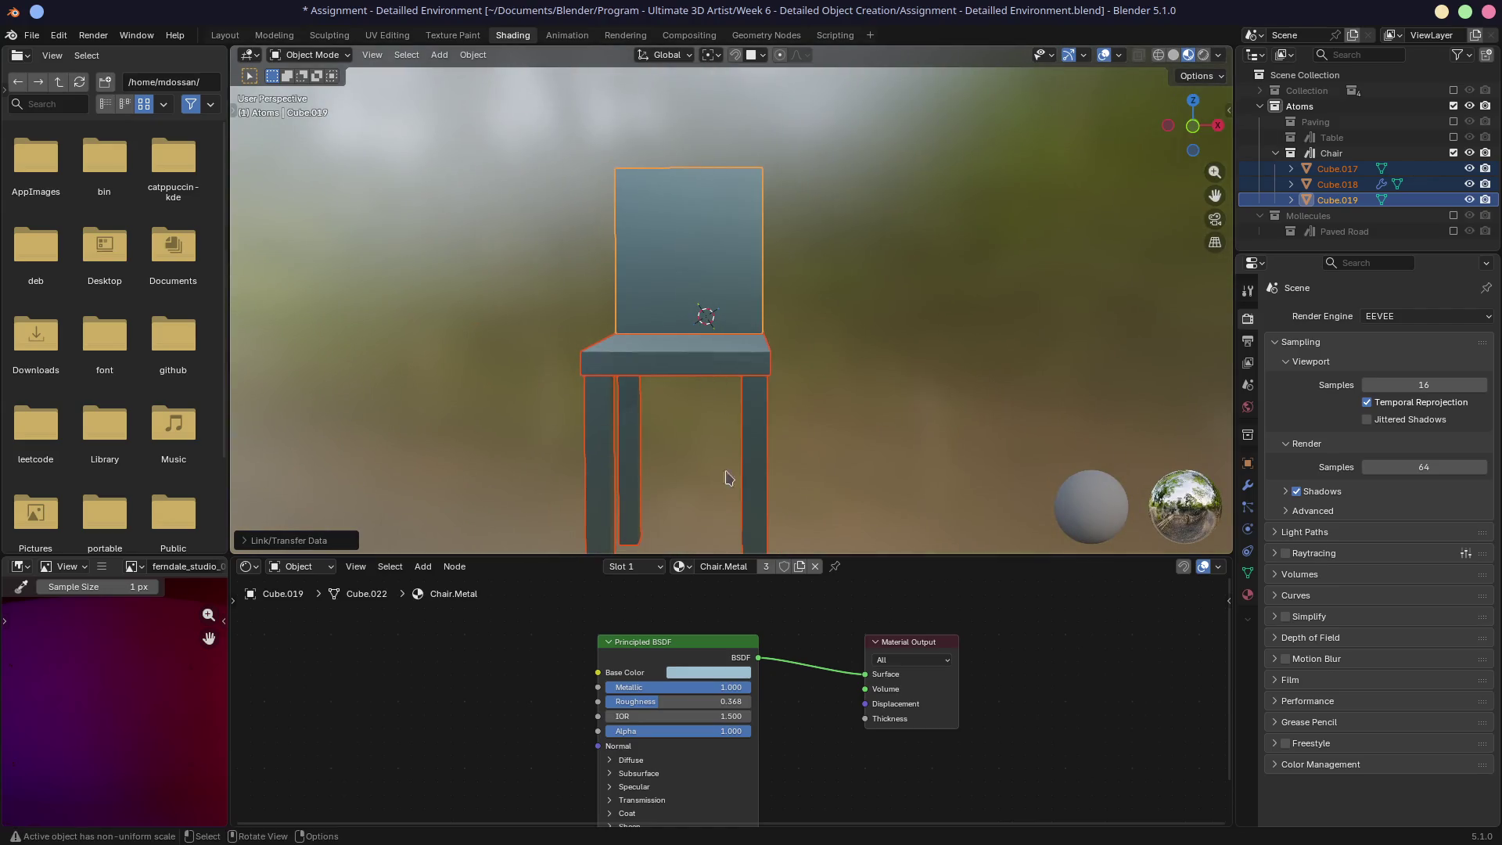
{"action": "left_click", "coordinate": [709, 674]}
Step: Set Chair.Metal to a dark brown base colour with Metallic 0 and Roughness 0.732
{"action": "left_click_drag", "start_coordinate": [724, 485], "coordinate": [711, 521]}
{"action": "left_click_drag", "start_coordinate": [789, 460], "coordinate": [789, 480]}
{"action": "left_click_drag", "start_coordinate": [732, 687], "coordinate": [619, 687]}
{"action": "middle_click_drag", "start_coordinate": [619, 511], "coordinate": [712, 503]}
{"action": "mouse_move", "coordinate": [664, 702]}
{"action": "left_mouse_down"}
{"action": "mouse_move", "coordinate": [723, 702]}
{"action": "mouse_move", "coordinate": [686, 702]}
{"action": "mouse_move", "coordinate": [706, 702]}
{"action": "left_mouse_up"}
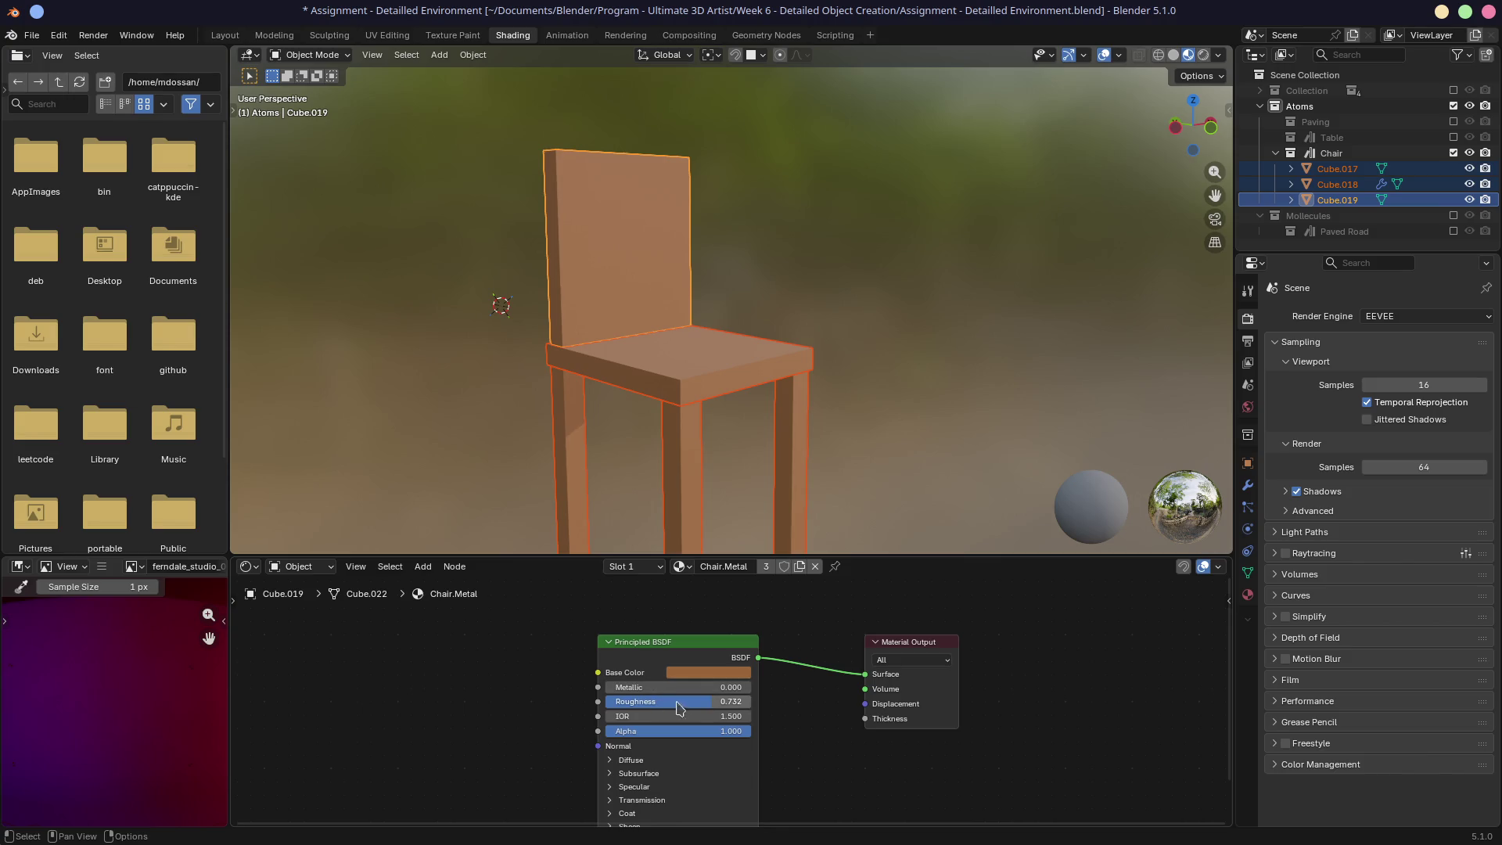
{"action": "left_click", "coordinate": [708, 673]}
{"action": "left_click_drag", "start_coordinate": [789, 498], "coordinate": [787, 518]}
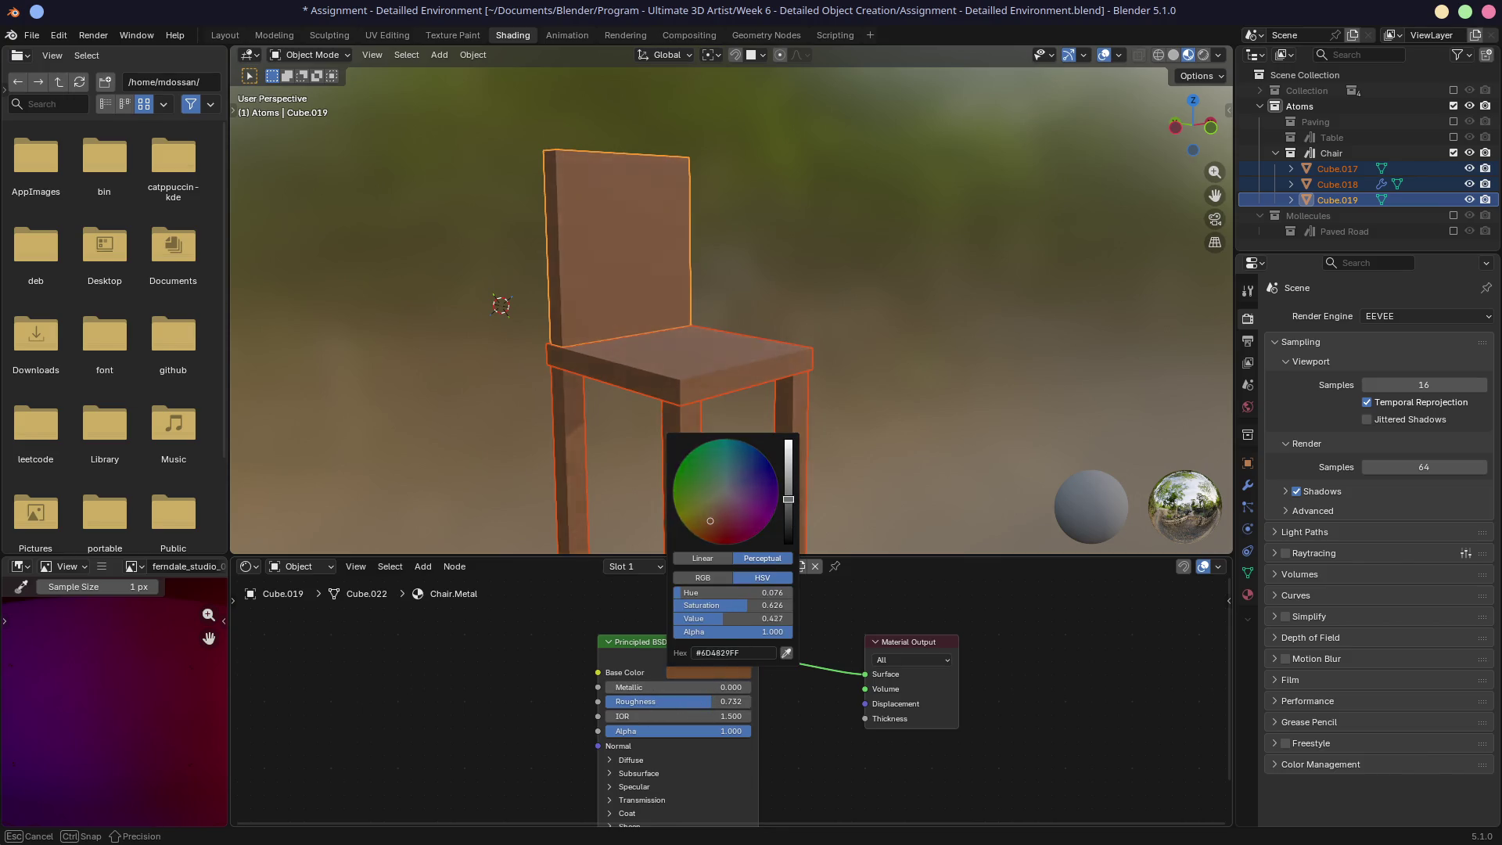
Step: Orbit and zoom around the chair to review the brown non-metallic finish
{"action": "mouse_move", "coordinate": [864, 437]}
{"action": "middle_mouse_down"}
{"action": "mouse_move", "coordinate": [681, 430]}
{"action": "mouse_move", "coordinate": [780, 449]}
{"action": "middle_mouse_up"}
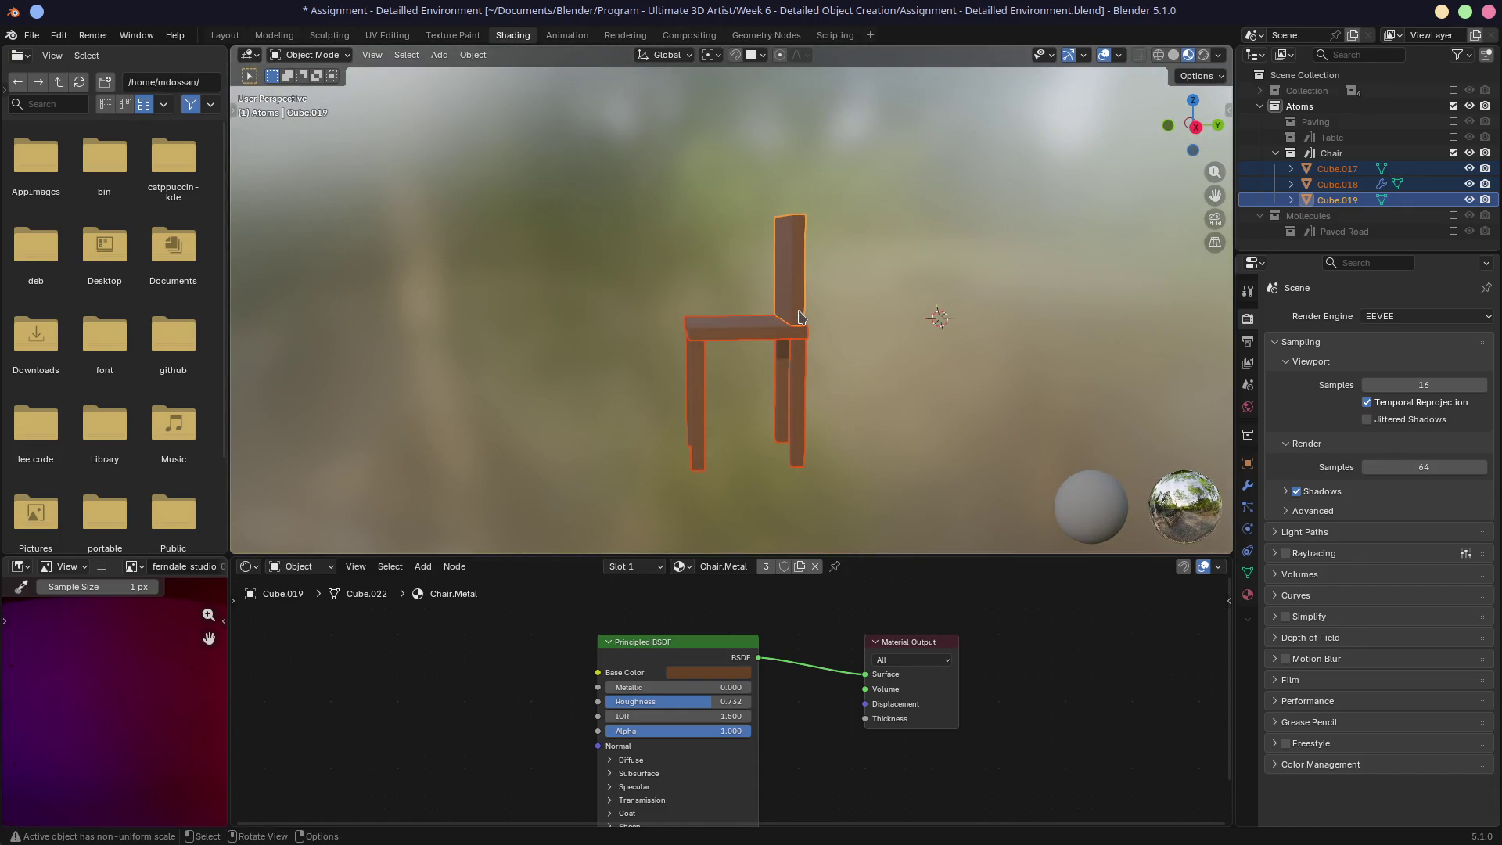
{"action": "scroll", "coordinate": [806, 313], "scroll_direction": "up", "scroll_amount": 5}
{"action": "mouse_move", "coordinate": [939, 228]}
{"action": "middle_mouse_down"}
{"action": "mouse_move", "coordinate": [862, 267]}
{"action": "mouse_move", "coordinate": [902, 221]}
{"action": "mouse_move", "coordinate": [914, 230]}
{"action": "middle_mouse_up"}
{"action": "middle_click_drag", "start_coordinate": [704, 401], "coordinate": [791, 462]}
{"action": "scroll", "coordinate": [791, 376], "scroll_direction": "down", "scroll_amount": 4}
{"action": "middle_click_drag", "start_coordinate": [792, 375], "coordinate": [694, 358]}
{"action": "middle_click_drag", "start_coordinate": [880, 396], "coordinate": [779, 375]}
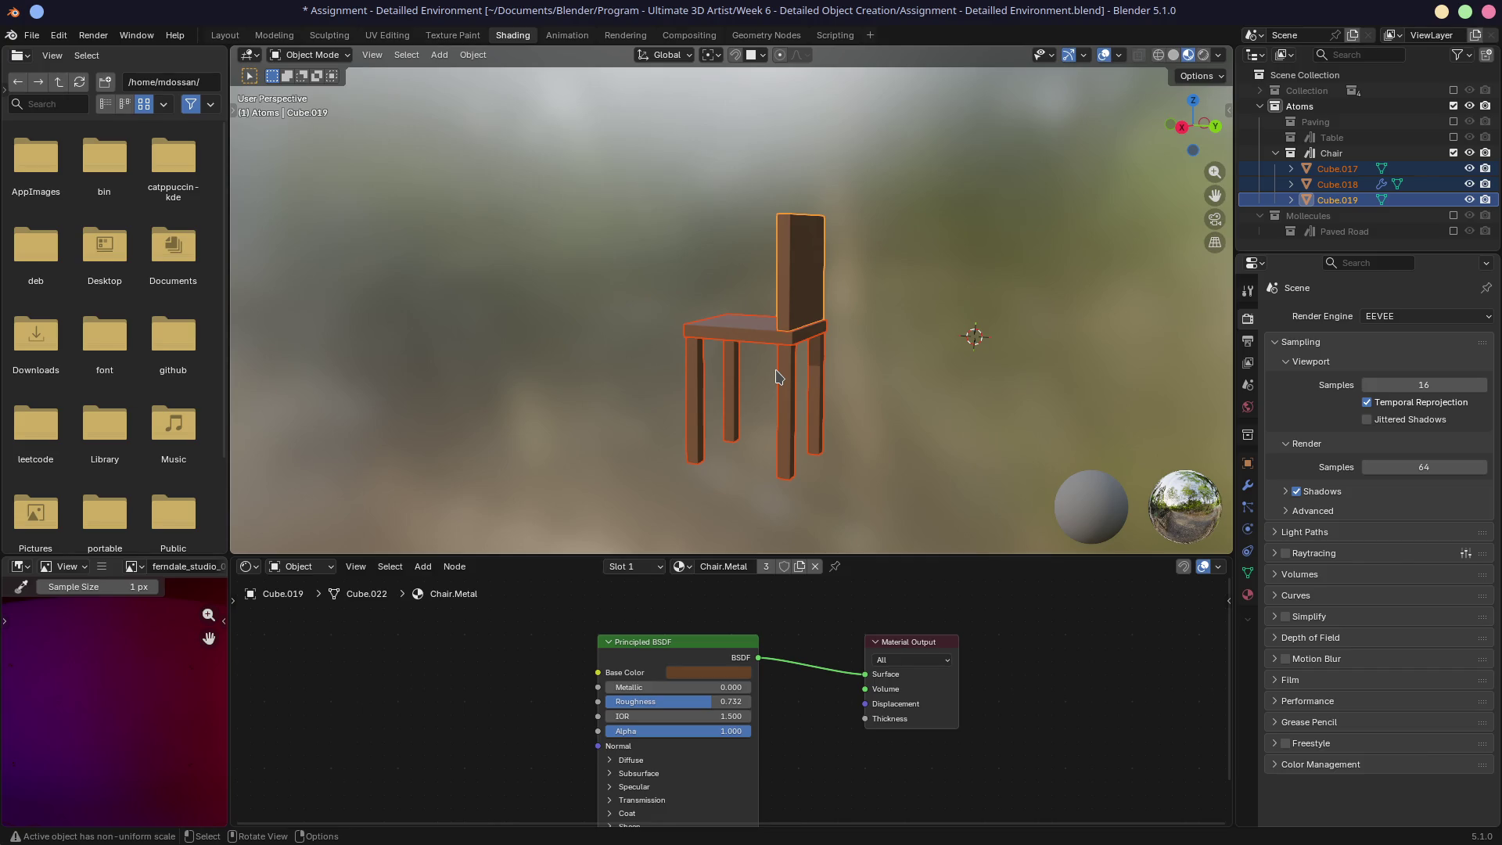
Step: Unlink Chair.Metal from the backrest, legs and seat so the chair has no material
{"action": "left_click", "coordinate": [815, 566]}
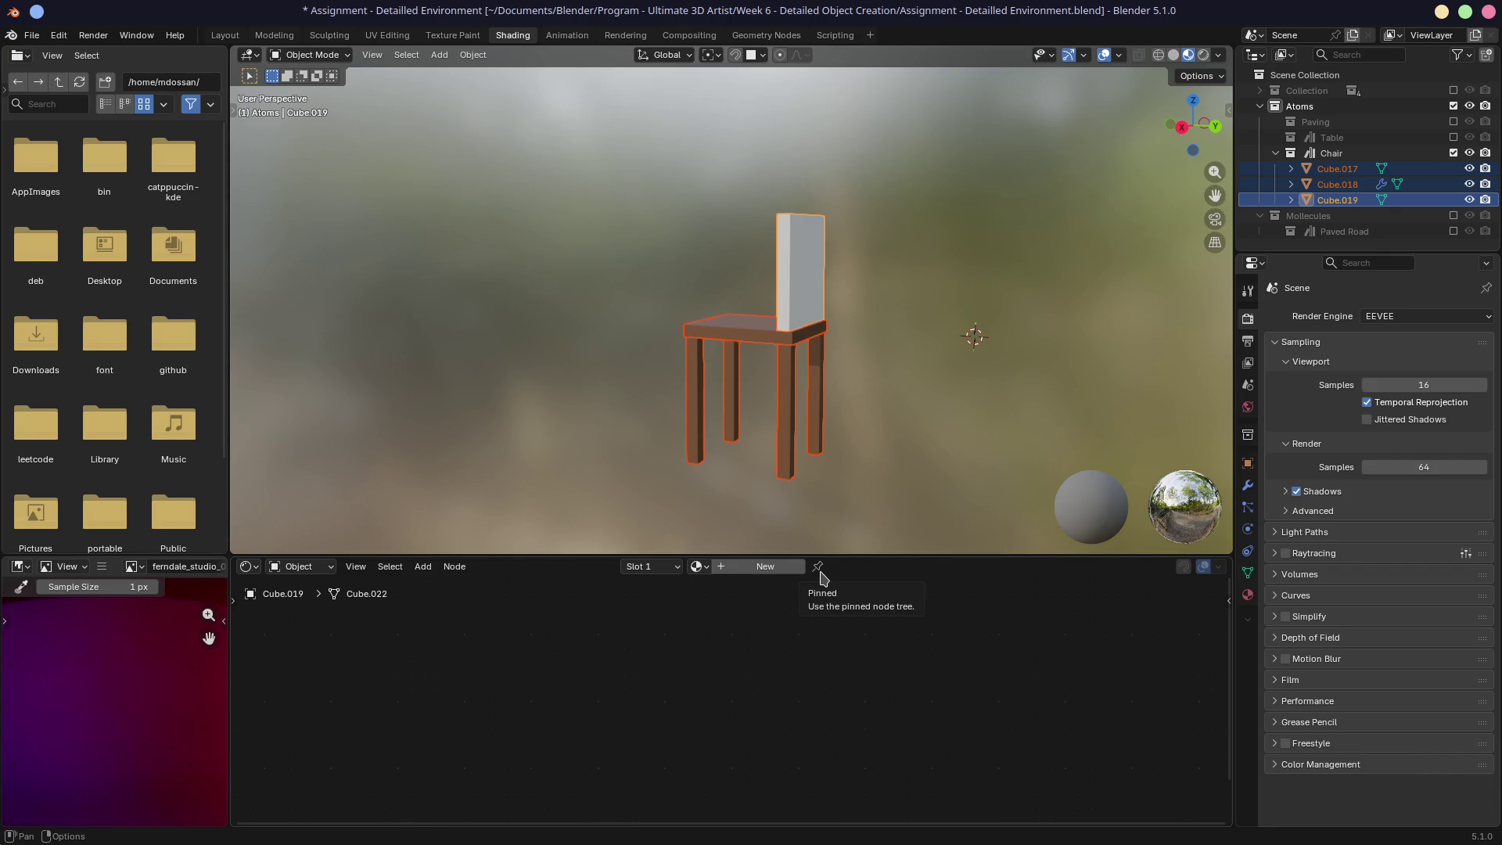
{"action": "left_click", "coordinate": [740, 328]}
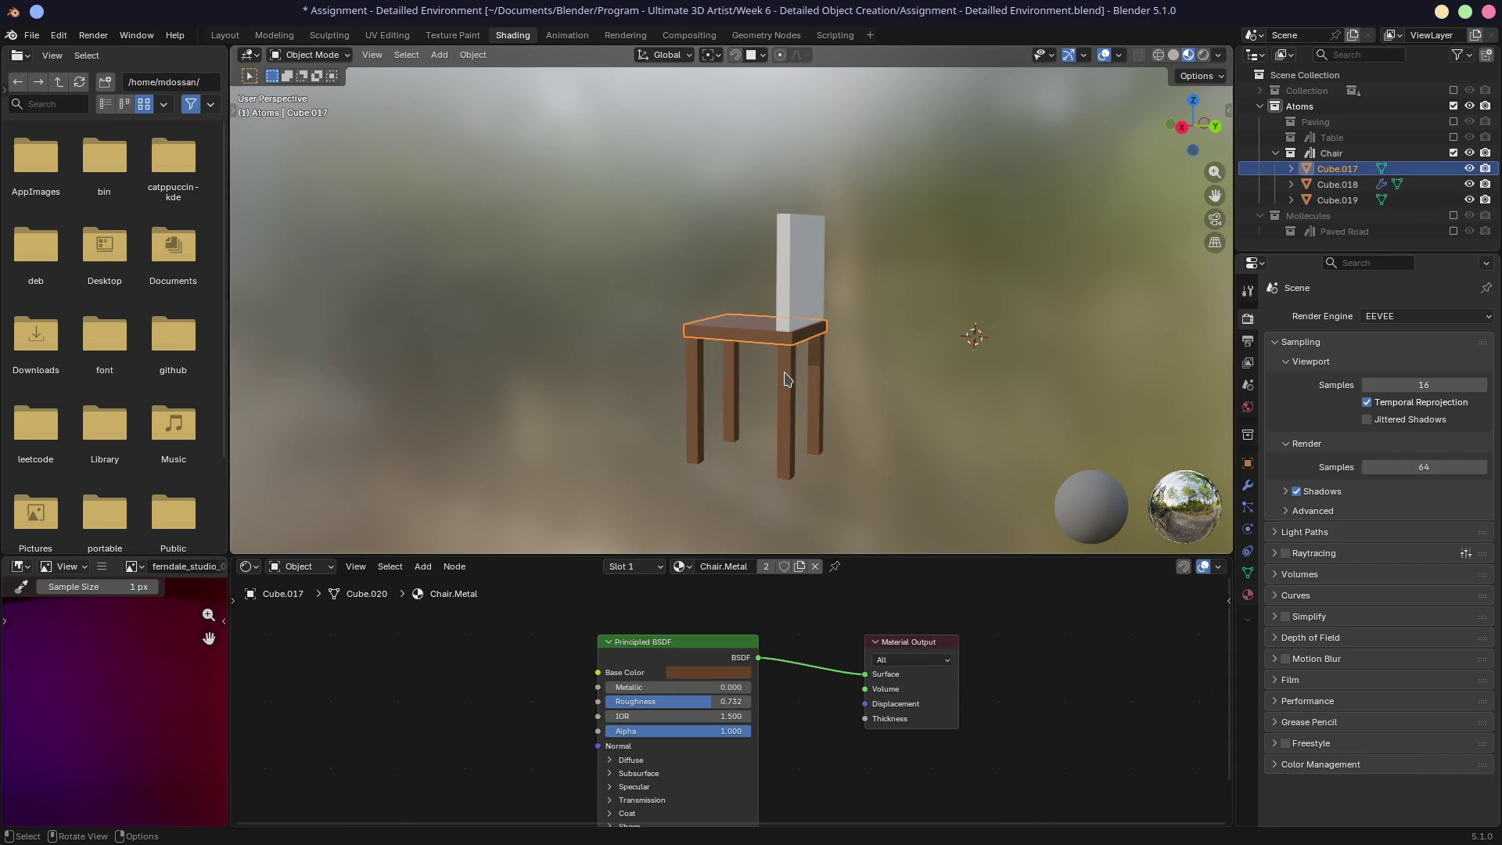
{"action": "left_click", "coordinate": [815, 566]}
{"action": "left_click", "coordinate": [754, 335]}
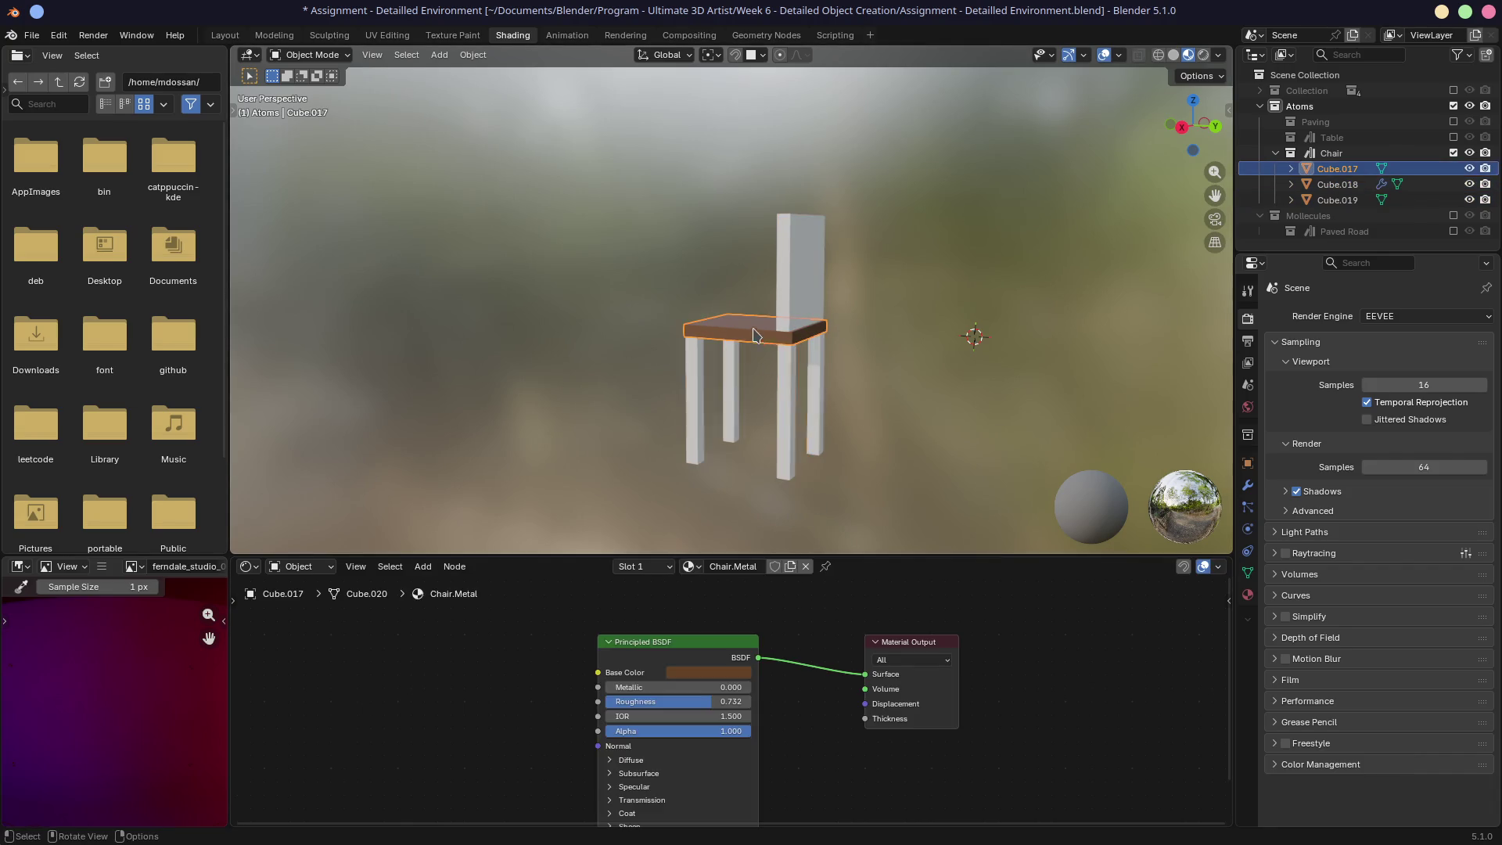
{"action": "left_click", "coordinate": [806, 566]}
{"action": "left_click", "coordinate": [696, 567]}
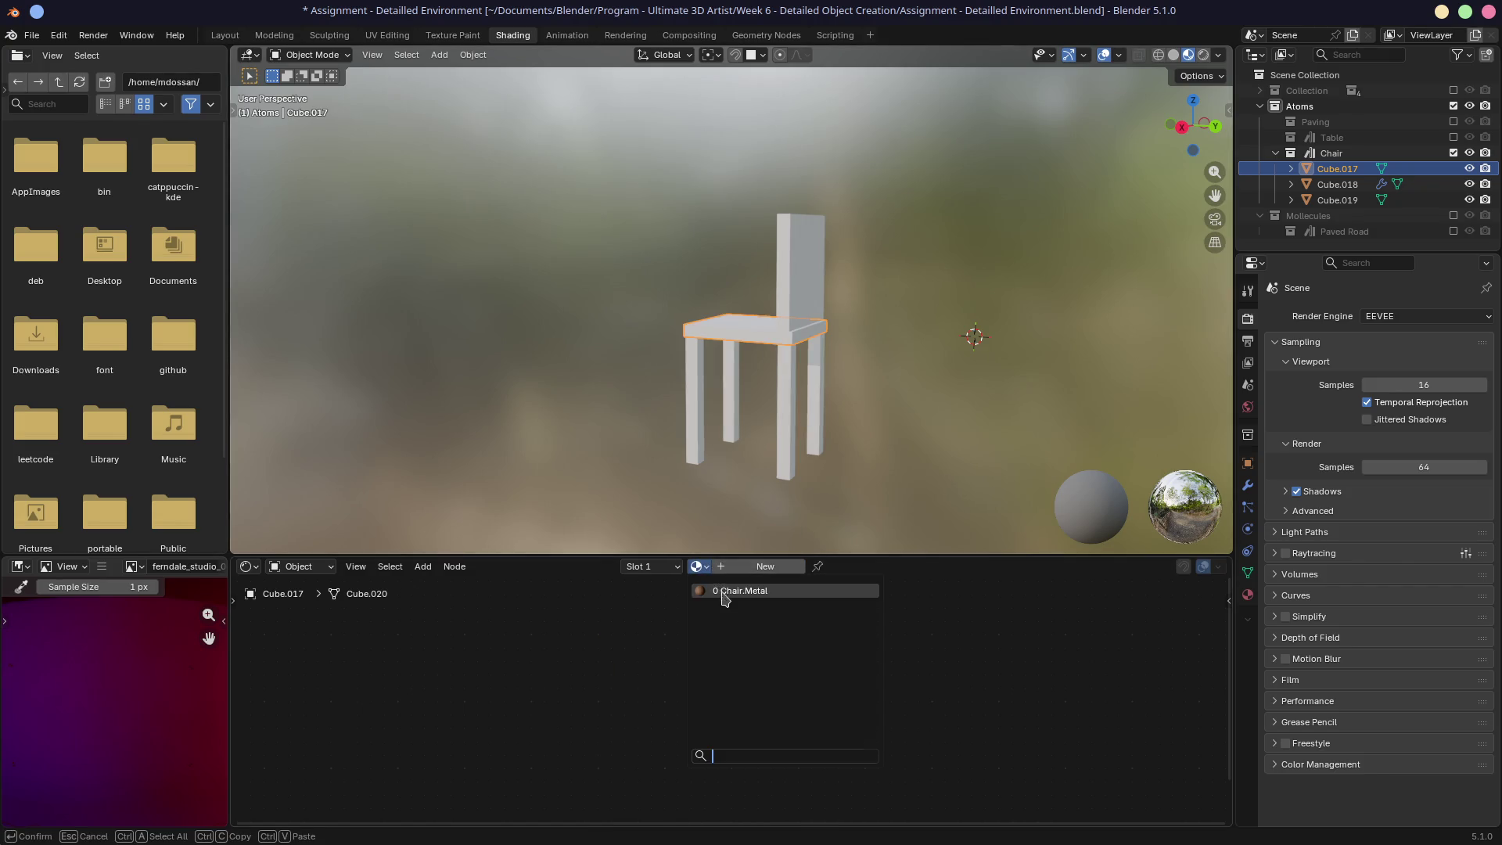
{"action": "key", "text": "Escape"}
Step: Save 'Assignment - Detailed Environment.blend' and return to the Layout workspace
{"action": "middle_click_drag", "start_coordinate": [651, 471], "coordinate": [678, 478]}
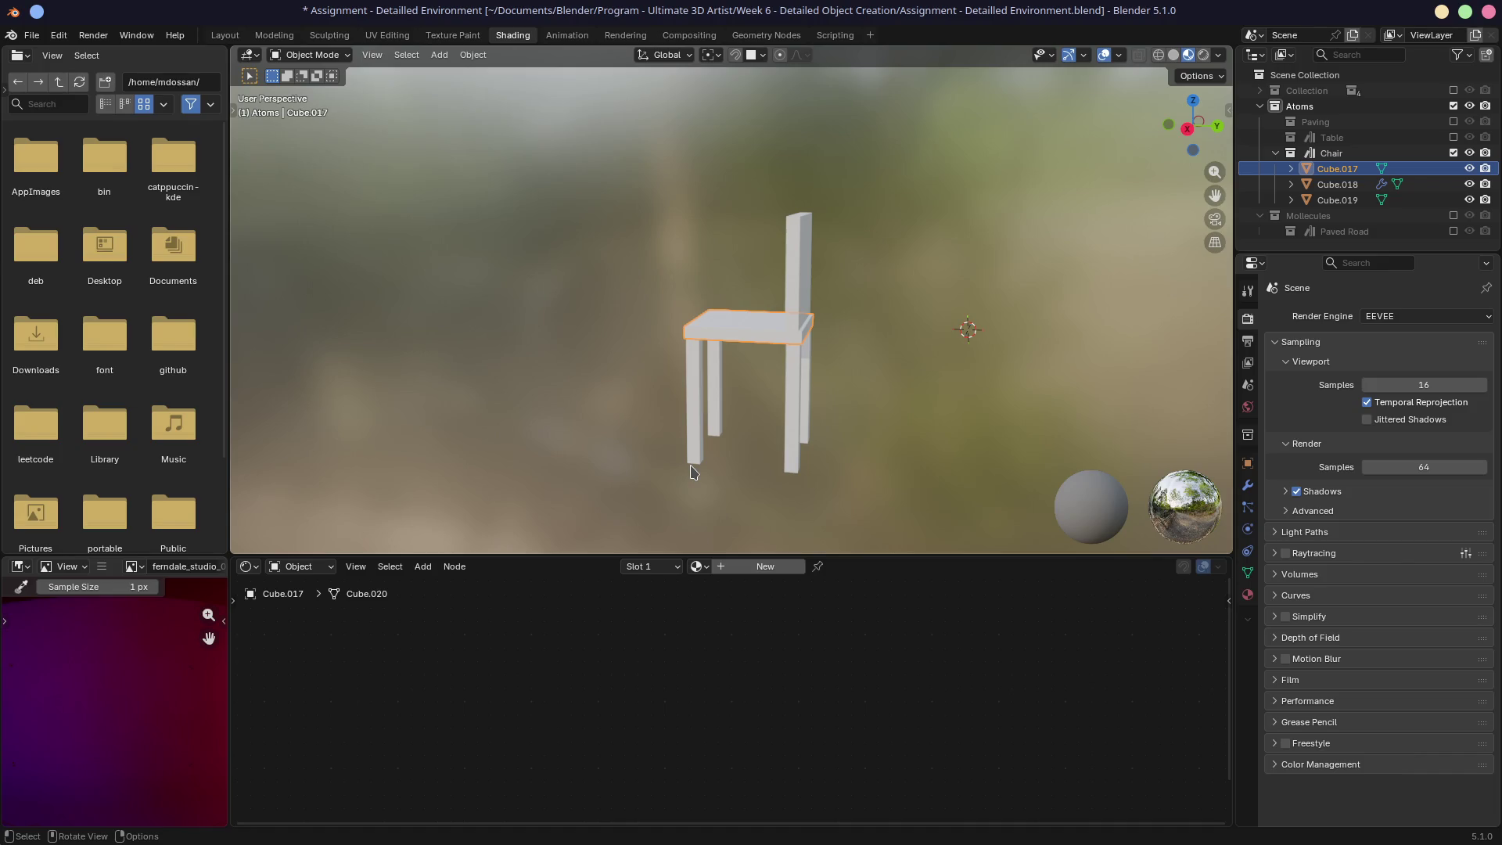
{"action": "middle_click_drag", "start_coordinate": [680, 394], "coordinate": [559, 302]}
{"action": "key", "text": "ctrl+s"}
{"action": "middle_click_drag", "start_coordinate": [780, 354], "coordinate": [759, 205]}
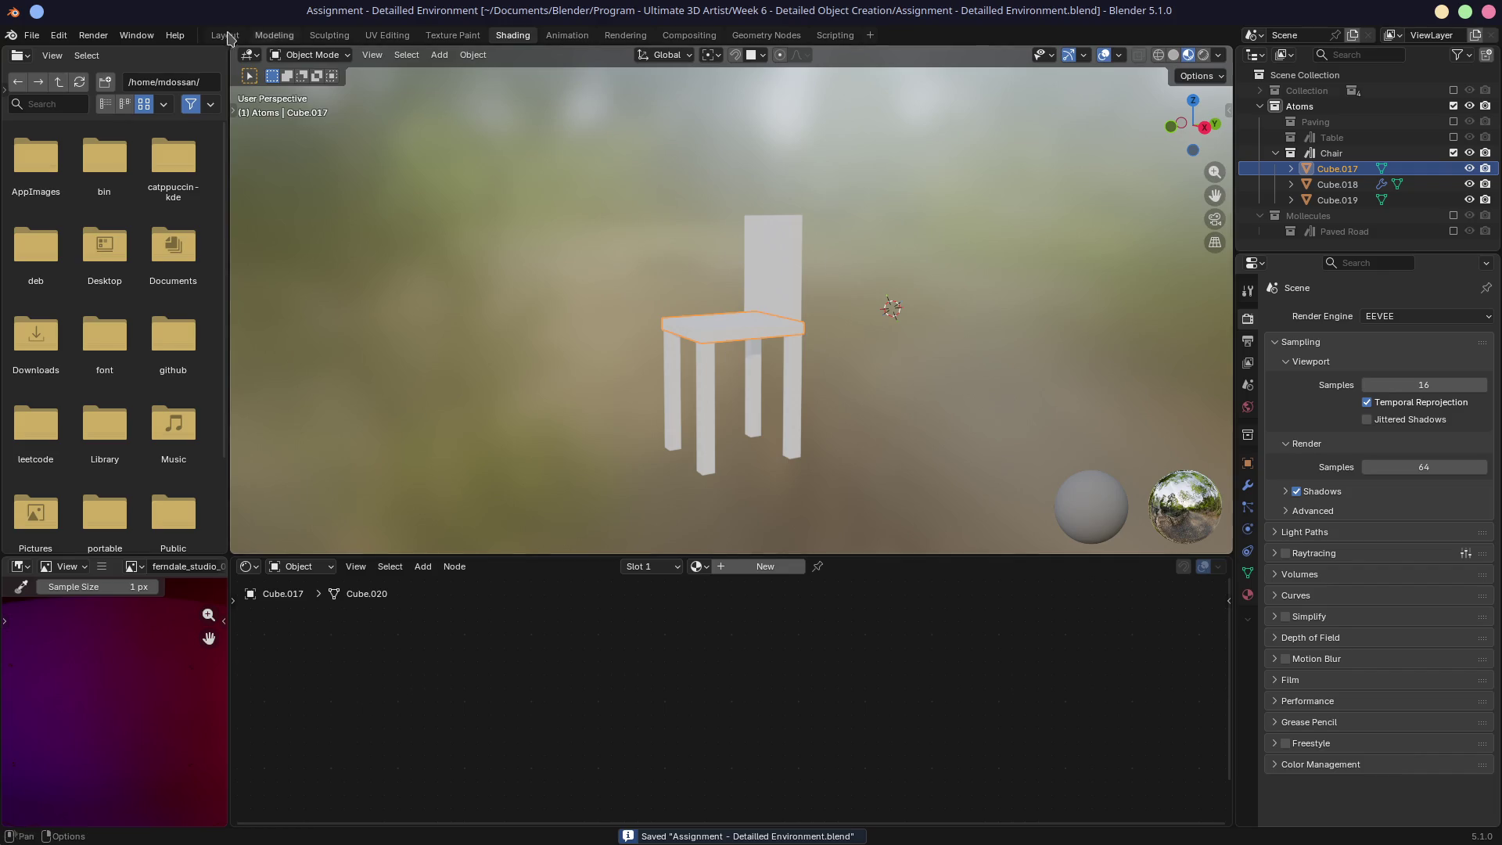
{"action": "left_click", "coordinate": [224, 35]}
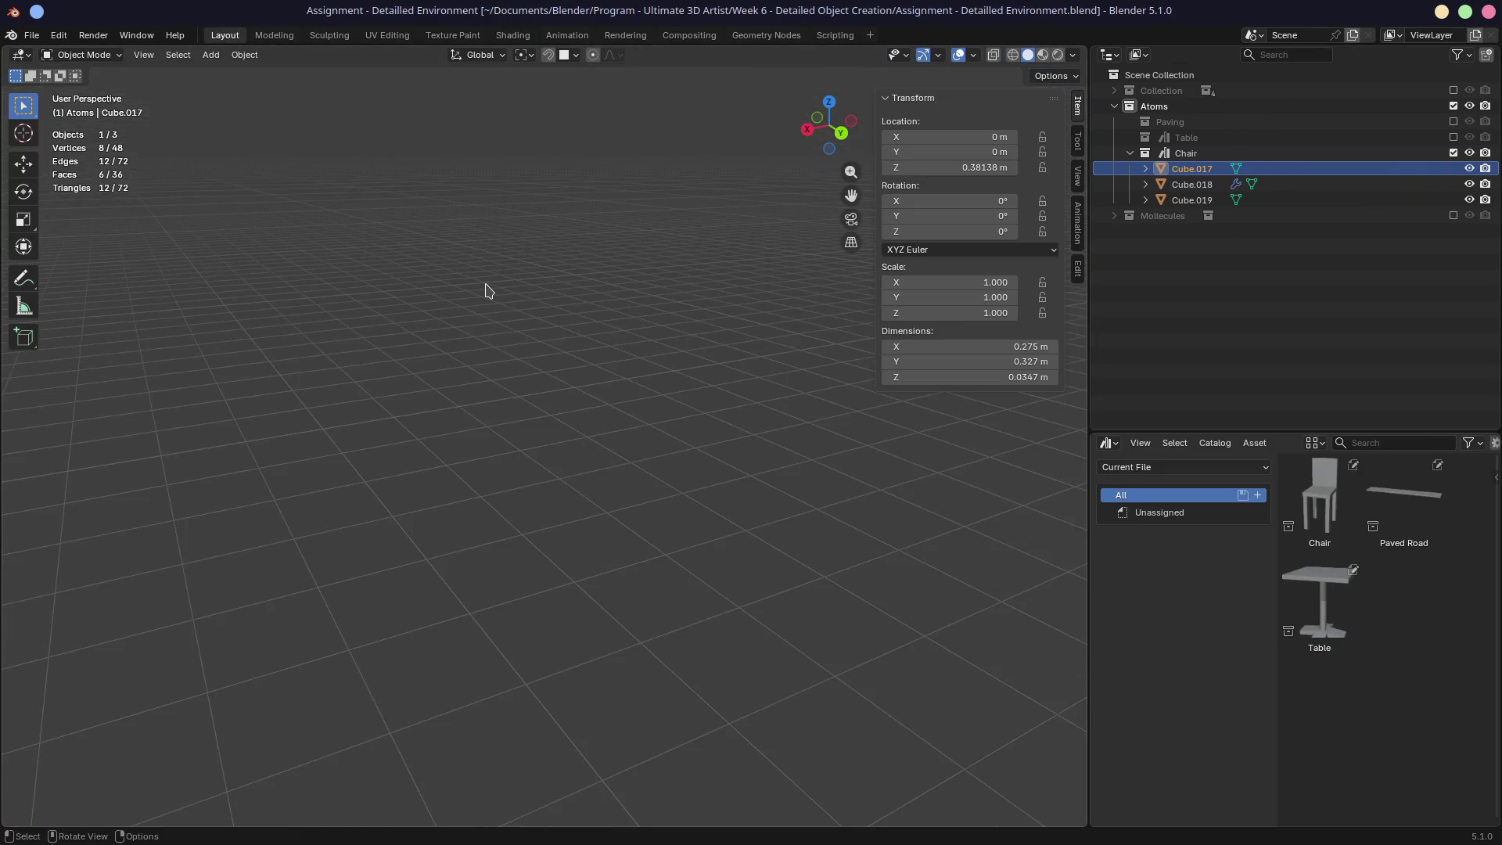
Step: Frame the chair seat, enter Edit Mode and move a front corner vertex
{"action": "key", "text": "KP_Decimal"}
{"action": "mouse_move", "coordinate": [486, 289]}
{"action": "middle_mouse_down"}
{"action": "mouse_move", "coordinate": [436, 305]}
{"action": "mouse_move", "coordinate": [550, 315]}
{"action": "middle_mouse_up"}
{"action": "scroll", "coordinate": [550, 316], "scroll_direction": "down", "scroll_amount": 2}
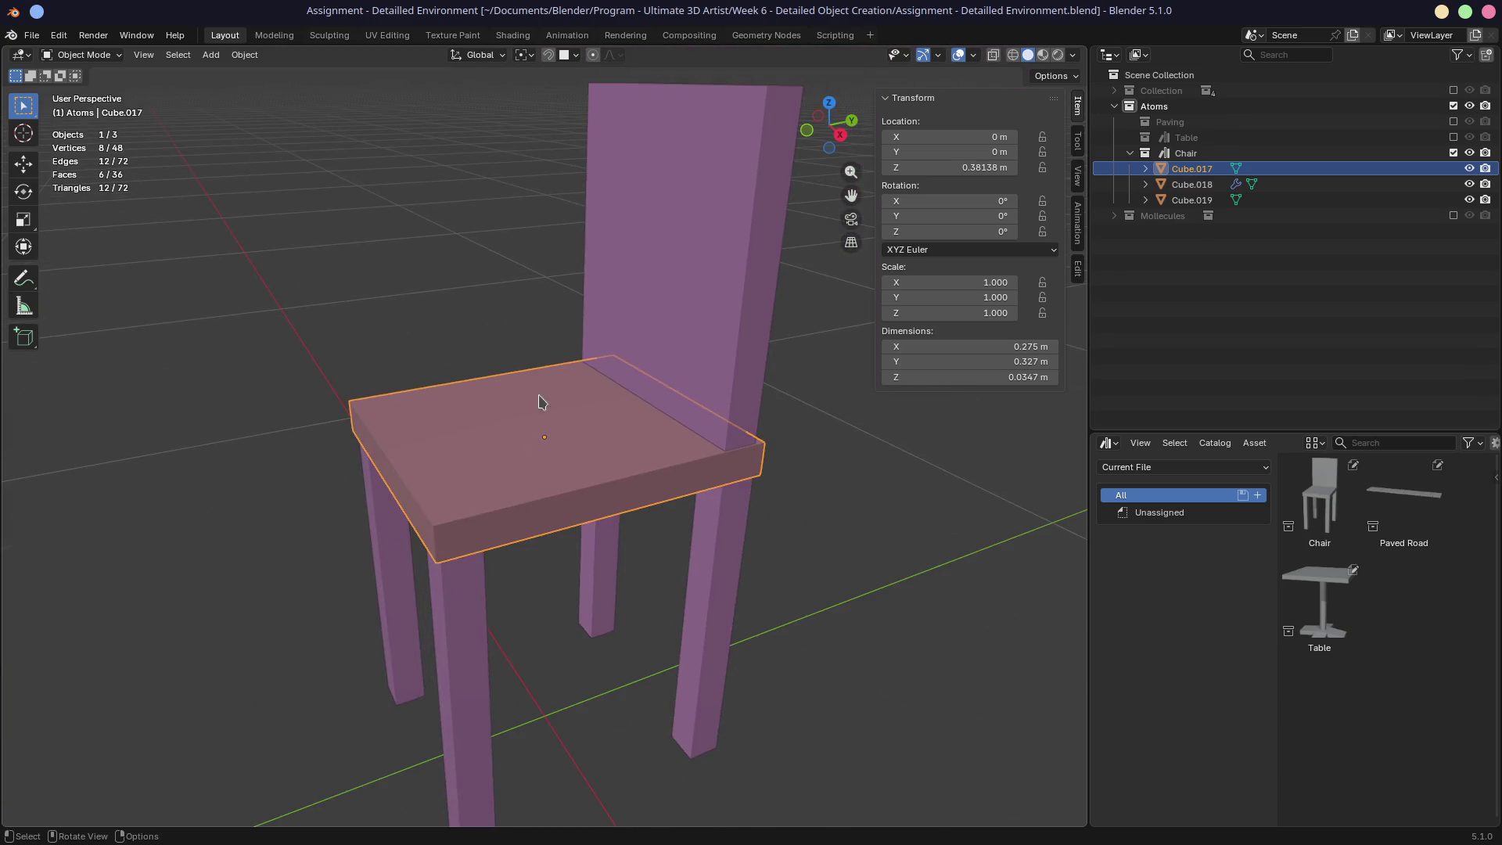
{"action": "key", "text": "Tab"}
{"action": "middle_click_drag", "start_coordinate": [526, 496], "coordinate": [456, 496]}
{"action": "left_click", "coordinate": [376, 492]}
{"action": "key", "text": "g"}
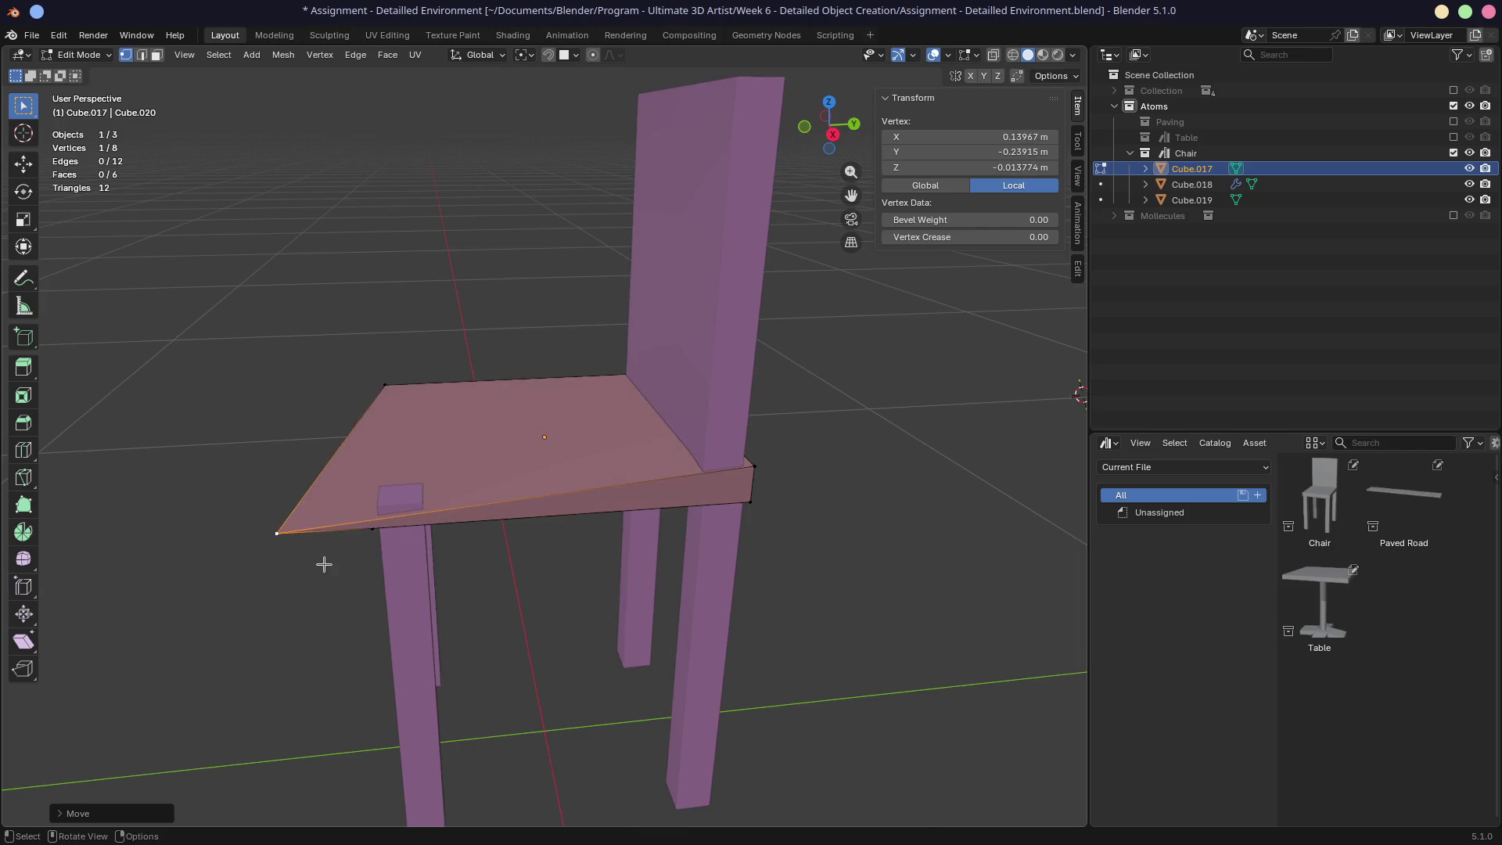
{"action": "left_click", "coordinate": [423, 494]}
Step: Try a loop cut on the seat, undo back to the flat slab, and return to Shading
{"action": "key", "text": "ctrl+r"}
{"action": "left_click", "coordinate": [527, 519]}
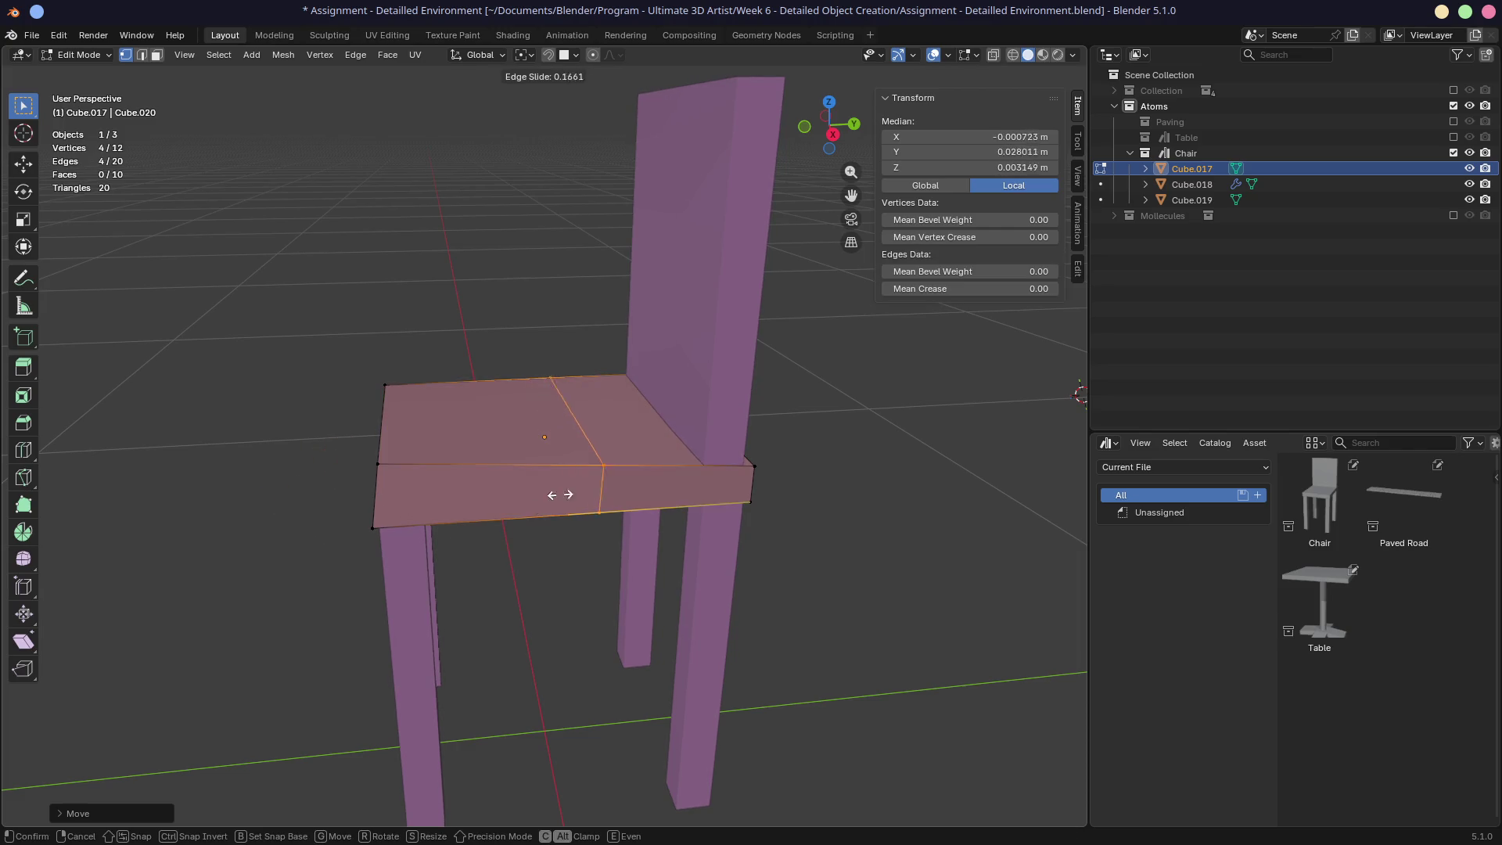
{"action": "left_click", "coordinate": [583, 435]}
{"action": "key", "text": "ctrl+z"}
{"action": "key", "text": "ctrl+z"}
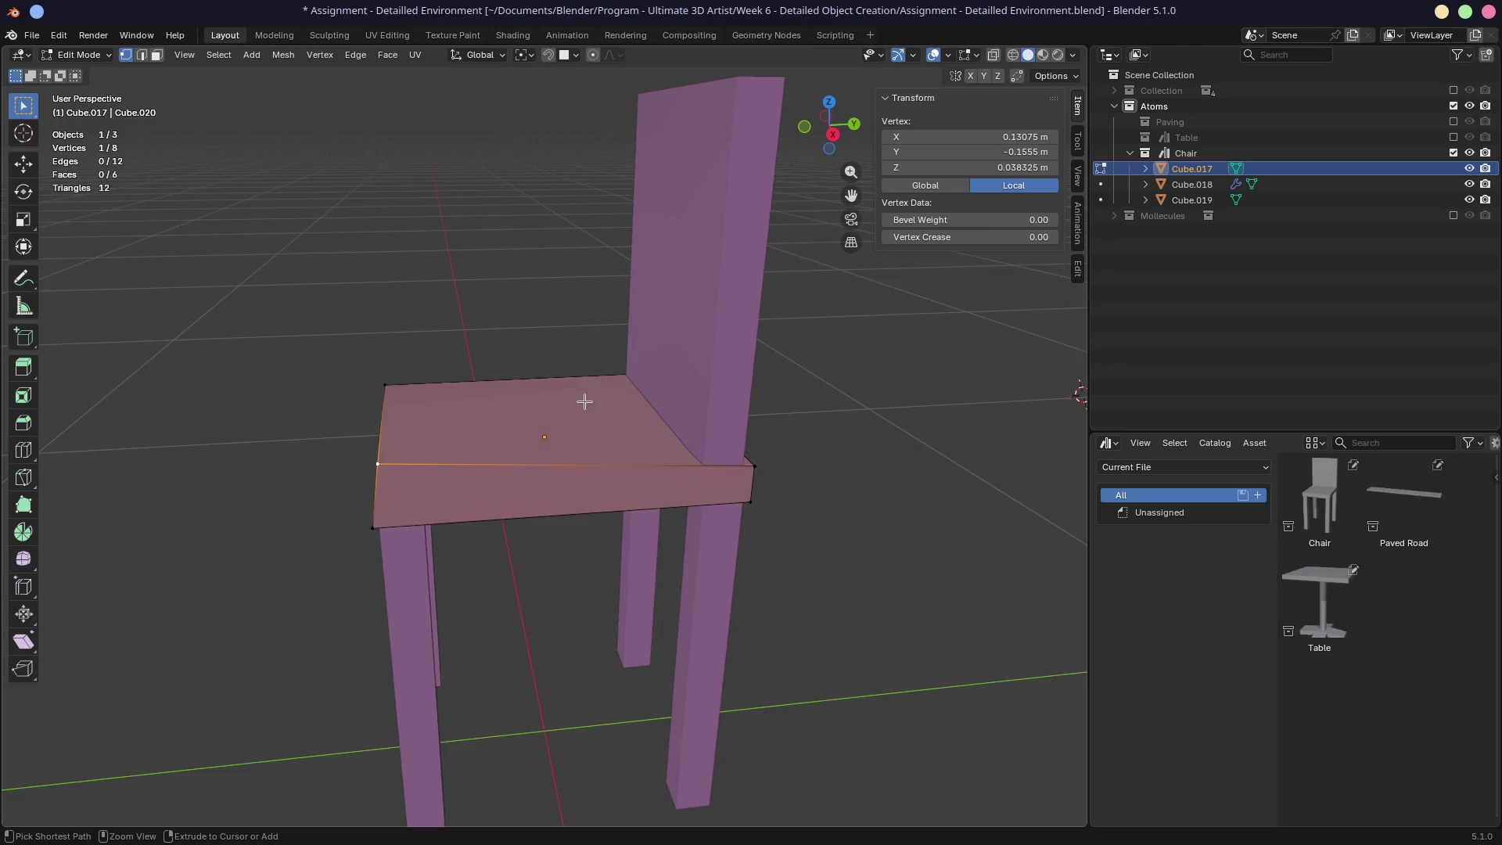
{"action": "key", "text": "ctrl+shift+z"}
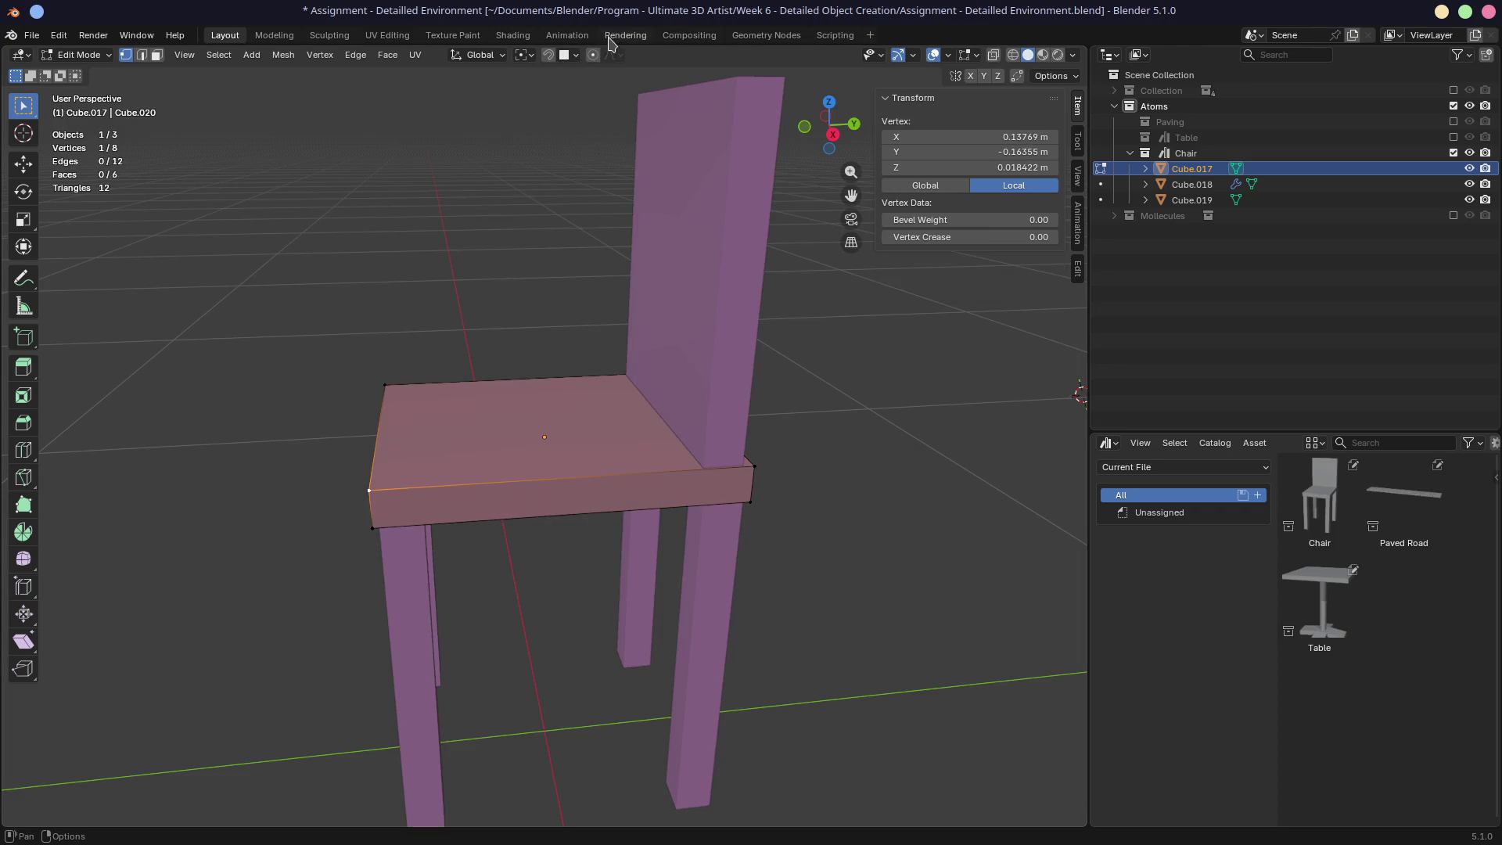
{"action": "key", "text": "Tab"}
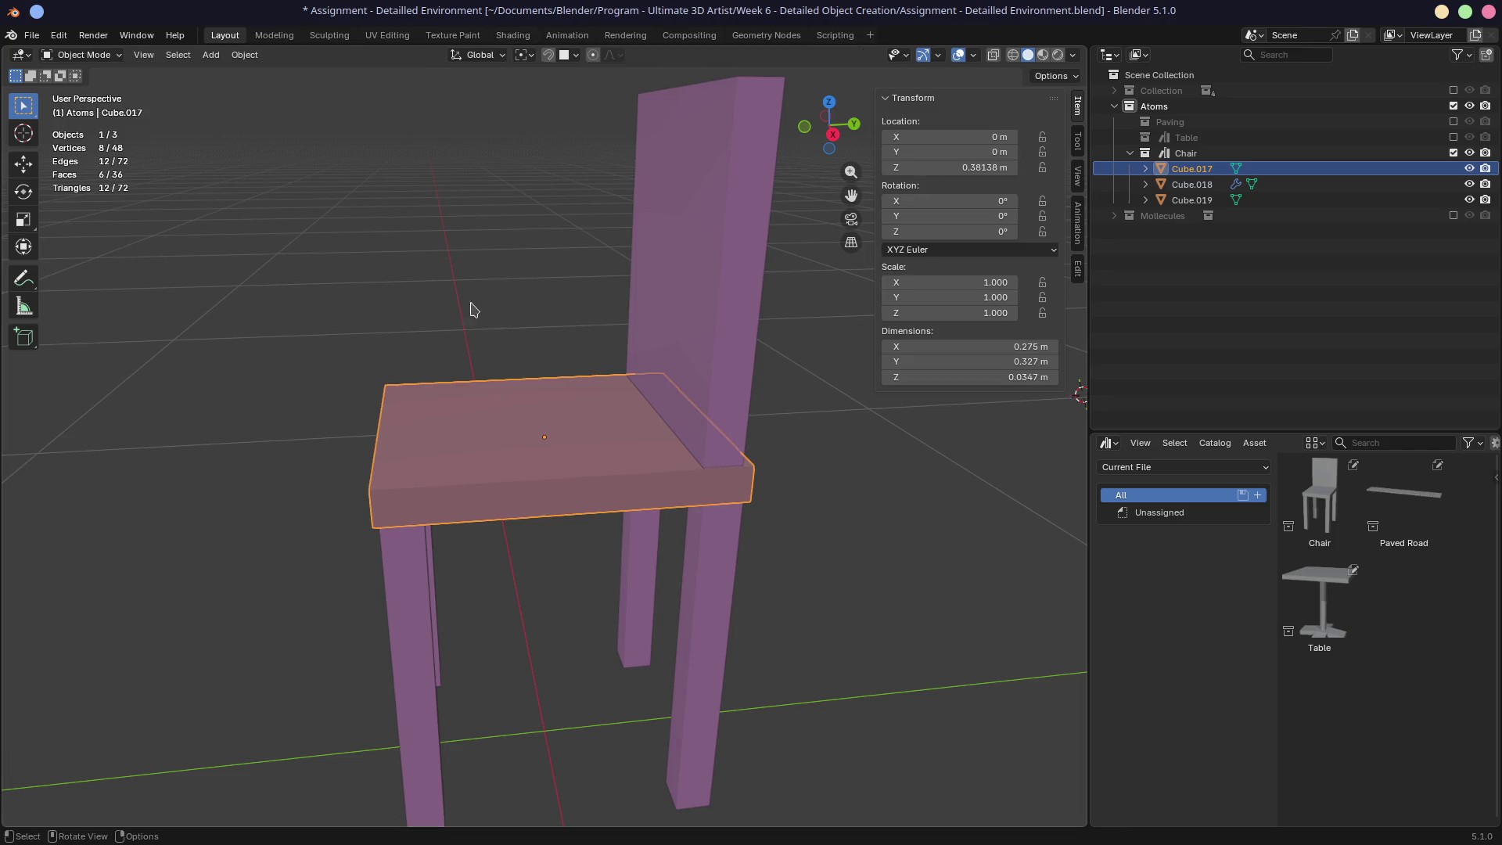
{"action": "left_click", "coordinate": [512, 35]}
{"action": "mouse_move", "coordinate": [634, 392]}
{"action": "middle_mouse_down"}
{"action": "mouse_move", "coordinate": [805, 399]}
{"action": "mouse_move", "coordinate": [688, 392]}
{"action": "mouse_move", "coordinate": [626, 428]}
{"action": "middle_mouse_up"}
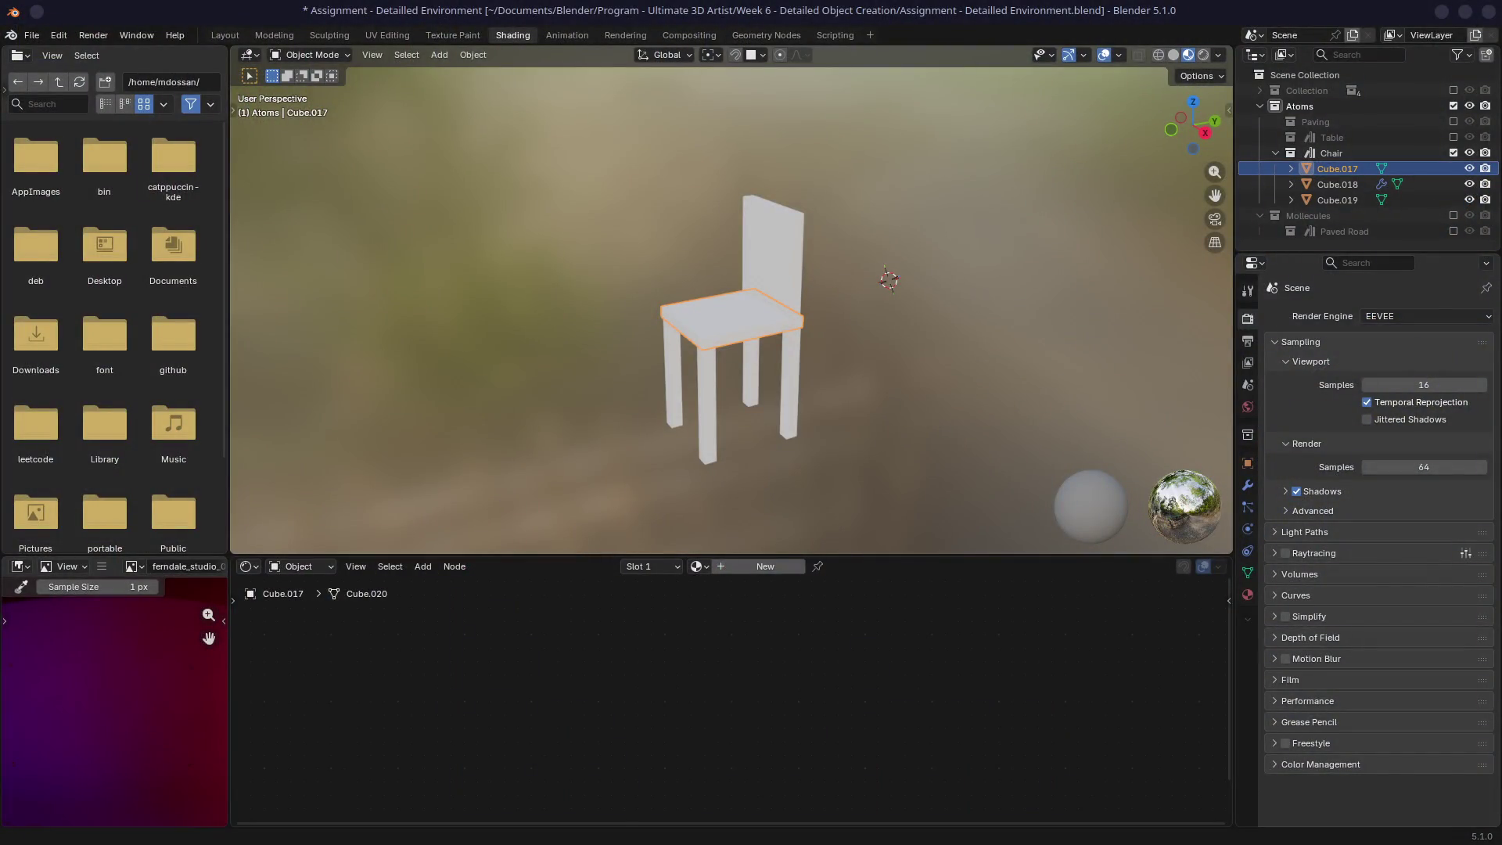
Step: Save 'Assignment - Detailed Environment.blend' again and switch to the Layout workspace with Ctrl+Page Up
{"action": "middle_click_drag", "start_coordinate": [694, 308], "coordinate": [748, 307]}
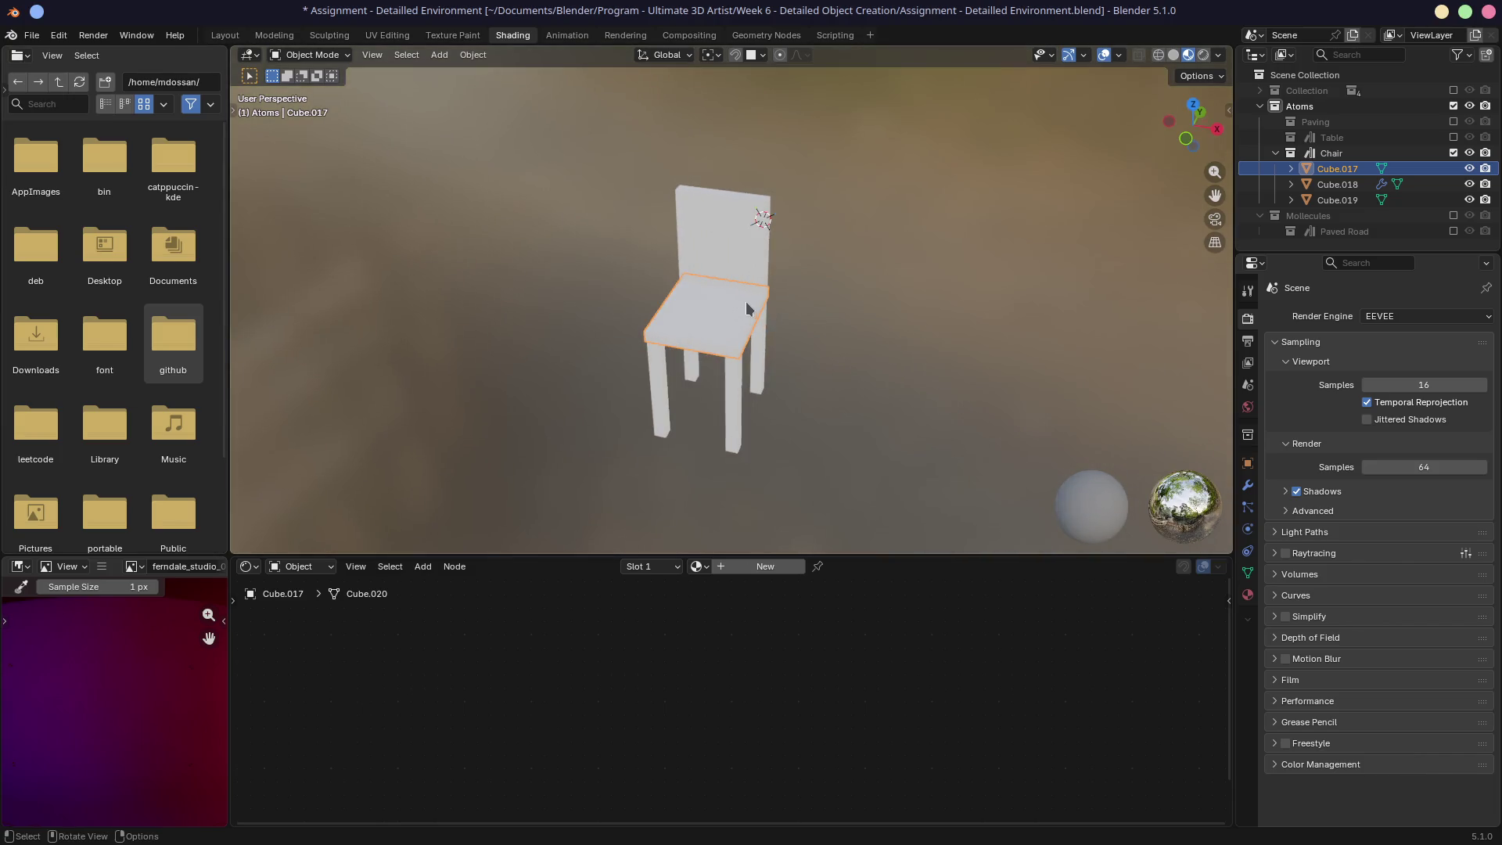
{"action": "key", "text": "ctrl+s"}
{"action": "mouse_move", "coordinate": [641, 311]}
{"action": "middle_mouse_down"}
{"action": "mouse_move", "coordinate": [676, 366]}
{"action": "mouse_move", "coordinate": [807, 327]}
{"action": "mouse_move", "coordinate": [715, 295]}
{"action": "mouse_move", "coordinate": [419, 402]}
{"action": "mouse_move", "coordinate": [641, 321]}
{"action": "middle_mouse_up"}
{"action": "scroll", "coordinate": [675, 366], "scroll_direction": "up", "scroll_amount": 3}
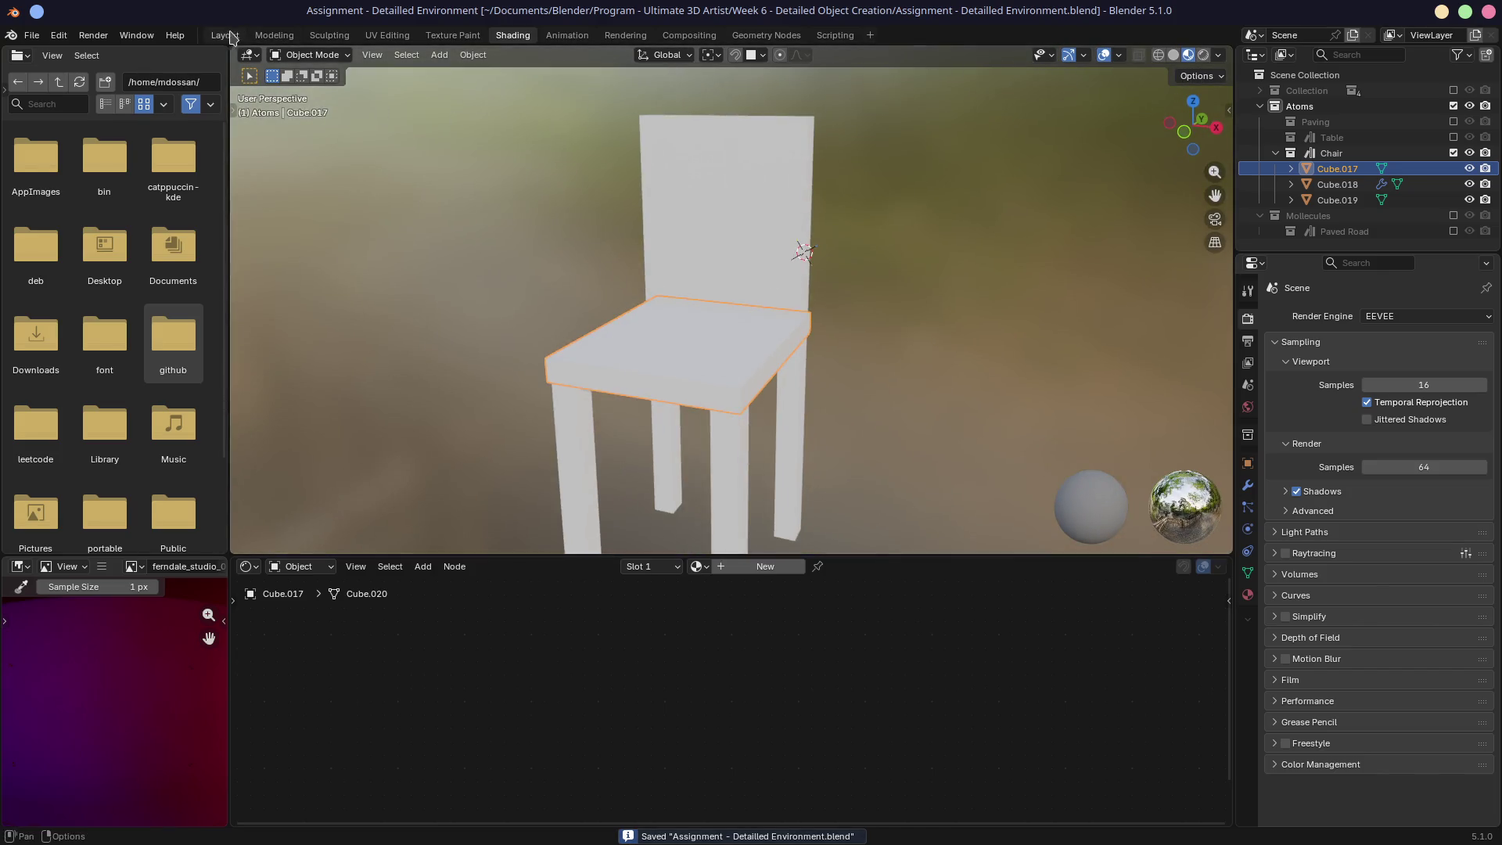
{"action": "key", "text": "ctrl+Page_Up"}
{"action": "key", "text": "ctrl+Page_Up"}
{"action": "key", "text": "ctrl+Page_Up"}
{"action": "scroll", "coordinate": [530, 276], "scroll_direction": "down", "scroll_amount": 5}
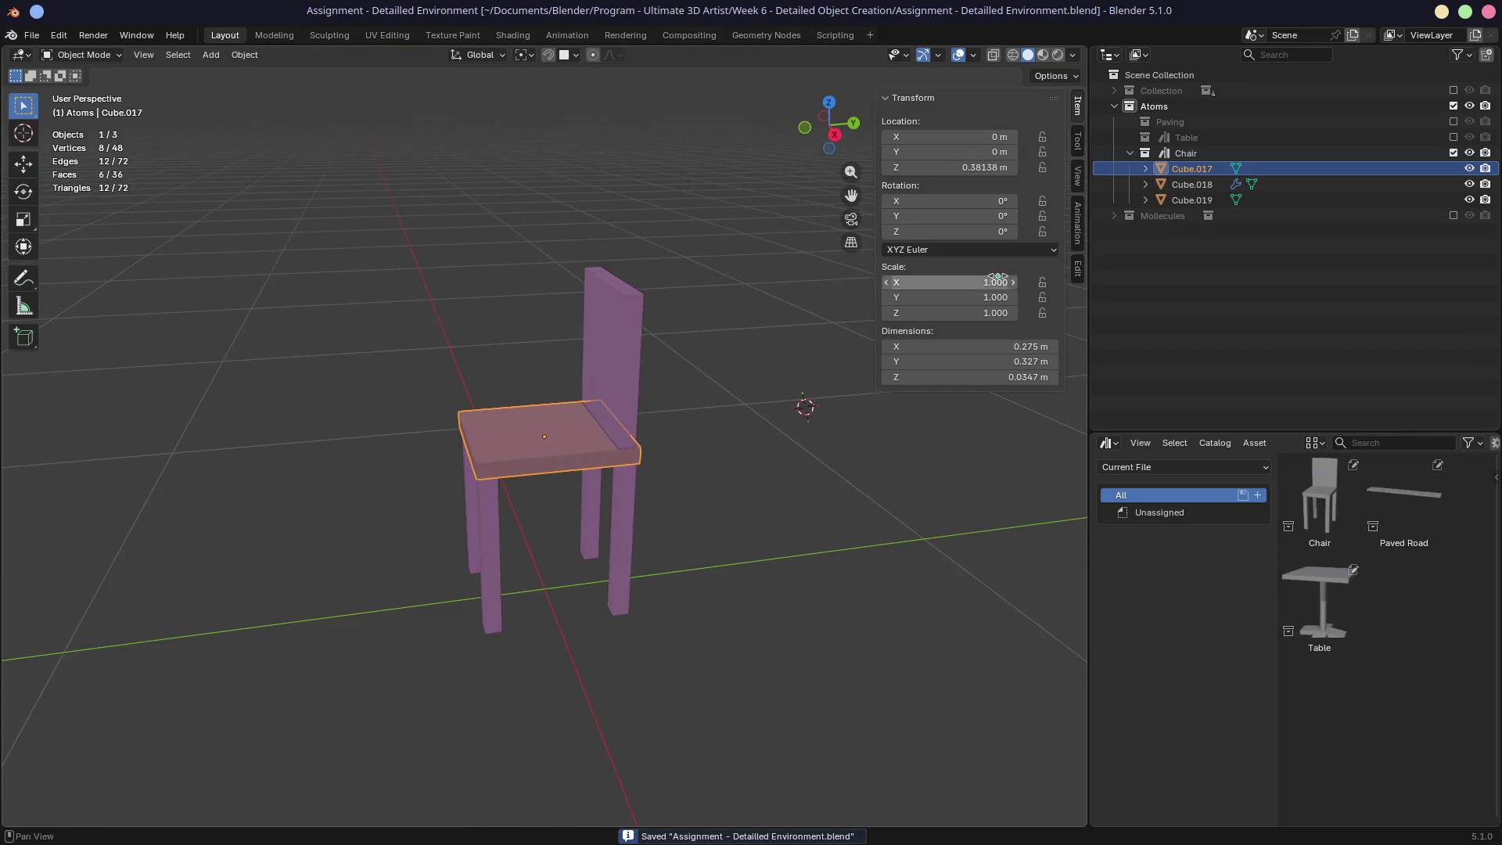
Step: Hide the Atoms chair collection and show the plaza Collection with its tables and chairs
{"action": "left_click", "coordinate": [1454, 106]}
{"action": "left_click", "coordinate": [1454, 90]}
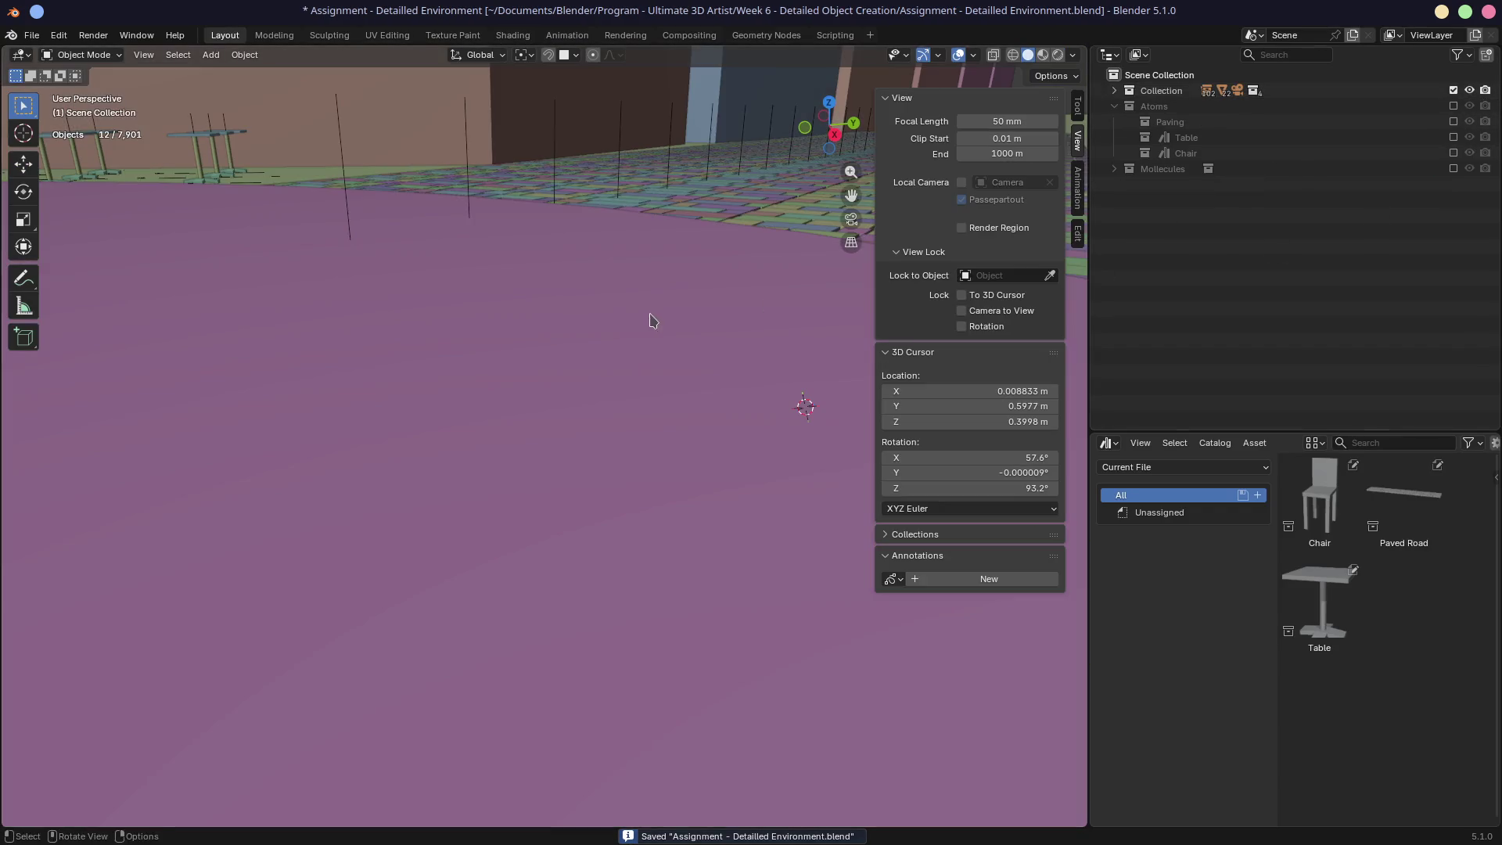
{"action": "middle_click", "coordinate": [172, 159], "text": "alt"}
{"action": "scroll", "coordinate": [251, 191], "scroll_direction": "up", "scroll_amount": 3}
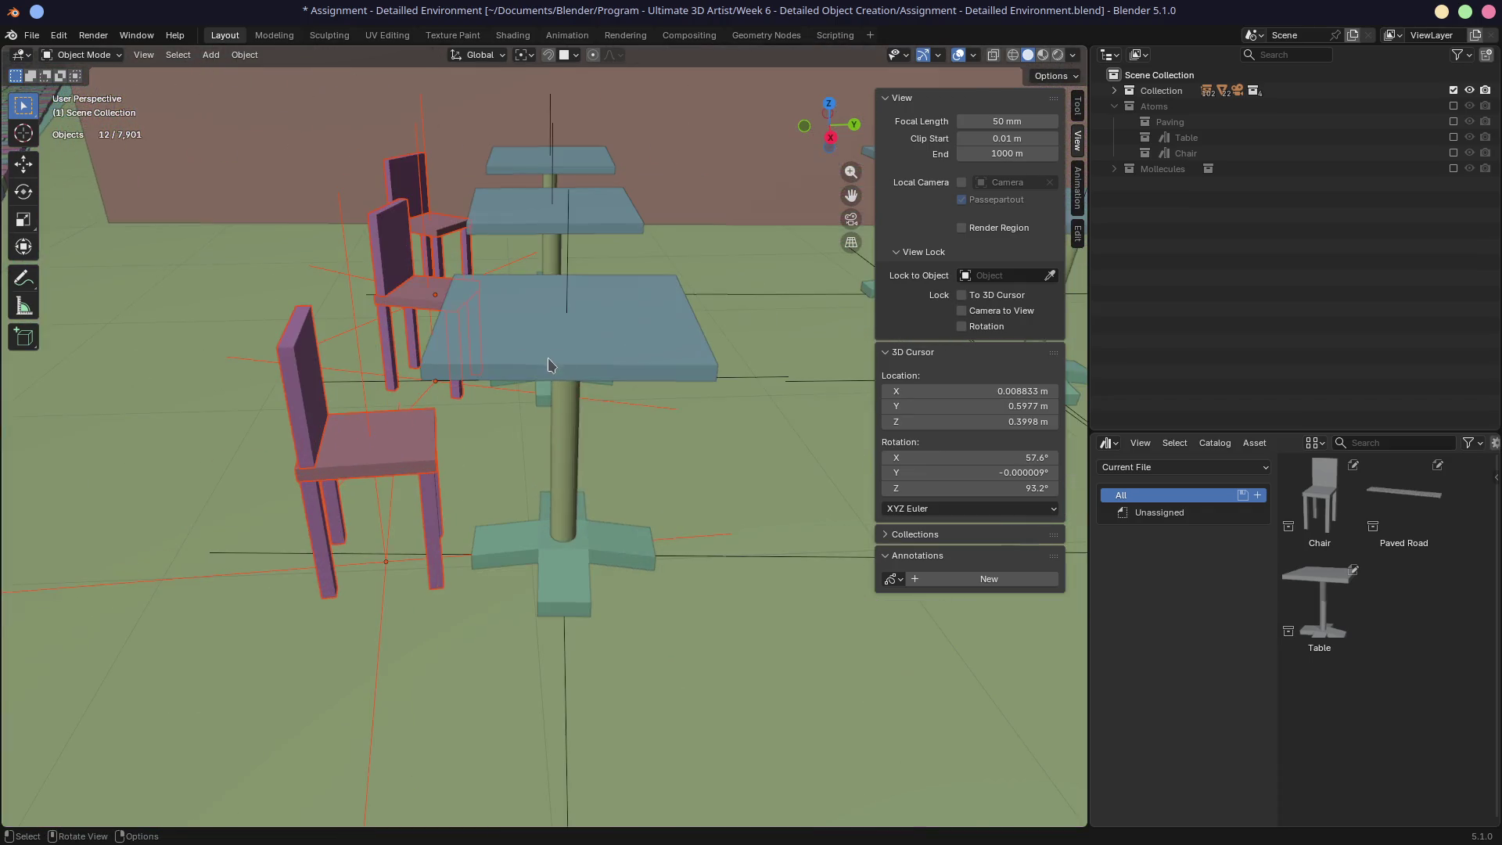
{"action": "scroll", "coordinate": [620, 322], "scroll_direction": "down", "scroll_amount": 5}
{"action": "scroll", "coordinate": [657, 360], "scroll_direction": "up", "scroll_amount": 4}
{"action": "scroll", "coordinate": [670, 385], "scroll_direction": "up", "scroll_amount": 3}
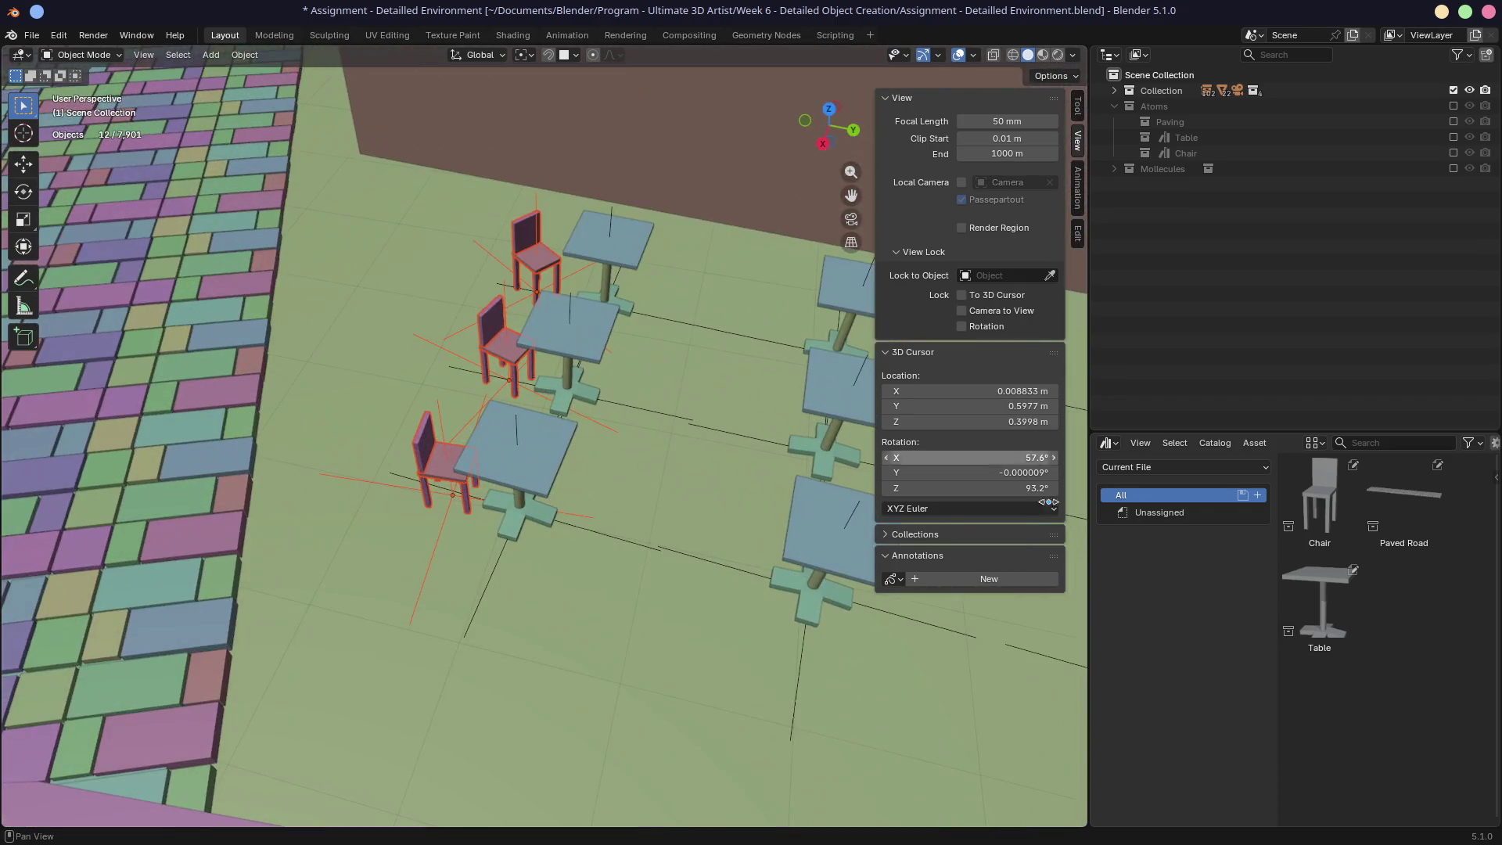
{"action": "left_click_drag", "start_coordinate": [1274, 470], "coordinate": [1099, 473]}
{"action": "middle_click_drag", "start_coordinate": [715, 419], "coordinate": [423, 418], "text": "shift"}
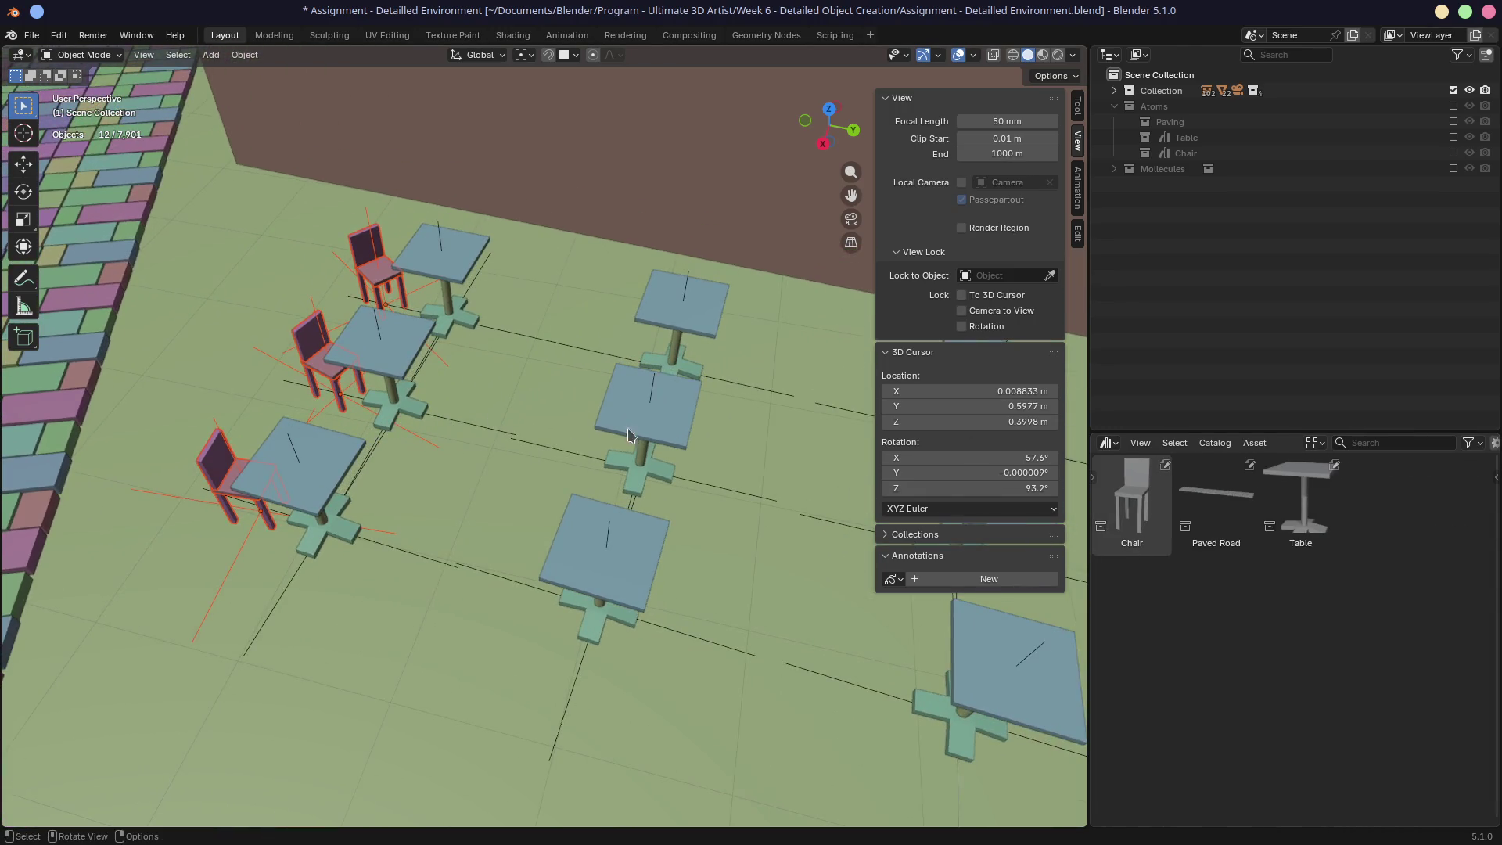
Step: Duplicate the three chairs twice, placing copies beside the middle and right table columns
{"action": "key", "text": "shift+d"}
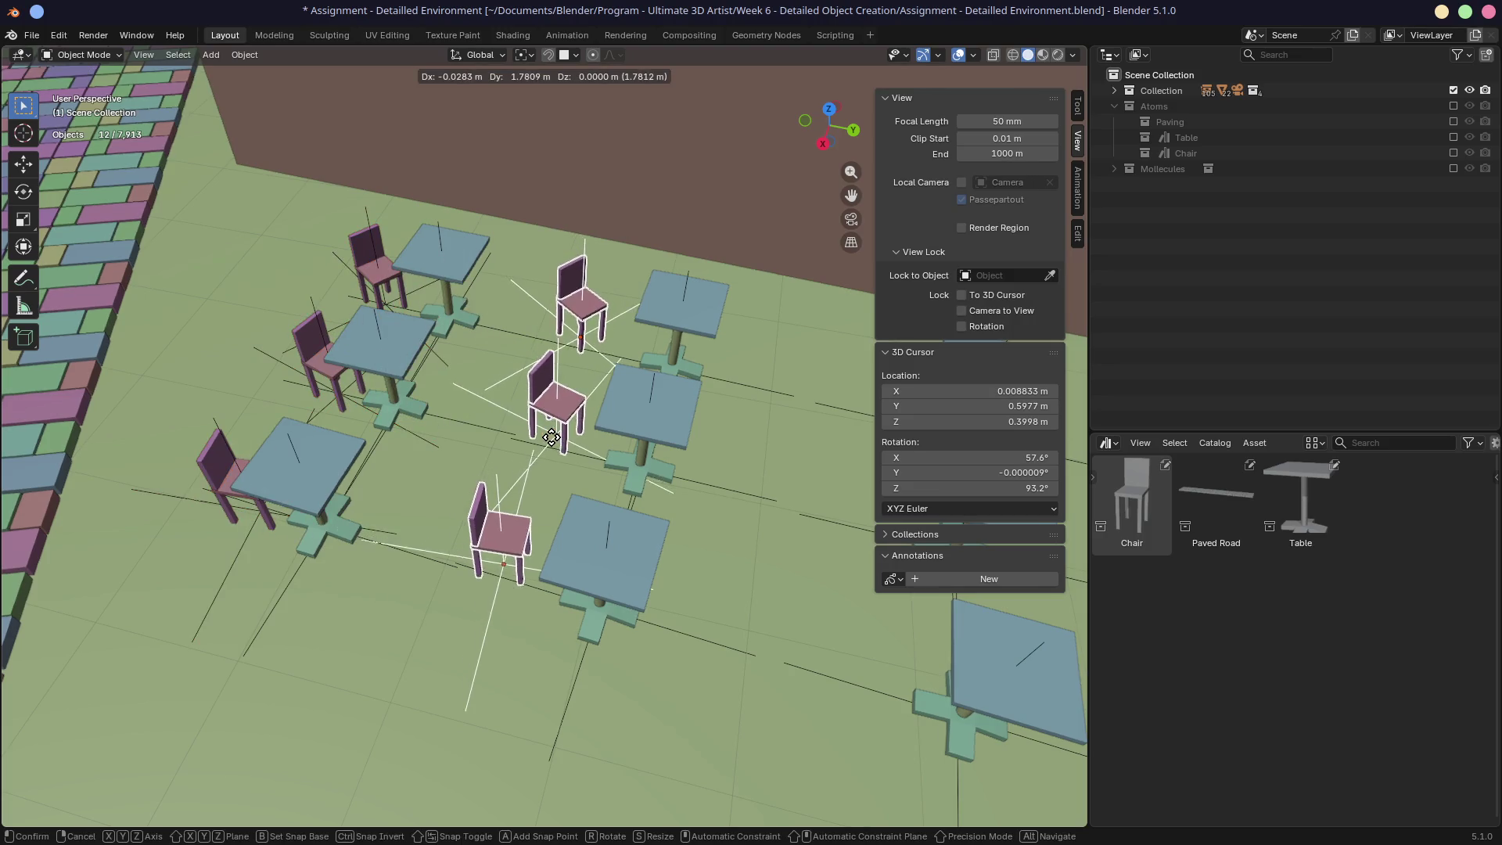
{"action": "left_click", "coordinate": [720, 487]}
{"action": "middle_click_drag", "start_coordinate": [438, 415], "coordinate": [520, 420], "text": "shift"}
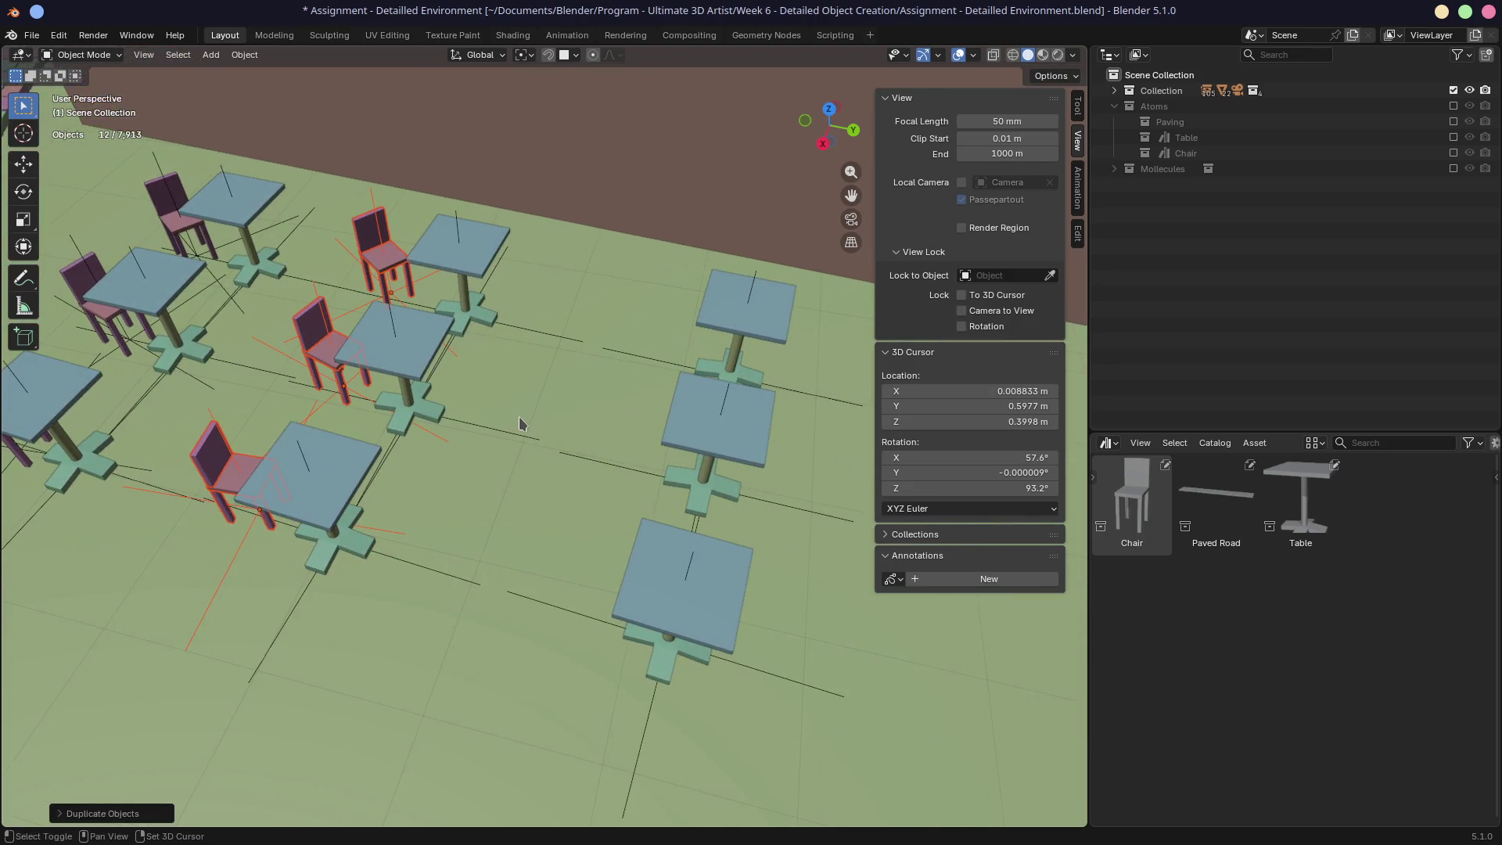
{"action": "key", "text": "shift+d"}
{"action": "left_click", "coordinate": [622, 467]}
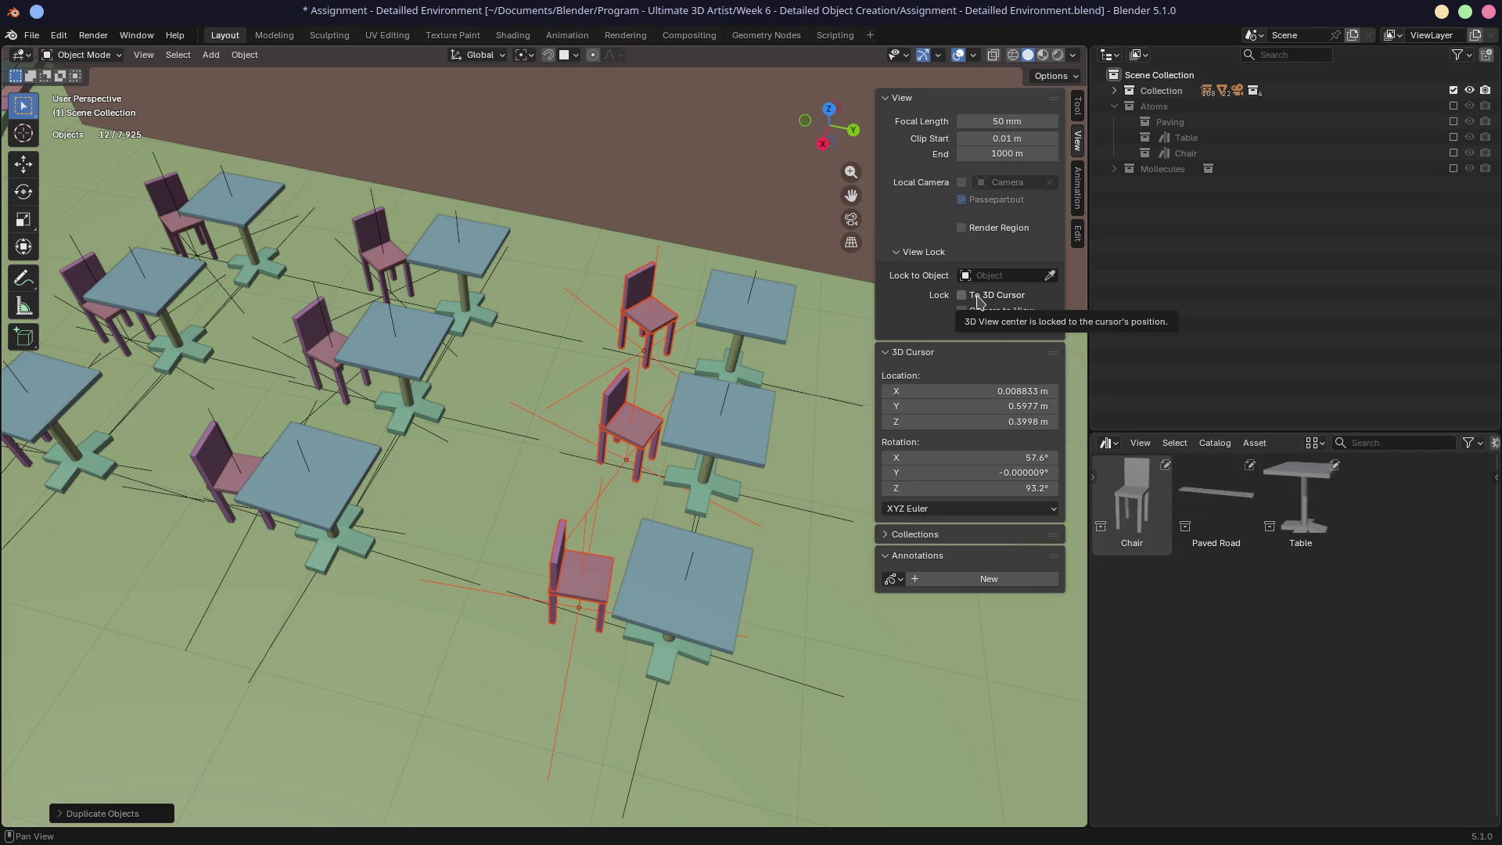
Step: Select Chair.006–Chair.008 and duplicate them onto the far side of the tables
{"action": "left_click", "coordinate": [1115, 90]}
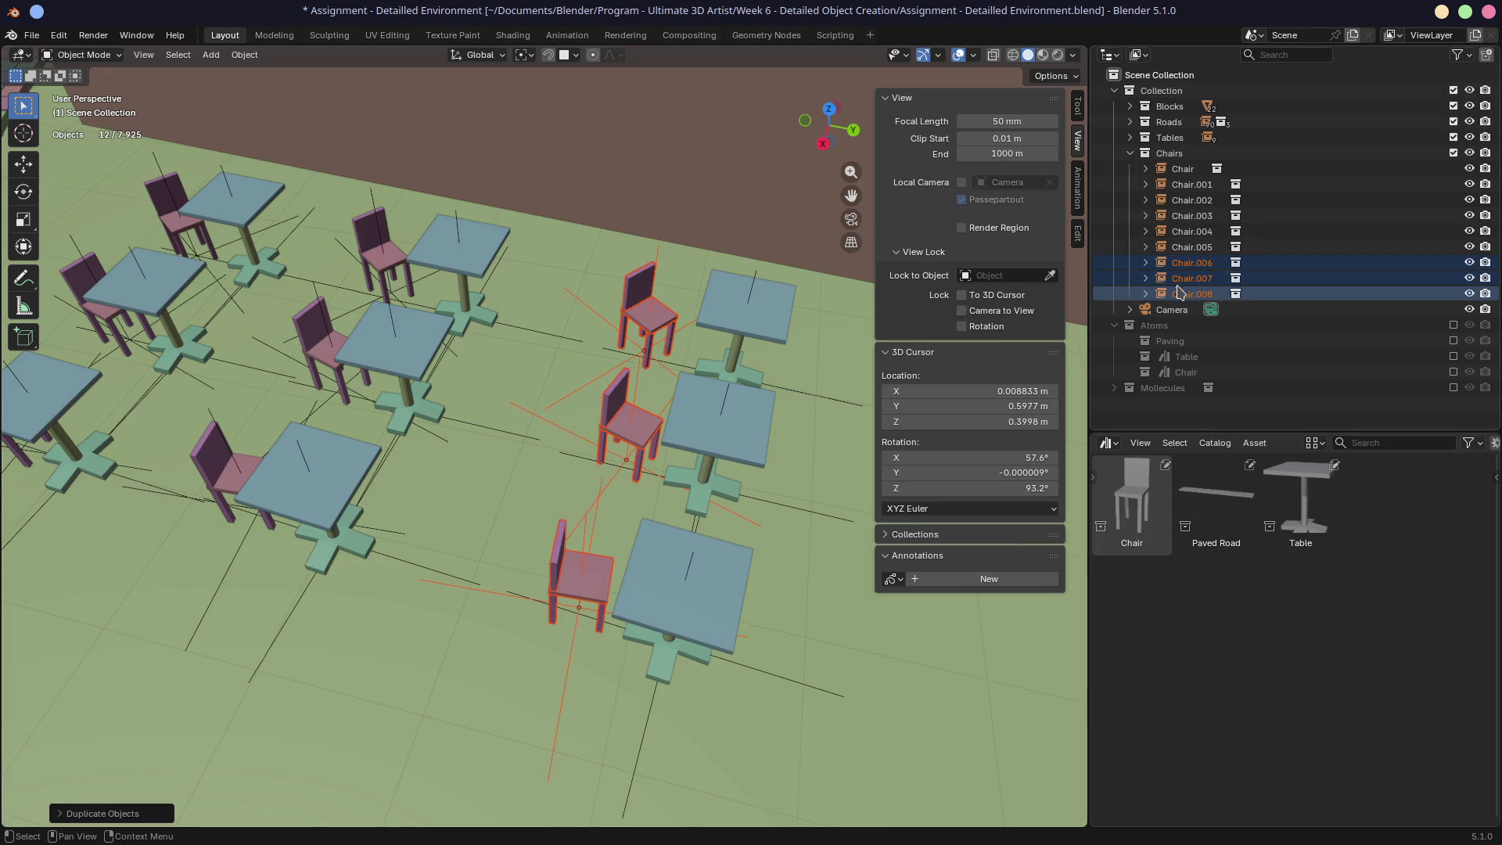
{"action": "left_click", "coordinate": [1185, 263]}
{"action": "left_click", "coordinate": [1190, 278]}
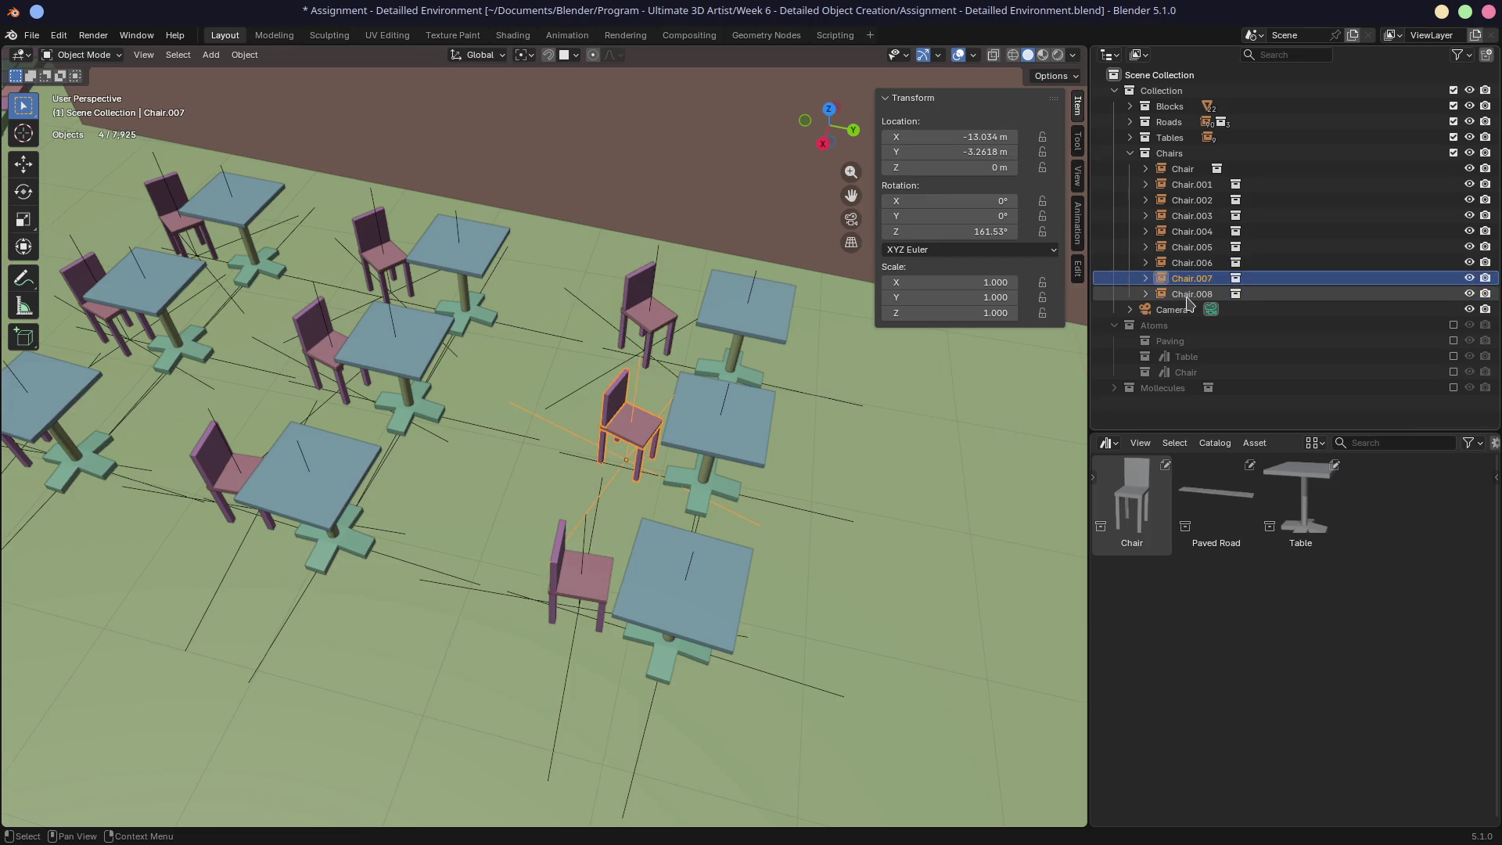
{"action": "left_click", "coordinate": [1191, 293]}
{"action": "middle_click_drag", "start_coordinate": [751, 425], "coordinate": [659, 388], "text": "shift"}
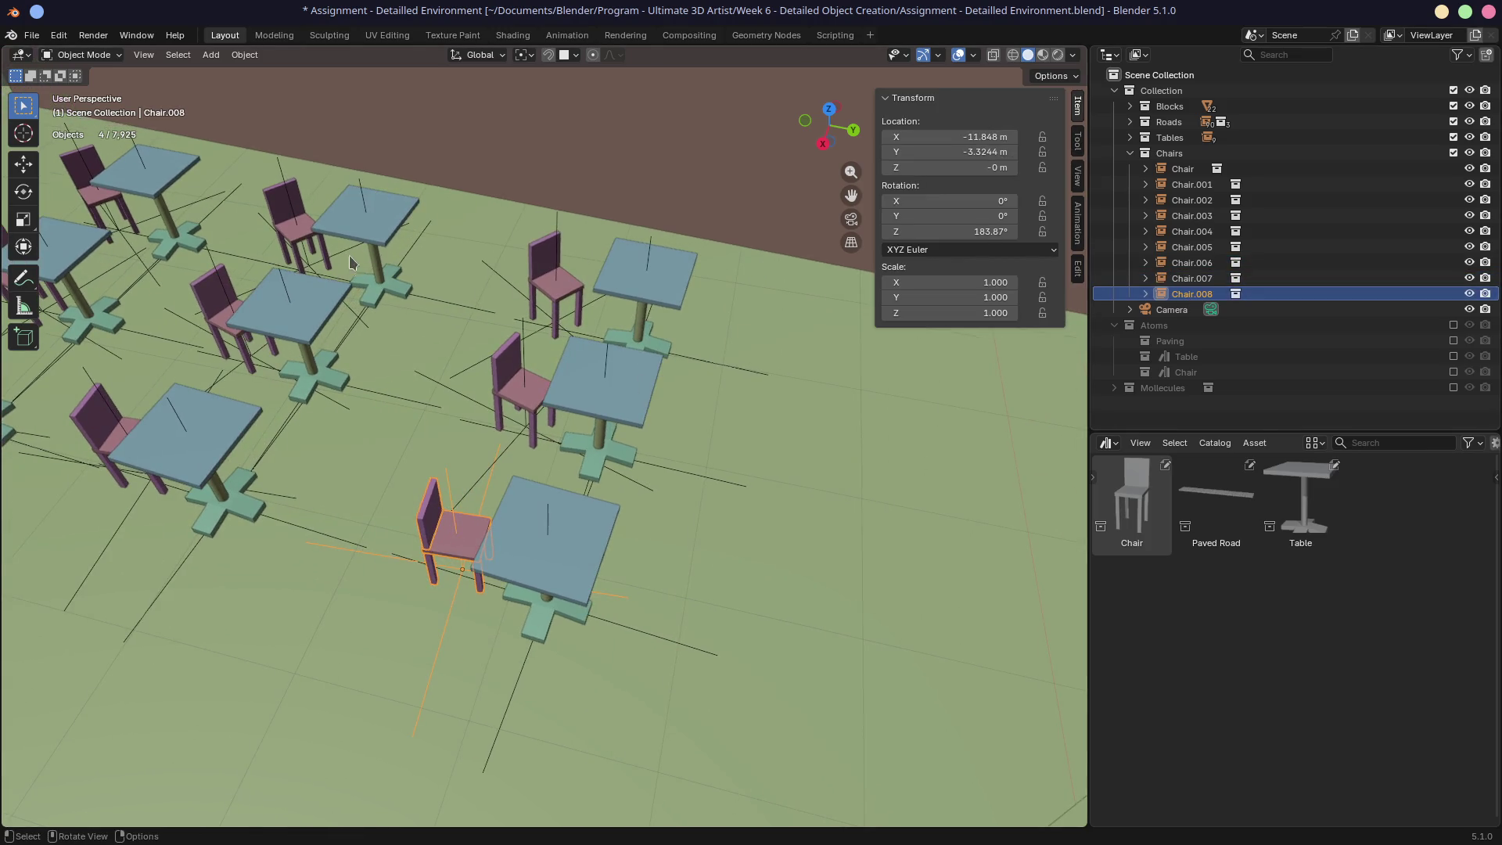
{"action": "left_click", "coordinate": [557, 275], "text": "shift"}
{"action": "left_click", "coordinate": [512, 416], "text": "shift"}
{"action": "left_click", "coordinate": [478, 526], "text": "shift"}
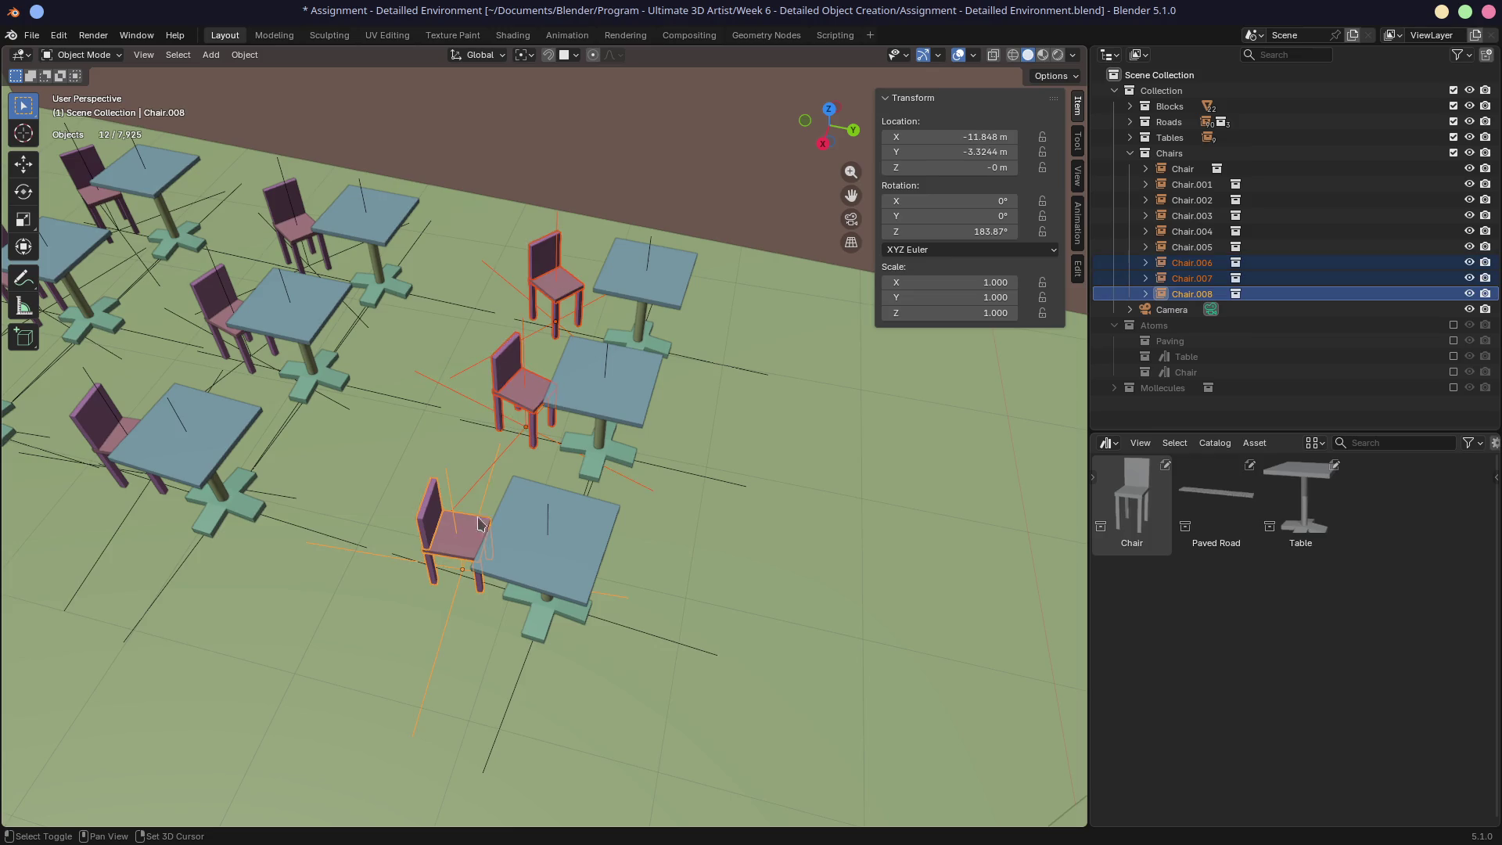
{"action": "key", "text": "shift+d"}
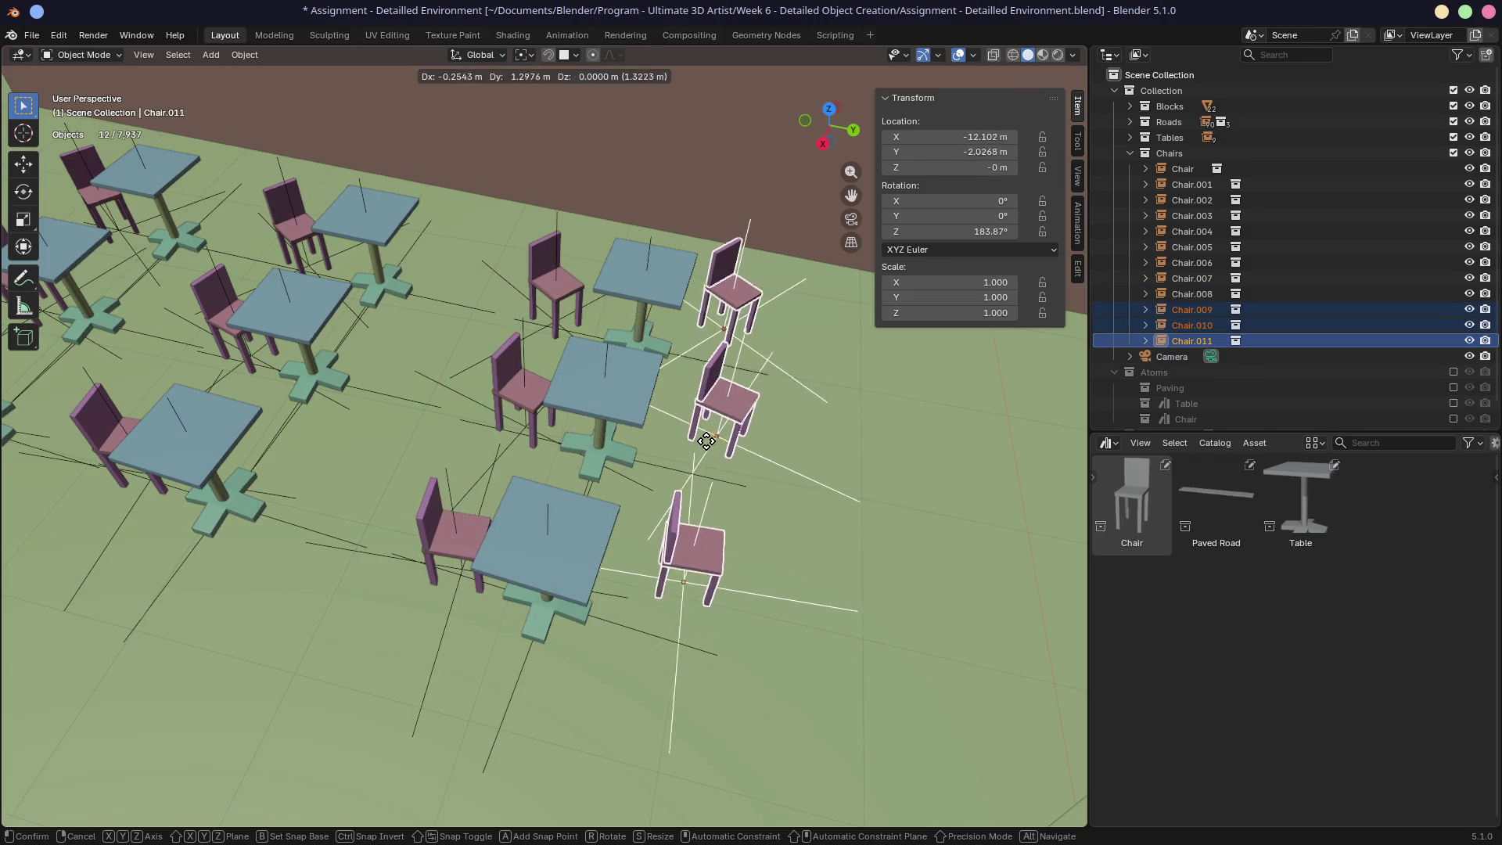
{"action": "left_click", "coordinate": [716, 474]}
Step: Delete the three extra linked chair copies
{"action": "key", "text": "alt+d"}
{"action": "right_click", "coordinate": [777, 487]}
{"action": "key", "text": "x"}
{"action": "left_click", "coordinate": [778, 485]}
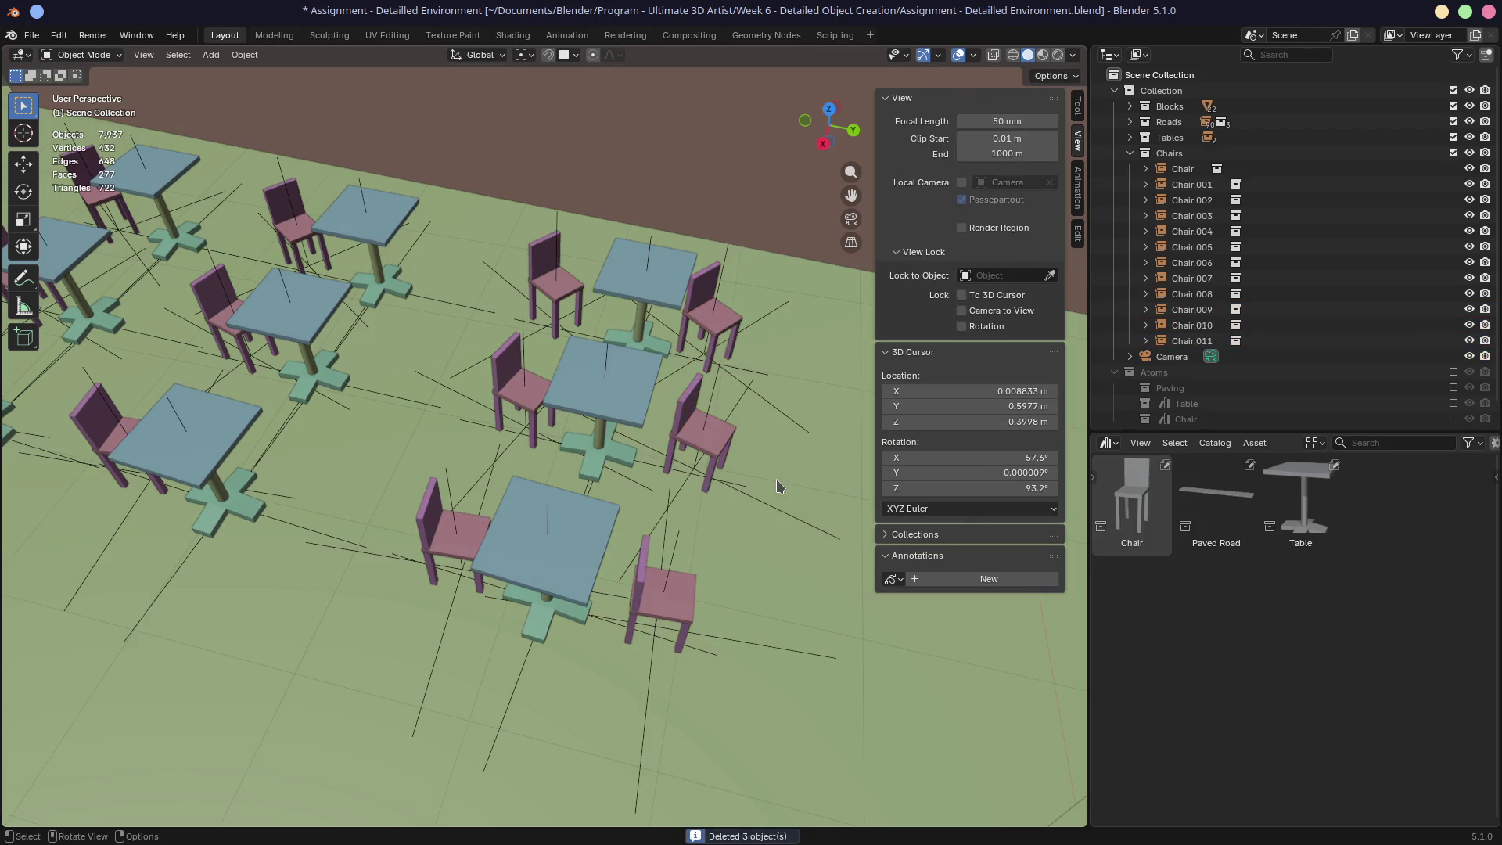
Step: Turn Chair.009, Chair.010 and Chair.011 by 180° around Z
{"action": "left_click", "coordinate": [728, 335]}
{"action": "left_click", "coordinate": [716, 436], "text": "shift"}
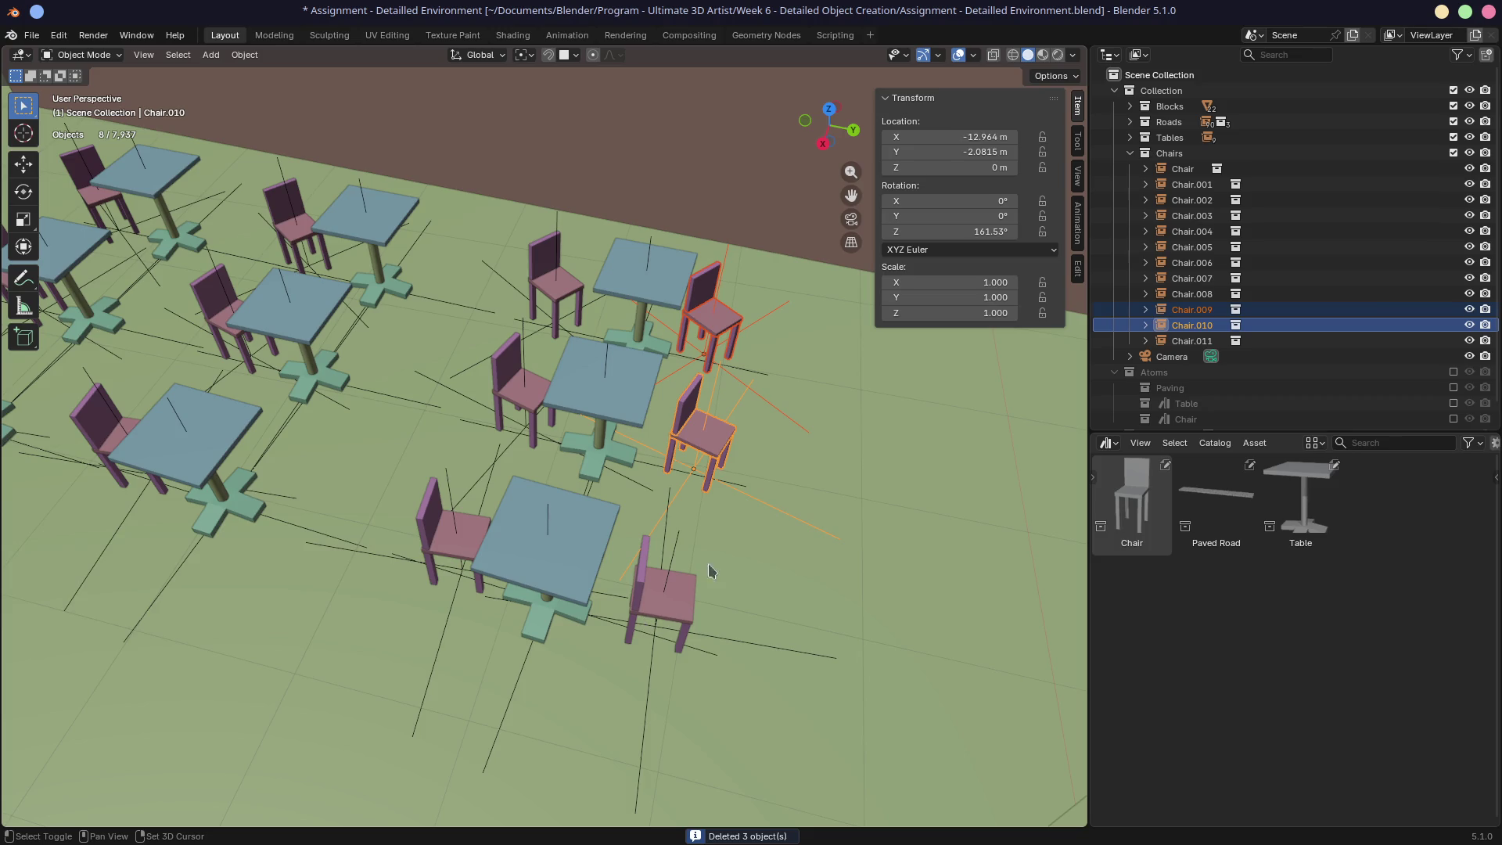
{"action": "left_click", "coordinate": [657, 604], "text": "shift"}
{"action": "type", "text": "rz180"}
{"action": "key", "text": "Return"}
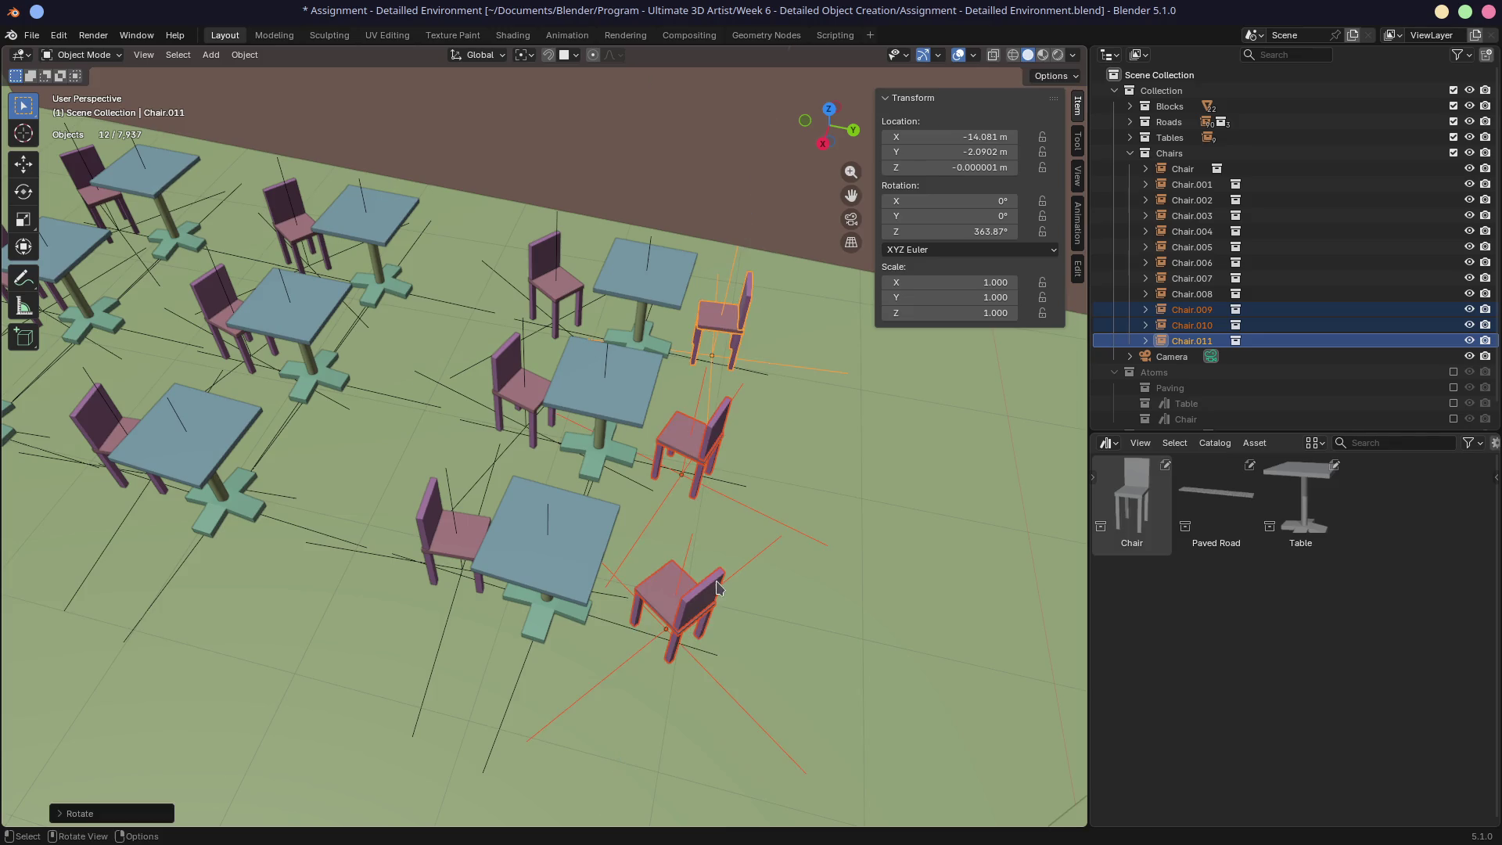
{"action": "mouse_move", "coordinate": [716, 581]}
{"action": "middle_mouse_down"}
{"action": "mouse_move", "coordinate": [651, 454]}
{"action": "mouse_move", "coordinate": [646, 474]}
{"action": "middle_mouse_up"}
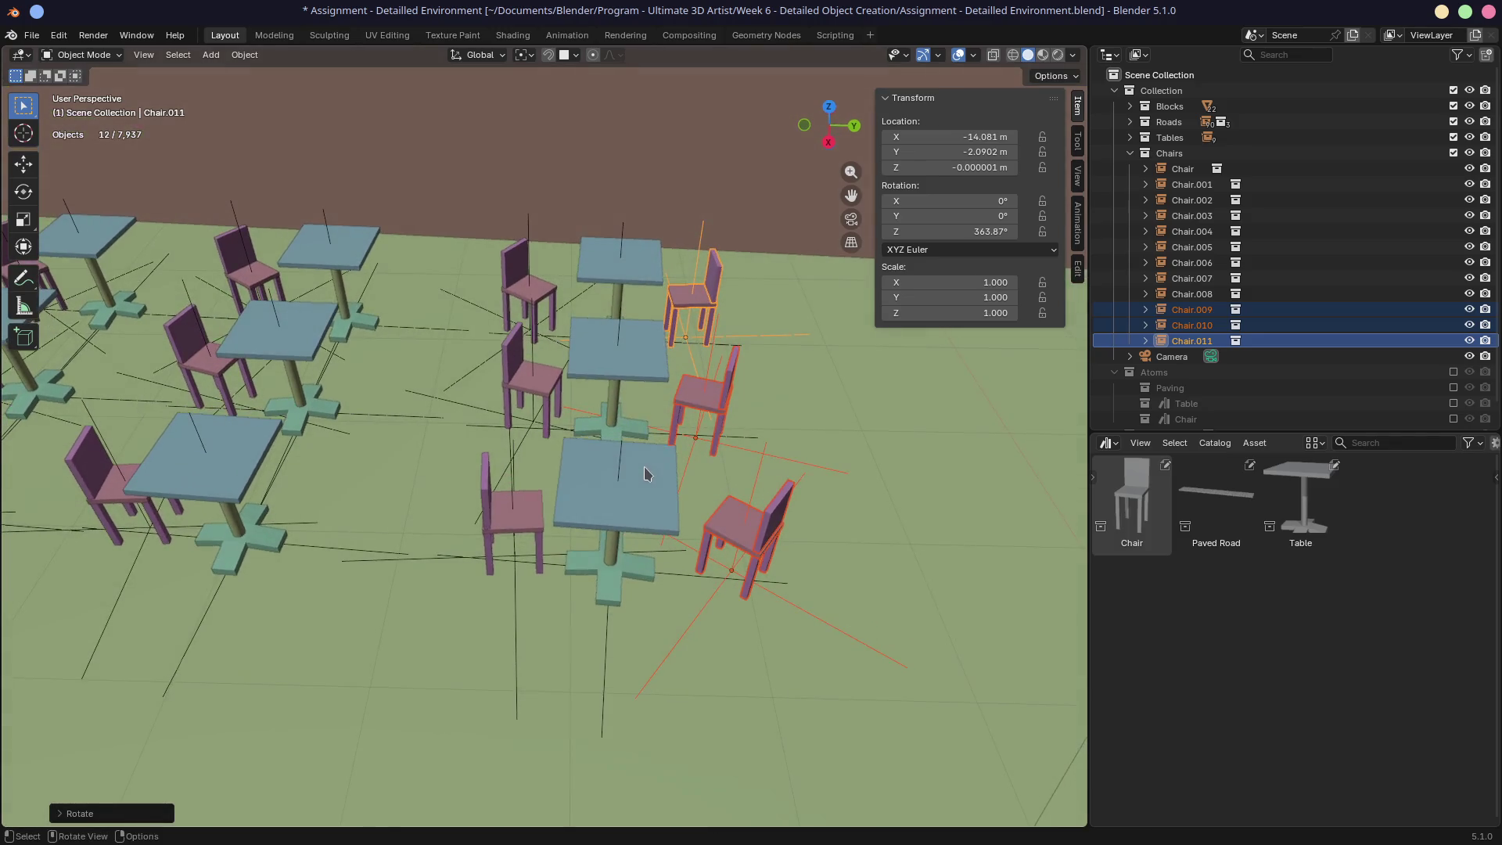
Step: Undo an unwanted linked copy of the turned chairs and ground plane
{"action": "left_click", "coordinate": [710, 402]}
{"action": "left_click", "coordinate": [713, 399]}
{"action": "left_click", "coordinate": [728, 422], "text": "shift"}
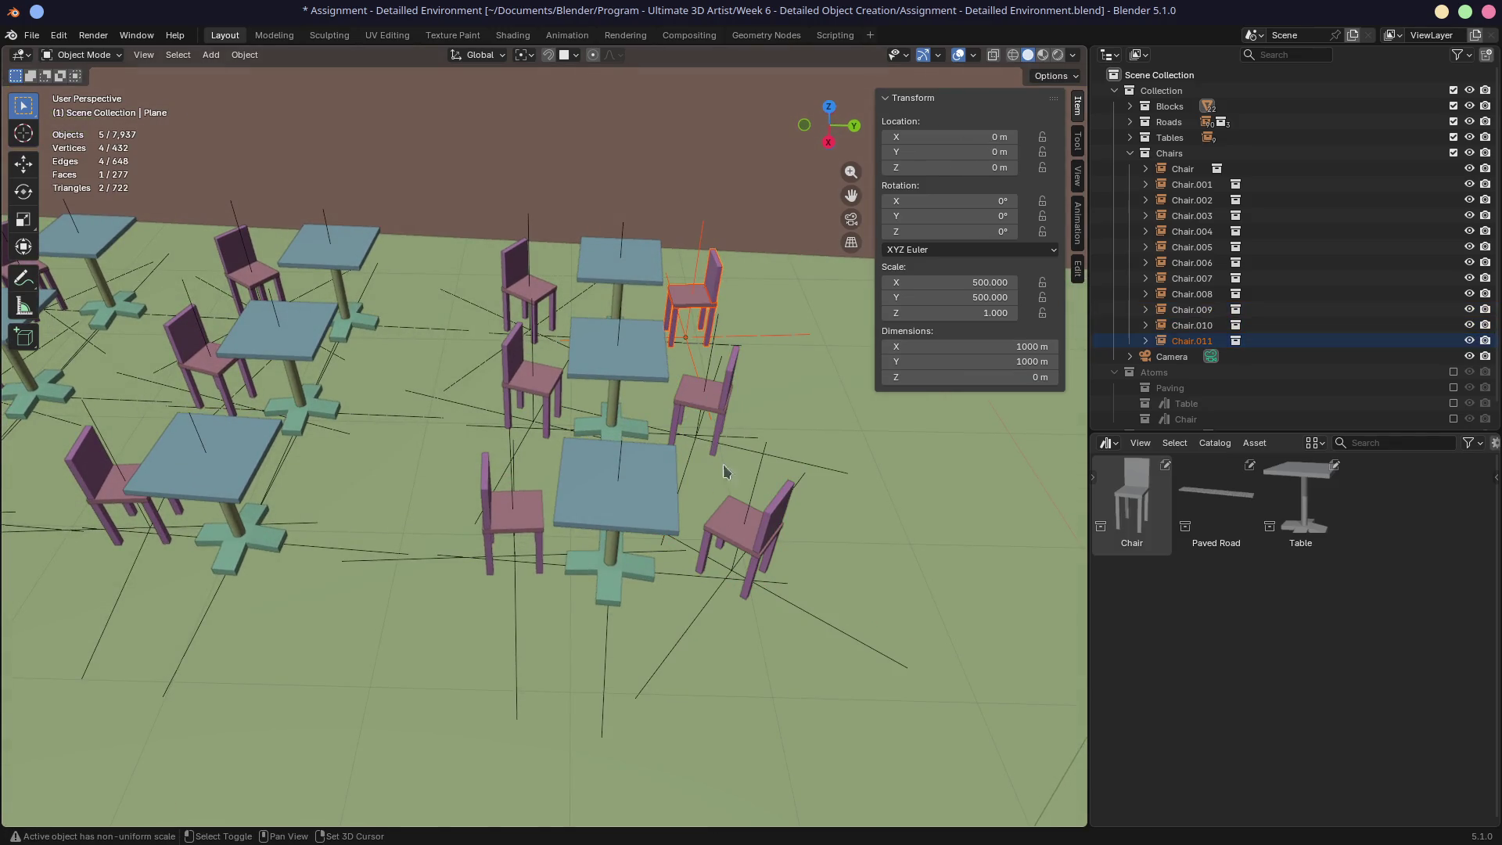
{"action": "left_click", "coordinate": [732, 411], "text": "shift"}
{"action": "left_click", "coordinate": [765, 545], "text": "shift"}
{"action": "key", "text": "alt+d"}
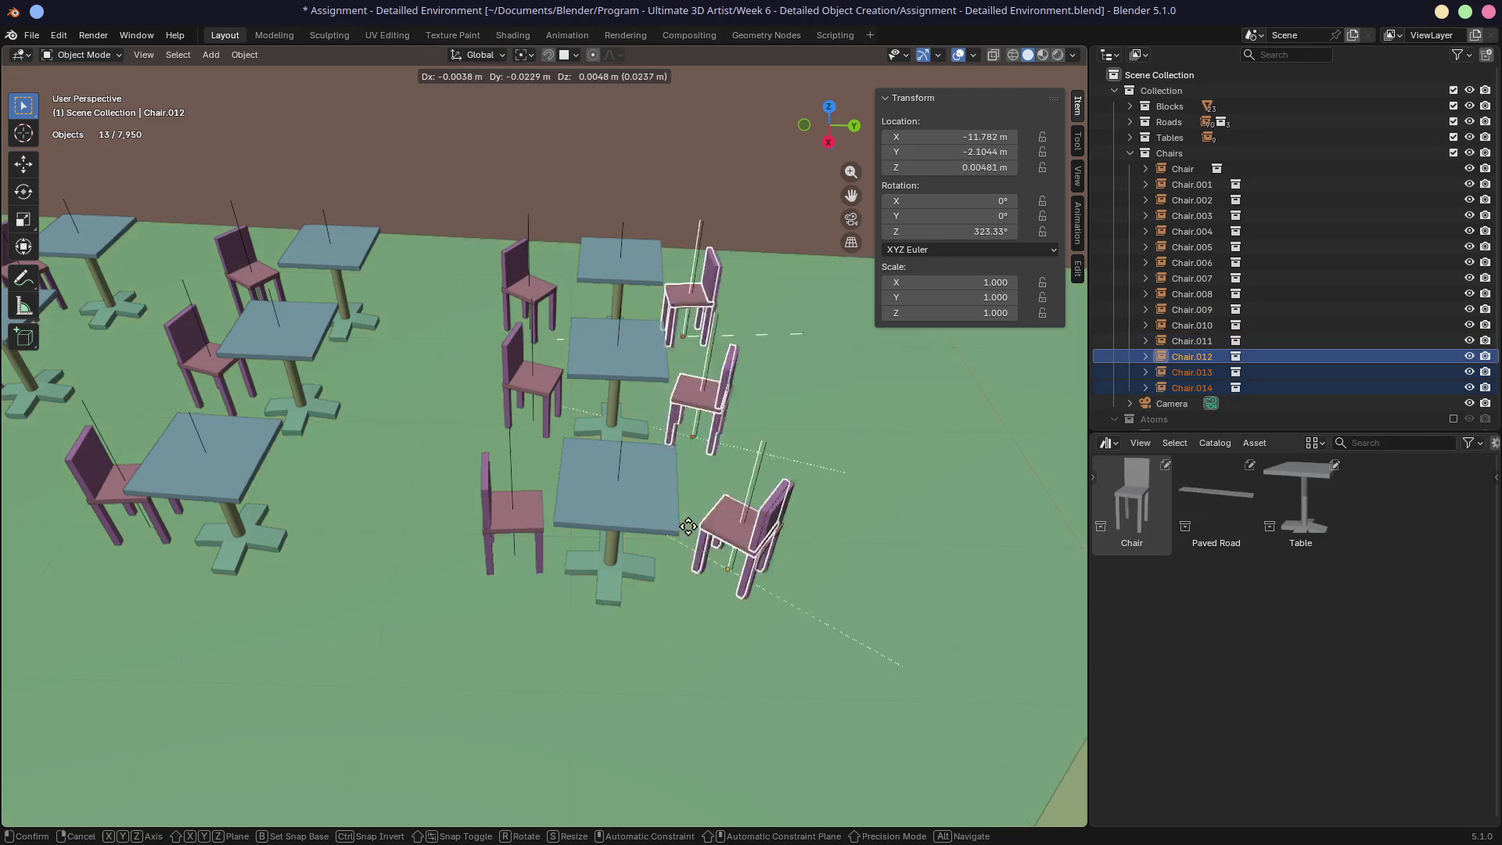
{"action": "right_click", "coordinate": [441, 531]}
{"action": "key", "text": "ctrl+z"}
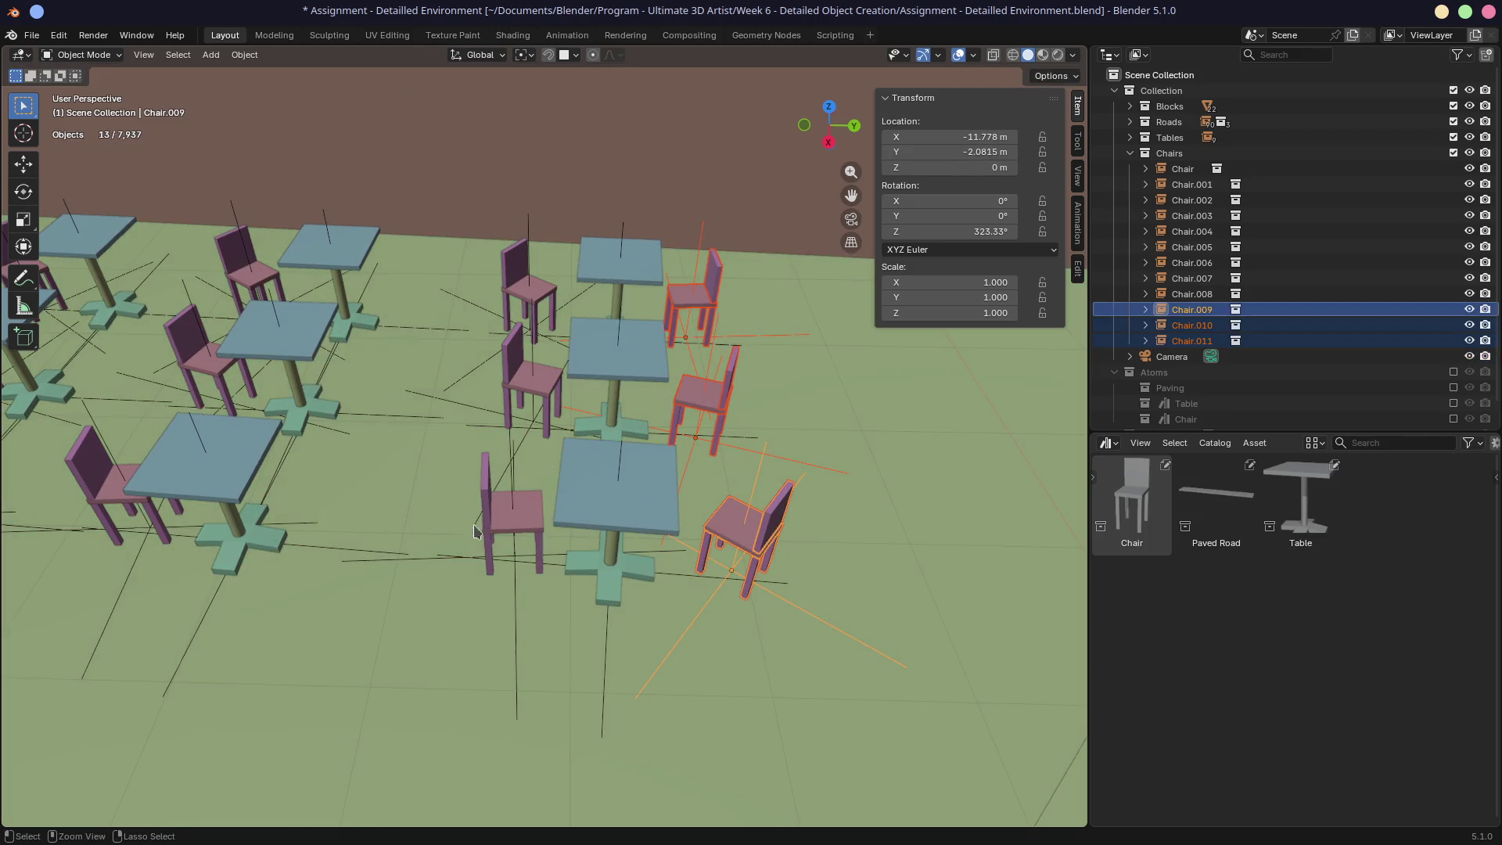
Step: Duplicate the three chairs beside a table and place the copies at the next table
{"action": "scroll", "coordinate": [861, 538], "scroll_direction": "down", "scroll_amount": 15}
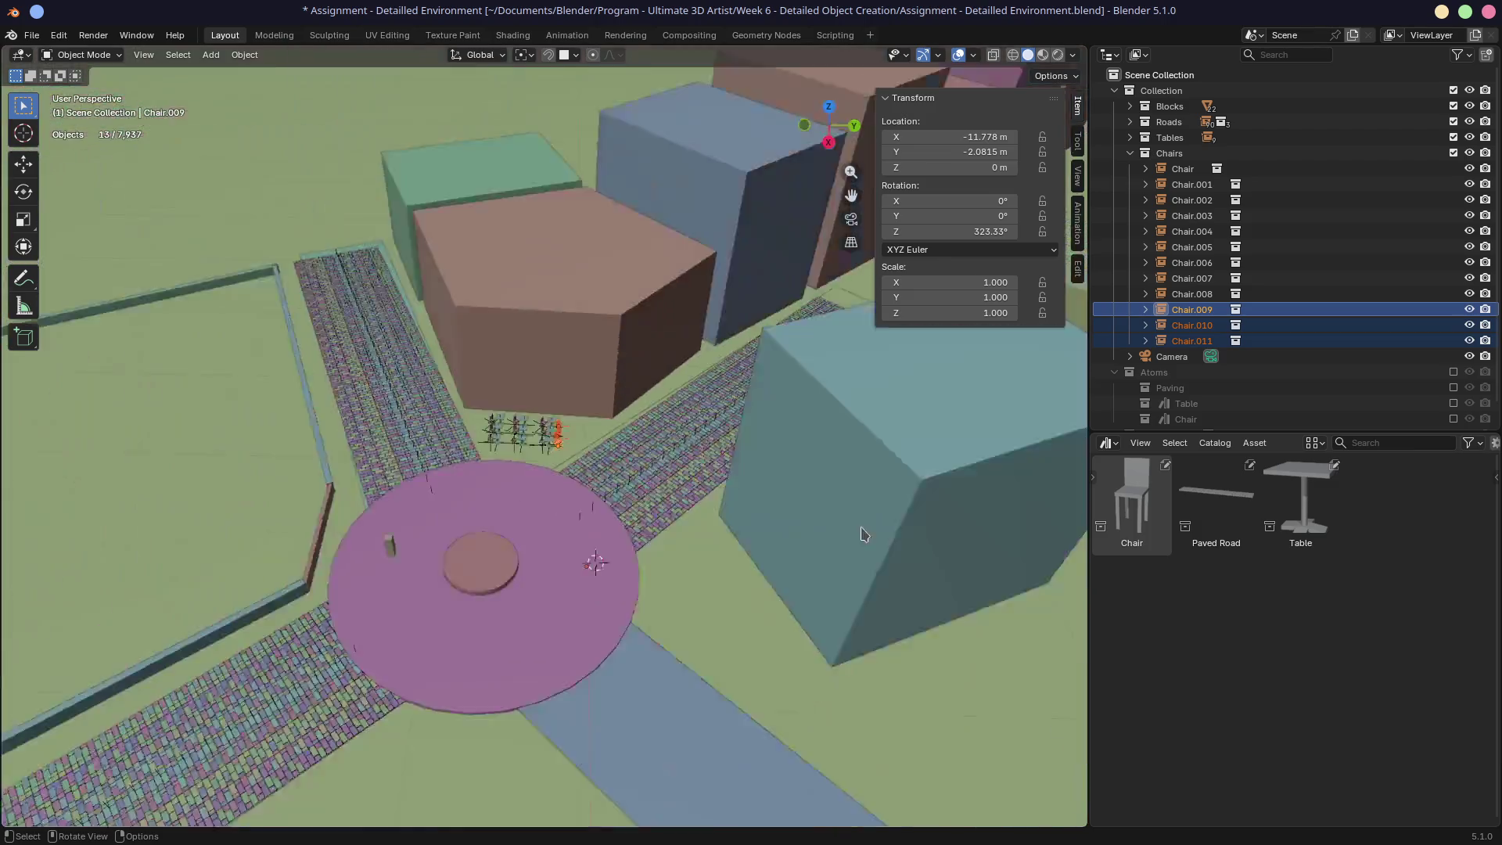
{"action": "scroll", "coordinate": [741, 514], "scroll_direction": "down", "scroll_amount": 2}
{"action": "scroll", "coordinate": [634, 509], "scroll_direction": "up", "scroll_amount": 15}
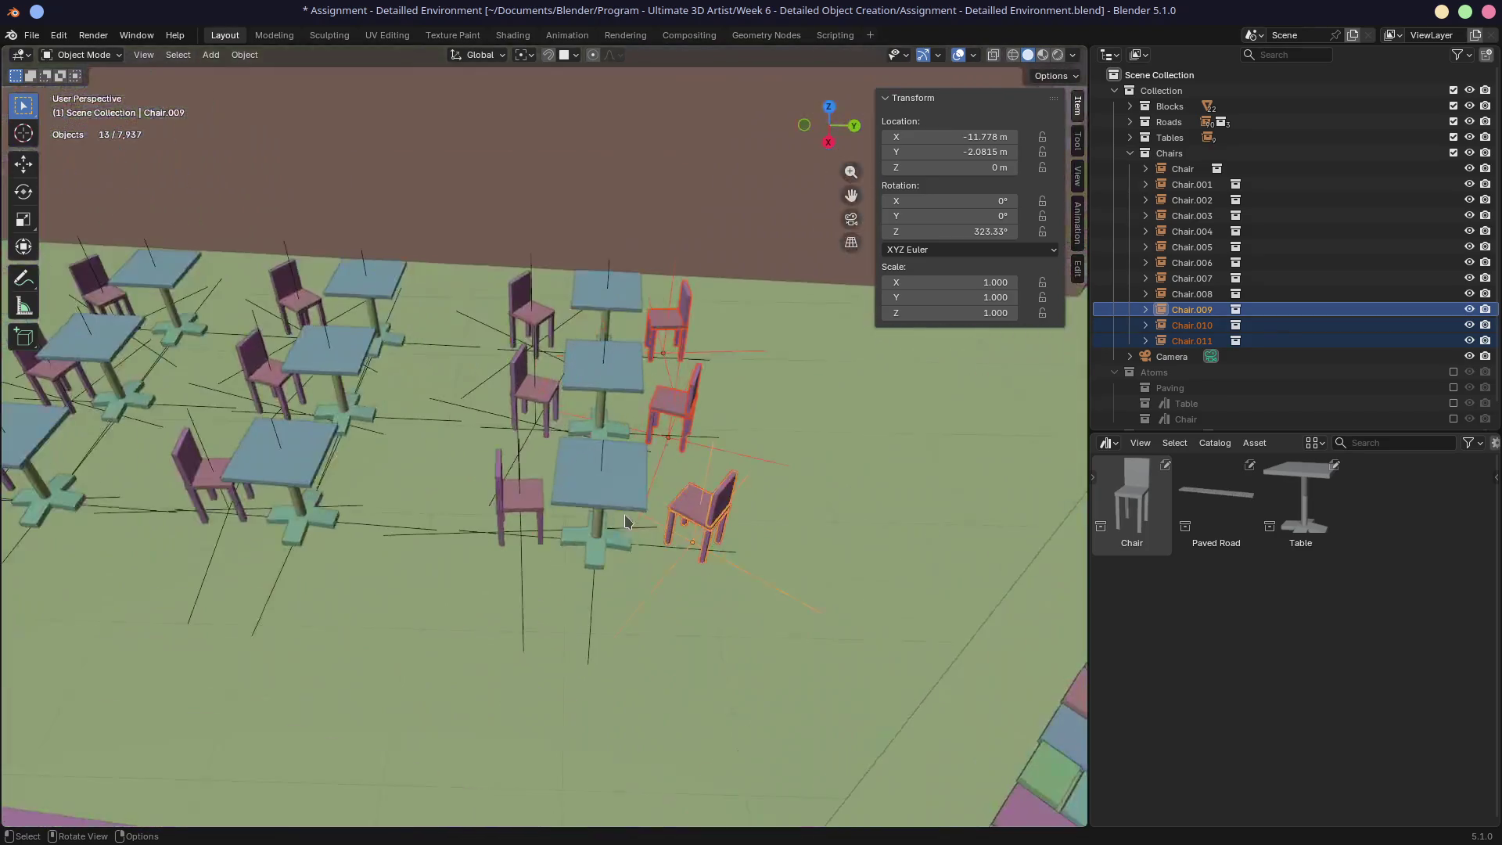
{"action": "left_click", "coordinate": [814, 473]}
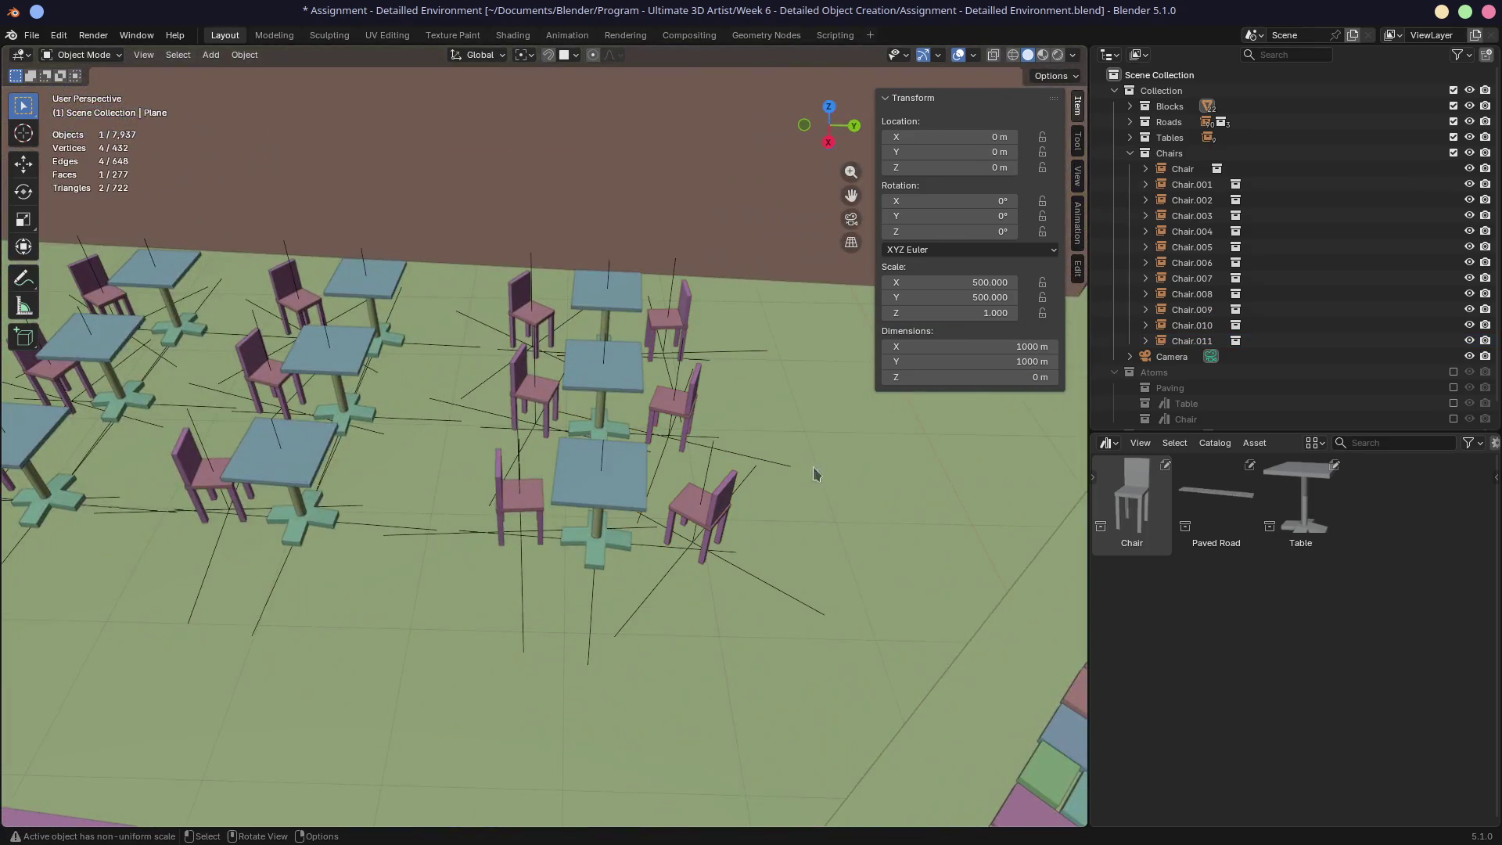
{"action": "left_click", "coordinate": [714, 512]}
{"action": "left_click", "coordinate": [679, 394], "text": "shift"}
{"action": "left_click", "coordinate": [671, 318], "text": "shift"}
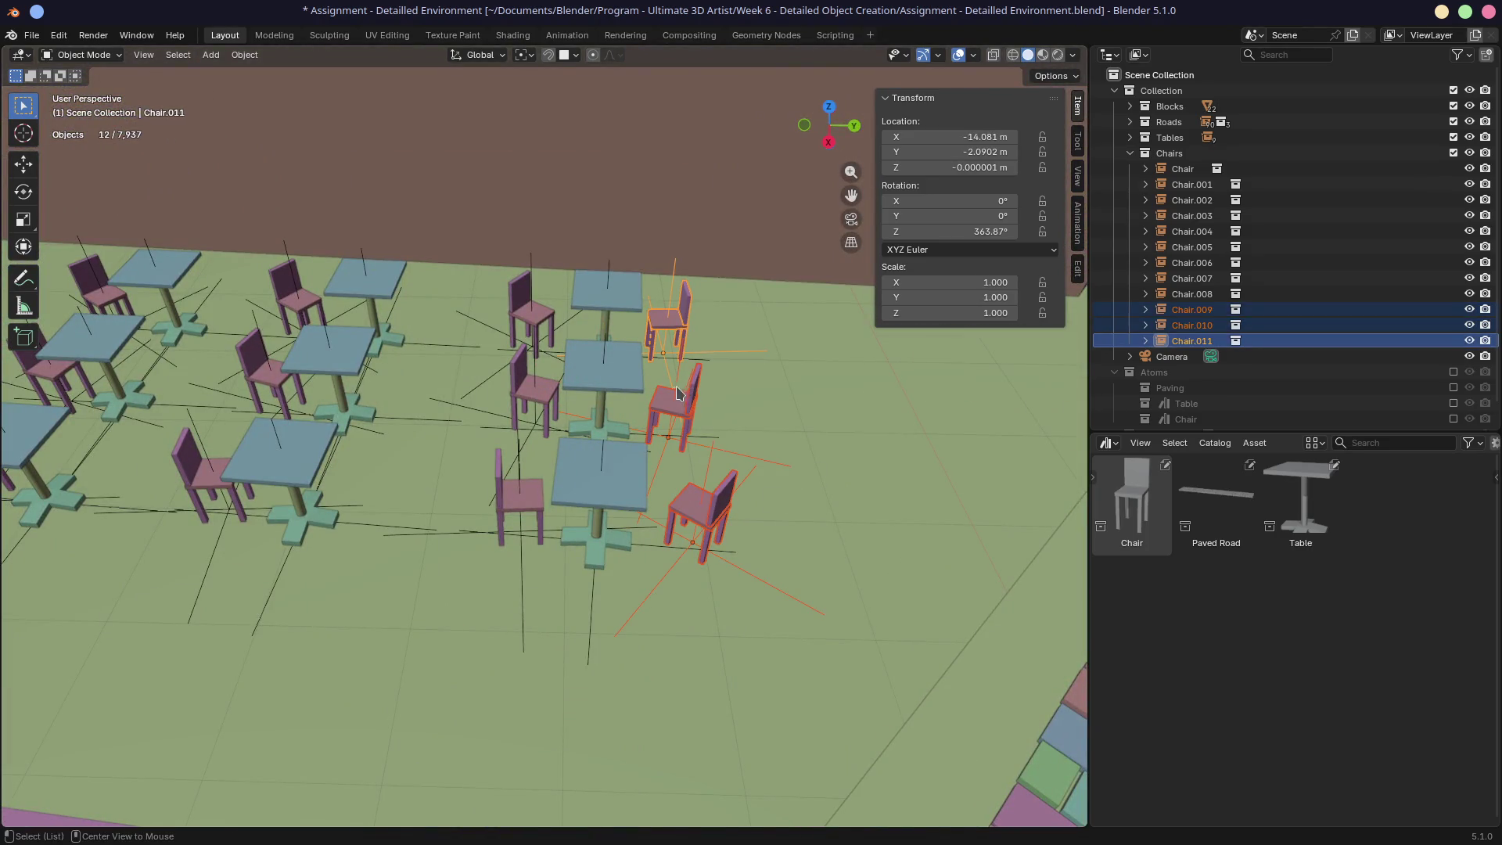
{"action": "key", "text": "shift+d"}
{"action": "left_click", "coordinate": [421, 425]}
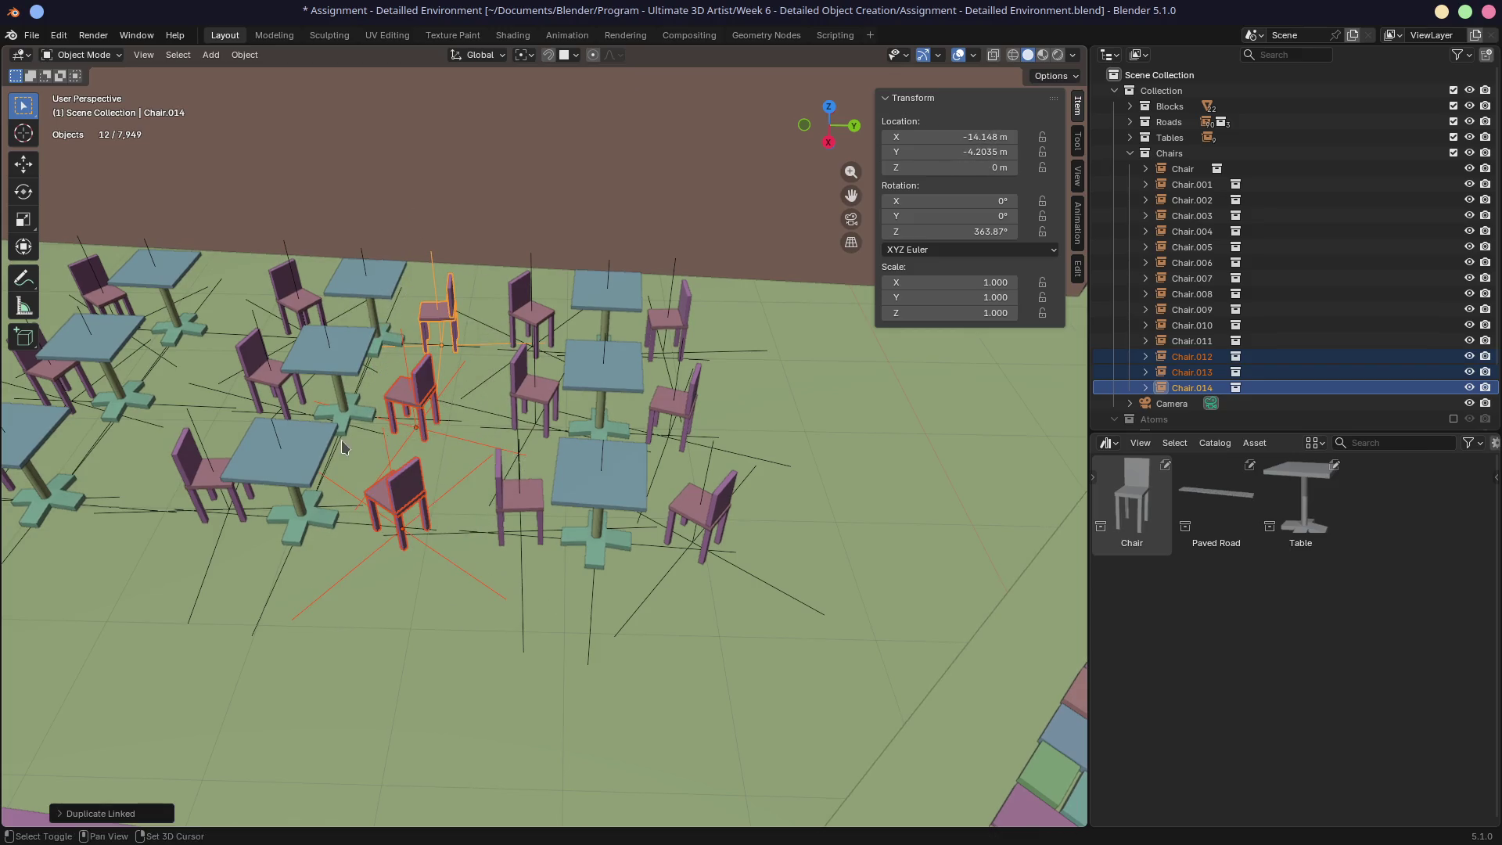
Step: Place another linked chair set around a further table, save the file and render
{"action": "middle_click_drag", "start_coordinate": [421, 424], "coordinate": [469, 454], "text": "shift"}
{"action": "key", "text": "alt+d"}
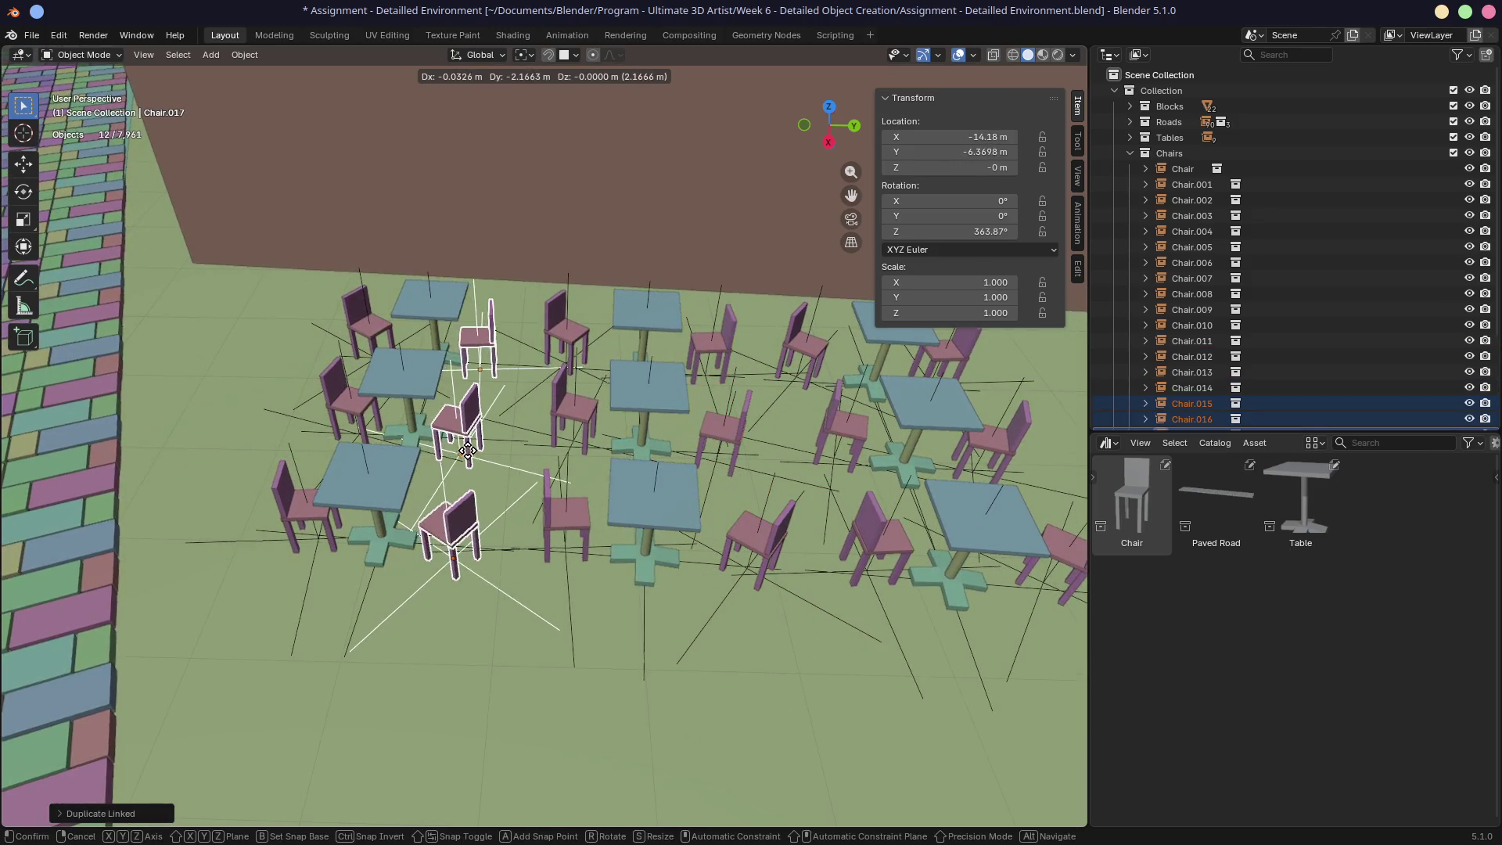
{"action": "left_click", "coordinate": [475, 447]}
{"action": "middle_click_drag", "start_coordinate": [475, 447], "coordinate": [626, 443]}
{"action": "key", "text": "ctrl+s"}
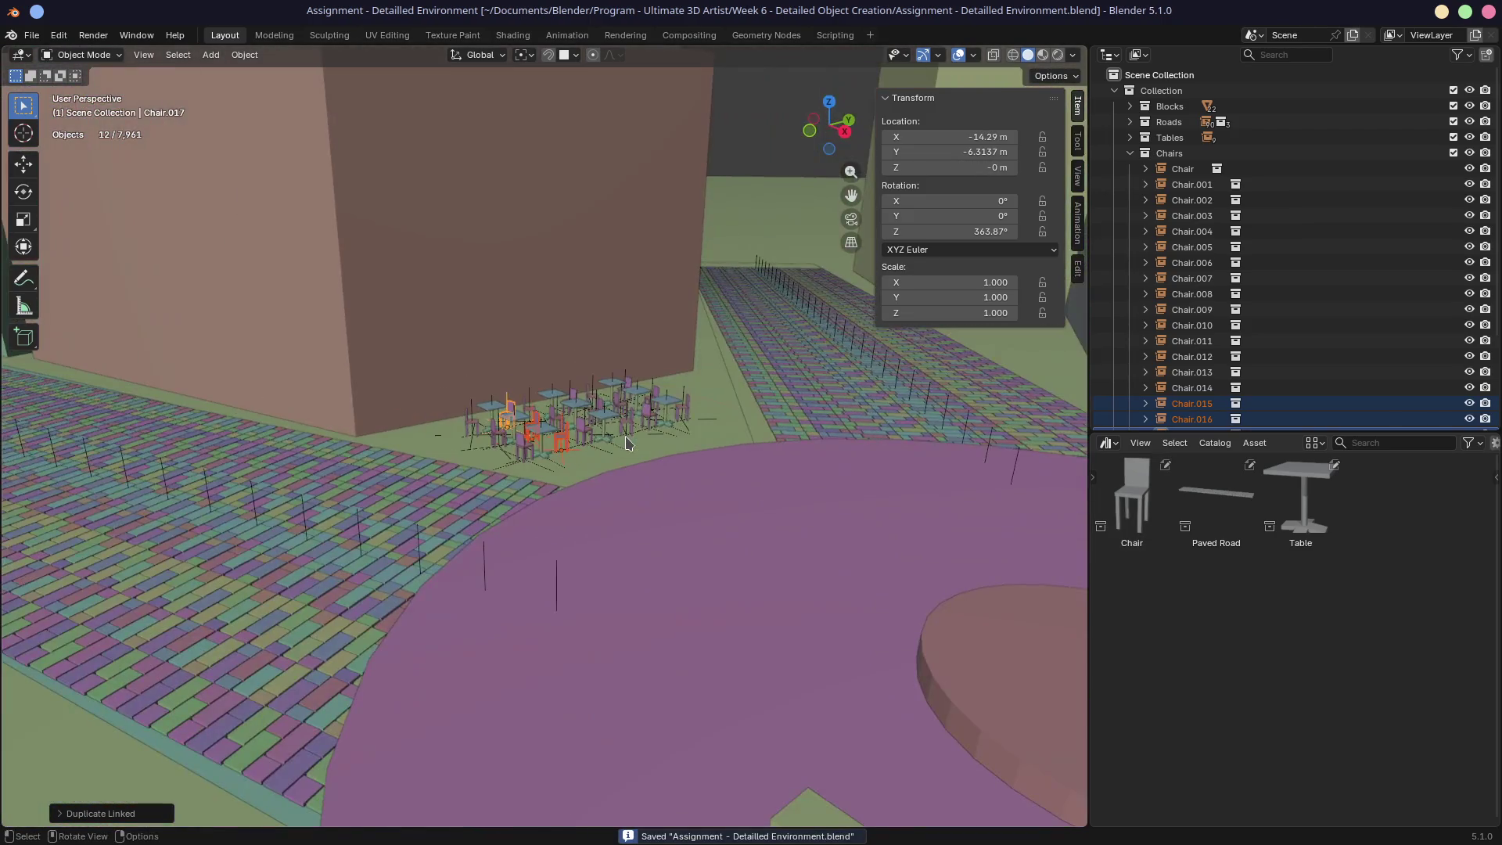
{"action": "key", "text": "F12"}
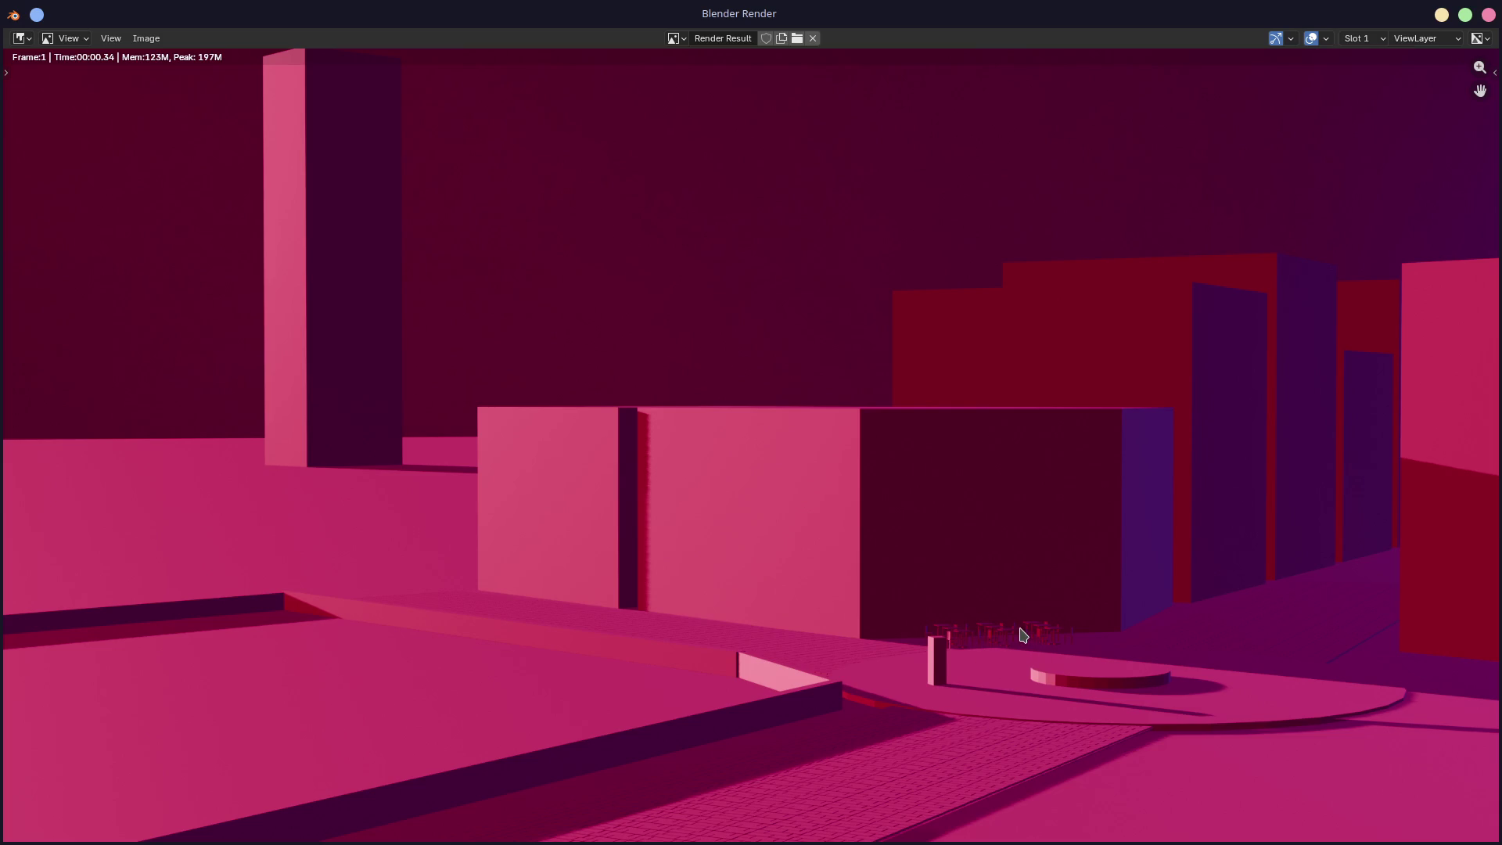
Step: Zoom and pan around the rendered plaza frame to check the chair rows, then close it
{"action": "scroll", "coordinate": [1046, 654], "scroll_direction": "up", "scroll_amount": 5}
{"action": "mouse_move", "coordinate": [1137, 686]}
{"action": "middle_mouse_down"}
{"action": "mouse_move", "coordinate": [699, 270]}
{"action": "mouse_move", "coordinate": [419, 222]}
{"action": "middle_mouse_up"}
{"action": "scroll", "coordinate": [855, 537], "scroll_direction": "down", "scroll_amount": 5}
{"action": "mouse_move", "coordinate": [858, 537]}
{"action": "middle_mouse_down"}
{"action": "mouse_move", "coordinate": [744, 520]}
{"action": "mouse_move", "coordinate": [929, 640]}
{"action": "middle_mouse_up"}
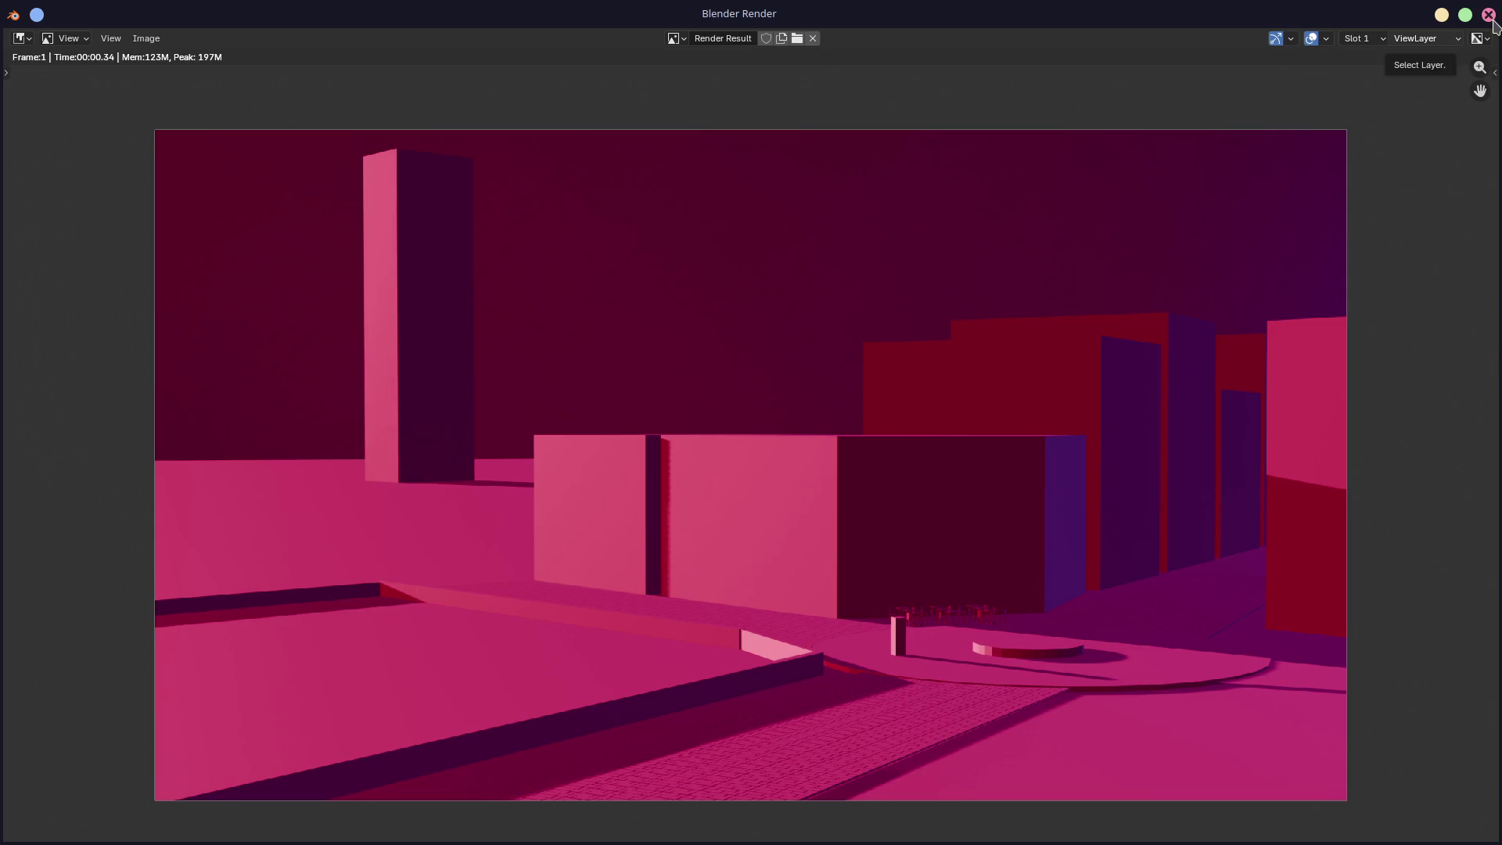
{"action": "left_click", "coordinate": [1490, 17]}
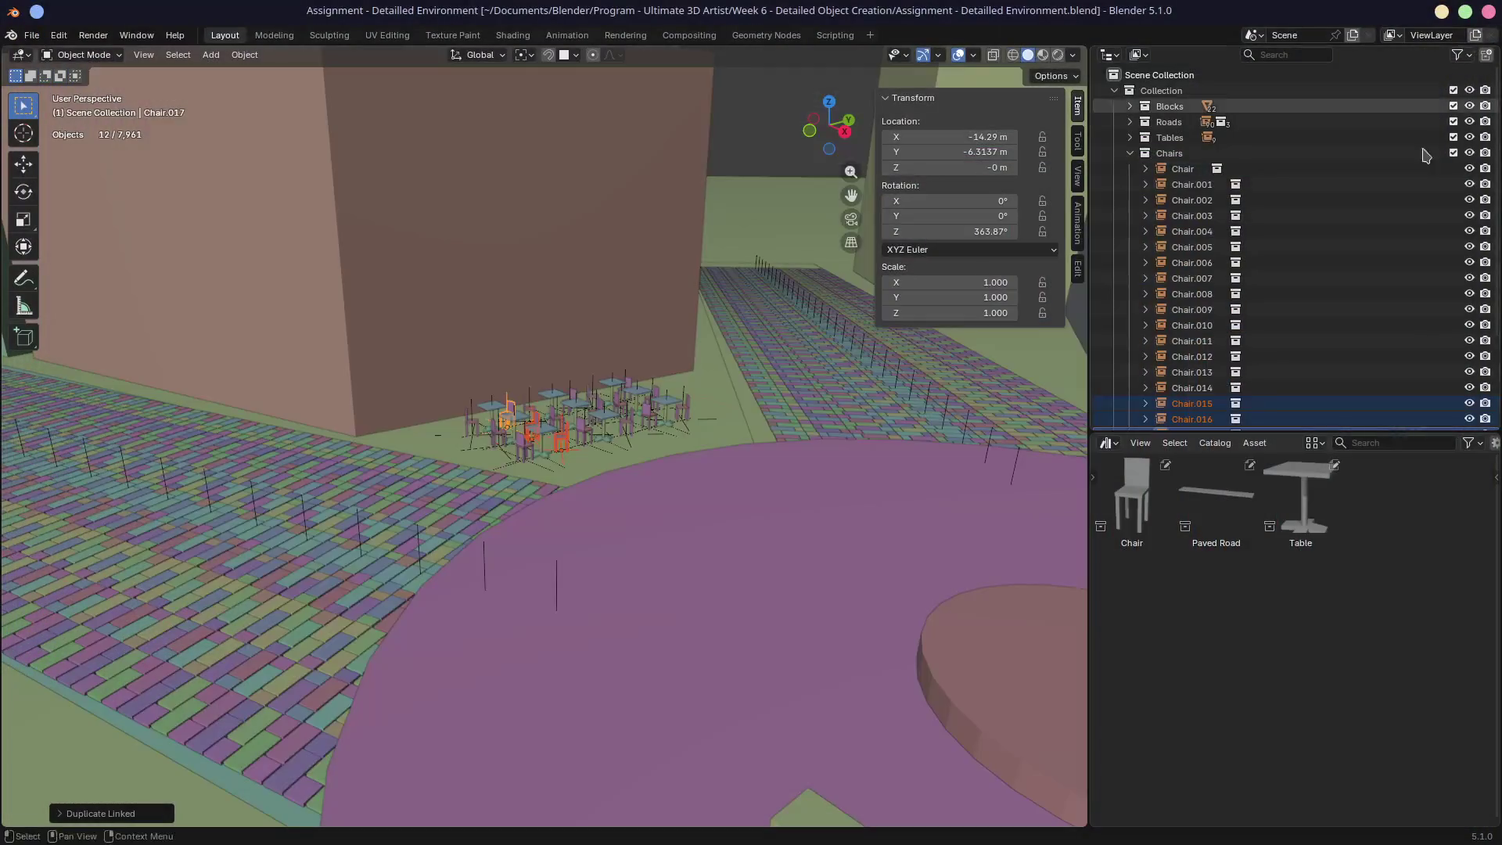
Step: Turn the lower Asset Browser panel into the Properties editor
{"action": "left_click", "coordinate": [1108, 444]}
{"action": "left_click", "coordinate": [1017, 486]}
{"action": "left_click", "coordinate": [1115, 446]}
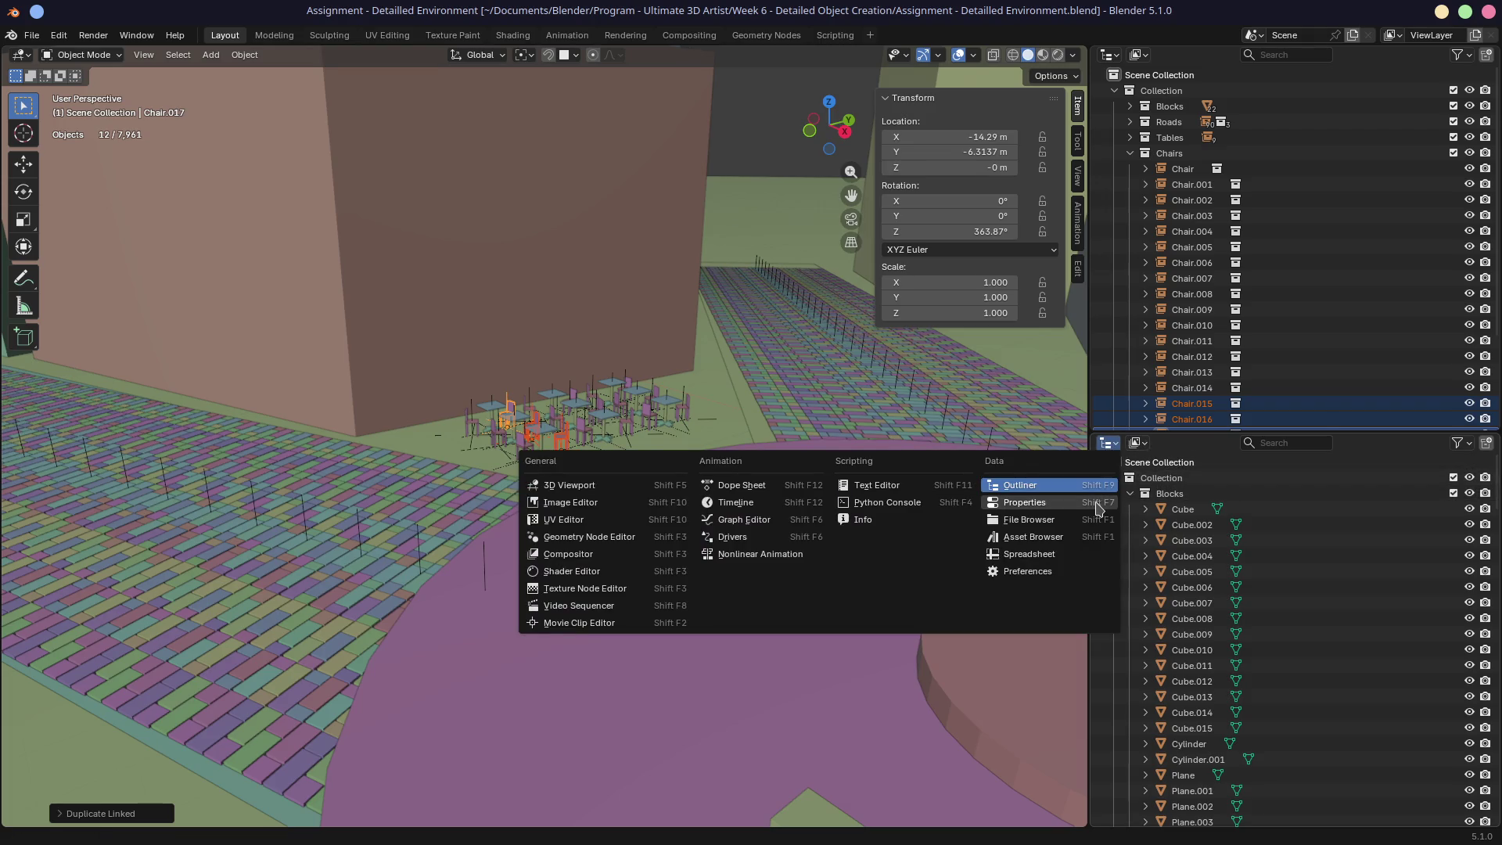
{"action": "left_click", "coordinate": [1099, 508]}
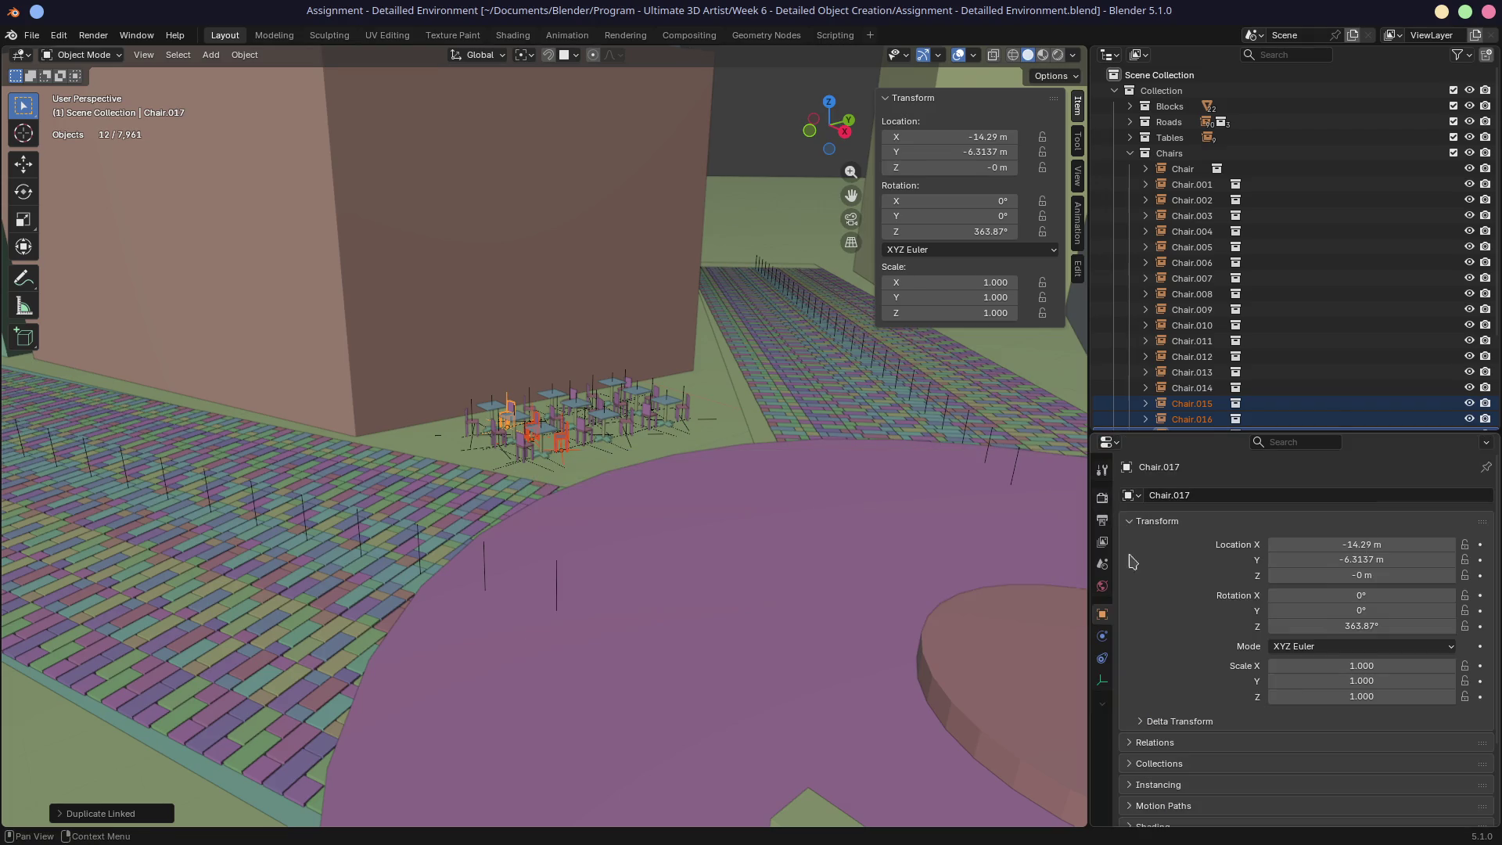
Step: Set the Render Engine to Cycles, test-render the frame, then close the render window
{"action": "left_click", "coordinate": [1103, 497]}
{"action": "left_click", "coordinate": [1303, 497]}
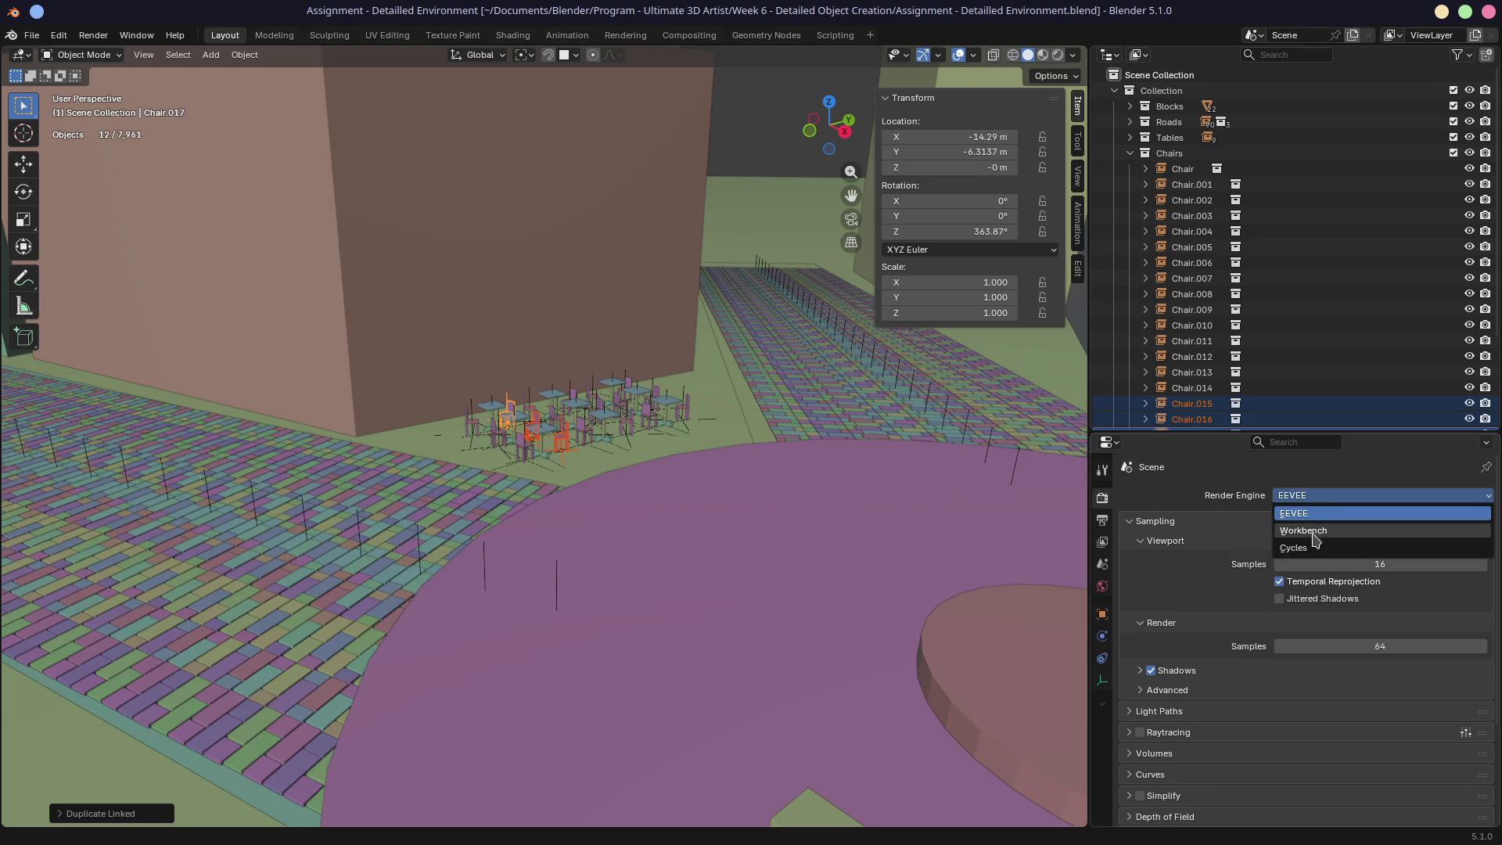
{"action": "left_click", "coordinate": [1303, 548]}
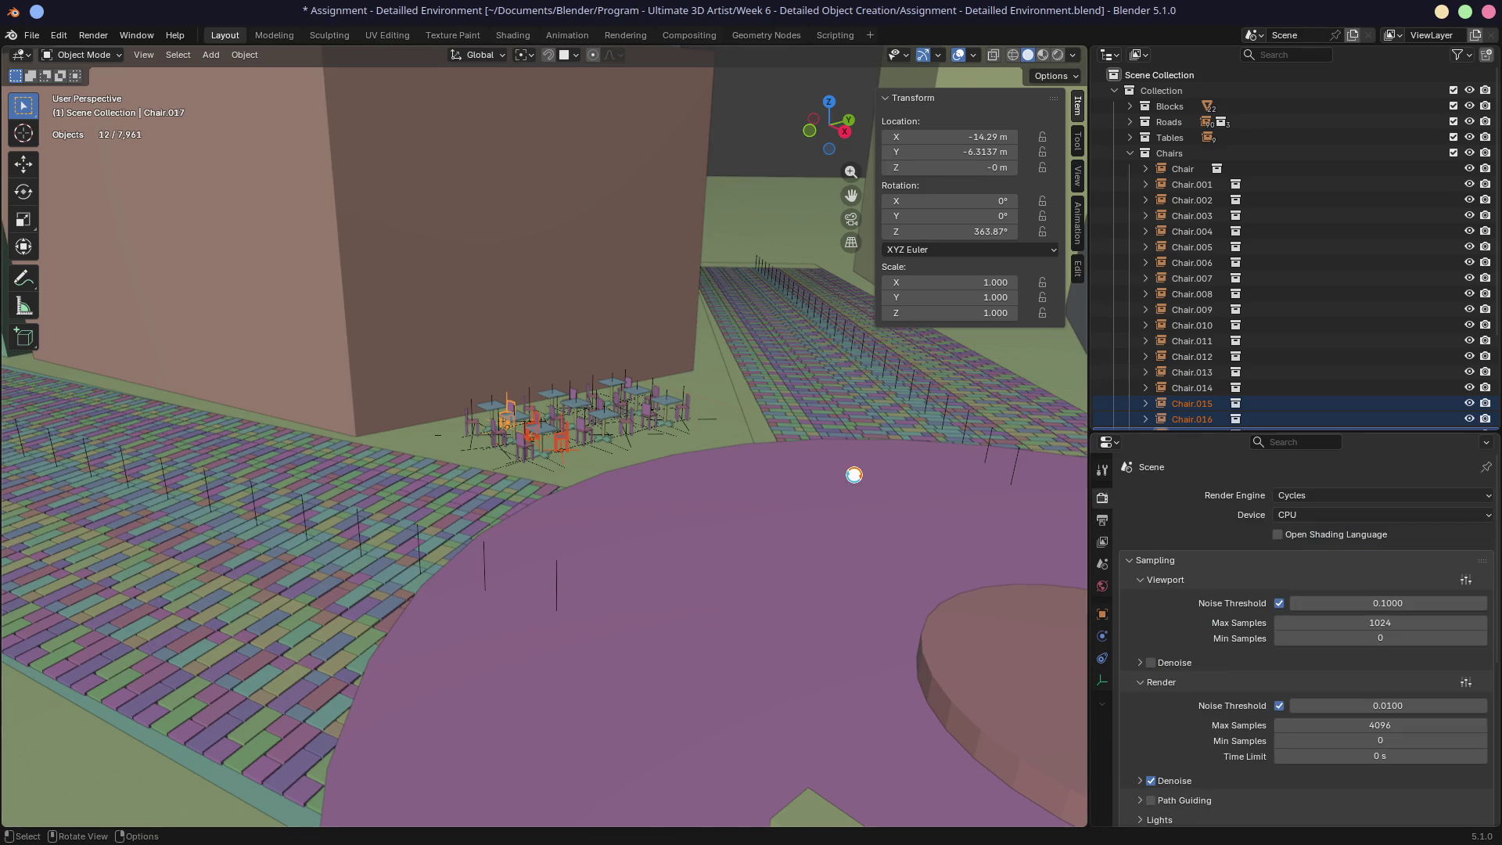
{"action": "key", "text": "F12"}
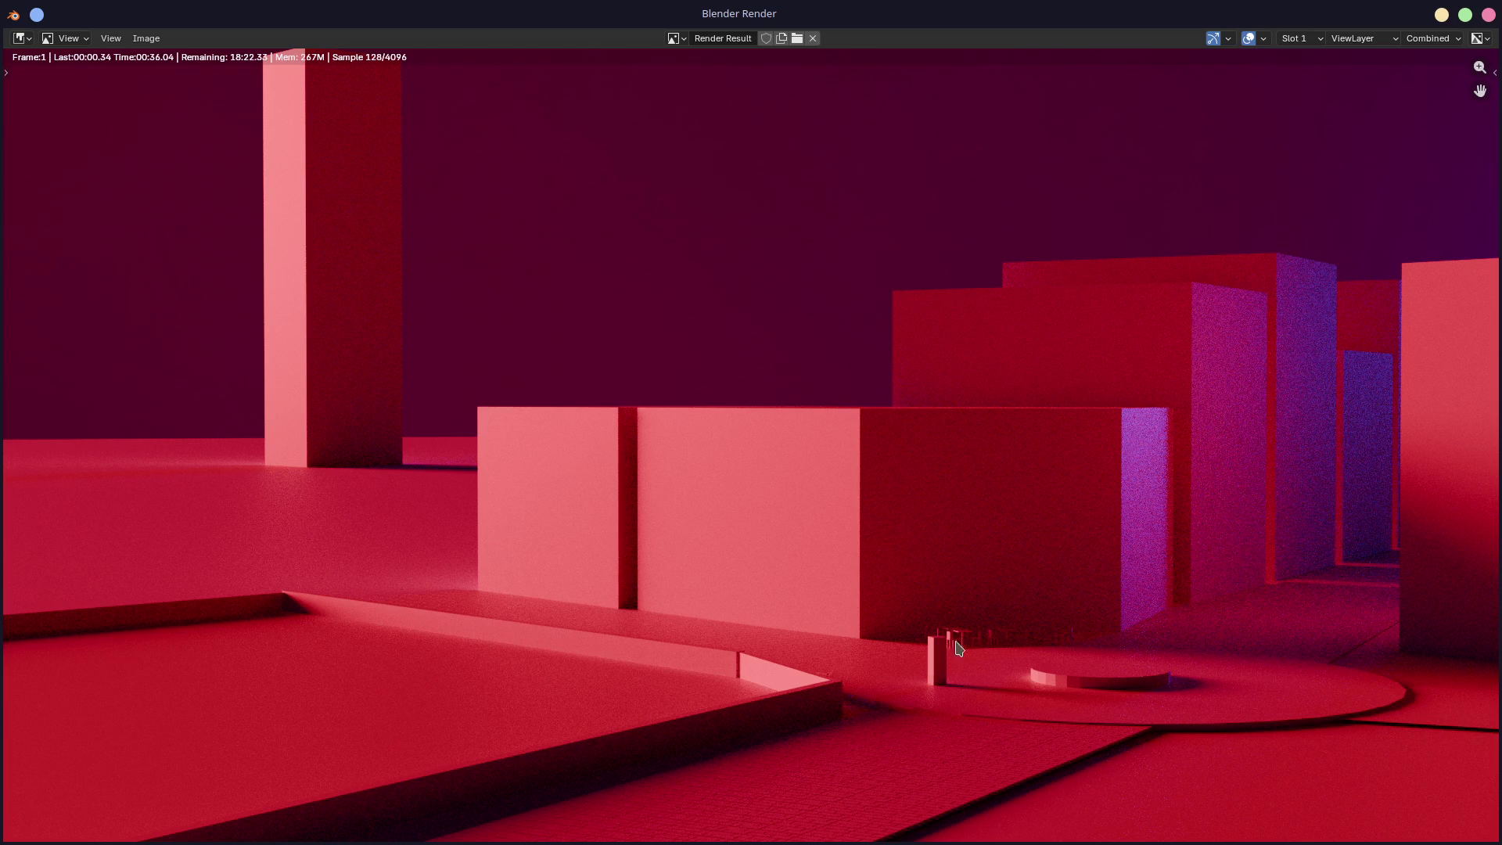
{"action": "left_click", "coordinate": [1487, 15]}
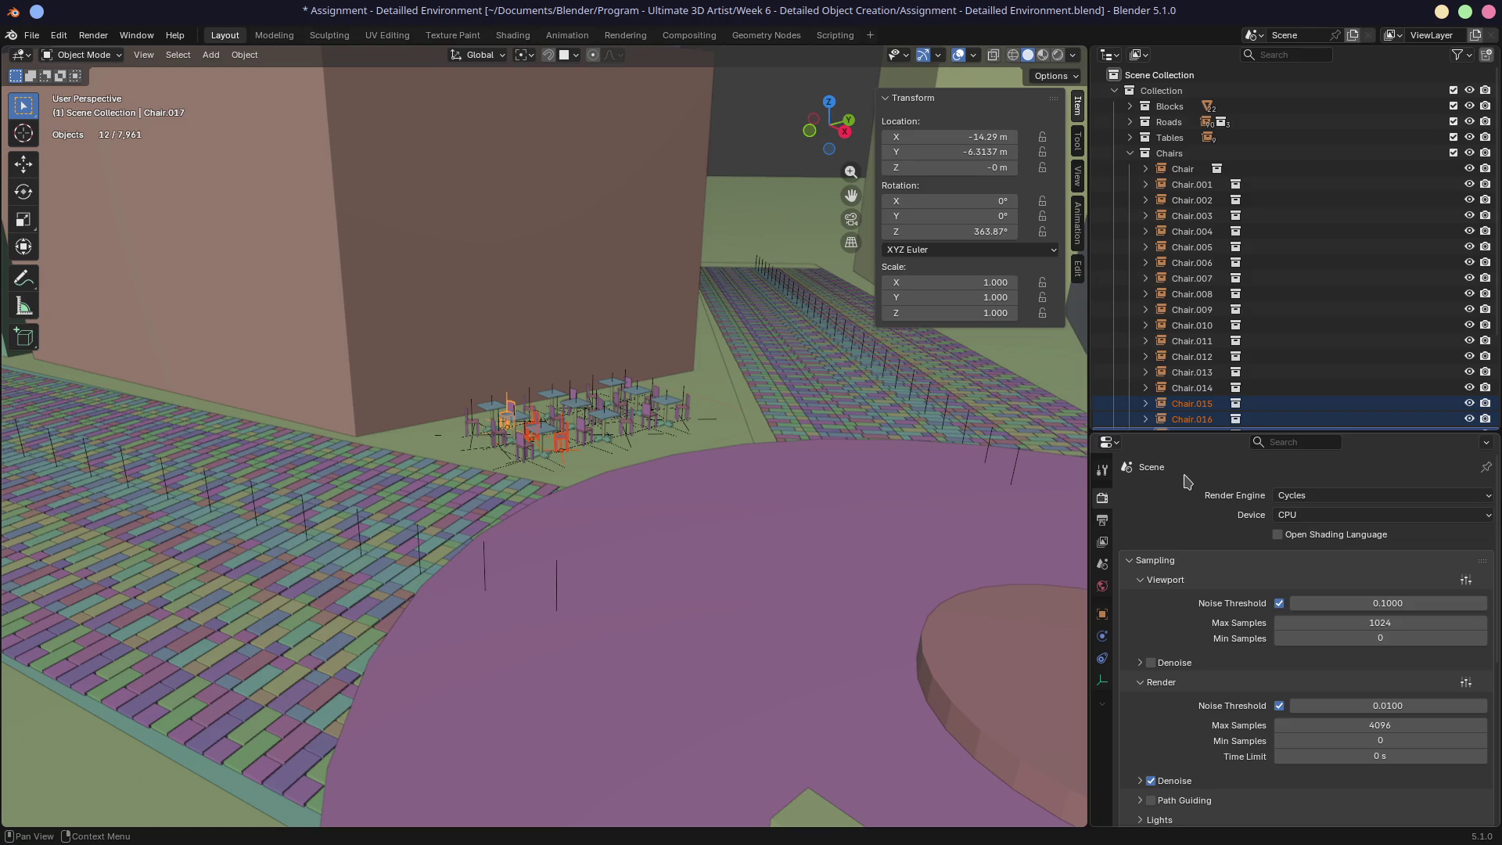
Step: Move the central round cylinder straight up along Z to 0.42072 m
{"action": "scroll", "coordinate": [802, 501], "scroll_direction": "down", "scroll_amount": 5}
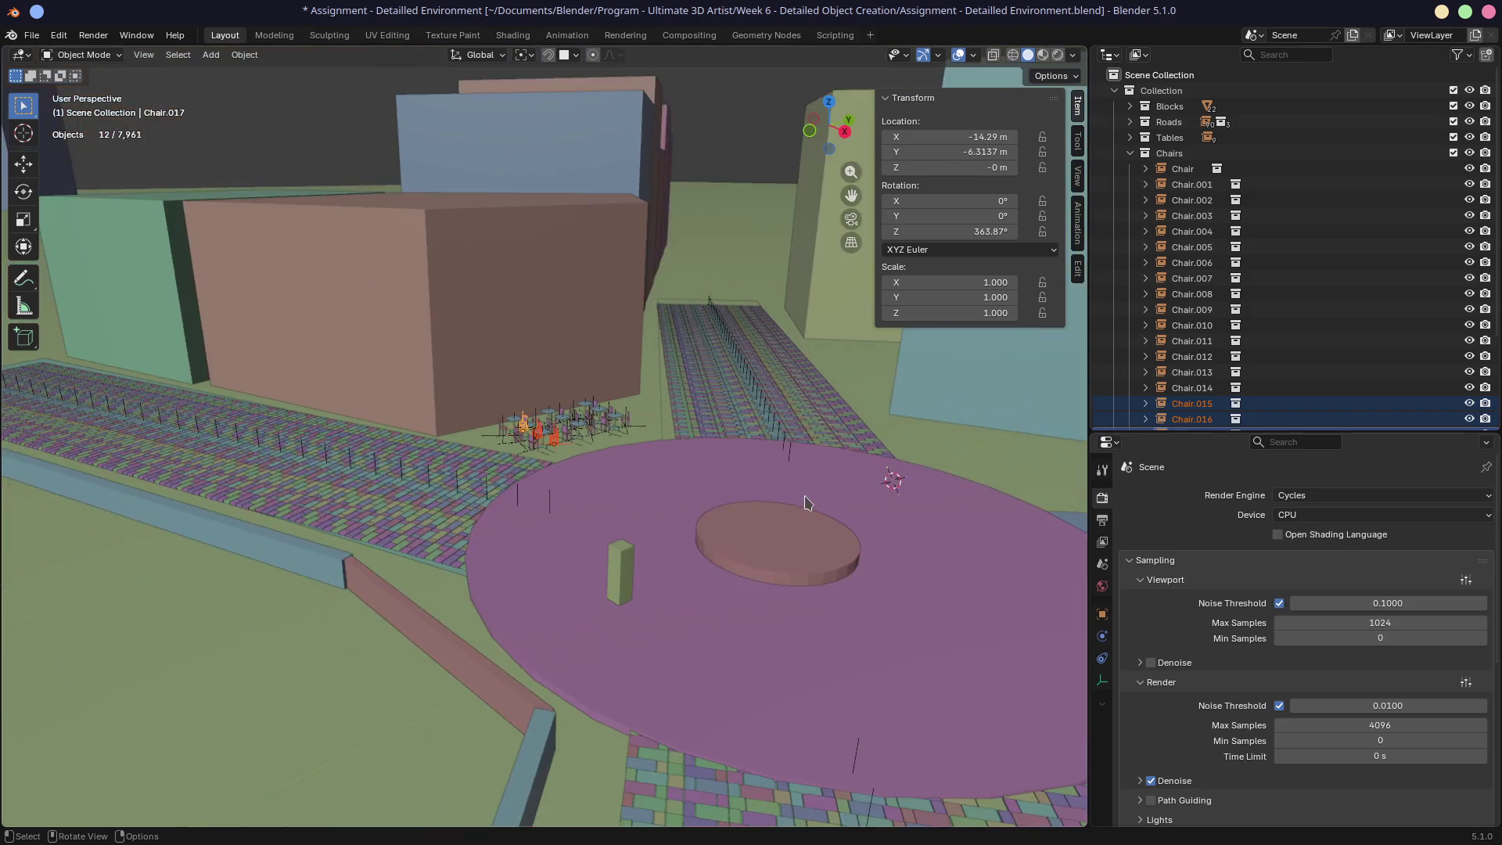
{"action": "middle_click_drag", "start_coordinate": [798, 504], "coordinate": [731, 527]}
{"action": "scroll", "coordinate": [732, 524], "scroll_direction": "down", "scroll_amount": 2}
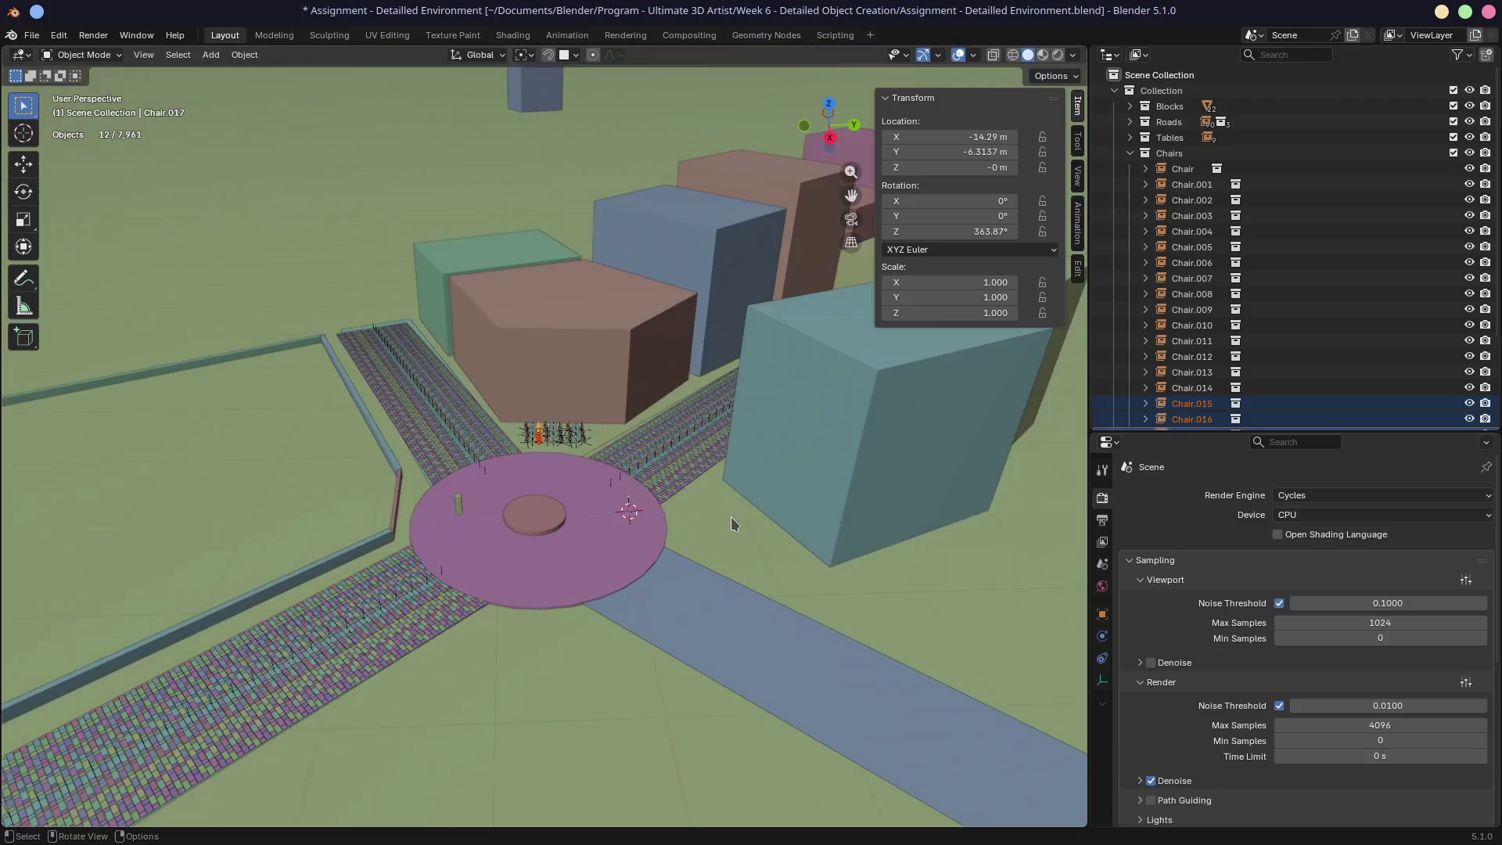
{"action": "left_click", "coordinate": [533, 516]}
{"action": "middle_click_drag", "start_coordinate": [534, 515], "coordinate": [607, 495]}
{"action": "key", "text": "g"}
{"action": "key", "text": "z"}
{"action": "left_click", "coordinate": [634, 491]}
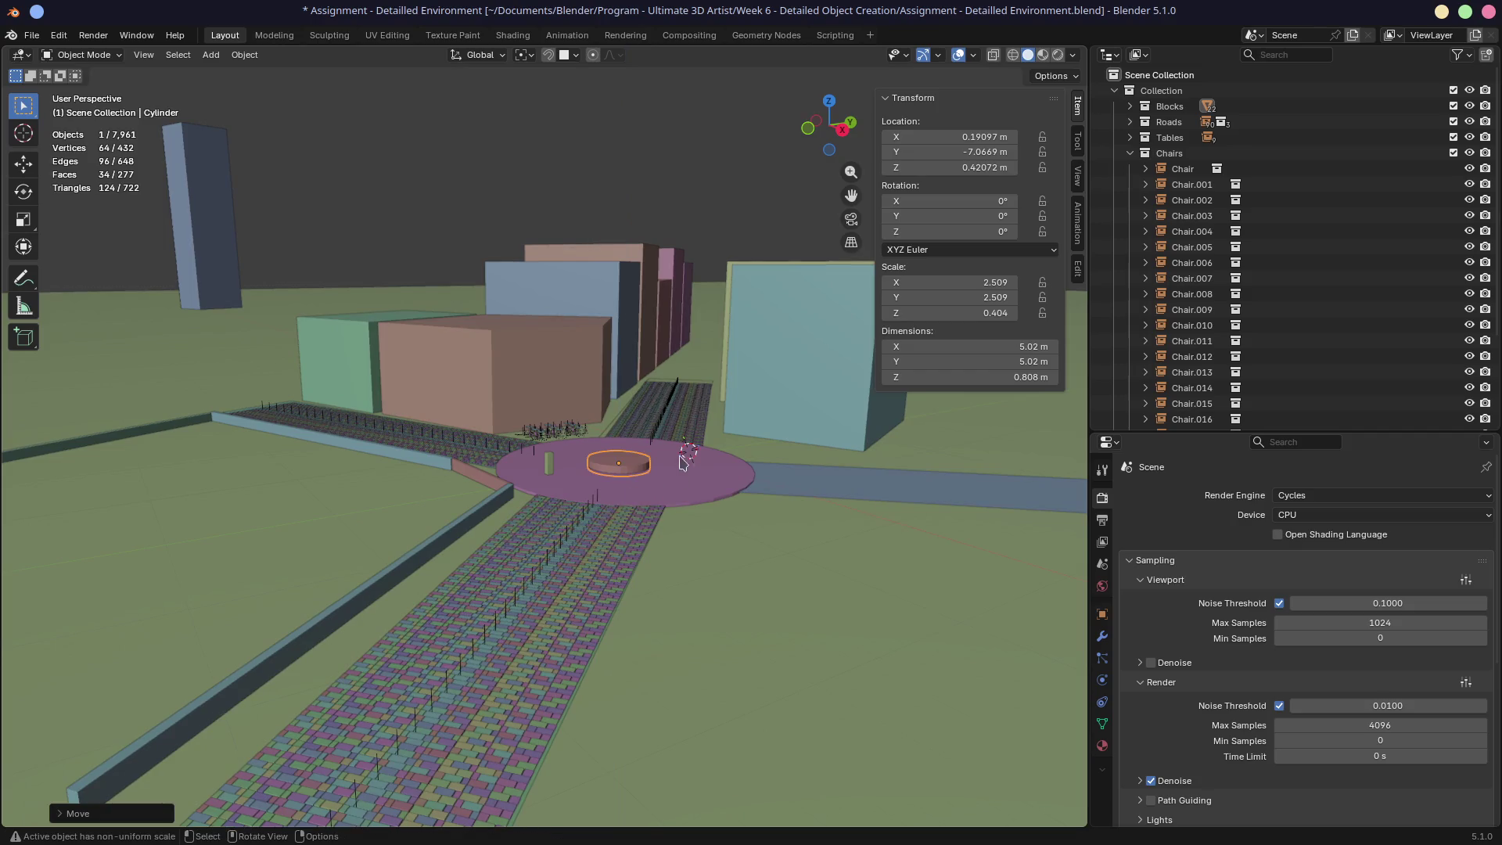
Step: Frame the raised cylinder to inspect it, then switch to the browser
{"action": "key", "text": "KP_Decimal"}
{"action": "mouse_move", "coordinate": [597, 429]}
{"action": "middle_mouse_down"}
{"action": "mouse_move", "coordinate": [654, 420]}
{"action": "mouse_move", "coordinate": [656, 439]}
{"action": "middle_mouse_up"}
{"action": "mouse_move", "coordinate": [742, 417]}
{"action": "middle_mouse_down"}
{"action": "mouse_move", "coordinate": [648, 453]}
{"action": "mouse_move", "coordinate": [638, 429]}
{"action": "middle_mouse_up"}
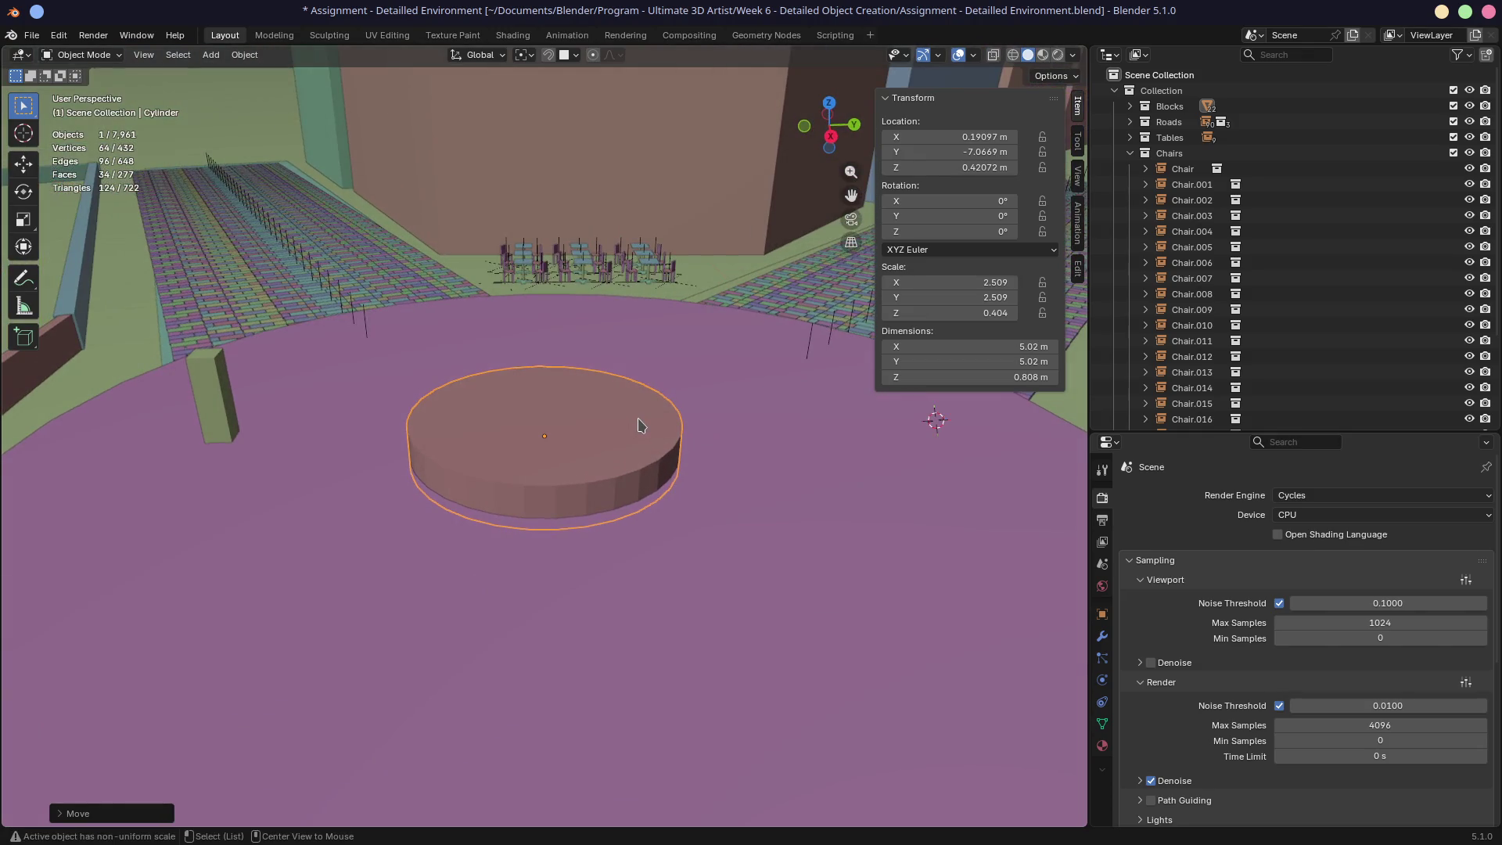
{"action": "key", "text": "alt+Tab"}
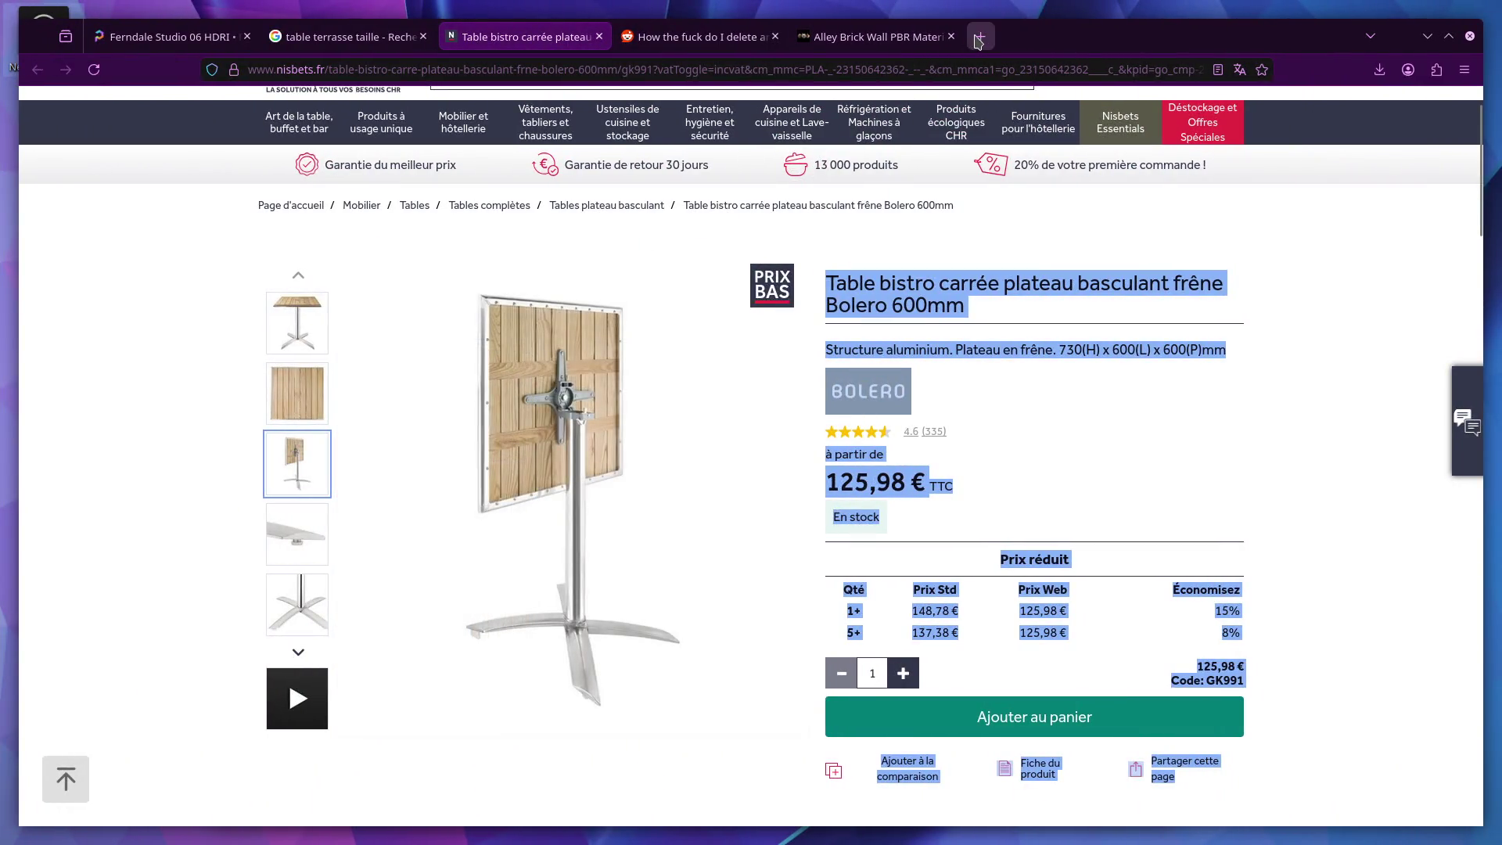
Step: Search Google in a new tab for 'fontaine parc' images
{"action": "left_click", "coordinate": [981, 36]}
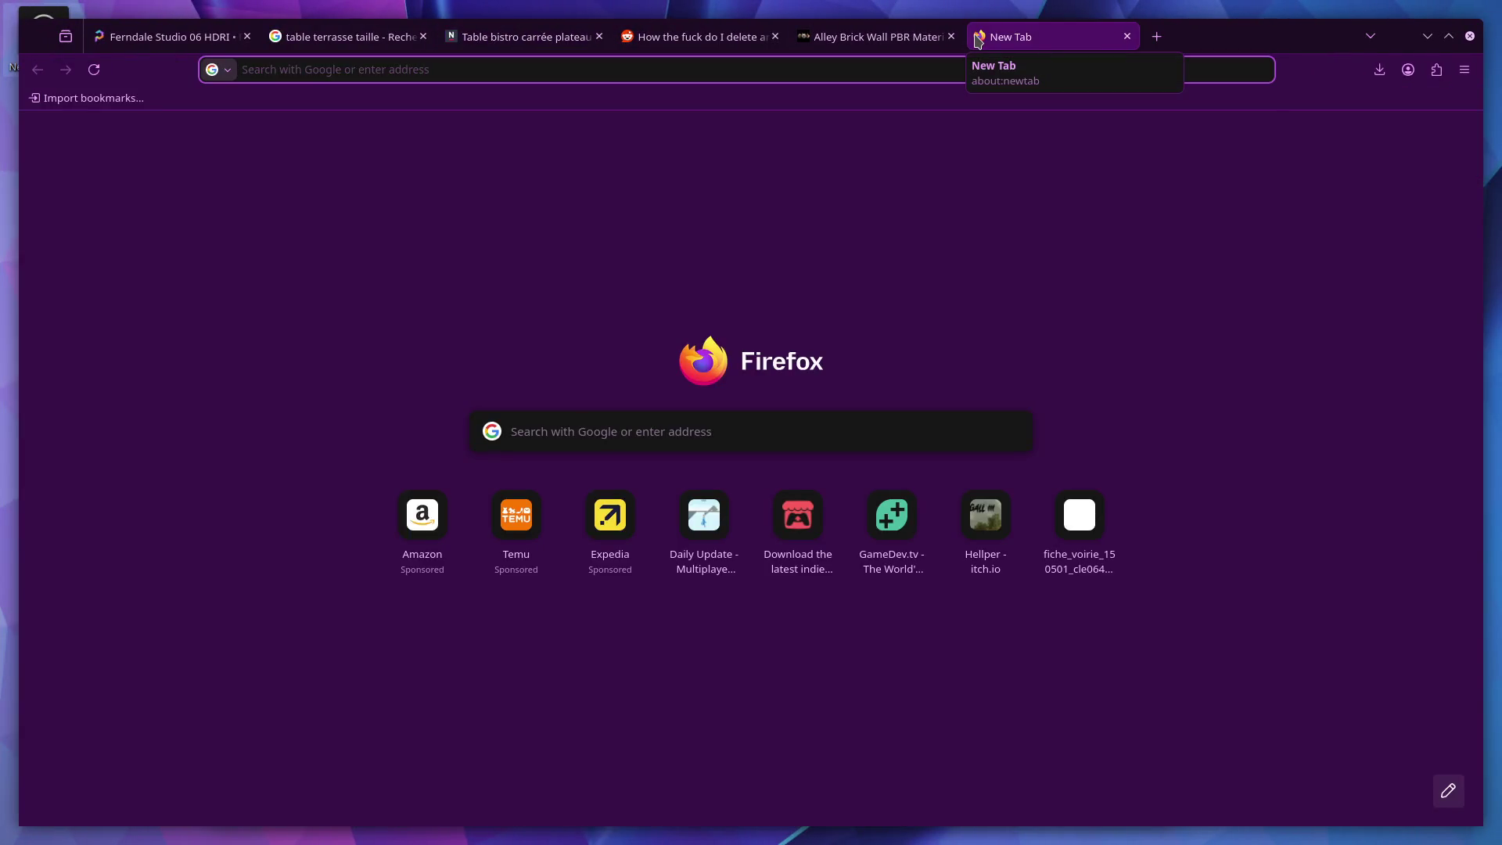
{"action": "type", "text": "fon"}
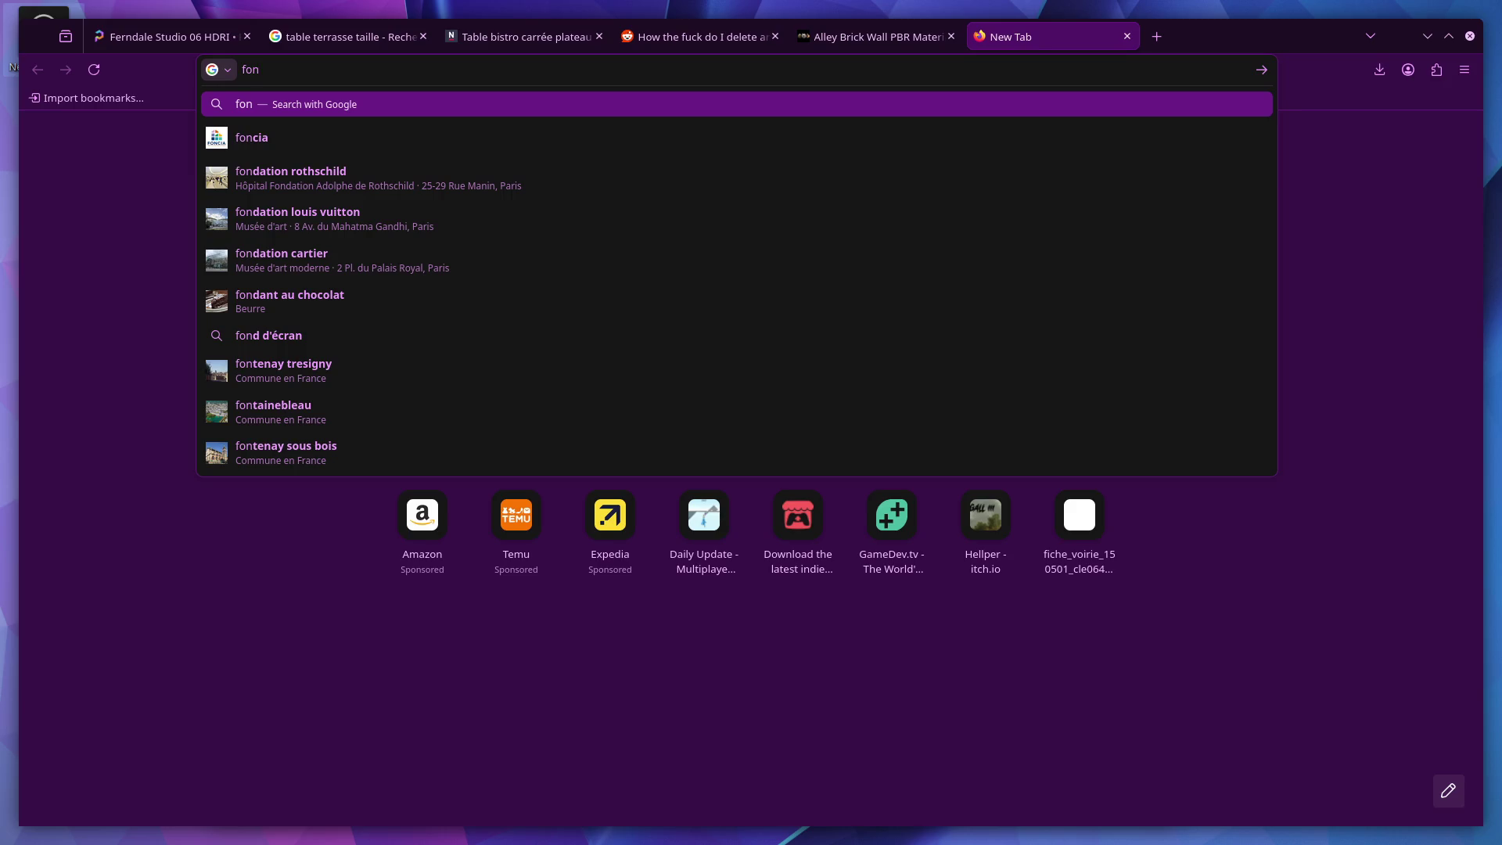
{"action": "type", "text": "taine"}
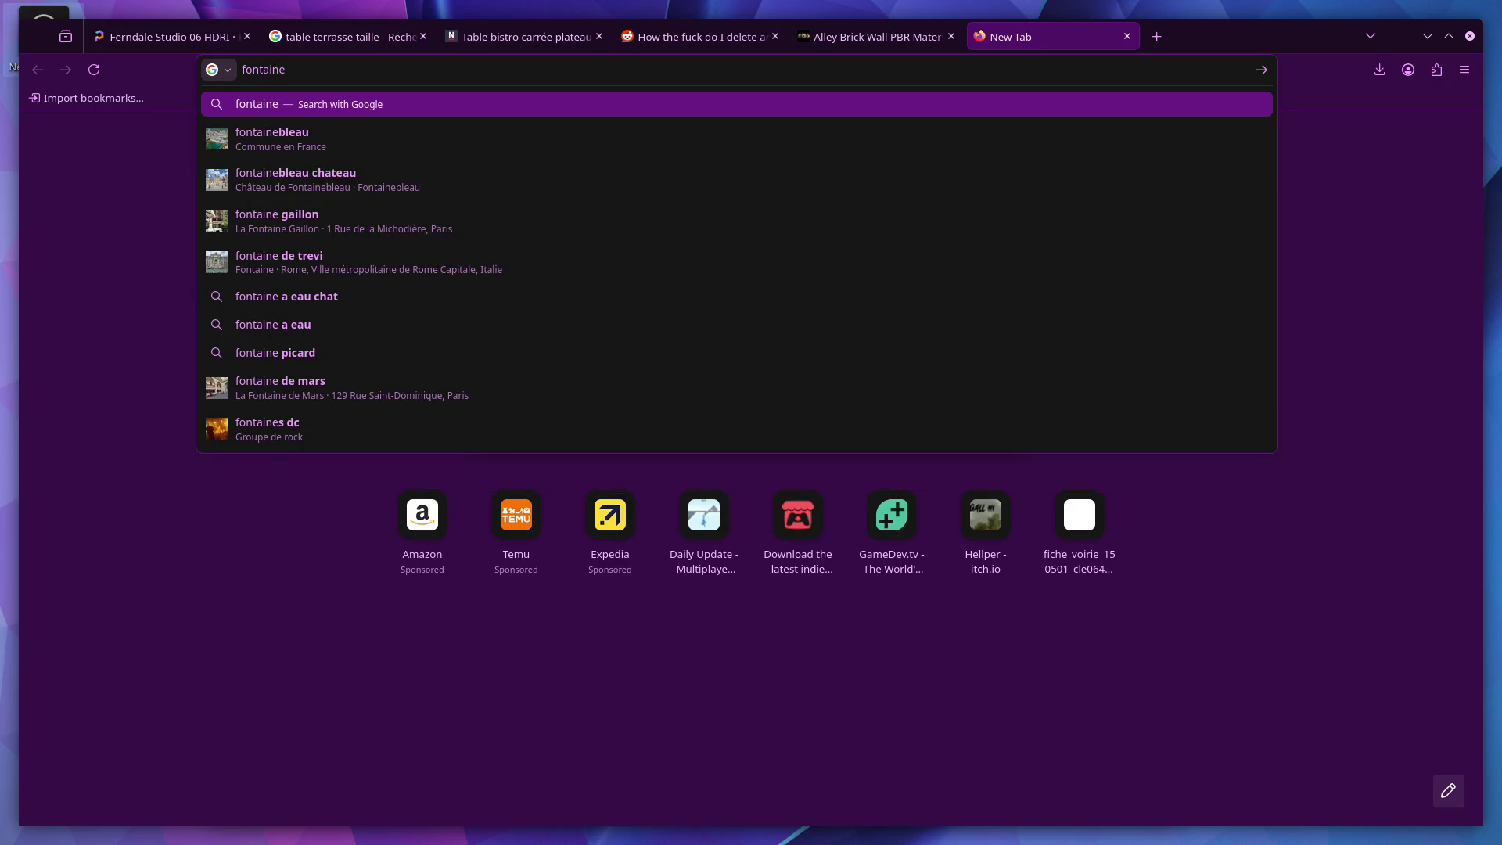
{"action": "type", "text": " parc"}
{"action": "key", "text": "Return"}
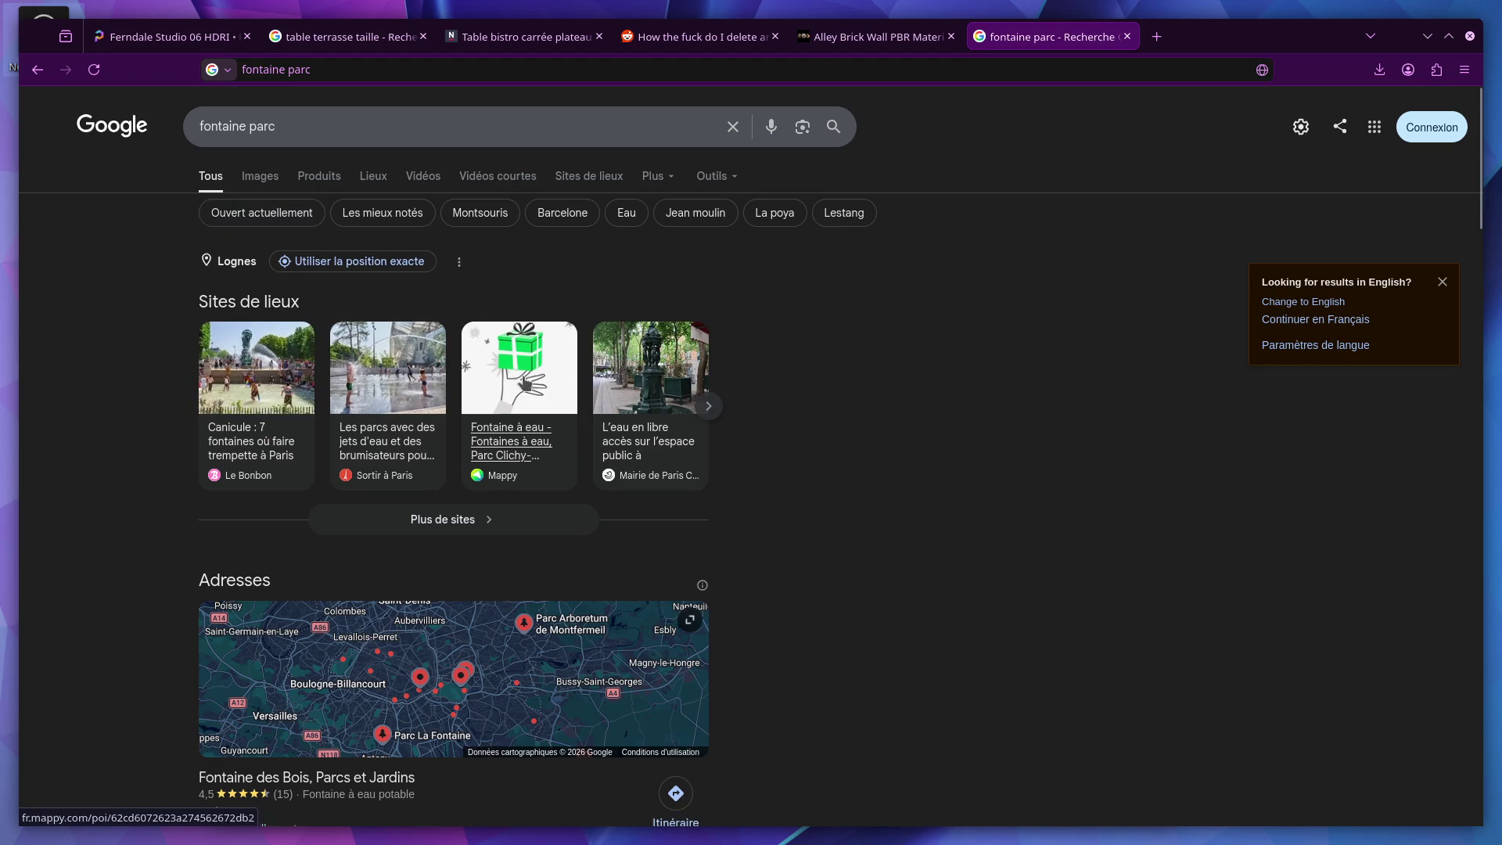
{"action": "scroll", "coordinate": [436, 426], "scroll_direction": "down", "scroll_amount": 8}
{"action": "scroll", "coordinate": [144, 448], "scroll_direction": "down", "scroll_amount": 4}
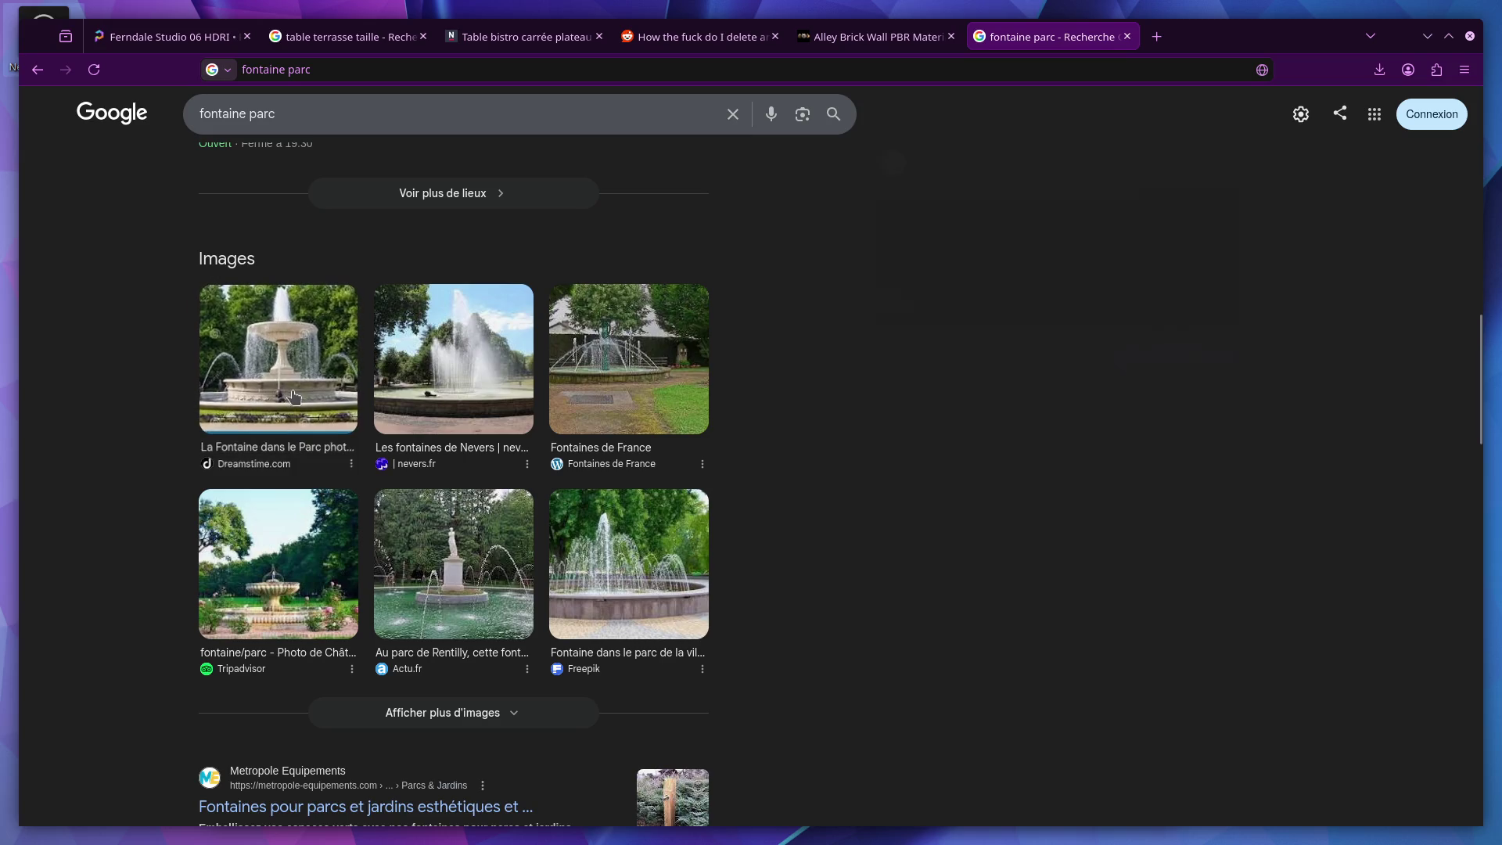
Step: Open the first result's Dreamstime page and enlarge the tiered fountain photo
{"action": "left_click", "coordinate": [291, 395]}
{"action": "left_click", "coordinate": [1002, 478]}
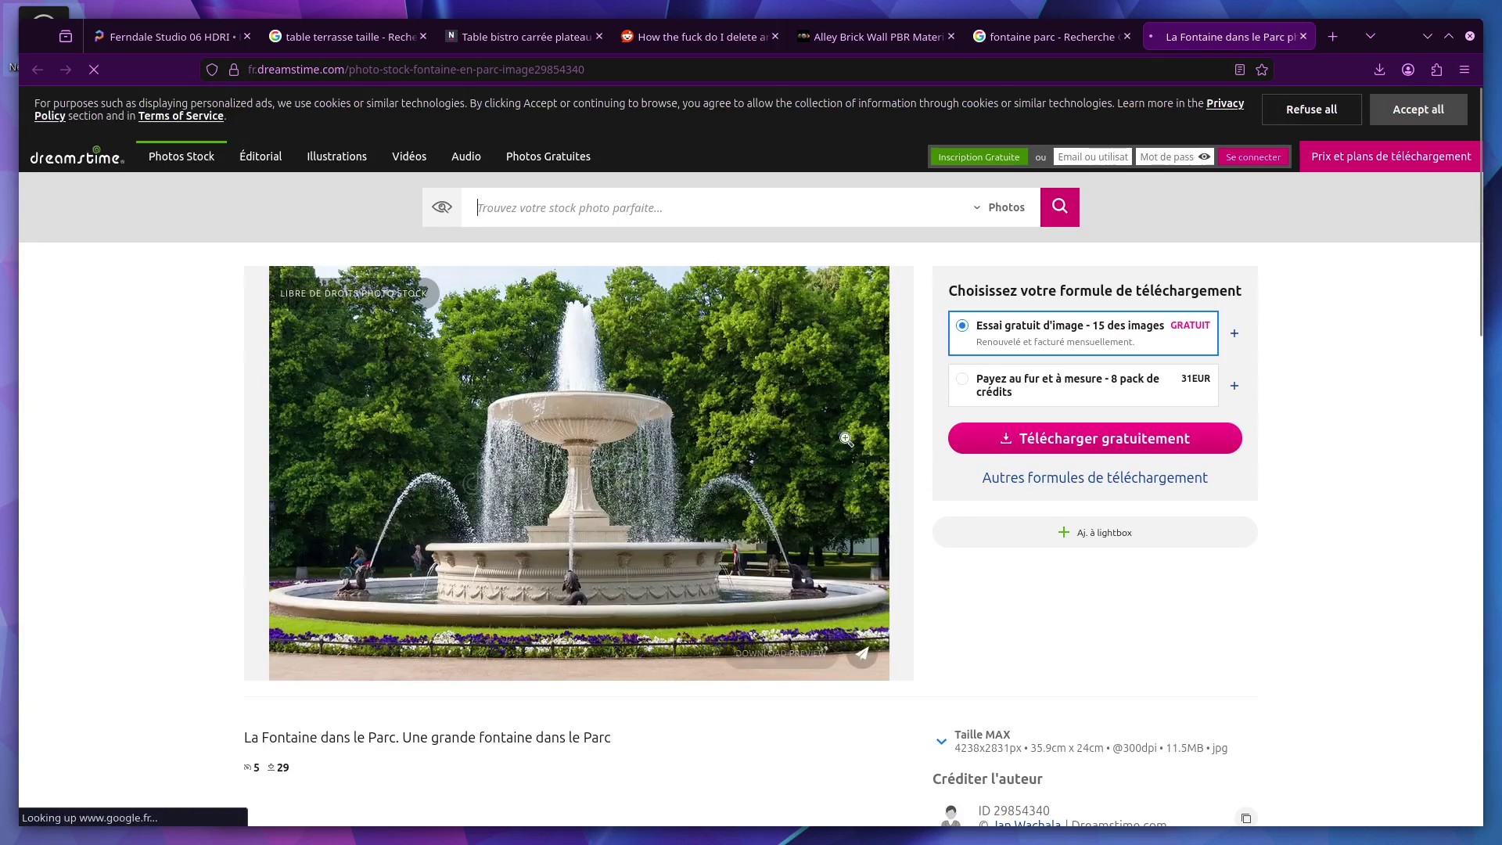
{"action": "left_click", "coordinate": [870, 441]}
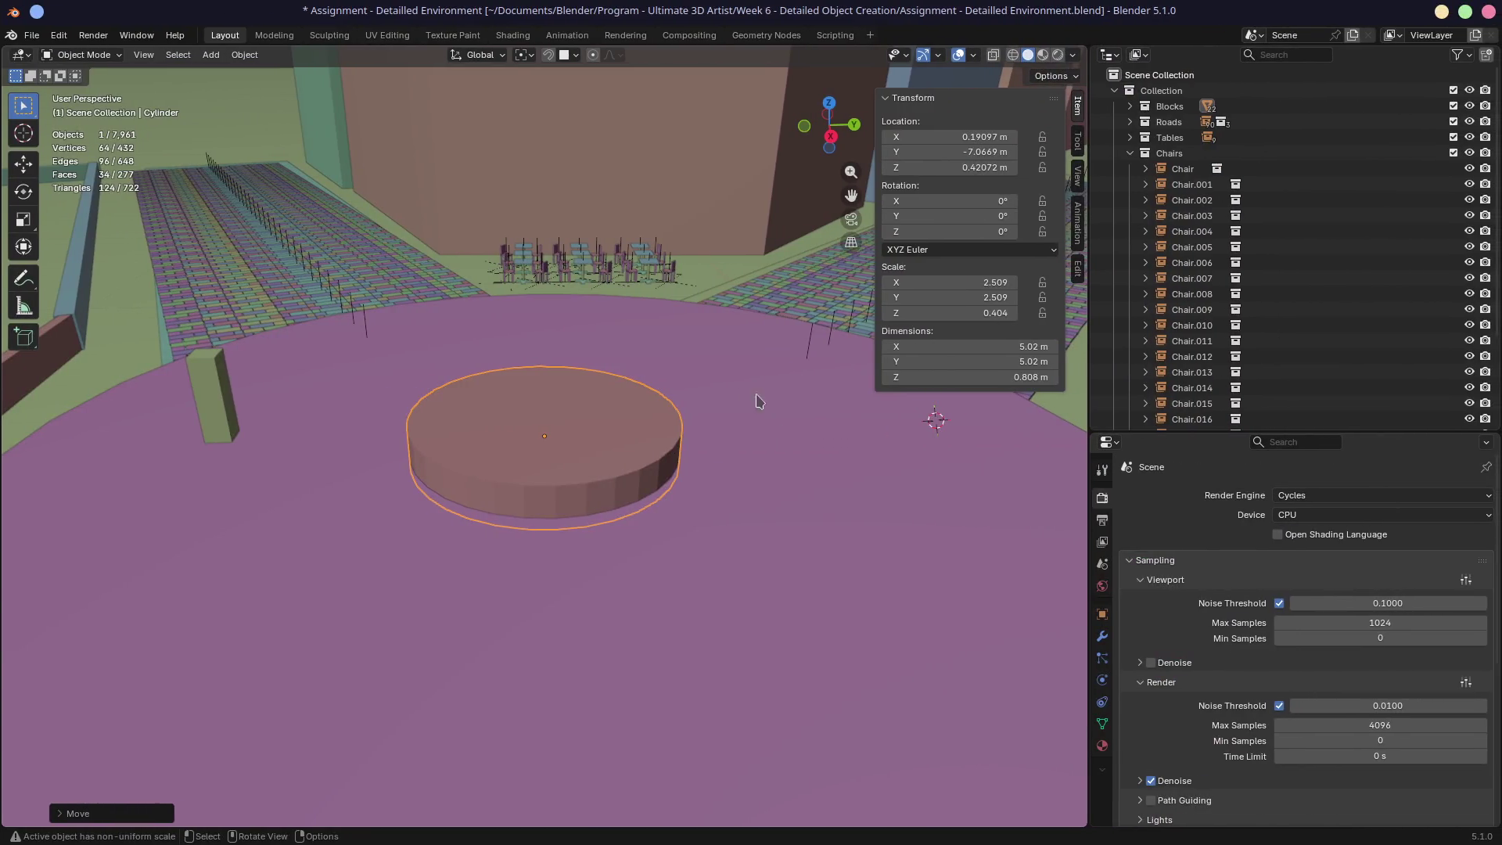
Step: Extrude and scale in the cylinder's top face in Edit Mode to form a central column
{"action": "mouse_move", "coordinate": [682, 398]}
{"action": "middle_mouse_down"}
{"action": "mouse_move", "coordinate": [718, 368]}
{"action": "mouse_move", "coordinate": [583, 450]}
{"action": "mouse_move", "coordinate": [626, 435]}
{"action": "mouse_move", "coordinate": [611, 441]}
{"action": "middle_mouse_up"}
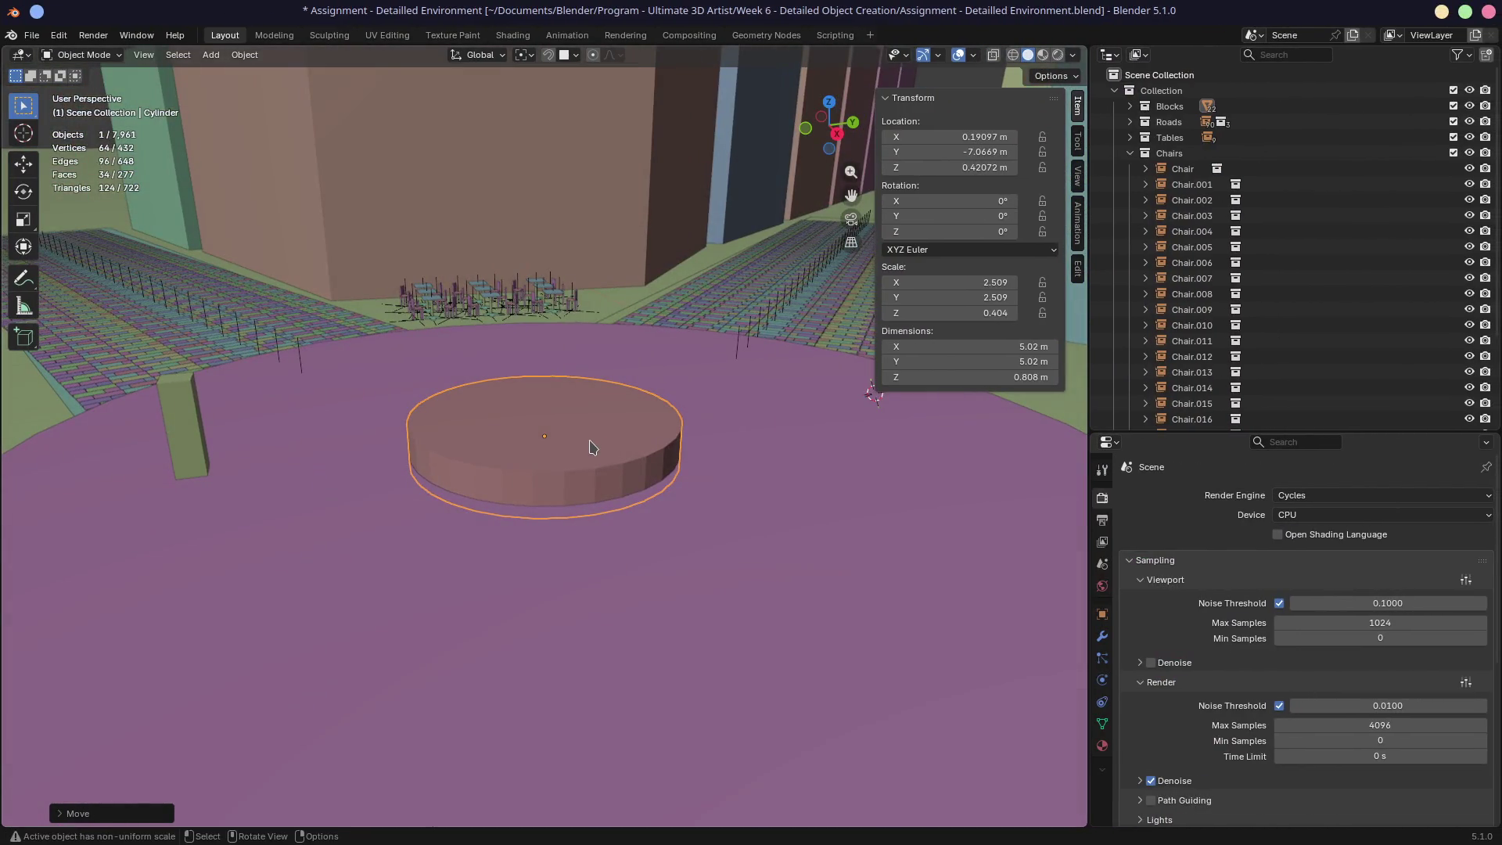
{"action": "key", "text": "Tab"}
{"action": "key", "text": "3"}
{"action": "left_click", "coordinate": [635, 451]}
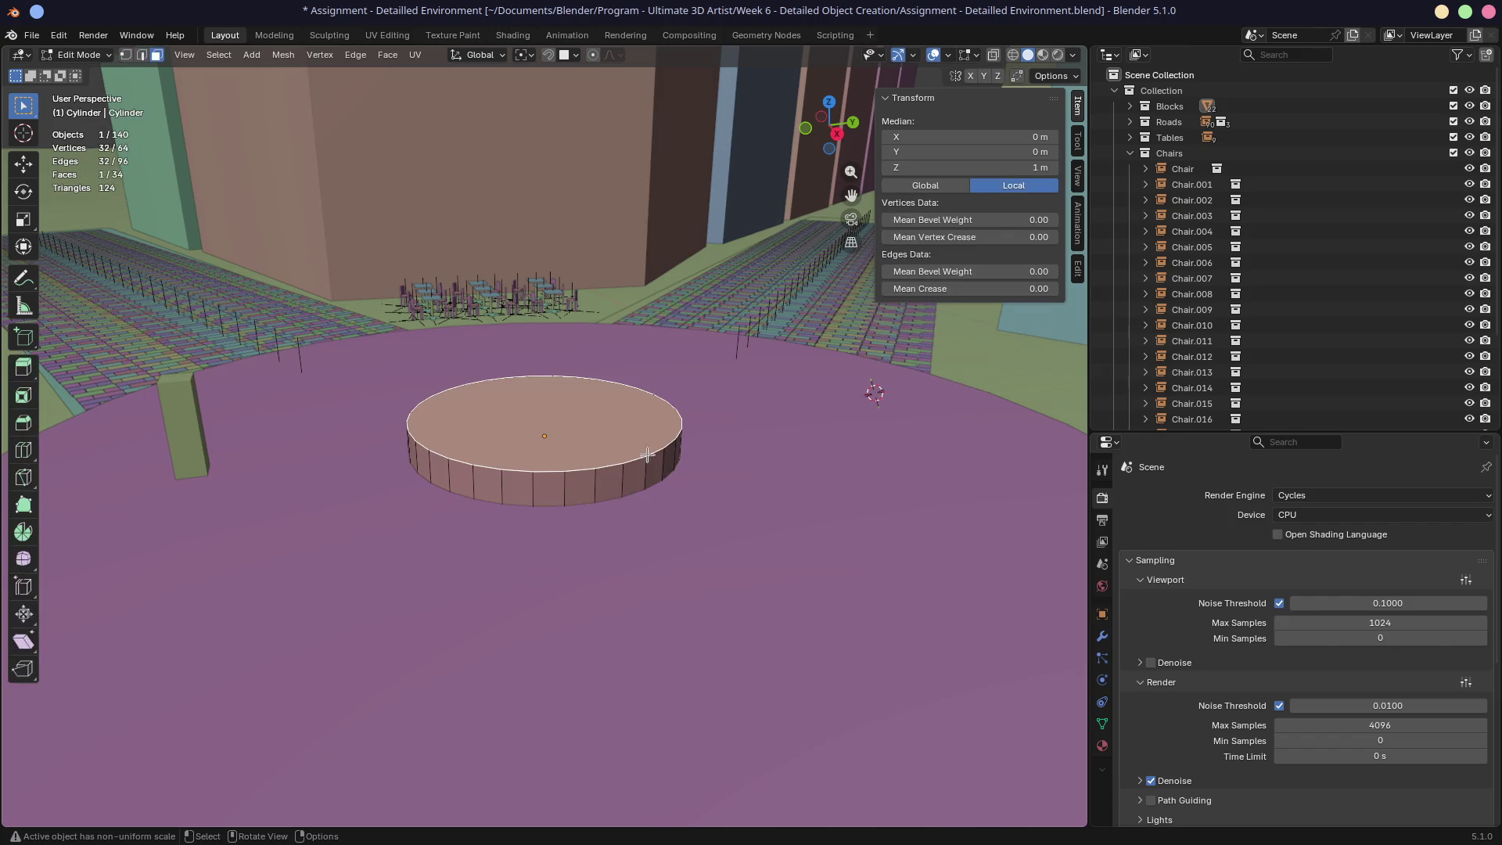
{"action": "key", "text": "e"}
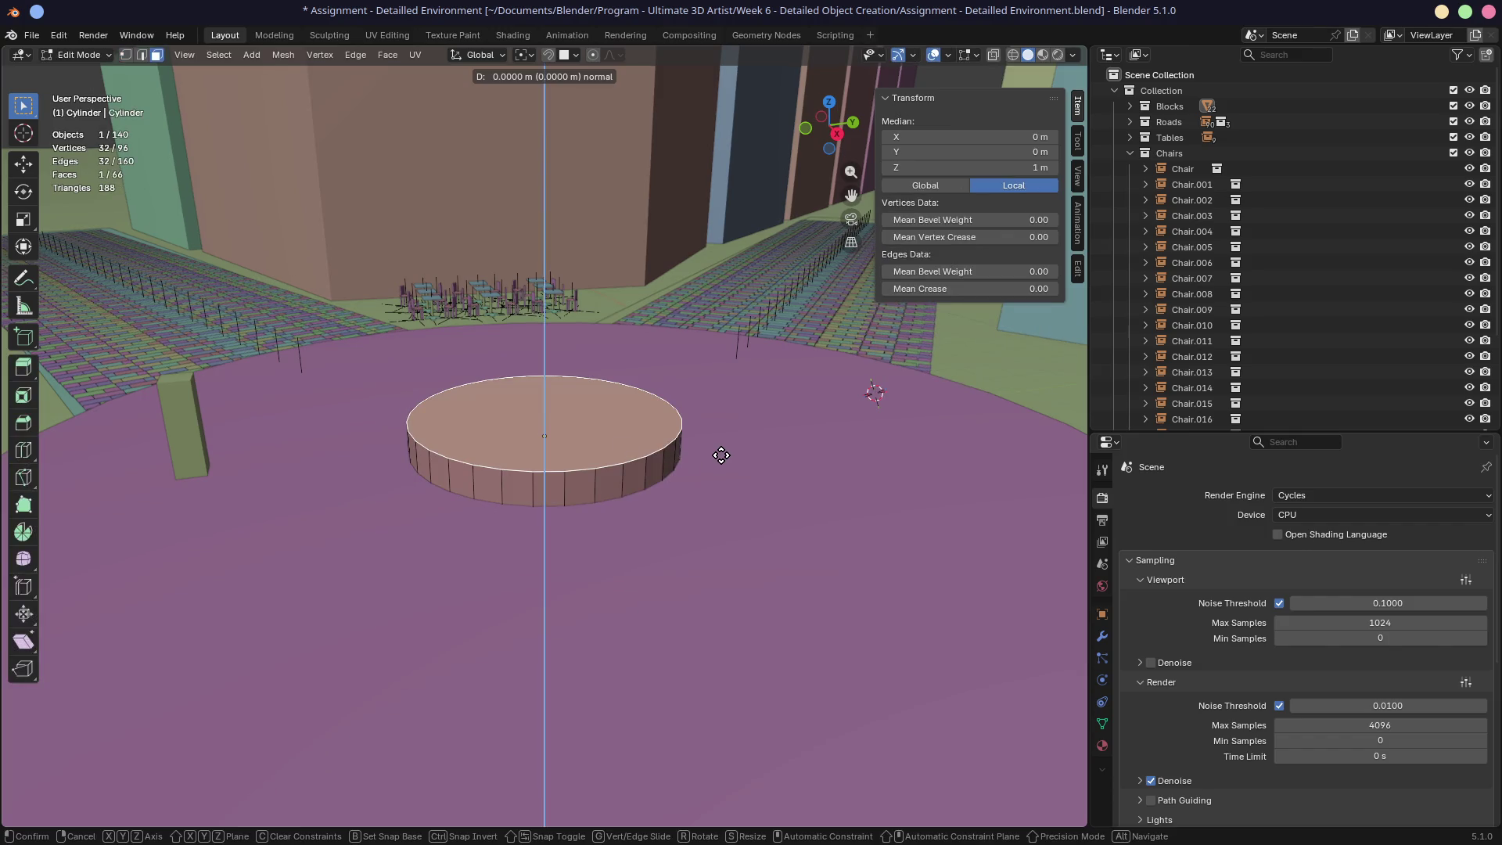
{"action": "left_click", "coordinate": [721, 455]}
{"action": "key", "text": "s"}
{"action": "left_click", "coordinate": [669, 401]}
{"action": "key", "text": "e"}
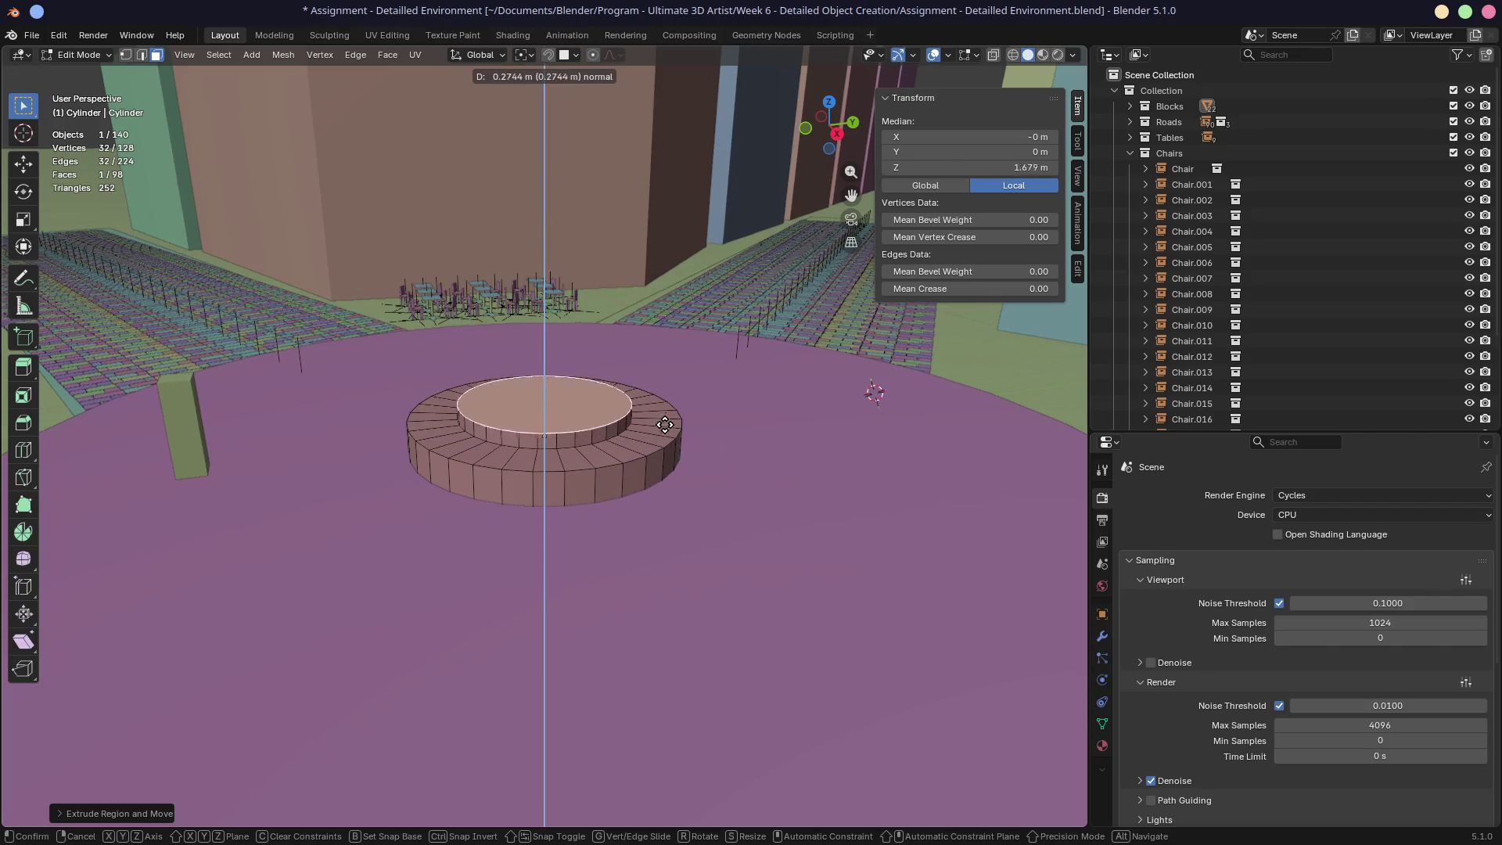
{"action": "left_click", "coordinate": [668, 399]}
Step: Extrude further tiers, widening the top ring into a taller basin
{"action": "key", "text": "e"}
{"action": "left_click", "coordinate": [663, 399]}
{"action": "key", "text": "s"}
{"action": "left_click", "coordinate": [753, 410]}
{"action": "key", "text": "e"}
{"action": "left_click", "coordinate": [745, 374]}
{"action": "key", "text": "e"}
{"action": "left_click", "coordinate": [753, 339]}
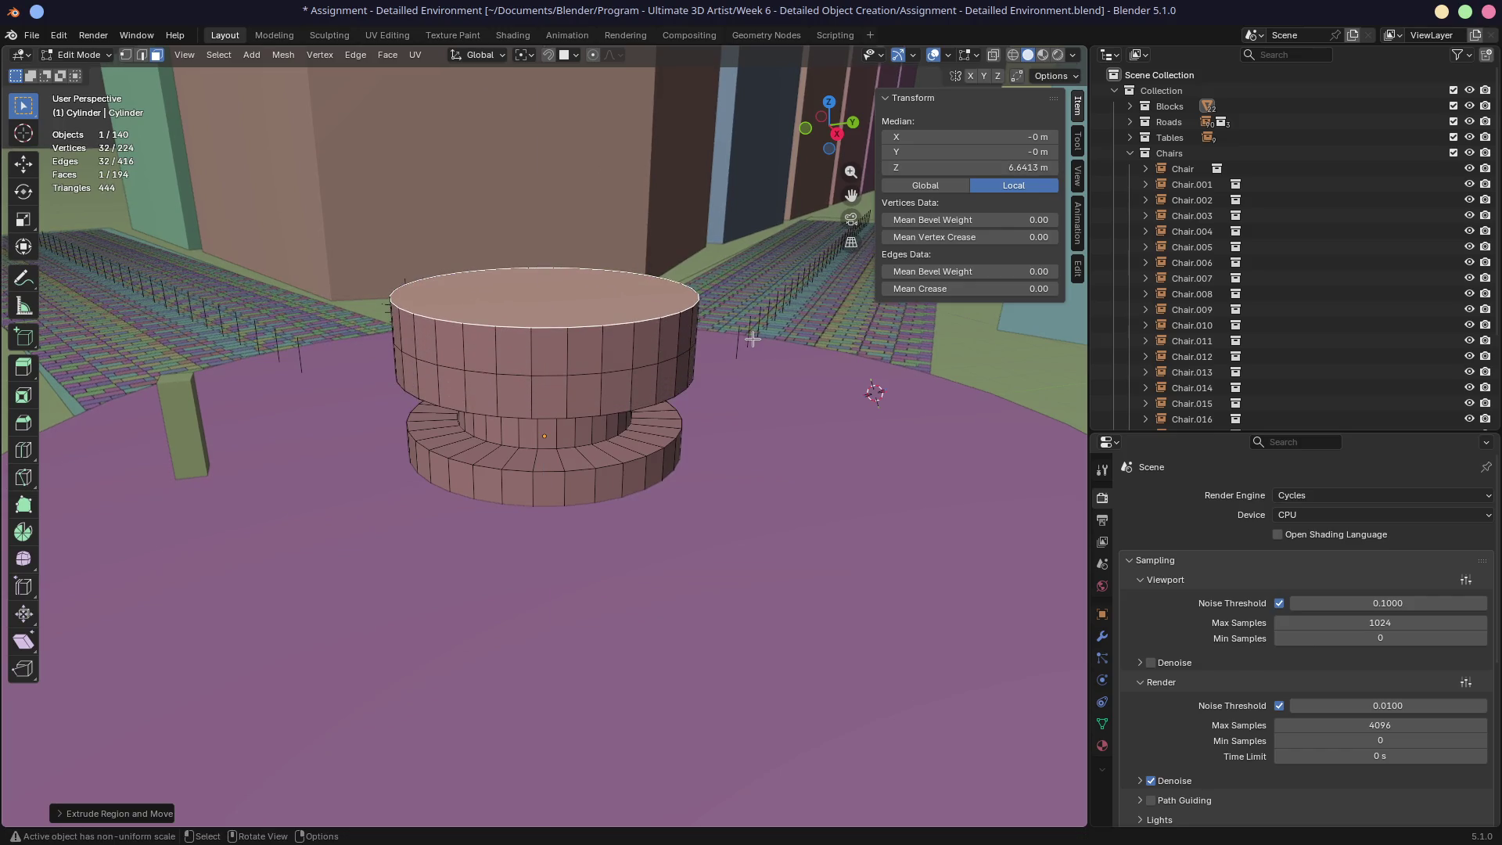
{"action": "key", "text": "e"}
{"action": "left_click", "coordinate": [704, 335]}
{"action": "middle_click_drag", "start_coordinate": [704, 335], "coordinate": [708, 403]}
Step: Undo the trial extrusions back to the flat disc and bring up the fountain photo
{"action": "key", "text": "ctrl+z"}
{"action": "key", "text": "ctrl+z"}
{"action": "key", "text": "ctrl+z"}
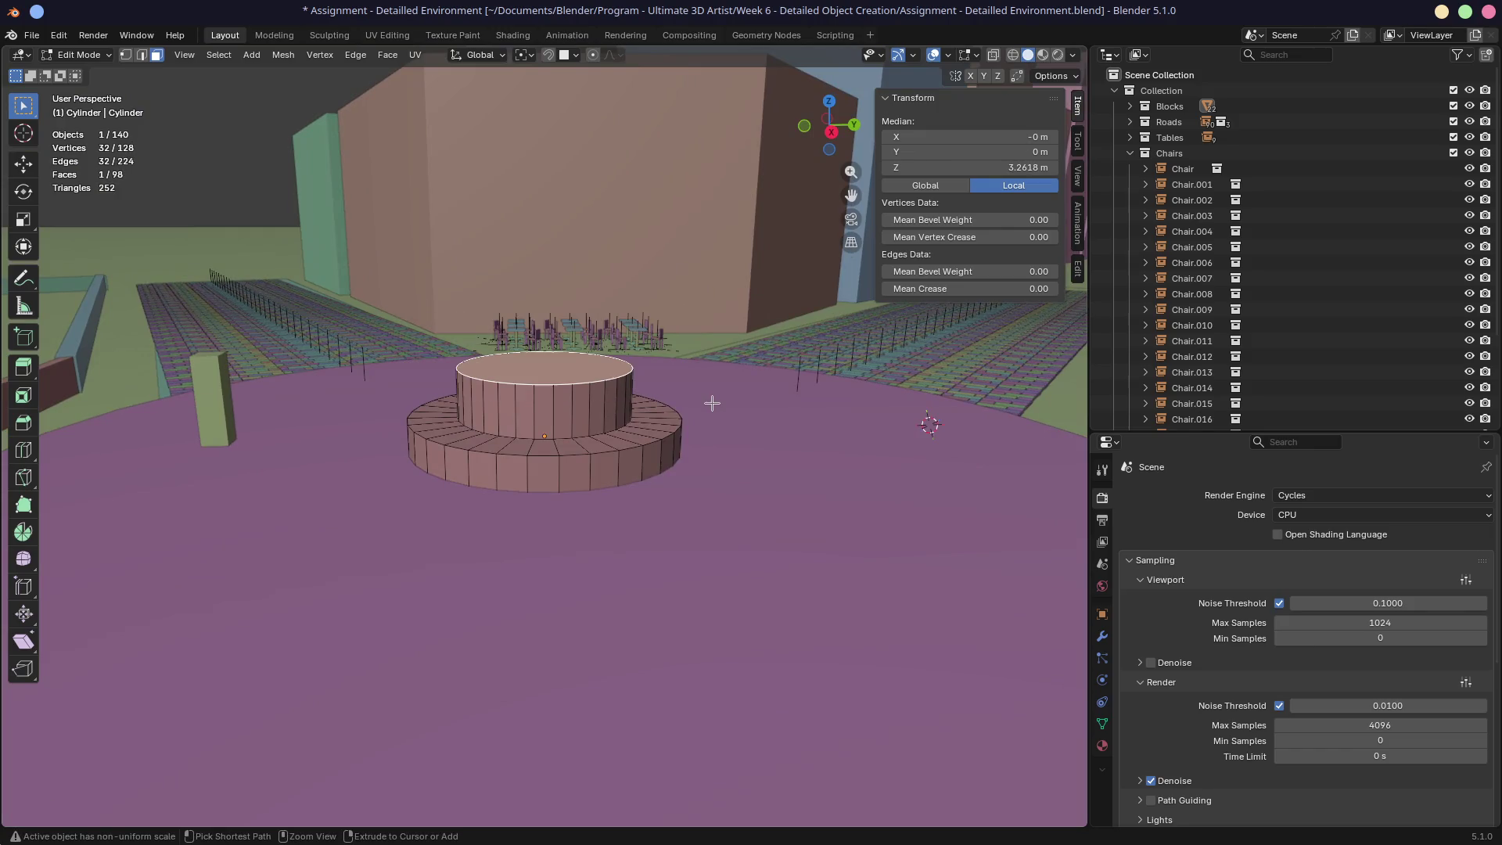
{"action": "key", "text": "ctrl+z"}
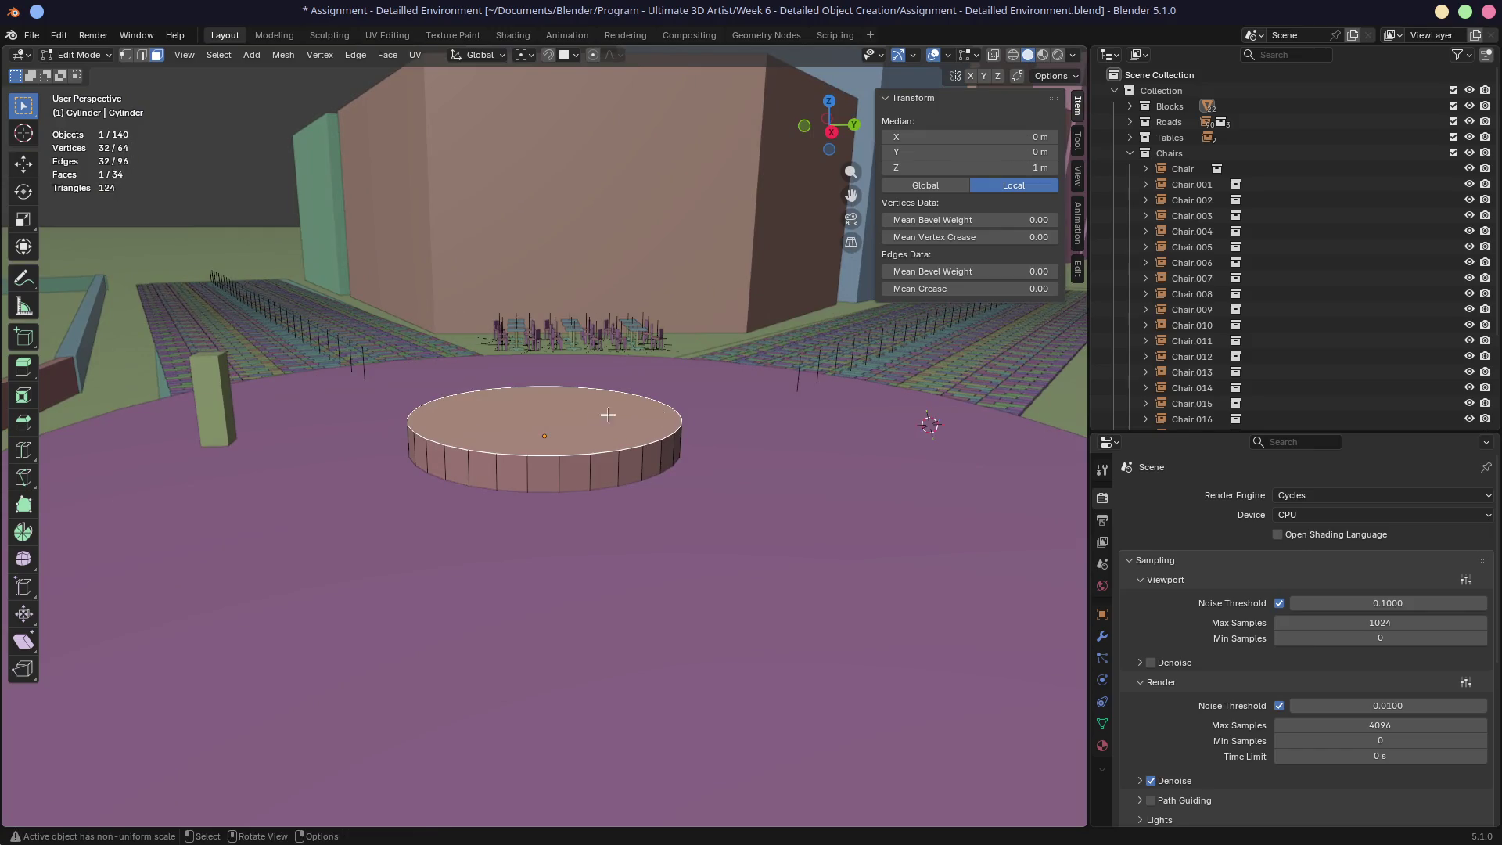
{"action": "middle_click_drag", "start_coordinate": [712, 403], "coordinate": [641, 402]}
{"action": "key", "text": "super+2"}
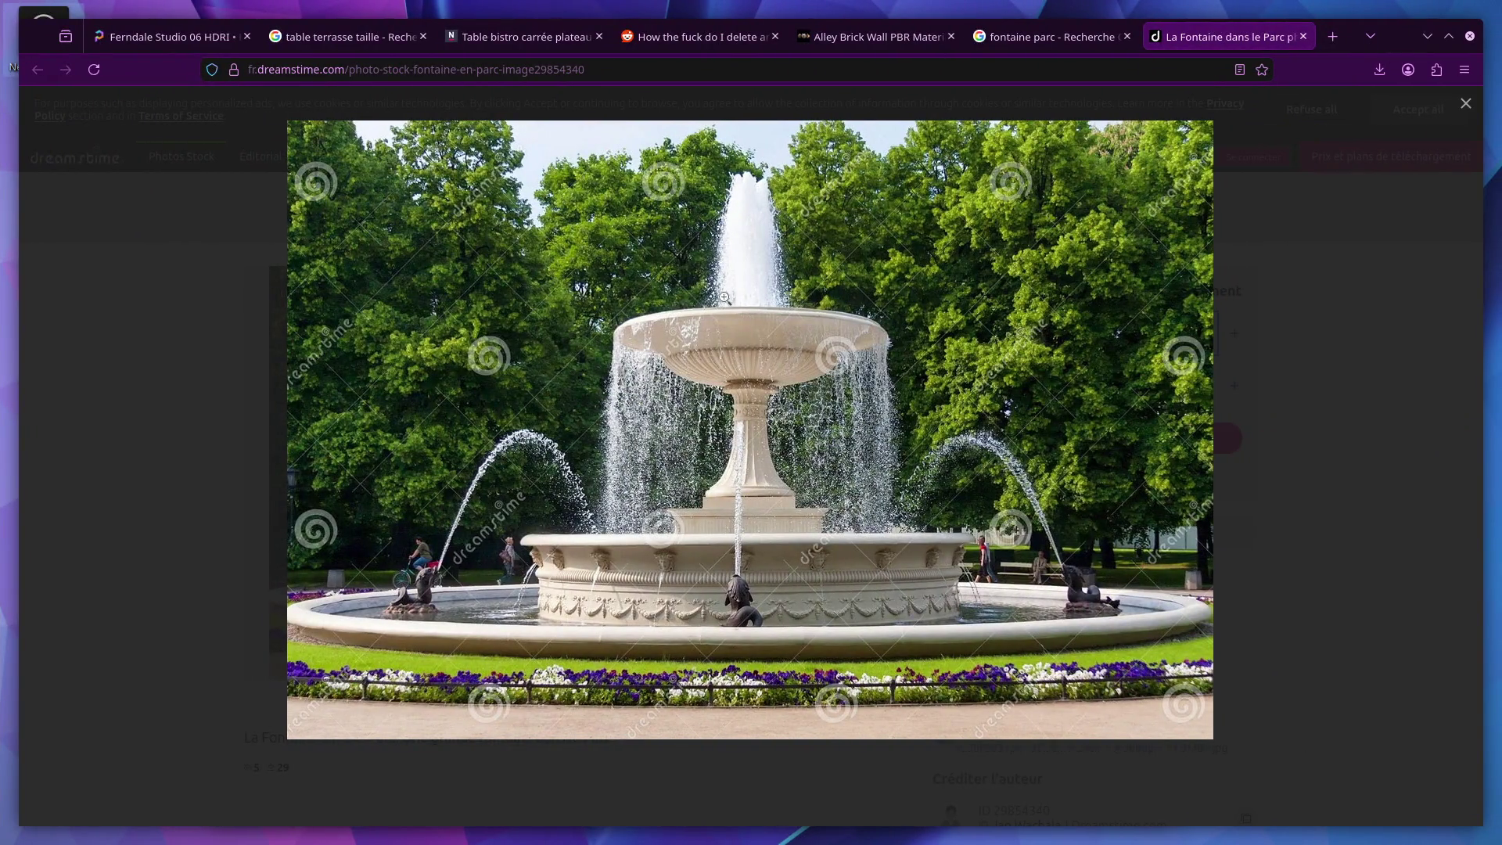
Step: Copy the fountain photo in Firefox and return the cylinder to Object Mode
{"action": "right_click", "coordinate": [659, 402]}
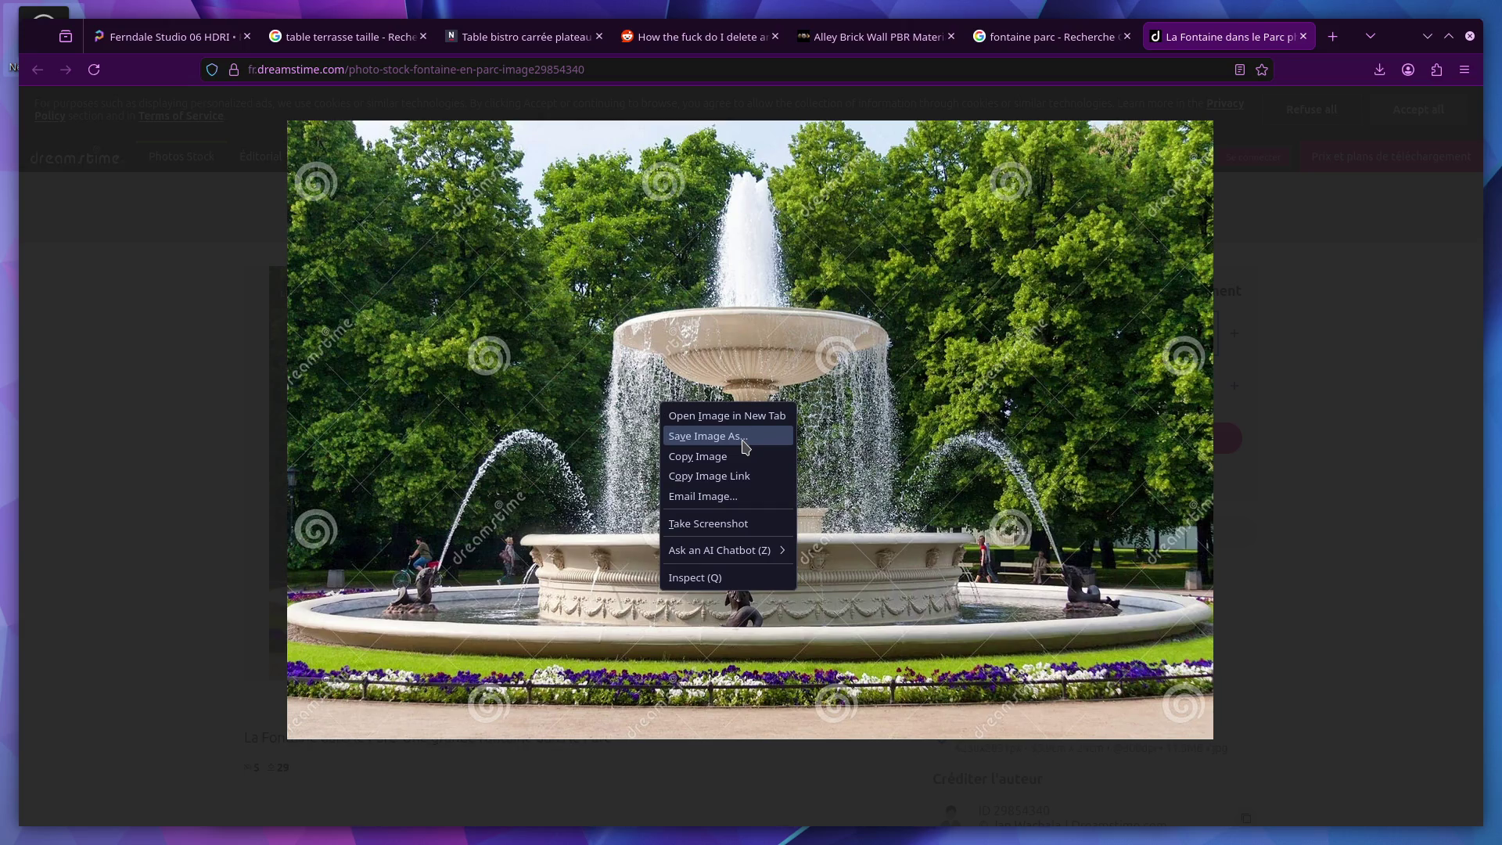
{"action": "left_click", "coordinate": [745, 445]}
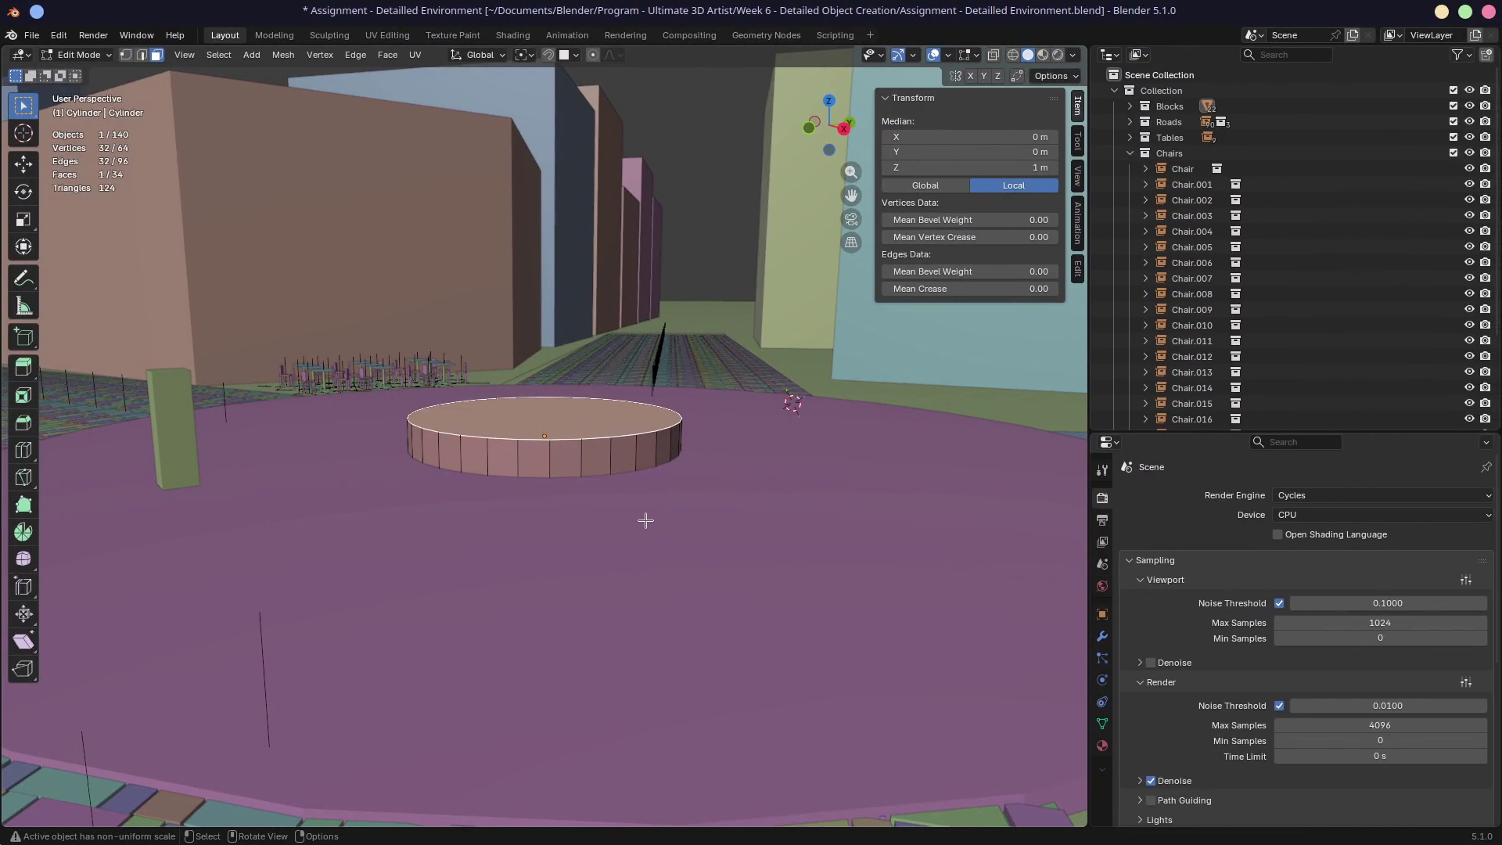
{"action": "key", "text": "Tab"}
{"action": "key", "text": "ctrl+v"}
{"action": "middle_click_drag", "start_coordinate": [657, 508], "coordinate": [631, 505]}
{"action": "scroll", "coordinate": [630, 505], "scroll_direction": "down", "scroll_amount": 3}
Step: Copy the fountain image again with Copy Image and bring up the PureRef board
{"action": "key", "text": "alt+Tab"}
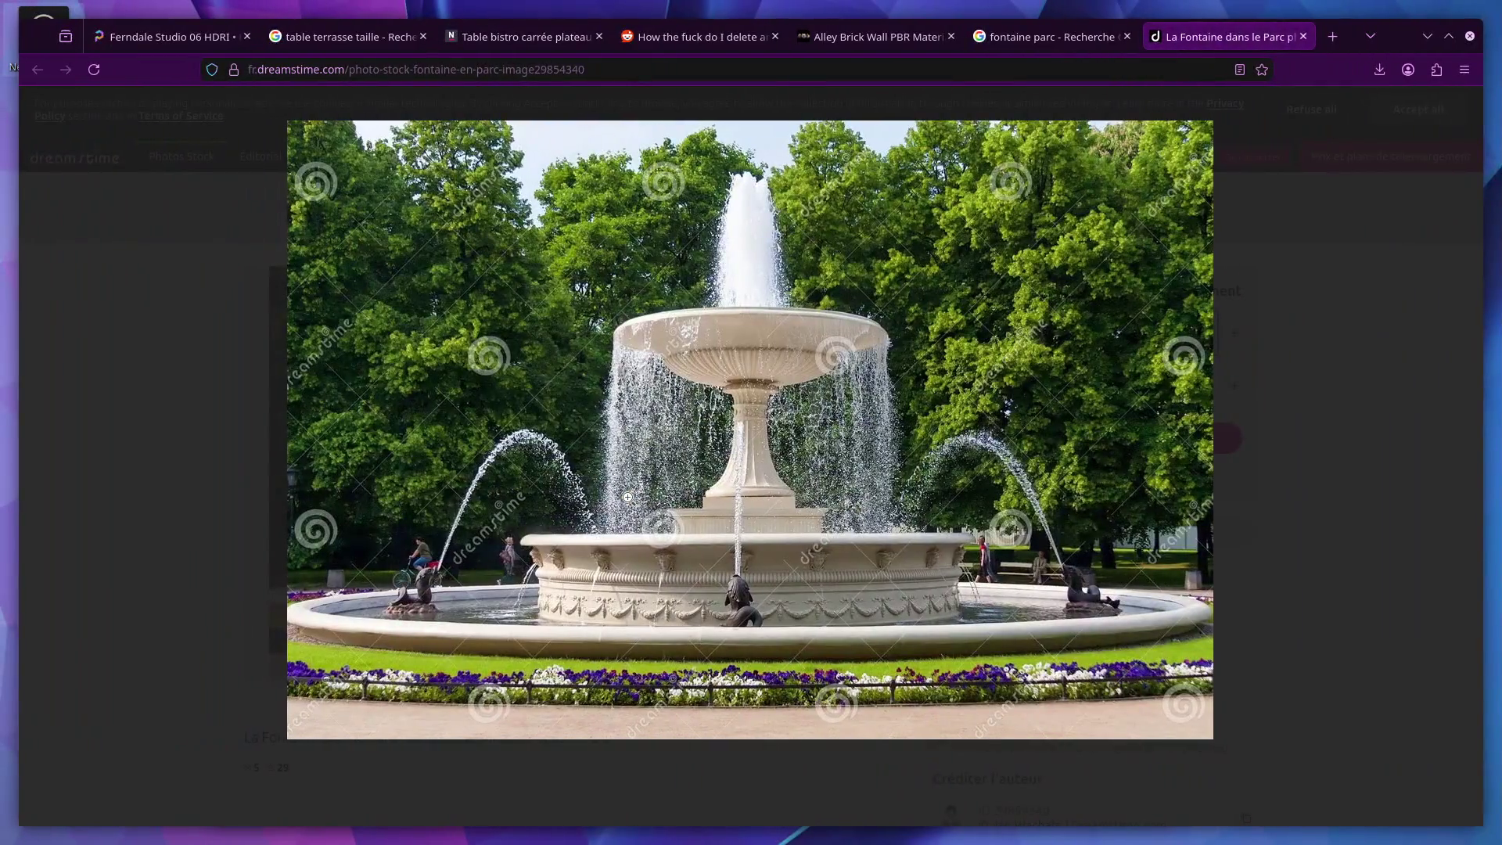
{"action": "right_click", "coordinate": [706, 433]}
{"action": "left_click", "coordinate": [740, 487]}
{"action": "key", "text": "alt+Tab"}
{"action": "scroll", "coordinate": [771, 513], "scroll_direction": "down", "scroll_amount": 10}
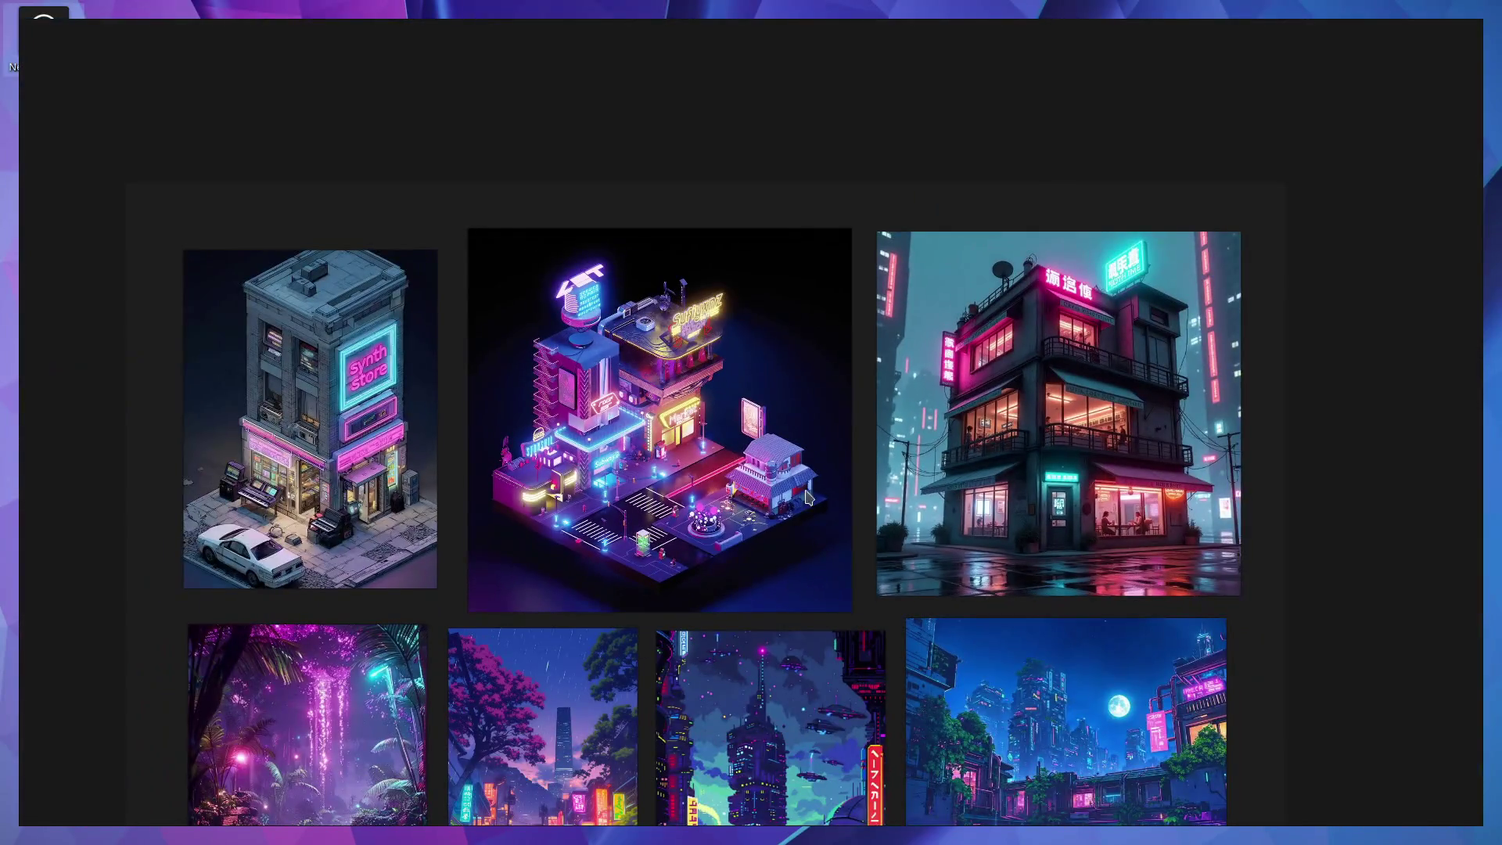
Step: Paste the fountain photo below the neon images, shrink it, then return to Blender
{"action": "mouse_move", "coordinate": [1265, 613]}
{"action": "middle_mouse_down"}
{"action": "mouse_move", "coordinate": [1217, 228]}
{"action": "mouse_move", "coordinate": [1157, 45]}
{"action": "middle_mouse_up"}
{"action": "key", "text": "ctrl+v"}
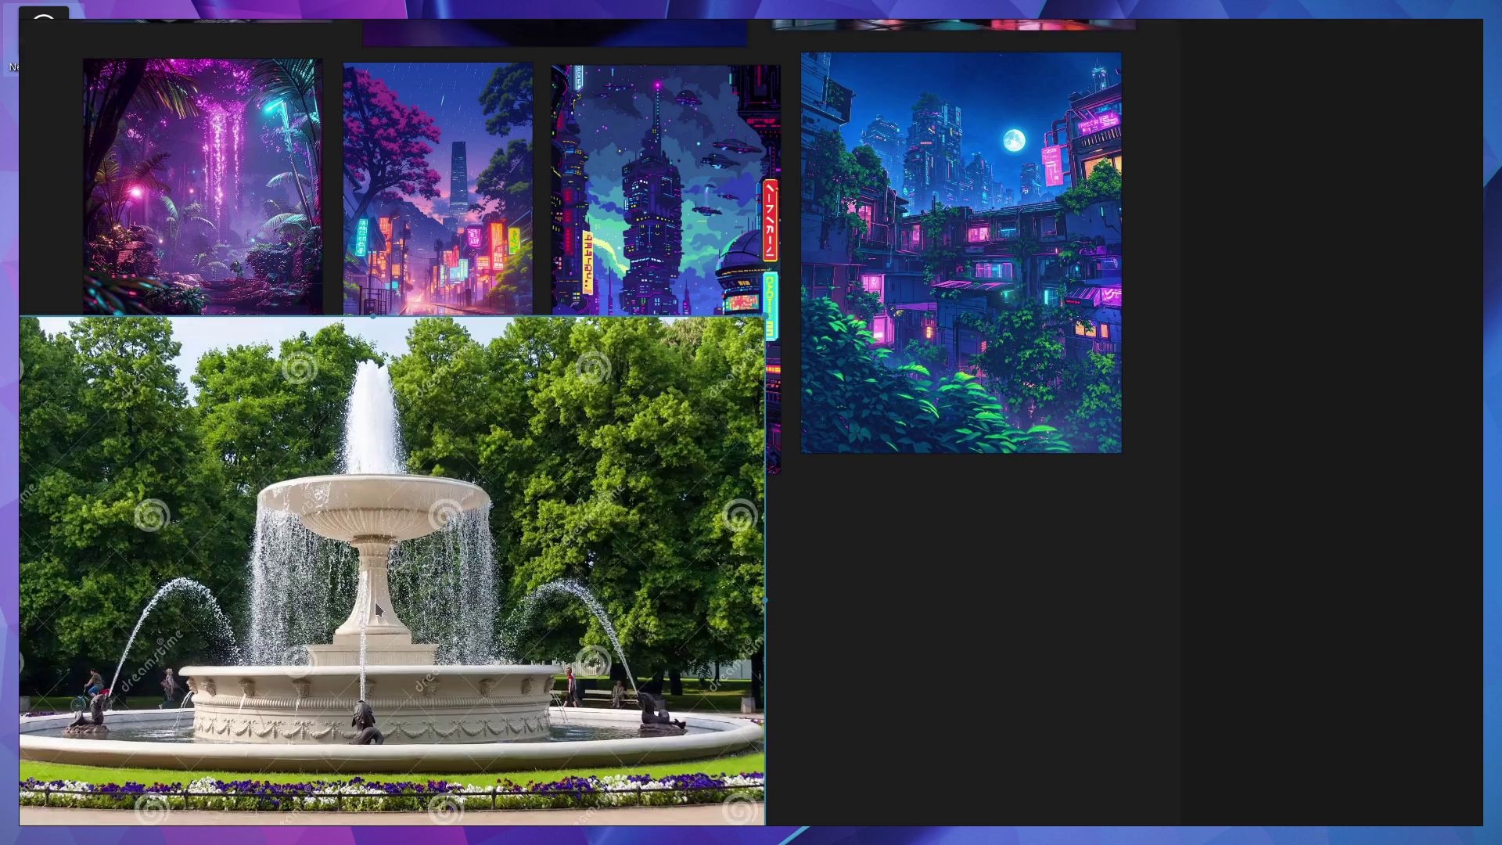
{"action": "mouse_move", "coordinate": [928, 670]}
{"action": "middle_mouse_down"}
{"action": "mouse_move", "coordinate": [952, 548]}
{"action": "mouse_move", "coordinate": [1088, 432]}
{"action": "middle_mouse_up"}
{"action": "left_click_drag", "start_coordinate": [813, 519], "coordinate": [908, 681]}
{"action": "scroll", "coordinate": [1136, 575], "scroll_direction": "down", "scroll_amount": 1}
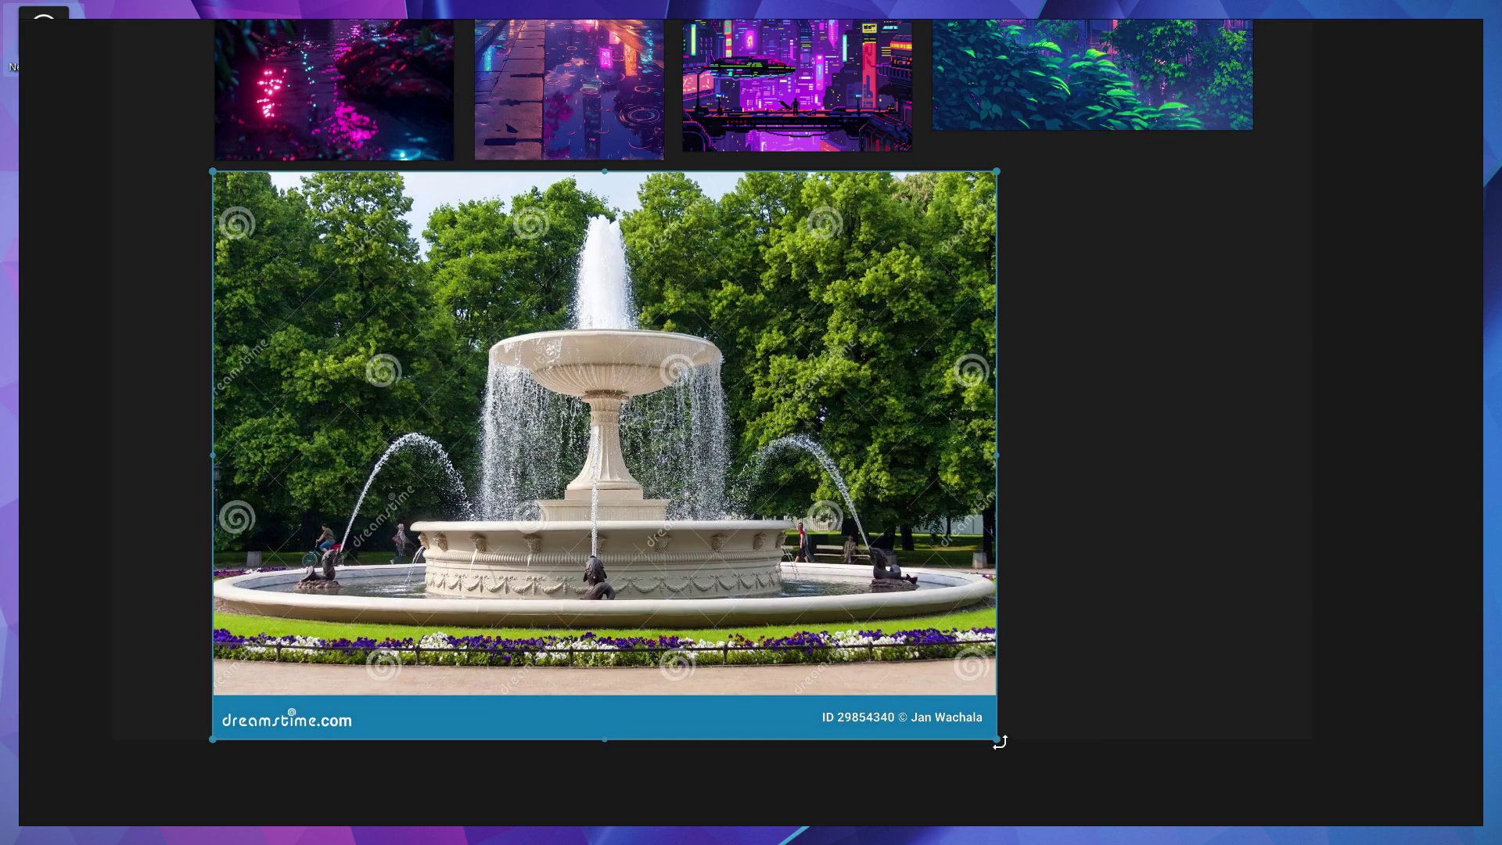
{"action": "left_click_drag", "start_coordinate": [998, 735], "coordinate": [827, 604]}
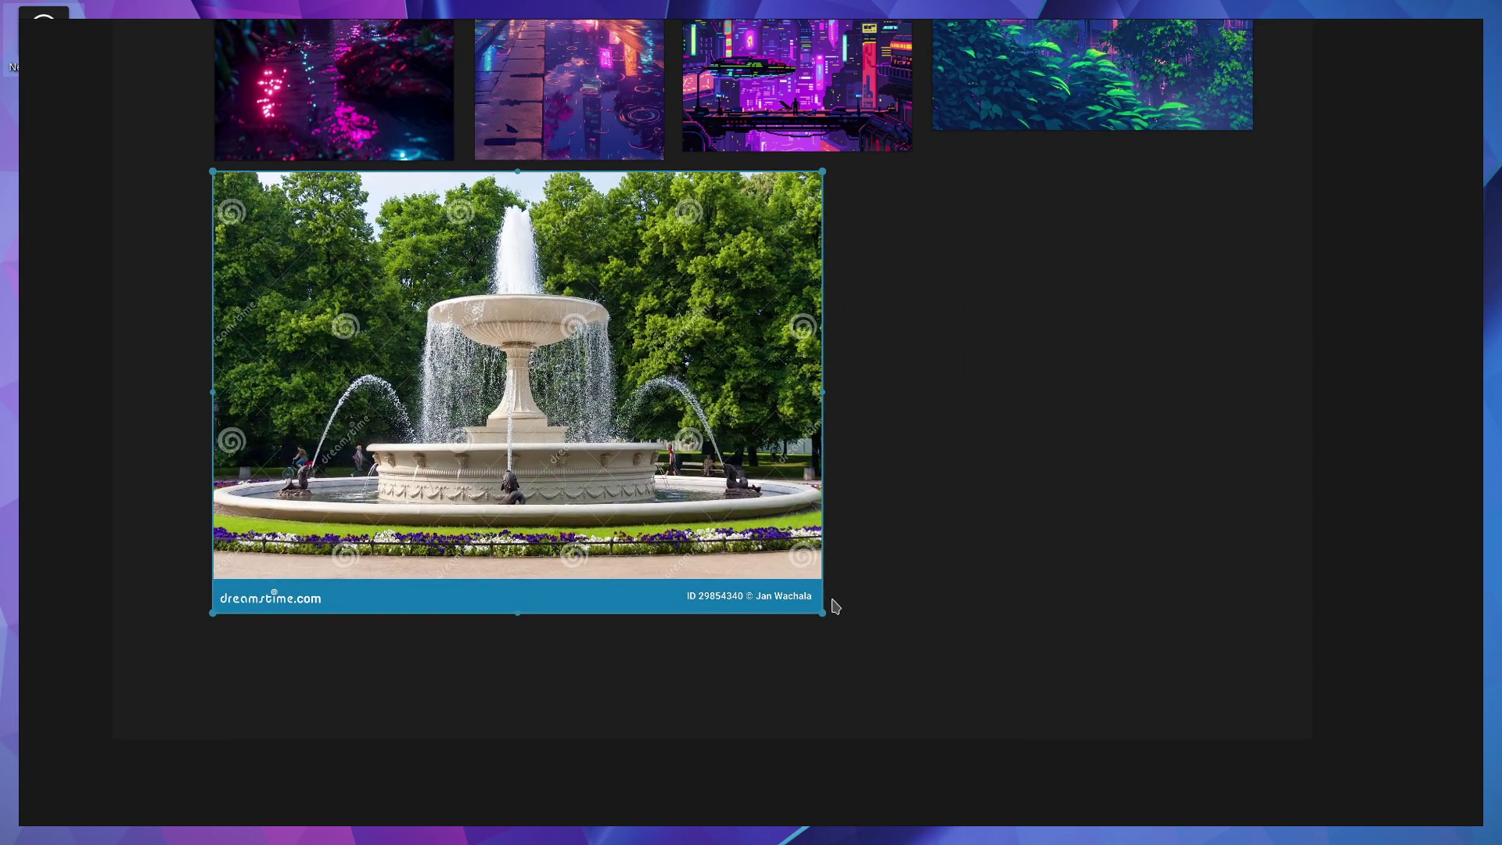
{"action": "scroll", "coordinate": [570, 514], "scroll_direction": "up", "scroll_amount": 1, "text": "ctrl"}
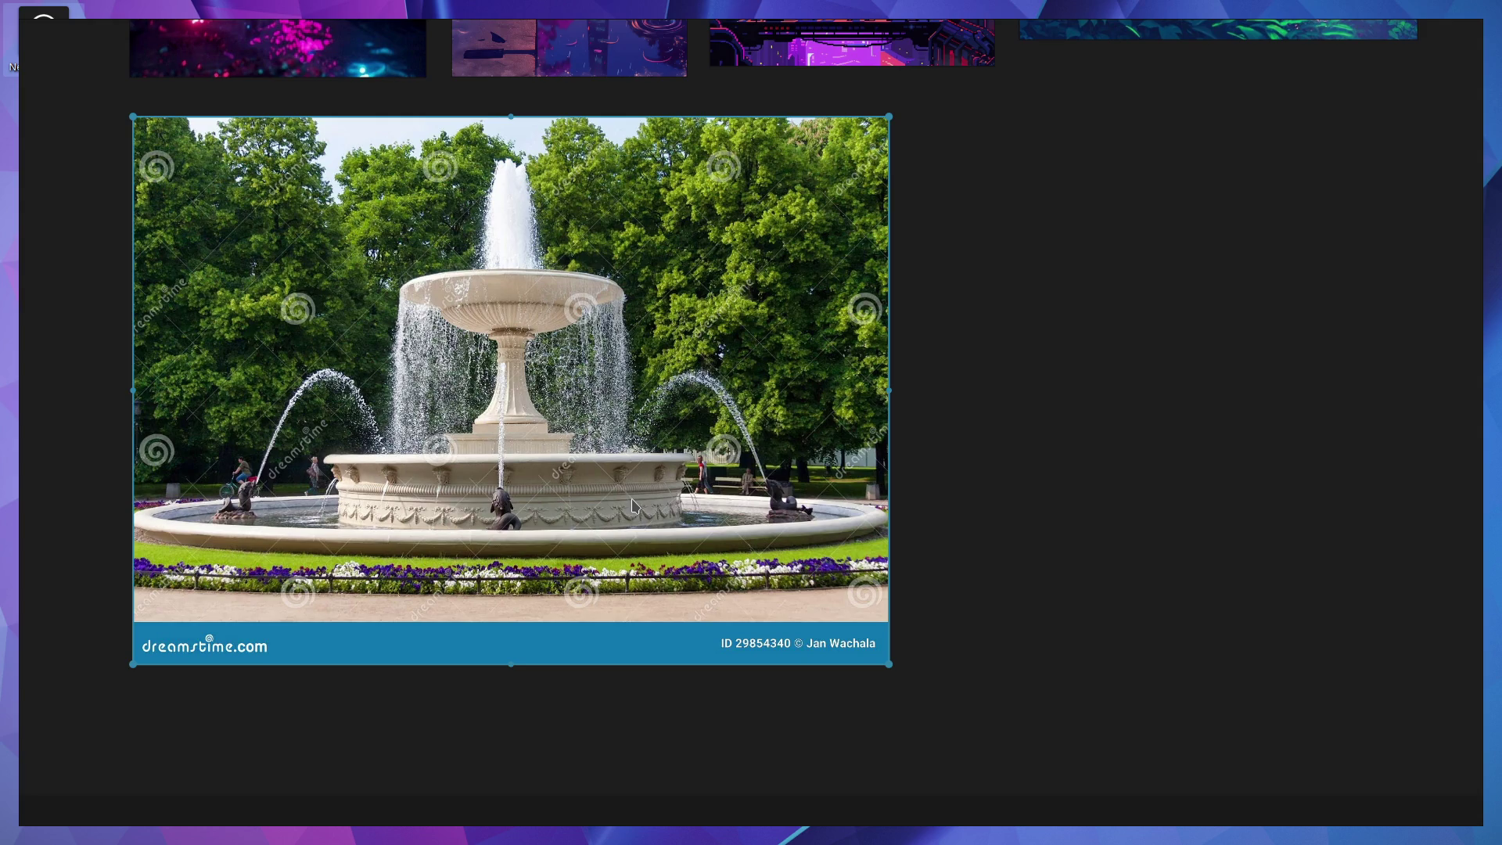
{"action": "key", "text": "ctrl+super+Right"}
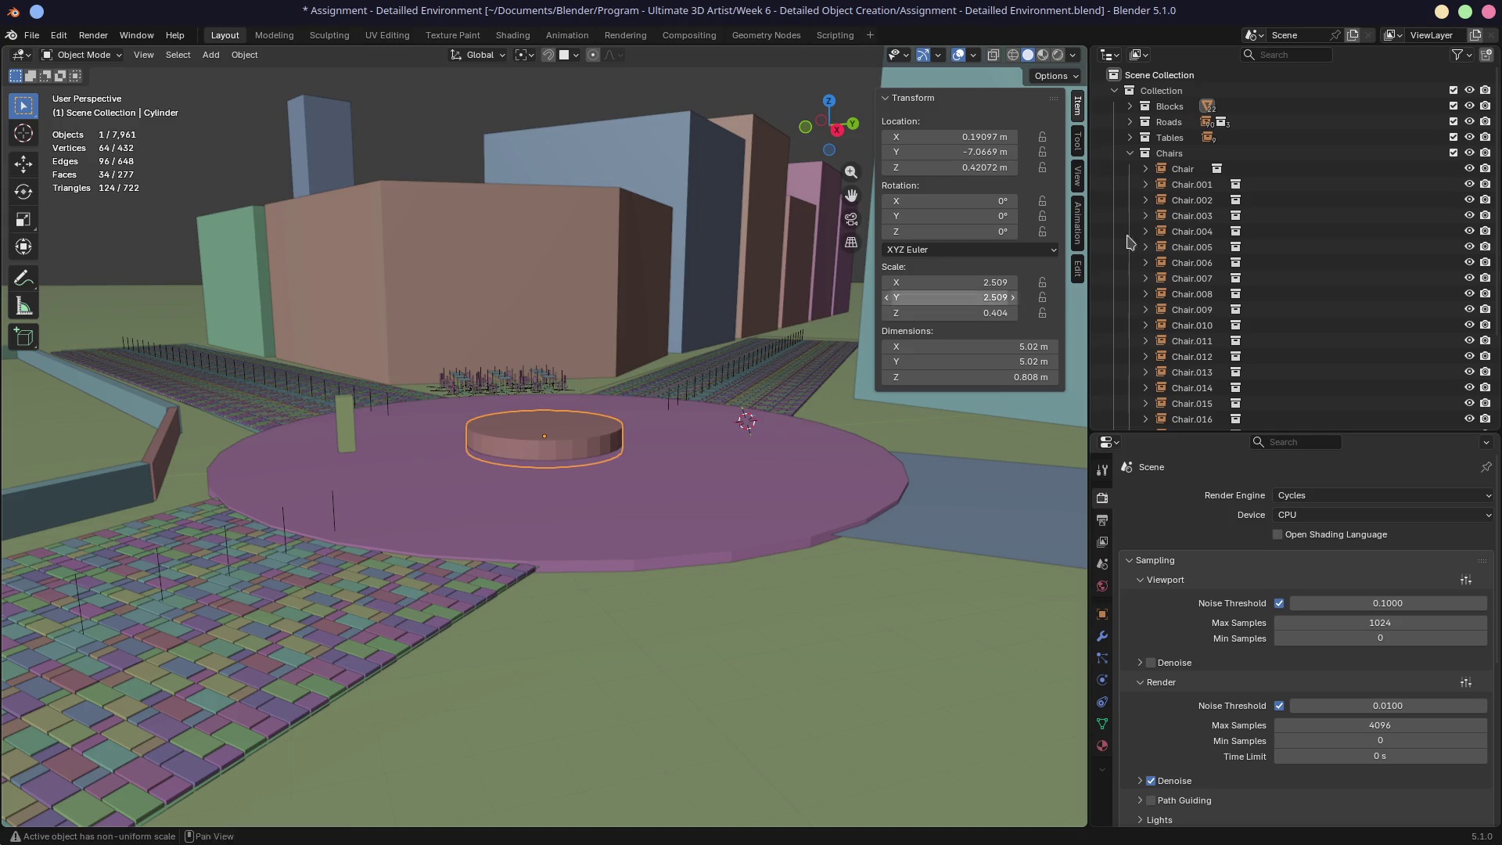
Step: Hide the environment Collection, include Atoms, and add a new collection inside it named Fontain
{"action": "left_click", "coordinate": [1130, 153]}
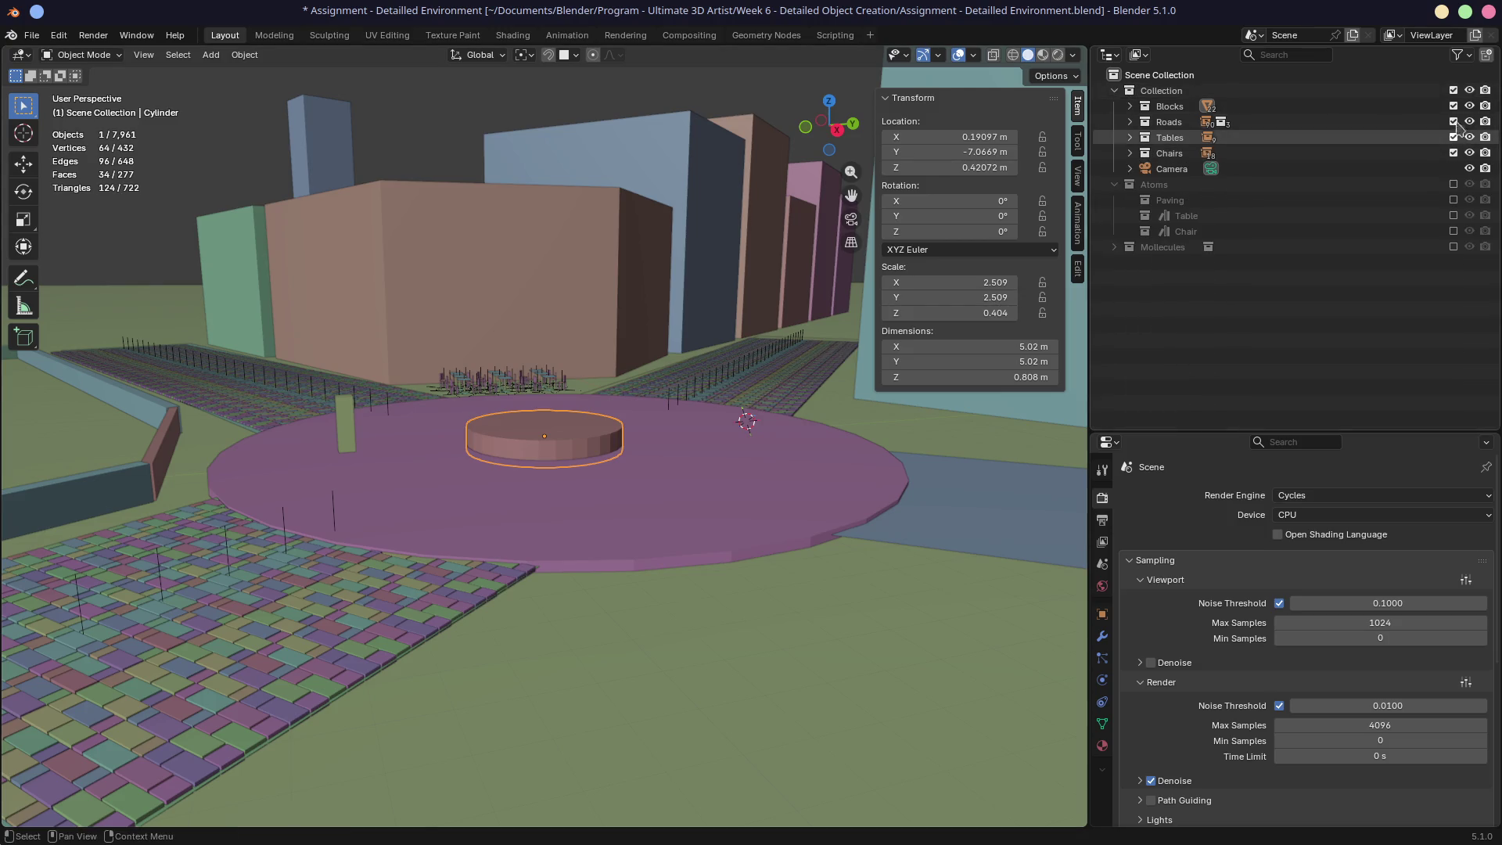
{"action": "left_click", "coordinate": [1453, 90]}
{"action": "left_click", "coordinate": [1453, 168]}
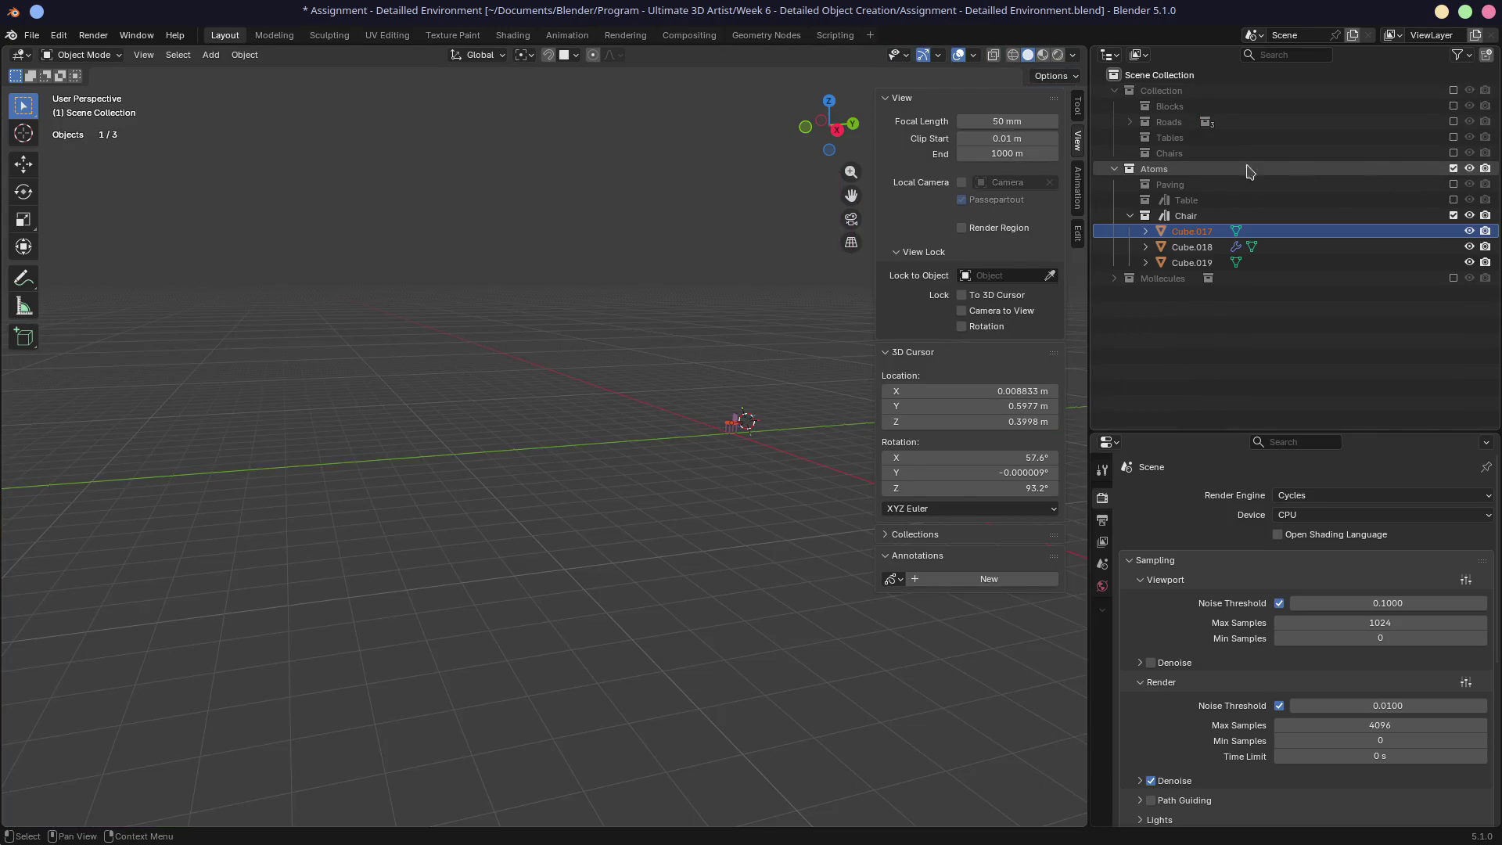
{"action": "left_click", "coordinate": [1168, 168]}
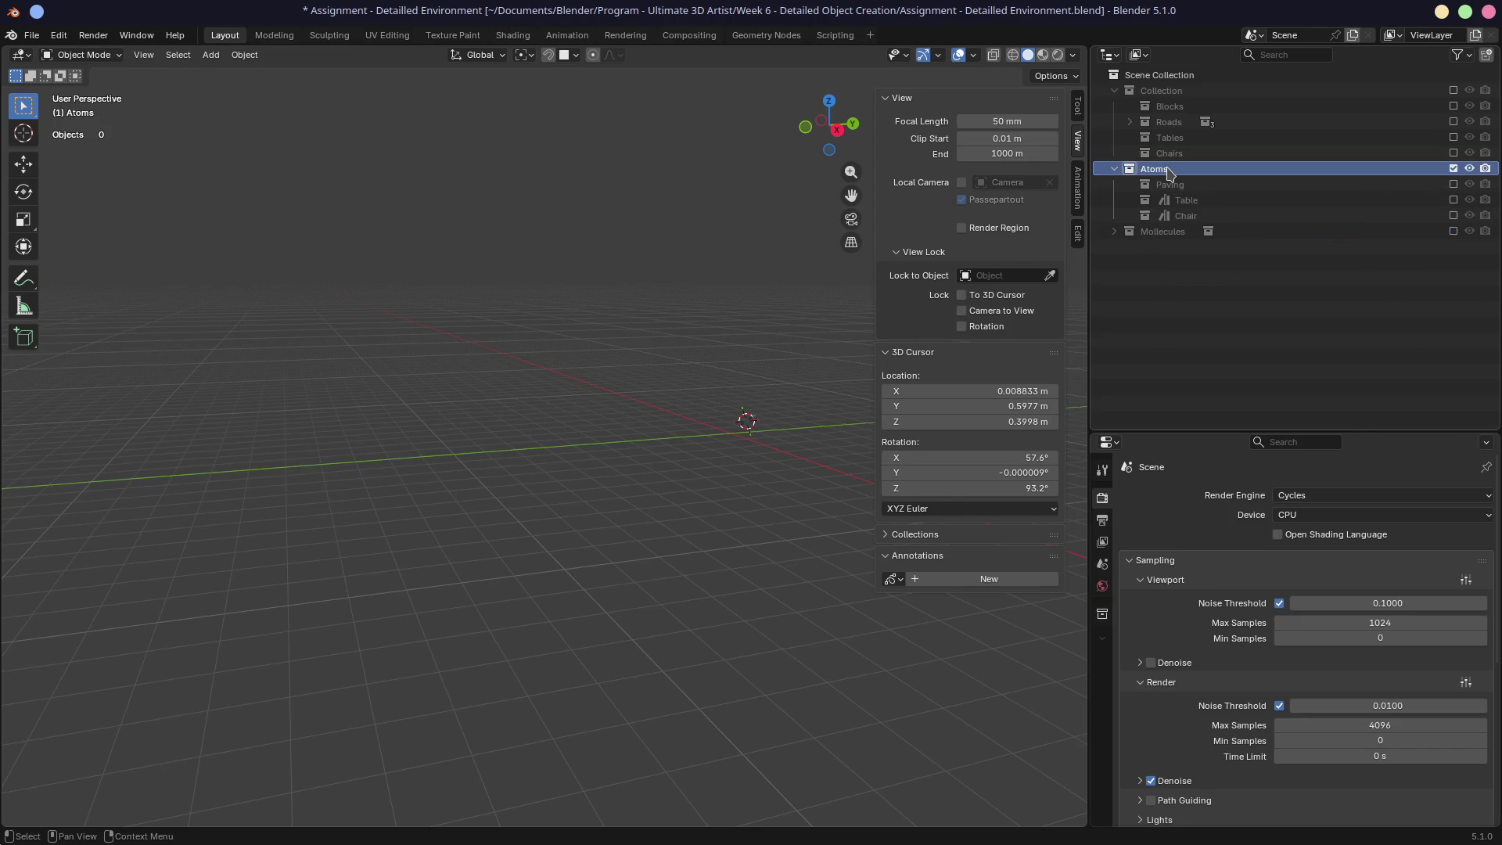
{"action": "right_click", "coordinate": [1170, 170]}
{"action": "left_click", "coordinate": [1100, 69]}
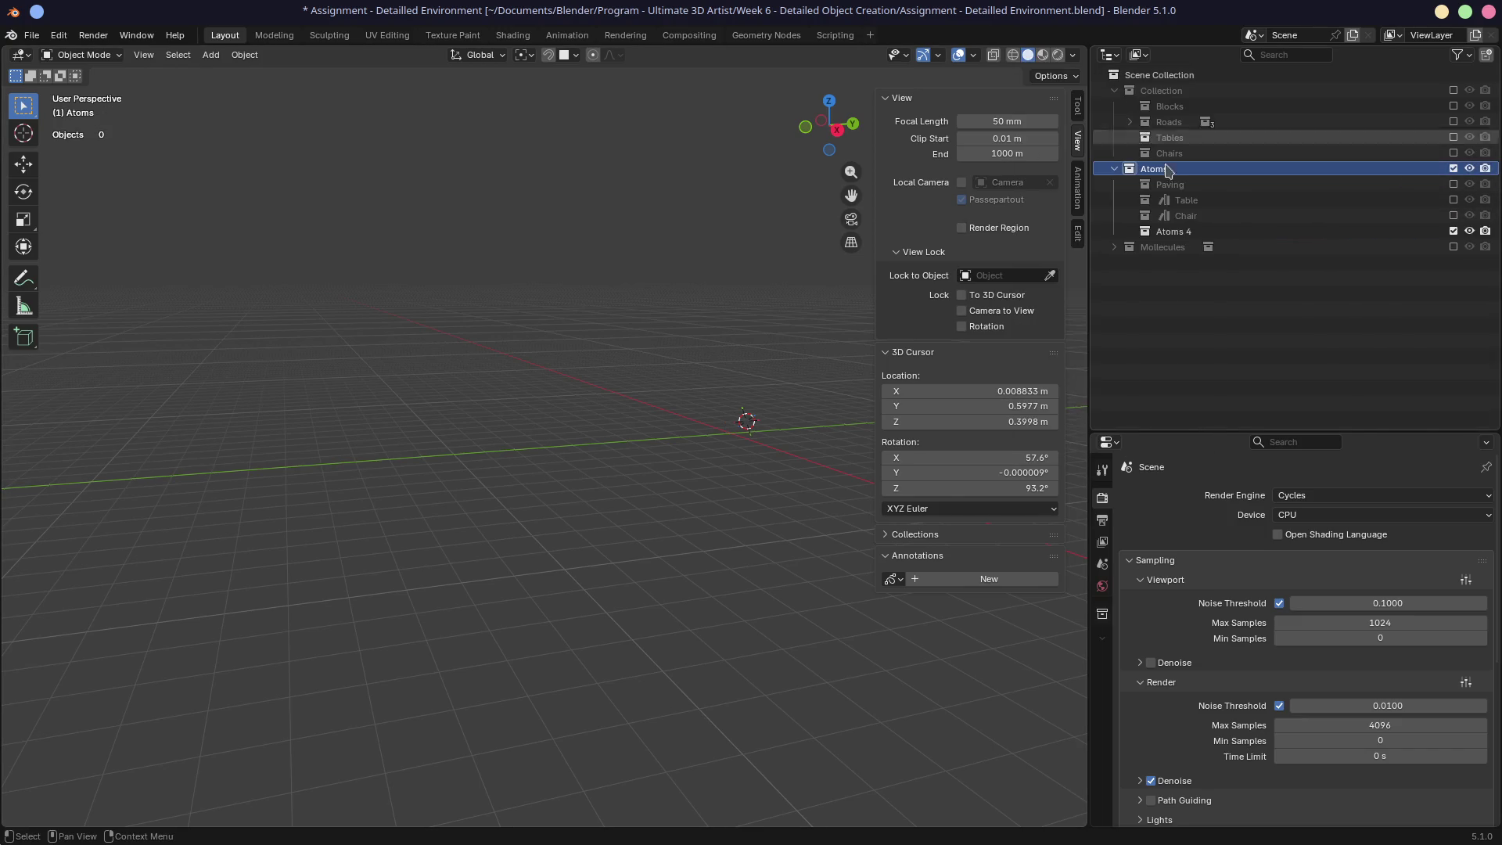
{"action": "double_click", "coordinate": [1199, 232]}
{"action": "type", "text": "Fontain"}
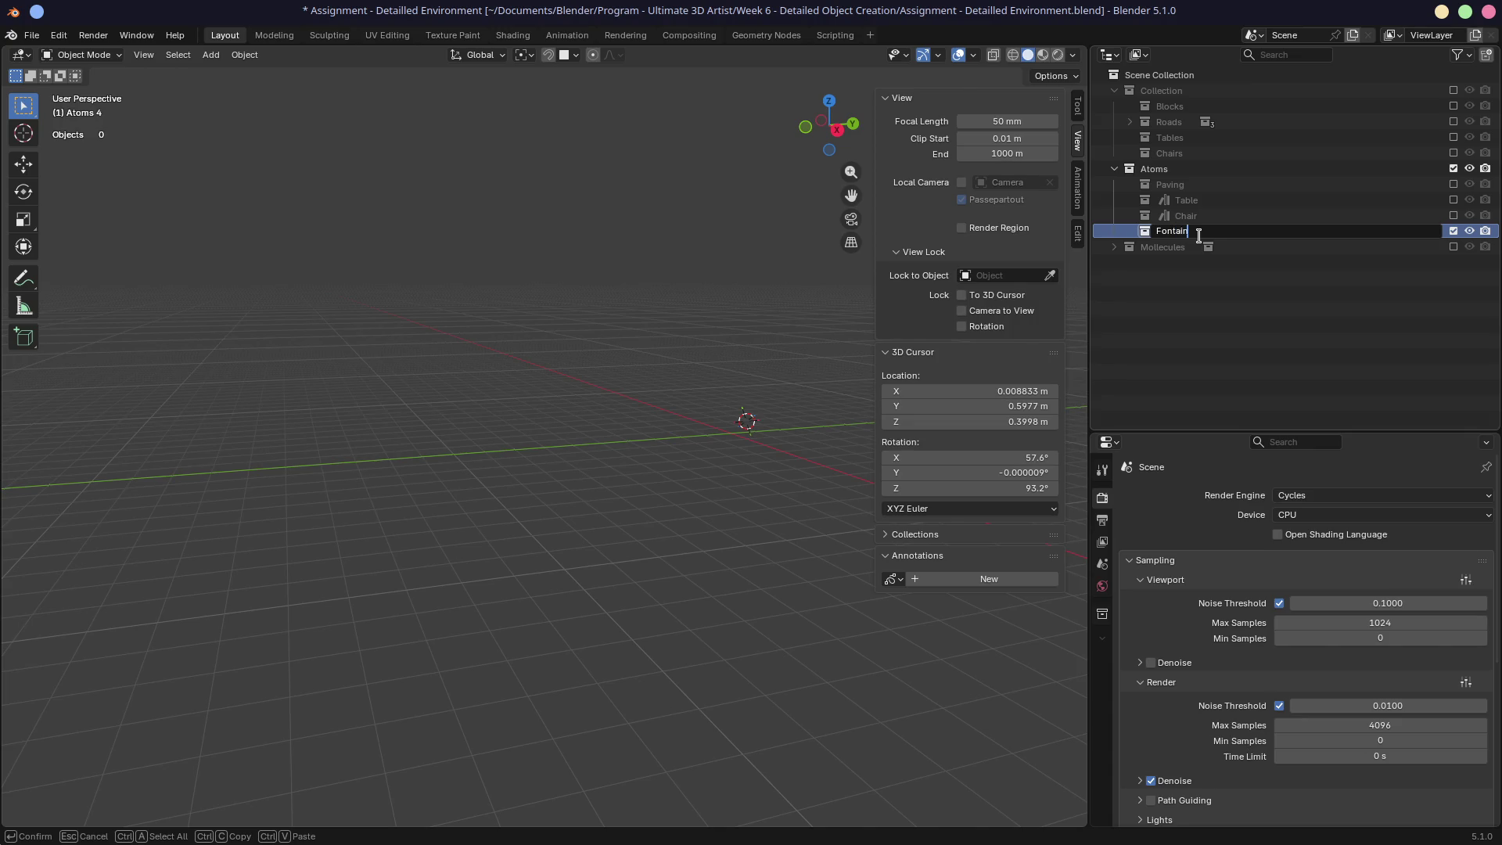
{"action": "key", "text": "Return"}
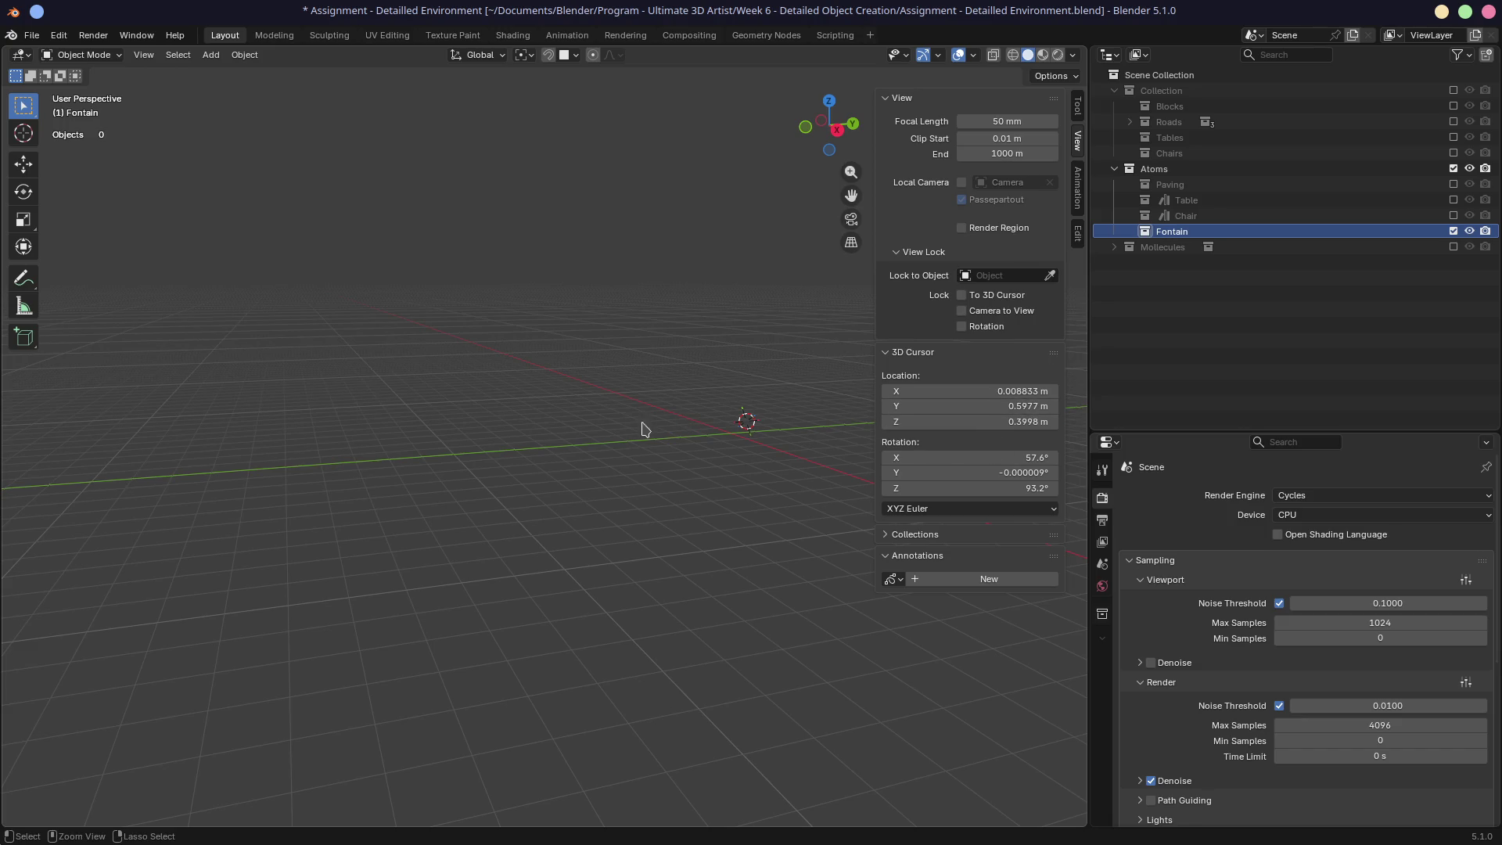
Step: Apply all transforms and snap the 3D cursor to the world origin
{"action": "mouse_move", "coordinate": [745, 406]}
{"action": "middle_mouse_down", "text": "ctrl"}
{"action": "mouse_move", "coordinate": [614, 419]}
{"action": "mouse_move", "coordinate": [634, 426]}
{"action": "middle_mouse_up", "text": "ctrl"}
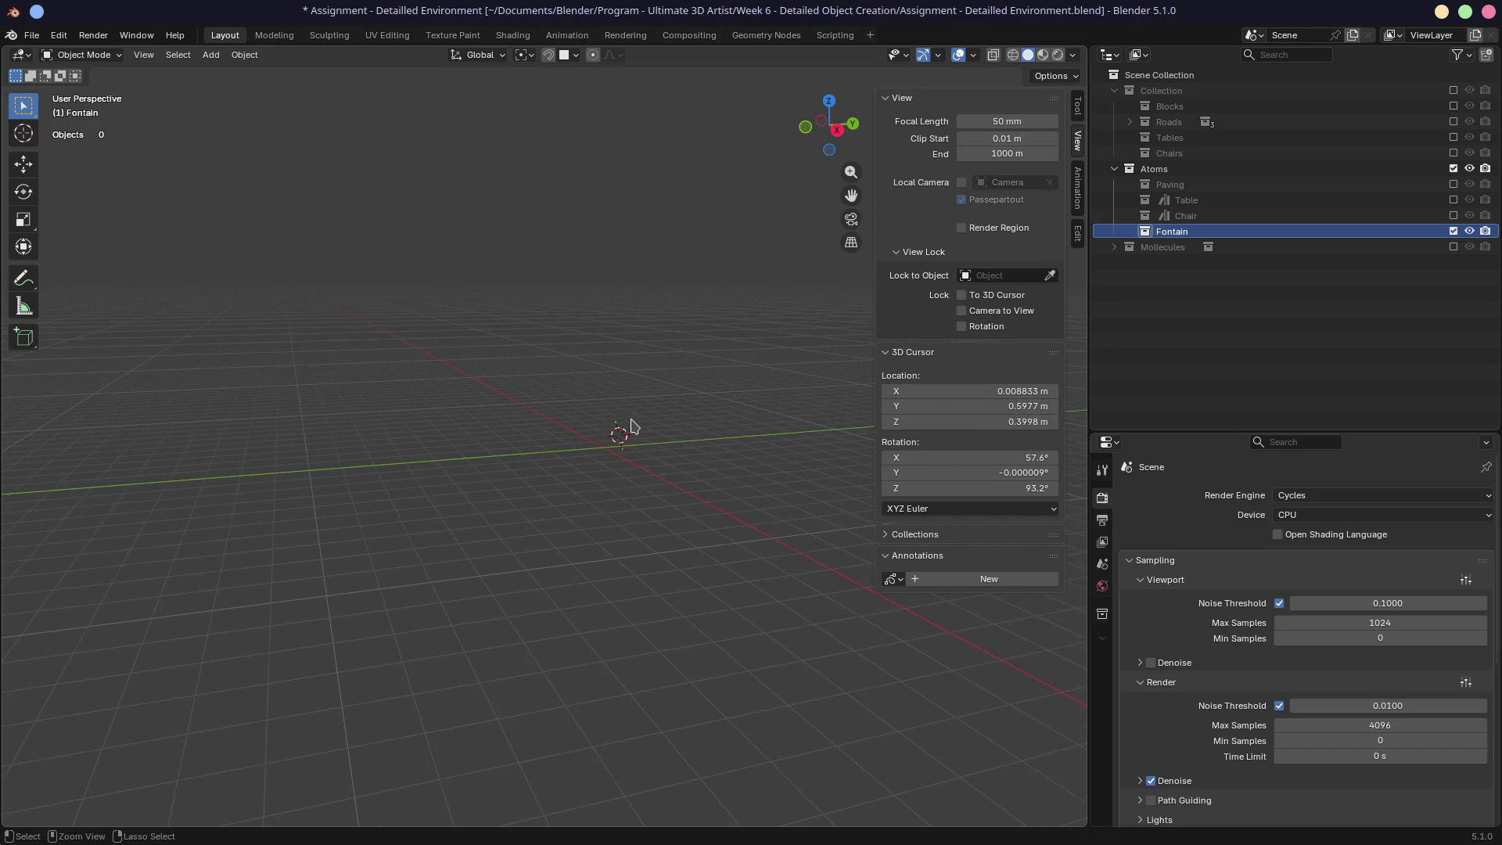
{"action": "key", "text": "ctrl+a"}
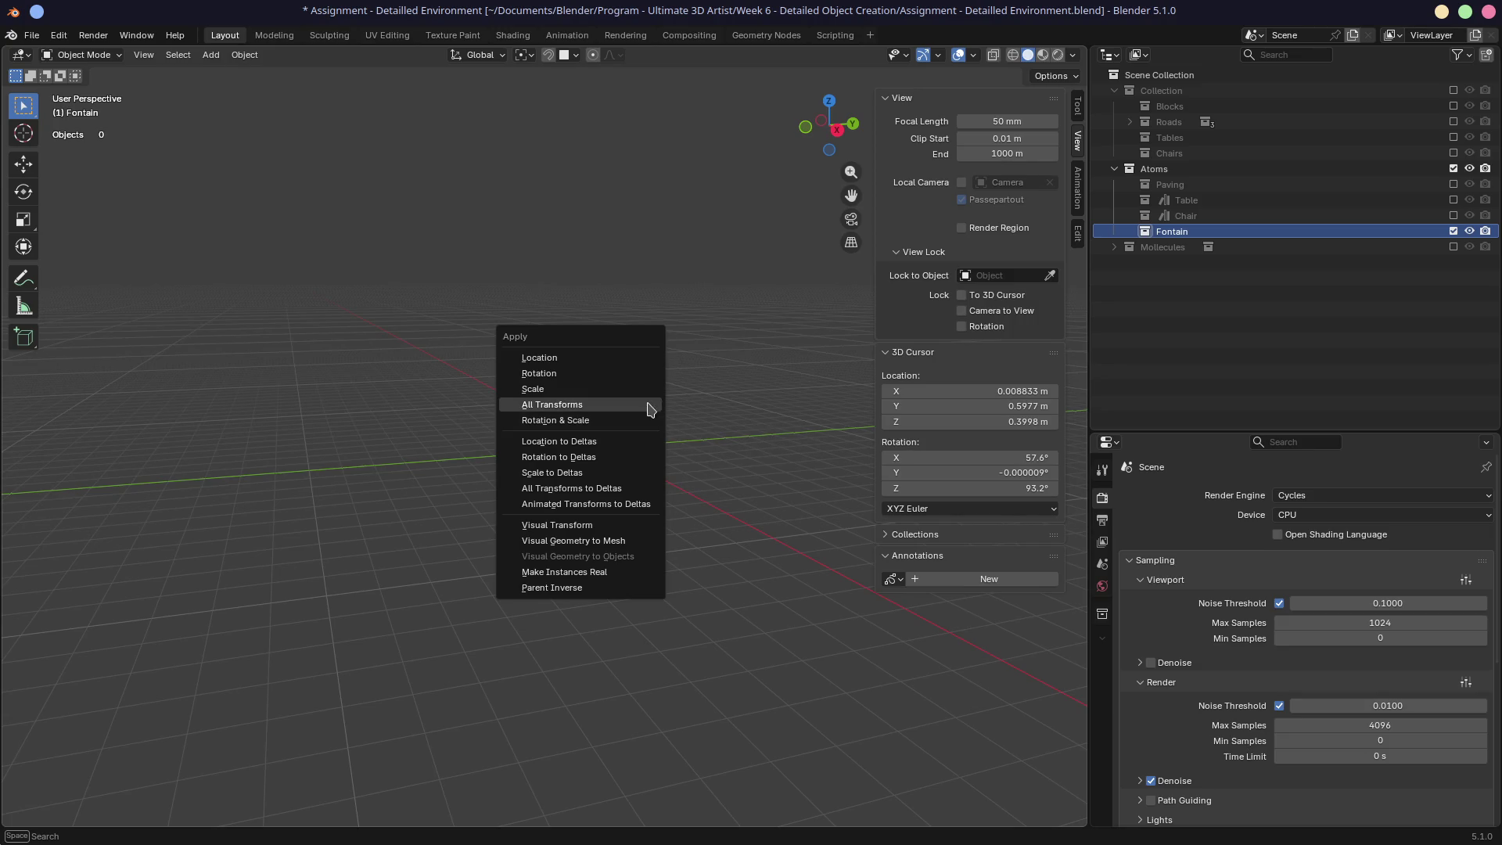
{"action": "left_click", "coordinate": [647, 404]}
{"action": "key", "text": "shift+s"}
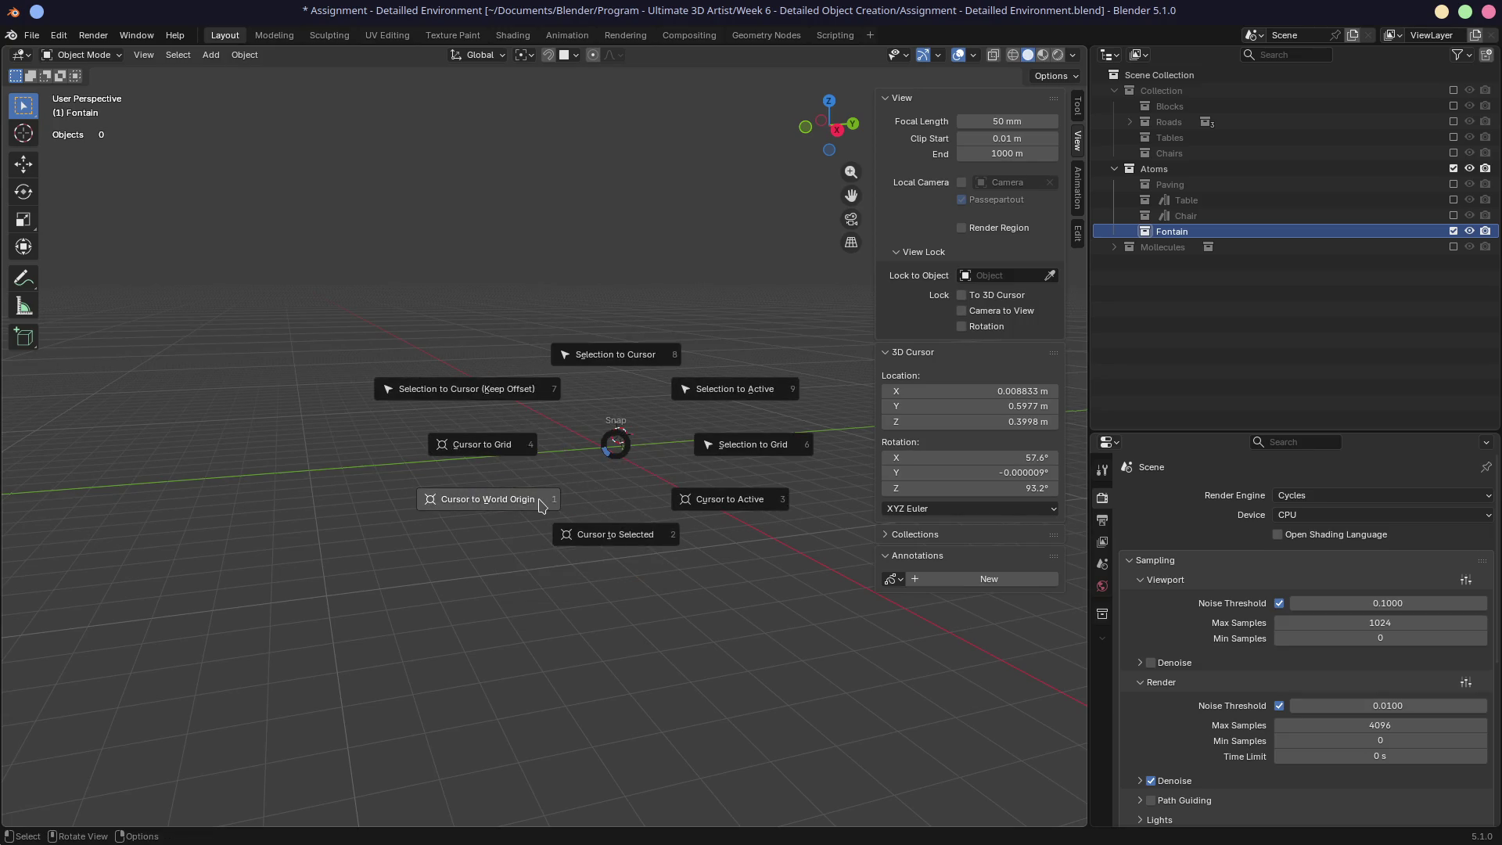
{"action": "left_click", "coordinate": [548, 500]}
{"action": "key", "text": "shift+a"}
Step: Add a cube at the world origin and merge all its vertices into one central vertex
{"action": "mouse_move", "coordinate": [560, 501]}
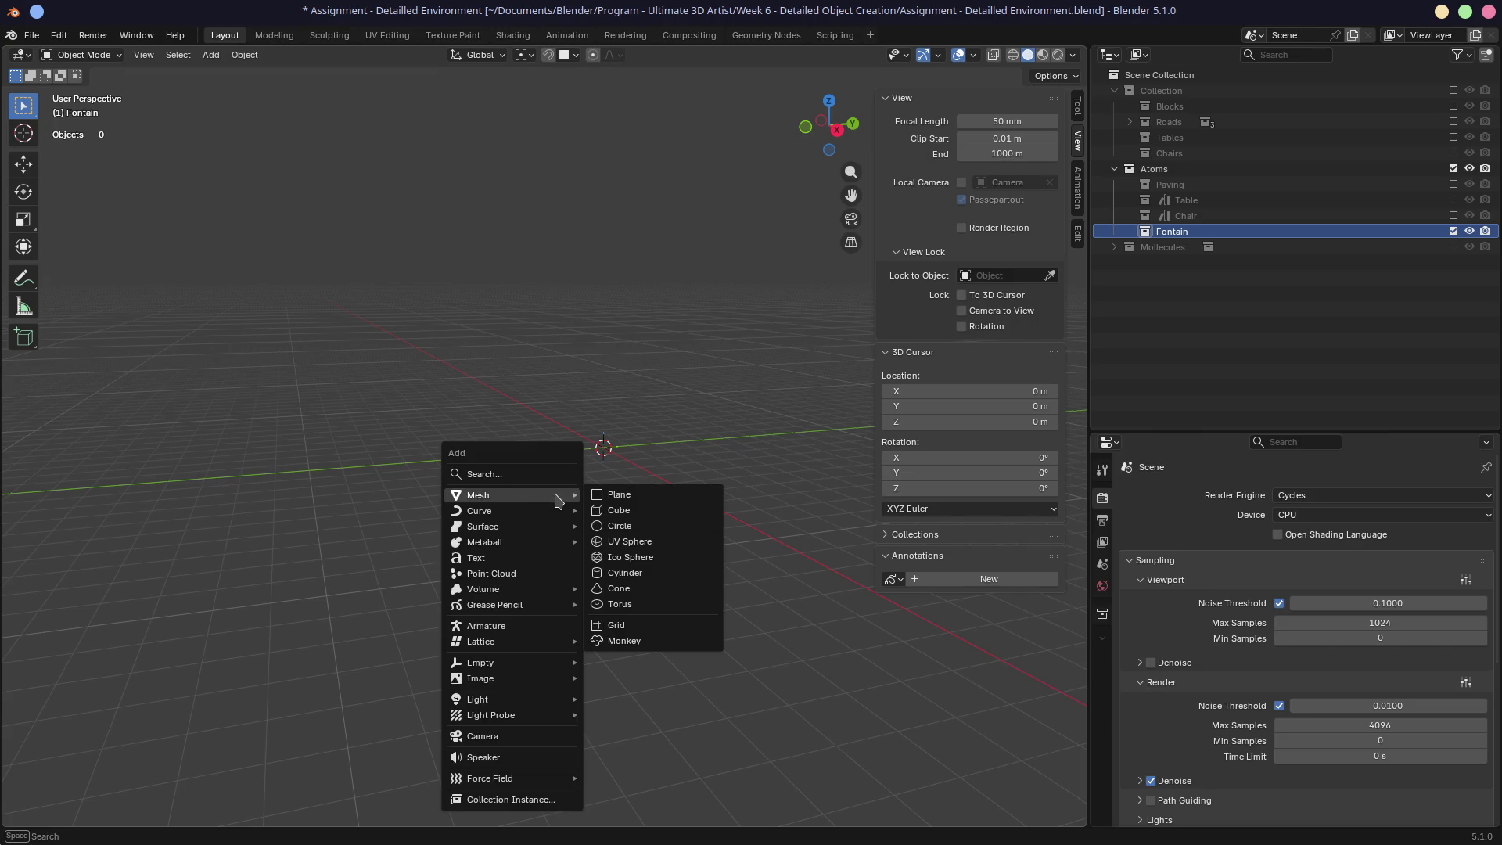
{"action": "left_click", "coordinate": [616, 514]}
{"action": "middle_click_drag", "start_coordinate": [600, 478], "coordinate": [681, 479]}
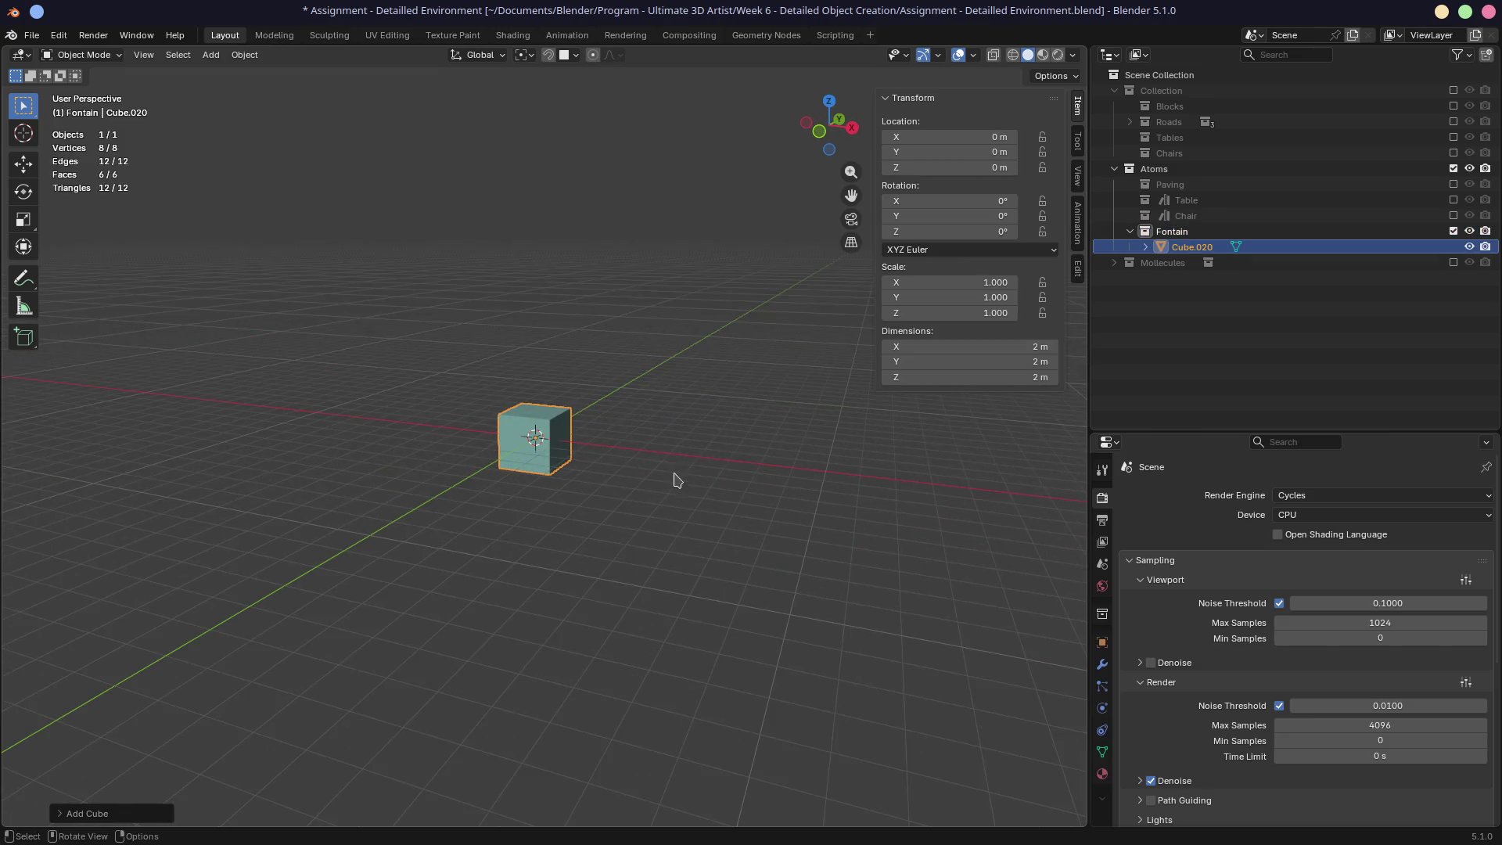
{"action": "scroll", "coordinate": [568, 471], "scroll_direction": "up", "scroll_amount": 4}
{"action": "key", "text": "Tab"}
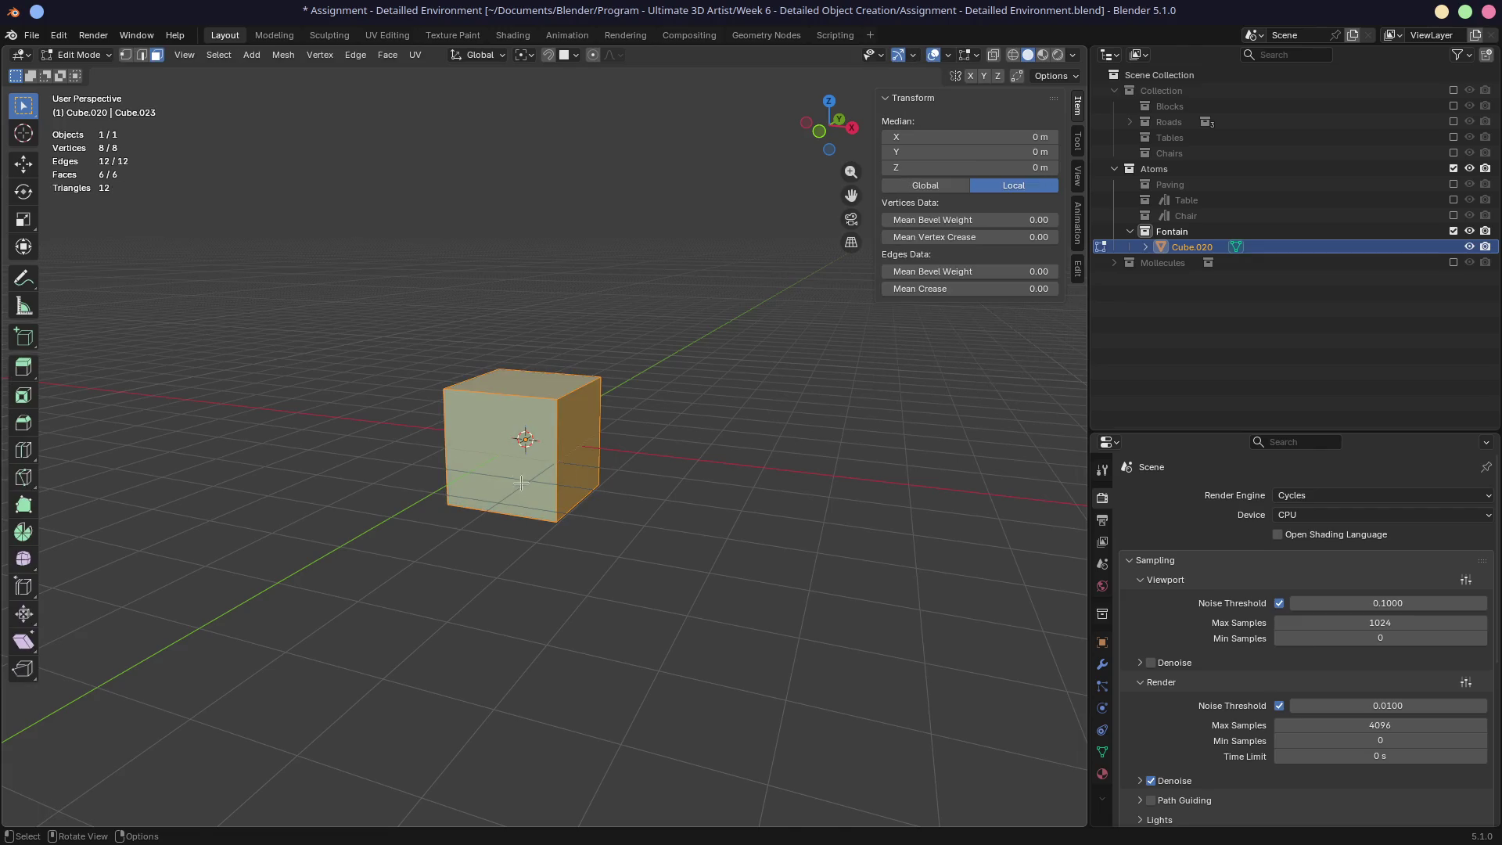
{"action": "middle_click_drag", "start_coordinate": [523, 486], "coordinate": [597, 503], "text": "shift"}
{"action": "scroll", "coordinate": [661, 526], "scroll_direction": "up", "scroll_amount": 3}
{"action": "key", "text": "Tab"}
{"action": "key", "text": "Tab"}
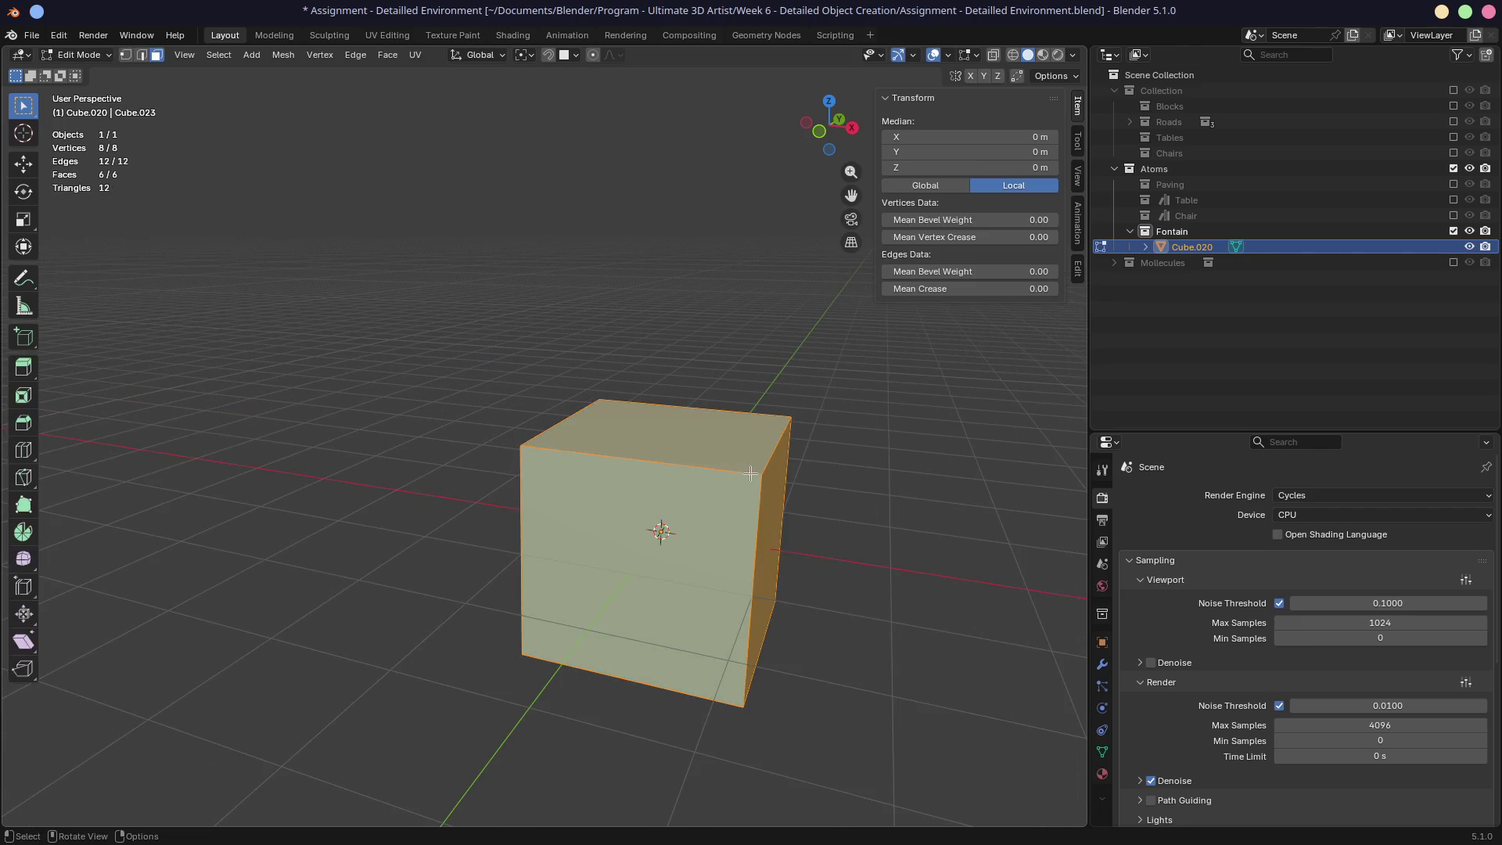
{"action": "key", "text": "alt+a"}
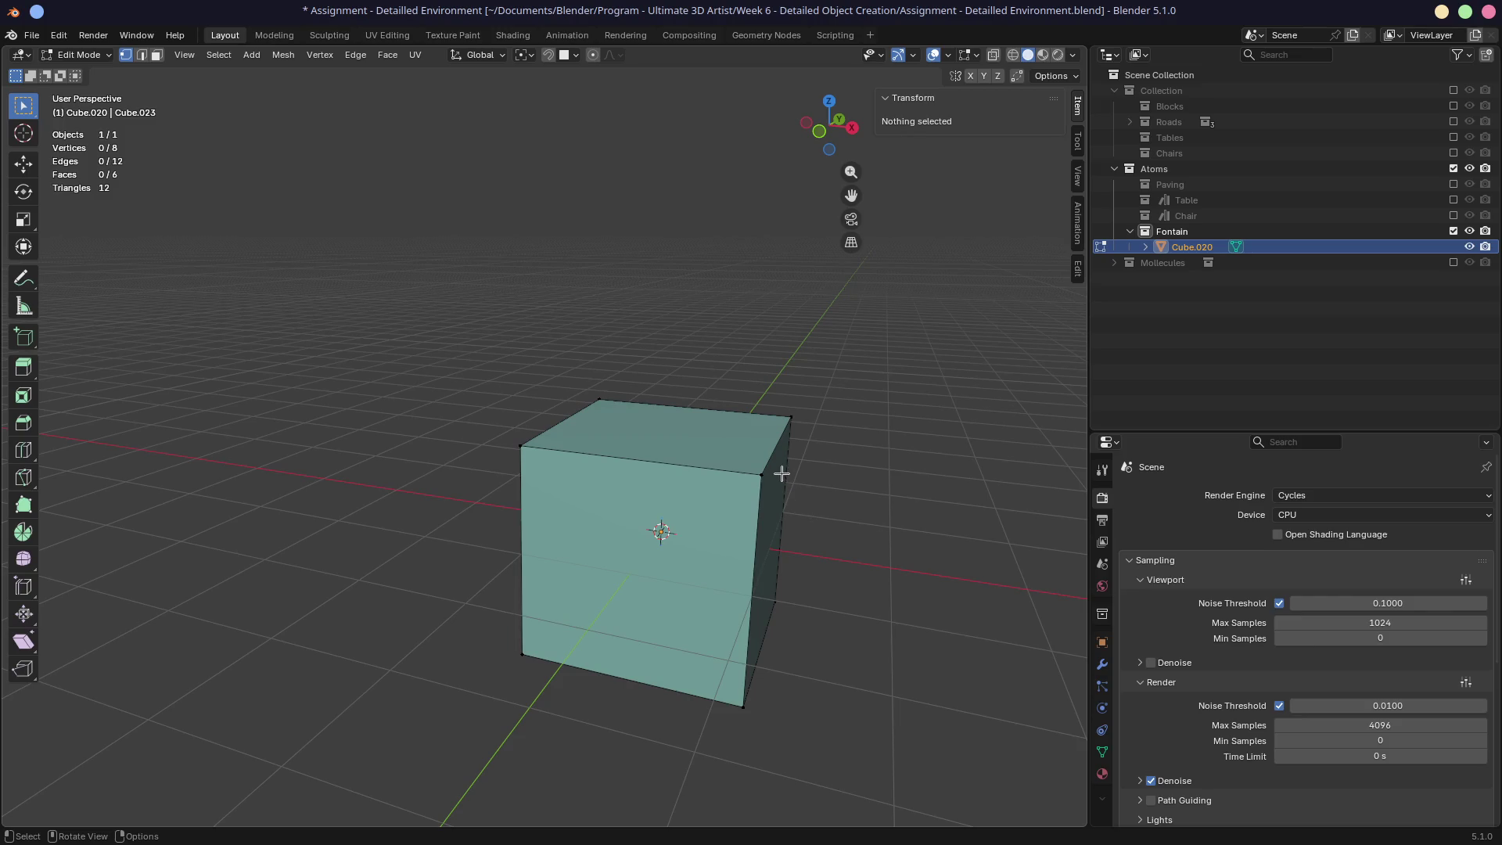
{"action": "key", "text": "a"}
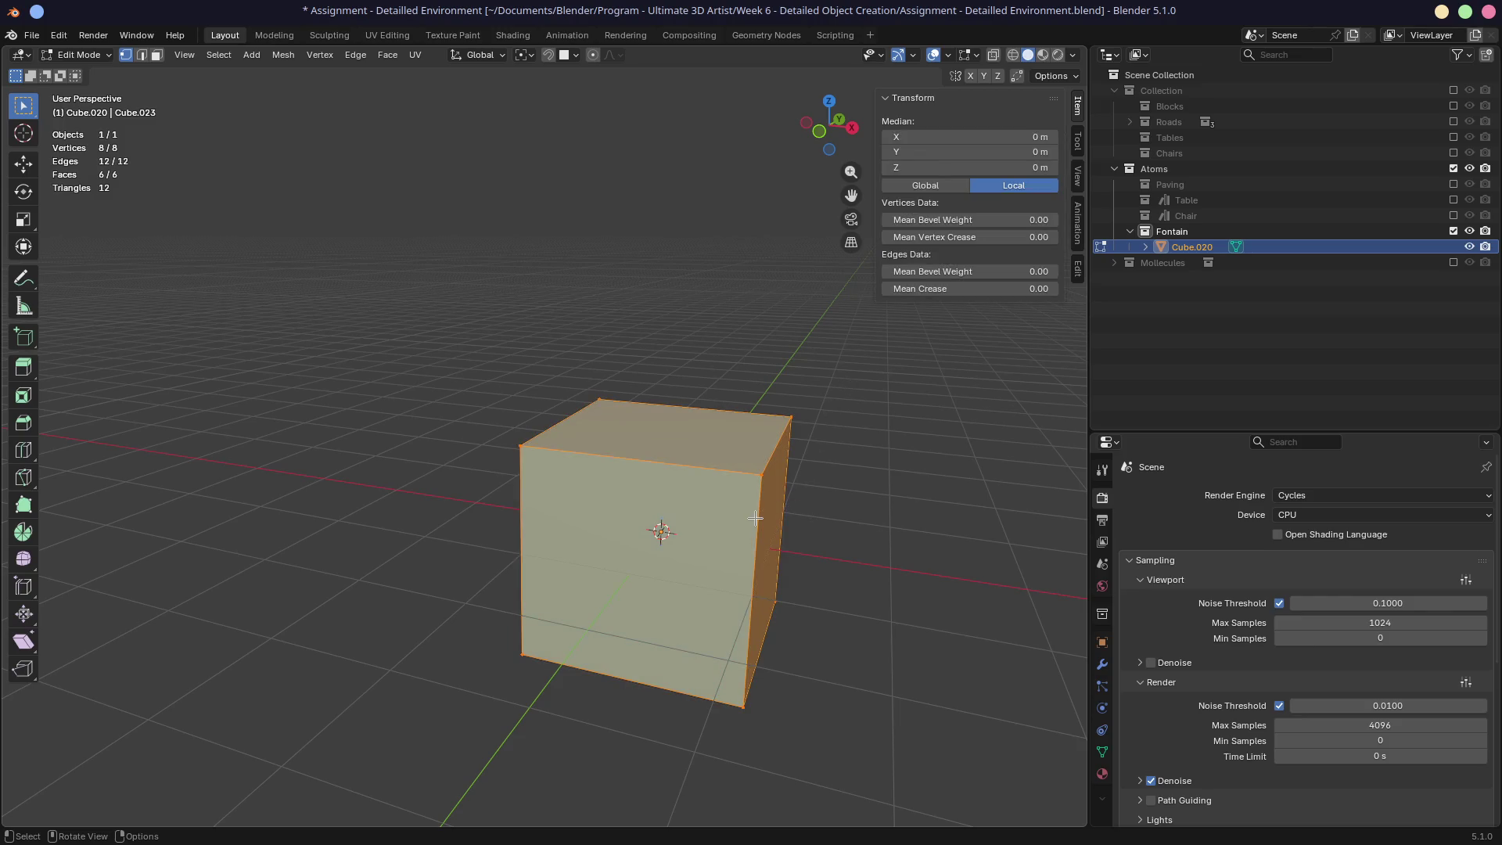
{"action": "key", "text": "m"}
{"action": "left_click", "coordinate": [757, 524]}
Step: In front view, add a Screw modifier to the single-vertex Cube.020
{"action": "middle_click_drag", "start_coordinate": [667, 603], "coordinate": [720, 572]}
{"action": "key", "text": "KP_1"}
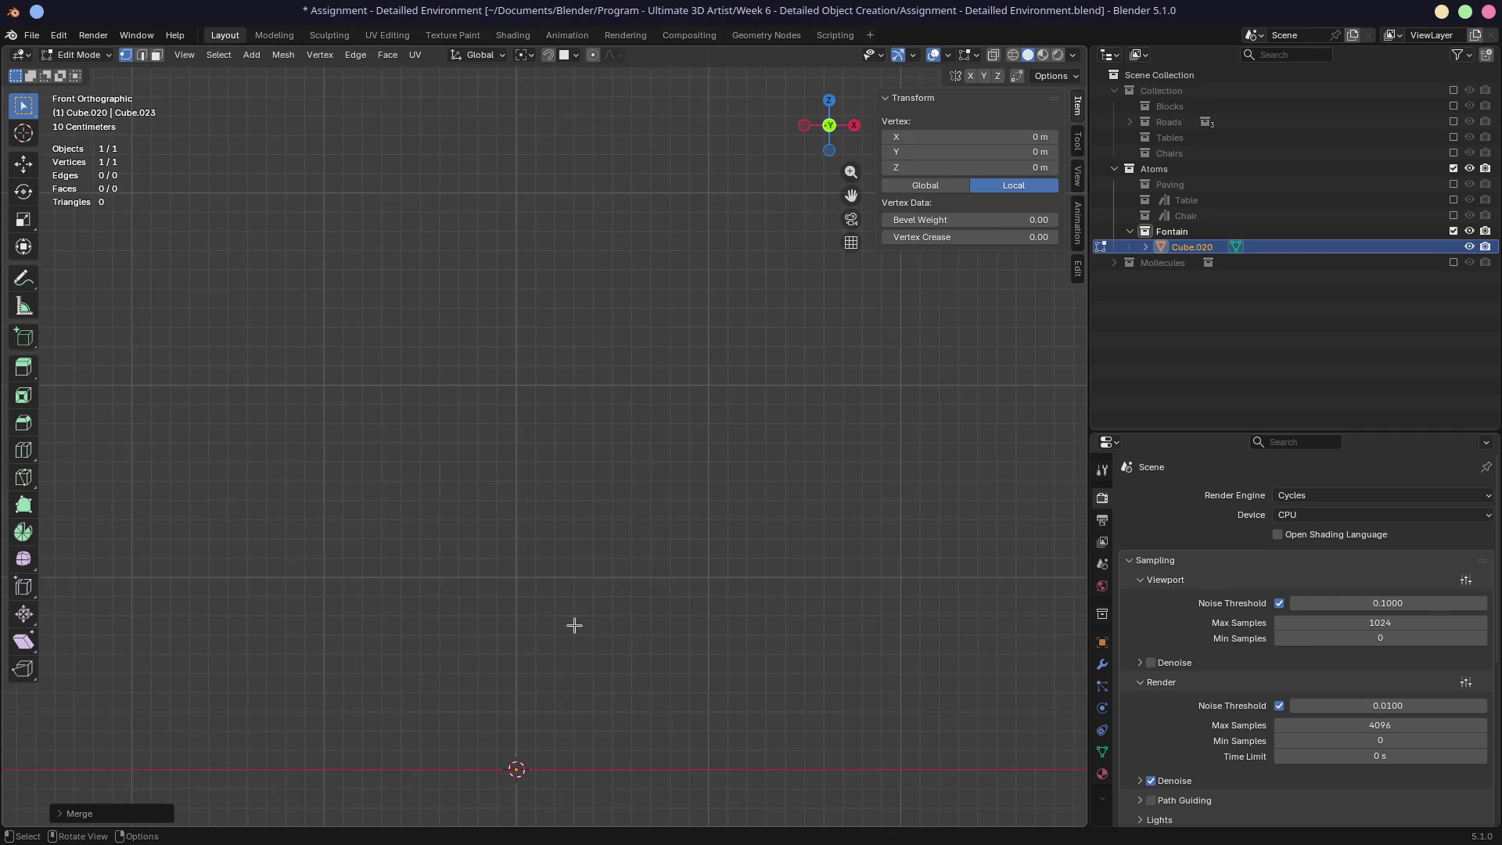
{"action": "middle_click_drag", "start_coordinate": [577, 623], "coordinate": [623, 201], "text": "shift"}
{"action": "scroll", "coordinate": [615, 333], "scroll_direction": "up", "scroll_amount": 5}
{"action": "scroll", "coordinate": [615, 333], "scroll_direction": "up", "scroll_amount": 3}
{"action": "middle_click_drag", "start_coordinate": [587, 349], "coordinate": [570, 626], "text": "shift"}
{"action": "left_click_drag", "start_coordinate": [1184, 431], "coordinate": [1185, 313]}
{"action": "left_click", "coordinate": [1192, 249]}
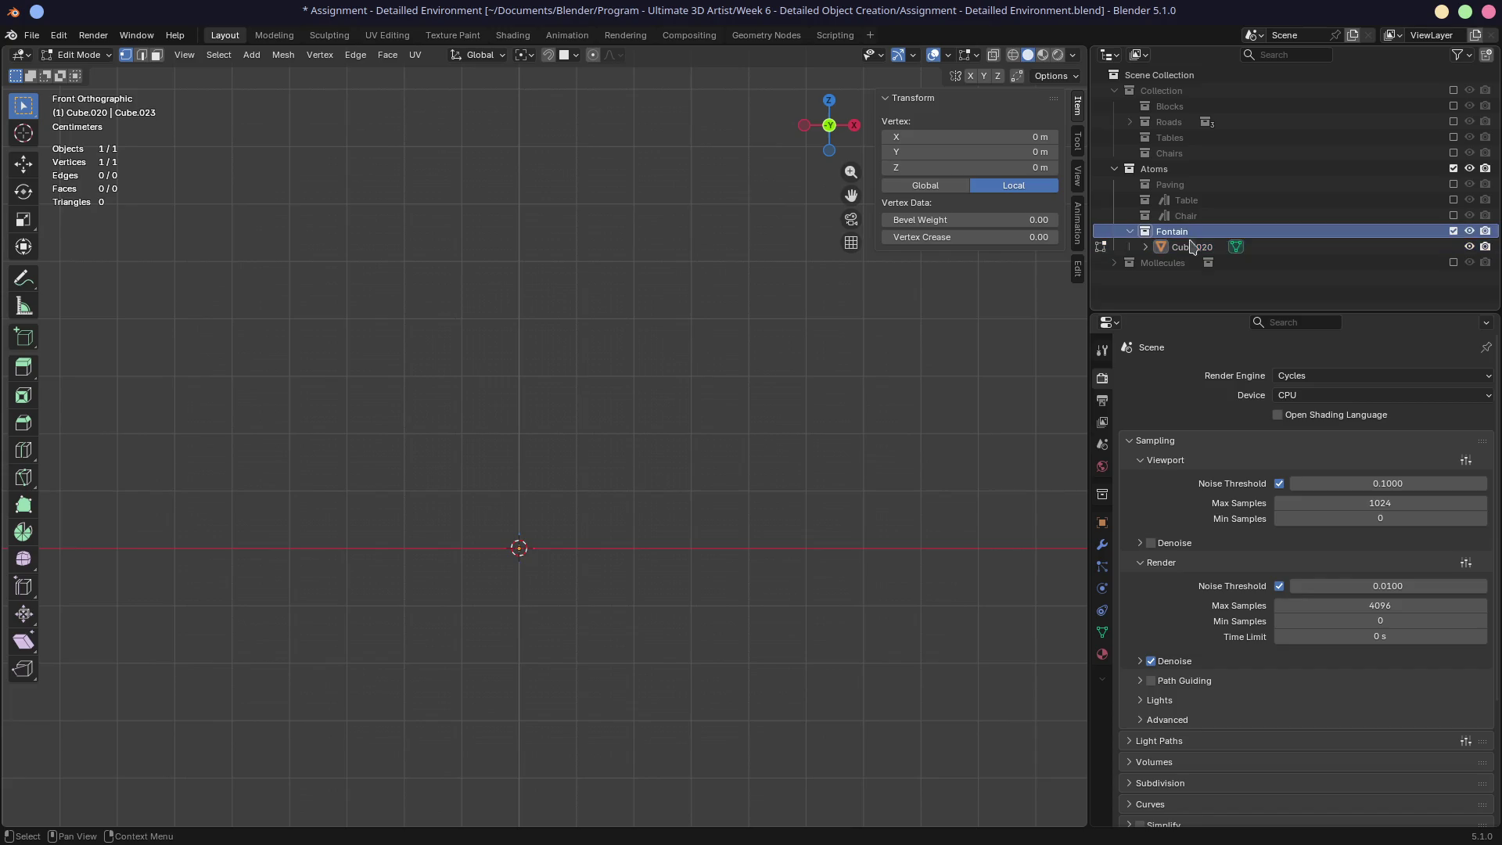
{"action": "left_click", "coordinate": [1103, 546]}
{"action": "left_click", "coordinate": [1249, 375]}
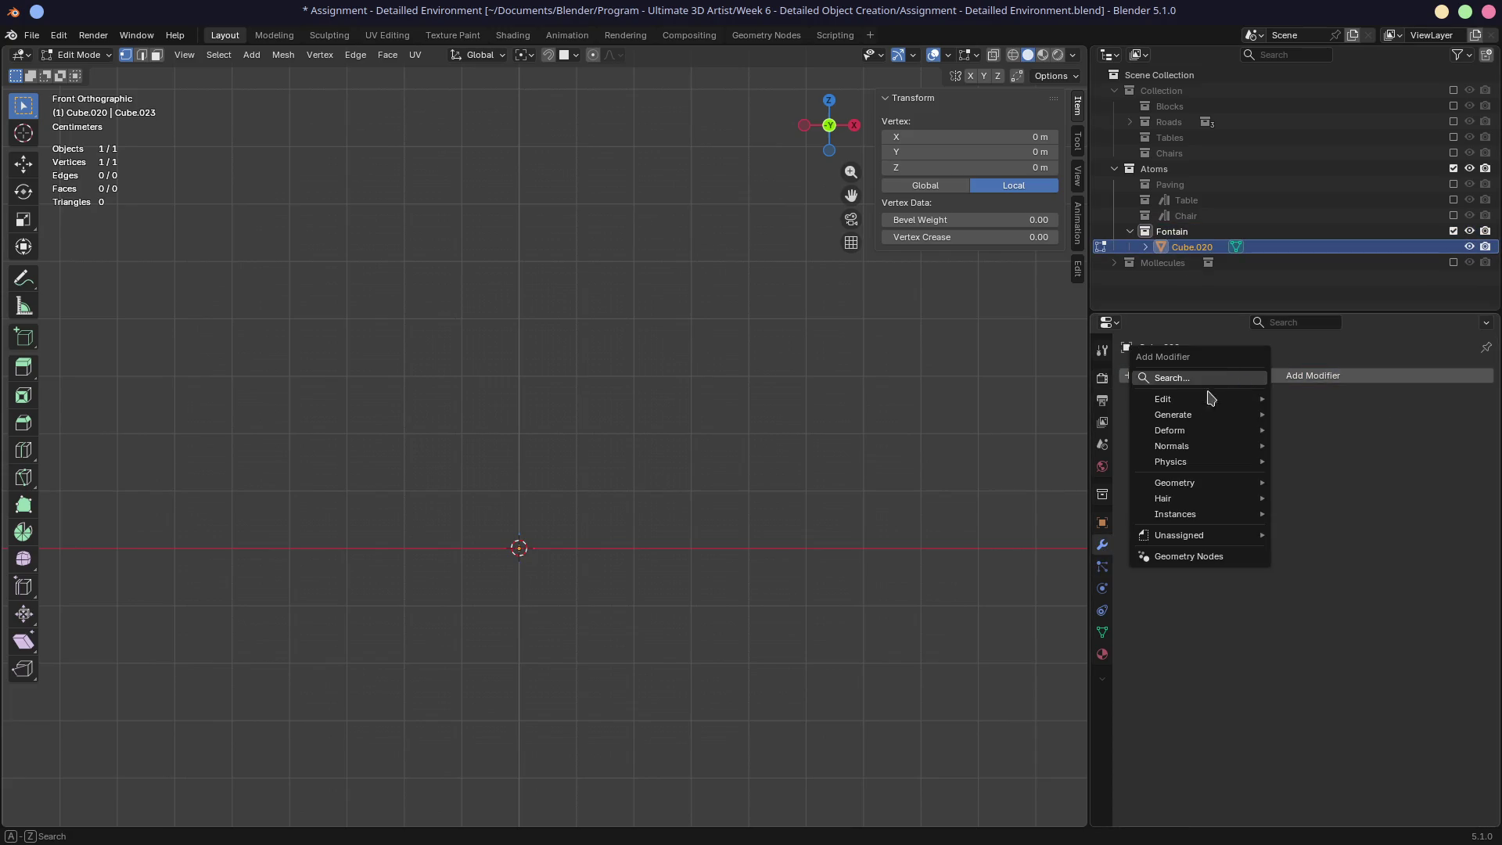
{"action": "type", "text": "screw"}
{"action": "key", "text": "Return"}
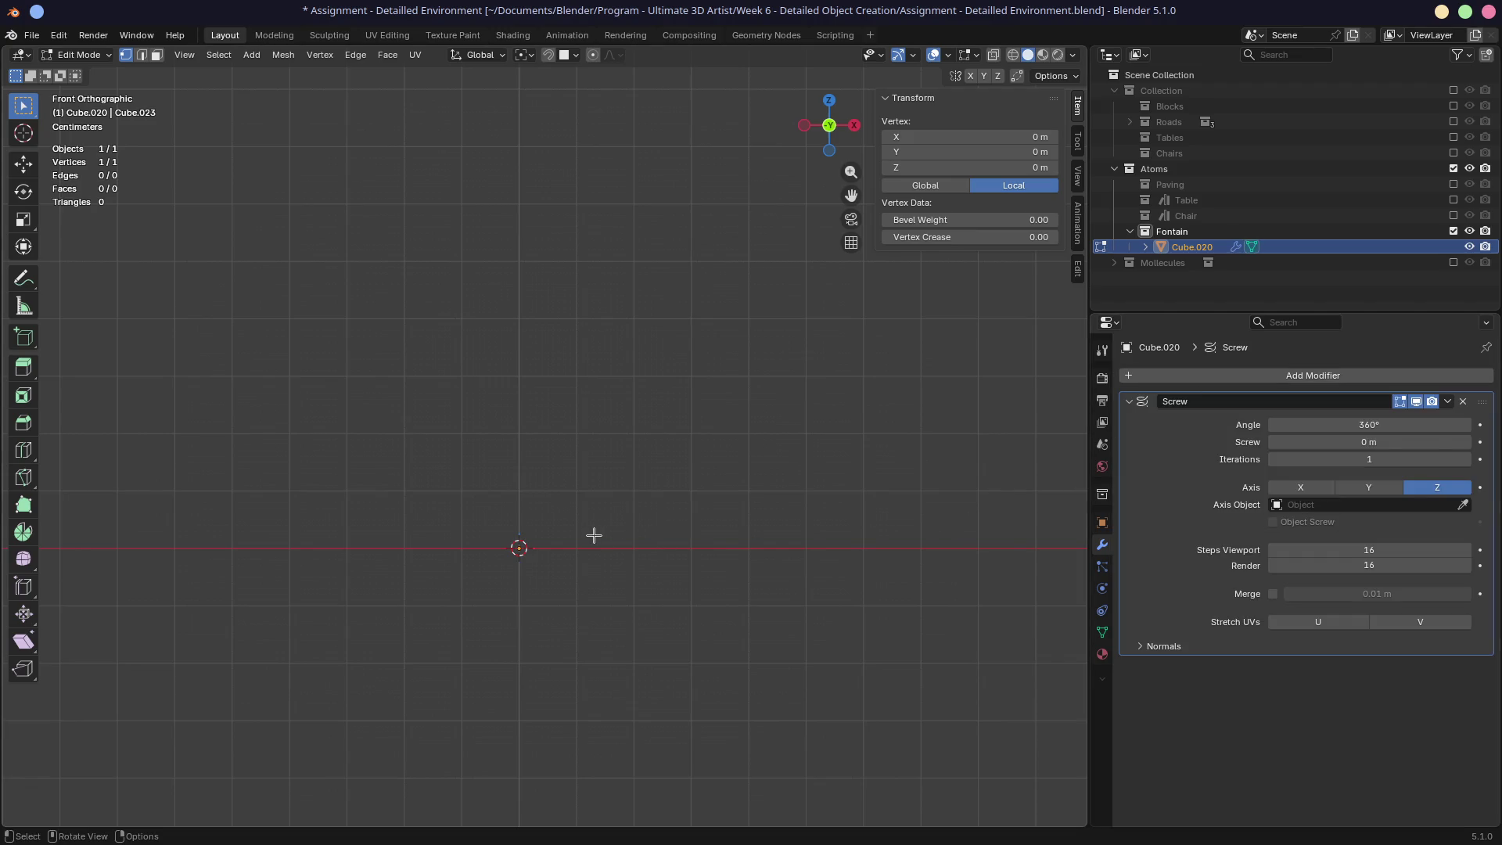
Step: Check the fountain reference photo in Firefox, zoom out, and begin extruding from the centre vertex
{"action": "key", "text": "alt+Tab"}
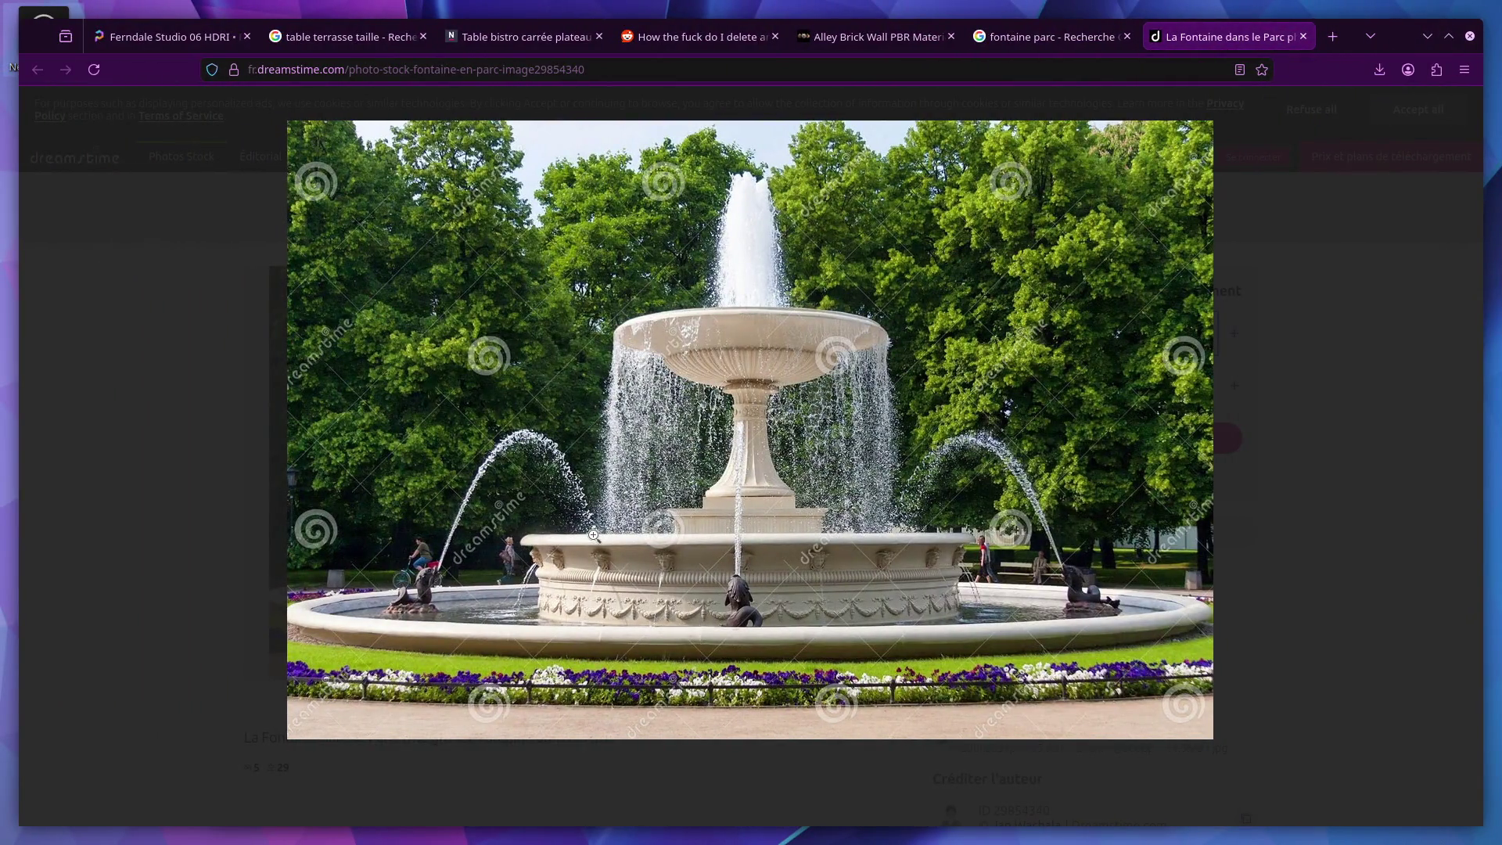
{"action": "key", "text": "alt+Tab"}
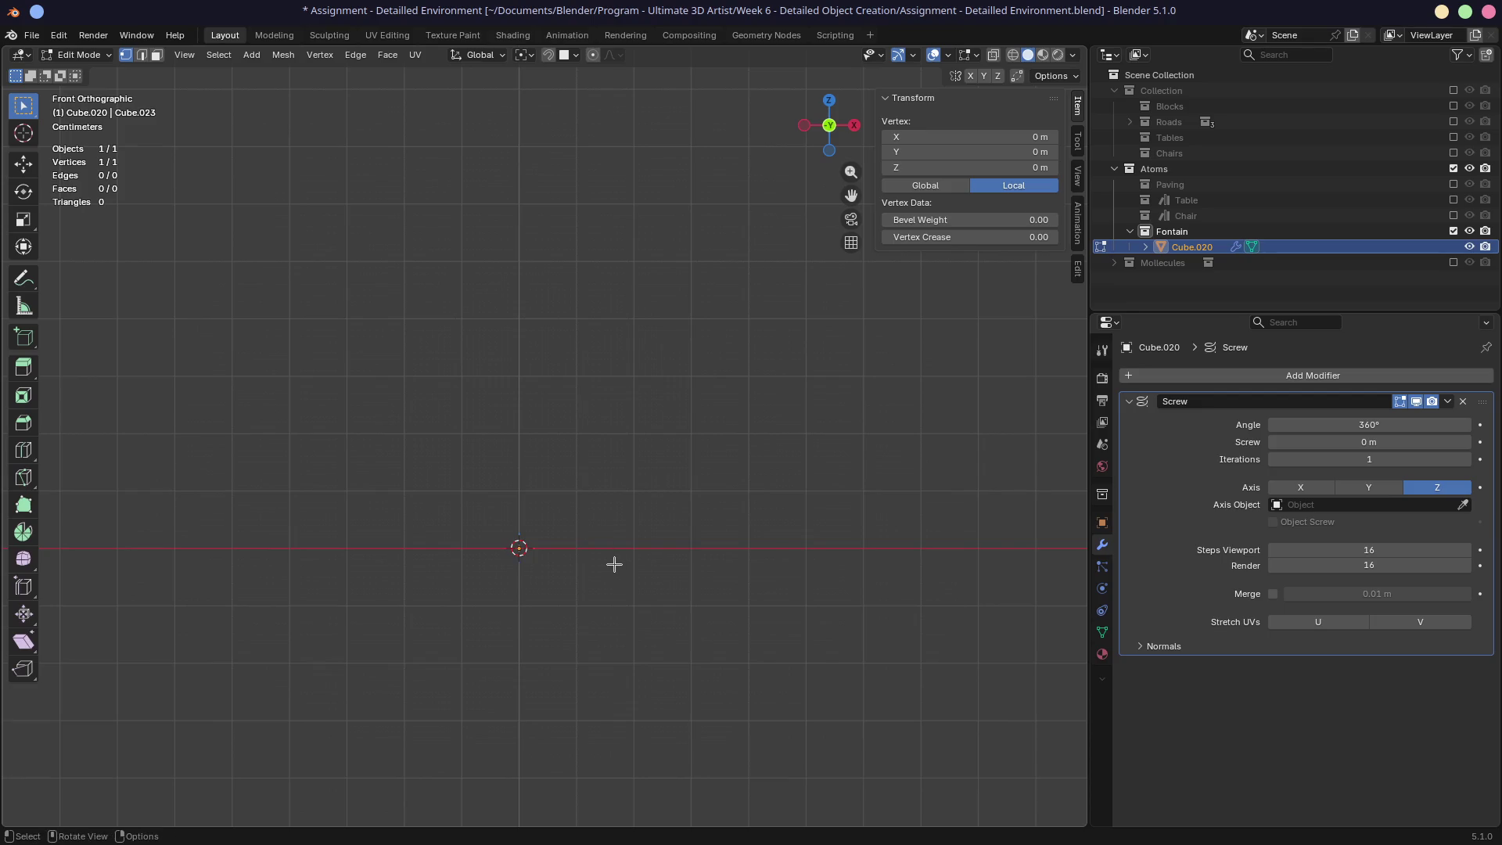
{"action": "key", "text": "alt+Tab"}
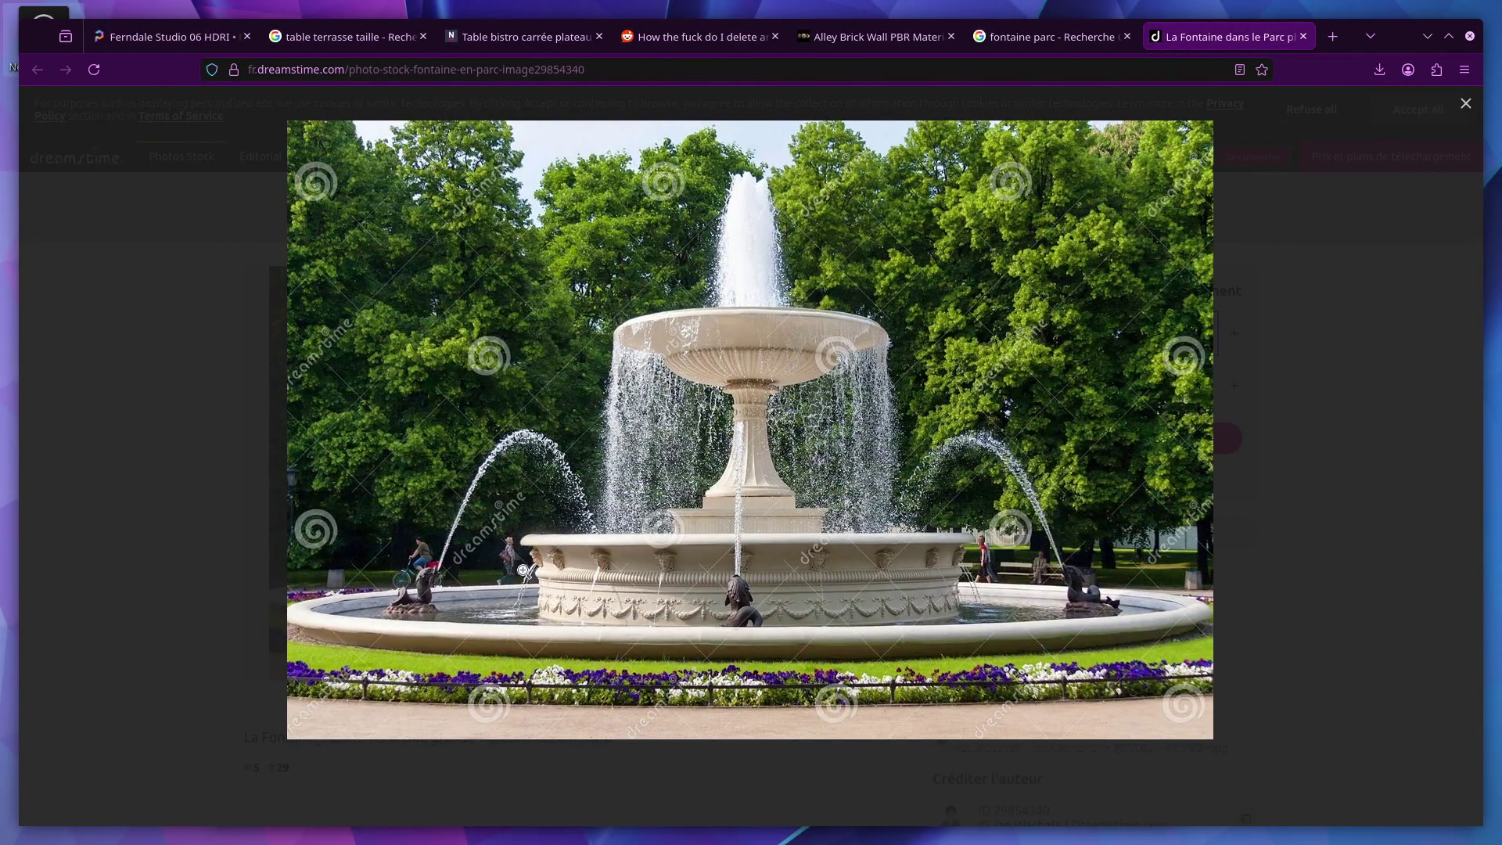
{"action": "key", "text": "alt+Tab"}
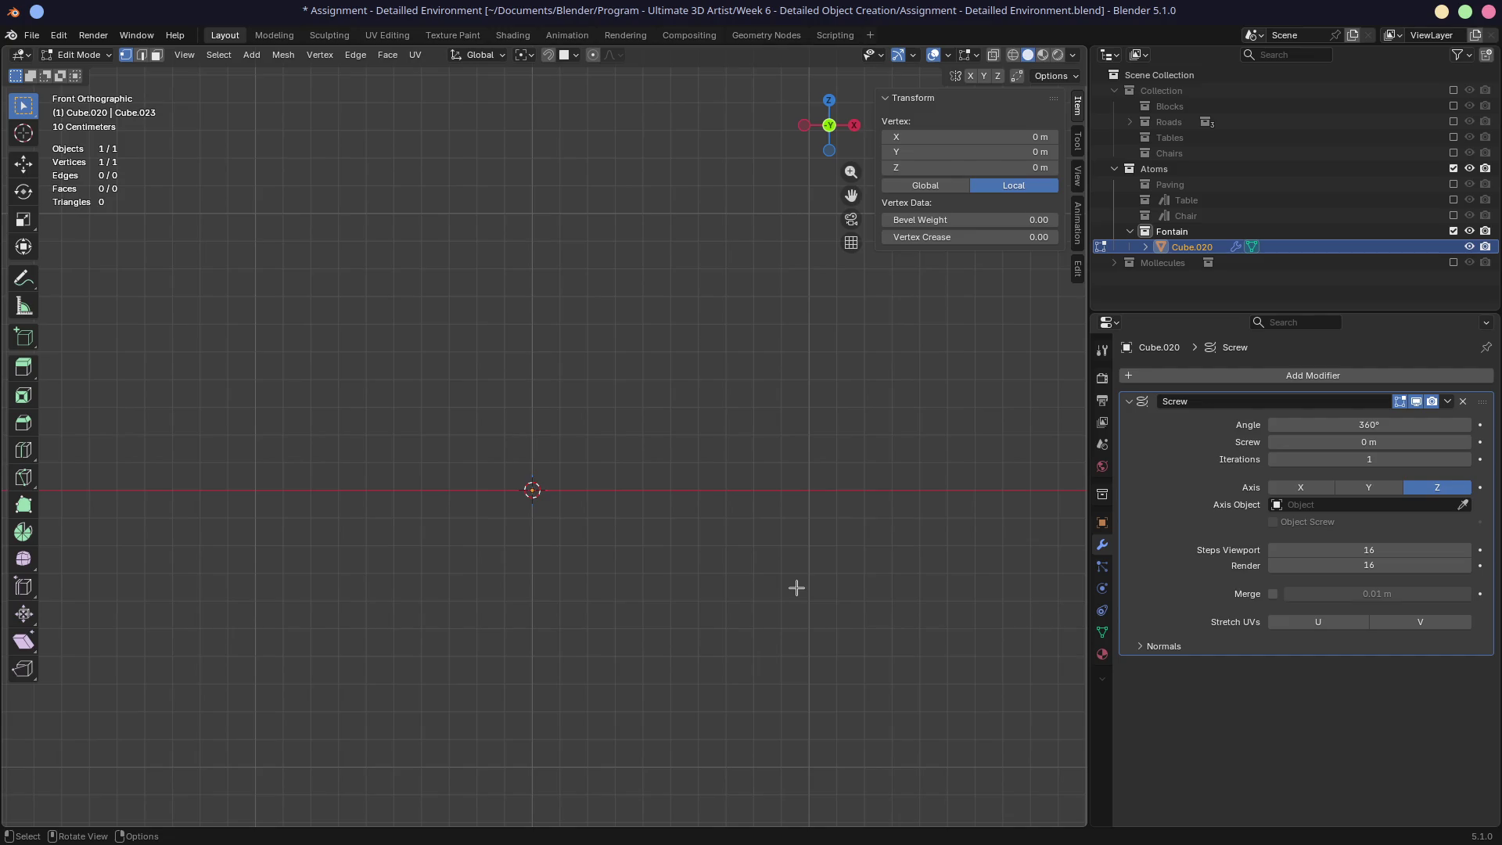
{"action": "scroll", "coordinate": [859, 576], "scroll_direction": "down", "scroll_amount": 1}
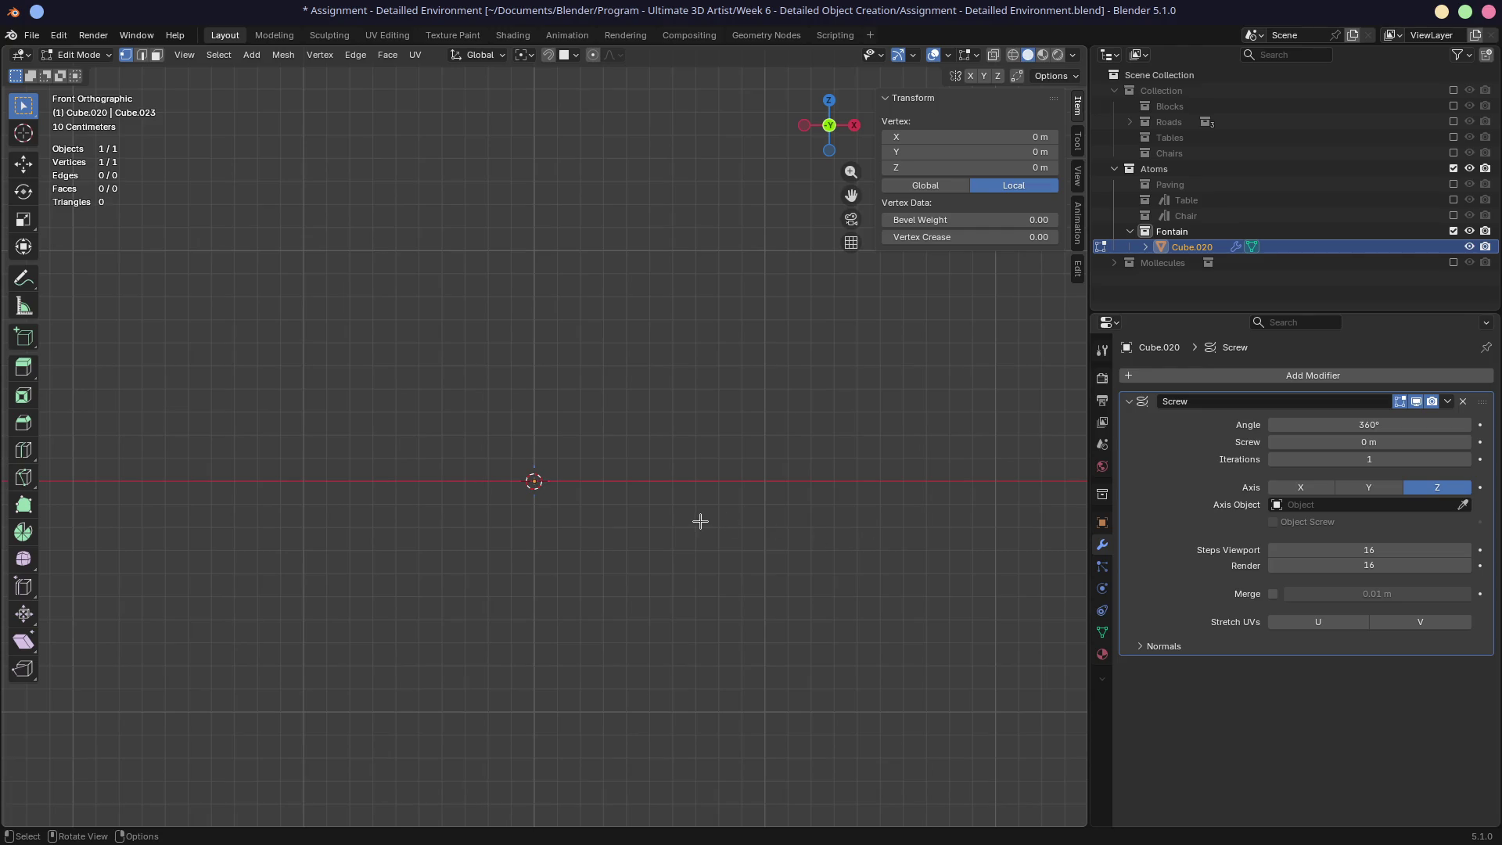
{"action": "key", "text": "e"}
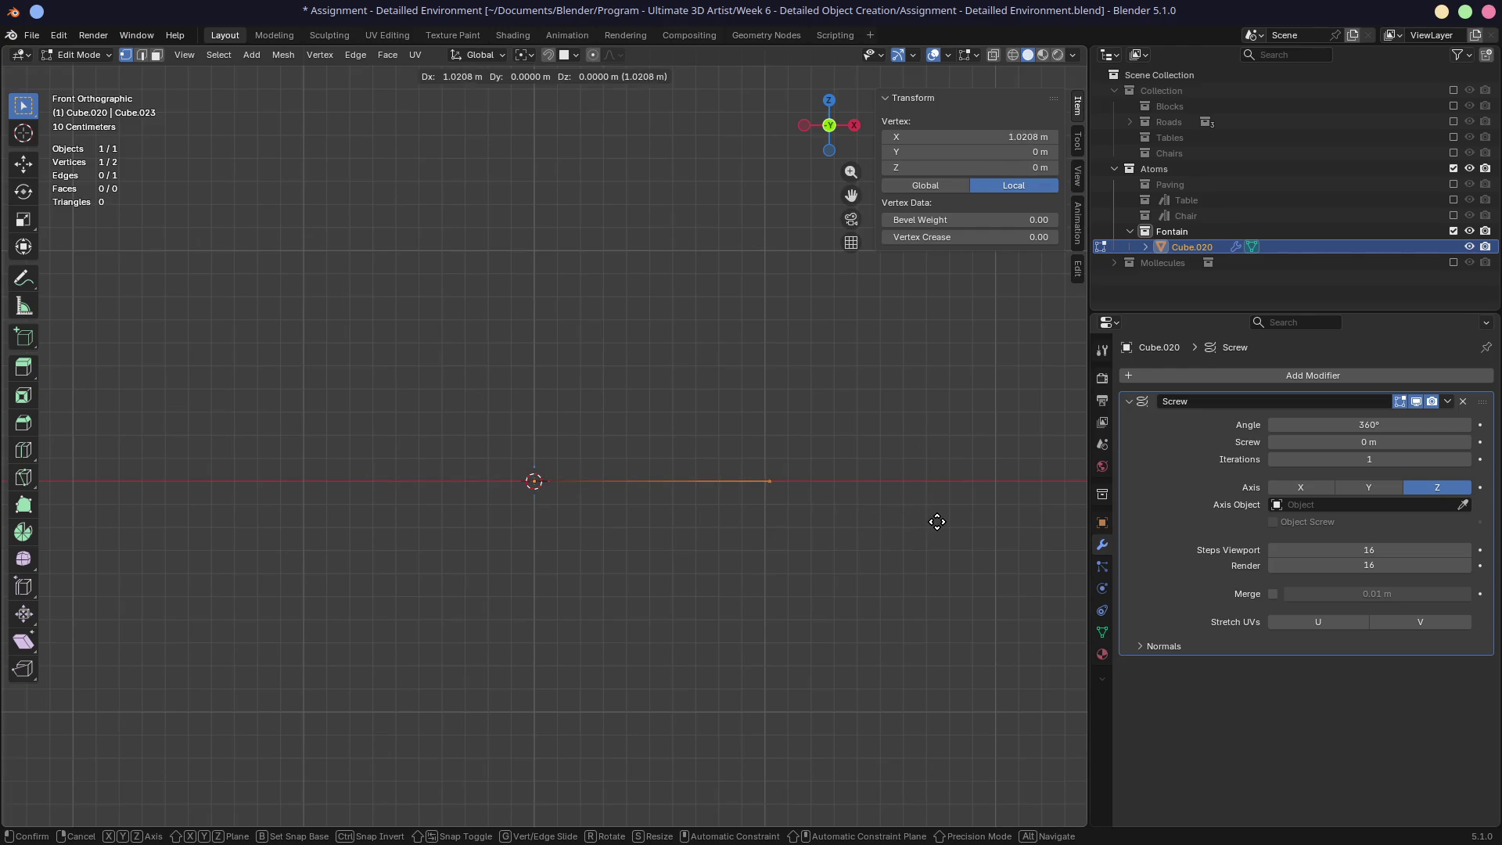
Step: Place the extruded vertex about 1 m out on X, then extrude a rim vertex to X 1.3057 m, Z 0.20349 m
{"action": "left_click", "coordinate": [976, 521]}
{"action": "key", "text": "e"}
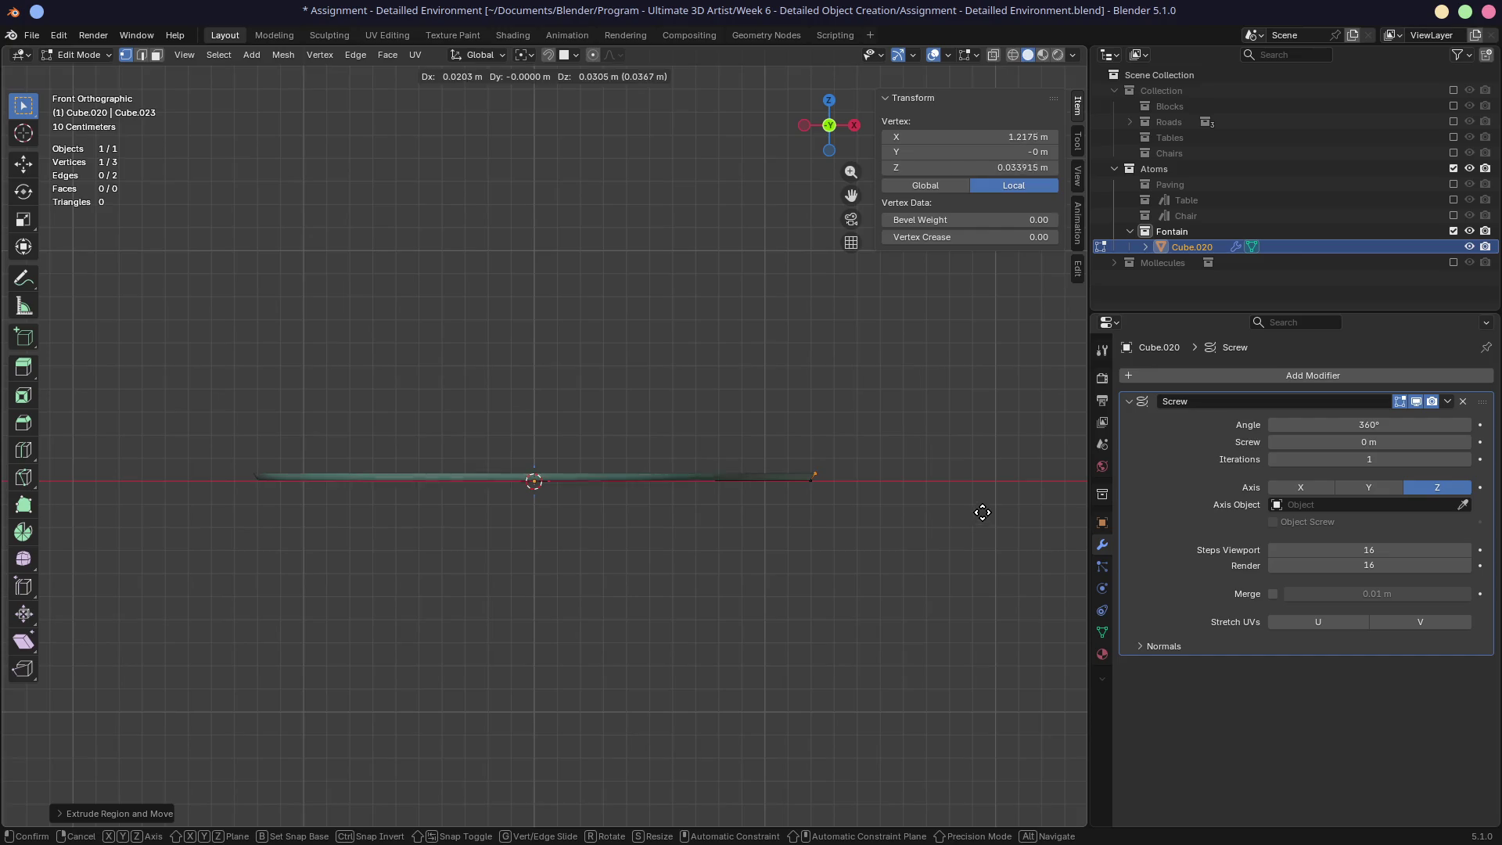
{"action": "left_click", "coordinate": [1002, 474]}
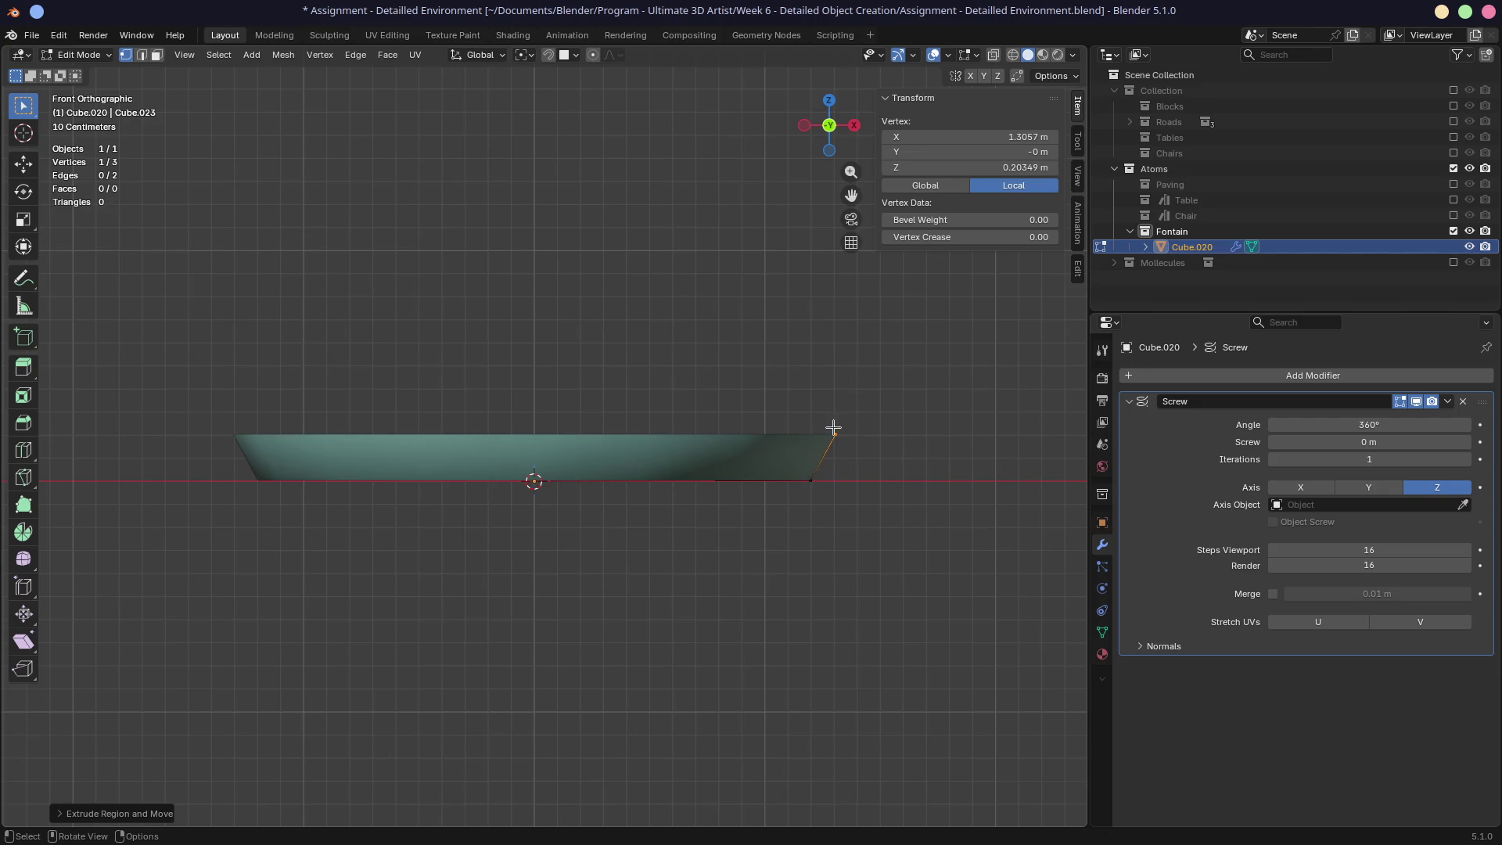
Step: Inspect the spun disc and set the Screw modifier's Steps Viewport back to 16
{"action": "middle_click_drag", "start_coordinate": [864, 422], "coordinate": [865, 480]}
{"action": "scroll", "coordinate": [613, 349], "scroll_direction": "up", "scroll_amount": 3}
{"action": "middle_click_drag", "start_coordinate": [612, 349], "coordinate": [613, 516]}
{"action": "scroll", "coordinate": [613, 516], "scroll_direction": "down", "scroll_amount": 3}
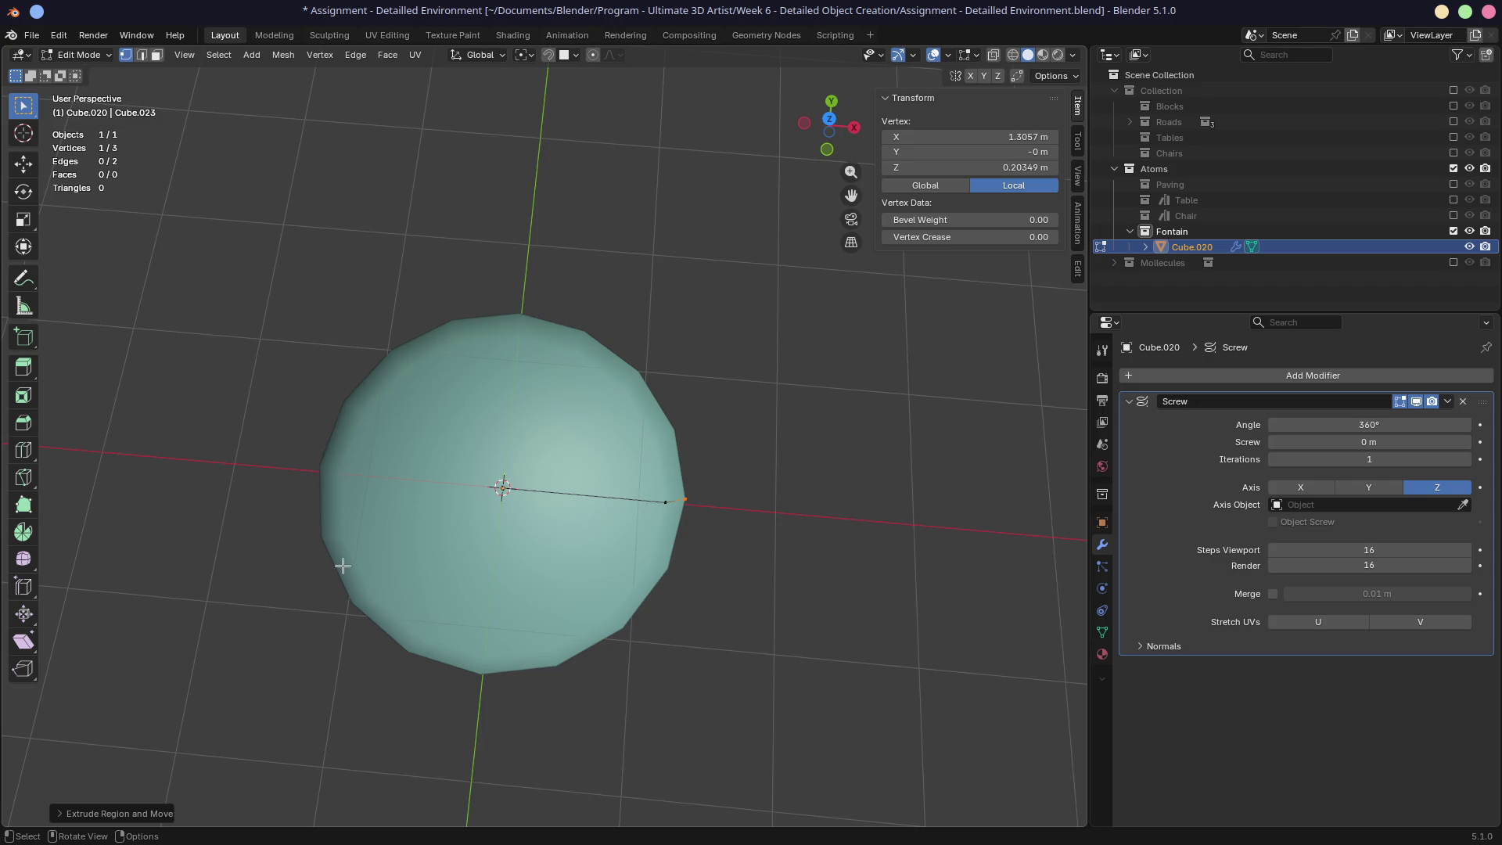
{"action": "mouse_move", "coordinate": [555, 641]}
{"action": "middle_mouse_down"}
{"action": "mouse_move", "coordinate": [630, 597]}
{"action": "mouse_move", "coordinate": [654, 527]}
{"action": "mouse_move", "coordinate": [509, 597]}
{"action": "middle_mouse_up"}
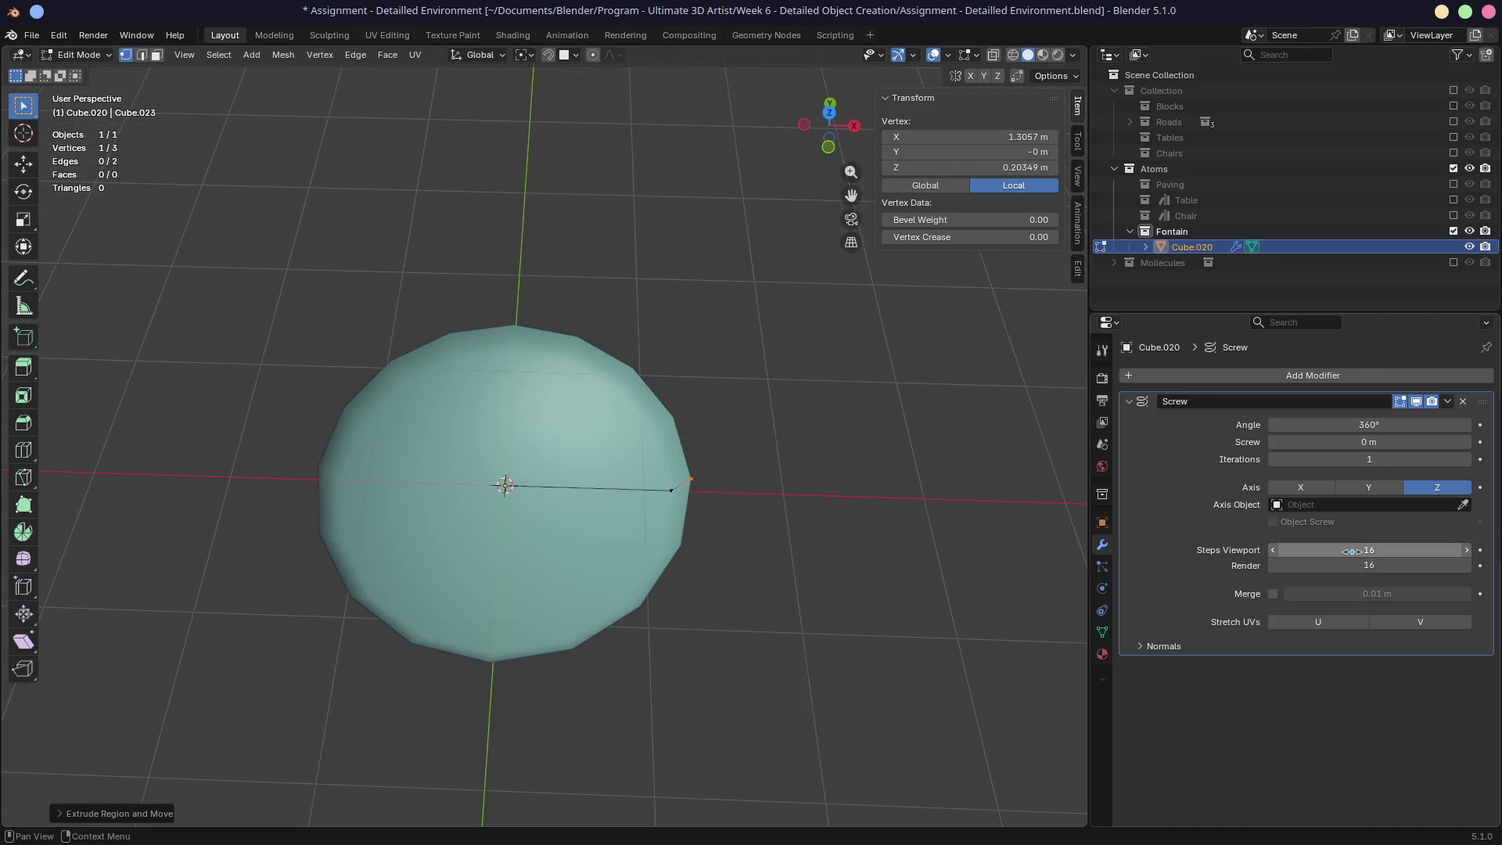
{"action": "mouse_move", "coordinate": [1354, 550]}
{"action": "left_mouse_down"}
{"action": "mouse_move", "coordinate": [1404, 550]}
{"action": "mouse_move", "coordinate": [1337, 550]}
{"action": "mouse_move", "coordinate": [1406, 550]}
{"action": "left_mouse_up"}
{"action": "left_click", "coordinate": [1406, 547]}
{"action": "type", "text": "26"}
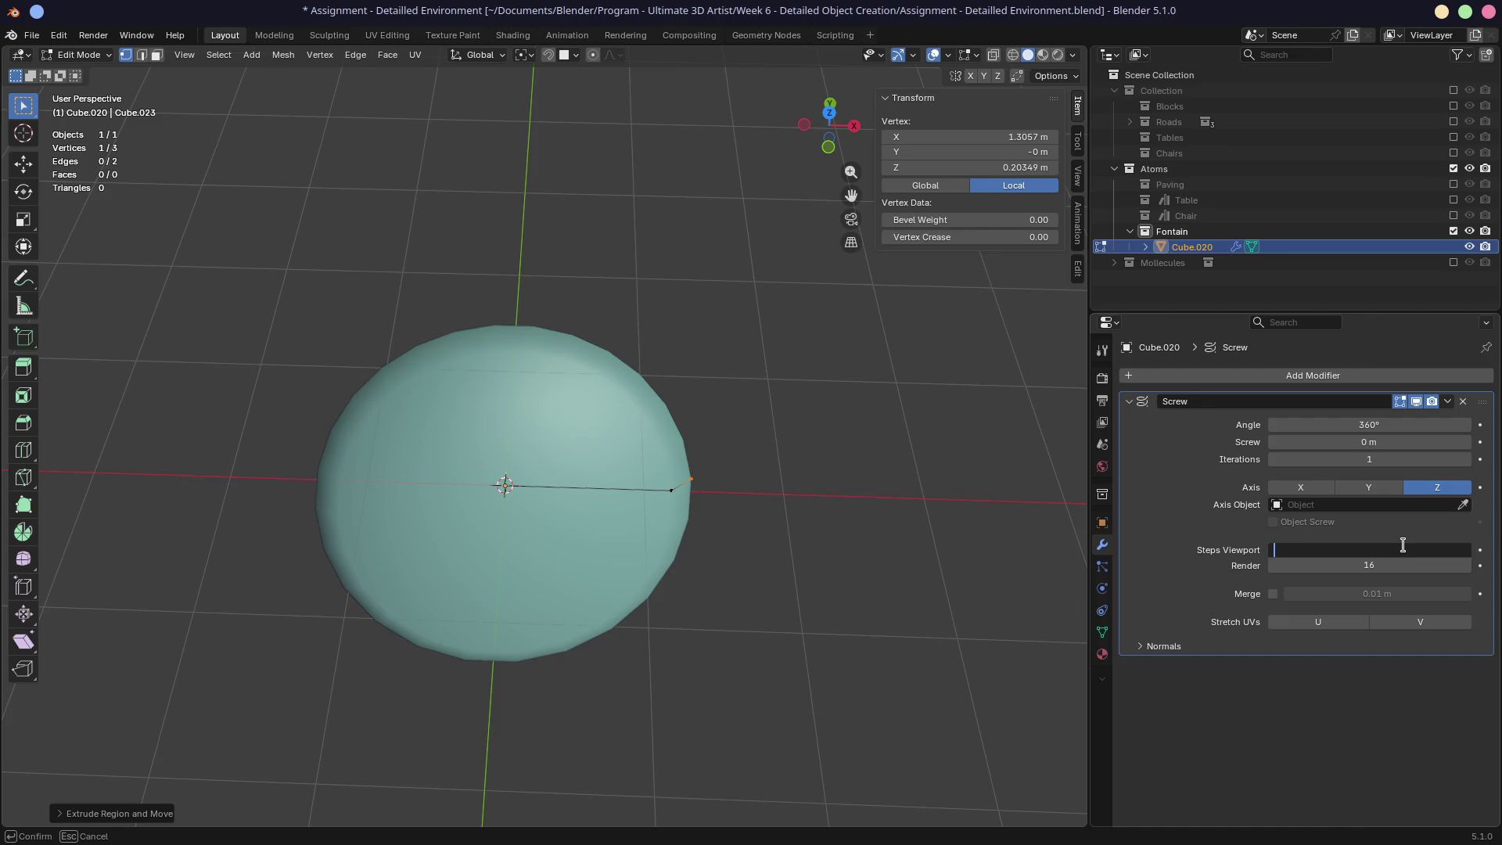
{"action": "type", "text": "16"}
{"action": "key", "text": "Return"}
{"action": "middle_click_drag", "start_coordinate": [894, 653], "coordinate": [877, 554]}
{"action": "key", "text": "KP_1"}
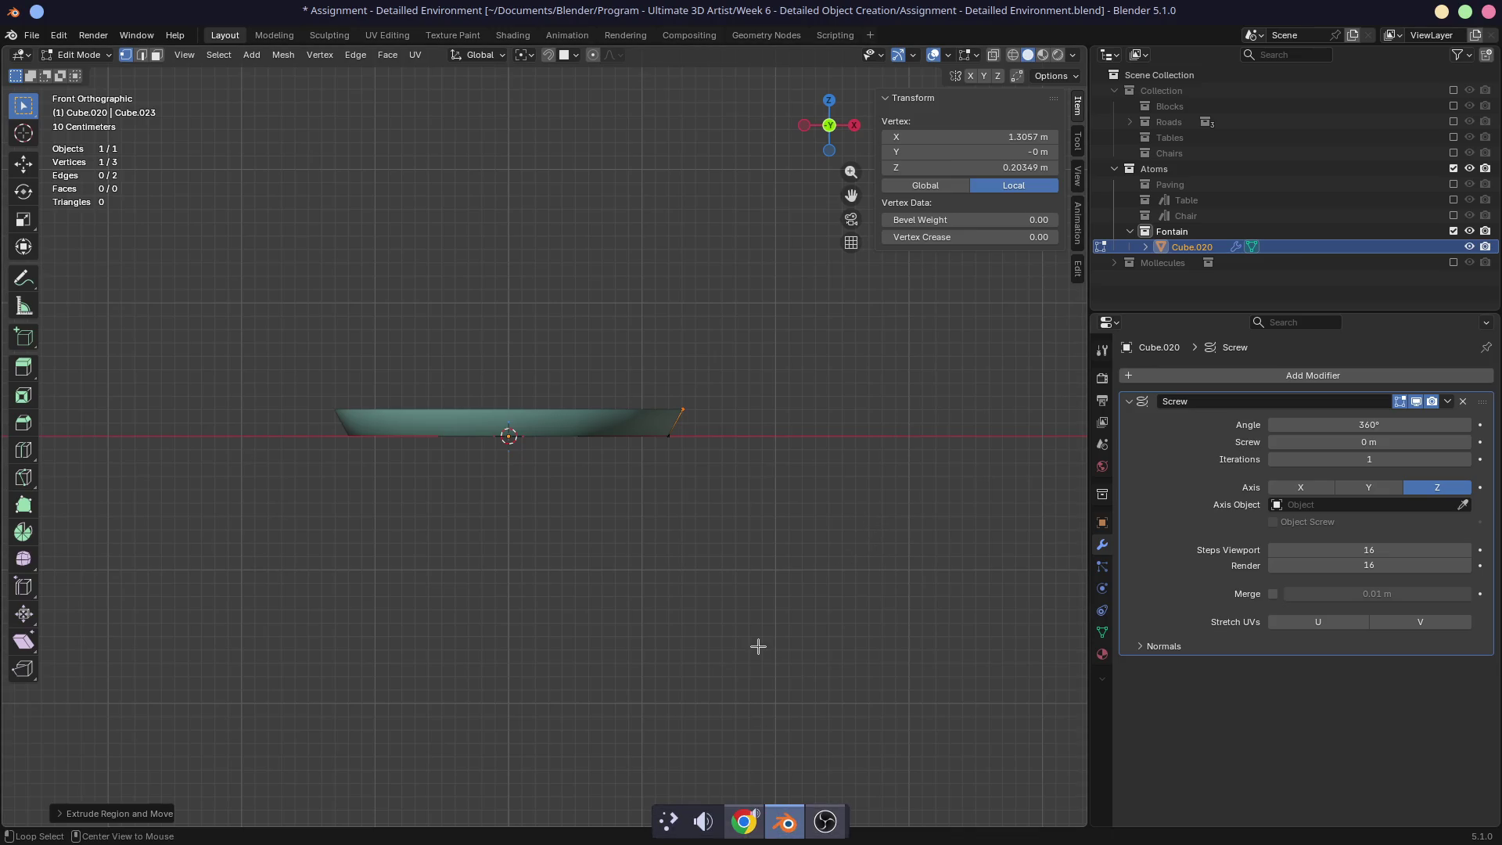
Step: Send the PureRef reference board to Desktop 4 and switch to that desktop
{"action": "left_click", "coordinate": [828, 820]}
{"action": "right_click", "coordinate": [785, 822]}
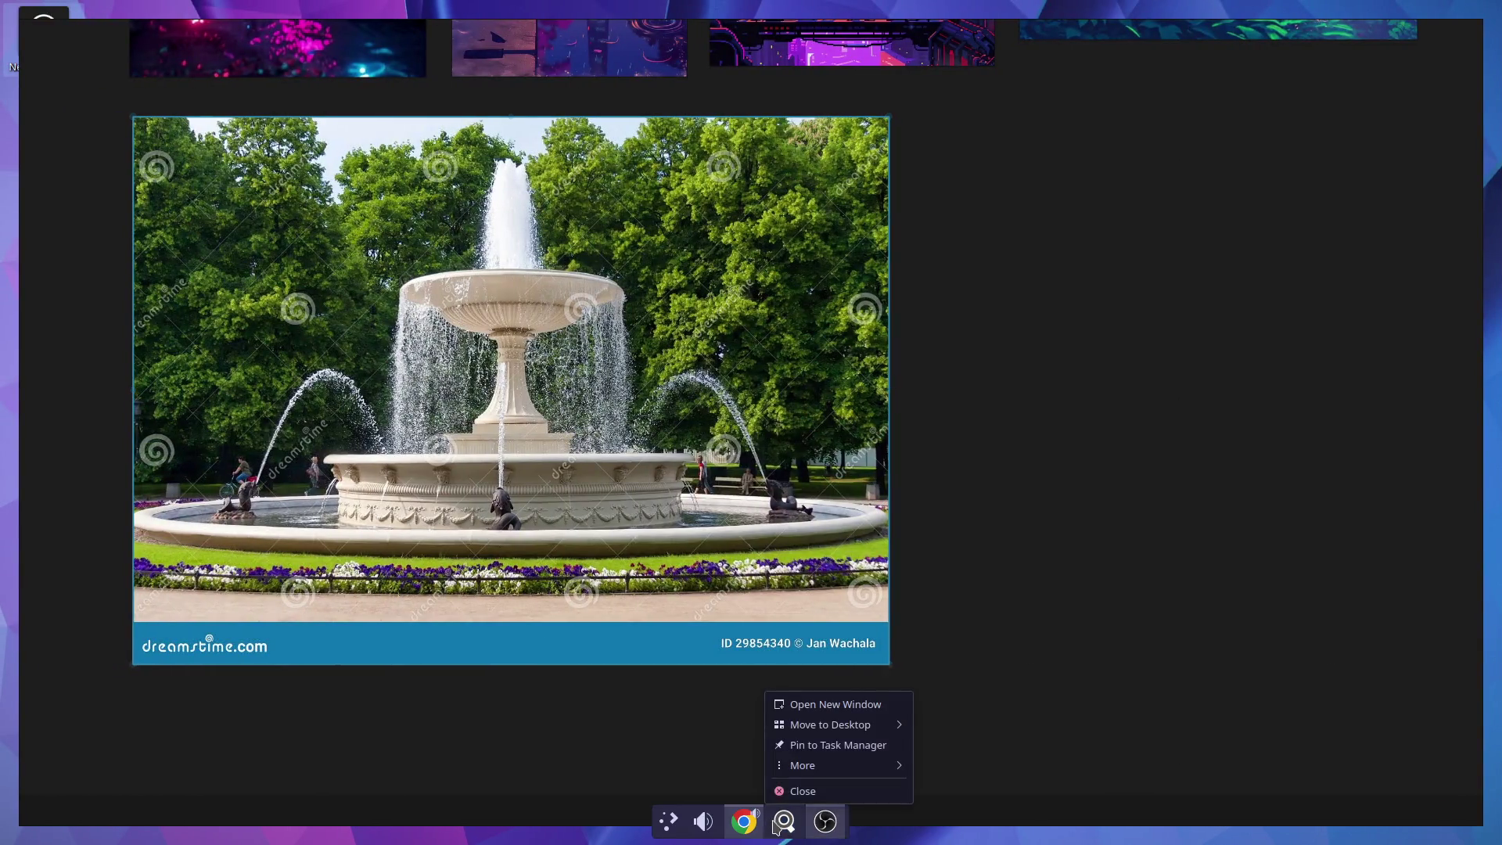
{"action": "mouse_move", "coordinate": [830, 725]}
{"action": "left_click", "coordinate": [979, 806]}
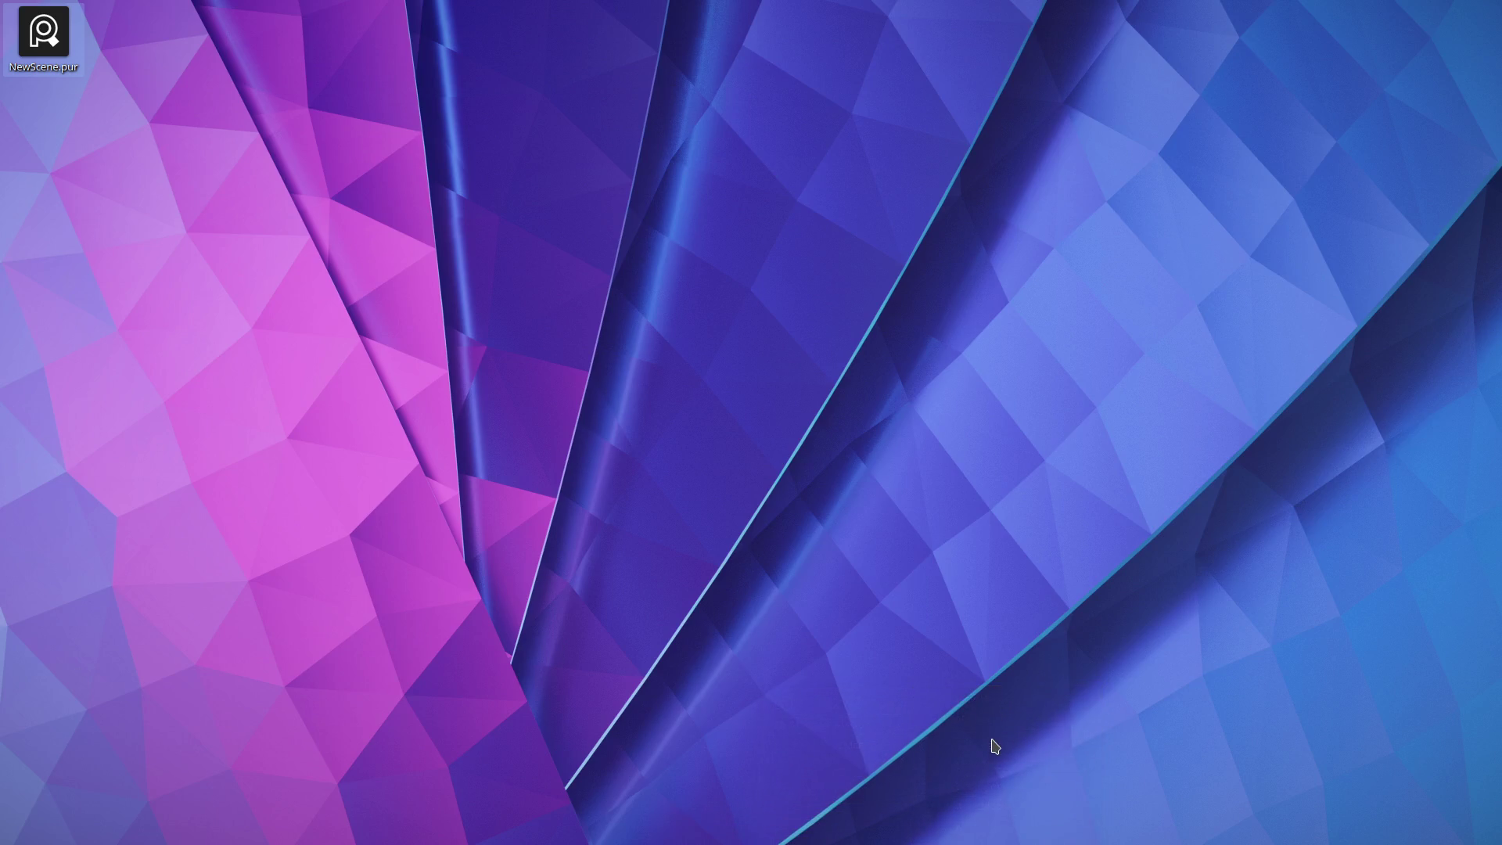
{"action": "key", "text": "ctrl+F4"}
{"action": "key", "text": "alt+Tab"}
Step: Reposition the Blender and PureRef windows and bring the whole fountain photo into view on the board
{"action": "mouse_move", "coordinate": [1095, 6]}
{"action": "left_mouse_down"}
{"action": "mouse_move", "coordinate": [1284, 301]}
{"action": "mouse_move", "coordinate": [1268, 219]}
{"action": "left_mouse_up"}
{"action": "left_click", "coordinate": [479, 365]}
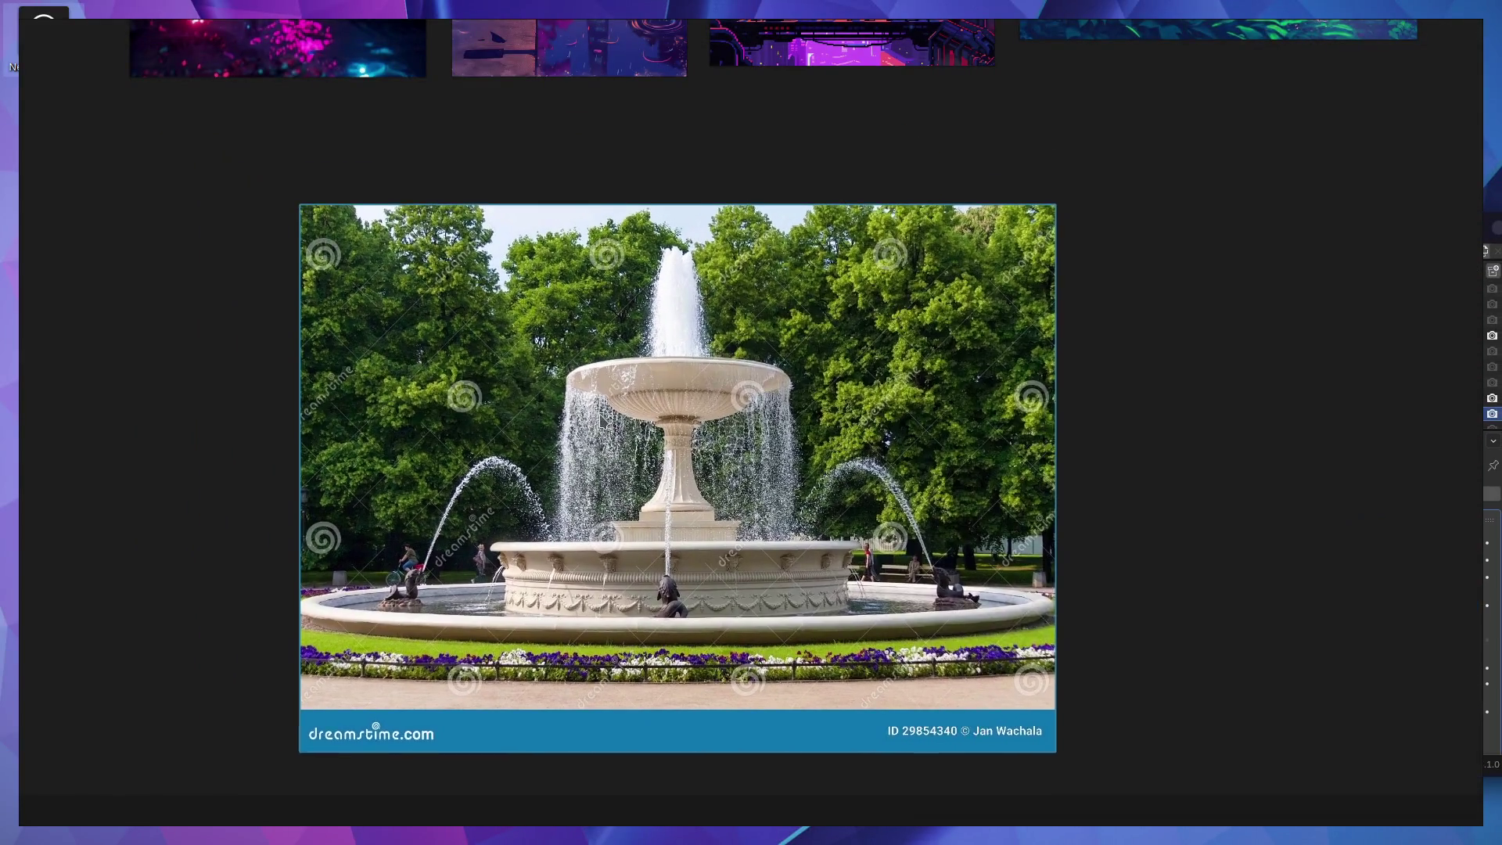
{"action": "left_click_drag", "start_coordinate": [479, 365], "coordinate": [521, 375]}
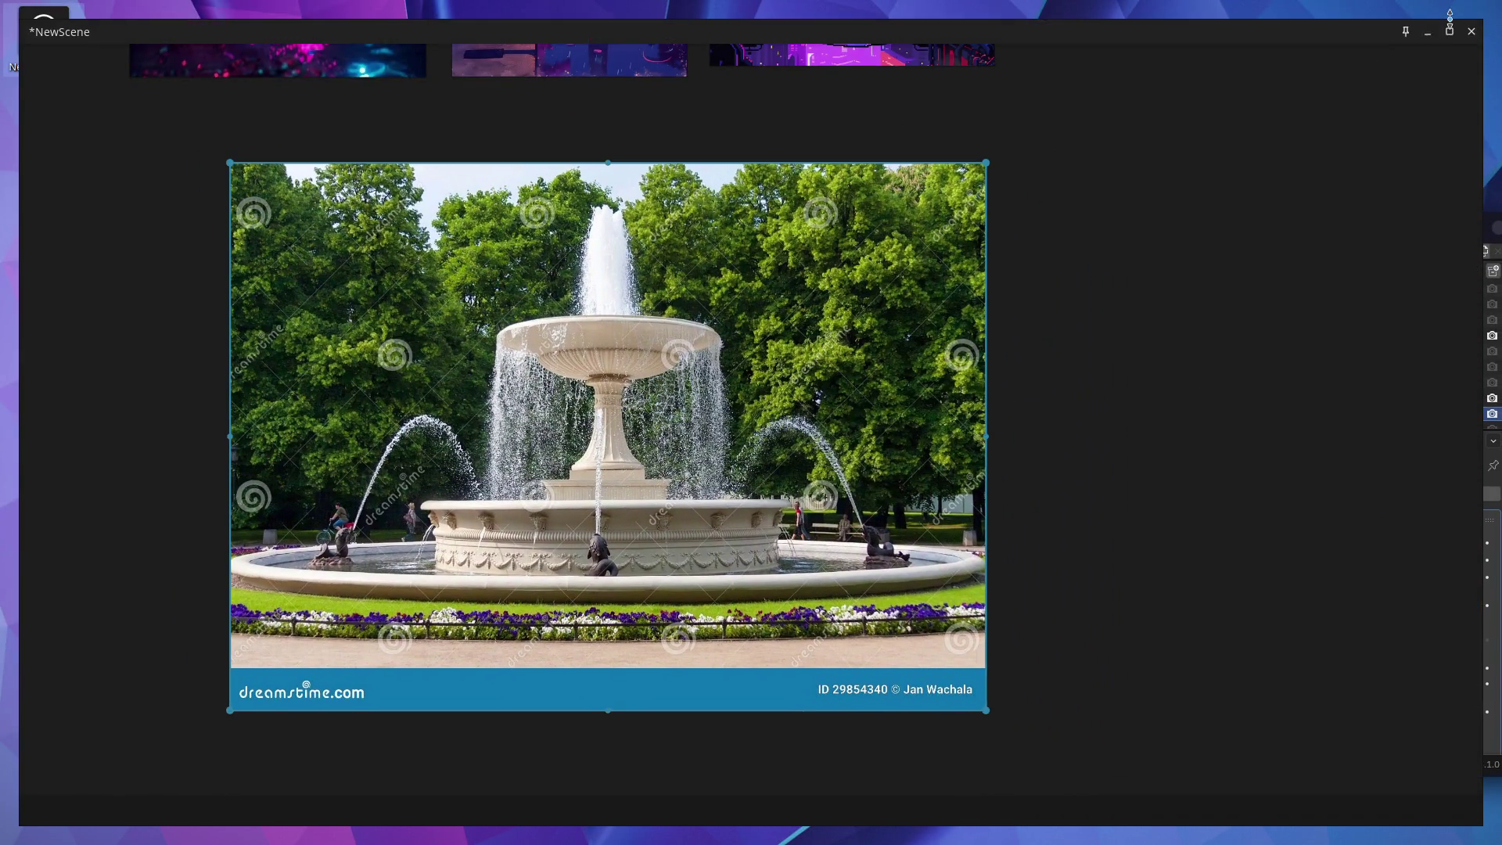
{"action": "mouse_move", "coordinate": [1352, 35]}
{"action": "left_mouse_down"}
{"action": "mouse_move", "coordinate": [941, 60]}
{"action": "mouse_move", "coordinate": [724, 94]}
{"action": "left_mouse_up"}
{"action": "mouse_move", "coordinate": [345, 452]}
{"action": "left_mouse_down"}
{"action": "mouse_move", "coordinate": [683, 558]}
{"action": "mouse_move", "coordinate": [1087, 608]}
{"action": "left_mouse_up"}
{"action": "left_click_drag", "start_coordinate": [982, 597], "coordinate": [284, 394]}
{"action": "left_click_drag", "start_coordinate": [731, 87], "coordinate": [1065, 39]}
{"action": "left_click_drag", "start_coordinate": [573, 301], "coordinate": [481, 305]}
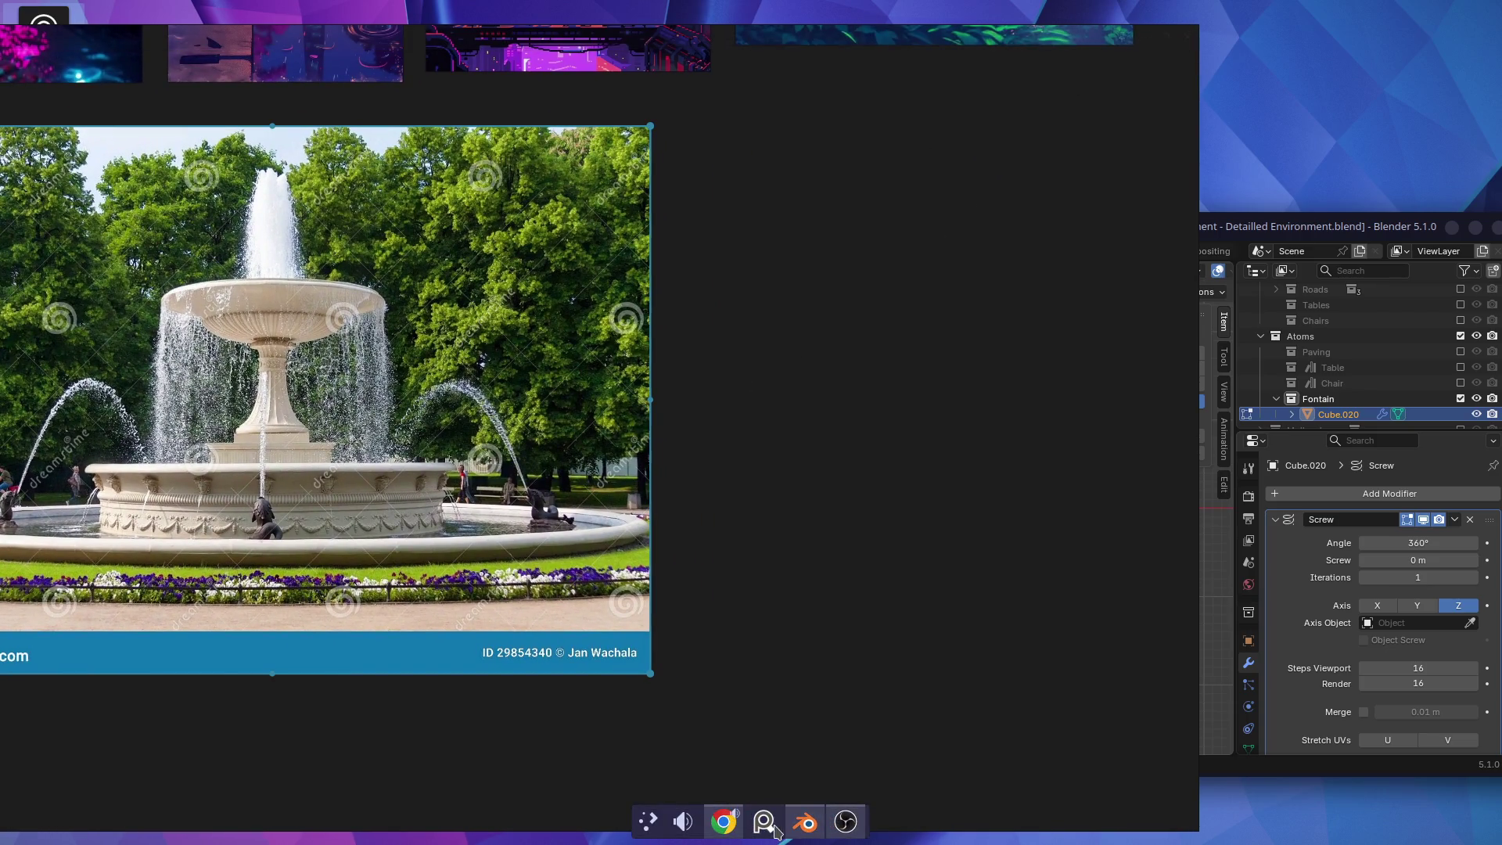
Step: Move the PureRef board to Desktop 3 and maximize Blender
{"action": "mouse_move", "coordinate": [773, 828]}
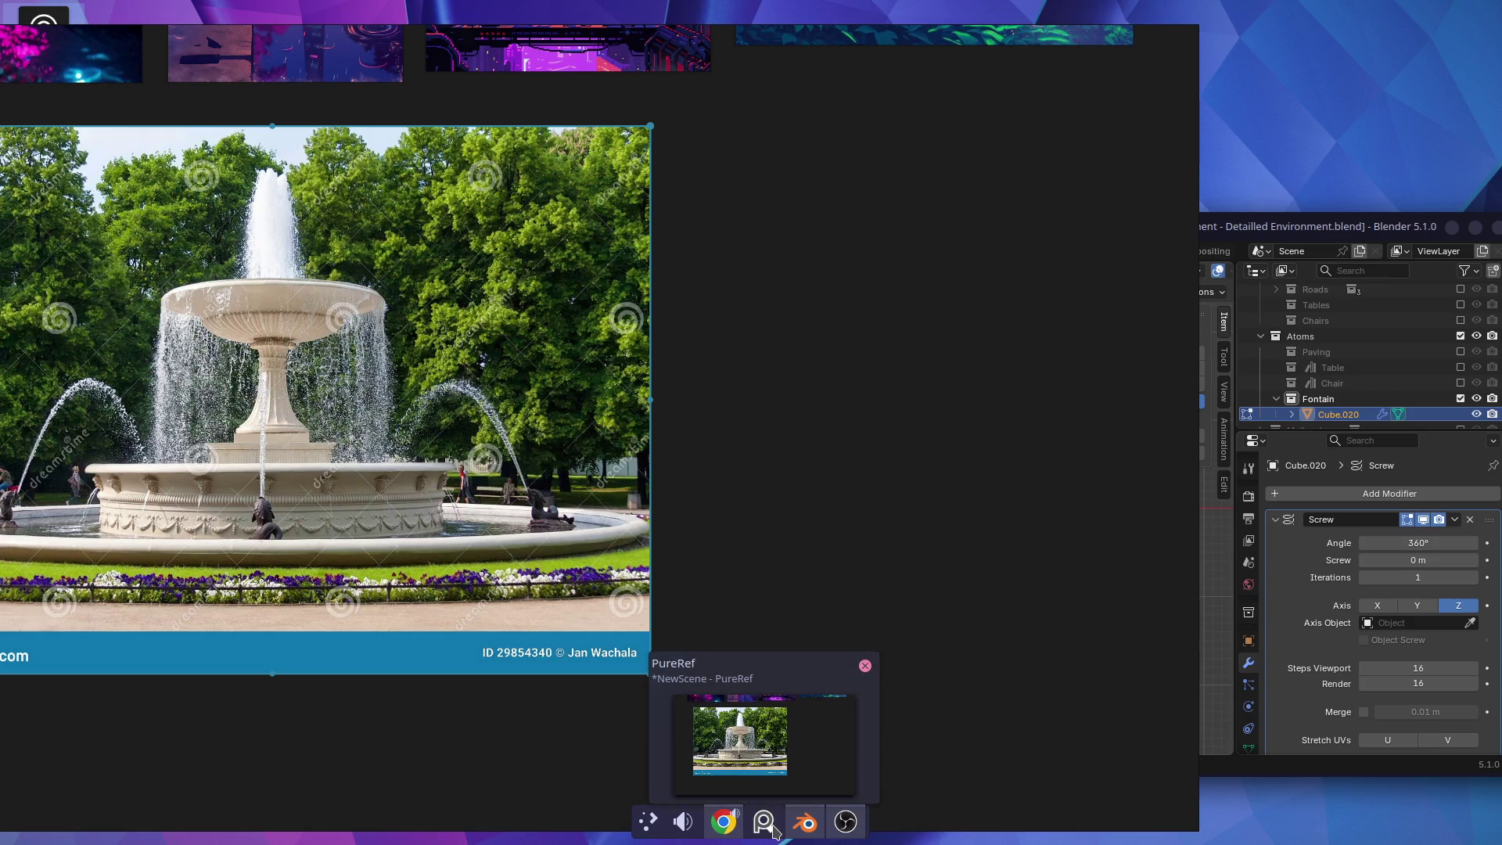
{"action": "right_click", "coordinate": [770, 823]}
{"action": "mouse_move", "coordinate": [860, 734]}
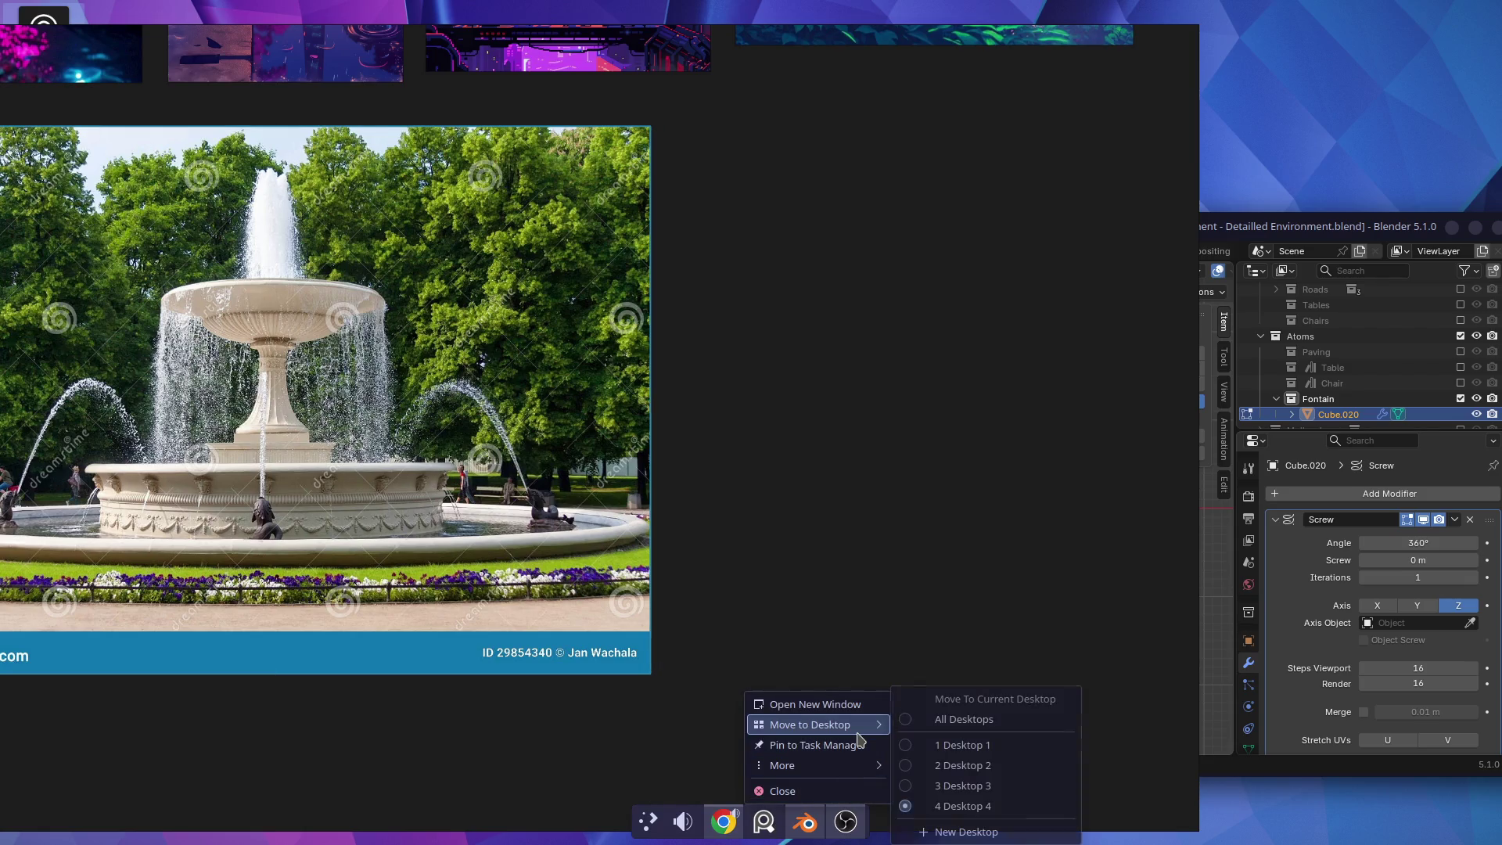
{"action": "left_click", "coordinate": [964, 785]}
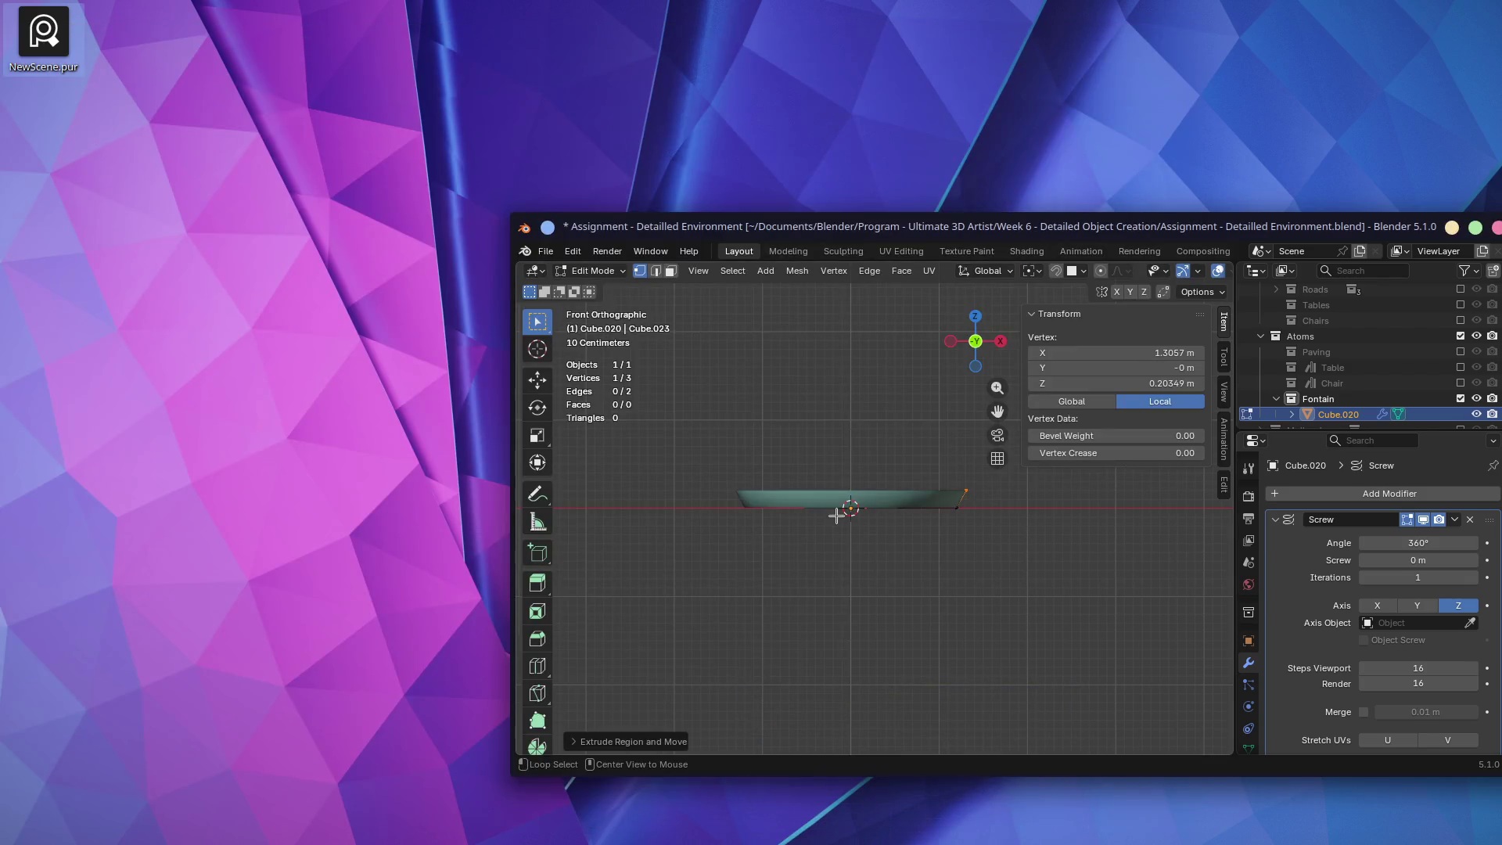
{"action": "key", "text": "super+Page_Up"}
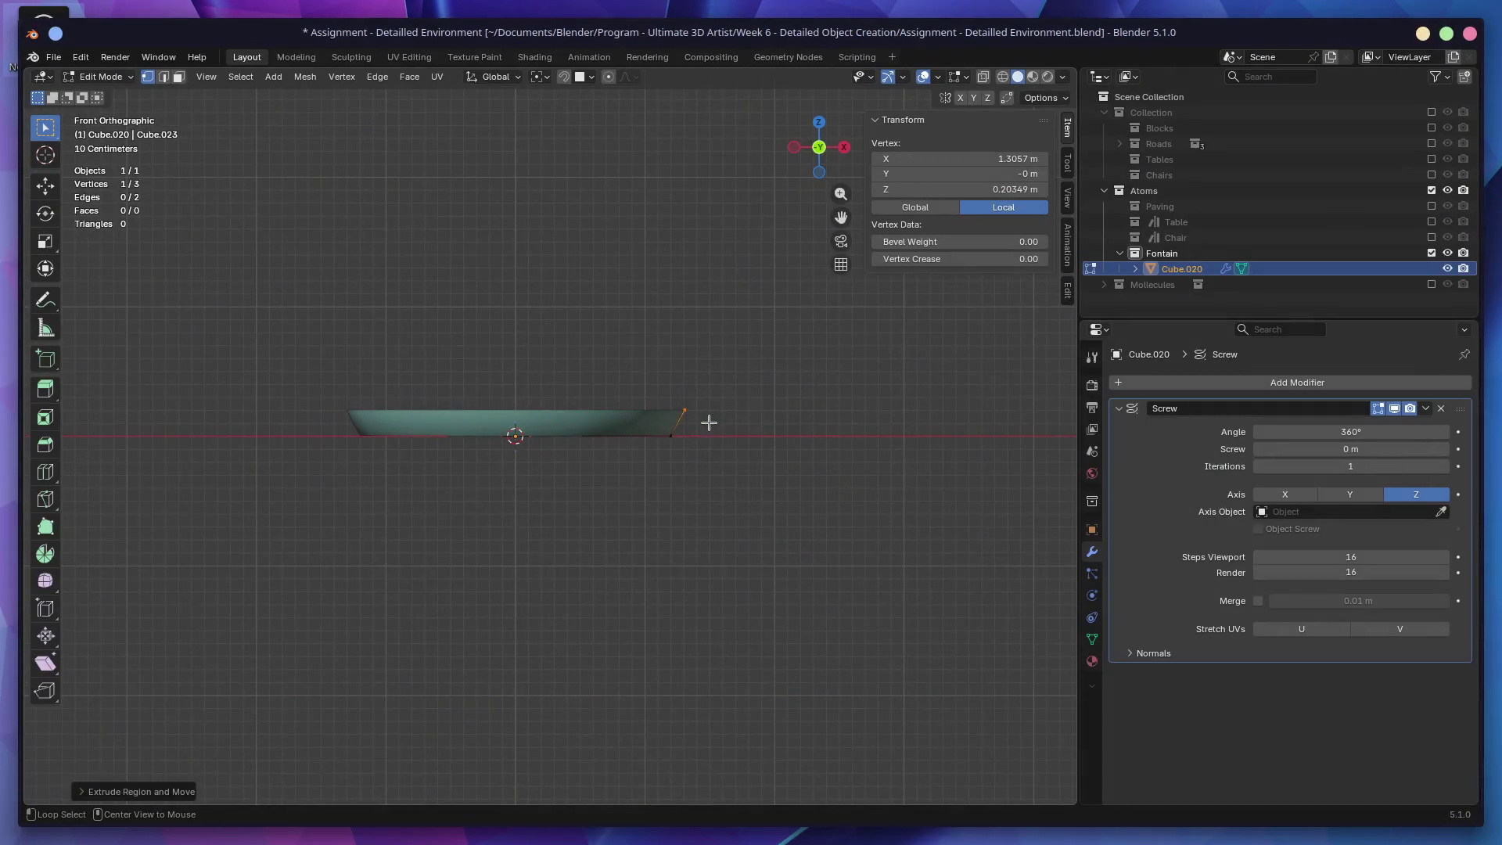
Step: Save the fountain photo from Firefox as a JPEG into Downloads, then return to Blender
{"action": "key", "text": "ctrl+super+Left"}
{"action": "right_click", "coordinate": [715, 422]}
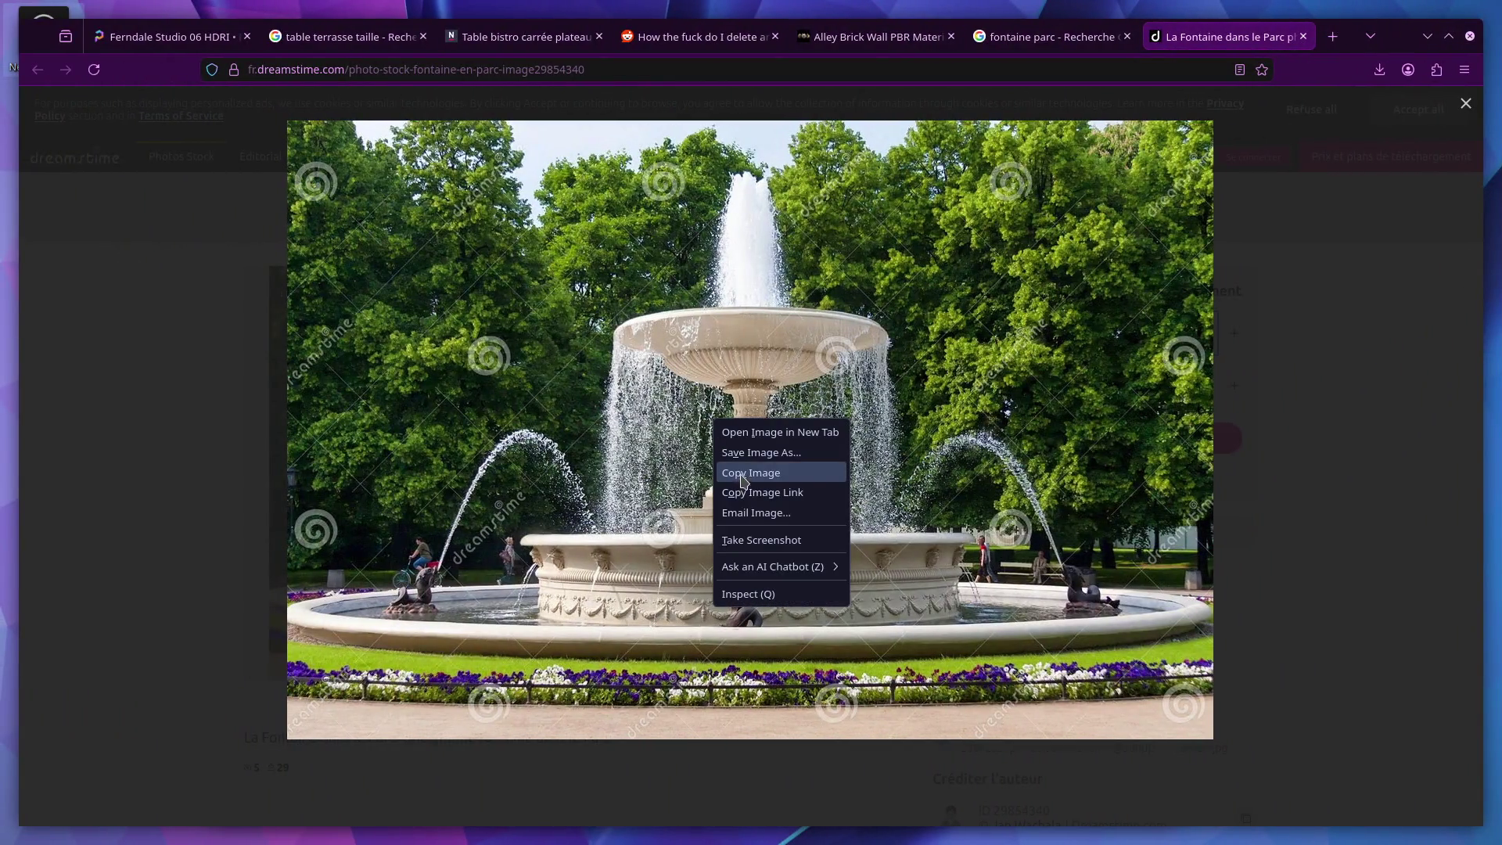
{"action": "left_click", "coordinate": [750, 454]}
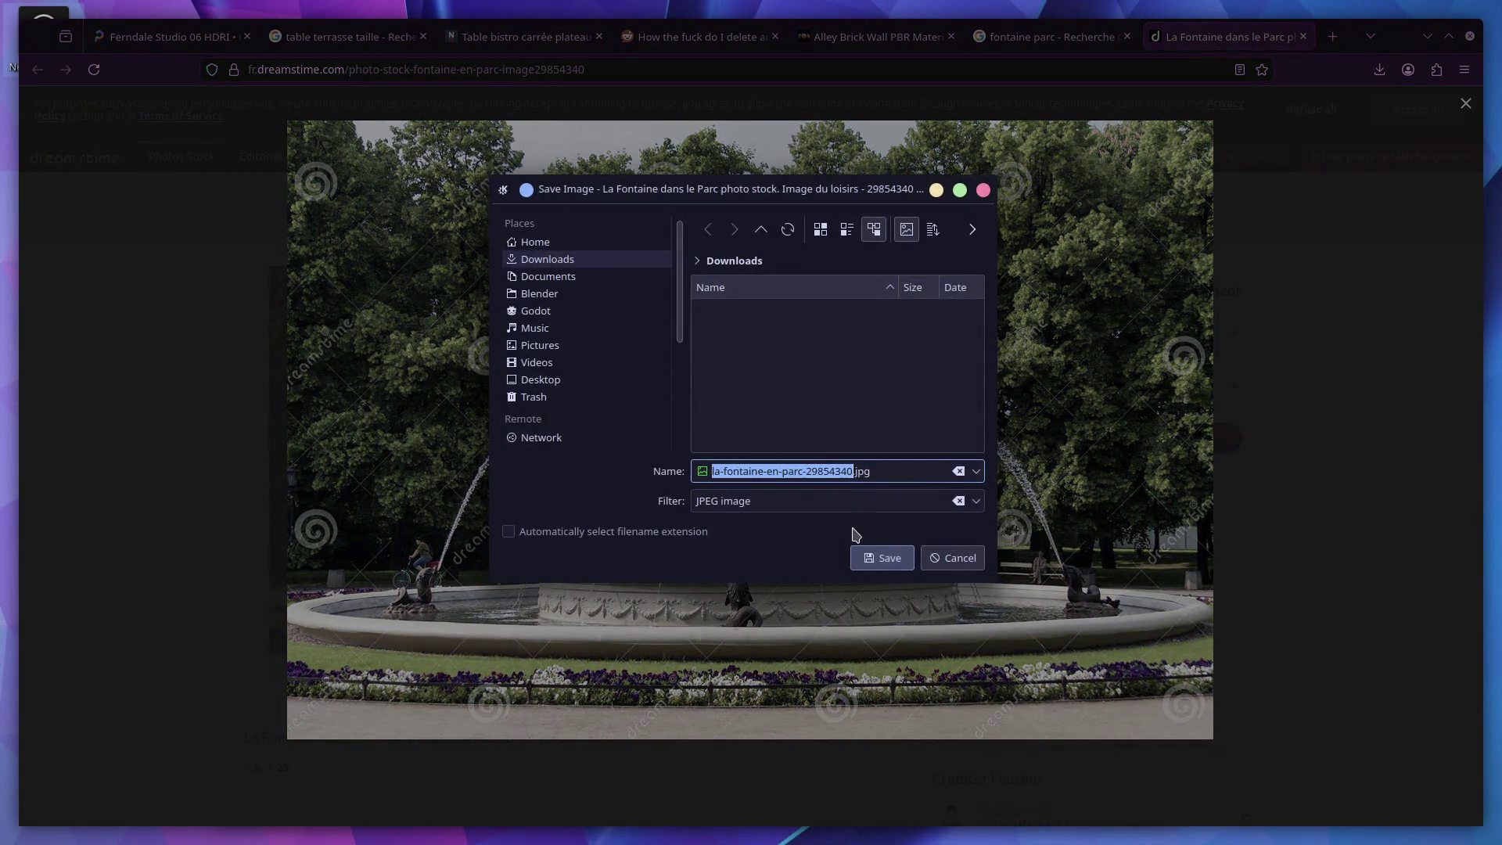
{"action": "left_click", "coordinate": [884, 557]}
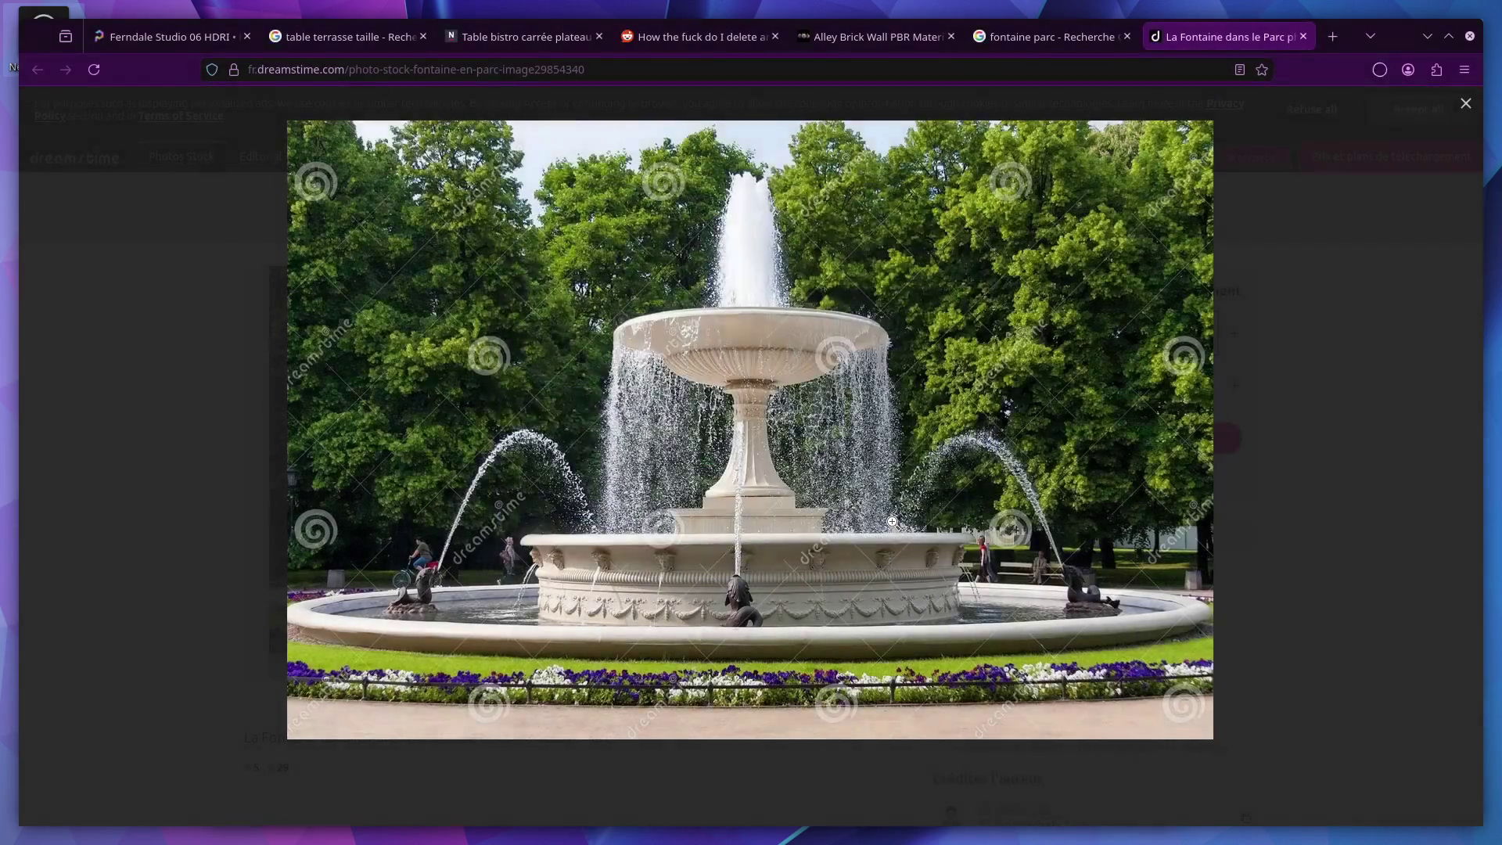
{"action": "key", "text": "ctrl+super+Right"}
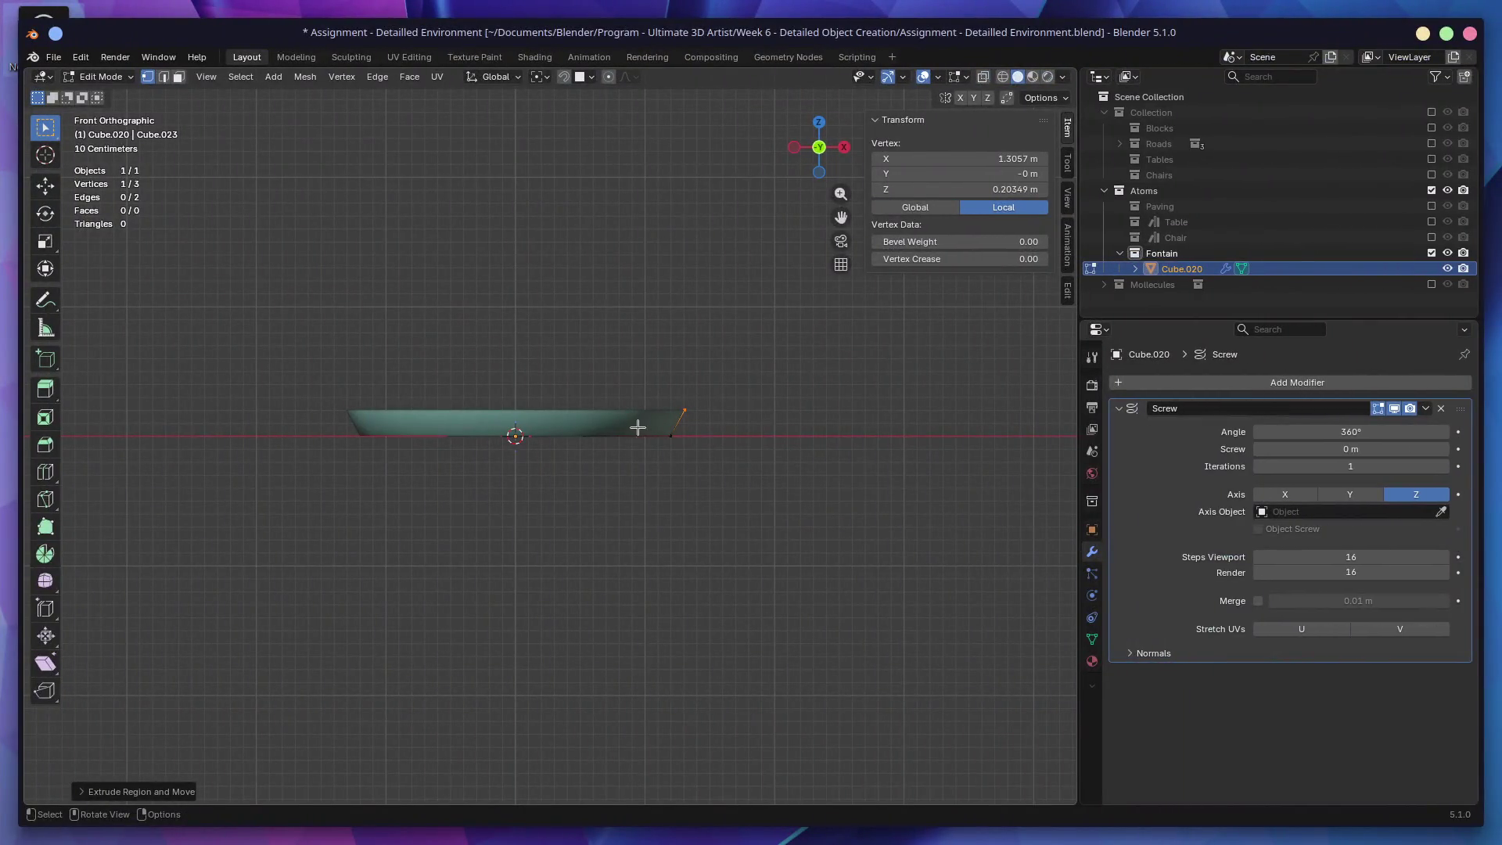
Step: Open the Dolphin file manager from the taskbar
{"action": "key", "text": "super"}
{"action": "type", "text": "cr"}
{"action": "key", "text": "Escape"}
{"action": "left_click", "coordinate": [845, 821]}
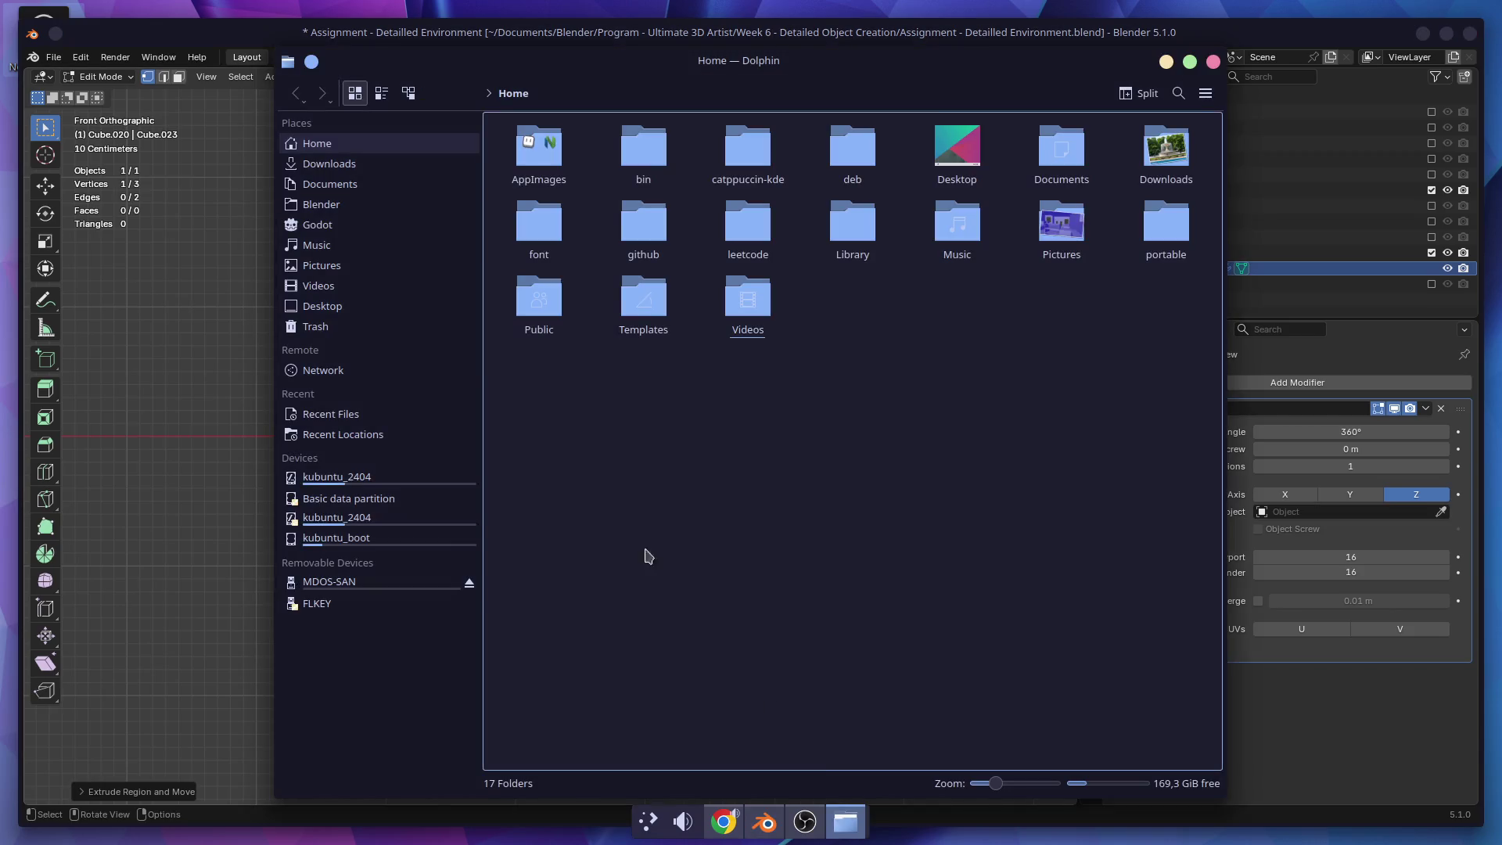
Step: Drag la-fontaine-en-parc-29854340.jpg from Downloads into the viewport as a reference image, close Dolphin, and frame it
{"action": "left_click", "coordinate": [350, 169]}
{"action": "left_click_drag", "start_coordinate": [535, 149], "coordinate": [199, 485]}
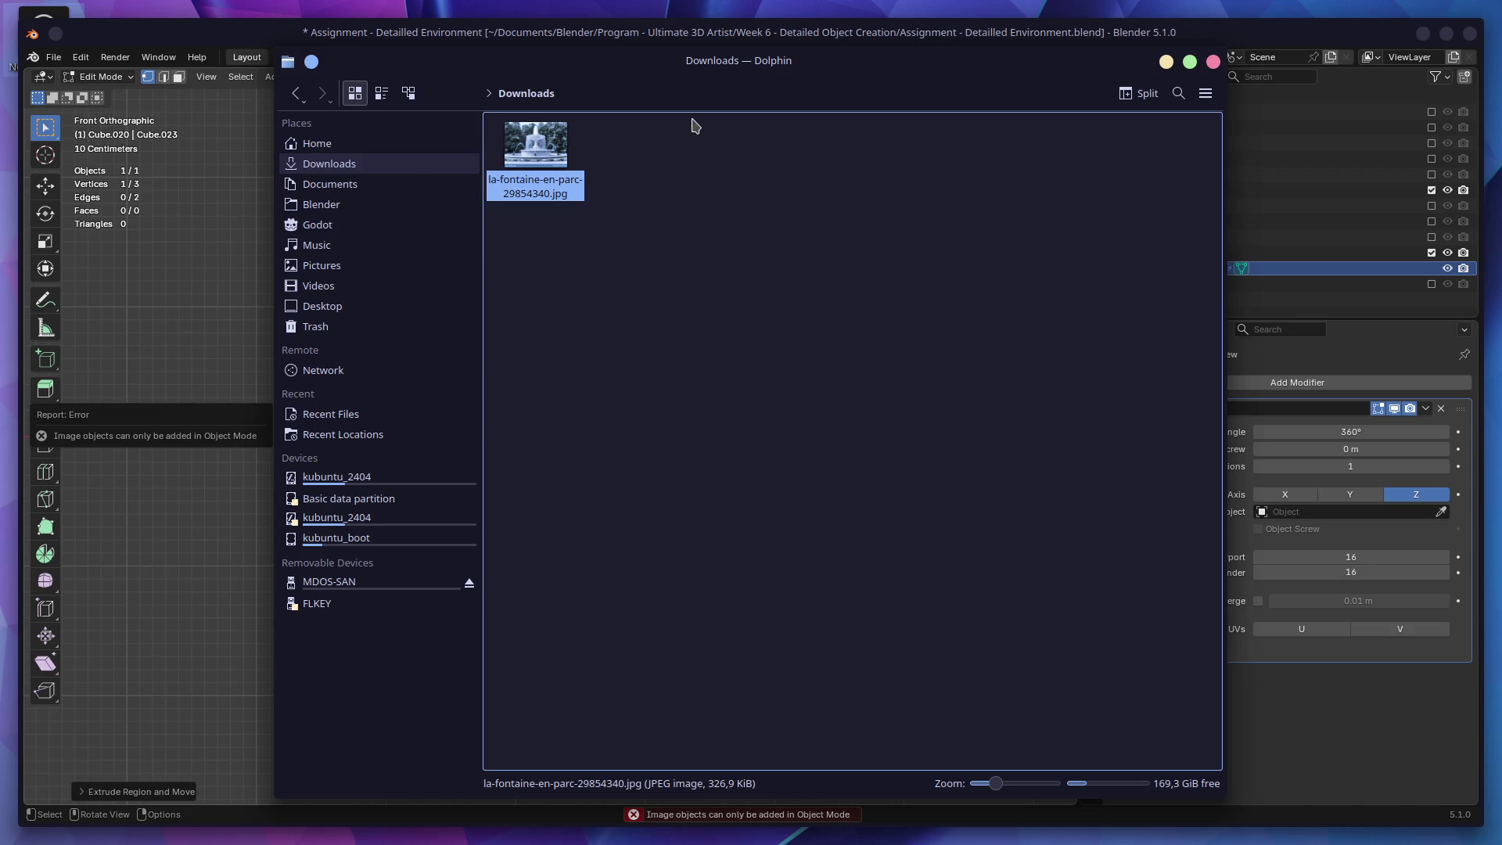
{"action": "left_click", "coordinate": [1090, 47]}
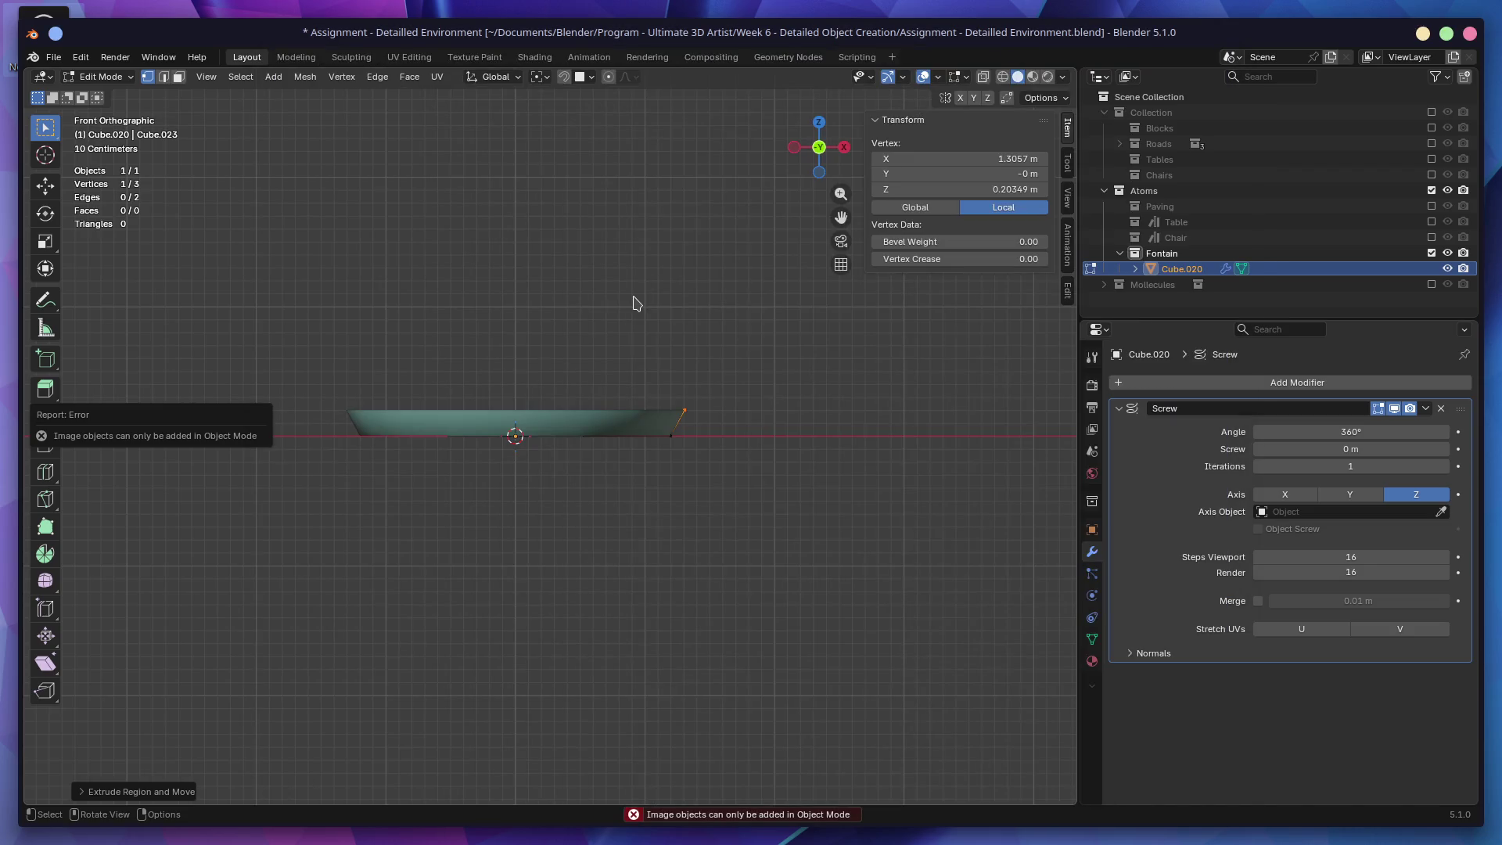
{"action": "key", "text": "Tab"}
{"action": "key", "text": "alt+Tab"}
{"action": "left_click_drag", "start_coordinate": [536, 149], "coordinate": [235, 395]}
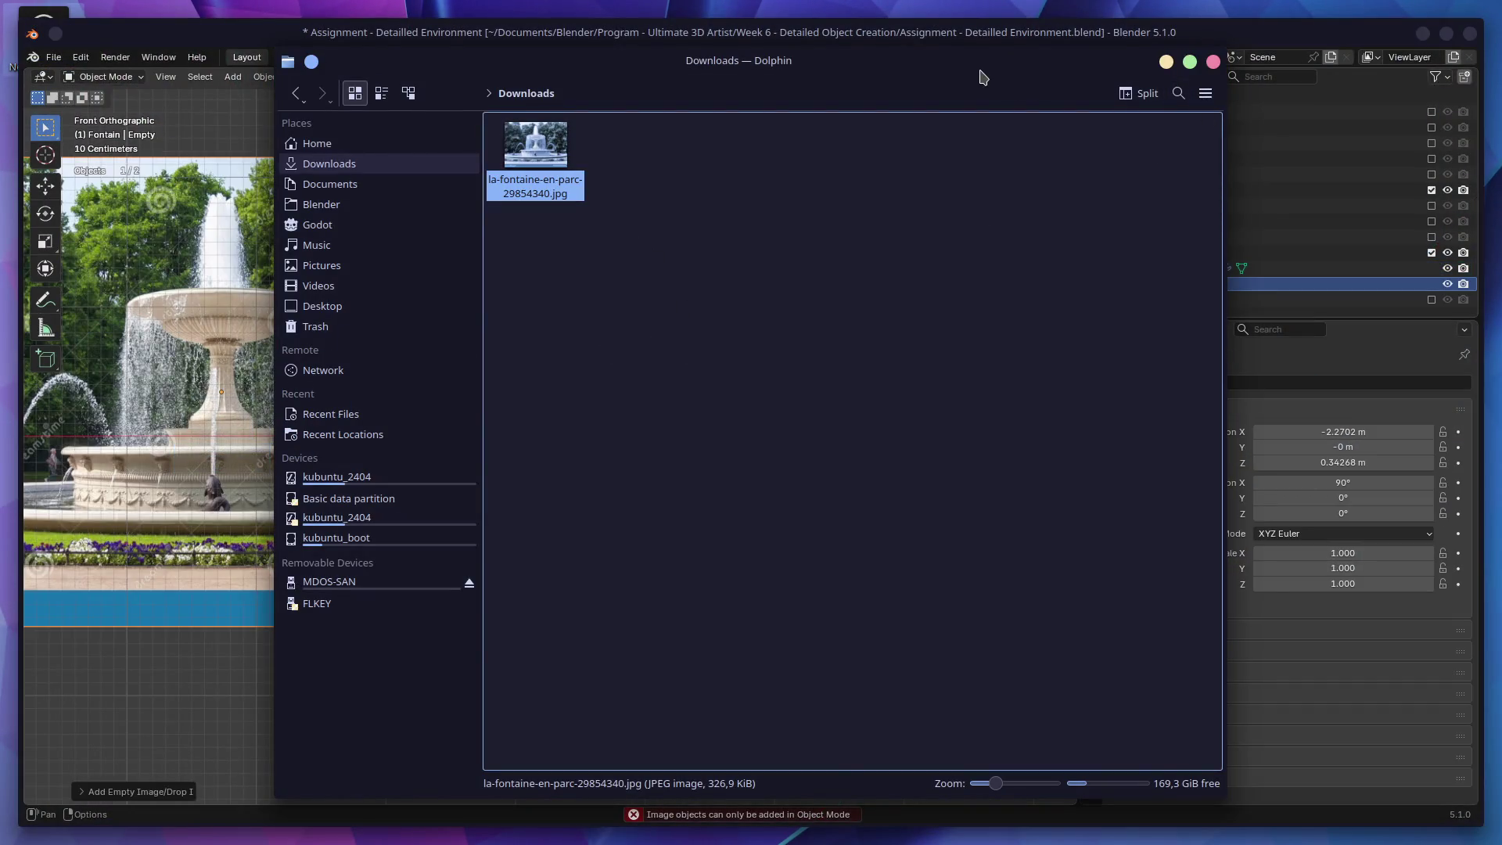
{"action": "left_click_drag", "start_coordinate": [983, 69], "coordinate": [946, 132]}
{"action": "left_click", "coordinate": [1176, 125]}
{"action": "key", "text": "KP_Decimal"}
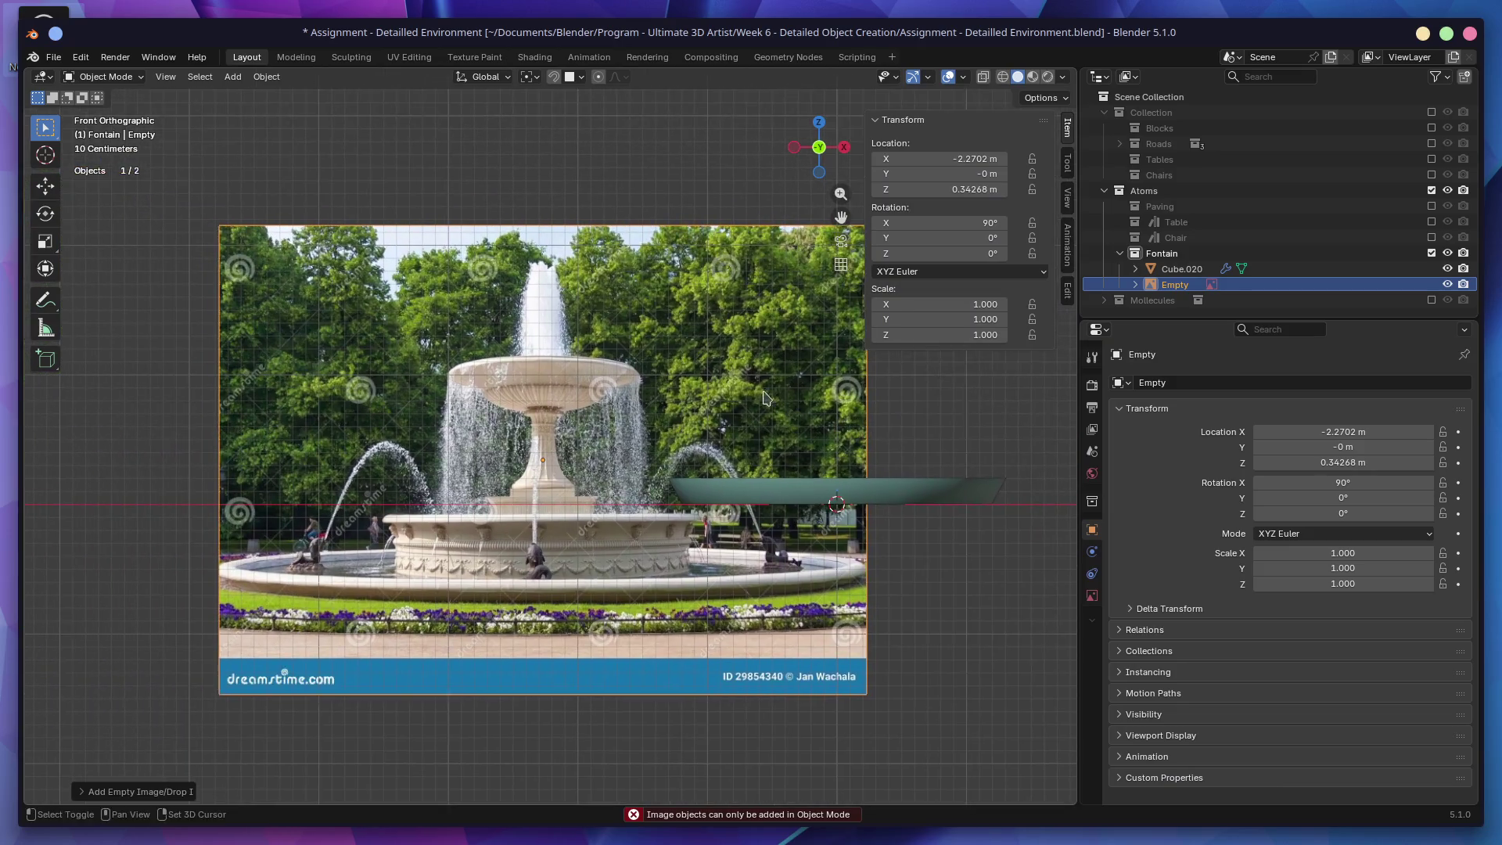
Step: Nudge and frame the reference image, briefly showing the Blocks collection to check it
{"action": "key", "text": "g"}
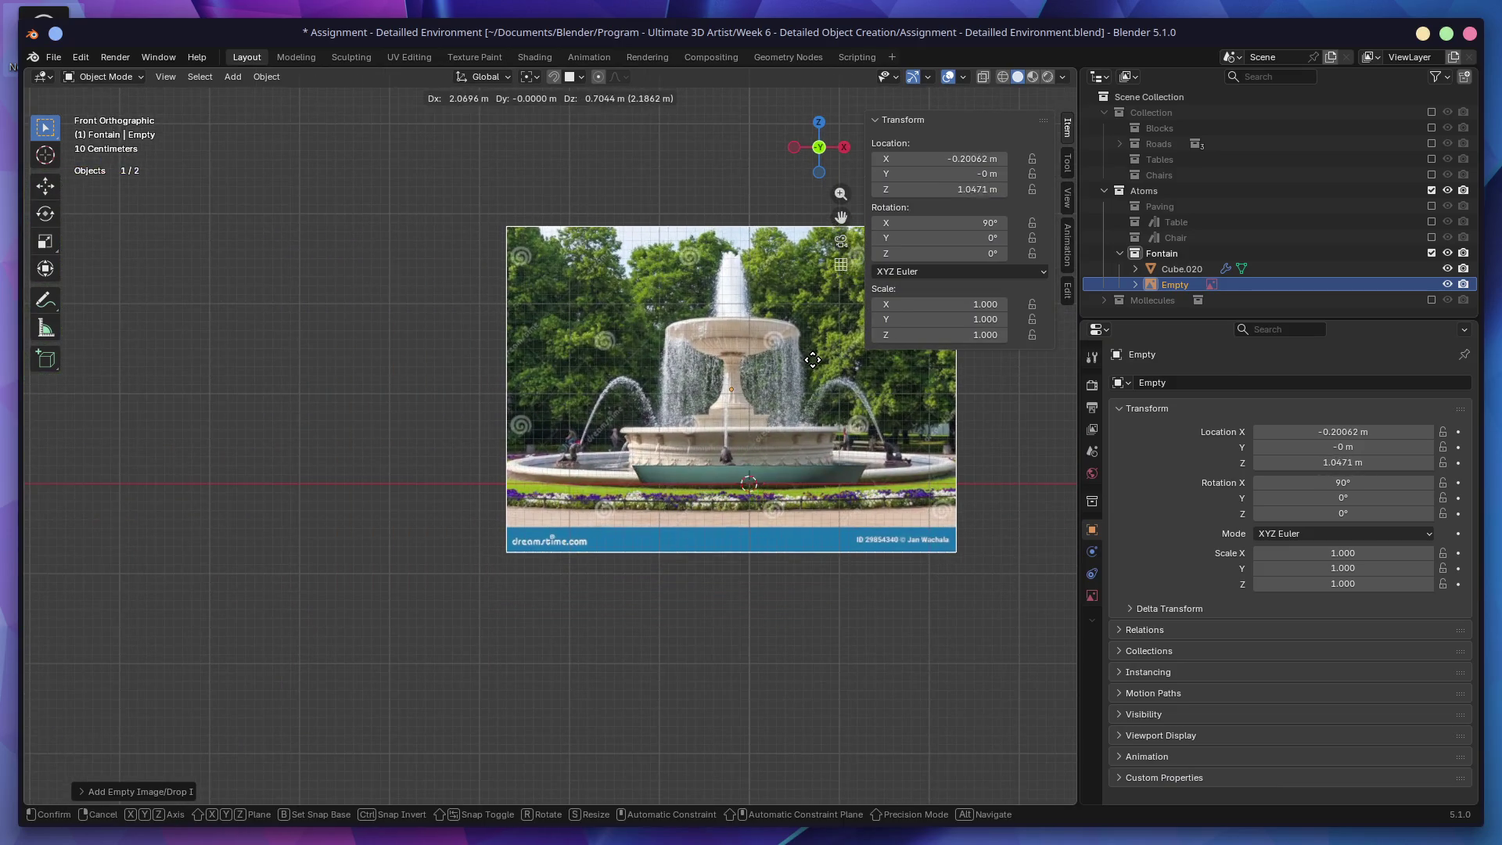
{"action": "left_click", "coordinate": [785, 365]}
{"action": "key", "text": "KP_Decimal"}
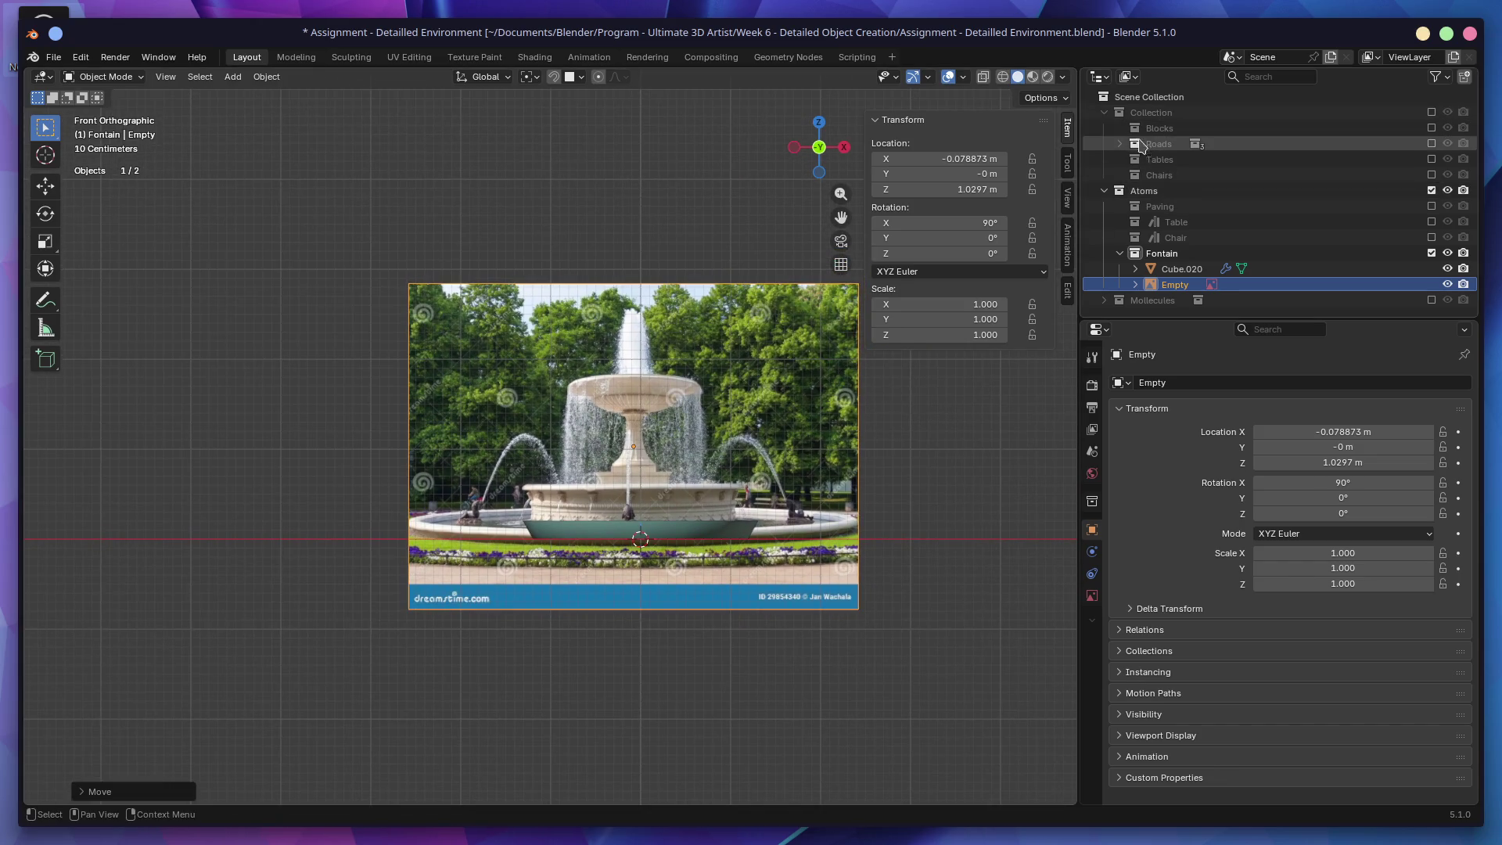
{"action": "left_click", "coordinate": [1432, 127]}
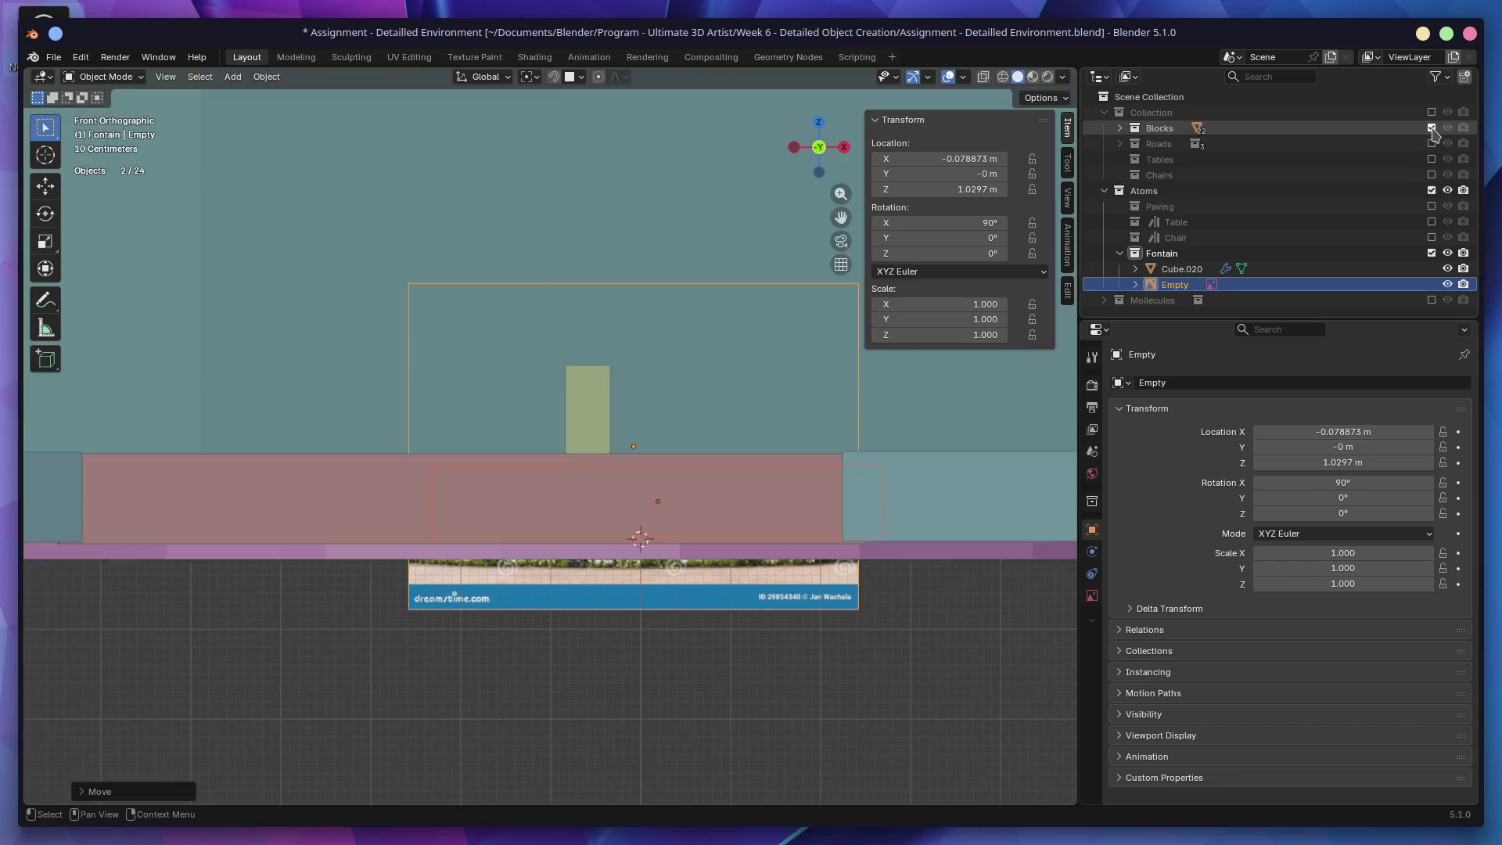
{"action": "left_click", "coordinate": [1121, 128]}
{"action": "scroll", "coordinate": [1214, 219], "scroll_direction": "down", "scroll_amount": 7}
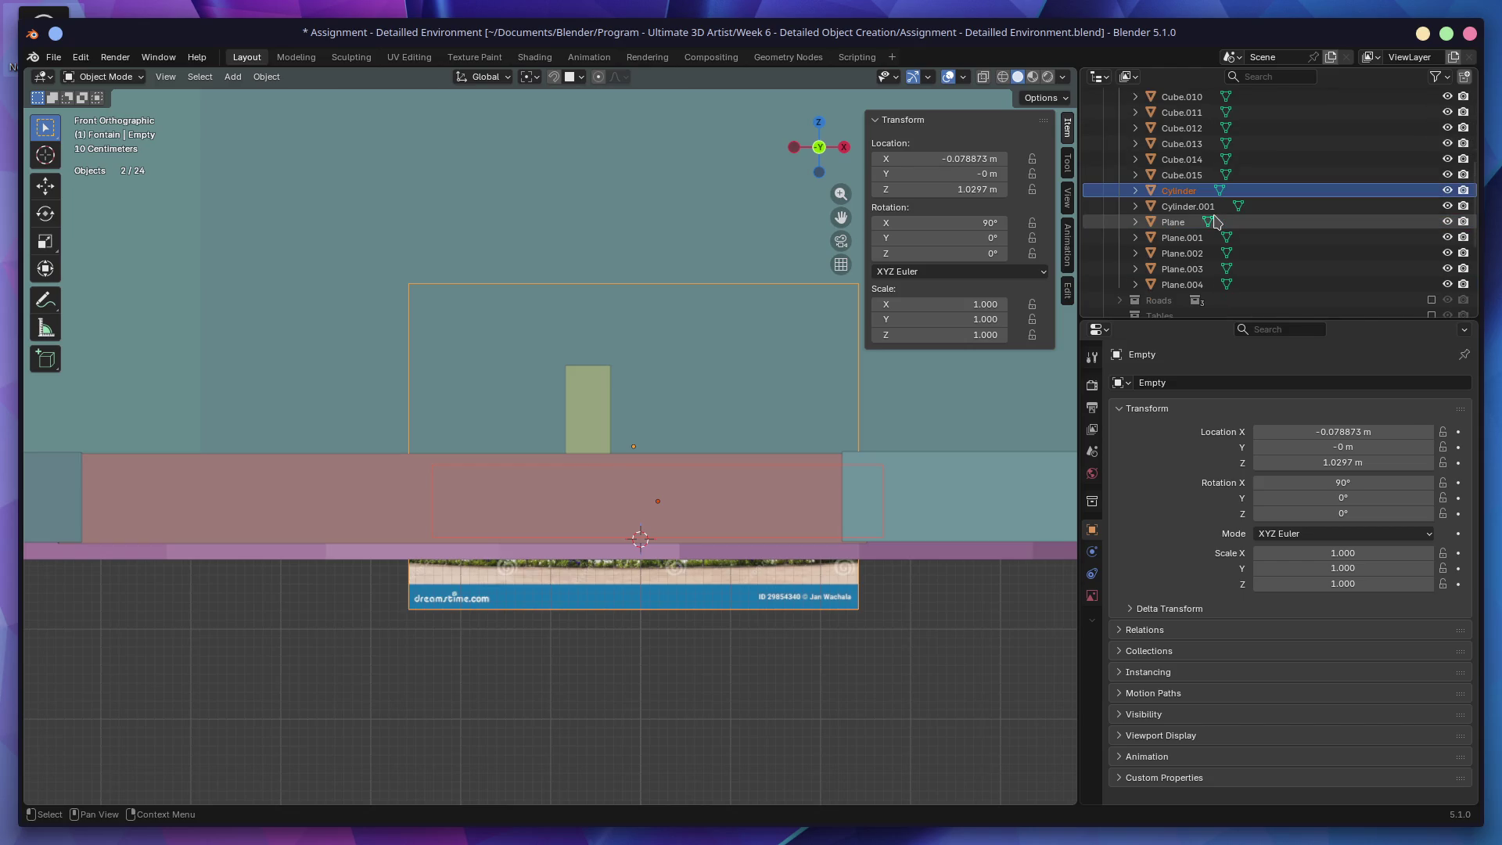
{"action": "scroll", "coordinate": [1217, 221], "scroll_direction": "up", "scroll_amount": 8}
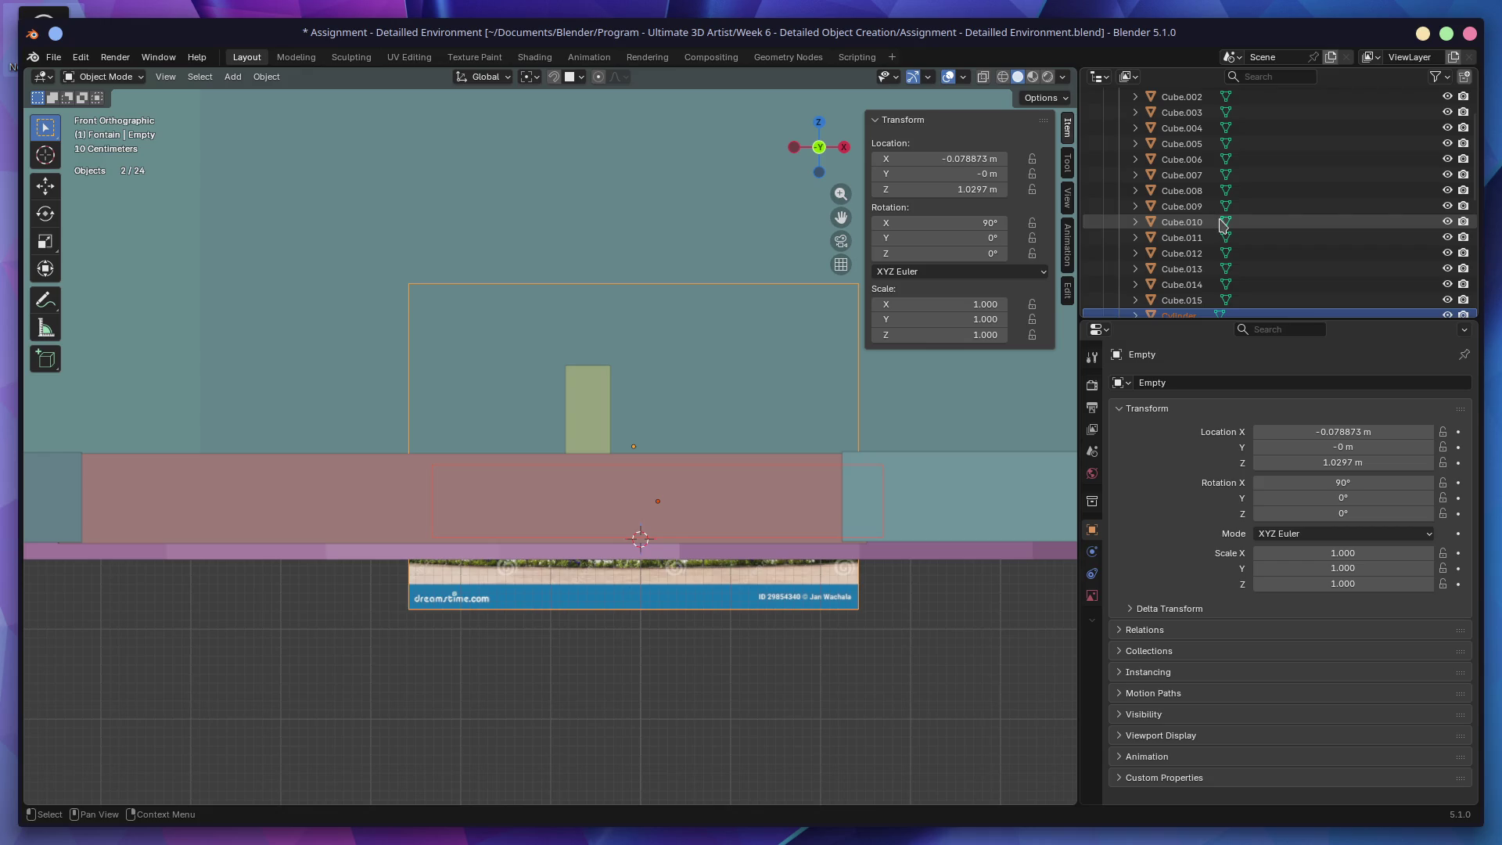
{"action": "left_click", "coordinate": [1432, 128]}
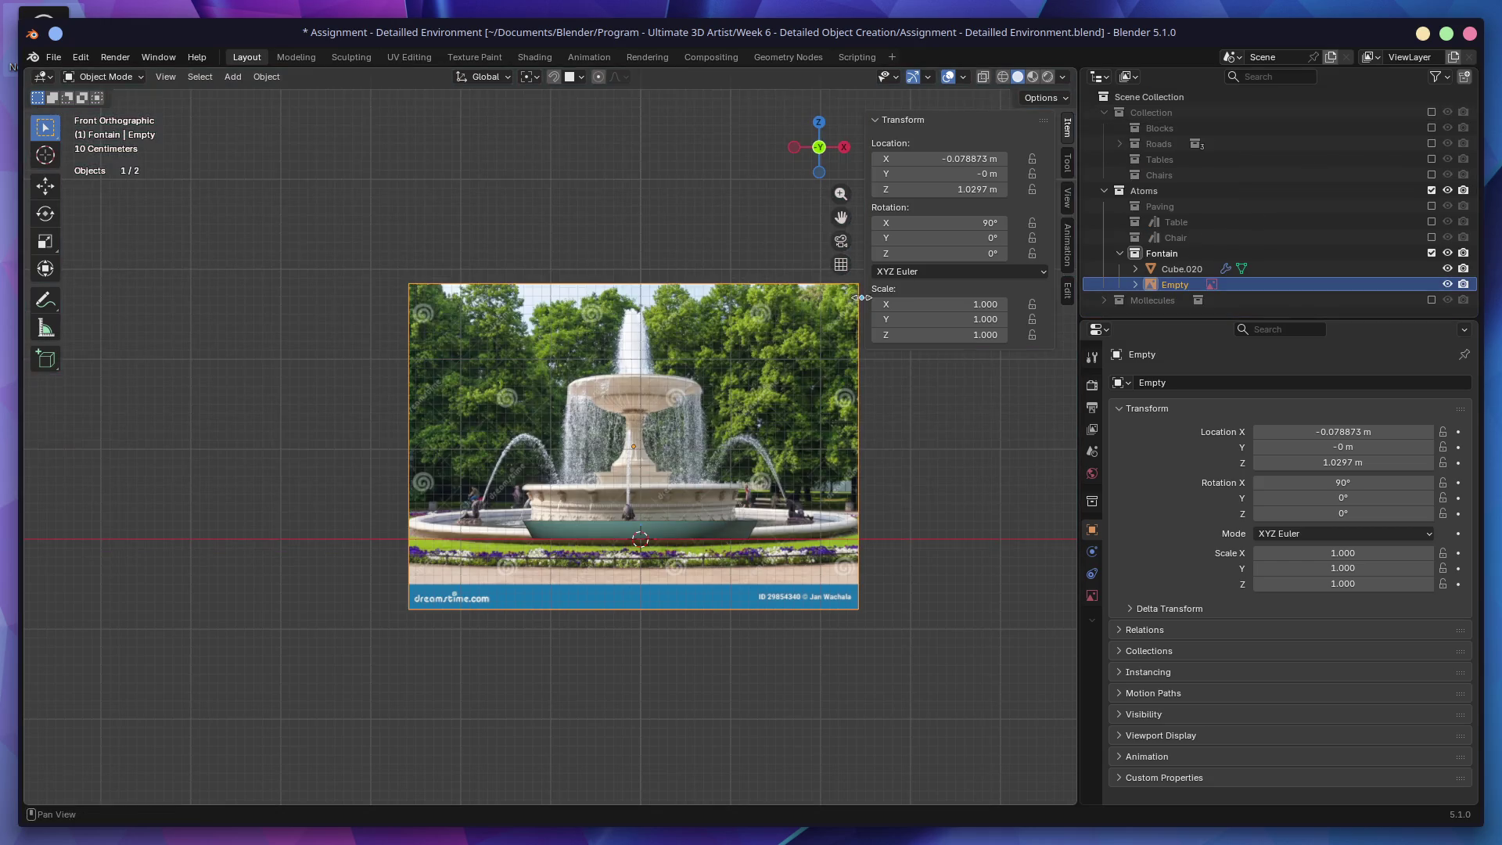
{"action": "middle_click_drag", "start_coordinate": [724, 389], "coordinate": [642, 358], "text": "shift"}
{"action": "scroll", "coordinate": [659, 371], "scroll_direction": "up", "scroll_amount": 3}
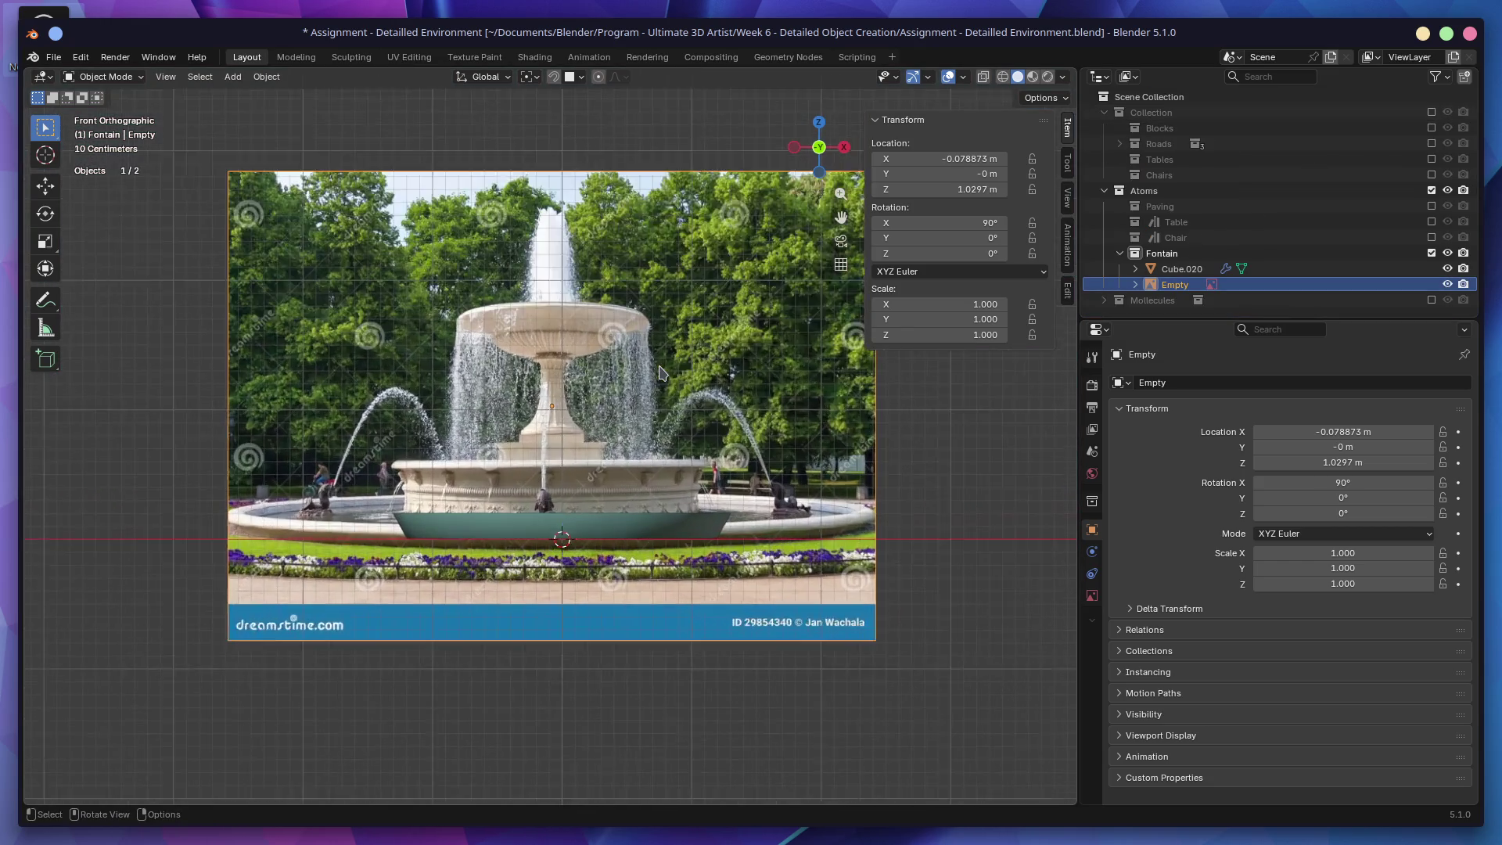
{"action": "scroll", "coordinate": [748, 395], "scroll_direction": "down", "scroll_amount": 3}
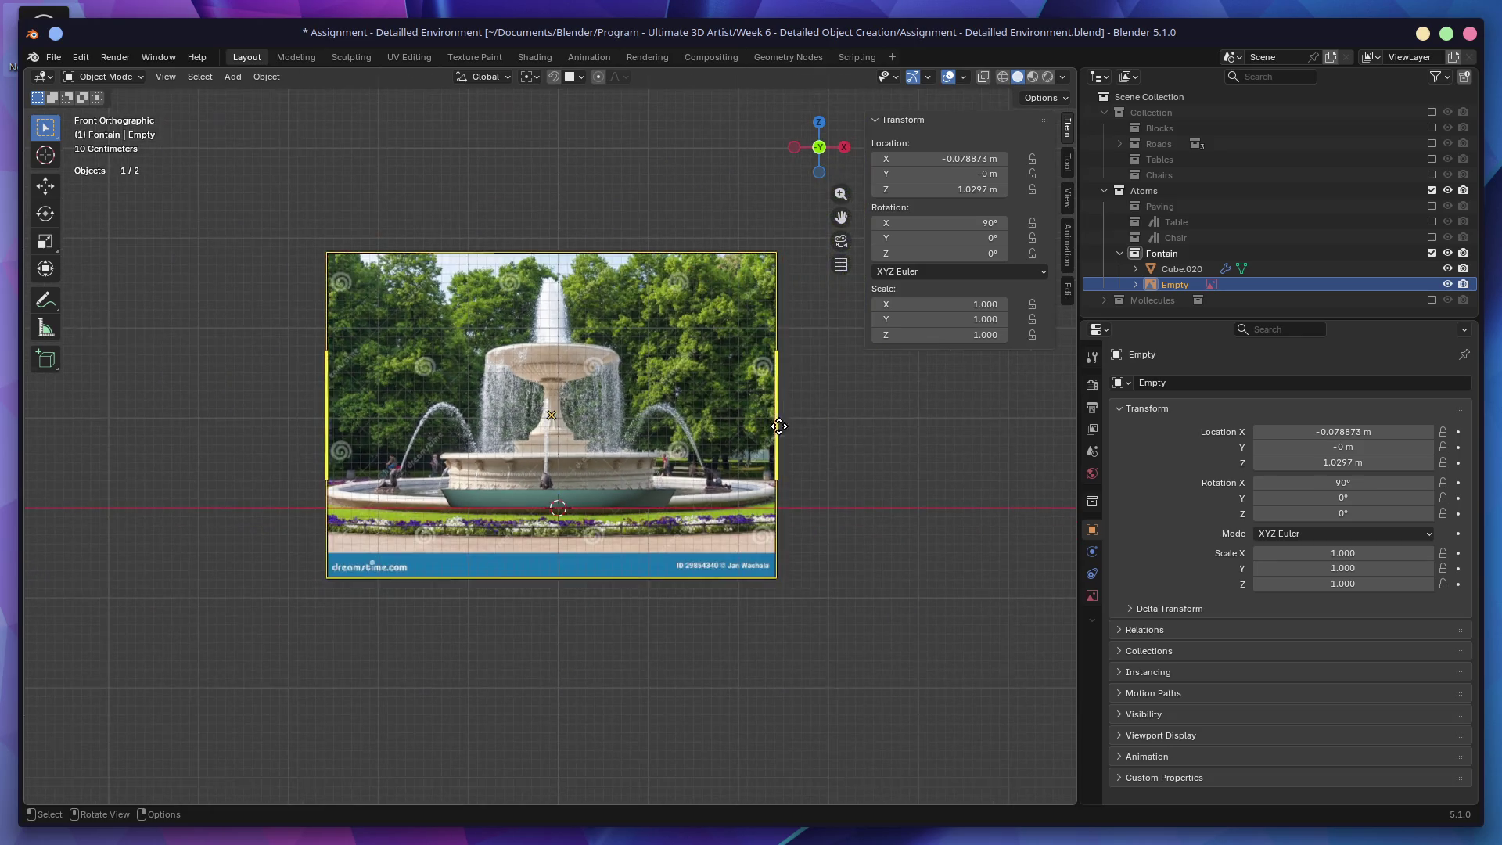
Step: Scale the reference image to 1.734 and raise it to Z 1.6819 m
{"action": "key", "text": "s"}
{"action": "left_click", "coordinate": [857, 562]}
{"action": "key", "text": "g"}
{"action": "key", "text": "z"}
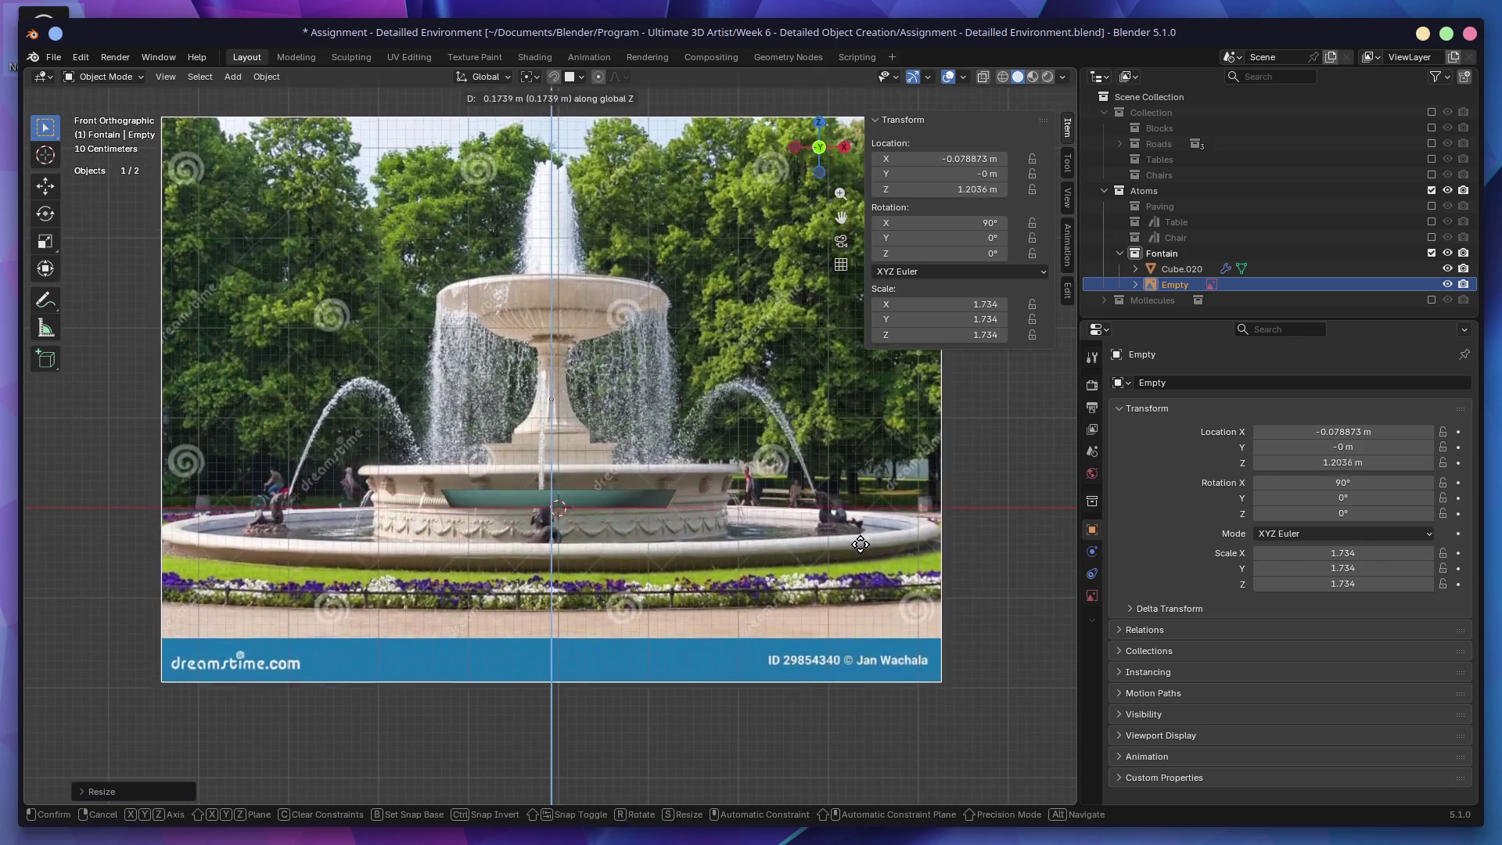
{"action": "left_click", "coordinate": [653, 499]}
{"action": "middle_click_drag", "start_coordinate": [601, 502], "coordinate": [636, 510]}
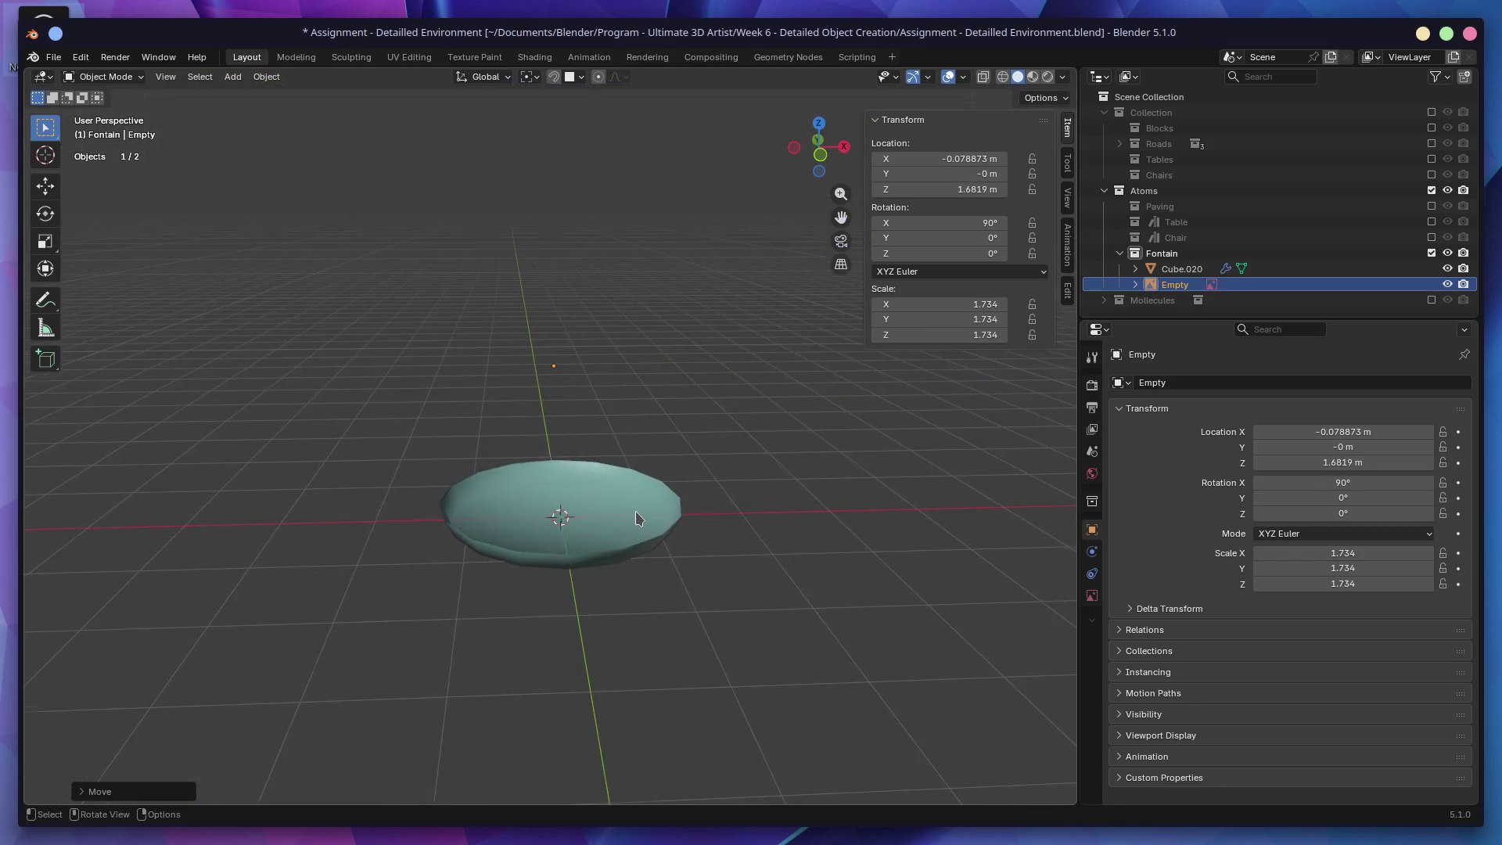
{"action": "key", "text": "KP_1"}
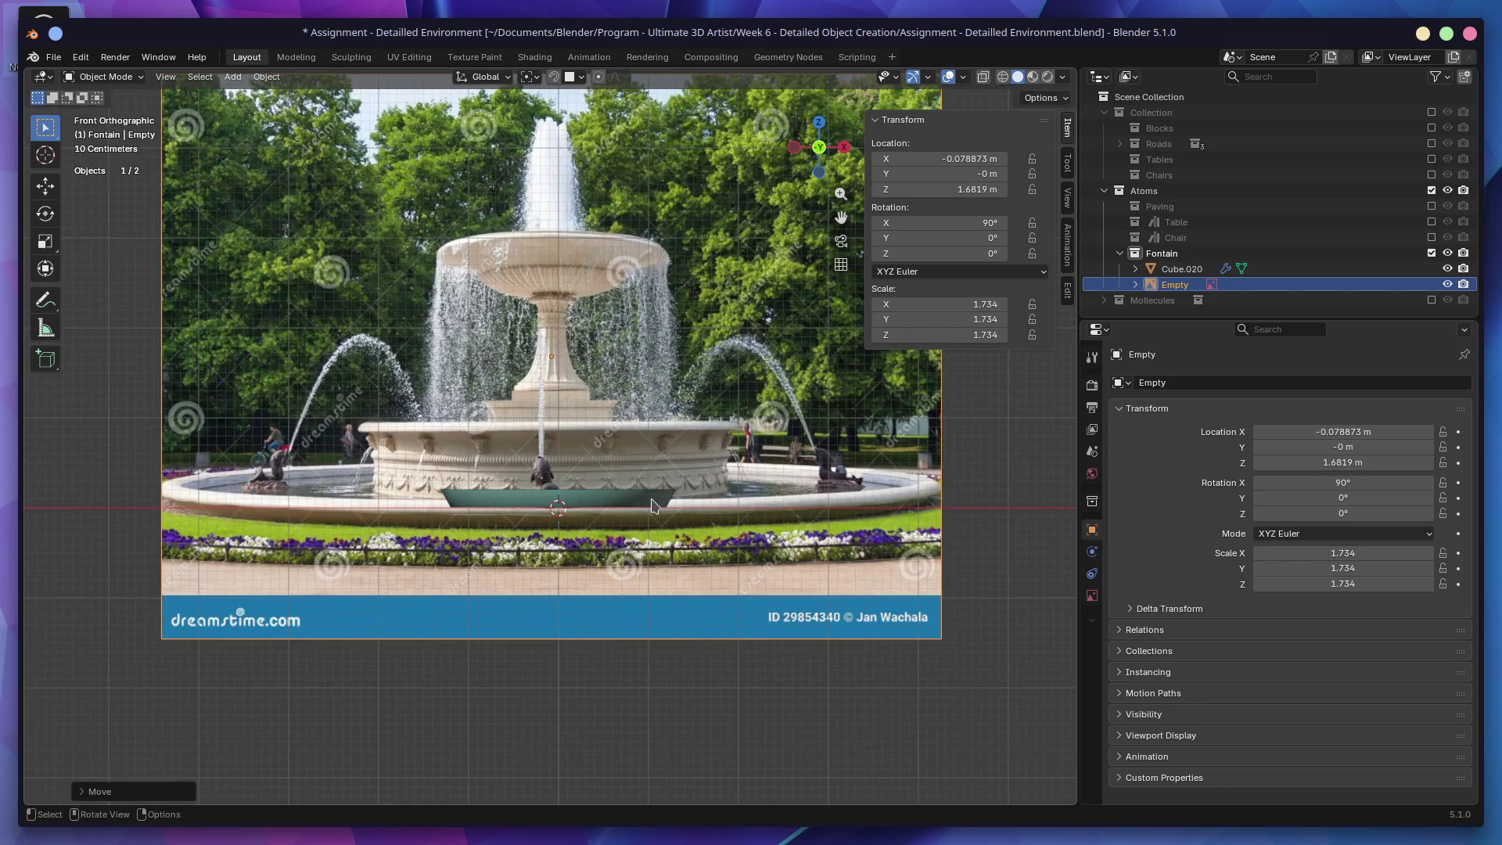
Step: Select Cube.020 in Edit Mode and pick two of its profile vertices
{"action": "left_click", "coordinate": [666, 513]}
{"action": "key", "text": "Tab"}
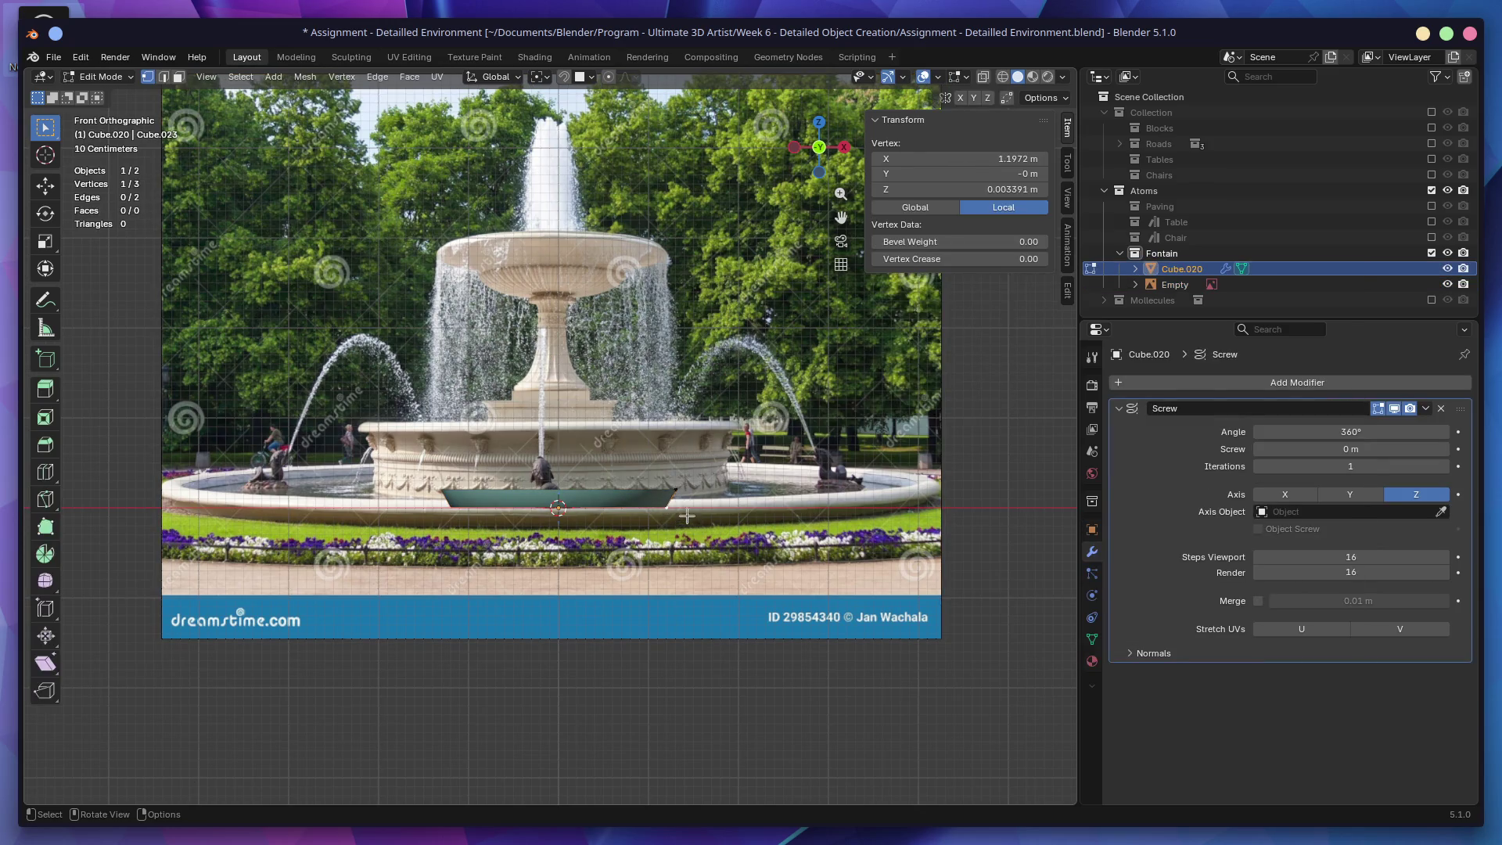
{"action": "left_click", "coordinate": [676, 491], "text": "shift"}
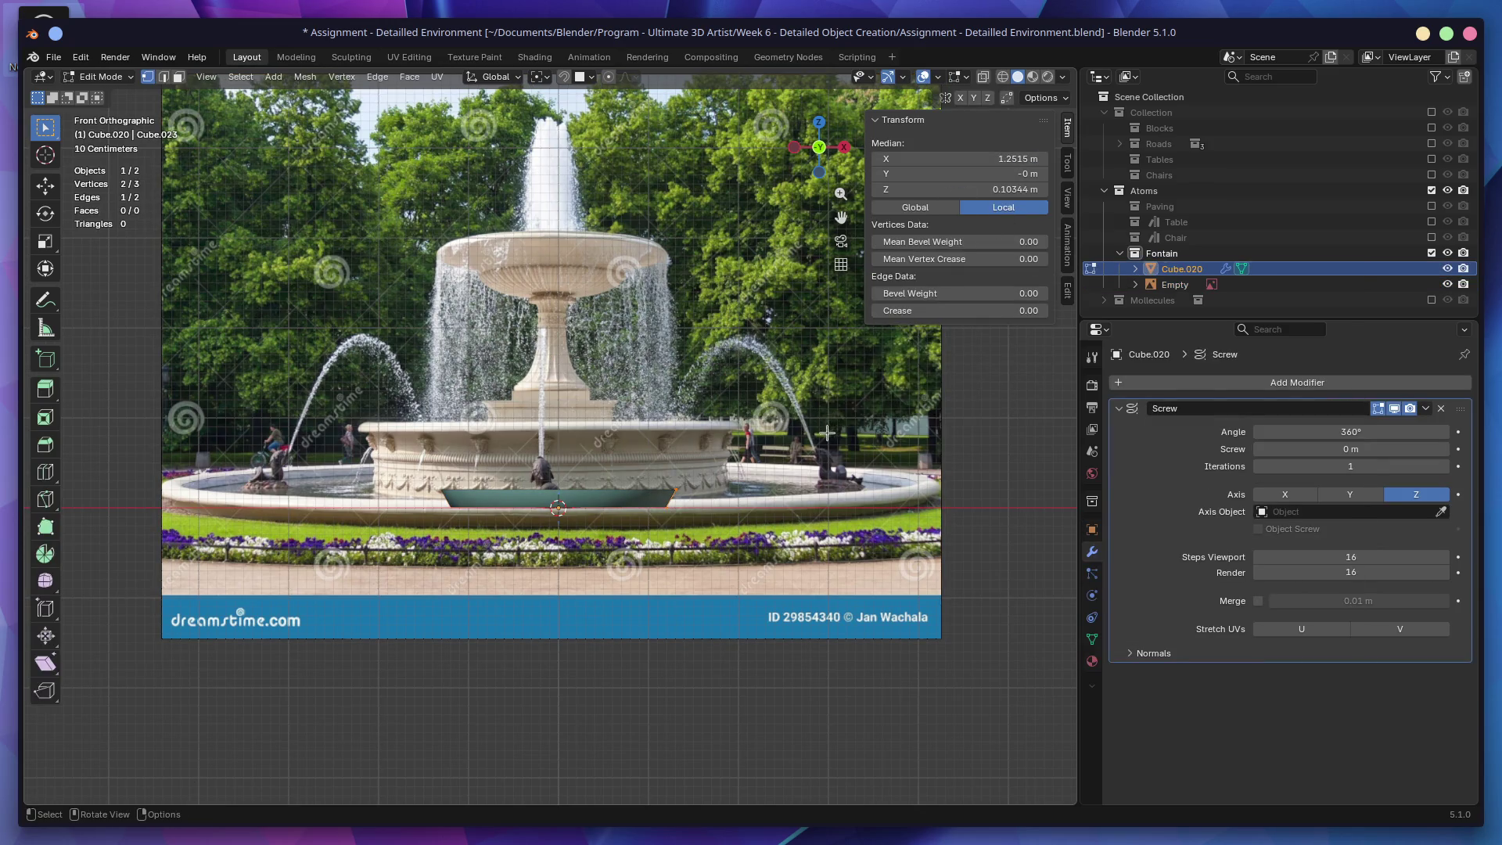
Step: Push the selected rim vertices far outward along X toward the pool edge
{"action": "scroll", "coordinate": [832, 486], "scroll_direction": "down", "scroll_amount": 4}
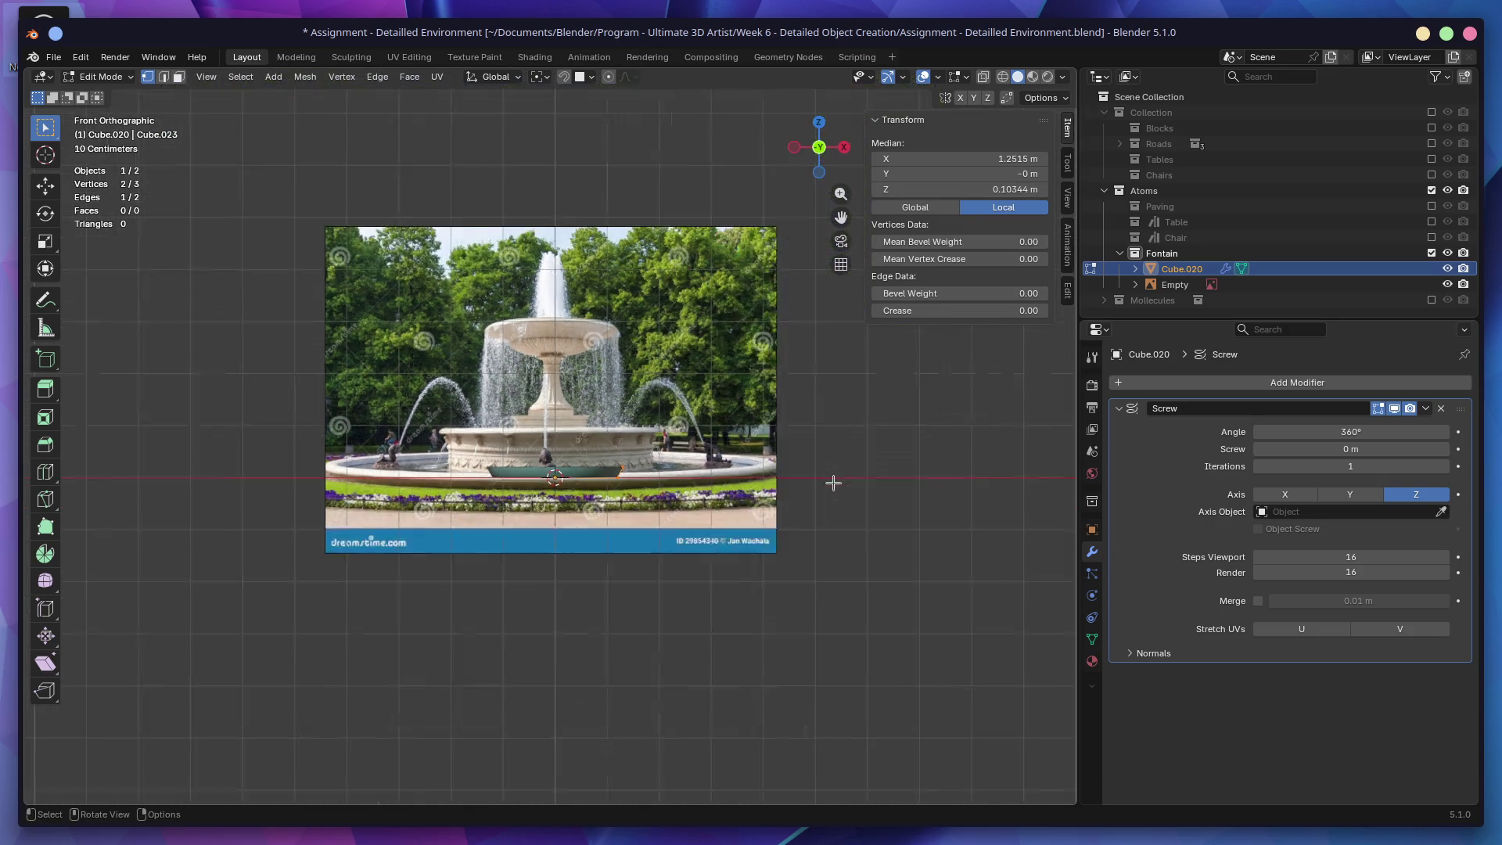
{"action": "key", "text": "g"}
{"action": "key", "text": "x"}
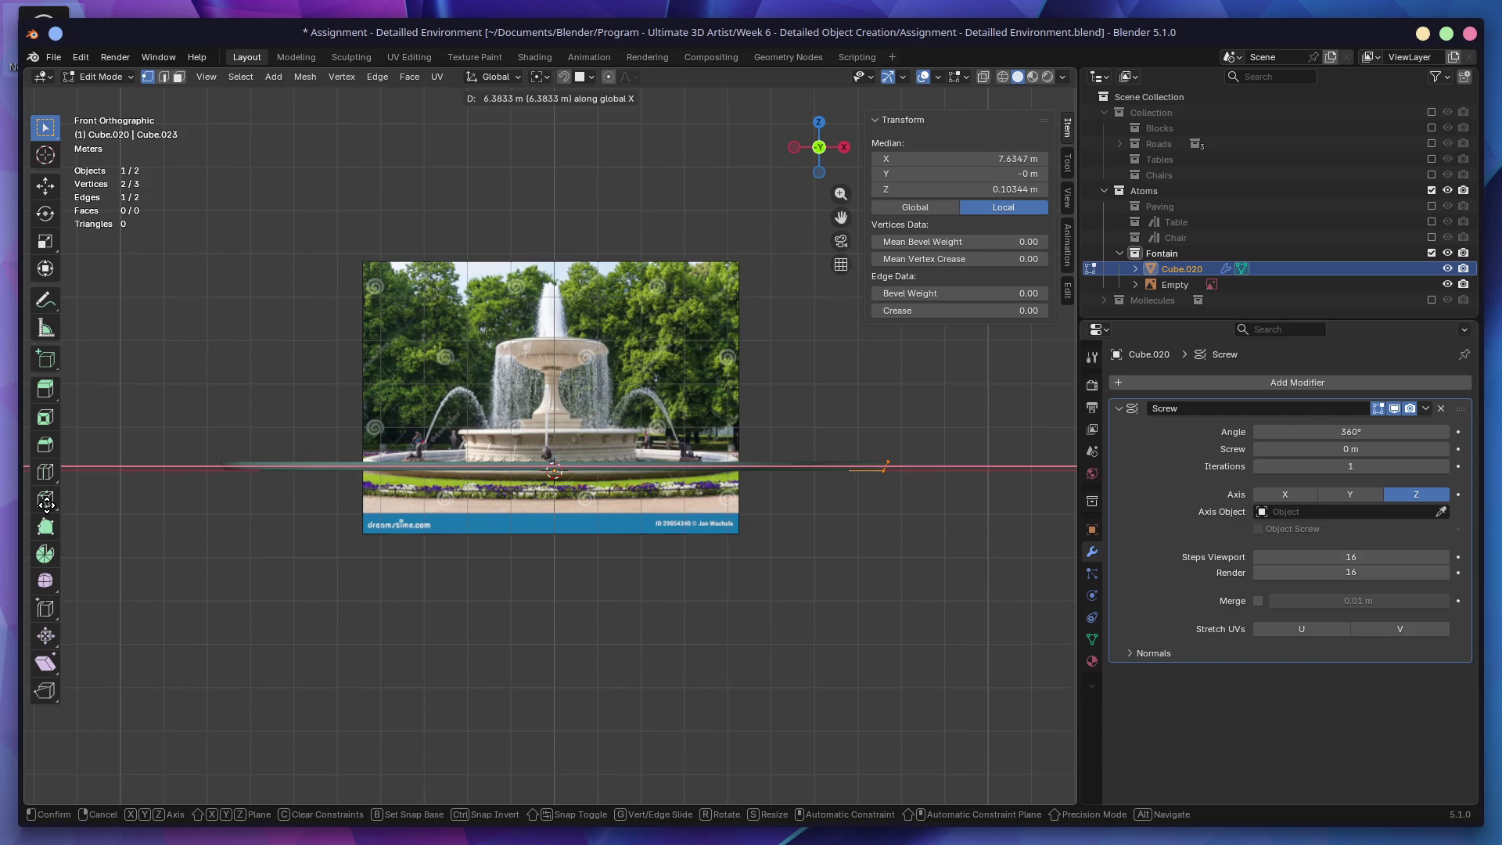
{"action": "left_click", "coordinate": [47, 509]}
{"action": "mouse_move", "coordinate": [156, 493]}
{"action": "middle_mouse_down"}
{"action": "mouse_move", "coordinate": [339, 490]}
{"action": "mouse_move", "coordinate": [409, 509]}
{"action": "mouse_move", "coordinate": [432, 461]}
{"action": "mouse_move", "coordinate": [385, 480]}
{"action": "mouse_move", "coordinate": [332, 429]}
{"action": "mouse_move", "coordinate": [350, 466]}
{"action": "middle_mouse_up"}
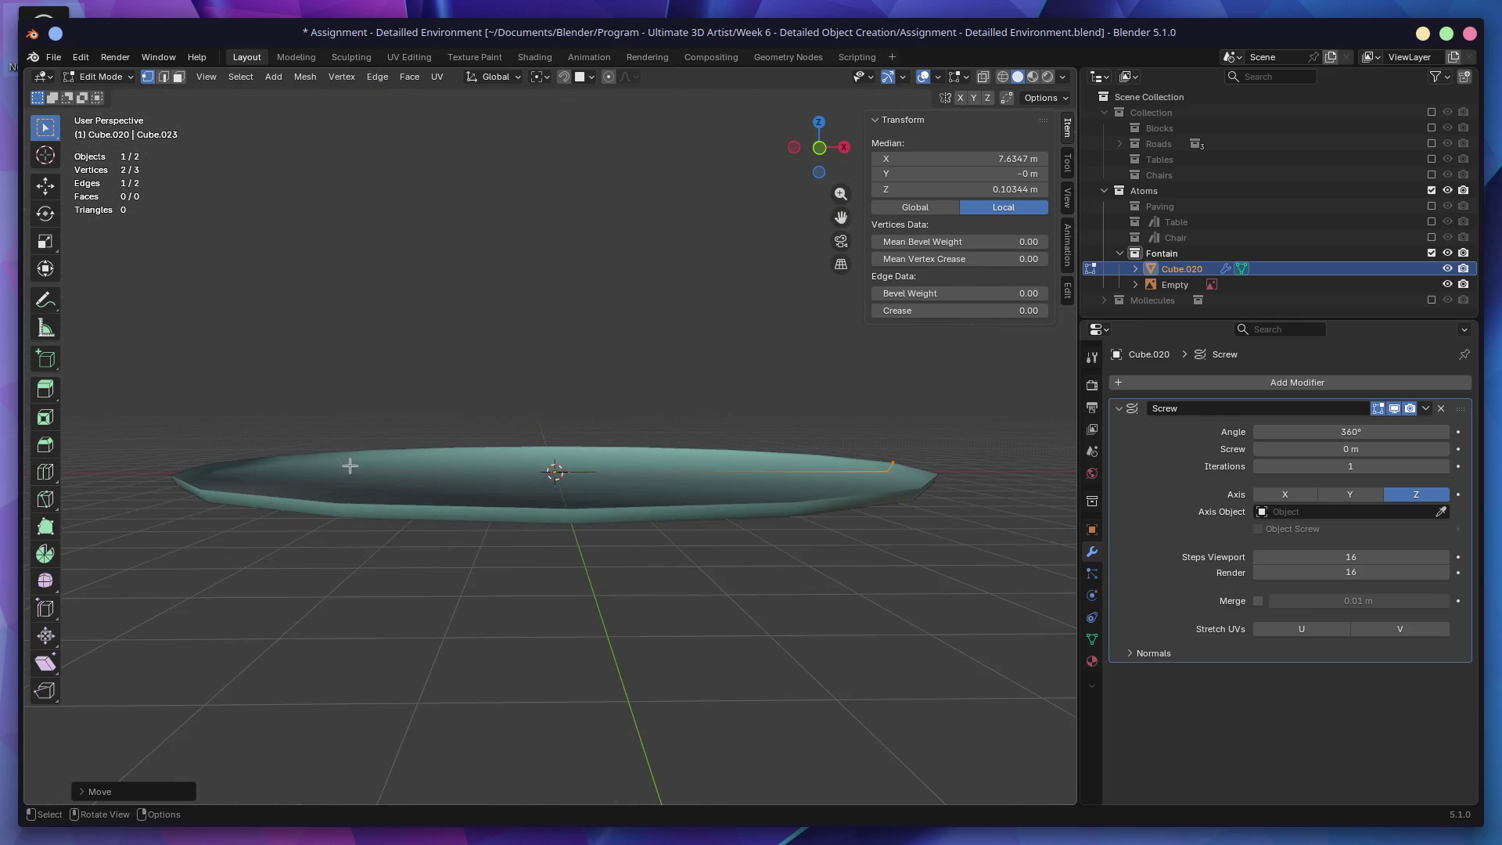
{"action": "key", "text": "KP_1"}
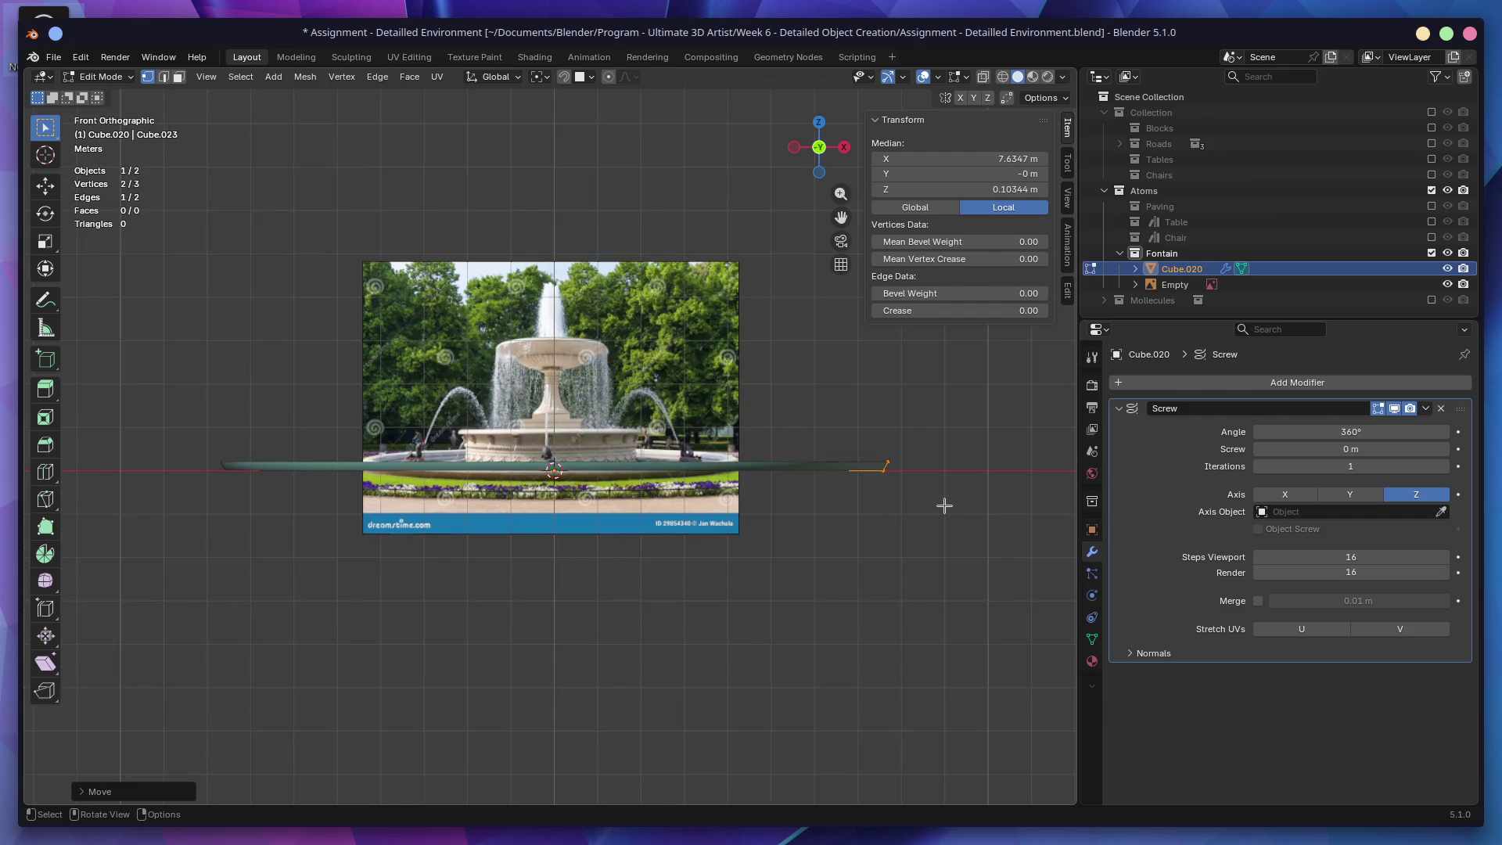
Step: Pull the rim back inward along X to about 6.05 m, deselect, and return to Object Mode
{"action": "key", "text": "g"}
{"action": "key", "text": "x"}
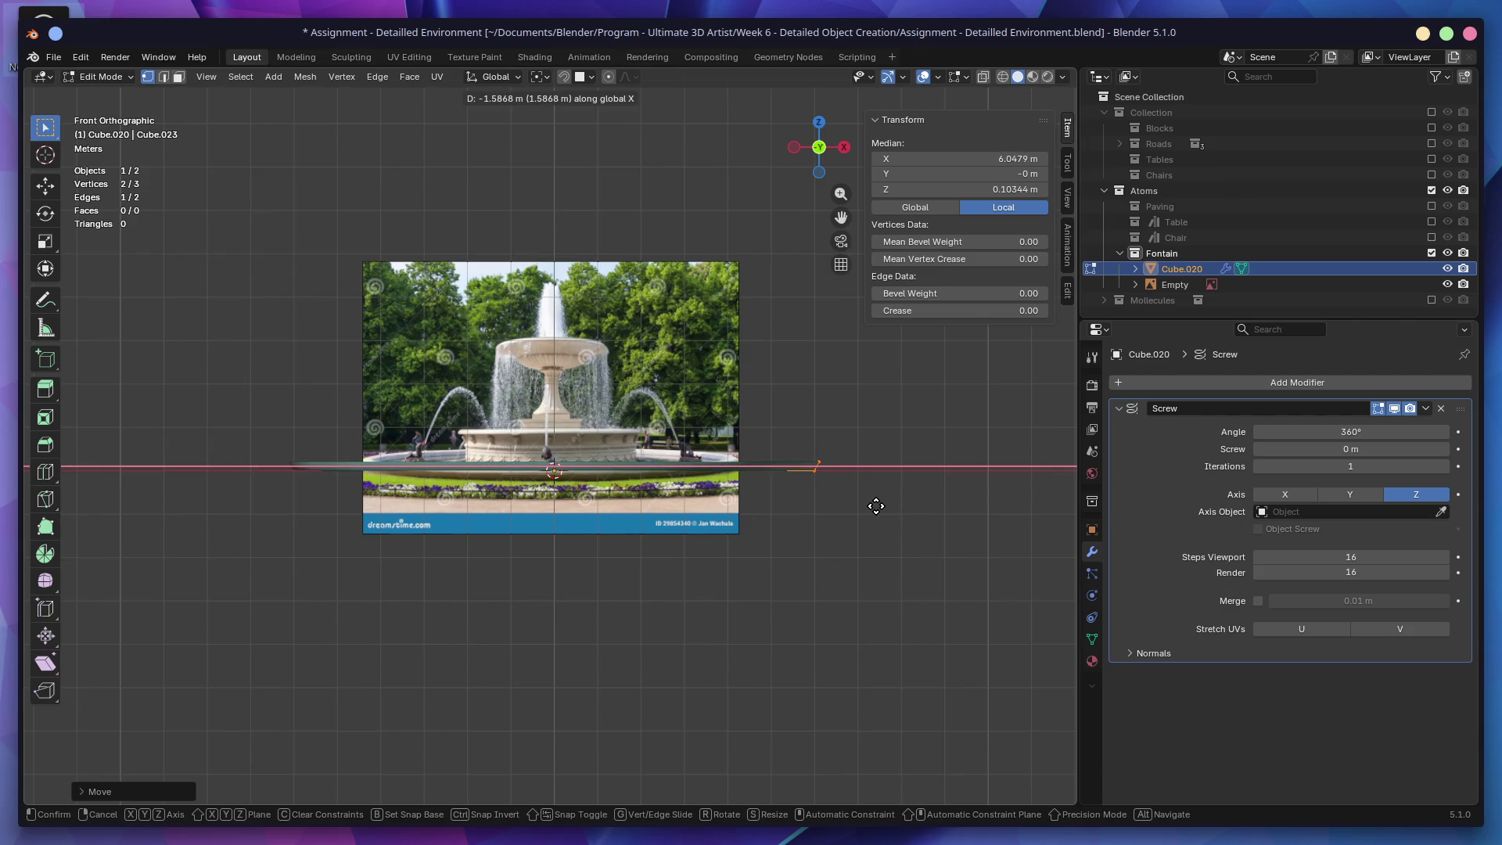
{"action": "left_click", "coordinate": [874, 508]}
{"action": "left_click", "coordinate": [580, 396]}
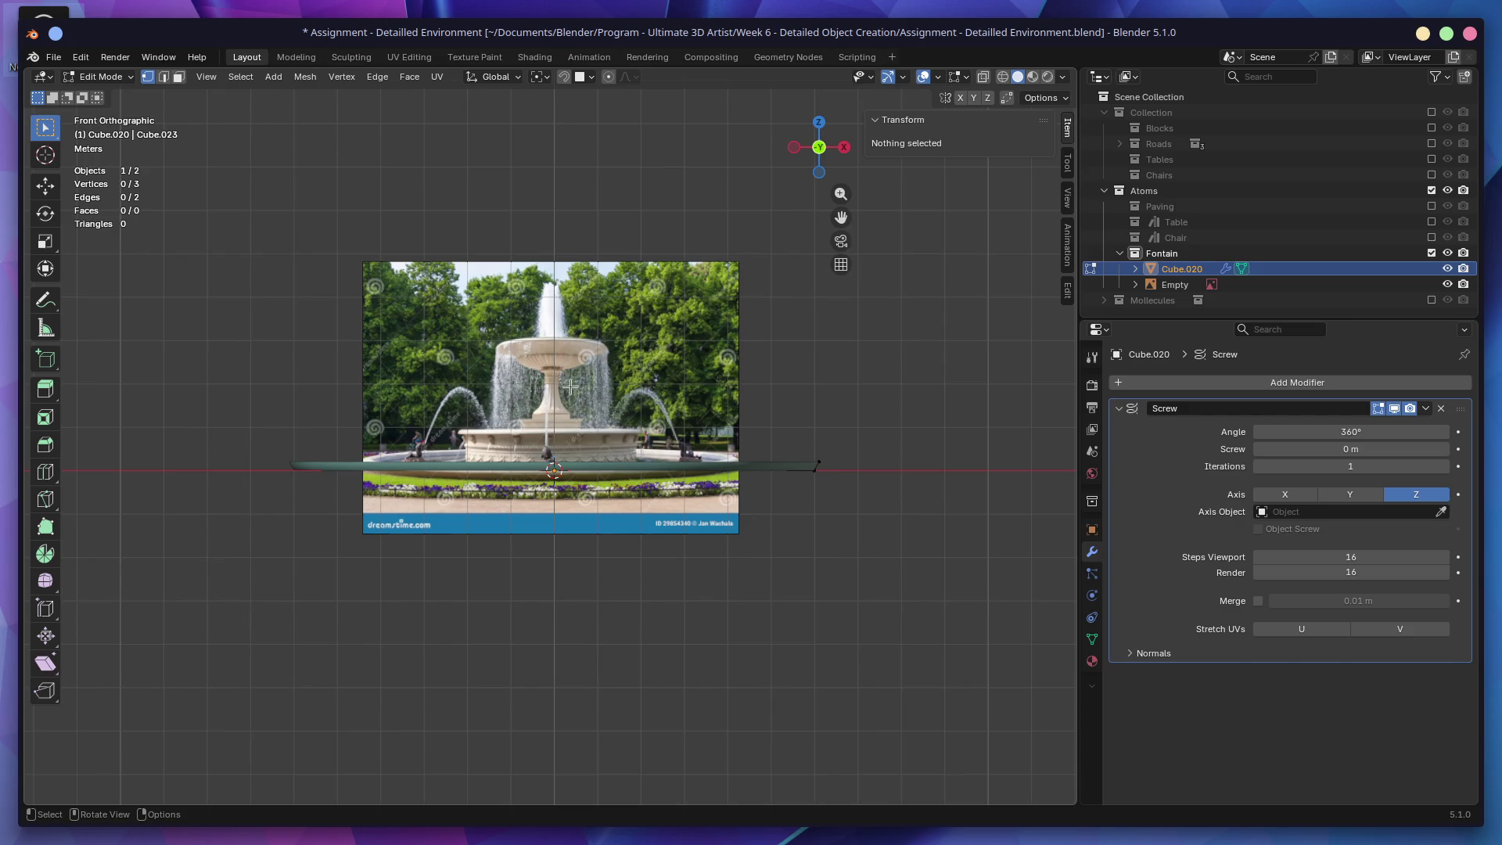
{"action": "key", "text": "Tab"}
{"action": "left_click", "coordinate": [654, 458]}
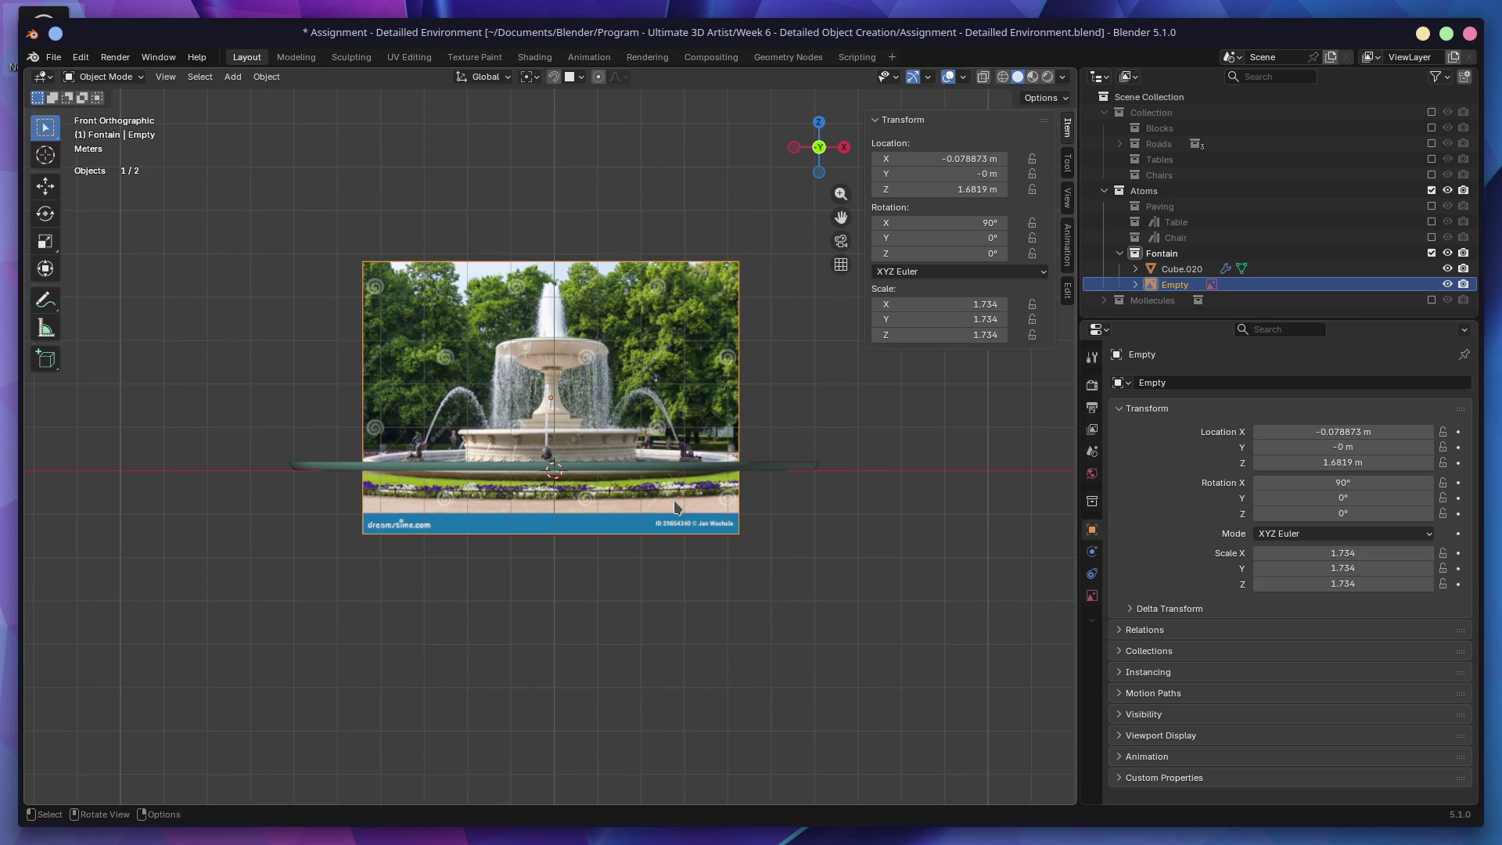
Step: Scale the reference image to 2.436, set it to Z 2.1146 m, and reopen Cube.020 in Edit Mode
{"action": "key", "text": "s"}
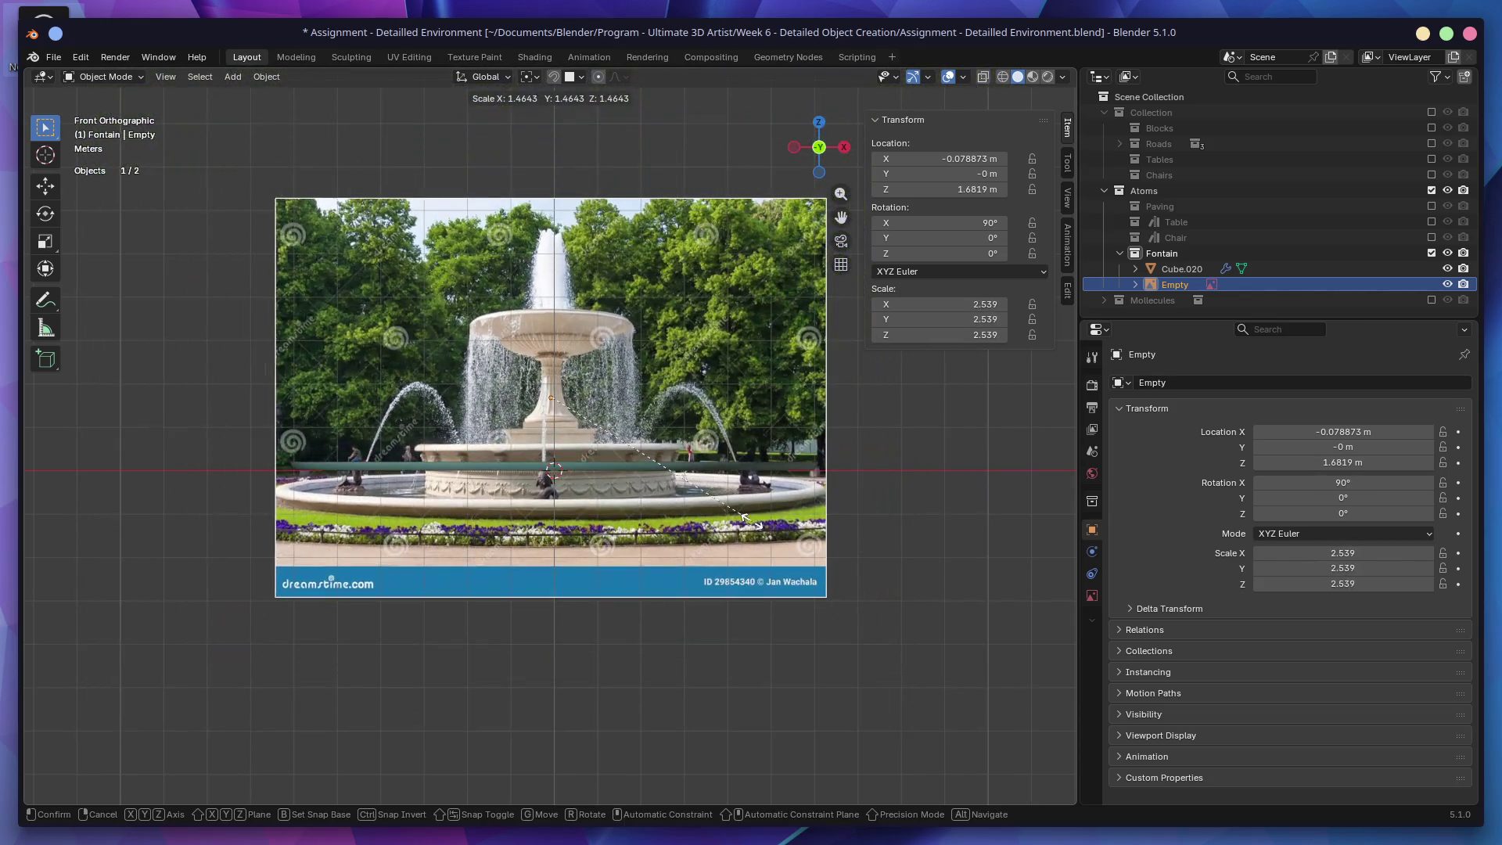
{"action": "left_click", "coordinate": [748, 510]}
{"action": "key", "text": "g"}
{"action": "key", "text": "z"}
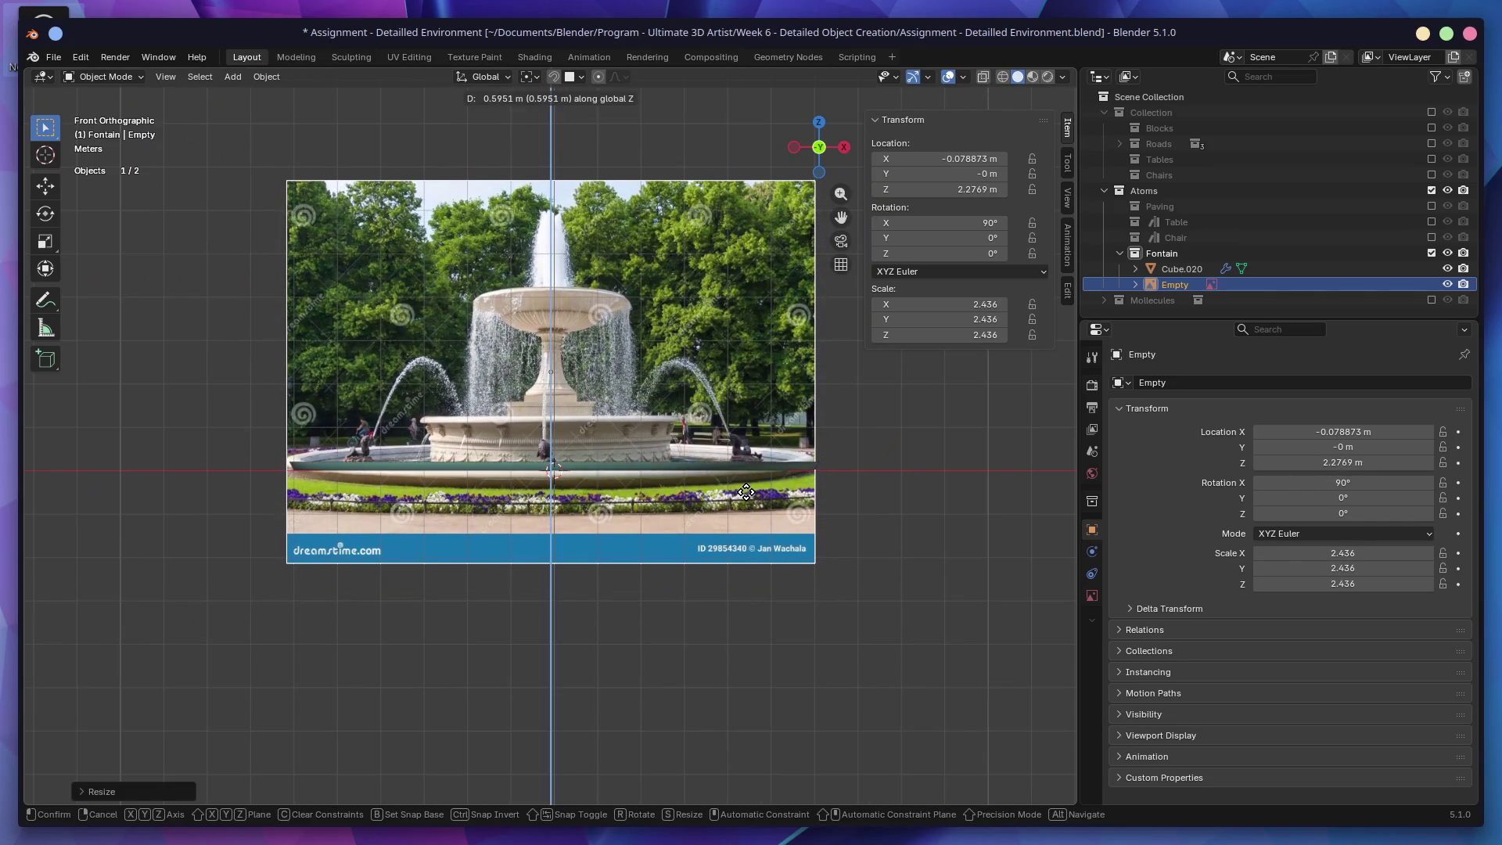
{"action": "left_click", "coordinate": [747, 550]}
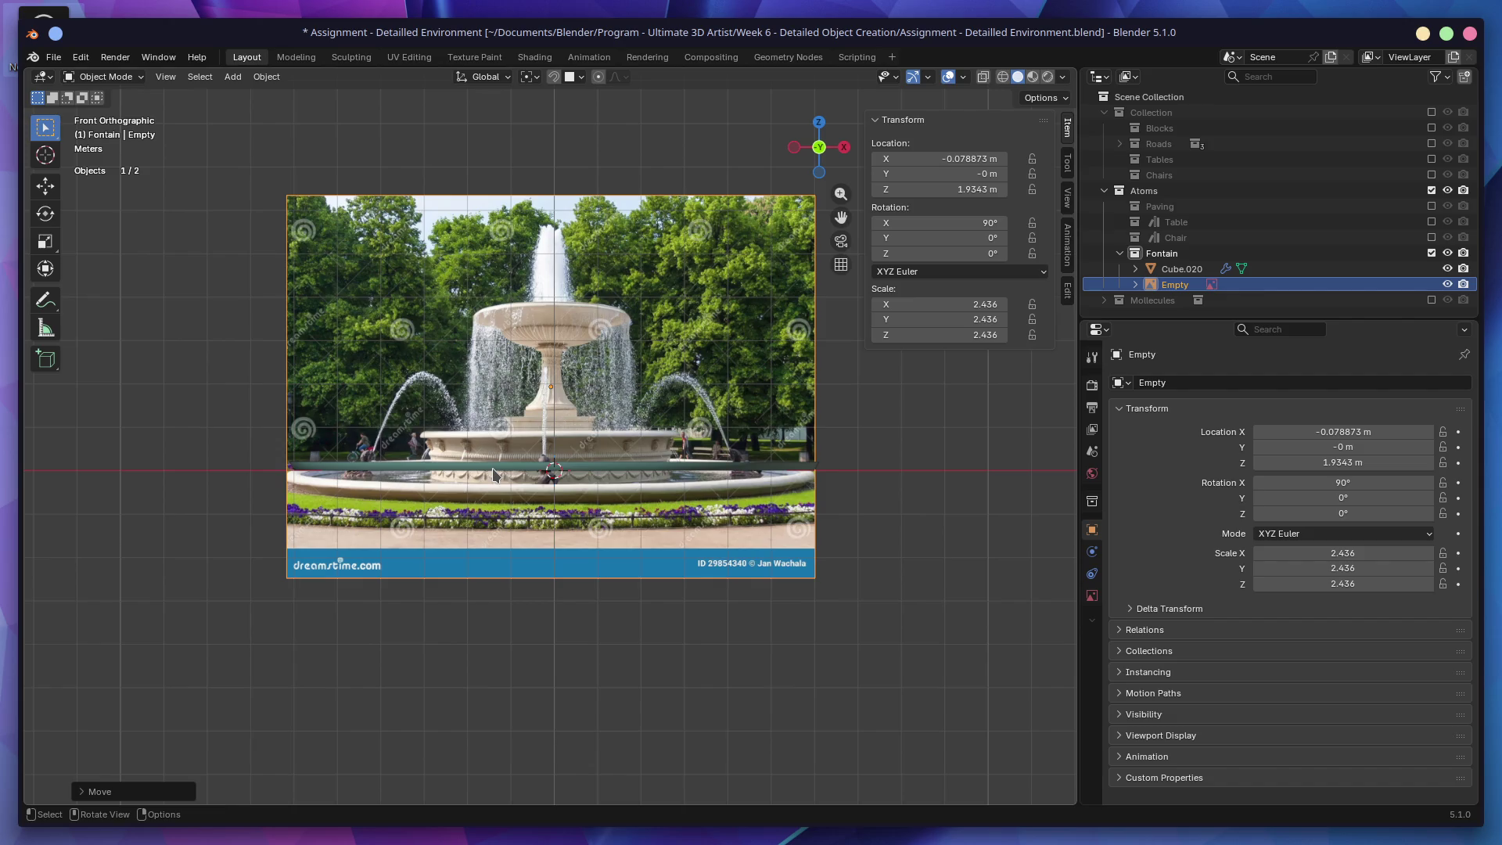
{"action": "key", "text": "g"}
{"action": "key", "text": "z"}
{"action": "left_click", "coordinate": [677, 483]}
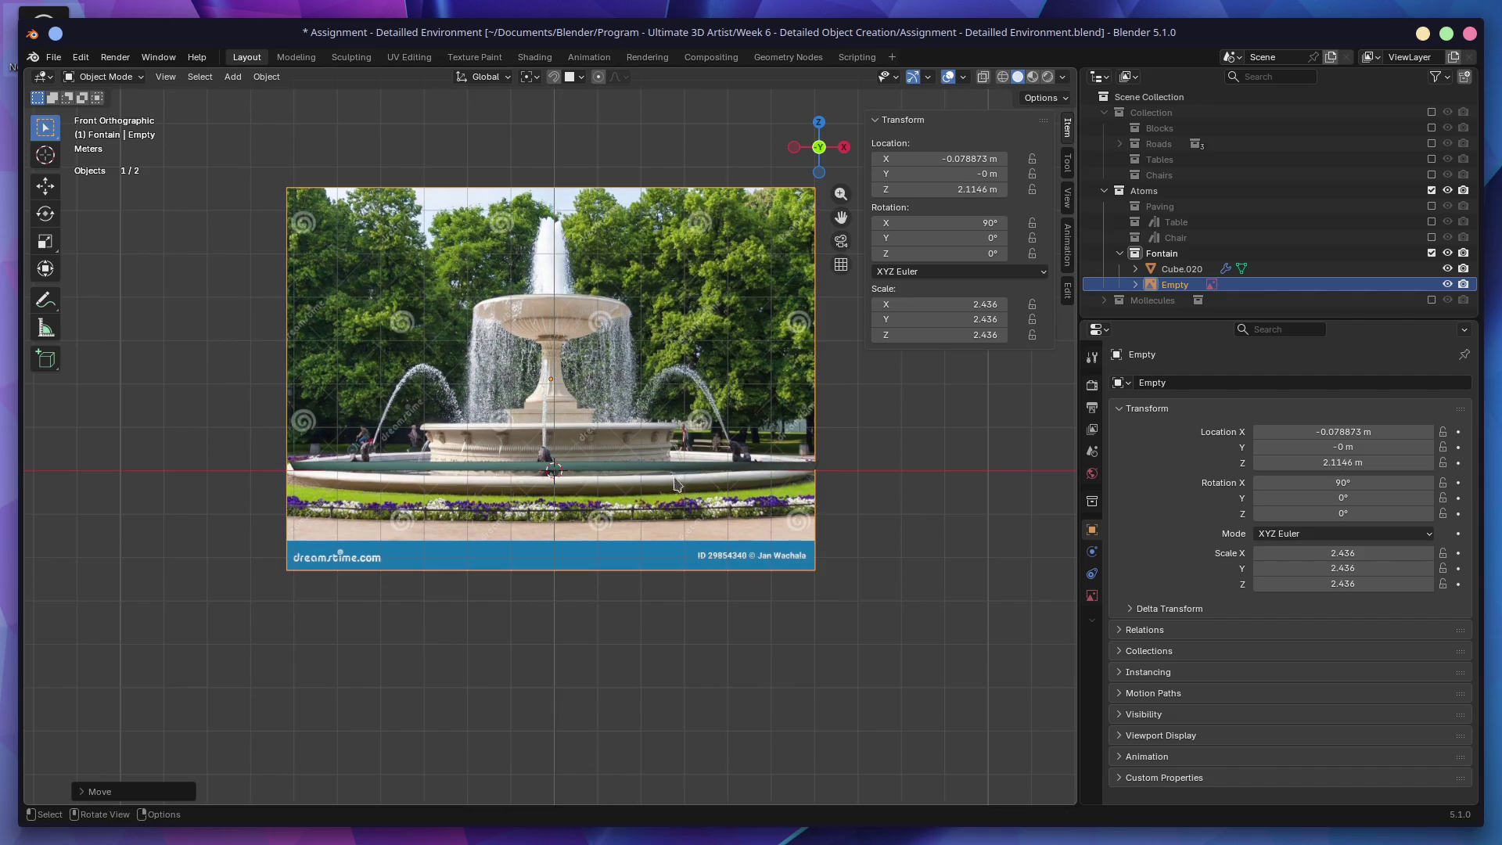
{"action": "left_click", "coordinate": [790, 470]}
{"action": "key", "text": "Tab"}
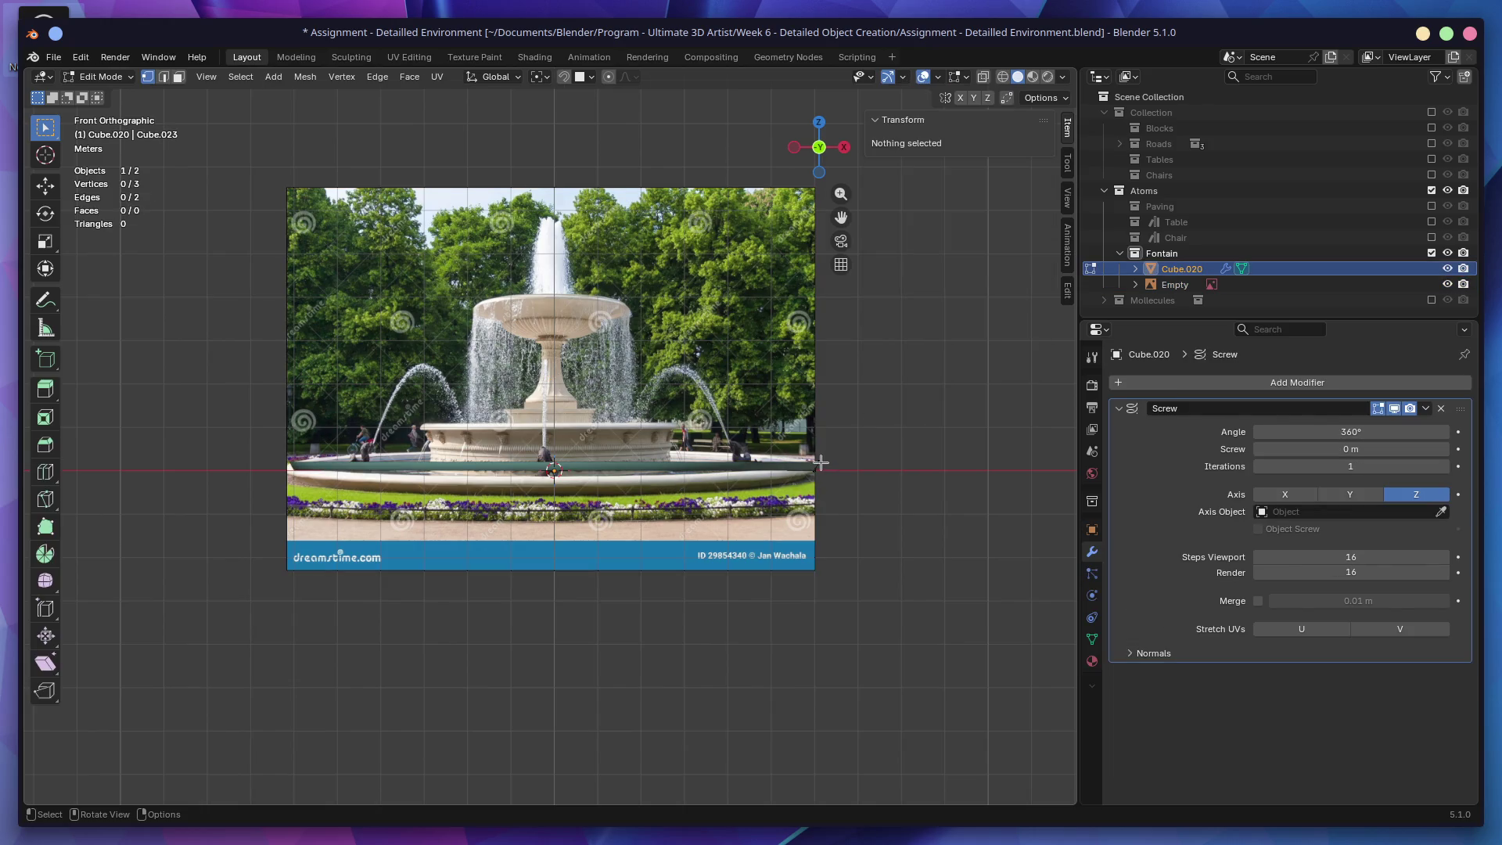
Step: Raise the profile's outer rim vertex vertically, then extrude a new vertex inward along X
{"action": "left_click", "coordinate": [820, 463]}
{"action": "scroll", "coordinate": [822, 463], "scroll_direction": "up", "scroll_amount": 4}
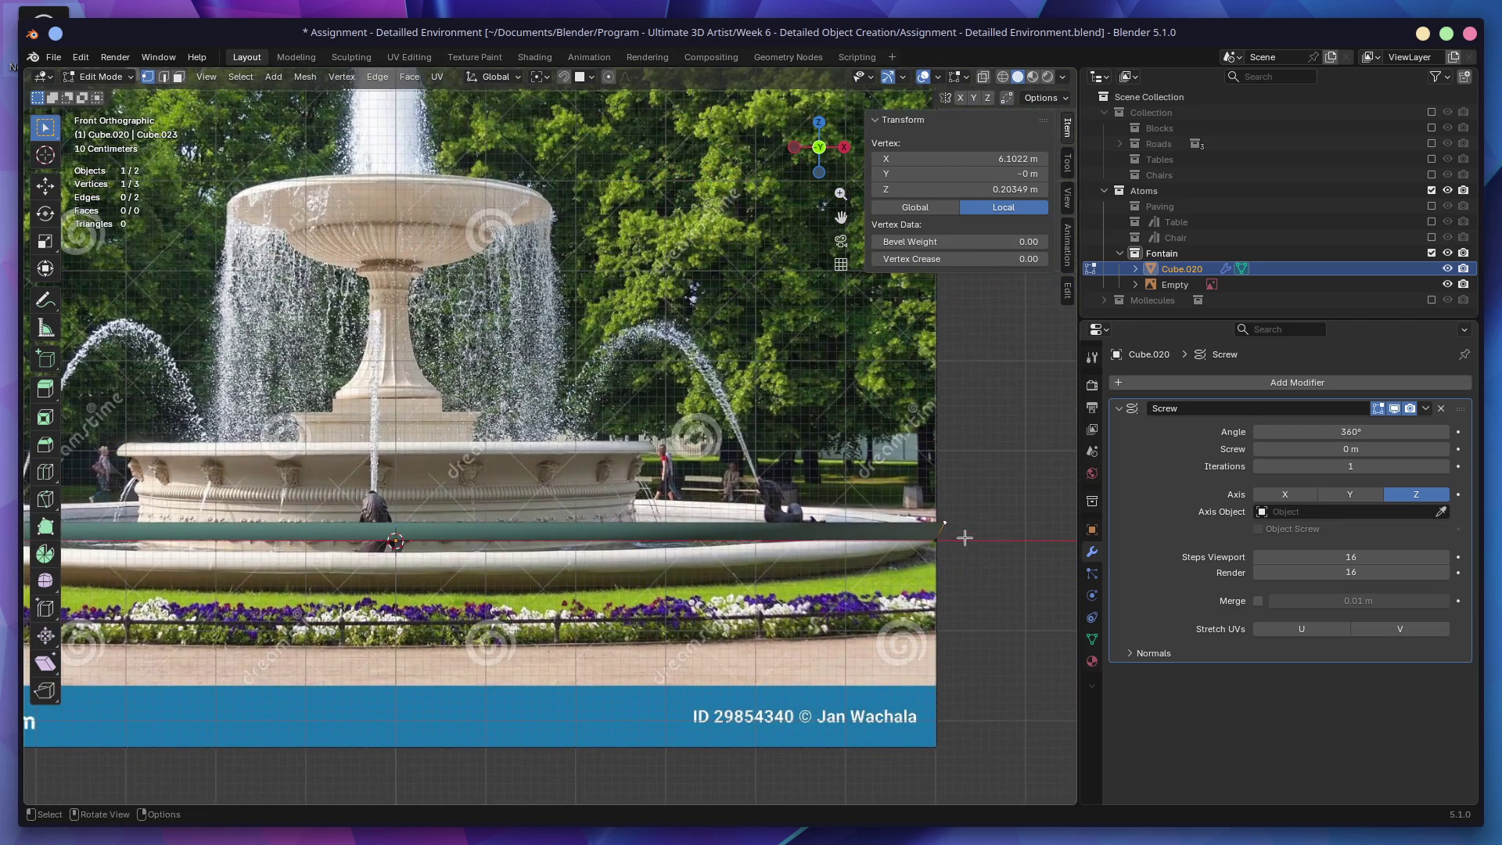
{"action": "key", "text": "g"}
{"action": "key", "text": "z"}
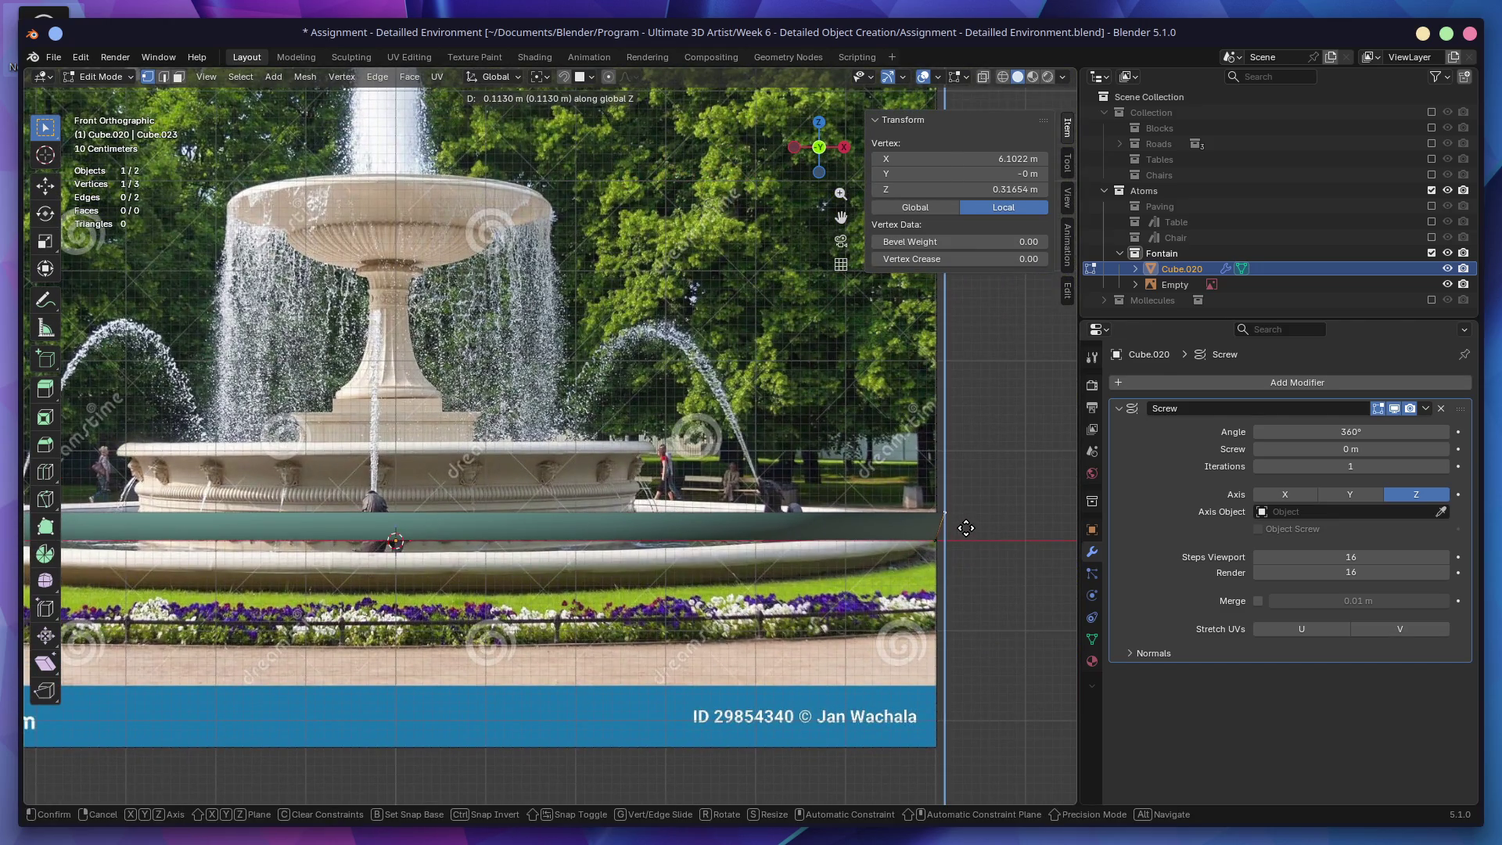
{"action": "left_click", "coordinate": [966, 529]}
{"action": "key", "text": "e"}
{"action": "key", "text": "x"}
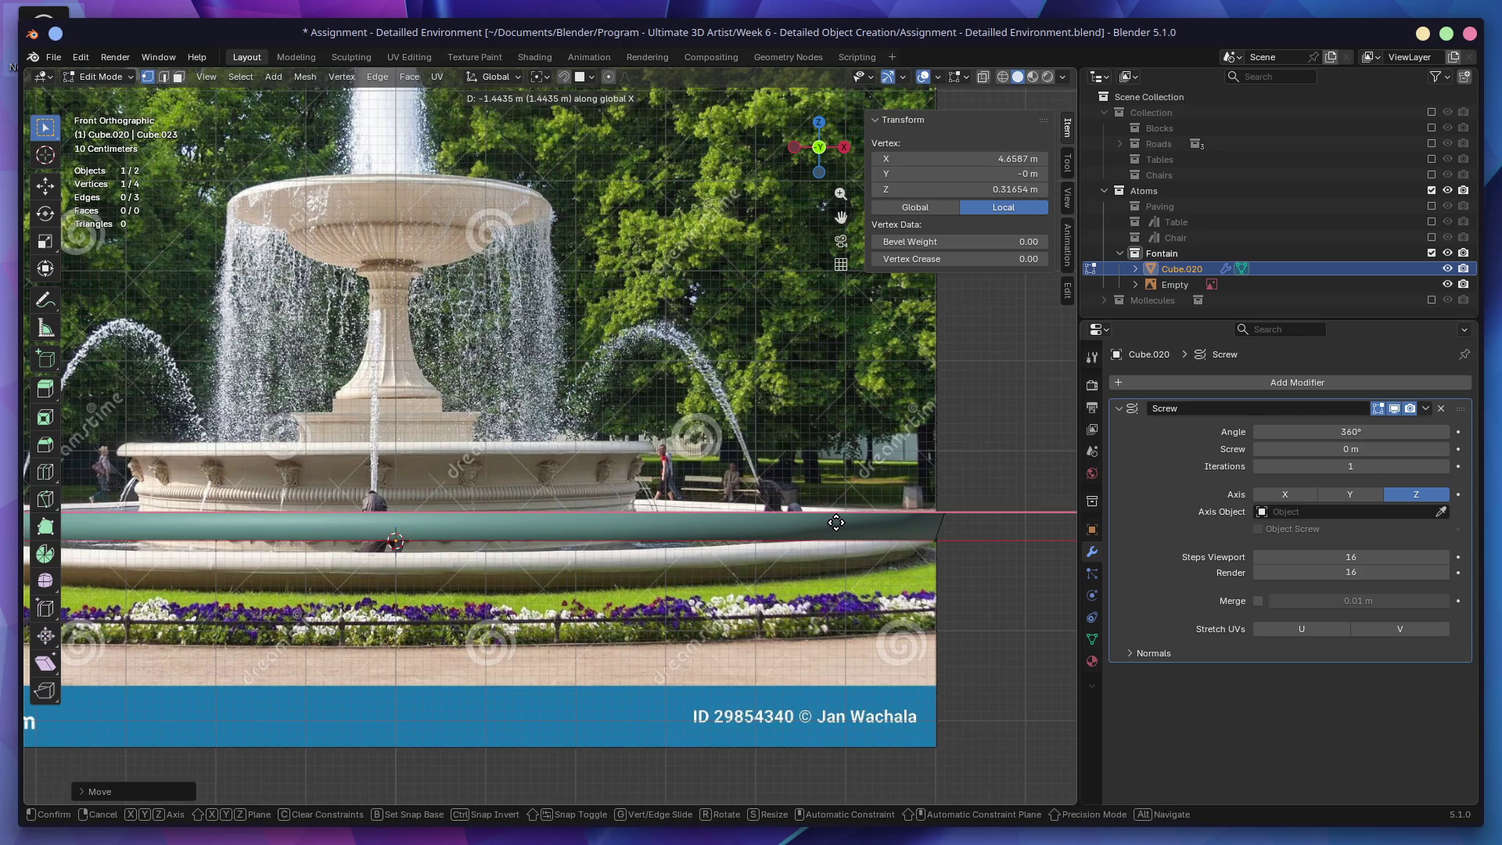
{"action": "left_click", "coordinate": [867, 522]}
Step: Undo the lowered vertex and move it along X onto the basin rim, about X 5.05 m
{"action": "key", "text": "e"}
{"action": "key", "text": "z"}
{"action": "left_click", "coordinate": [870, 542]}
{"action": "key", "text": "g"}
{"action": "key", "text": "Escape"}
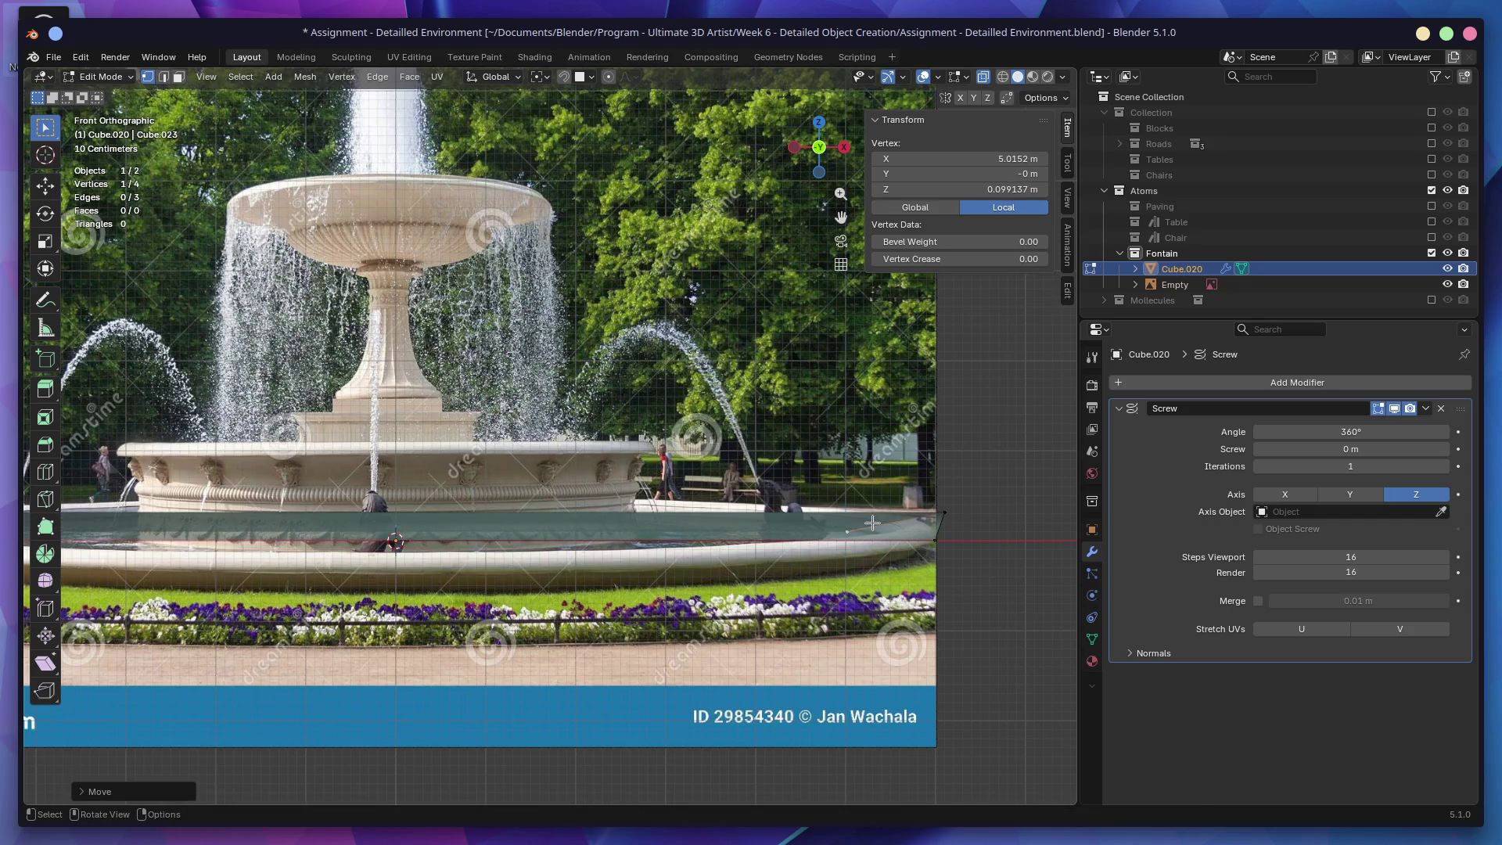
{"action": "key", "text": "ctrl+z"}
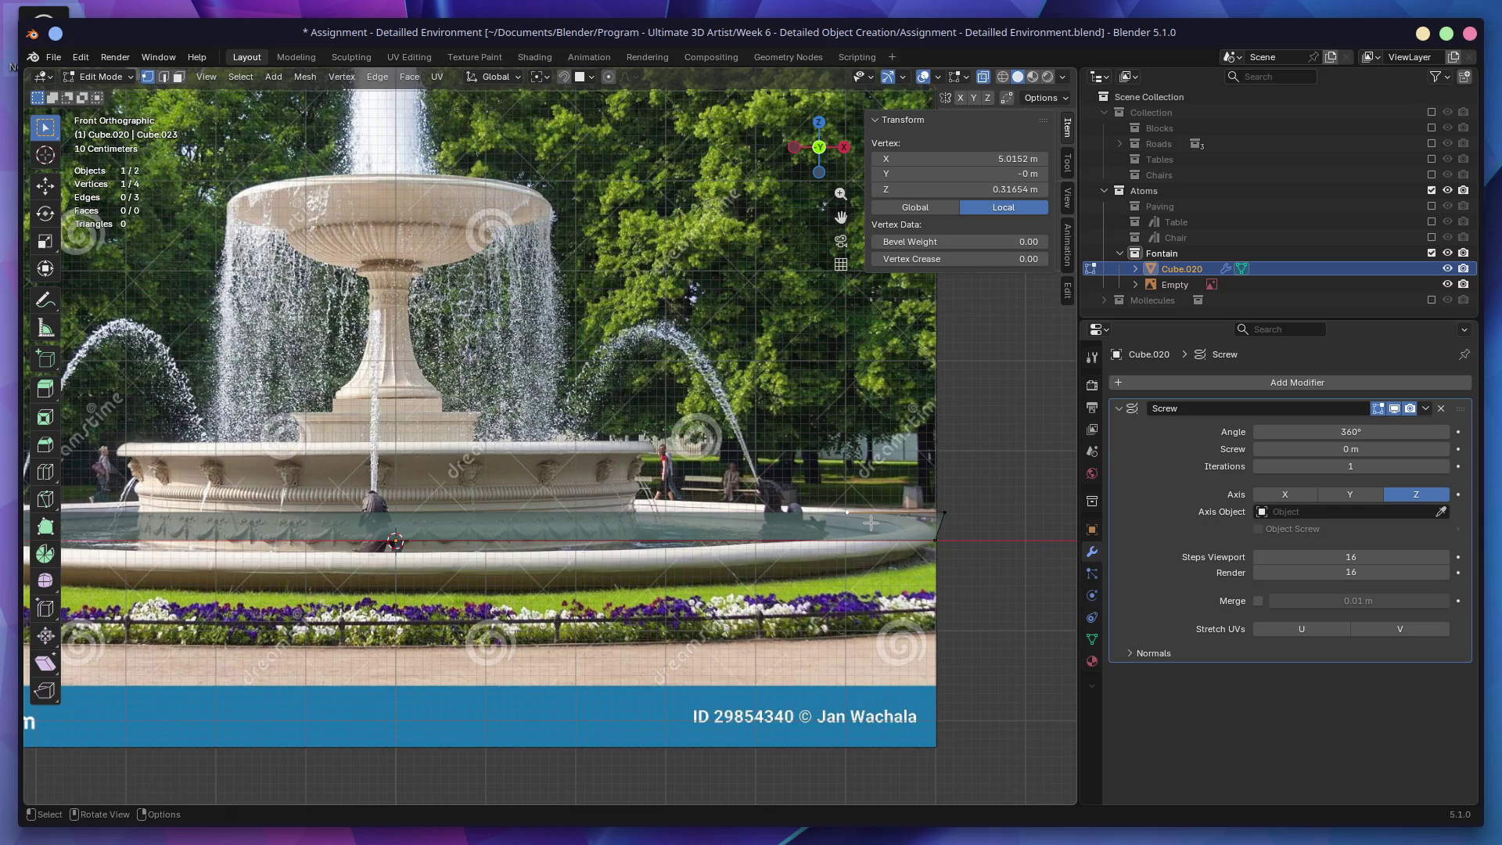
{"action": "key", "text": "g"}
{"action": "key", "text": "z"}
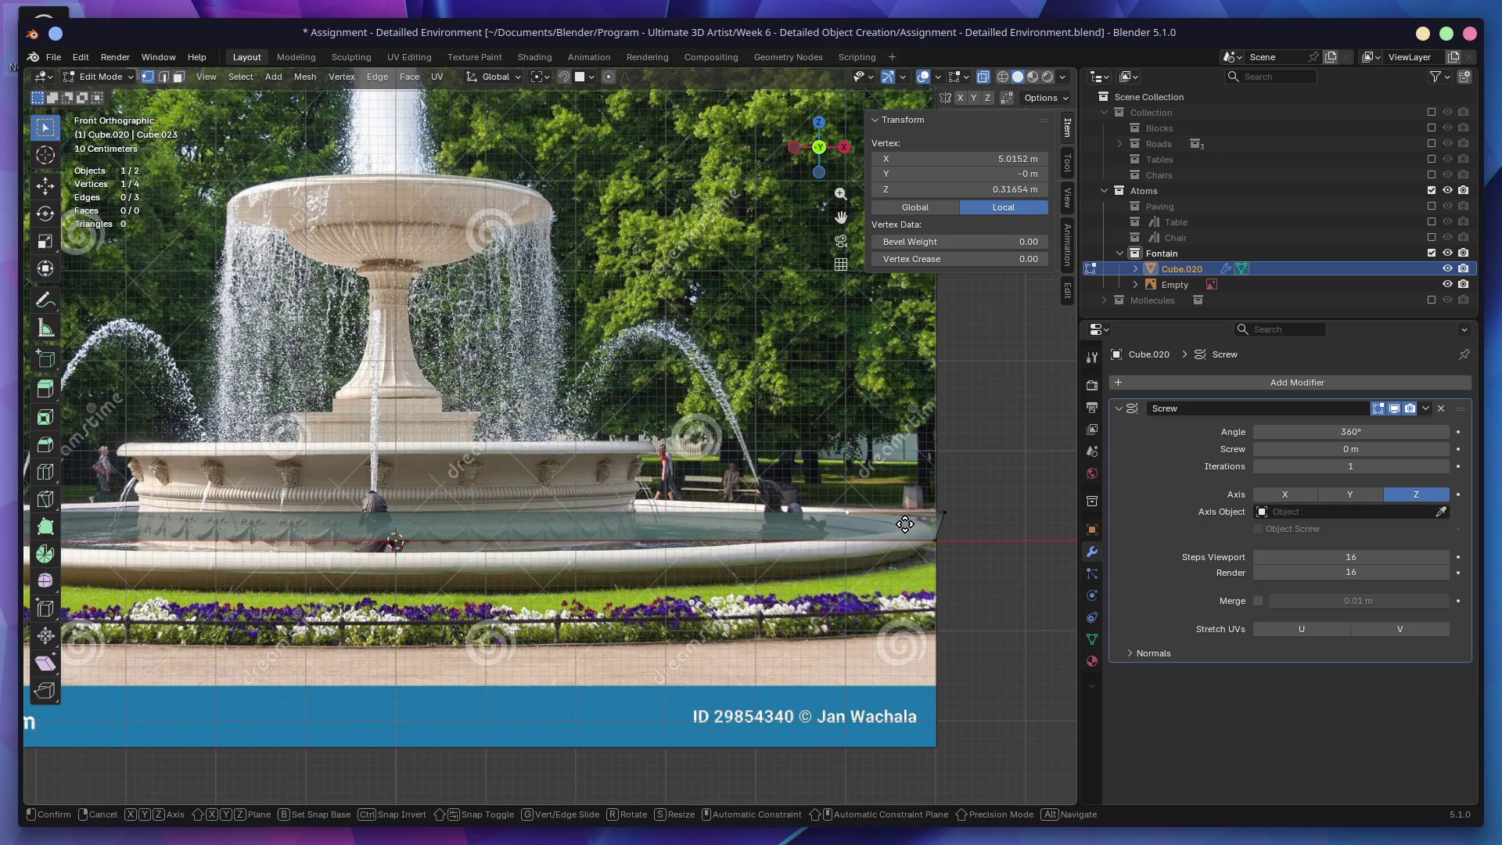
{"action": "key", "text": "x"}
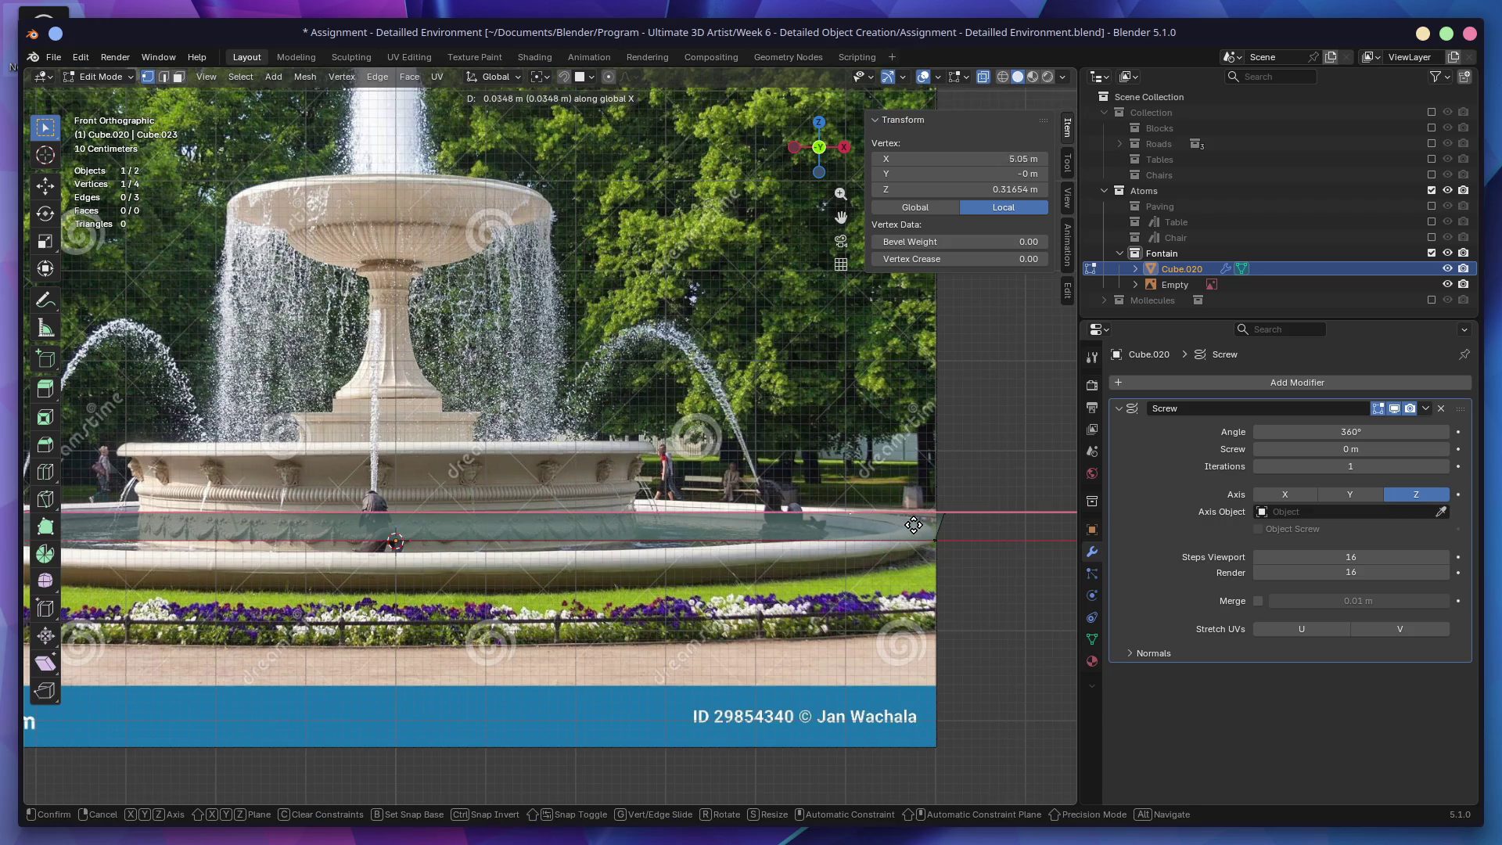
{"action": "left_click", "coordinate": [984, 526]}
{"action": "key", "text": "e"}
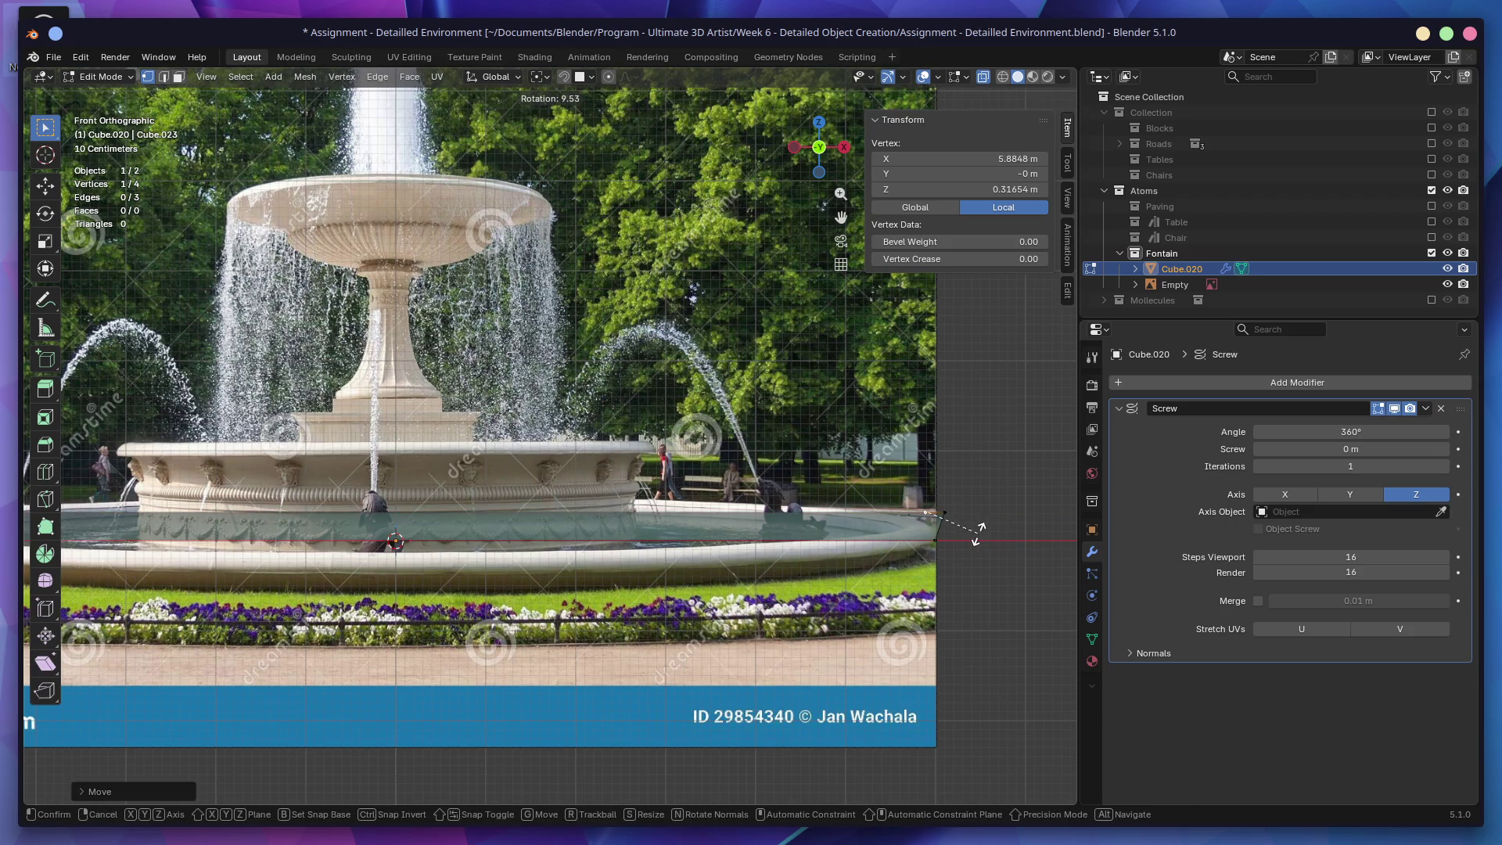
Step: Extrude profile vertices along the basin's outer edge and lip and up its wall
{"action": "left_click", "coordinate": [974, 552]}
{"action": "key", "text": "e"}
{"action": "key", "text": "x"}
{"action": "key", "text": "x"}
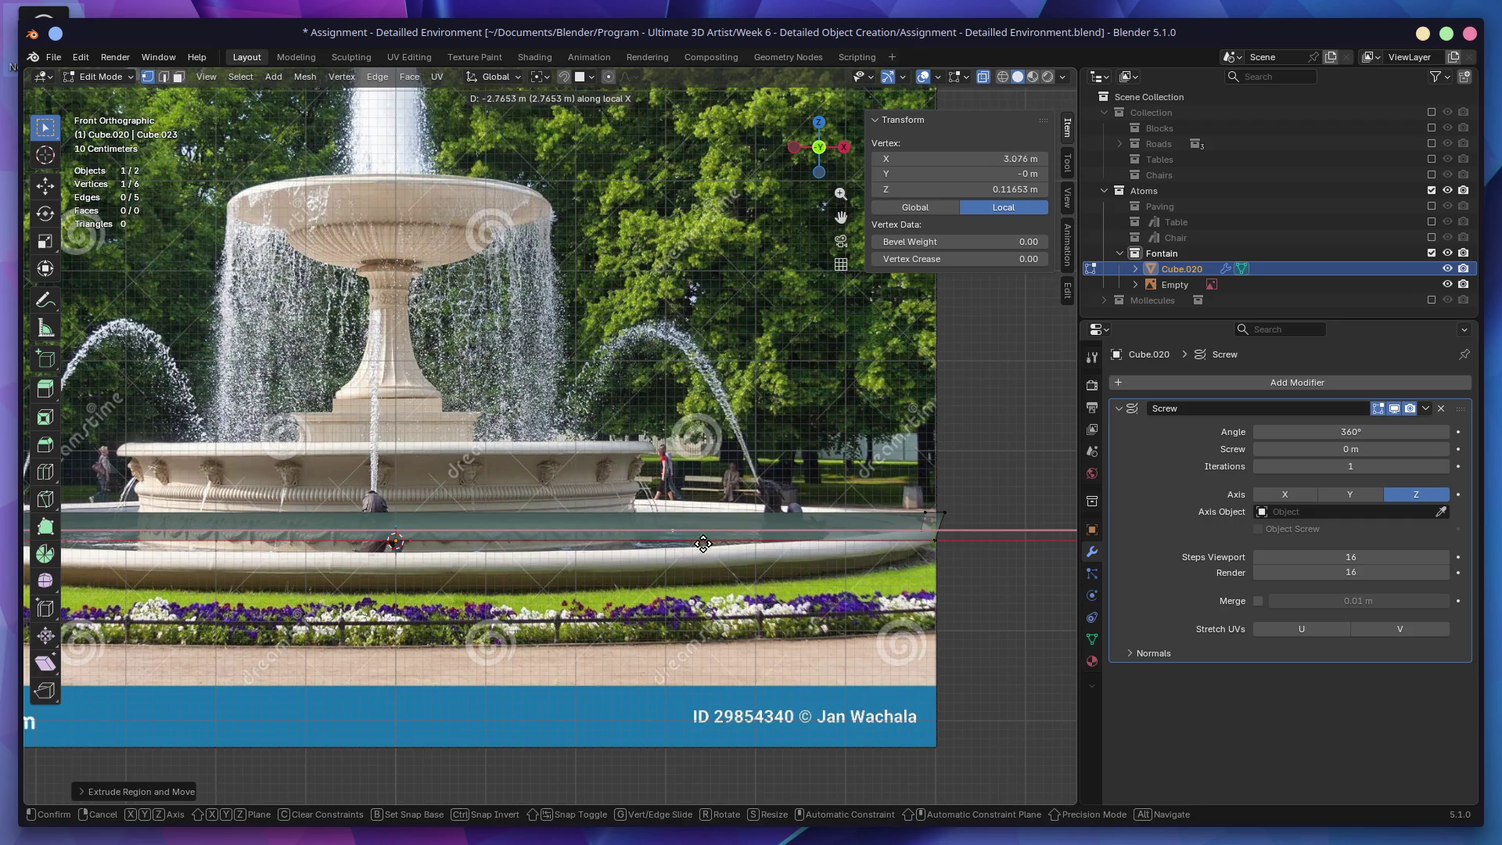
{"action": "left_click", "coordinate": [690, 539]}
{"action": "key", "text": "e"}
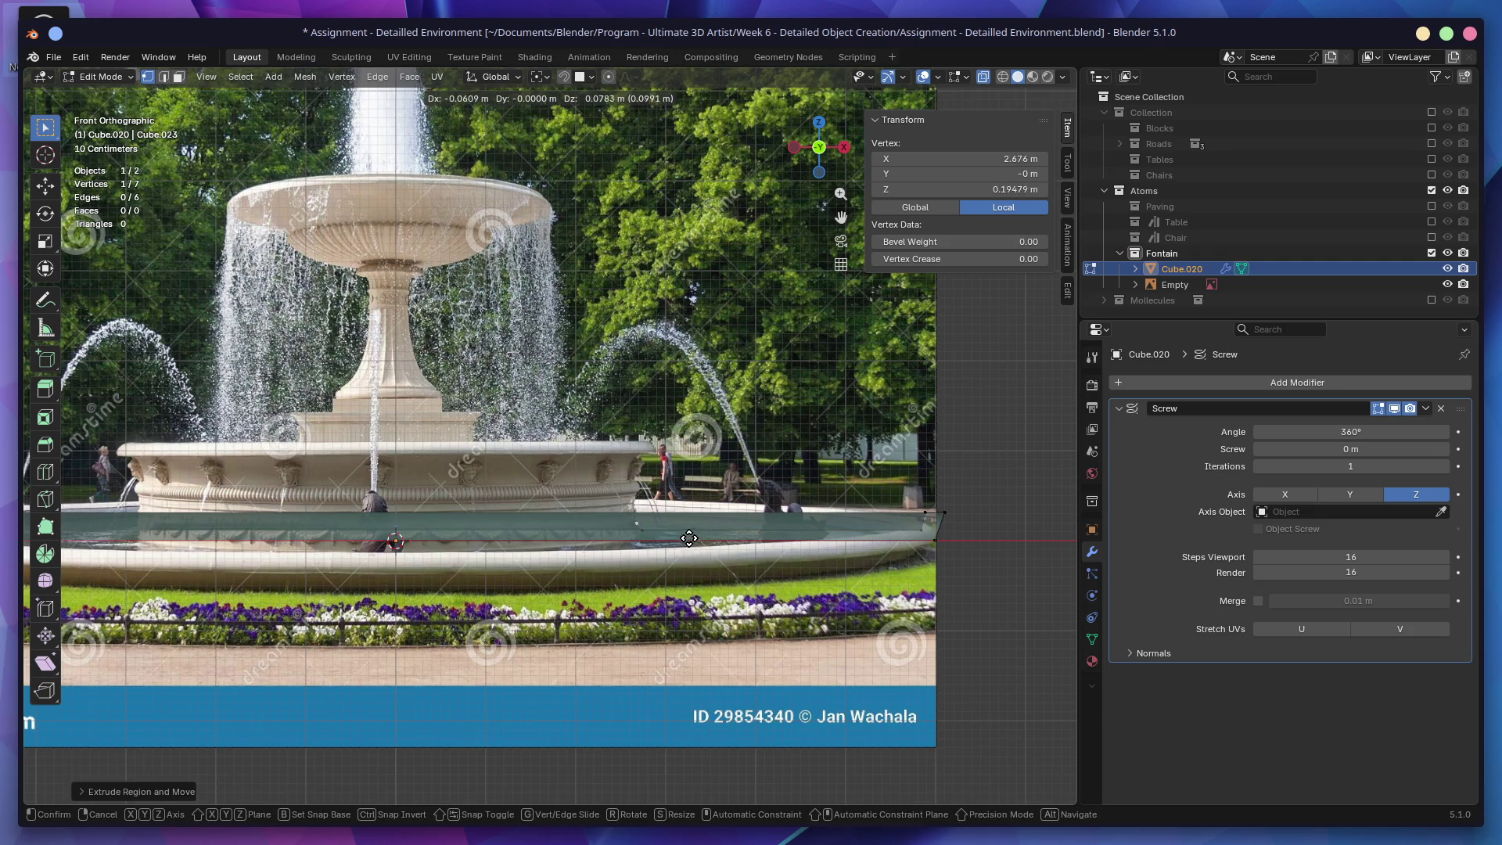
{"action": "left_click", "coordinate": [682, 518]}
{"action": "key", "text": "e"}
{"action": "left_click", "coordinate": [692, 502]}
{"action": "key", "text": "e"}
{"action": "left_click", "coordinate": [694, 487]}
Step: Trace the raised inner basin's outline and top with extruded vertices
{"action": "key", "text": "e"}
{"action": "left_click", "coordinate": [698, 468]}
{"action": "key", "text": "e"}
{"action": "left_click", "coordinate": [716, 465]}
{"action": "key", "text": "e"}
{"action": "left_click", "coordinate": [708, 452]}
{"action": "key", "text": "e"}
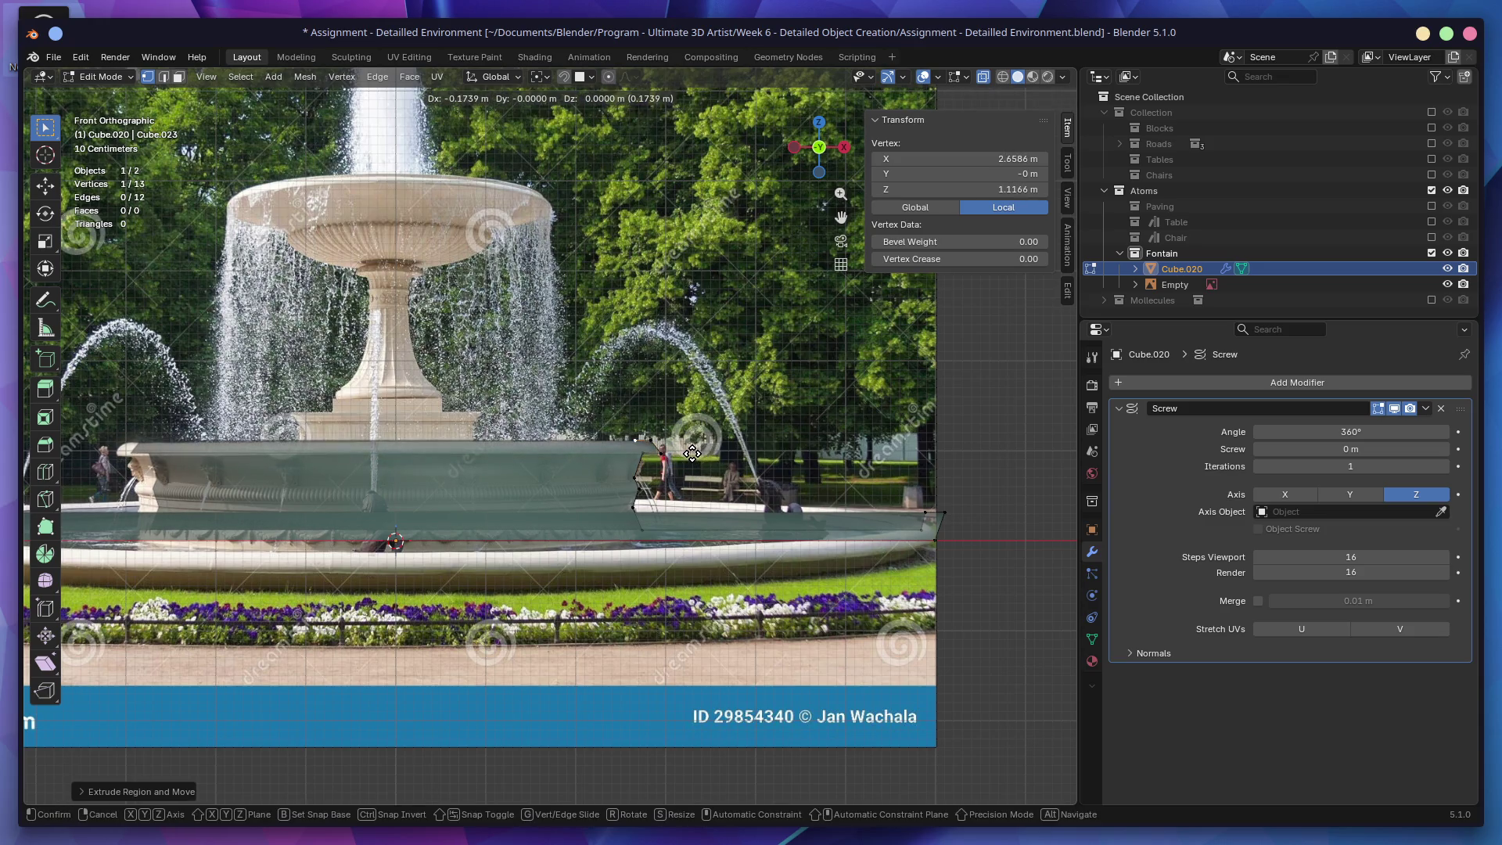
{"action": "left_click", "coordinate": [694, 453]}
{"action": "key", "text": "e"}
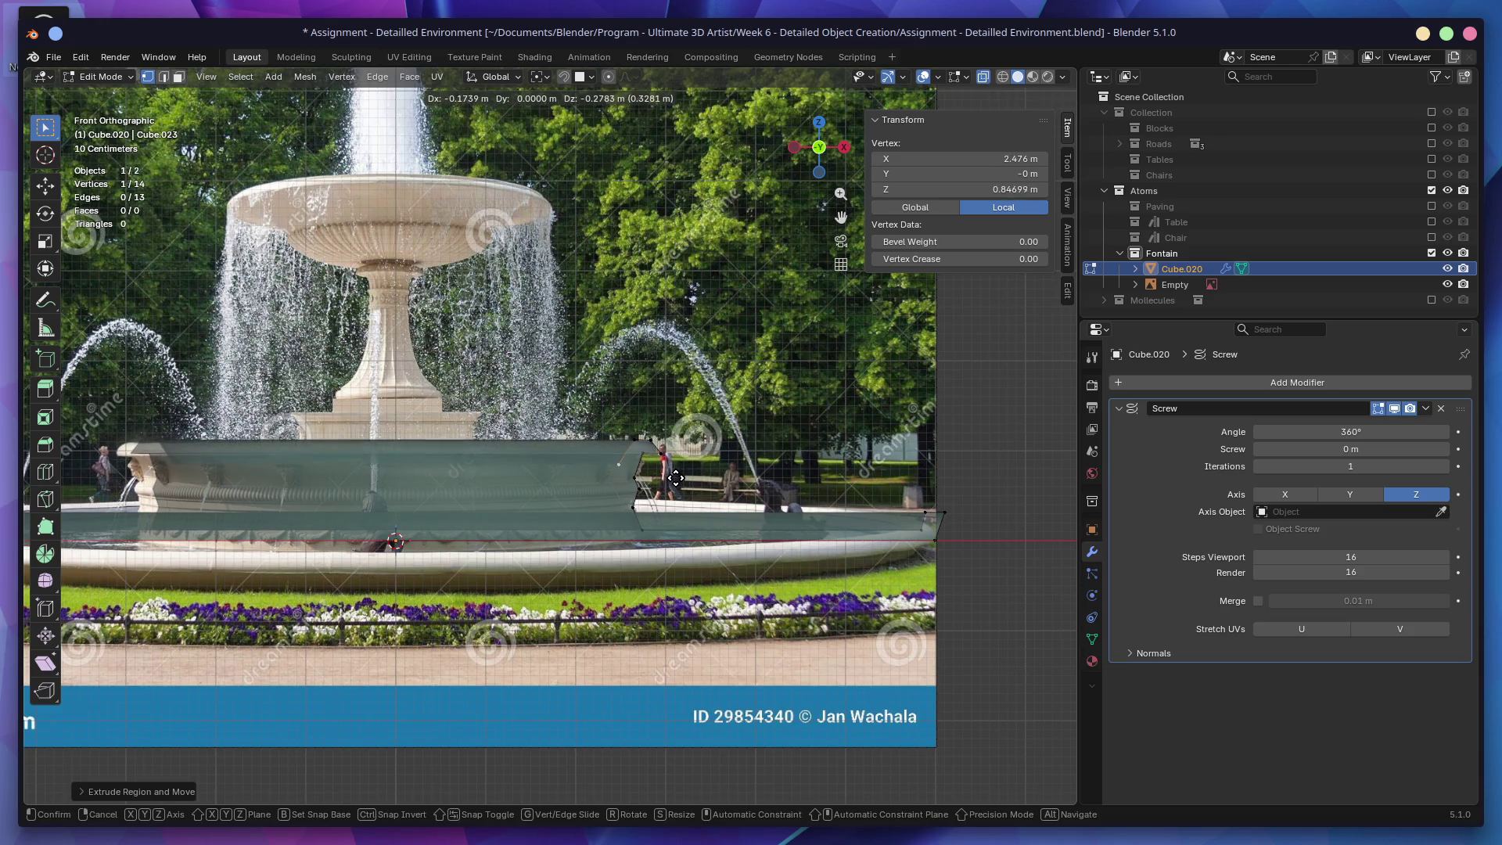
{"action": "left_click", "coordinate": [674, 483]}
Step: Extrude vertices to the column base and up the central column to the top bowl
{"action": "key", "text": "e"}
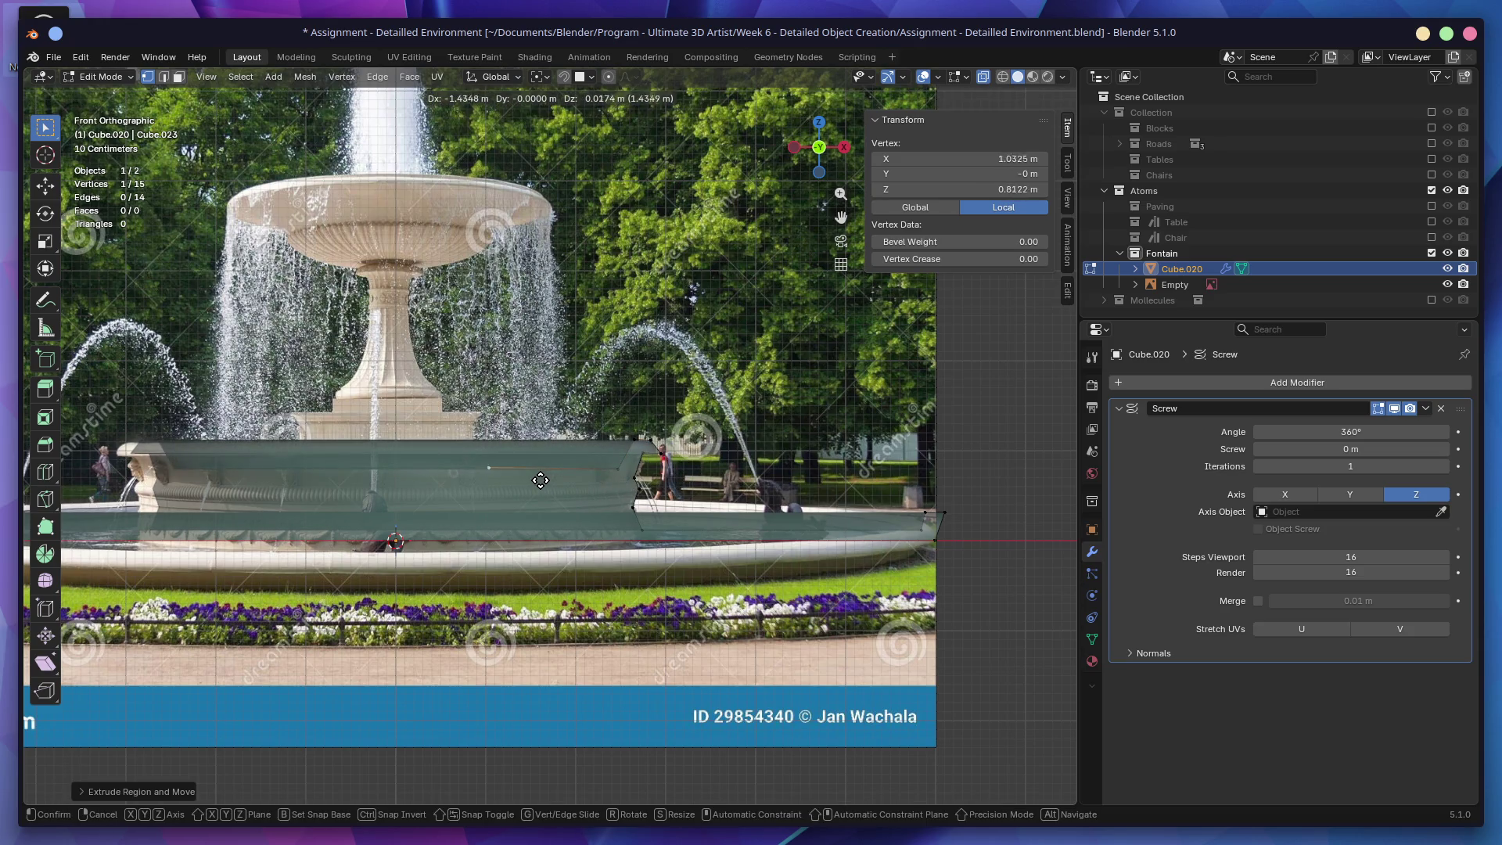
{"action": "left_click", "coordinate": [535, 482]}
{"action": "key", "text": "e"}
{"action": "left_click", "coordinate": [530, 440]}
{"action": "key", "text": "e"}
{"action": "left_click", "coordinate": [539, 423]}
{"action": "key", "text": "e"}
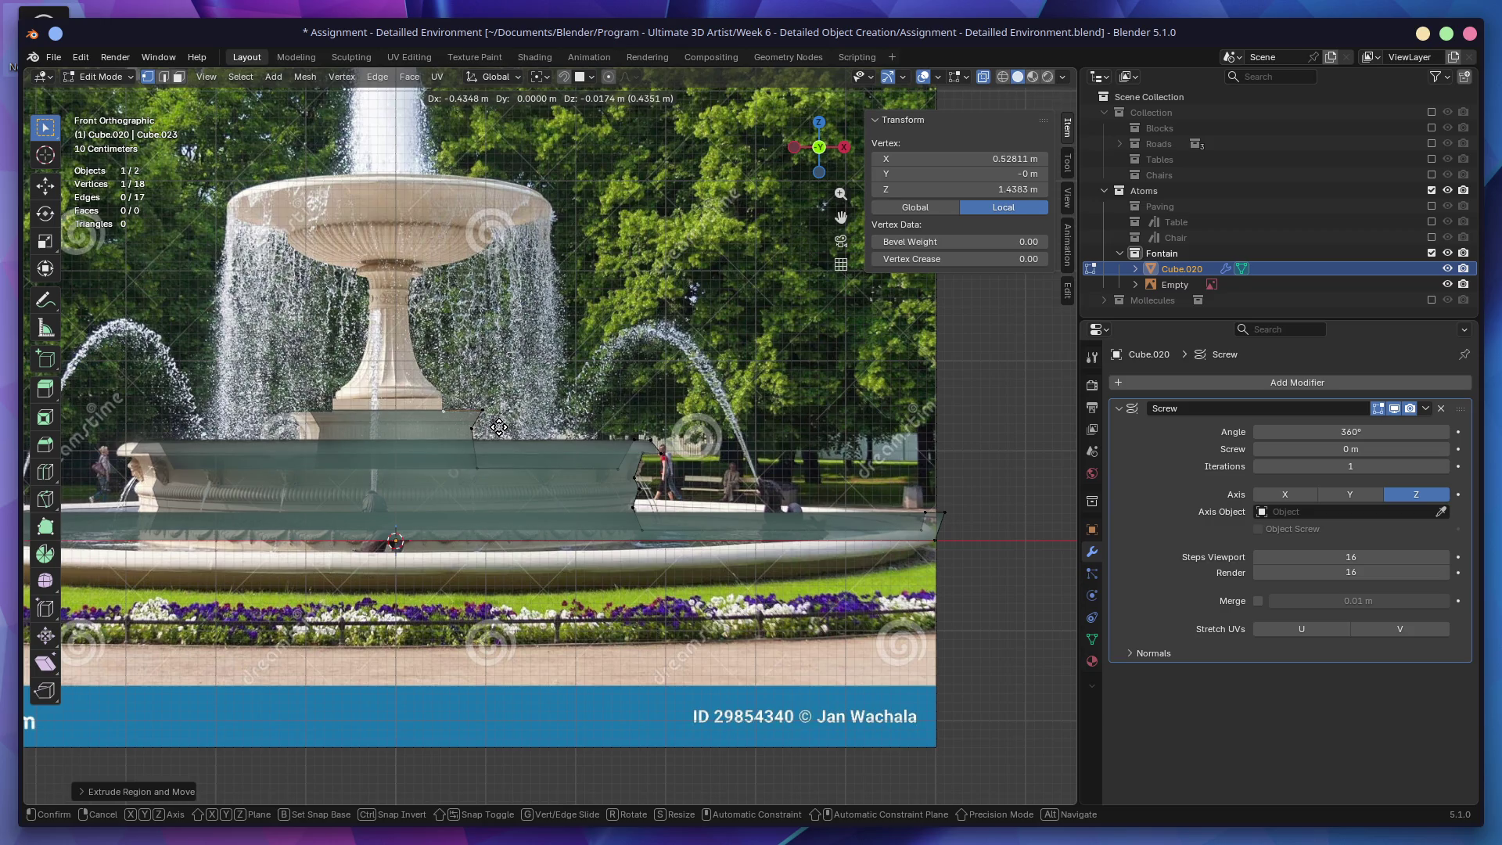
{"action": "left_click", "coordinate": [498, 428]}
{"action": "key", "text": "e"}
{"action": "left_click", "coordinate": [499, 415]}
{"action": "key", "text": "e"}
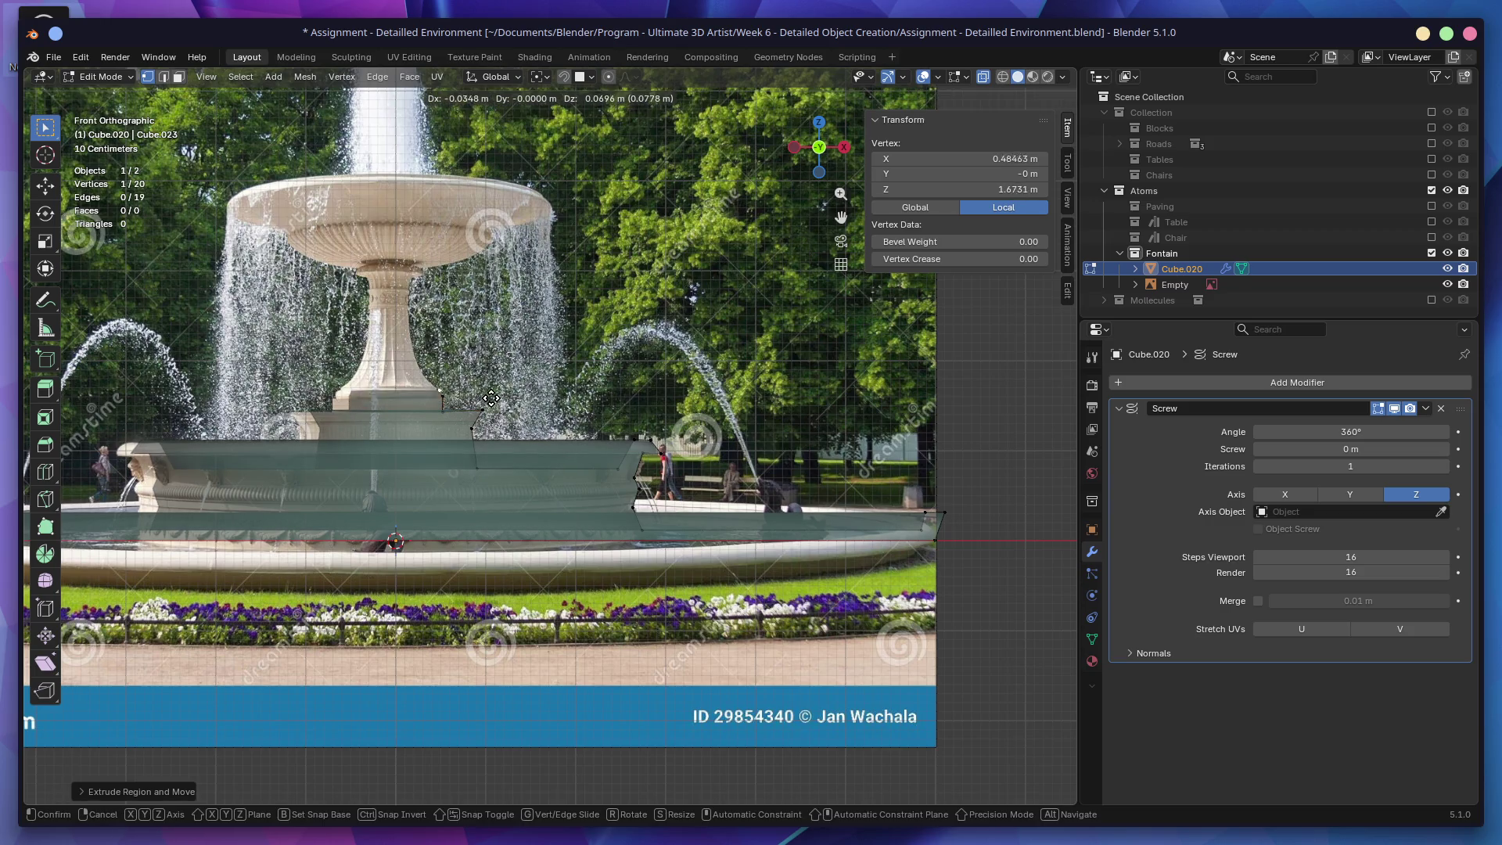
{"action": "left_click", "coordinate": [462, 359]}
{"action": "key", "text": "e"}
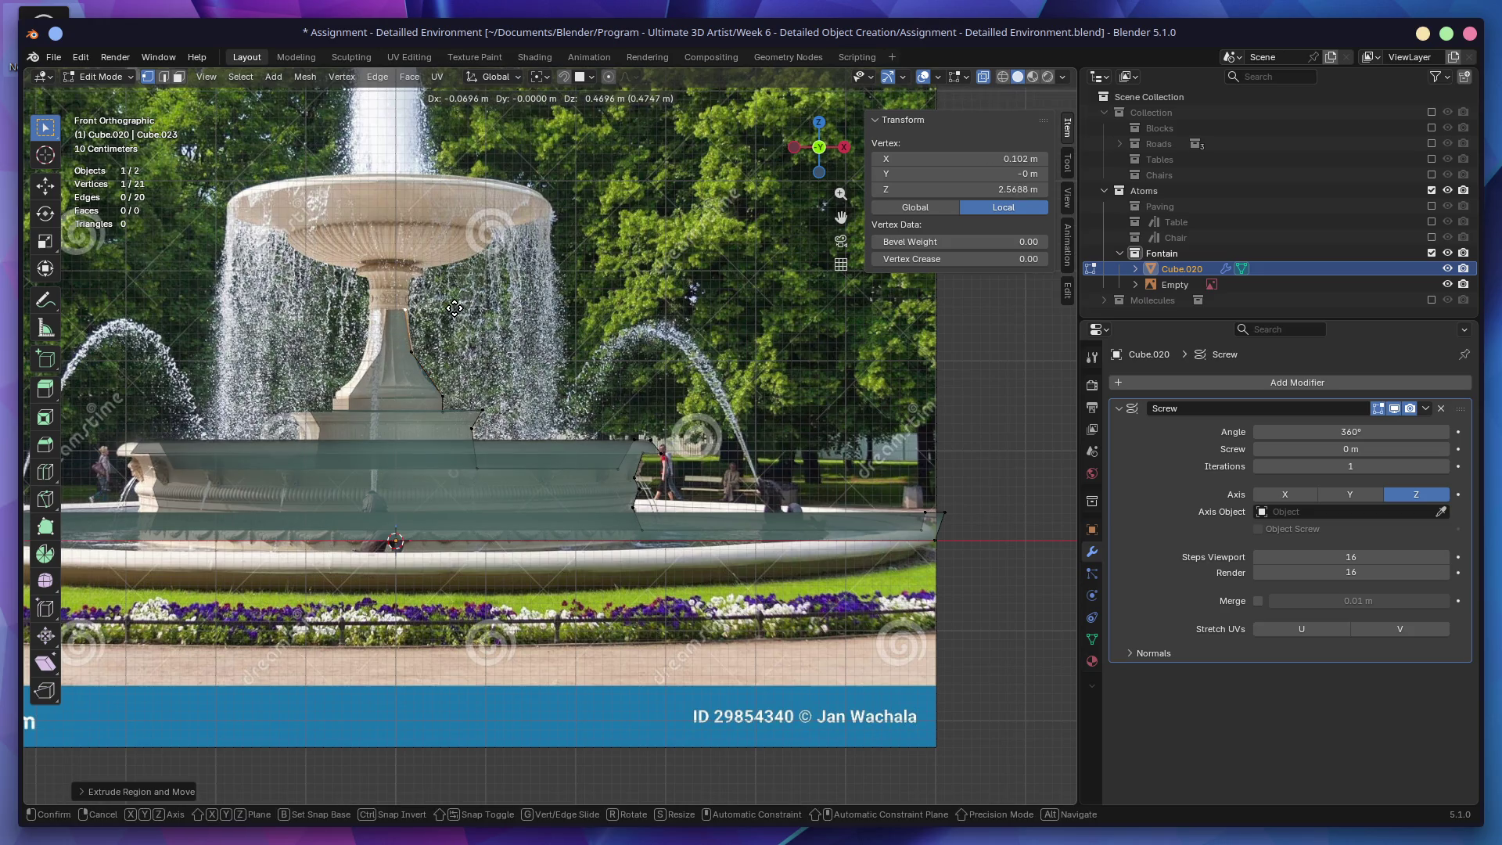
{"action": "left_click", "coordinate": [457, 305]}
{"action": "key", "text": "e"}
{"action": "left_click", "coordinate": [464, 270]}
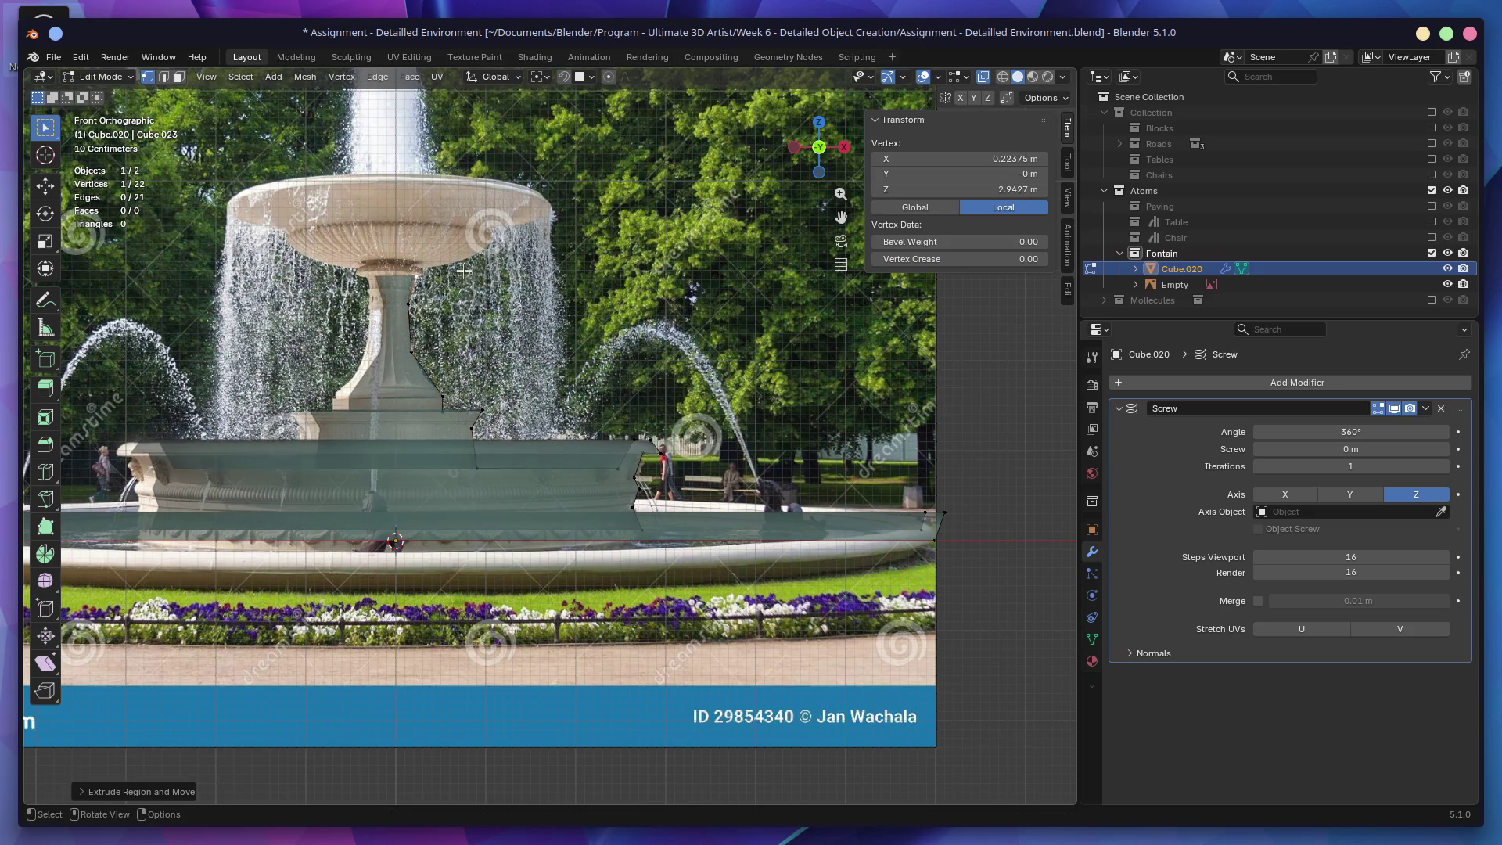
Step: Extrude vertices out under the top bowl, along its rim and into the bowl
{"action": "key", "text": "e"}
{"action": "left_click", "coordinate": [526, 250]}
{"action": "key", "text": "e"}
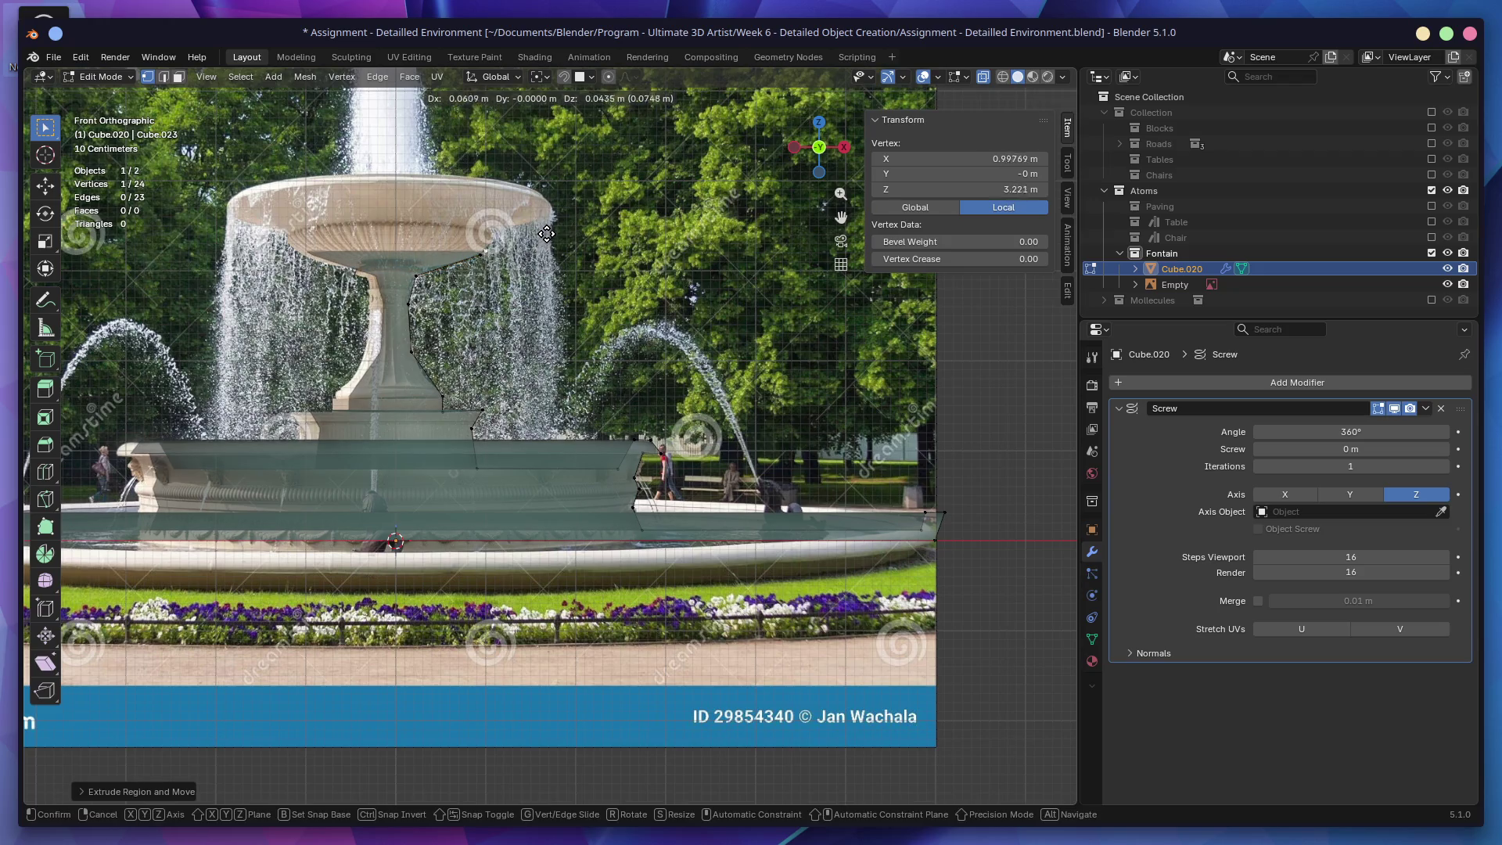
{"action": "left_click", "coordinate": [557, 218]}
{"action": "key", "text": "e"}
{"action": "left_click", "coordinate": [605, 194]}
{"action": "key", "text": "e"}
{"action": "left_click", "coordinate": [598, 177]}
{"action": "key", "text": "e"}
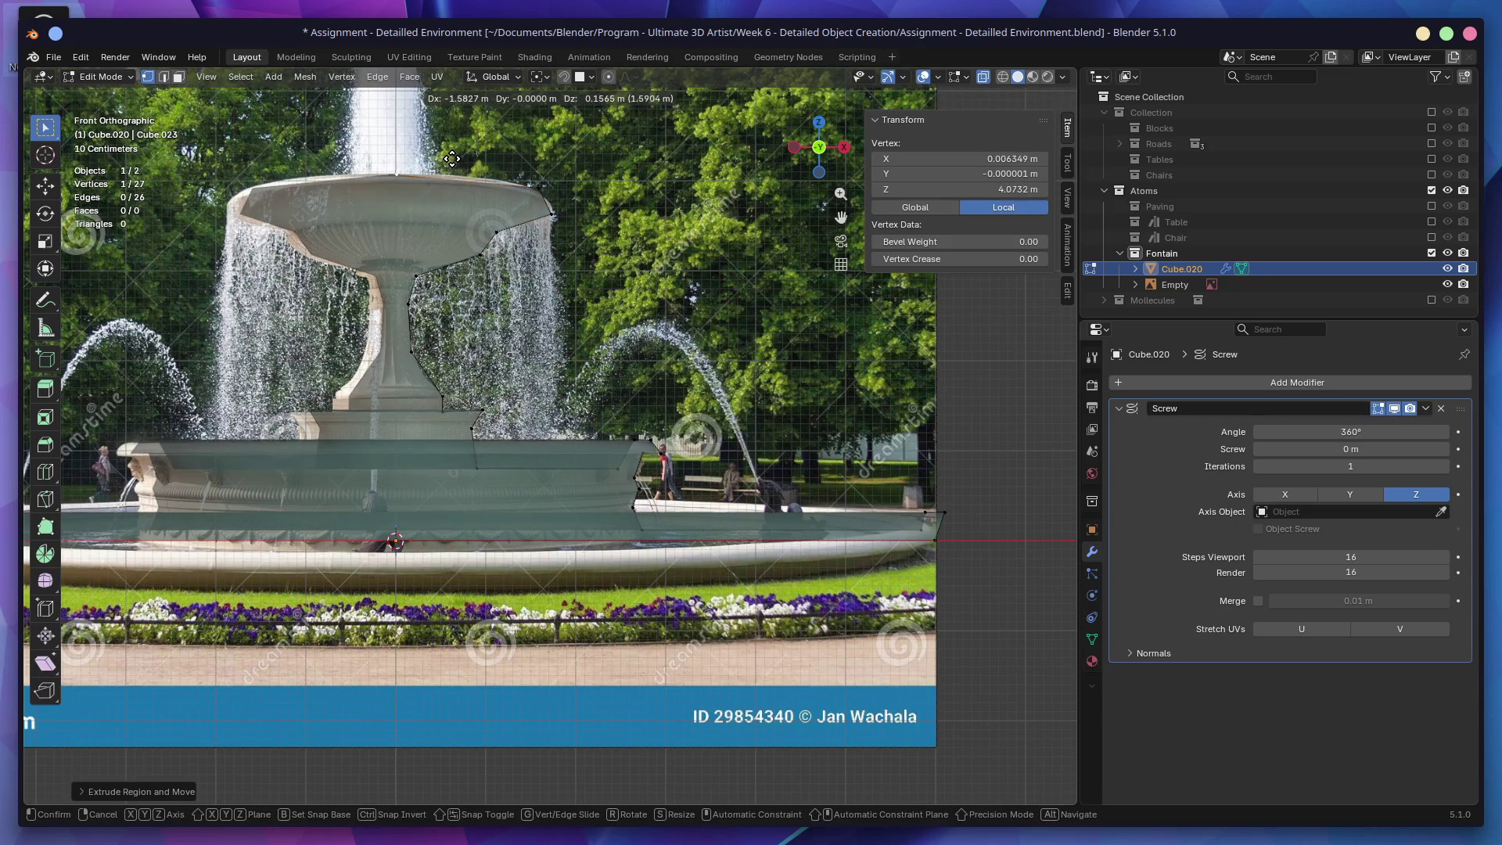
Step: Cancel the unfinished extrusion and return to the front reference view of the upper bowl
{"action": "right_click", "coordinate": [453, 158]}
{"action": "mouse_move", "coordinate": [616, 258]}
{"action": "middle_mouse_down"}
{"action": "mouse_move", "coordinate": [622, 315]}
{"action": "mouse_move", "coordinate": [695, 391]}
{"action": "middle_mouse_up"}
{"action": "scroll", "coordinate": [623, 315], "scroll_direction": "down", "scroll_amount": 5}
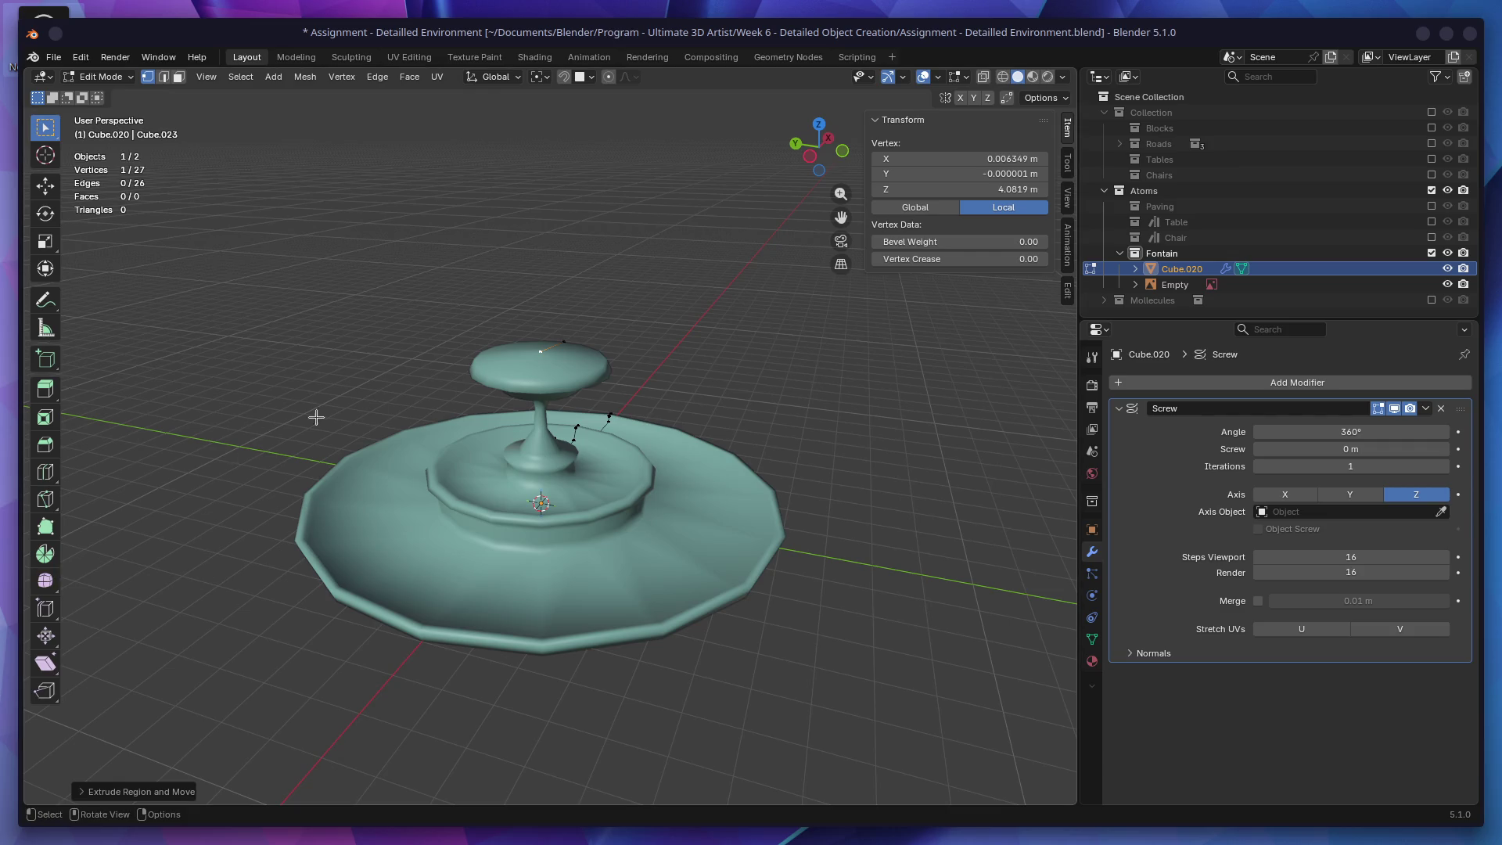
{"action": "mouse_move", "coordinate": [533, 395]}
{"action": "middle_mouse_down"}
{"action": "mouse_move", "coordinate": [640, 365]}
{"action": "mouse_move", "coordinate": [577, 365]}
{"action": "middle_mouse_up"}
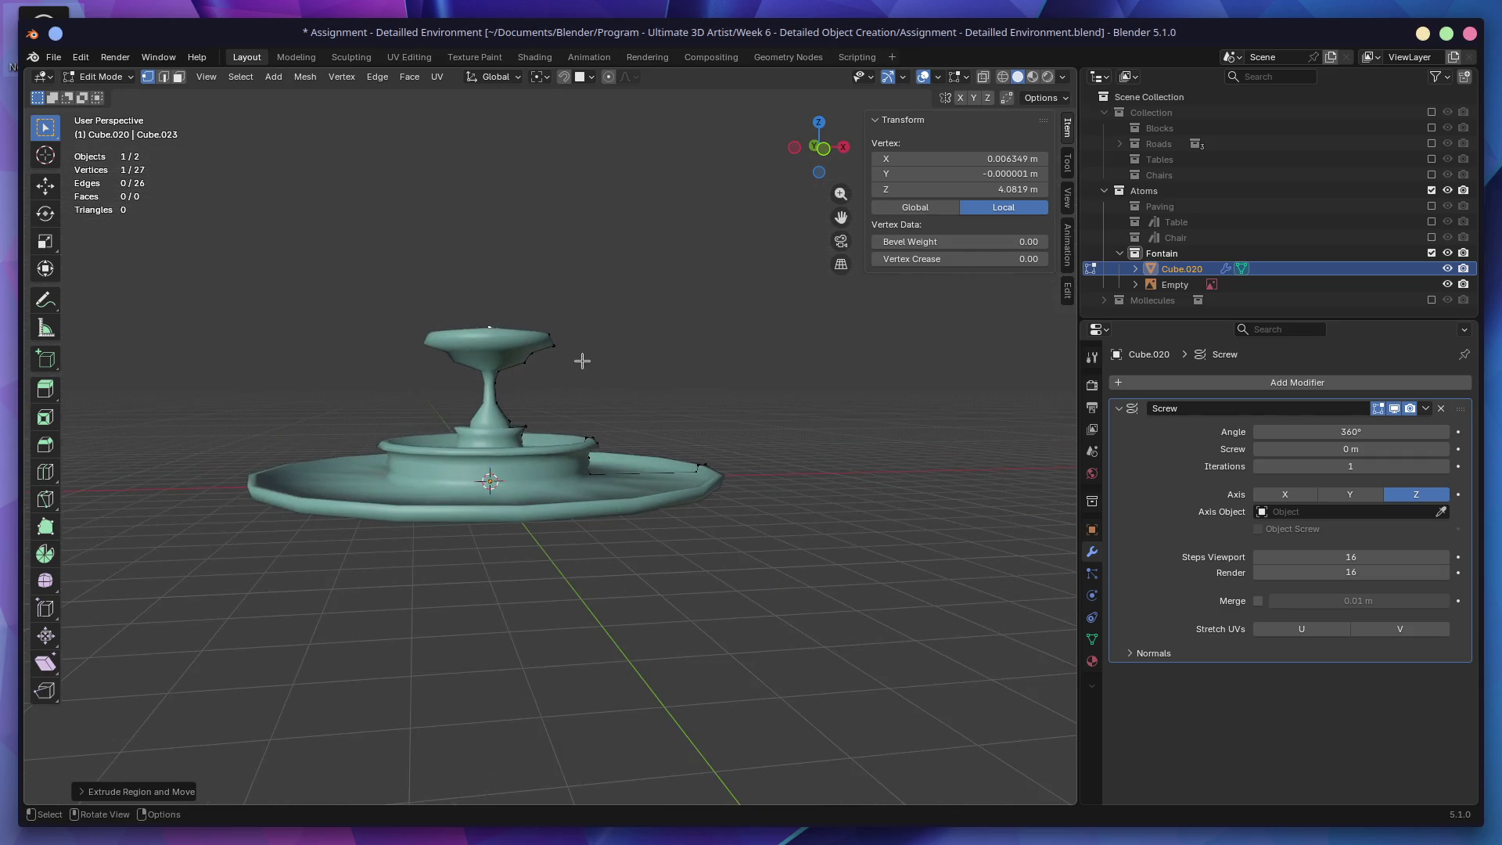
{"action": "key", "text": "KP_3"}
{"action": "key", "text": "KP_1"}
{"action": "mouse_move", "coordinate": [619, 345]}
{"action": "middle_mouse_down", "text": "ctrl"}
{"action": "mouse_move", "coordinate": [648, 391]}
{"action": "mouse_move", "coordinate": [643, 368]}
{"action": "middle_mouse_up", "text": "ctrl"}
Step: In X-ray, finish the top bowl's profile, ending the last vertex on the central axis
{"action": "key", "text": "alt+z"}
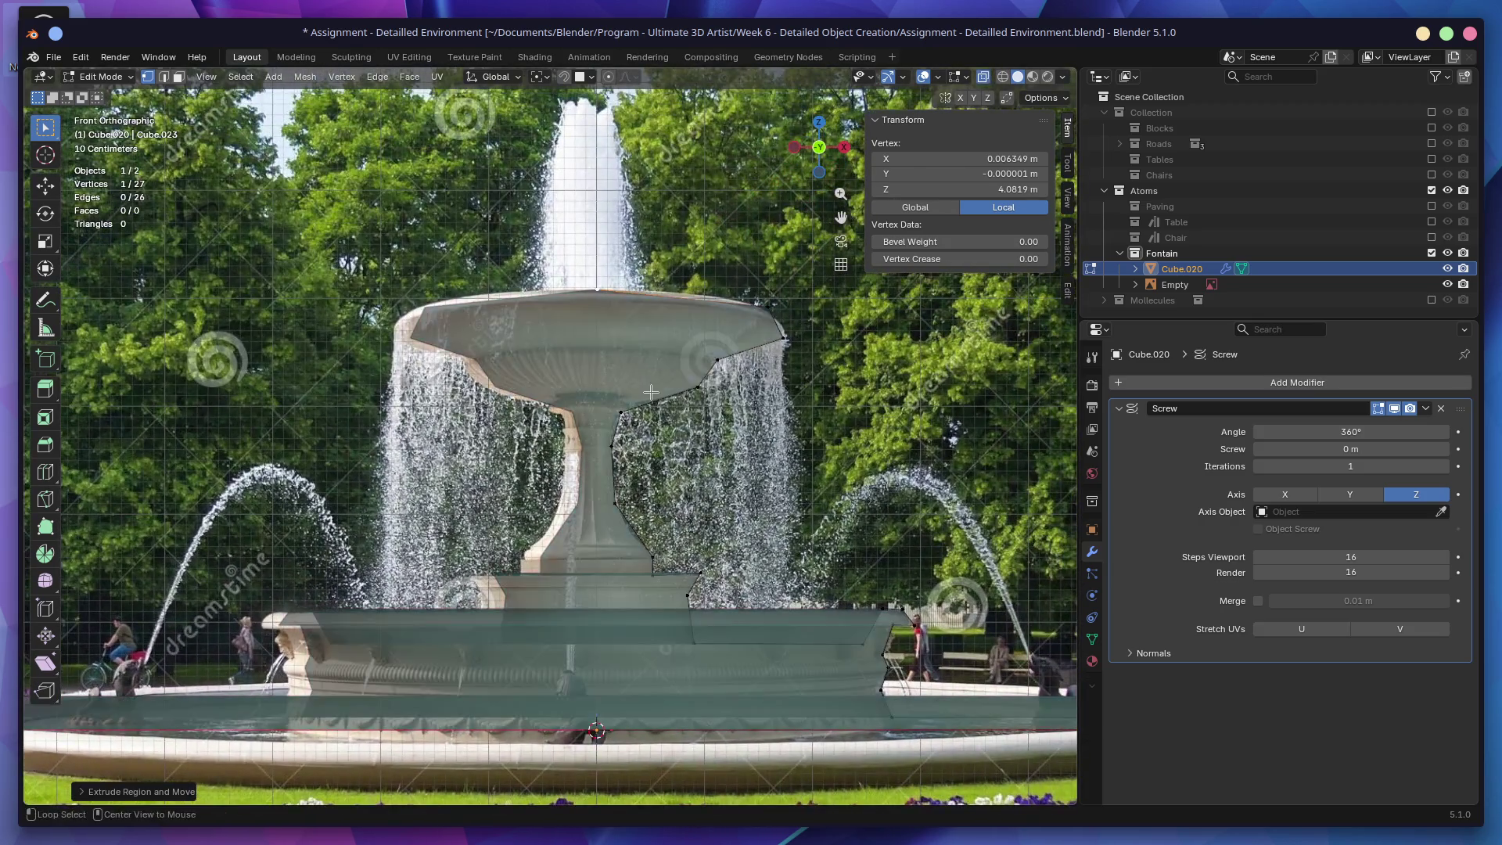
{"action": "key", "text": "g"}
{"action": "left_click", "coordinate": [753, 331]}
{"action": "key", "text": "e"}
{"action": "left_click", "coordinate": [763, 347]}
{"action": "key", "text": "e"}
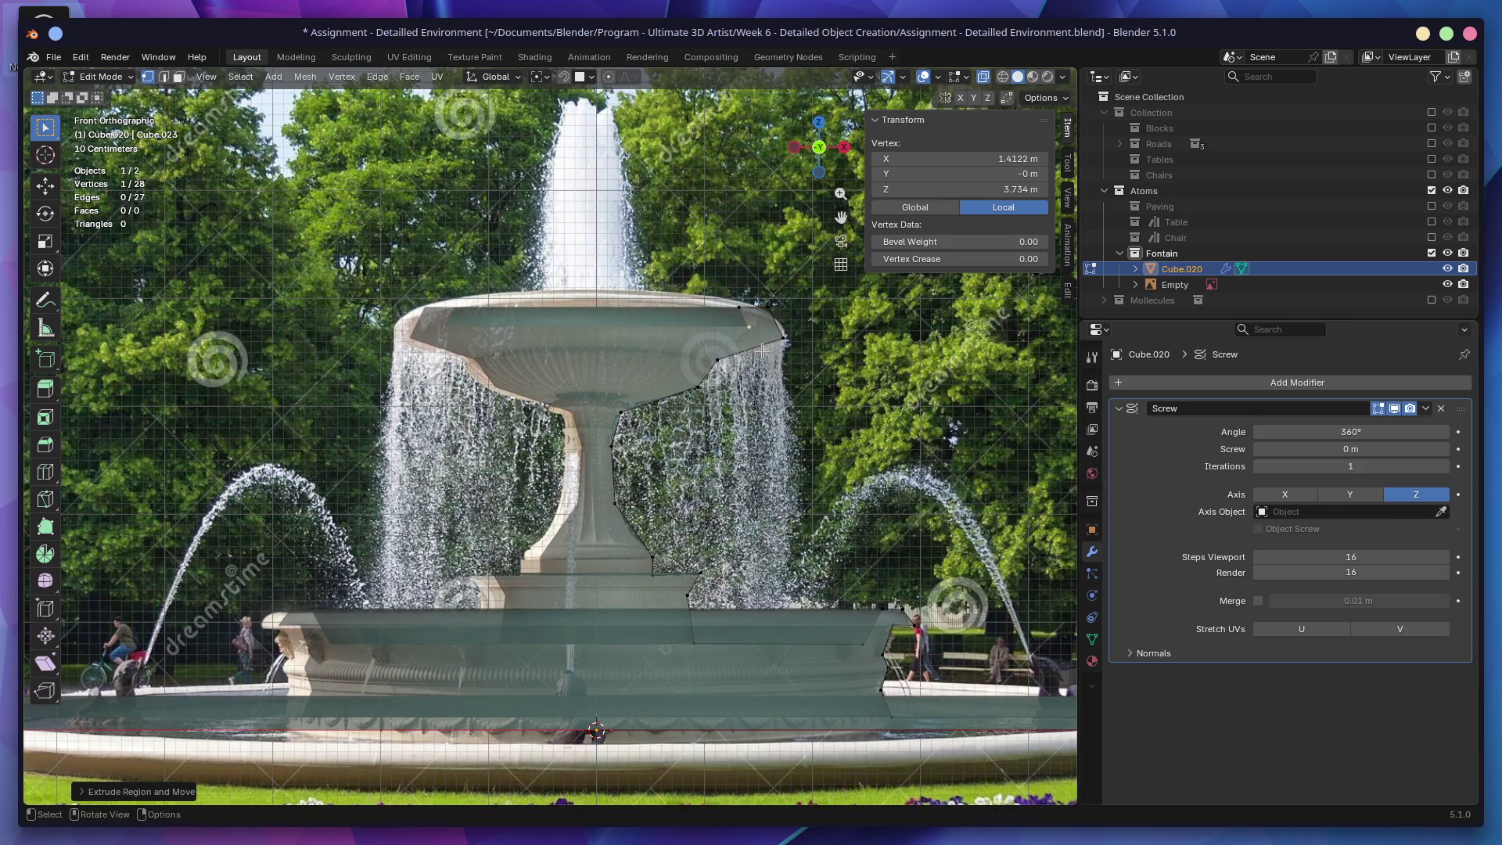
{"action": "left_click", "coordinate": [602, 358]}
{"action": "key", "text": "alt+z"}
Step: Set the Screw modifier's viewport and render steps to 32
{"action": "mouse_move", "coordinate": [602, 357]}
{"action": "middle_mouse_down"}
{"action": "mouse_move", "coordinate": [688, 409]}
{"action": "mouse_move", "coordinate": [724, 382]}
{"action": "mouse_move", "coordinate": [822, 415]}
{"action": "mouse_move", "coordinate": [821, 433]}
{"action": "middle_mouse_up"}
{"action": "scroll", "coordinate": [724, 383], "scroll_direction": "down", "scroll_amount": 6}
{"action": "left_click_drag", "start_coordinate": [1447, 564], "coordinate": [1344, 557]}
{"action": "mouse_move", "coordinate": [969, 549]}
{"action": "middle_mouse_down"}
{"action": "mouse_move", "coordinate": [962, 520]}
{"action": "mouse_move", "coordinate": [1366, 569]}
{"action": "middle_mouse_up"}
{"action": "left_click", "coordinate": [1365, 569]}
{"action": "type", "text": "2"}
{"action": "key", "text": "Return"}
Step: Save the blend file and select the Empty in the Fontain collection
{"action": "middle_click_drag", "start_coordinate": [835, 402], "coordinate": [792, 406]}
{"action": "key", "text": "ctrl+s"}
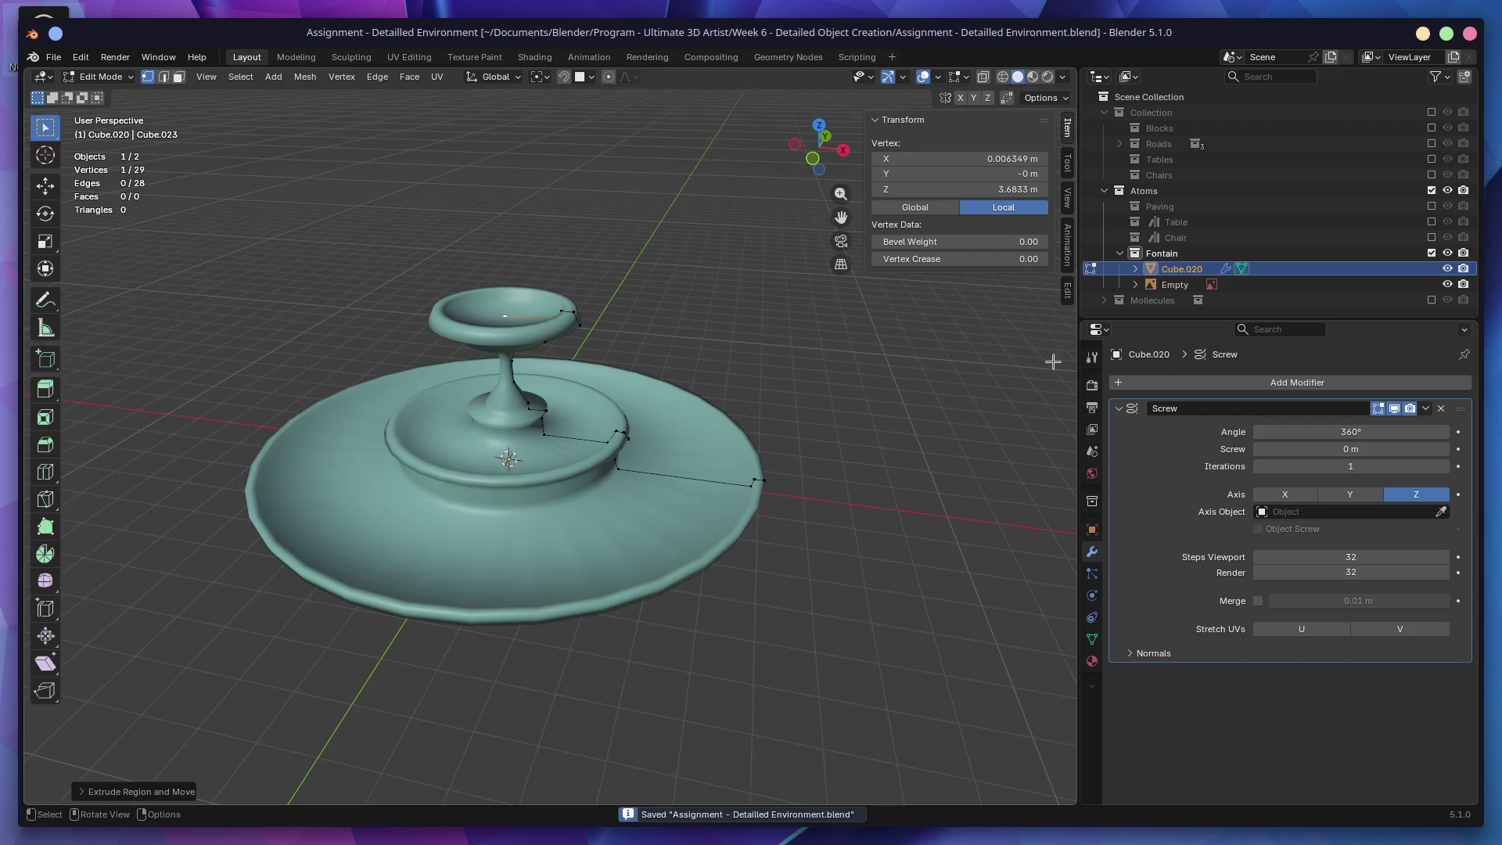
{"action": "left_click", "coordinate": [1424, 285]}
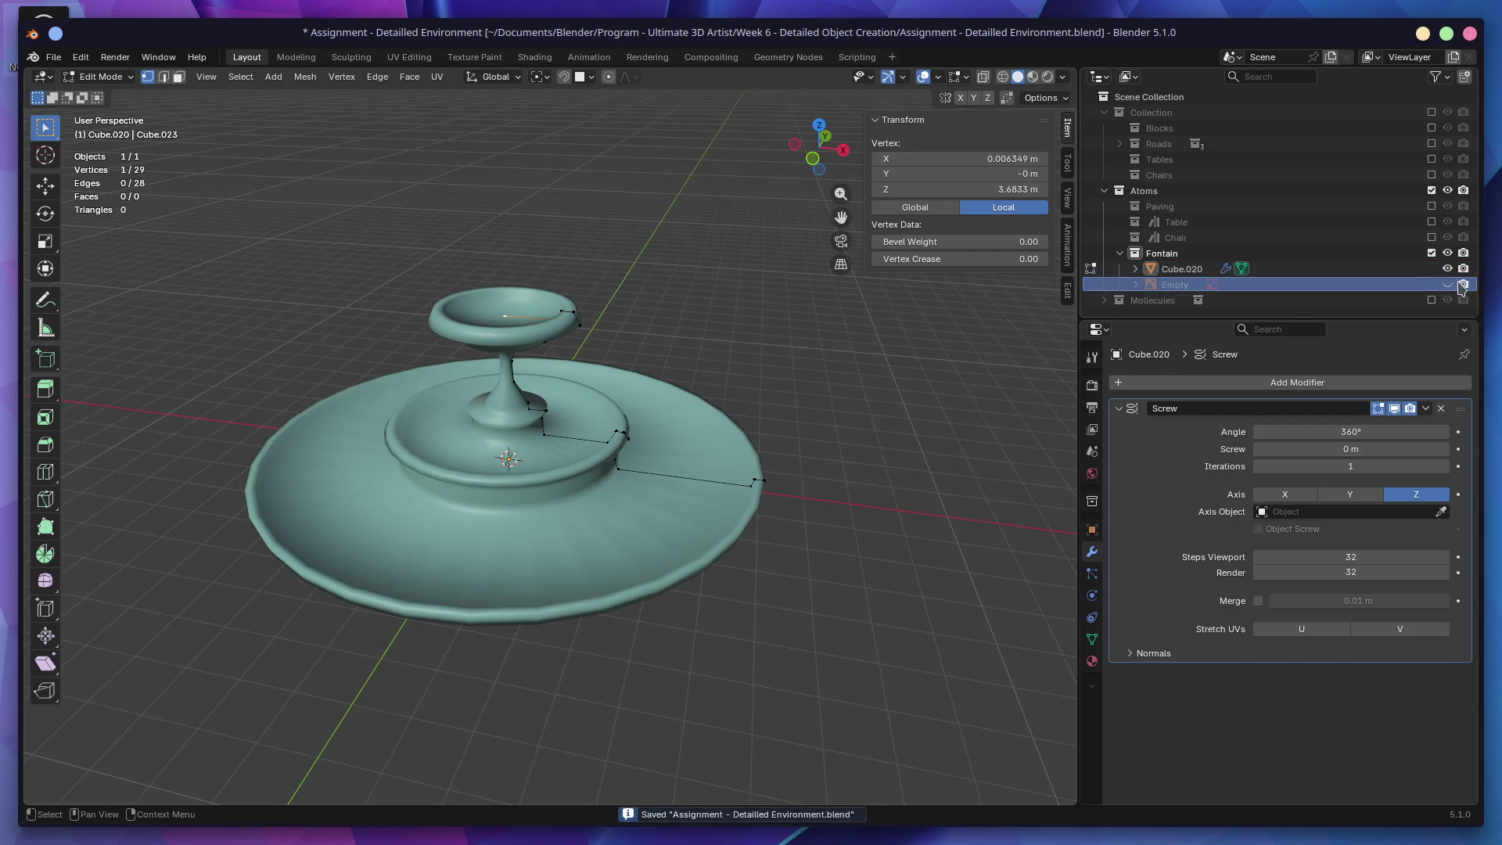
Step: Mark the Fontain collection as an asset
{"action": "right_click", "coordinate": [1177, 252]}
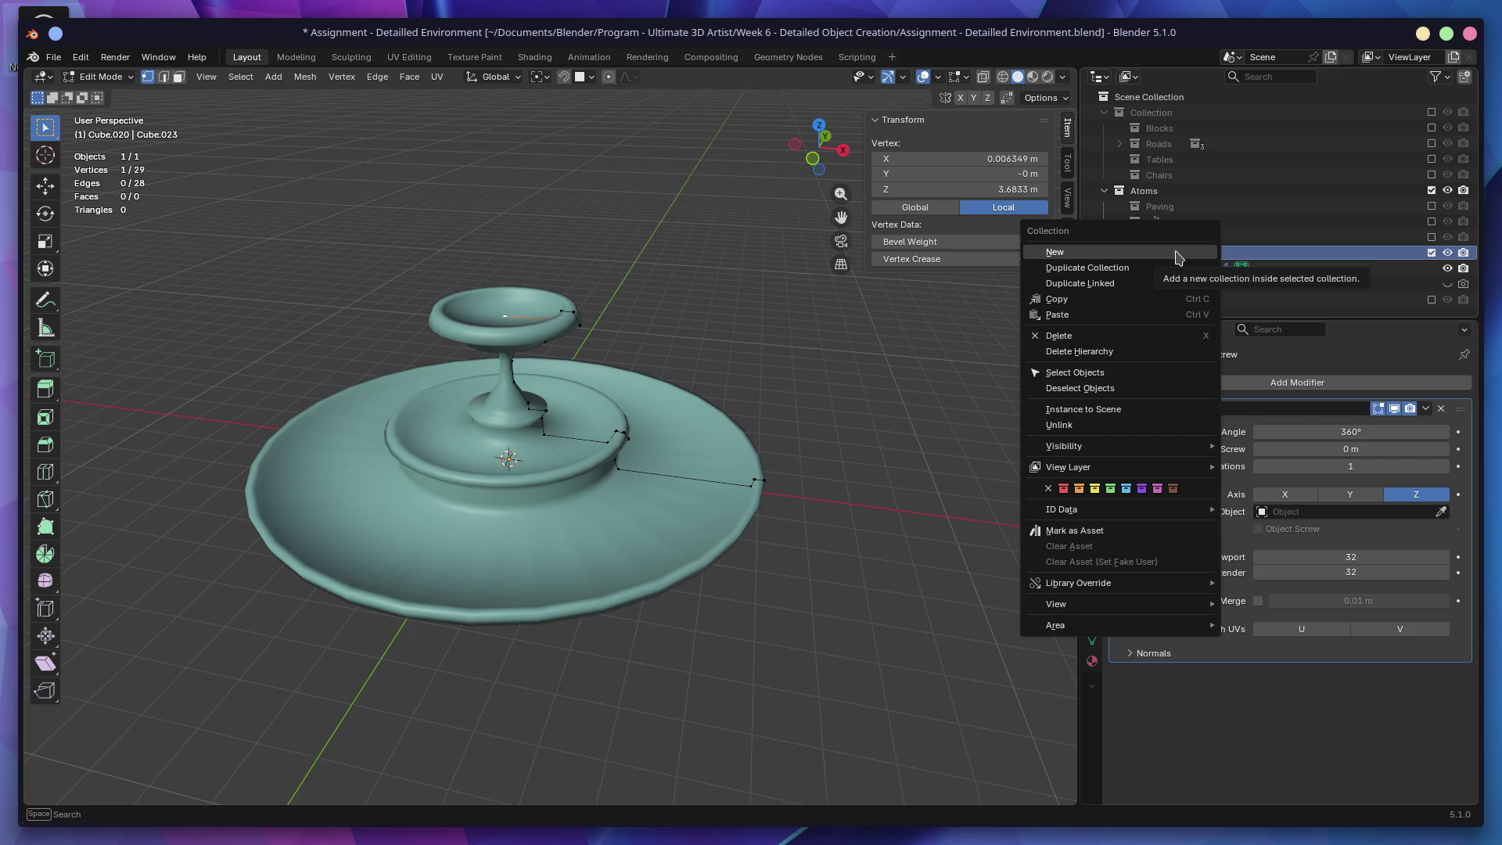
{"action": "left_click", "coordinate": [1111, 532]}
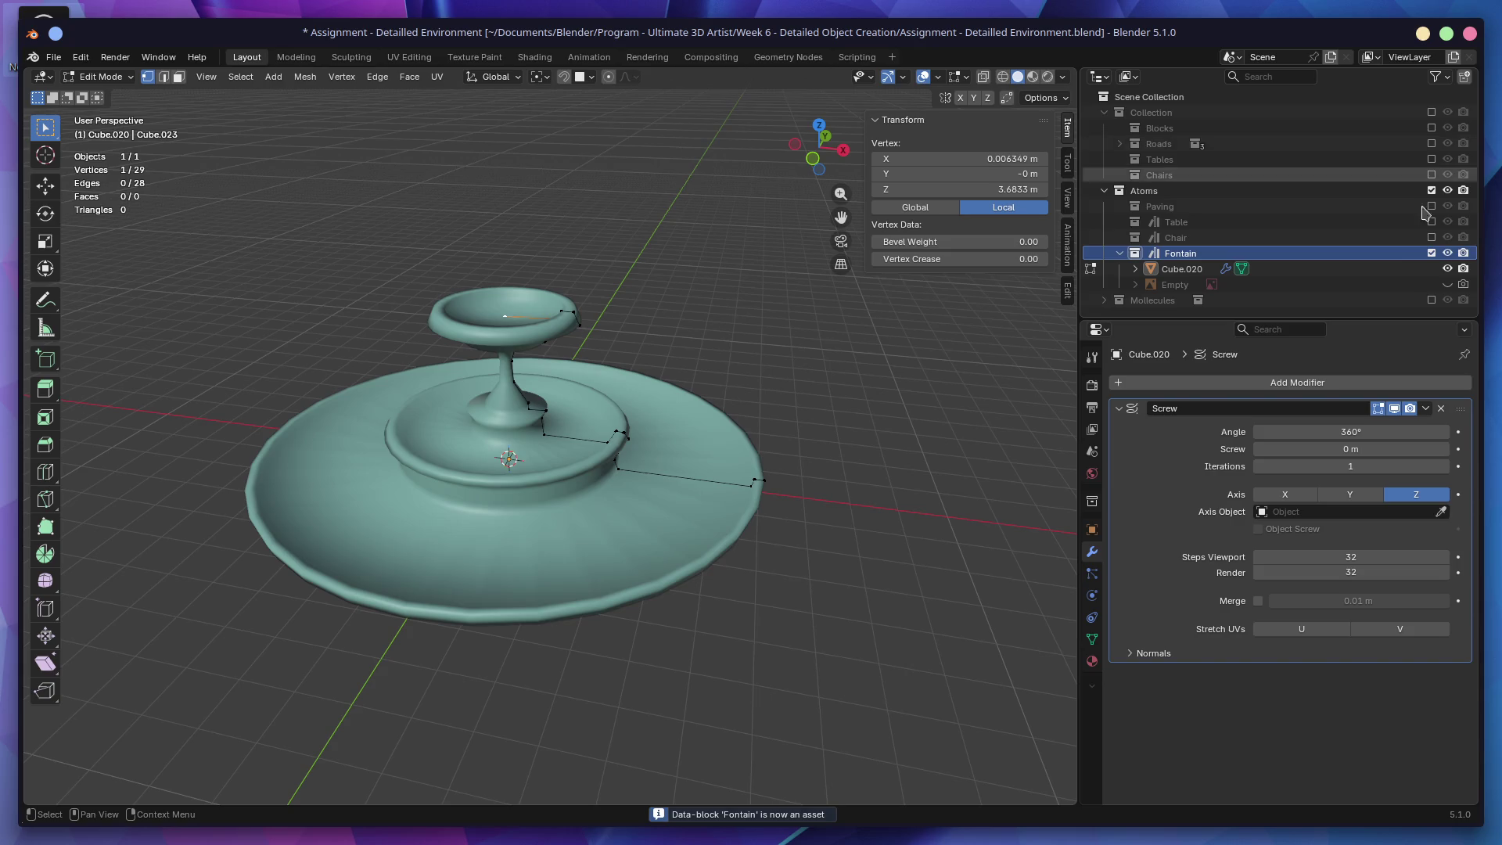
{"action": "mouse_move", "coordinate": [564, 438]}
{"action": "middle_mouse_down"}
{"action": "mouse_move", "coordinate": [578, 358]}
{"action": "mouse_move", "coordinate": [767, 394]}
{"action": "middle_mouse_up"}
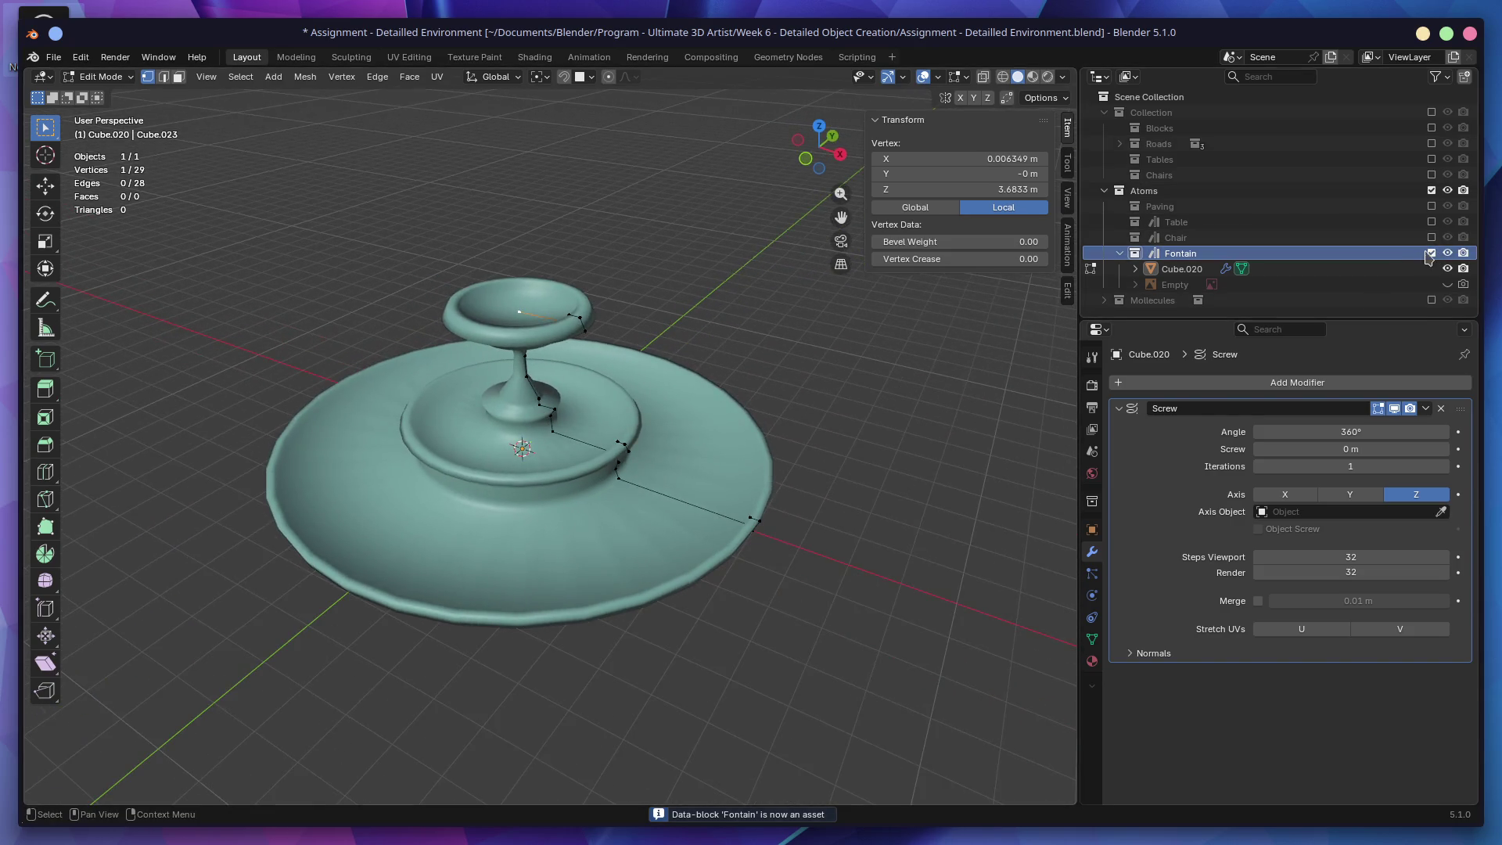
Step: Exclude the Fontain and Atoms collections and bring the environment back into view
{"action": "left_click", "coordinate": [1432, 253]}
{"action": "left_click", "coordinate": [1432, 190]}
{"action": "left_click", "coordinate": [1432, 112]}
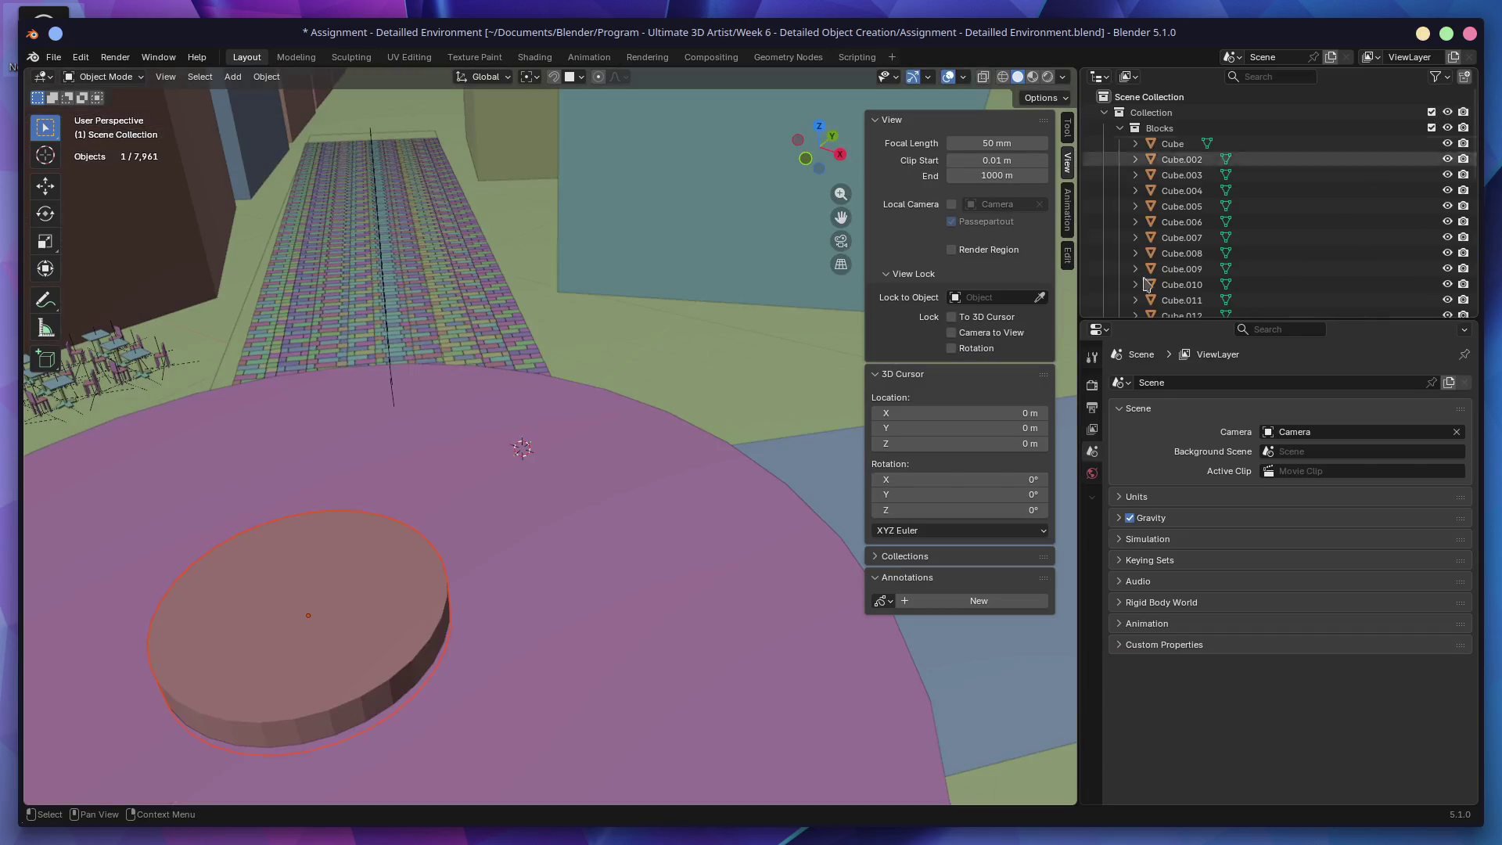
Step: Delete the placeholder cylinder at the plaza's centre
{"action": "mouse_move", "coordinate": [634, 448]}
{"action": "middle_mouse_down"}
{"action": "mouse_move", "coordinate": [649, 384]}
{"action": "mouse_move", "coordinate": [392, 391]}
{"action": "mouse_move", "coordinate": [624, 425]}
{"action": "middle_mouse_up"}
{"action": "left_click", "coordinate": [392, 391]}
{"action": "key", "text": "x"}
{"action": "left_click", "coordinate": [624, 425]}
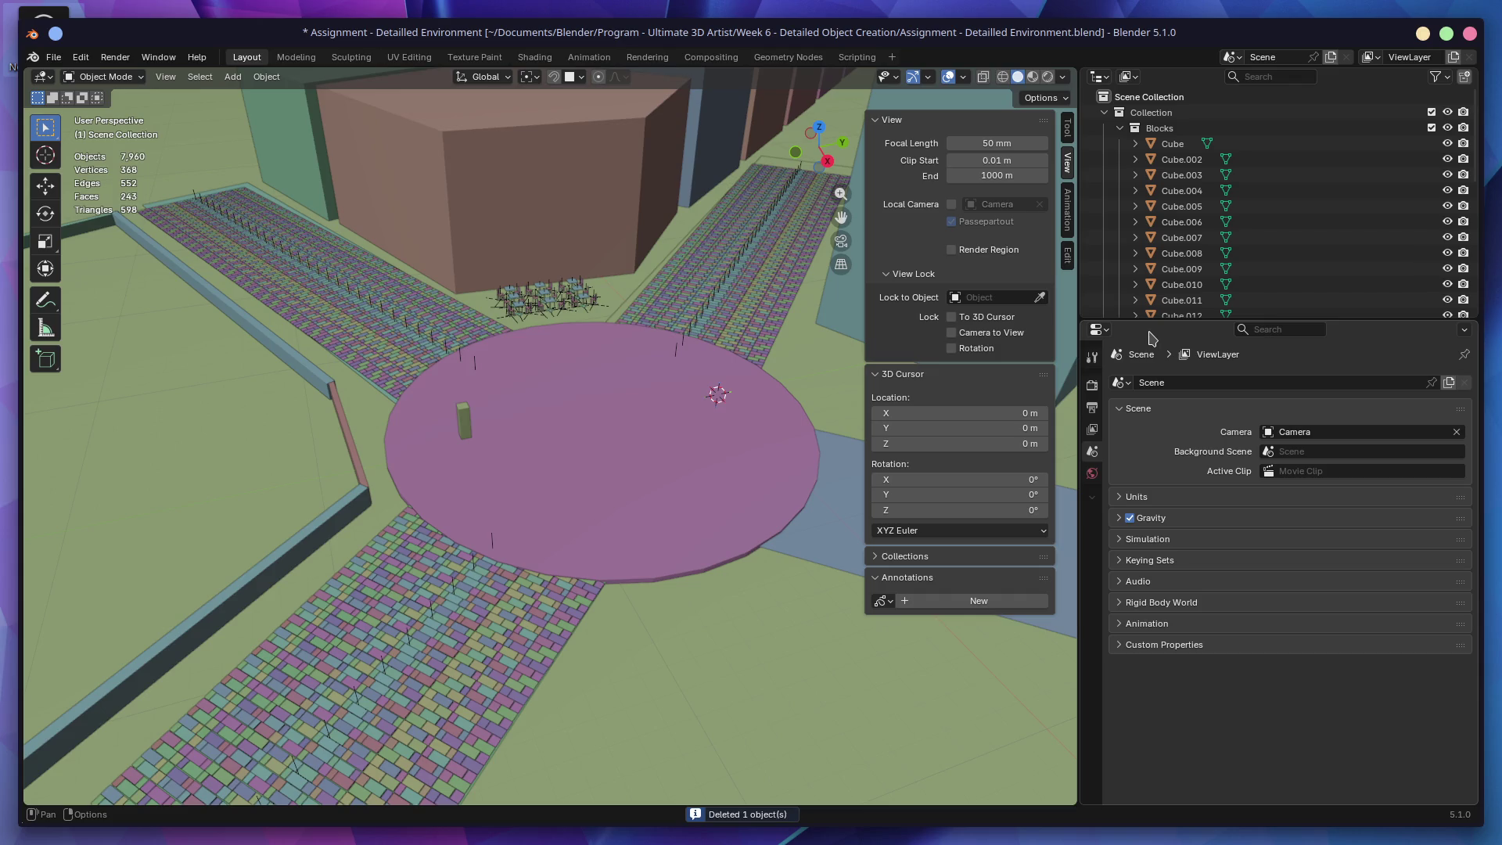
{"action": "key", "text": "shift+F9"}
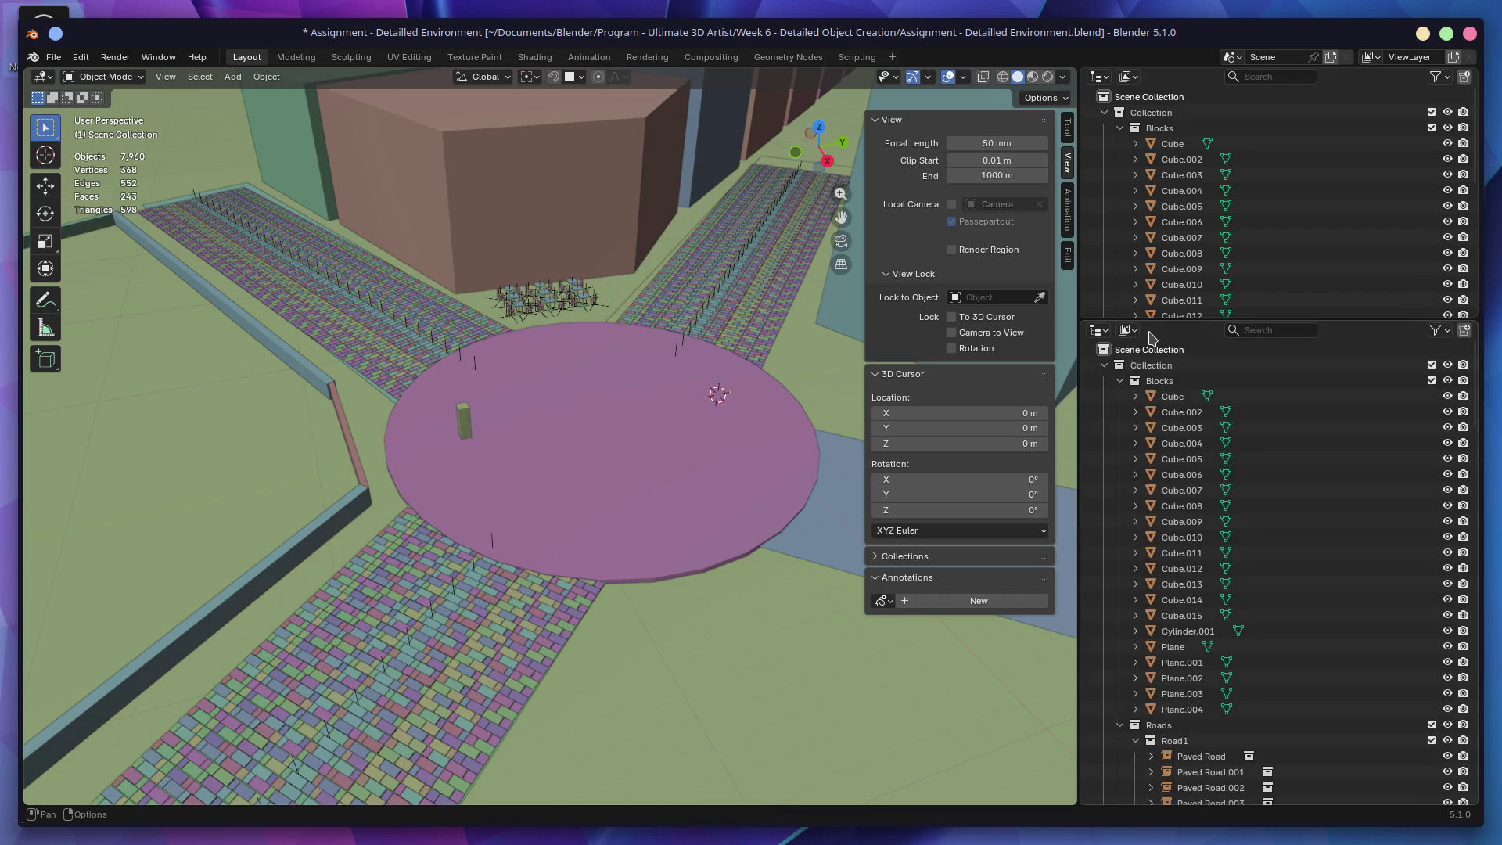
Step: Switch the side editor area to the Asset Browser
{"action": "key", "text": "shift+F10"}
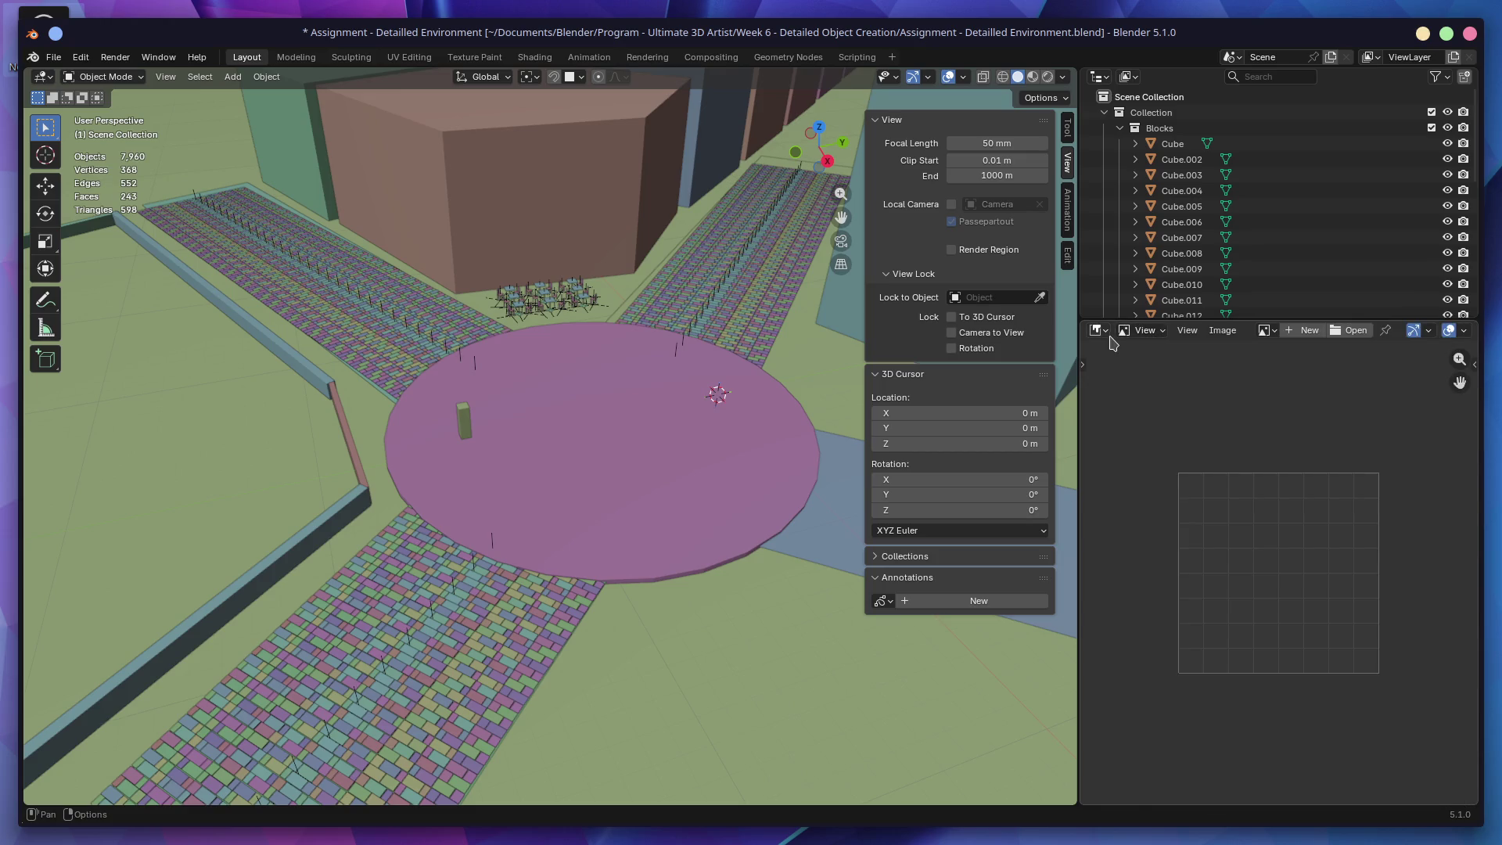
{"action": "left_click", "coordinate": [1102, 332]}
{"action": "left_click", "coordinate": [1178, 403]}
{"action": "key", "text": "shift+F1"}
Step: Drop the Fontain asset onto the plaza centre and start the F12 render
{"action": "left_click_drag", "start_coordinate": [1205, 391], "coordinate": [599, 427]}
{"action": "mouse_move", "coordinate": [599, 427]}
{"action": "middle_mouse_down"}
{"action": "mouse_move", "coordinate": [808, 462]}
{"action": "mouse_move", "coordinate": [777, 464]}
{"action": "middle_mouse_up"}
{"action": "middle_click_drag", "start_coordinate": [602, 470], "coordinate": [598, 496]}
{"action": "scroll", "coordinate": [602, 453], "scroll_direction": "up", "scroll_amount": 5}
{"action": "mouse_move", "coordinate": [608, 430]}
{"action": "middle_mouse_down"}
{"action": "mouse_move", "coordinate": [627, 294]}
{"action": "mouse_move", "coordinate": [640, 295]}
{"action": "middle_mouse_up"}
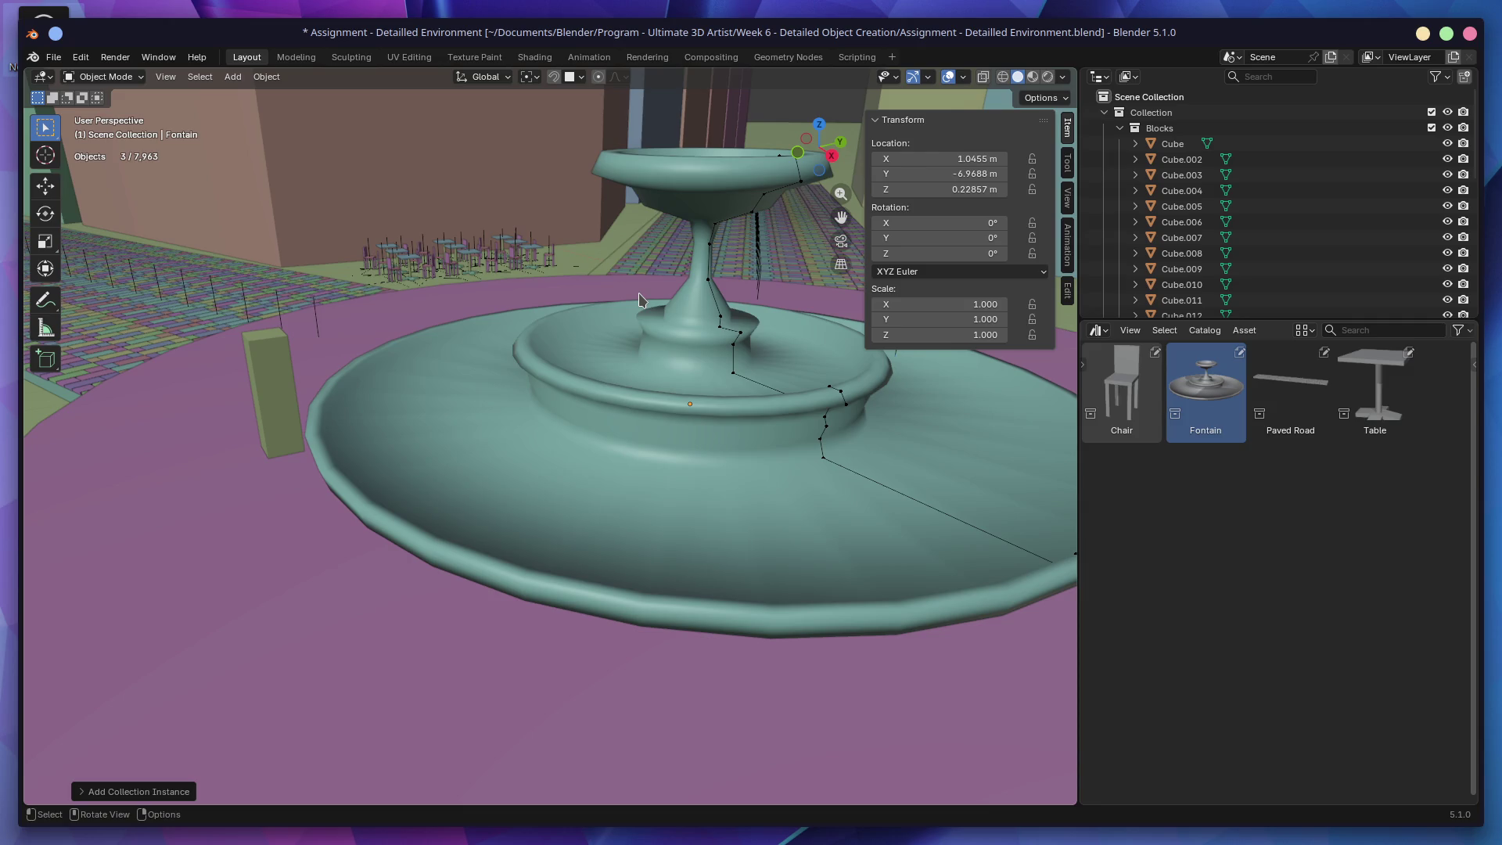
{"action": "key", "text": "F12"}
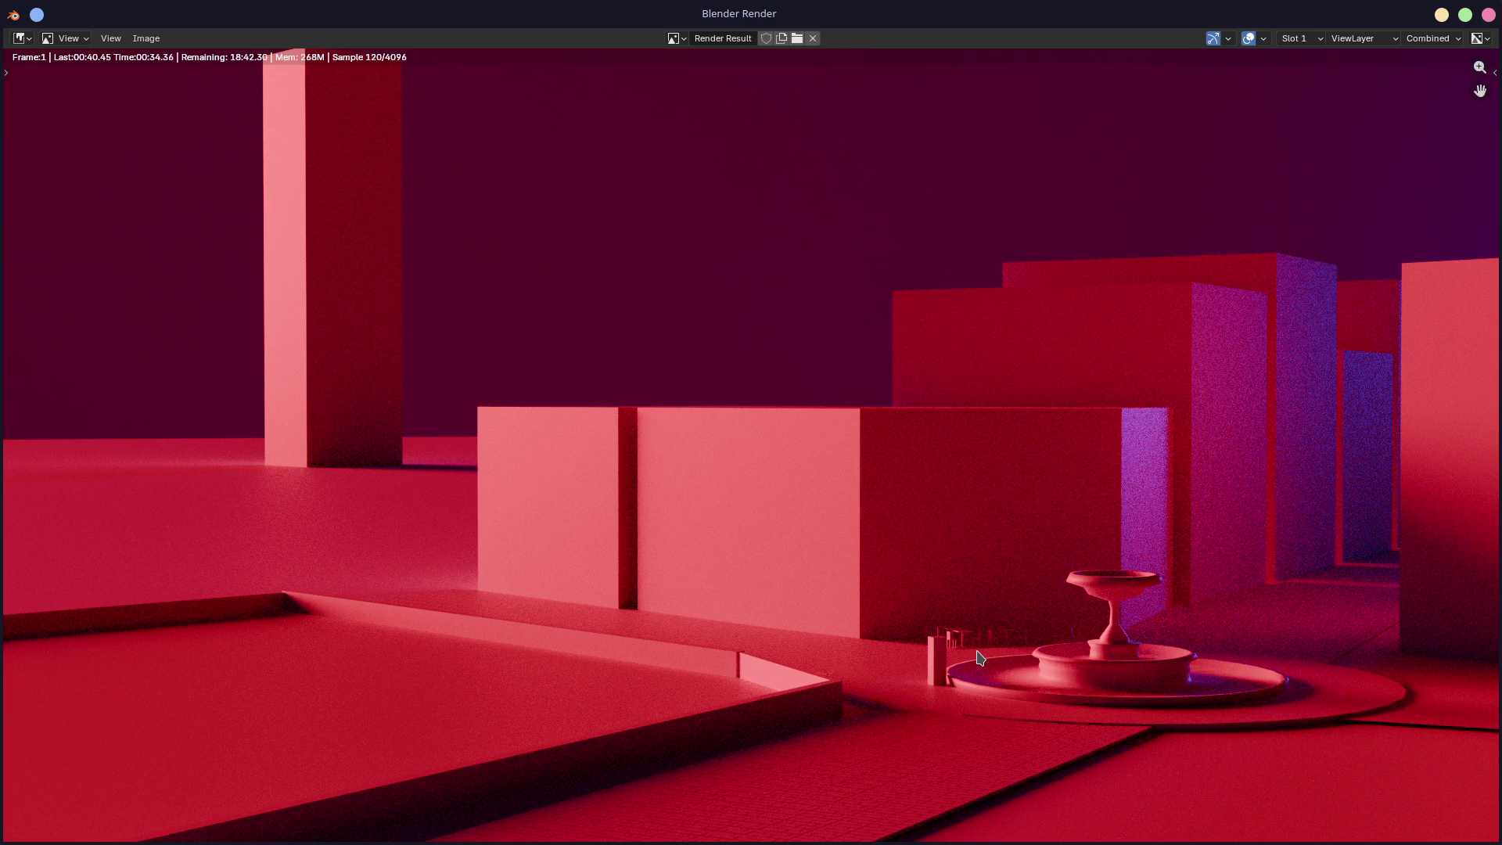
Step: Zoom around the rendered fountain-on-plaza image, then close the render window
{"action": "scroll", "coordinate": [980, 653], "scroll_direction": "up", "scroll_amount": 1}
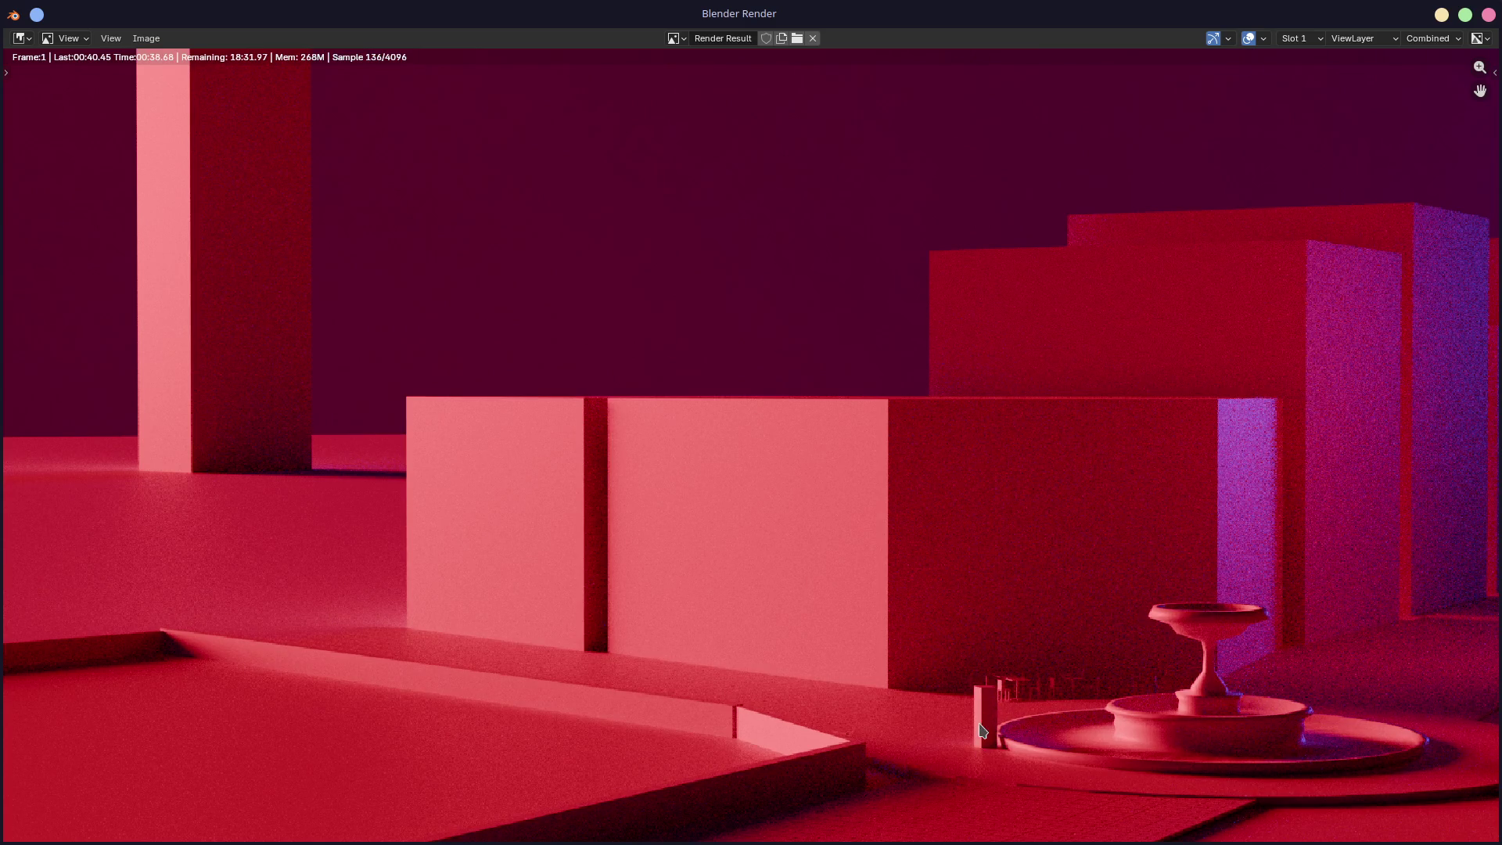
{"action": "scroll", "coordinate": [979, 732], "scroll_direction": "down", "scroll_amount": 3}
{"action": "scroll", "coordinate": [943, 659], "scroll_direction": "up", "scroll_amount": 3}
{"action": "scroll", "coordinate": [1001, 726], "scroll_direction": "down", "scroll_amount": 2}
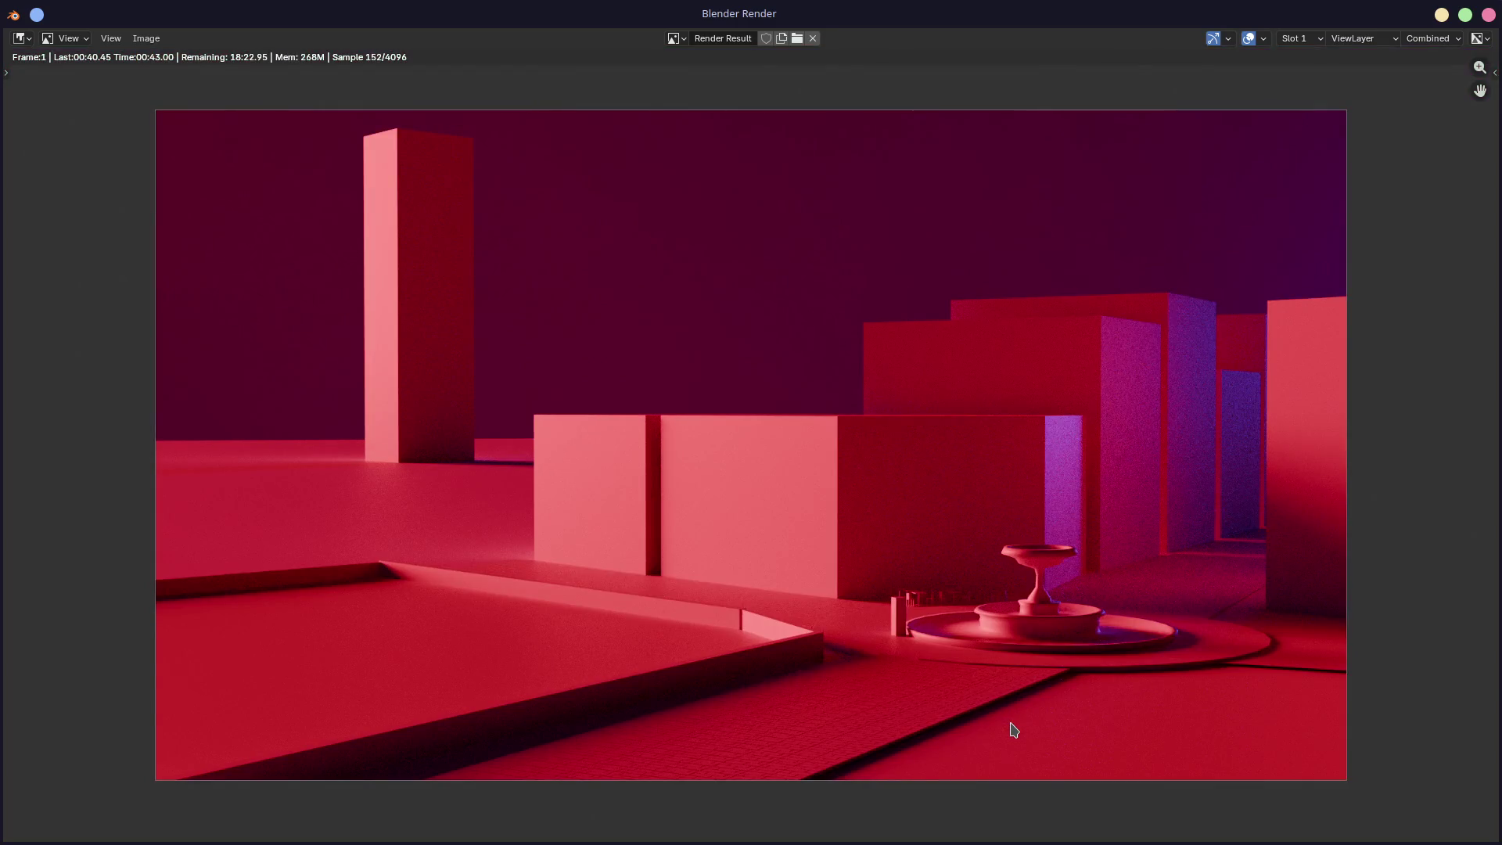
{"action": "scroll", "coordinate": [1014, 731], "scroll_direction": "up", "scroll_amount": 1}
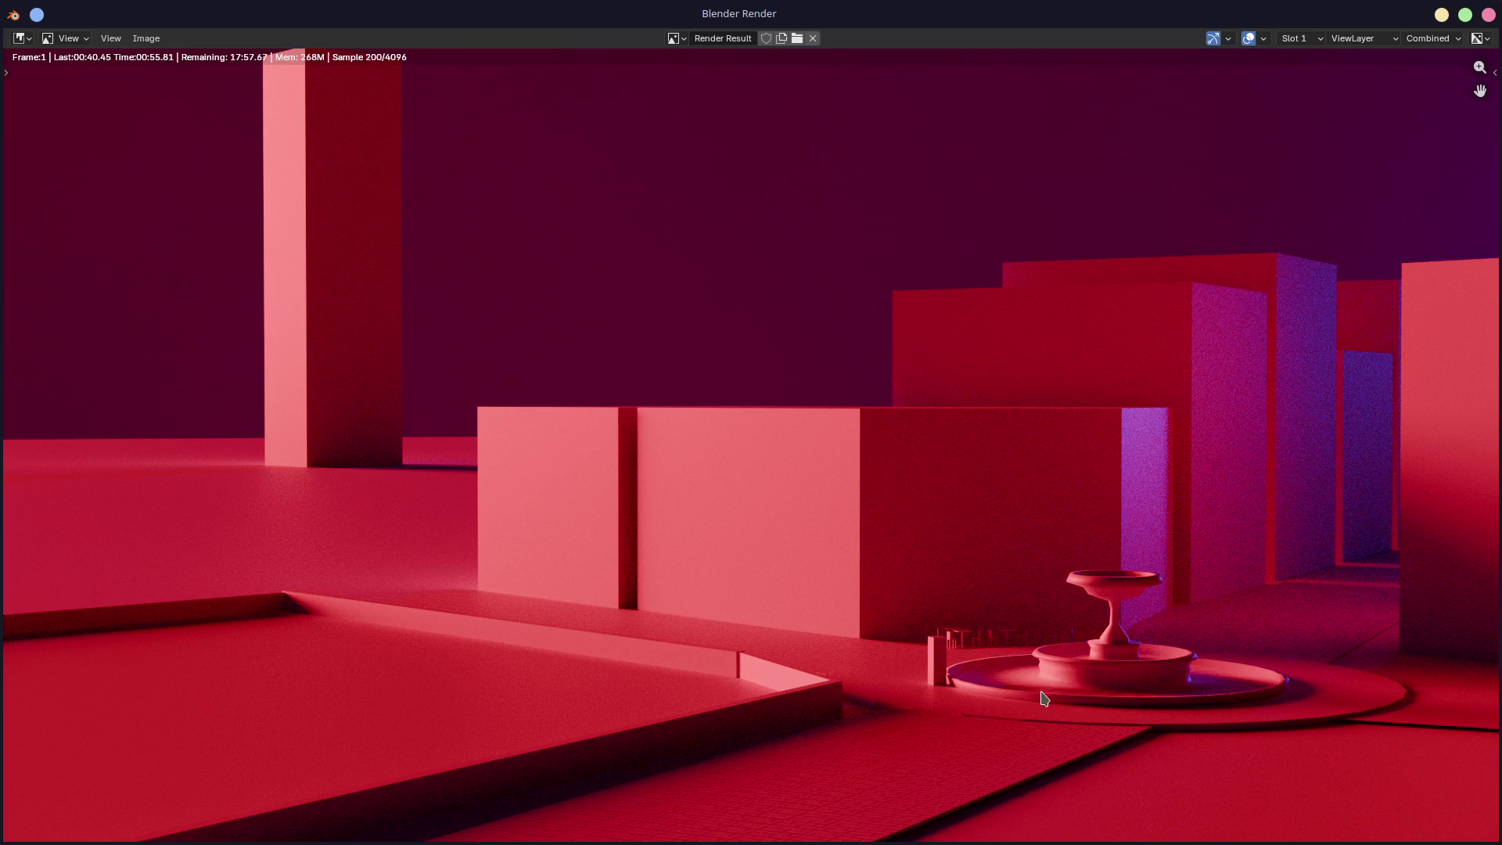
{"action": "scroll", "coordinate": [1053, 660], "scroll_direction": "down", "scroll_amount": 2}
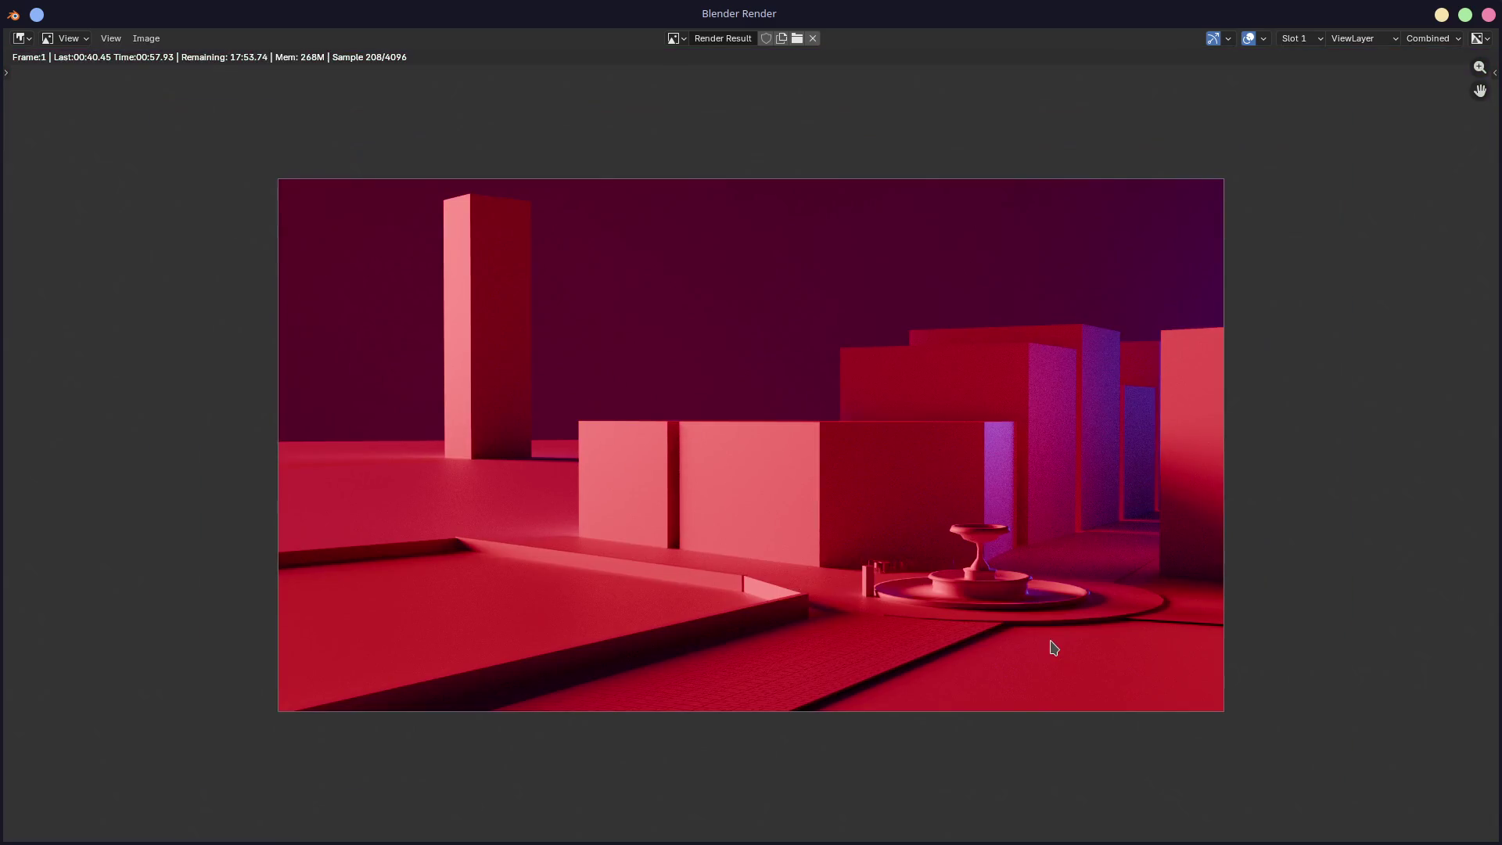
{"action": "scroll", "coordinate": [1054, 650], "scroll_direction": "up", "scroll_amount": 1}
{"action": "scroll", "coordinate": [1052, 642], "scroll_direction": "up", "scroll_amount": 1}
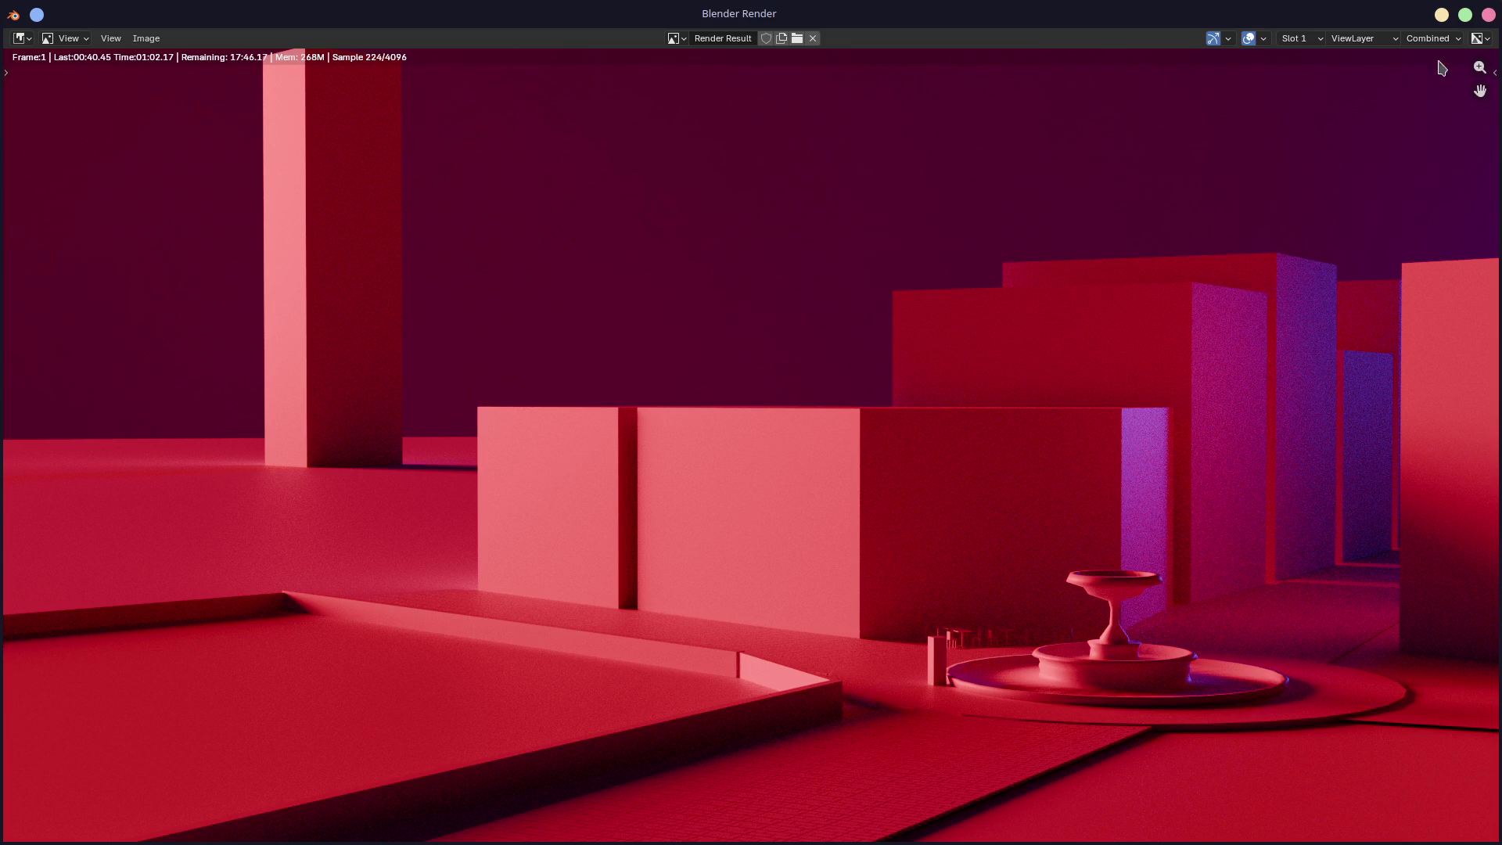
{"action": "left_click", "coordinate": [1489, 16]}
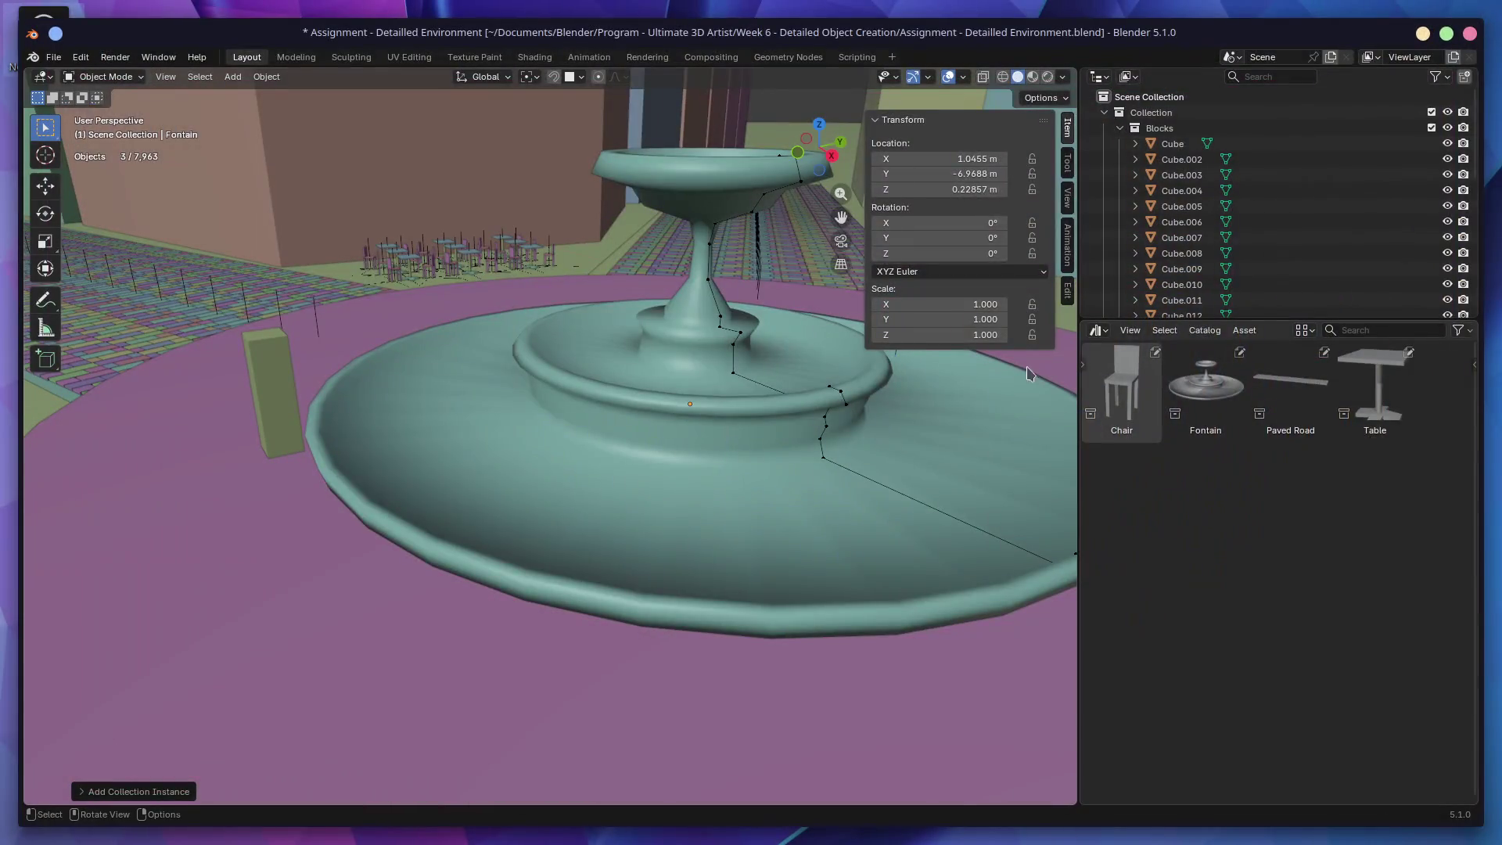
Step: Save the blend file after viewing the fountain from above
{"action": "mouse_move", "coordinate": [798, 413]}
{"action": "middle_mouse_down"}
{"action": "mouse_move", "coordinate": [649, 446]}
{"action": "mouse_move", "coordinate": [702, 428]}
{"action": "middle_mouse_up"}
{"action": "scroll", "coordinate": [702, 427], "scroll_direction": "down", "scroll_amount": 4}
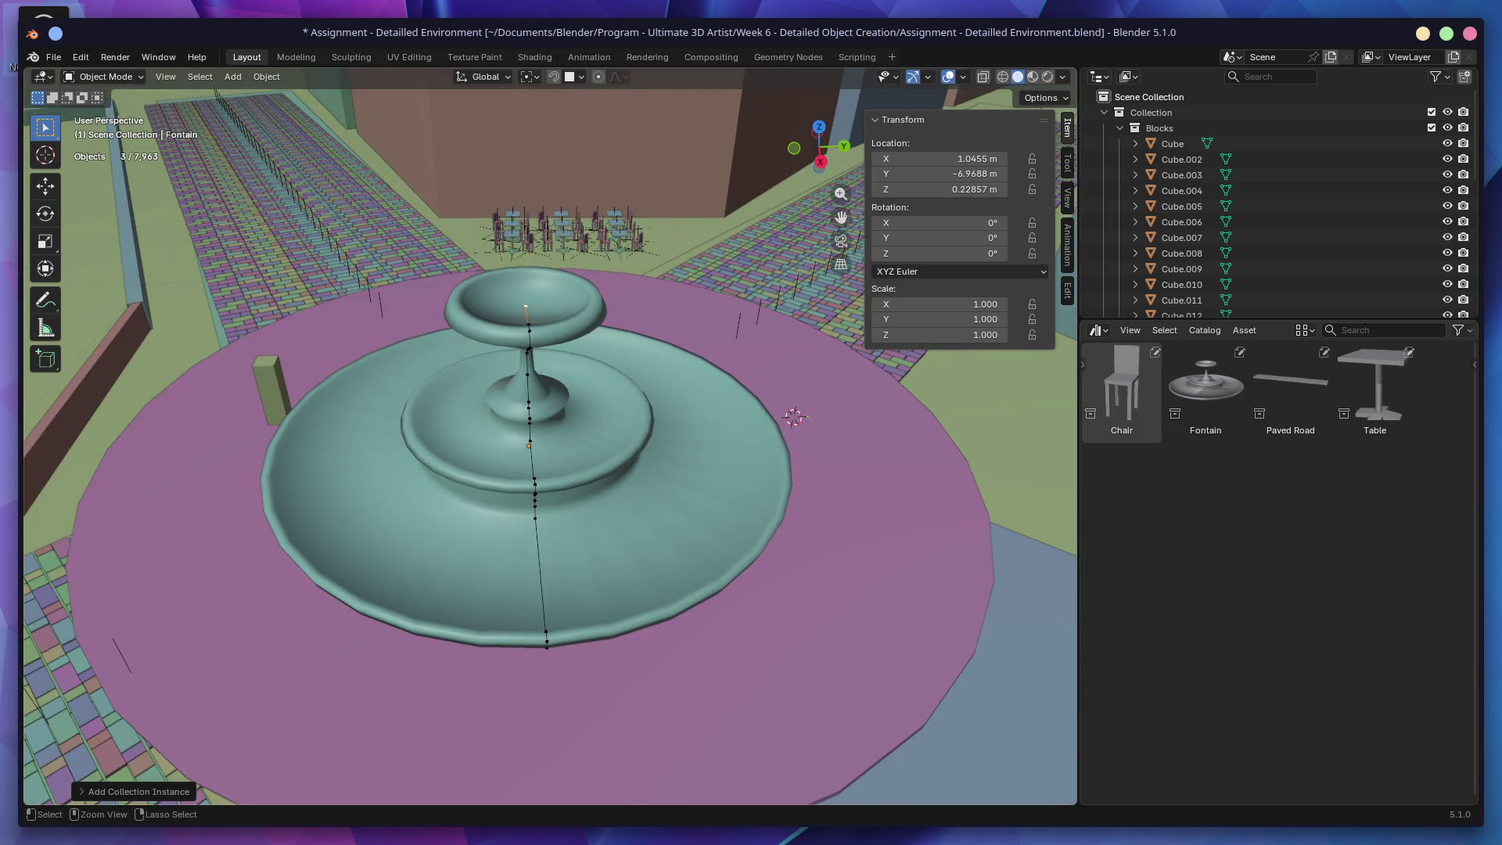
{"action": "key", "text": "ctrl+s"}
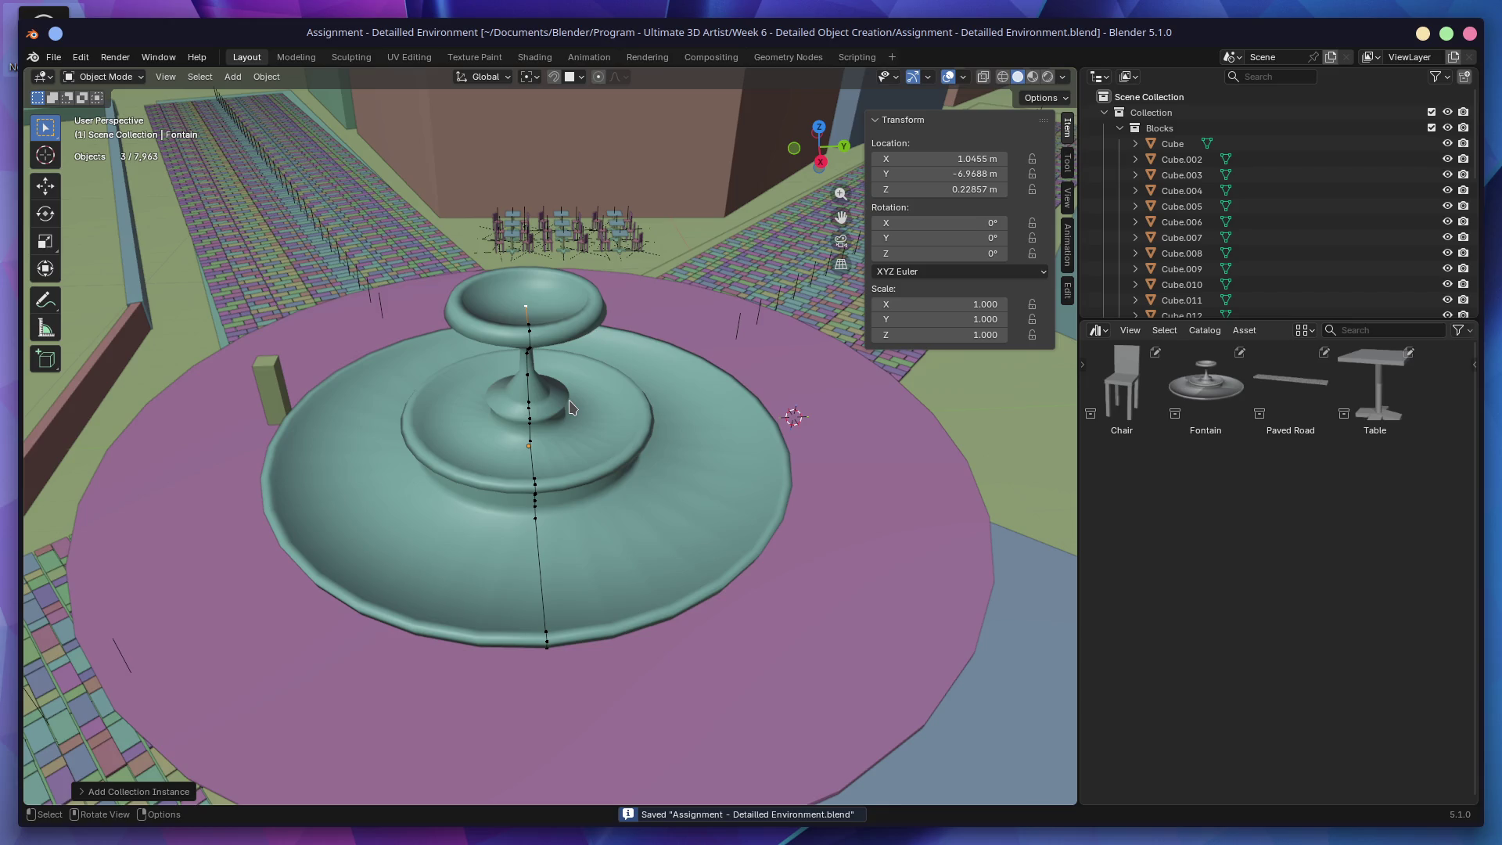
Step: Move the tall green block Cube.011 beside the café chairs
{"action": "middle_click_drag", "start_coordinate": [329, 473], "coordinate": [446, 568], "text": "shift"}
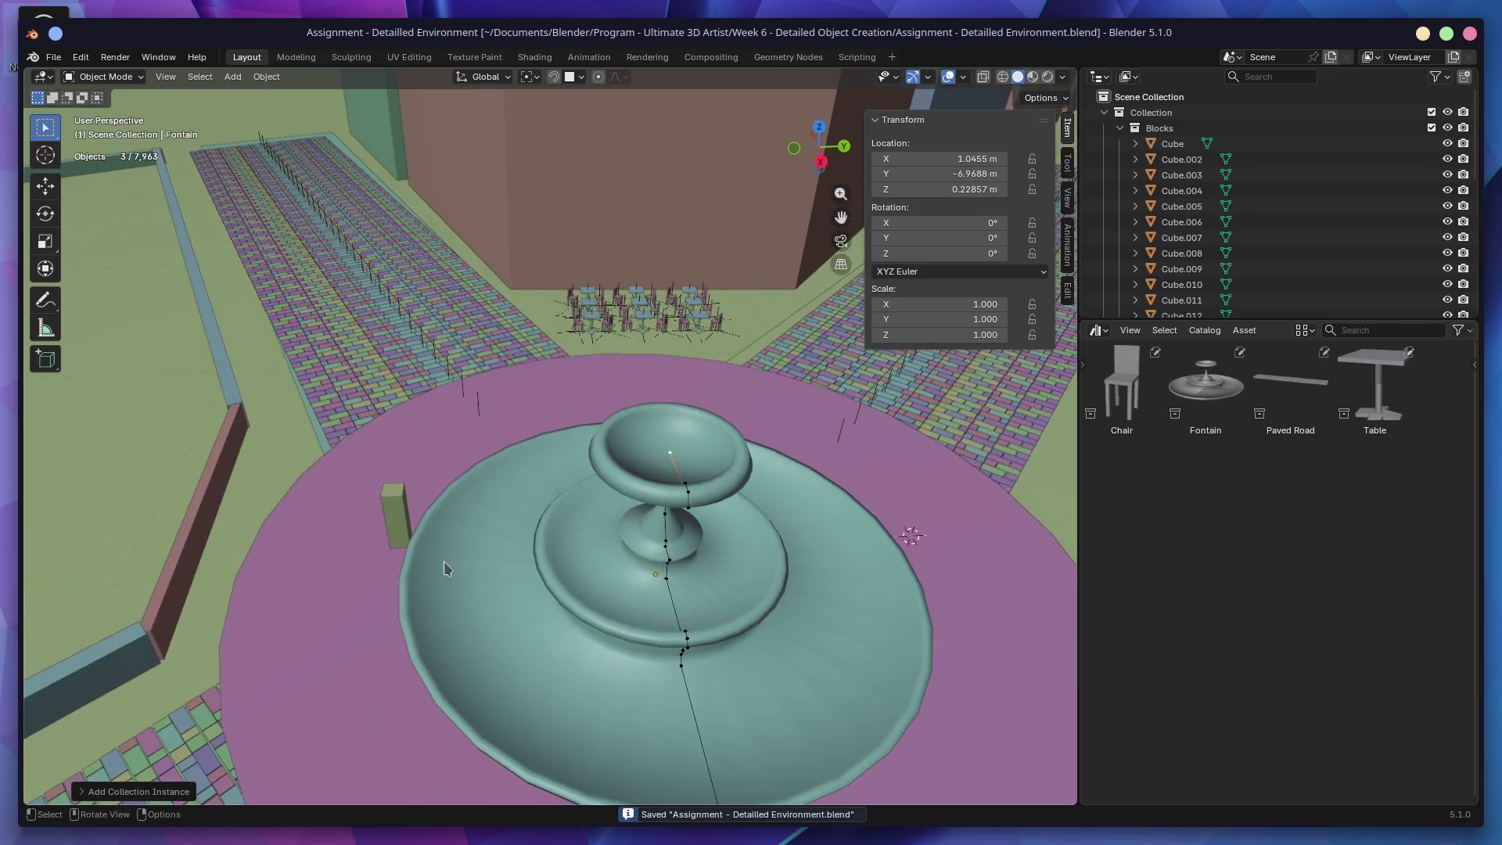
{"action": "left_click", "coordinate": [403, 529]}
{"action": "key", "text": "g"}
{"action": "left_click", "coordinate": [558, 338]}
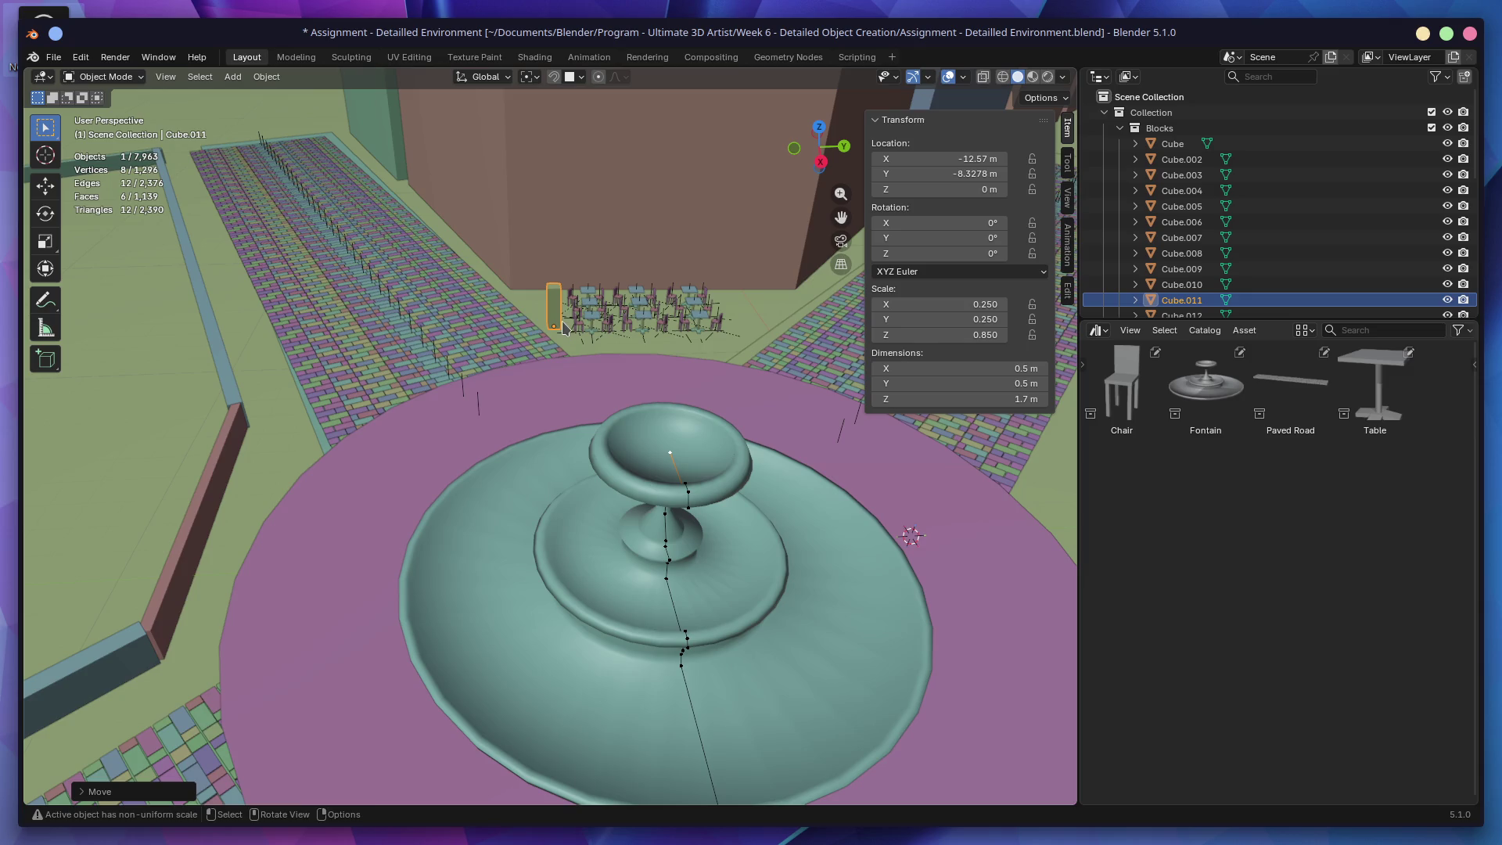
{"action": "scroll", "coordinate": [570, 457], "scroll_direction": "up", "scroll_amount": 4}
{"action": "mouse_move", "coordinate": [569, 457]}
{"action": "middle_mouse_down"}
{"action": "mouse_move", "coordinate": [580, 468]}
{"action": "mouse_move", "coordinate": [567, 473]}
{"action": "middle_mouse_up"}
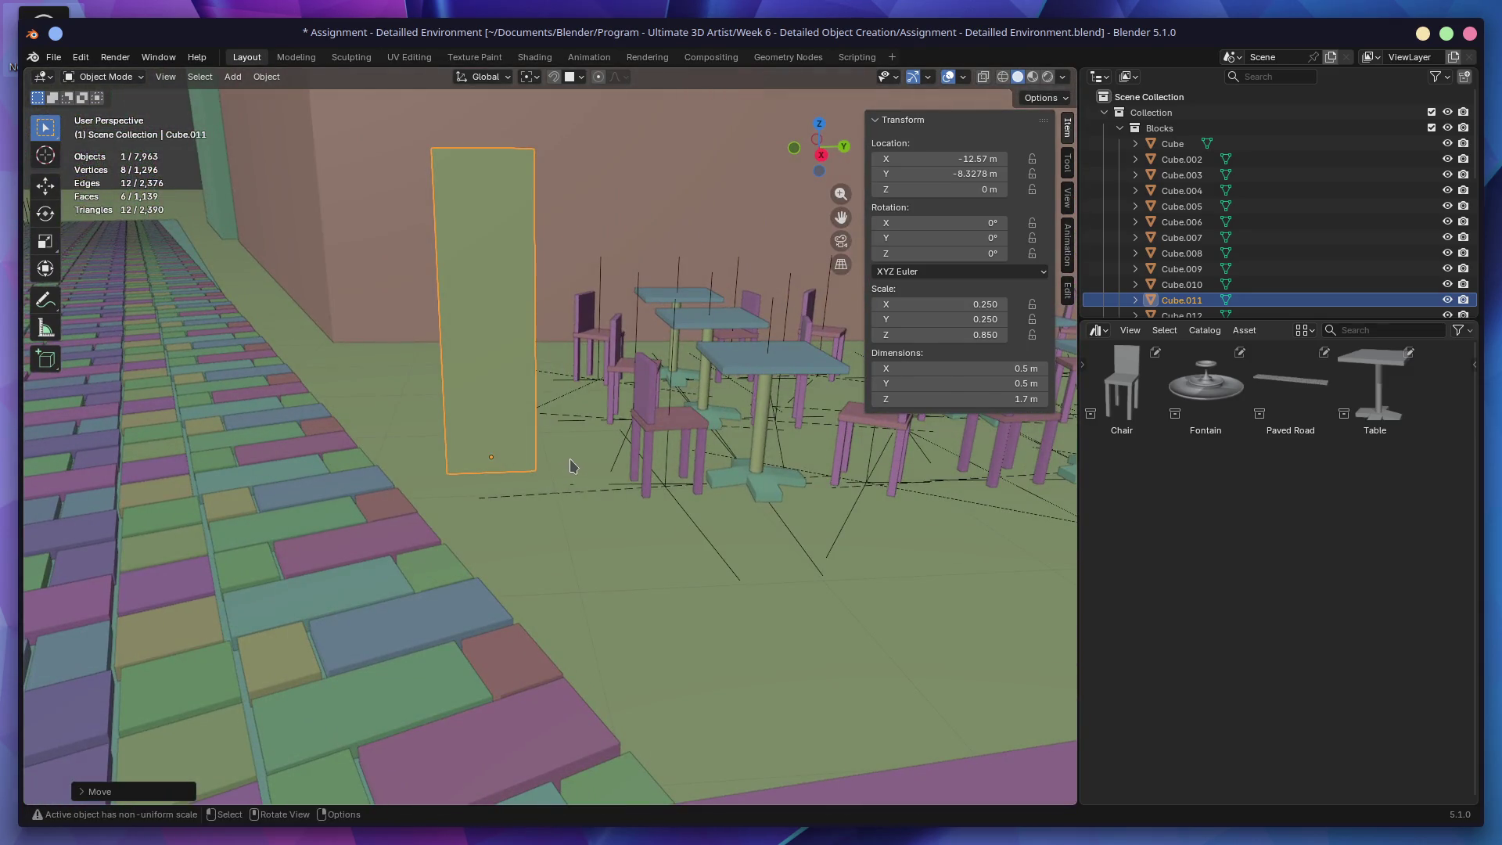
Step: Check the nearby chair and table, then reselect Cube.011
{"action": "left_click", "coordinate": [665, 436]}
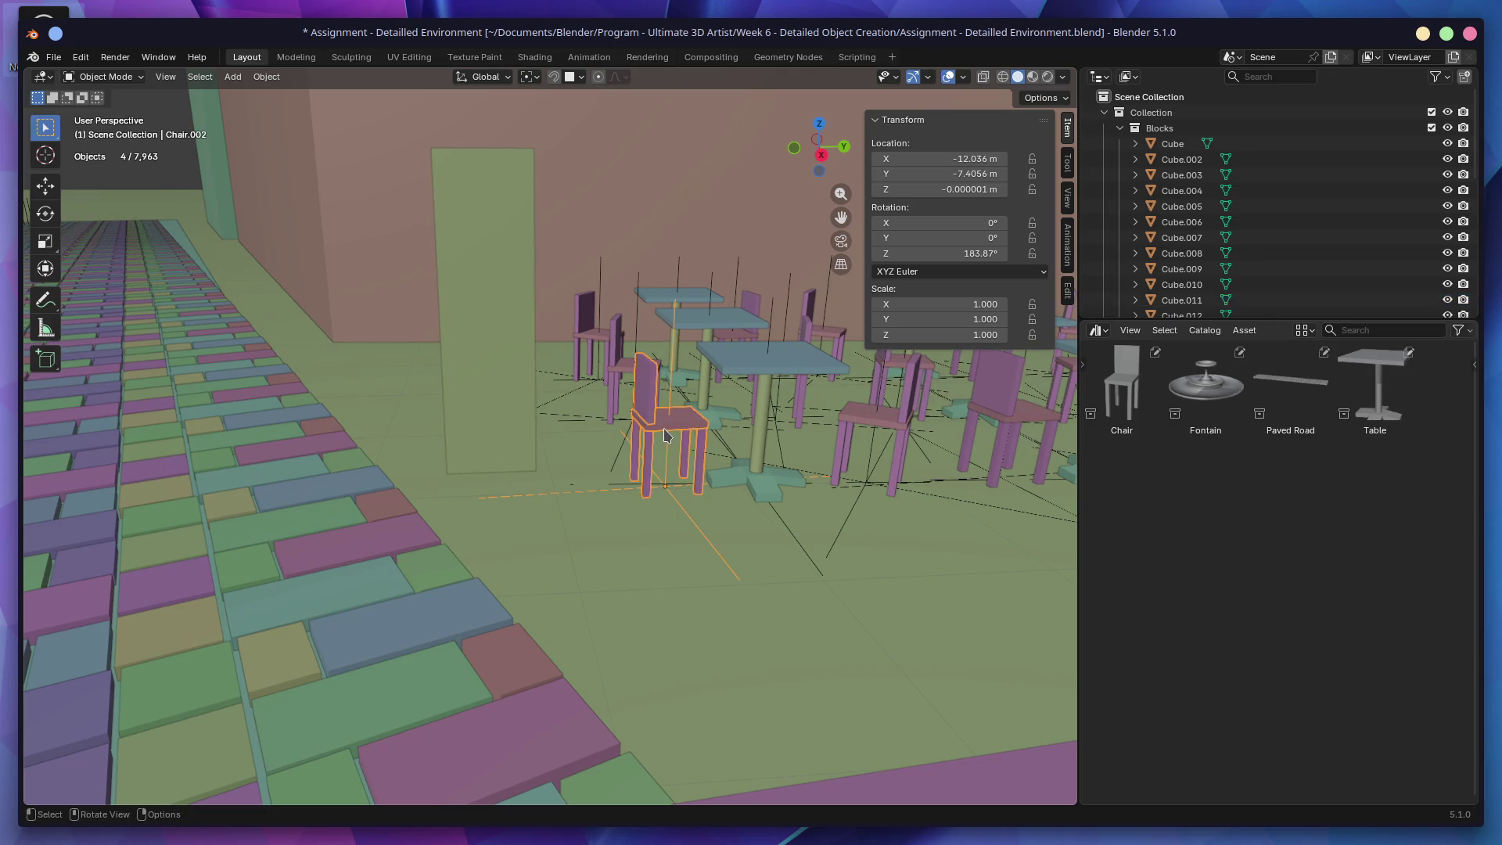
{"action": "left_click", "coordinate": [759, 369]}
{"action": "left_click", "coordinate": [656, 419]}
{"action": "mouse_move", "coordinate": [656, 419]}
{"action": "middle_mouse_down"}
{"action": "mouse_move", "coordinate": [685, 420]}
{"action": "mouse_move", "coordinate": [610, 436]}
{"action": "middle_mouse_up"}
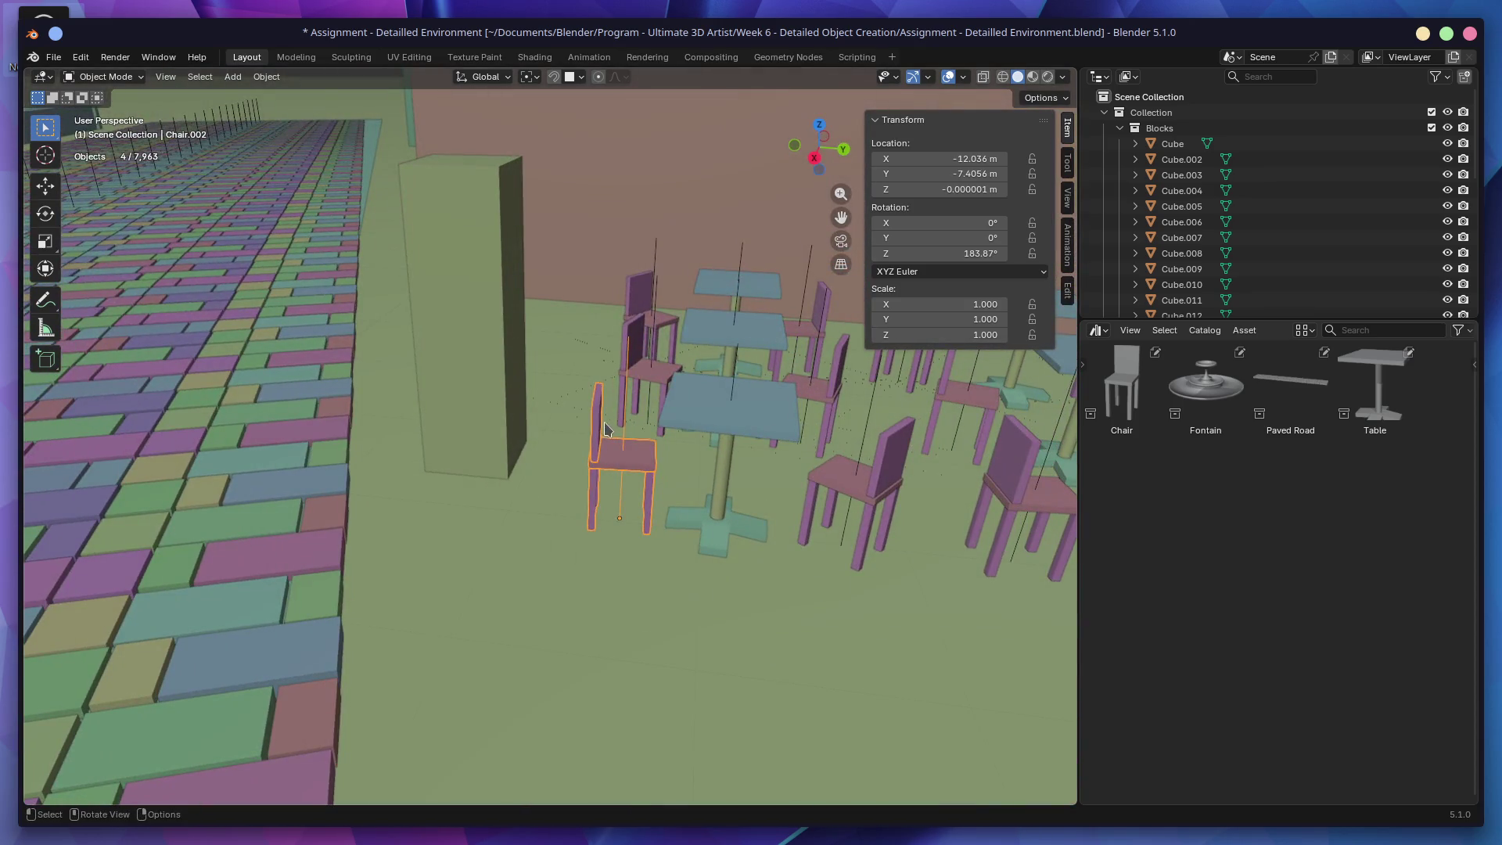
{"action": "left_click", "coordinate": [512, 401]}
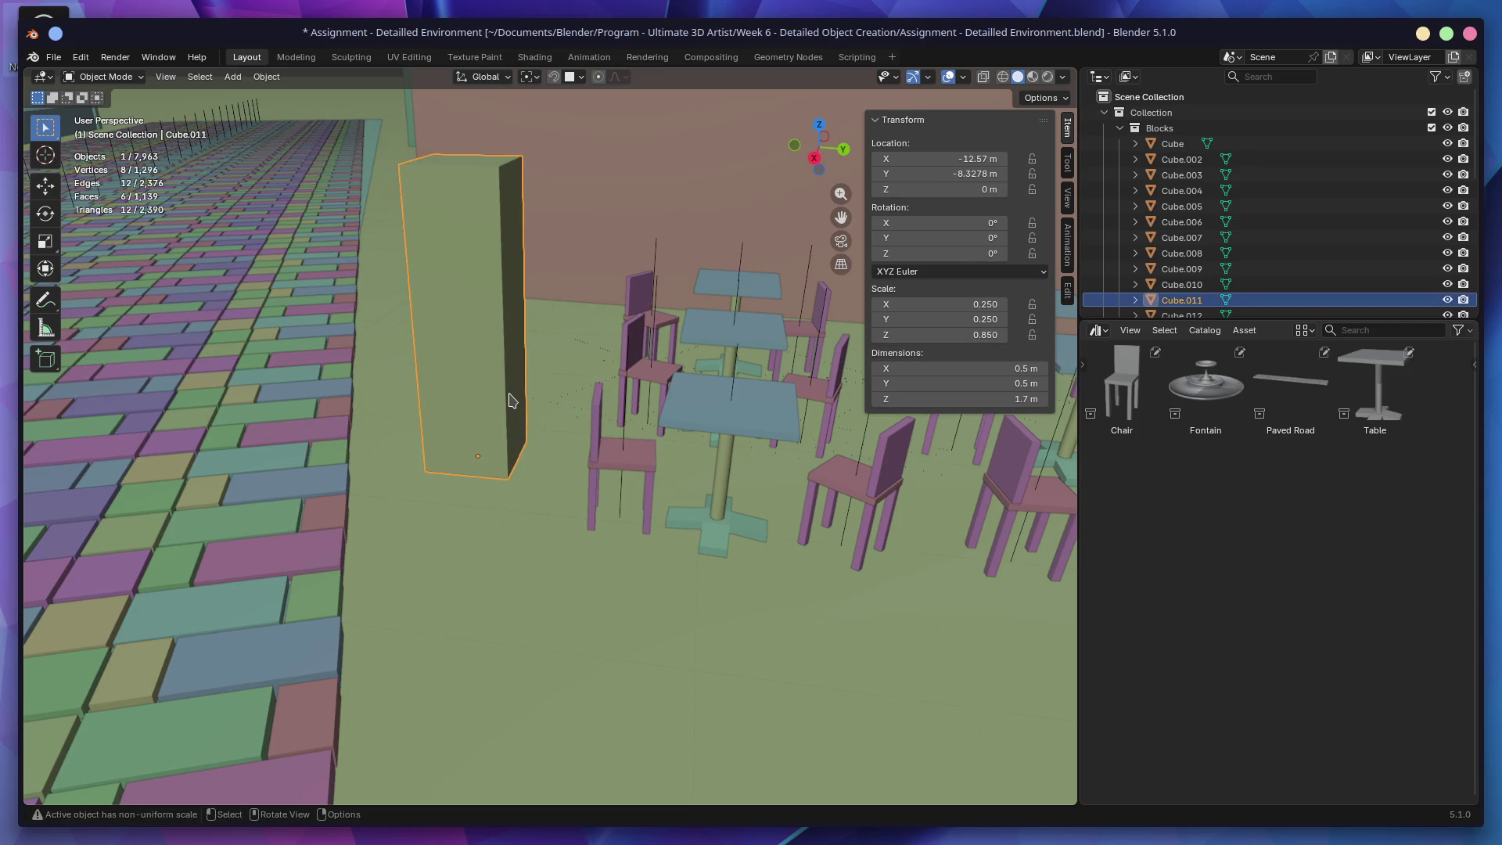
{"action": "middle_click_drag", "start_coordinate": [513, 400], "coordinate": [751, 387]}
Step: Set Cube.011's dimensions to X 0.5 m and Y 0.3 m
{"action": "left_click_drag", "start_coordinate": [967, 386], "coordinate": [1023, 367]}
{"action": "key", "text": "BackSpace"}
{"action": "type", "text": "0.3"}
{"action": "key", "text": "Return"}
{"action": "middle_click_drag", "start_coordinate": [782, 470], "coordinate": [626, 485]}
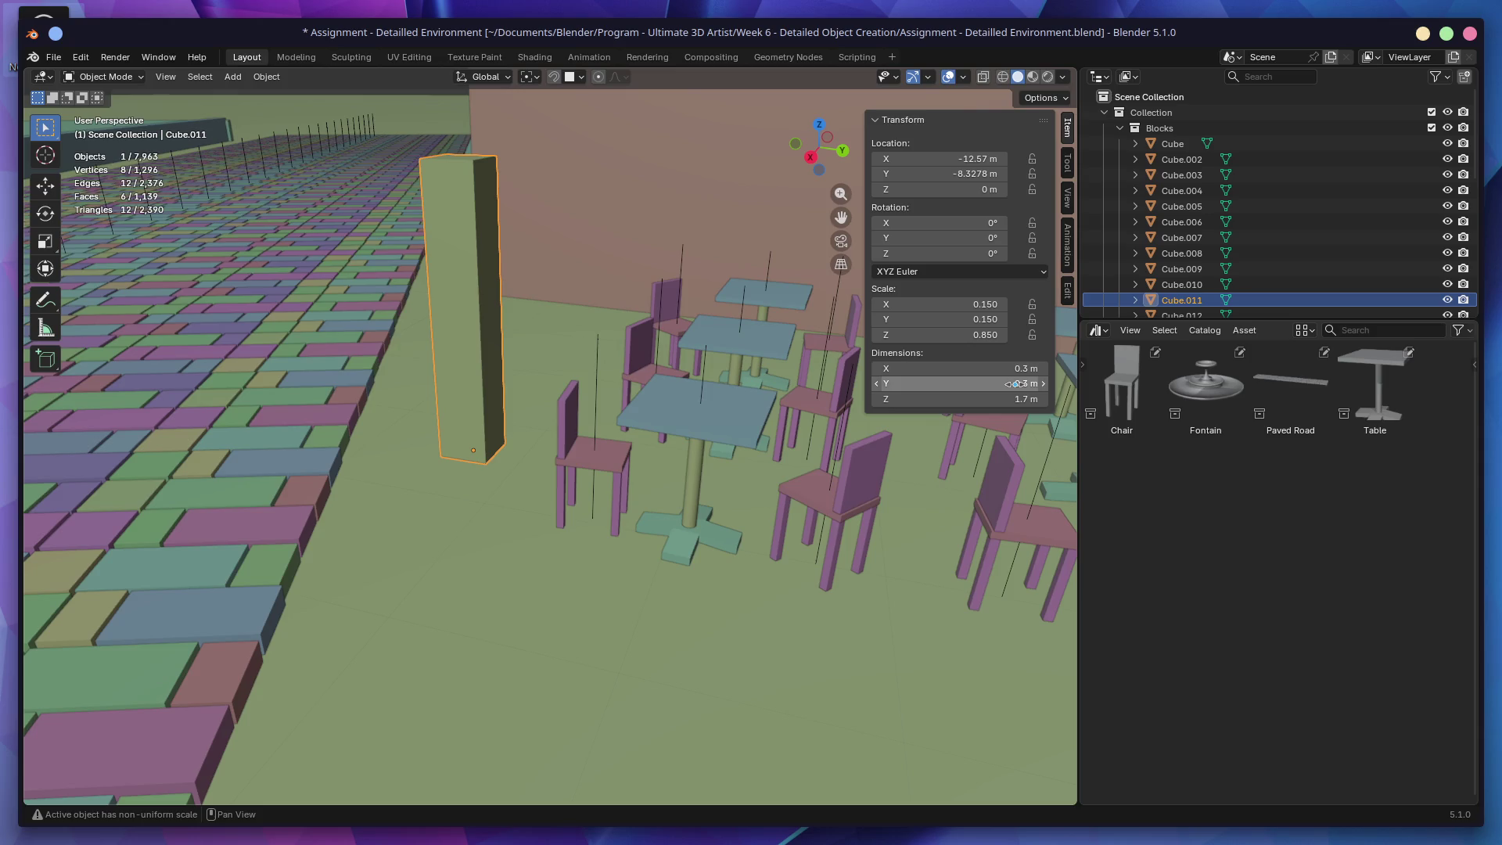
{"action": "left_click", "coordinate": [1022, 368]}
{"action": "type", "text": "0.5"}
{"action": "key", "text": "Return"}
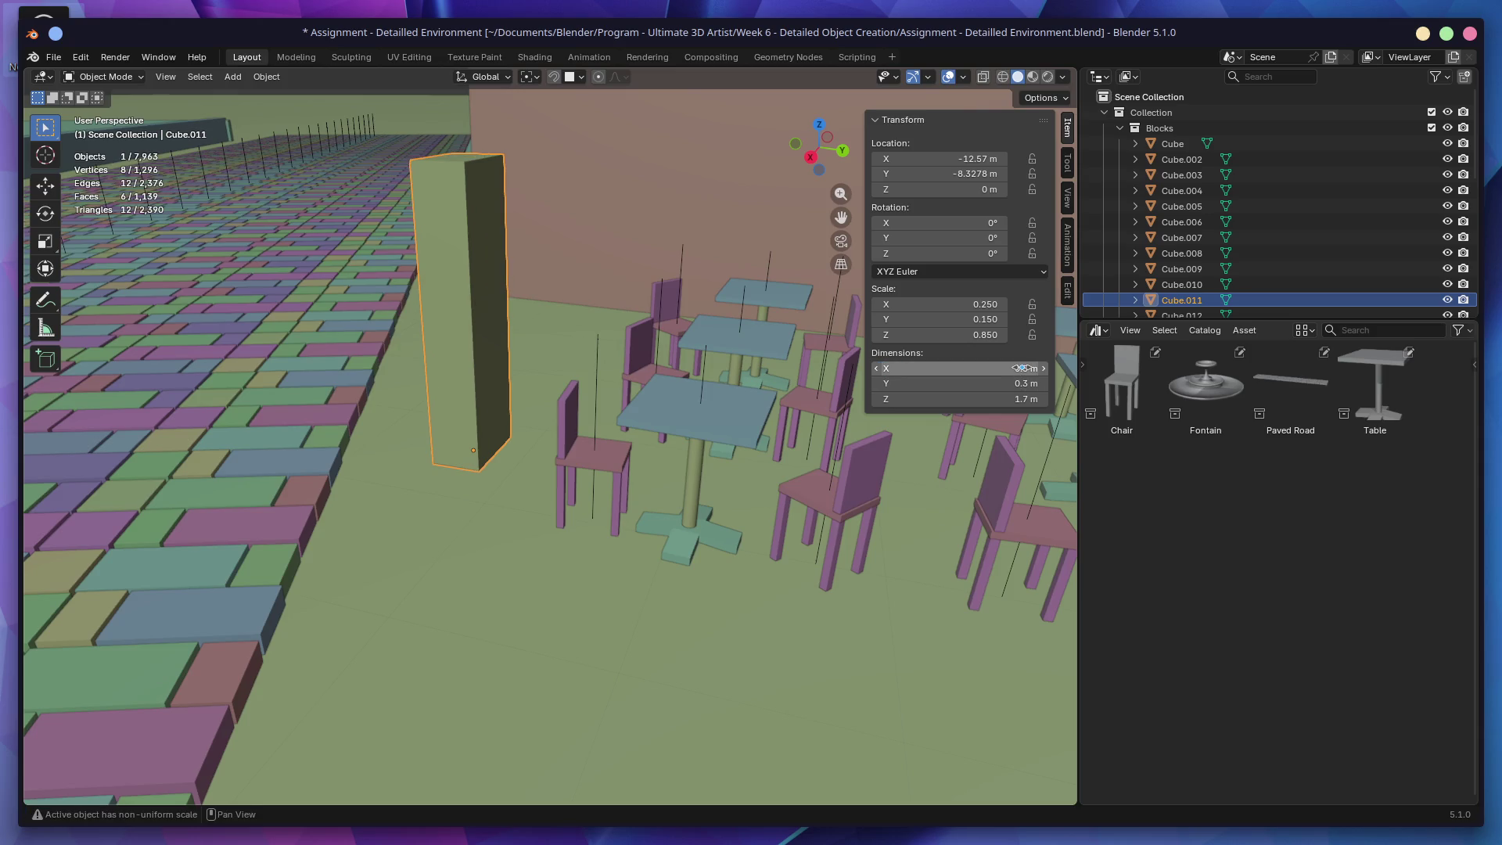
{"action": "mouse_move", "coordinate": [646, 295]}
{"action": "middle_mouse_down"}
{"action": "mouse_move", "coordinate": [626, 250]}
{"action": "mouse_move", "coordinate": [485, 247]}
{"action": "middle_mouse_up"}
{"action": "mouse_move", "coordinate": [702, 389]}
{"action": "middle_mouse_down"}
{"action": "mouse_move", "coordinate": [703, 348]}
{"action": "mouse_move", "coordinate": [746, 379]}
{"action": "mouse_move", "coordinate": [708, 360]}
{"action": "middle_mouse_up"}
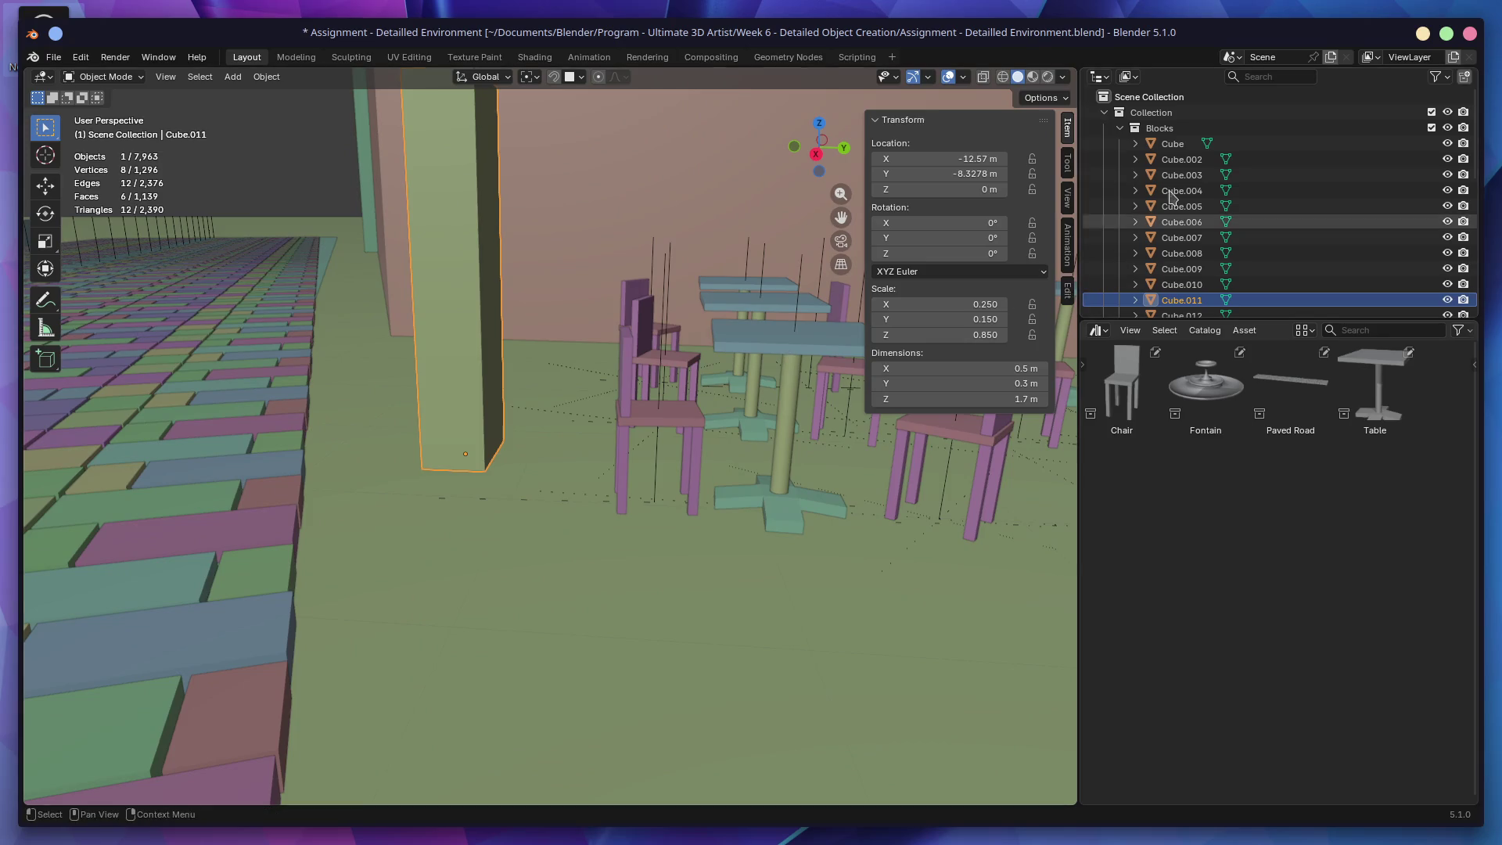
{"action": "scroll", "coordinate": [1260, 228], "scroll_direction": "down", "scroll_amount": 5}
Step: Move the Fontain object into the main Collection and re-include the Chair asset collection
{"action": "scroll", "coordinate": [1256, 227], "scroll_direction": "down", "scroll_amount": 2}
{"action": "middle_click_drag", "start_coordinate": [728, 259], "coordinate": [718, 252]}
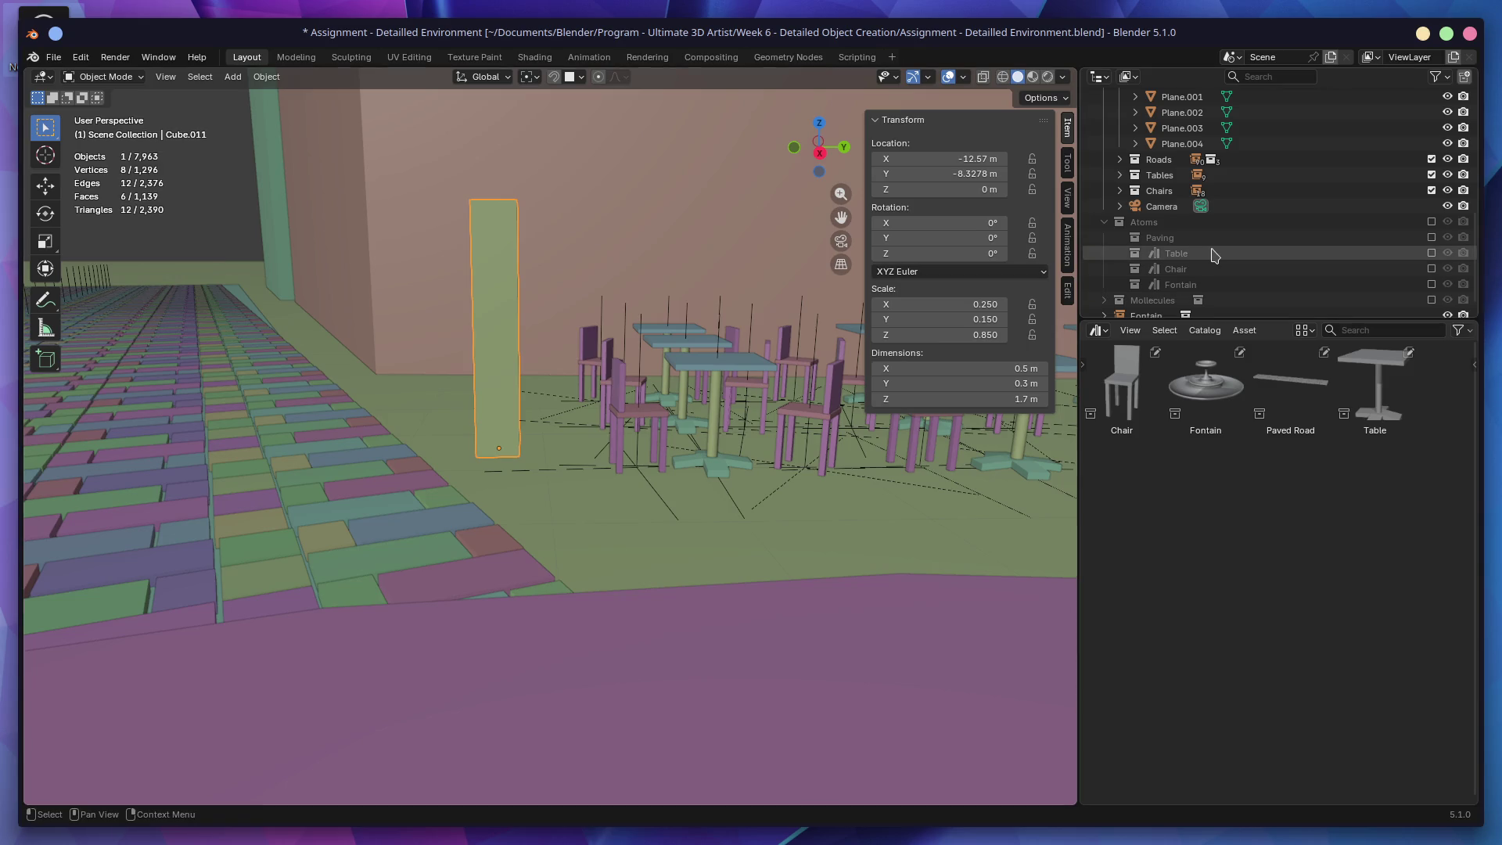
{"action": "scroll", "coordinate": [1217, 257], "scroll_direction": "down", "scroll_amount": 1}
{"action": "left_click", "coordinate": [1144, 306]}
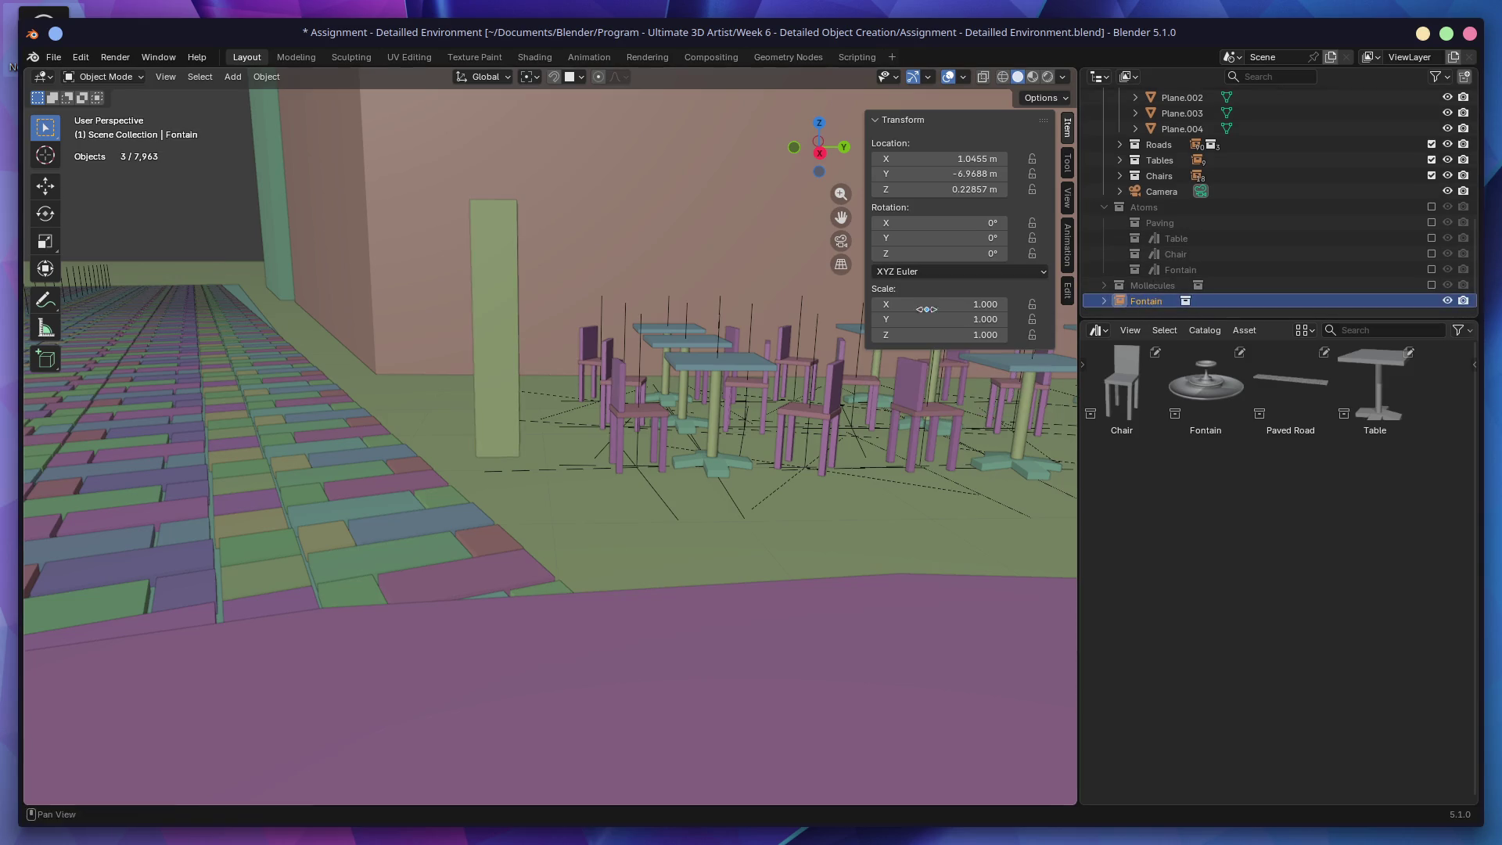
{"action": "key", "text": "m"}
{"action": "key", "text": "Escape"}
{"action": "key", "text": "m"}
{"action": "mouse_move", "coordinate": [530, 478]}
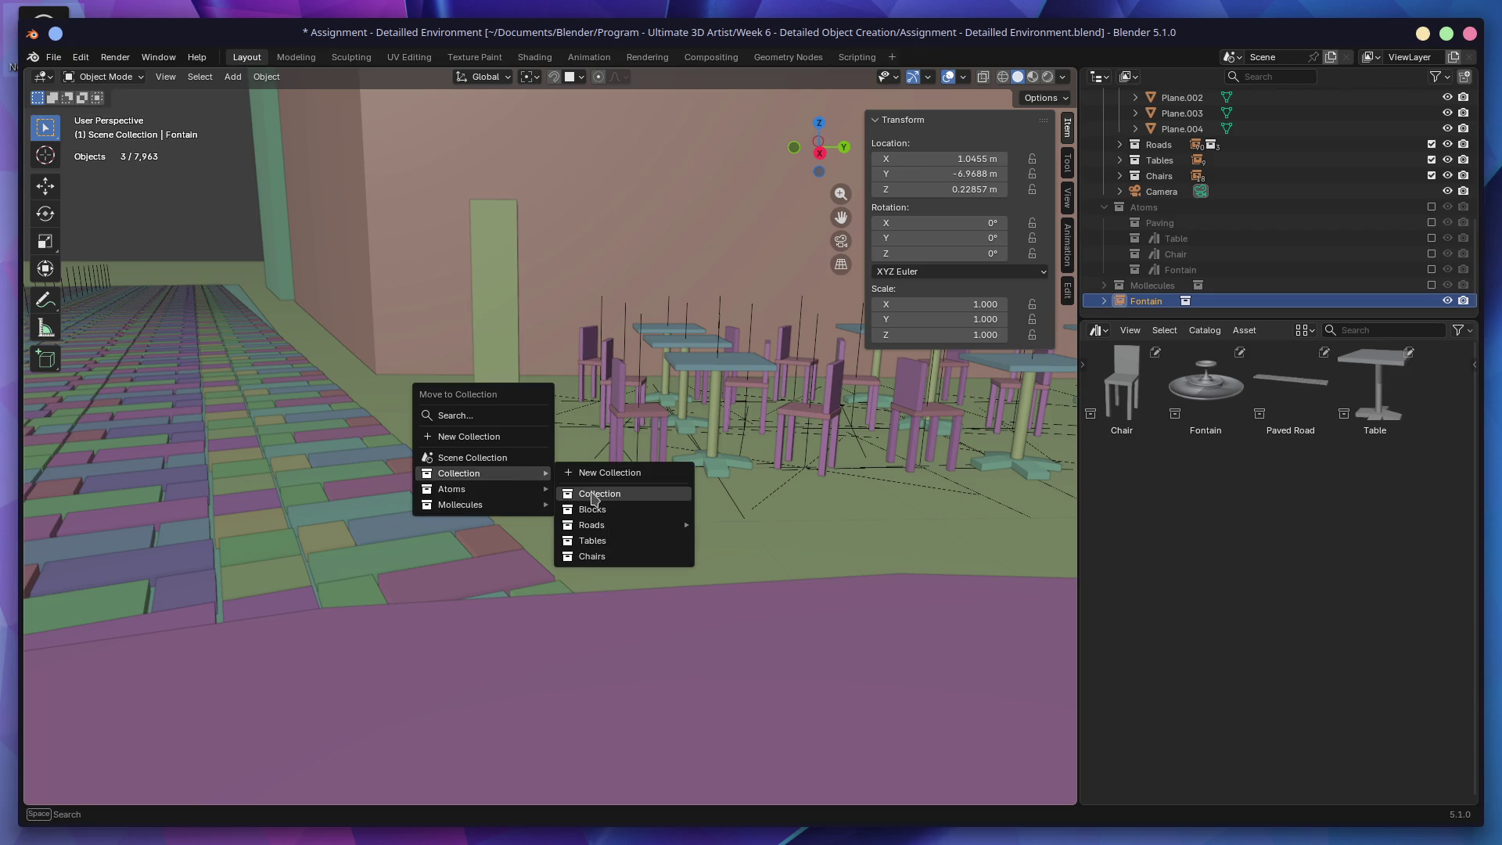
{"action": "left_click", "coordinate": [591, 493]}
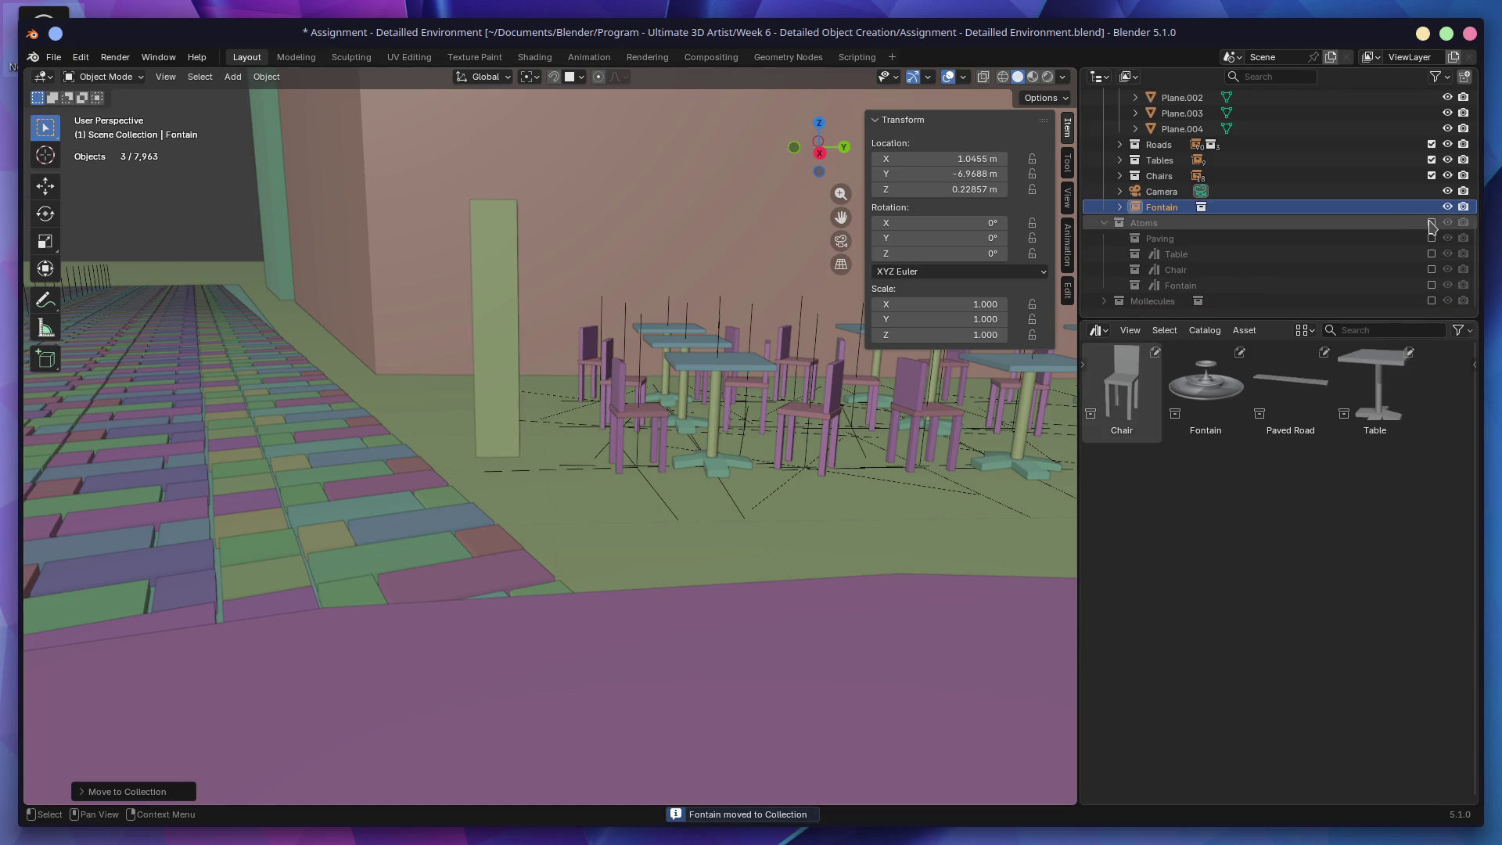
{"action": "left_click", "coordinate": [1432, 269]}
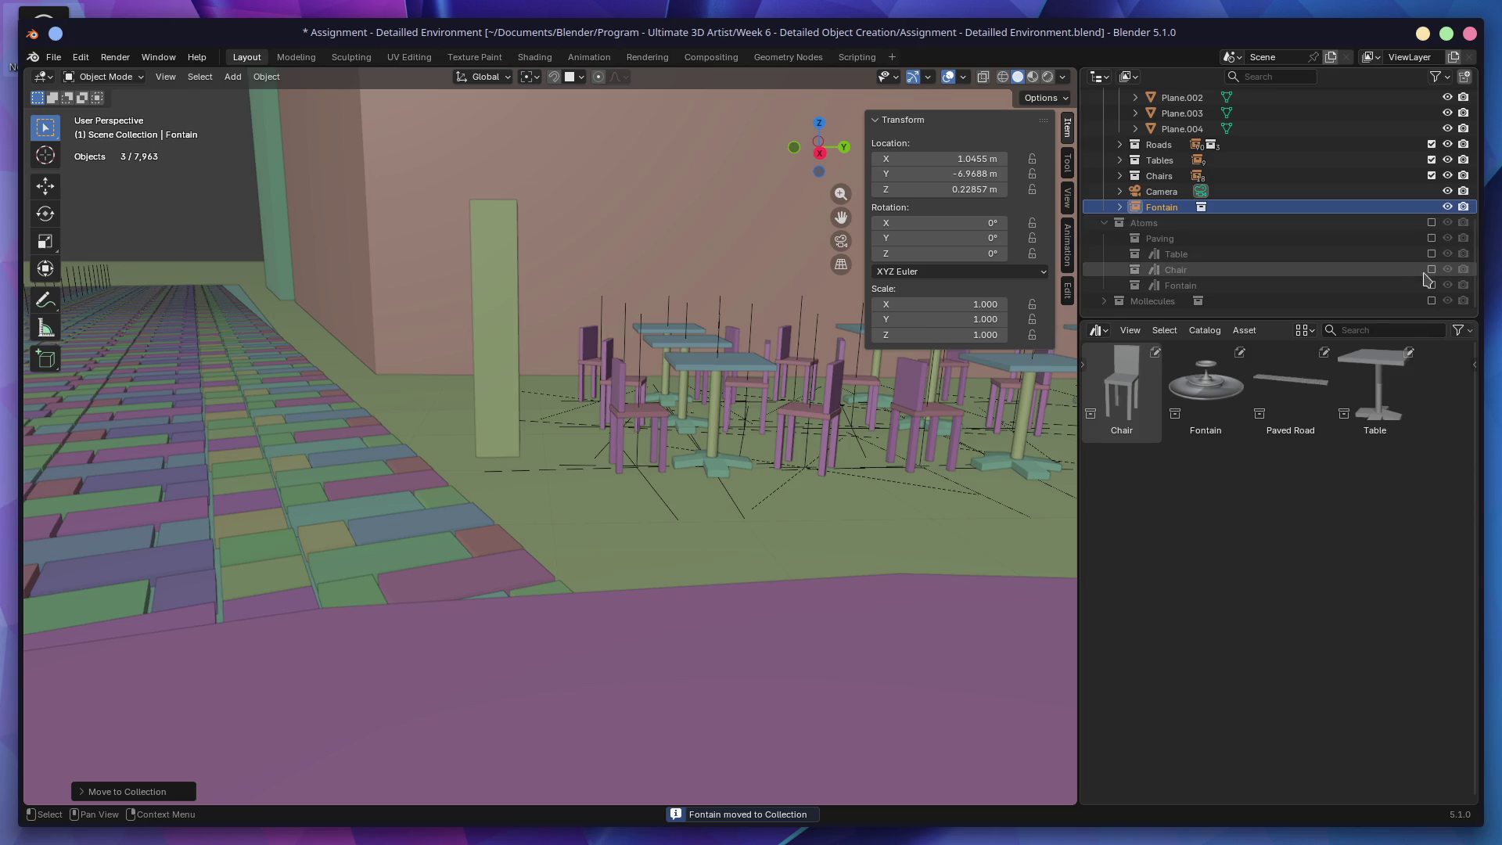
{"action": "middle_click_drag", "start_coordinate": [1240, 291], "coordinate": [1235, 213]}
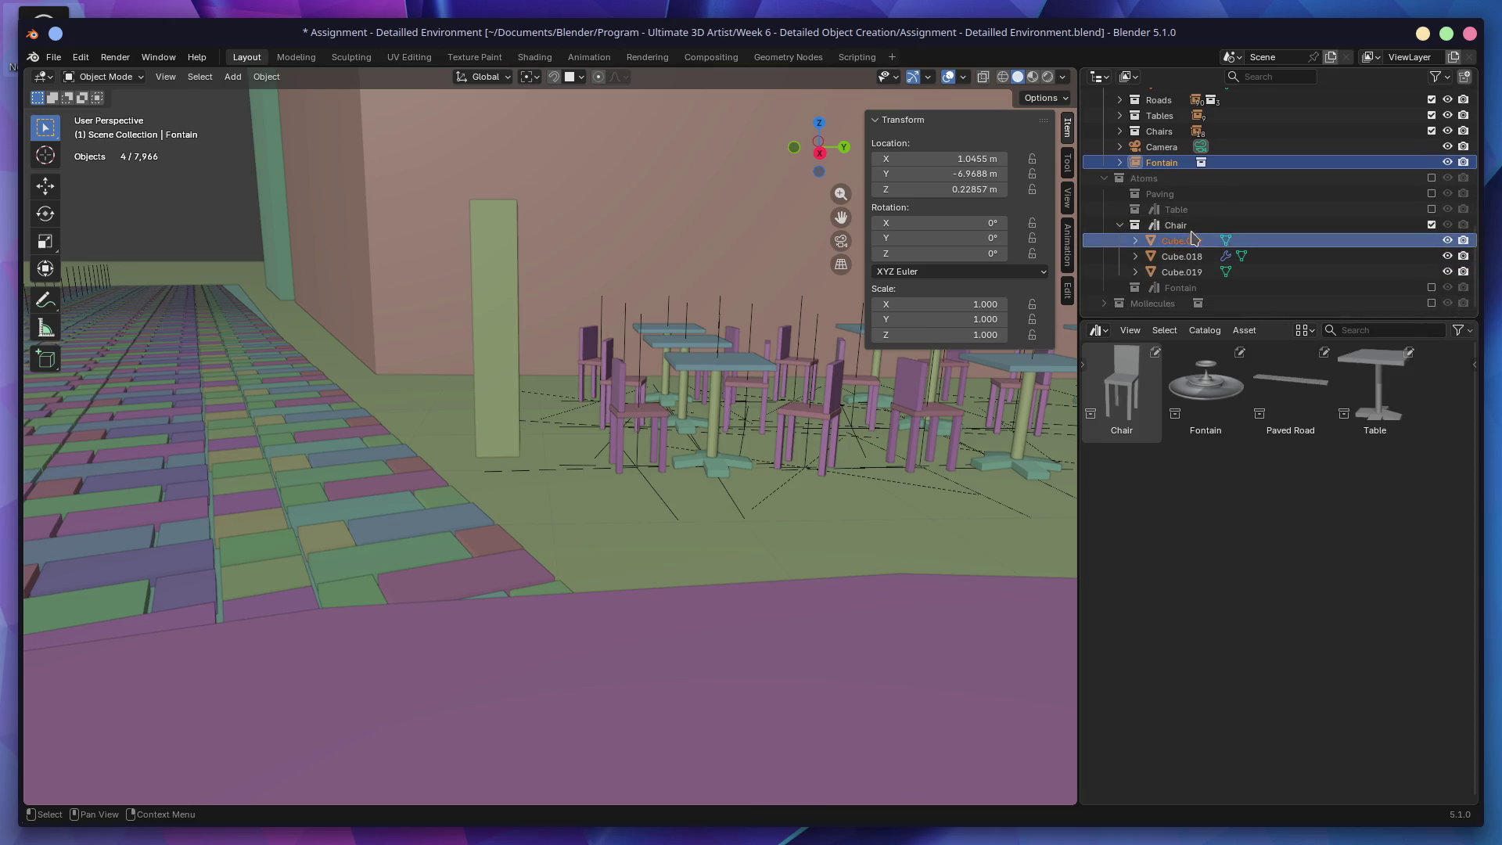
Step: Isolate the Chair collection and scale it up around the 3D cursor
{"action": "left_click", "coordinate": [1176, 225]}
{"action": "double_click", "coordinate": [1143, 225]}
{"action": "key", "text": "KP_Divide"}
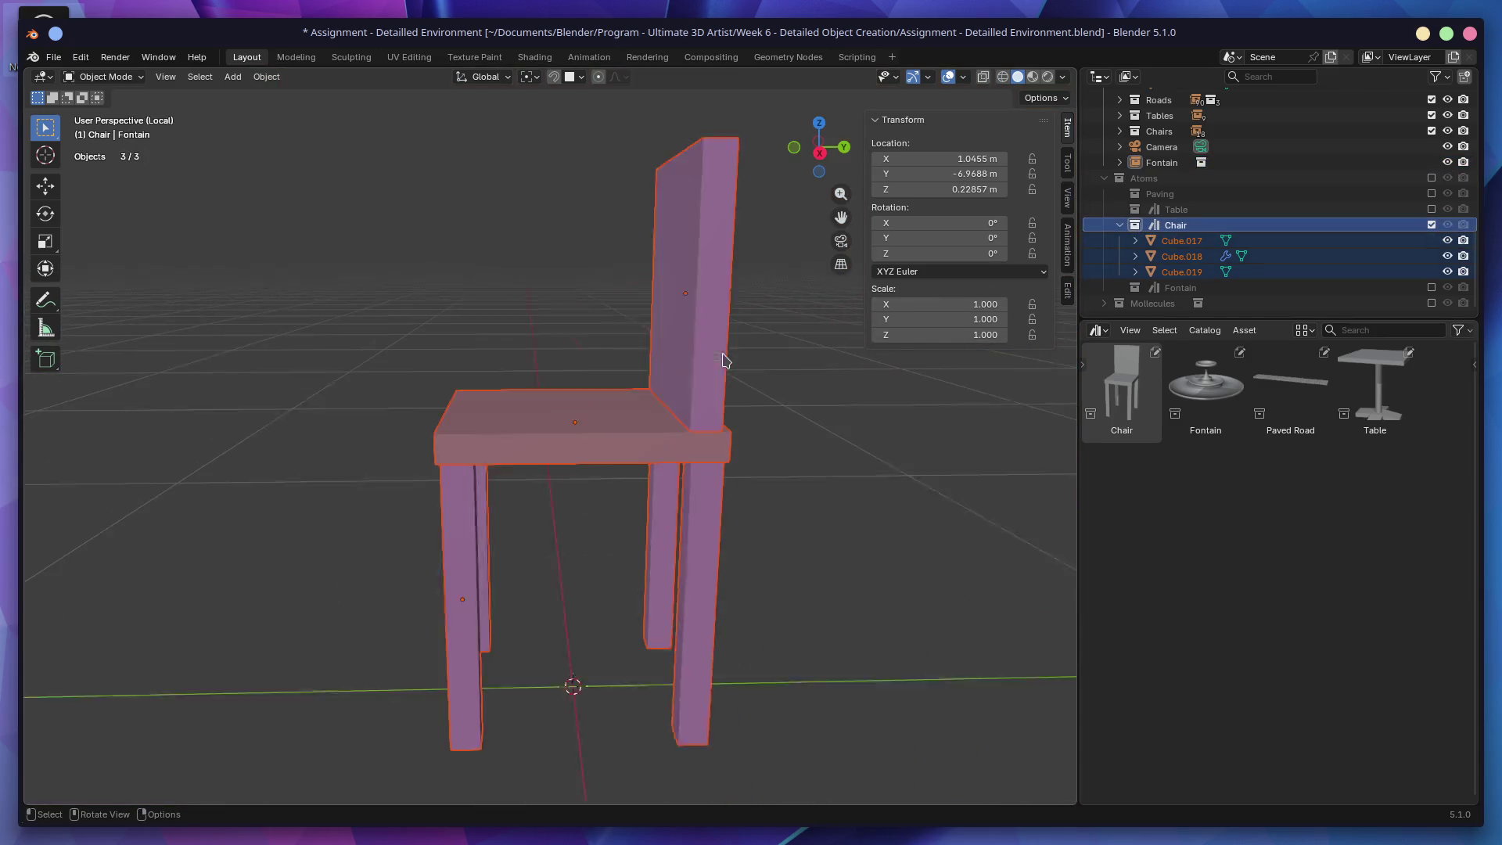
{"action": "mouse_move", "coordinate": [548, 419]}
{"action": "middle_mouse_down"}
{"action": "mouse_move", "coordinate": [508, 416]}
{"action": "mouse_move", "coordinate": [637, 436]}
{"action": "middle_mouse_up"}
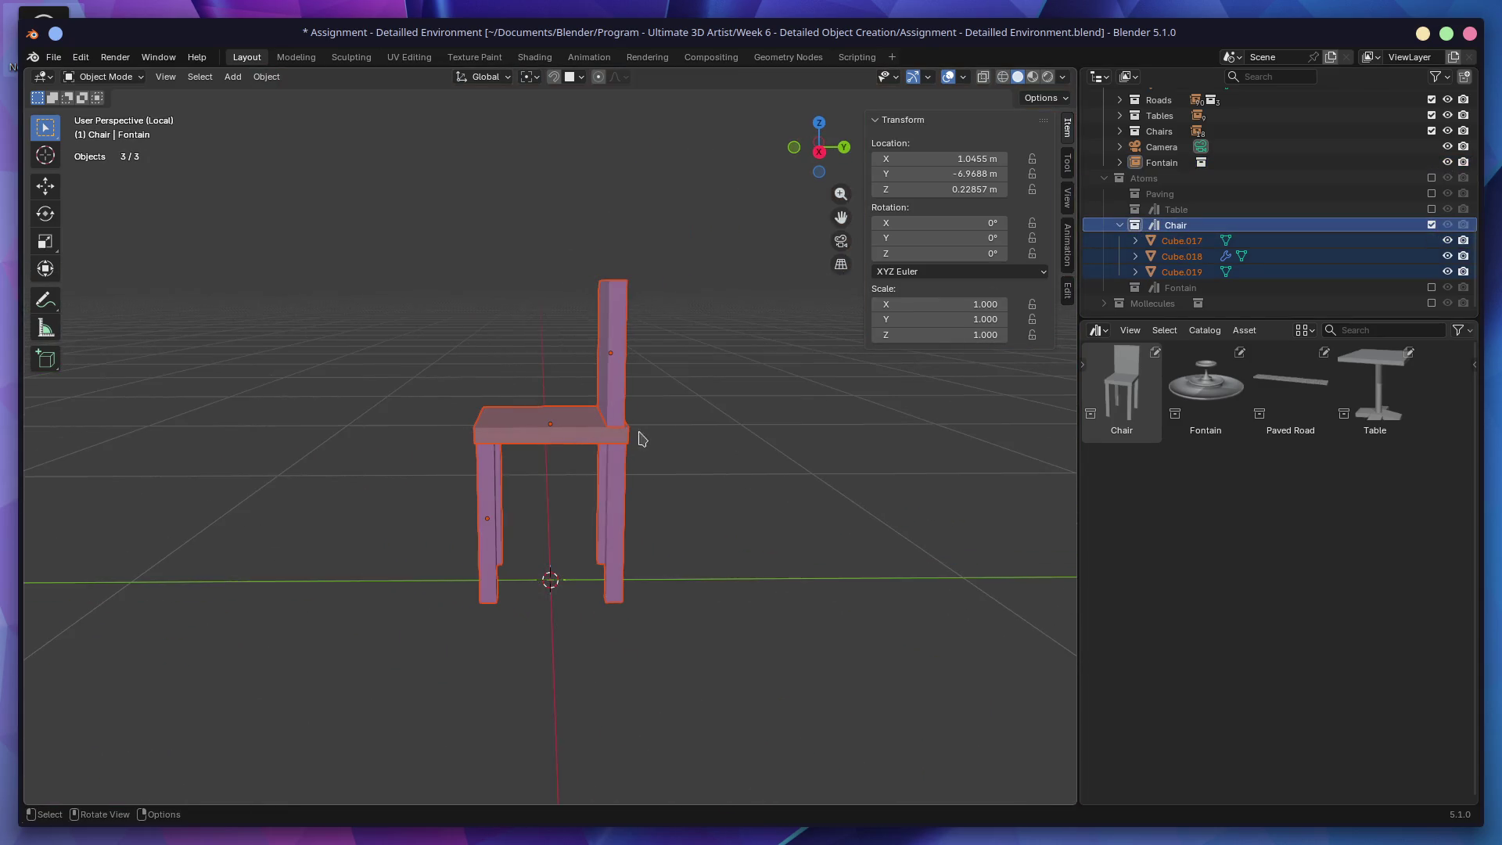
{"action": "left_click", "coordinate": [530, 77]}
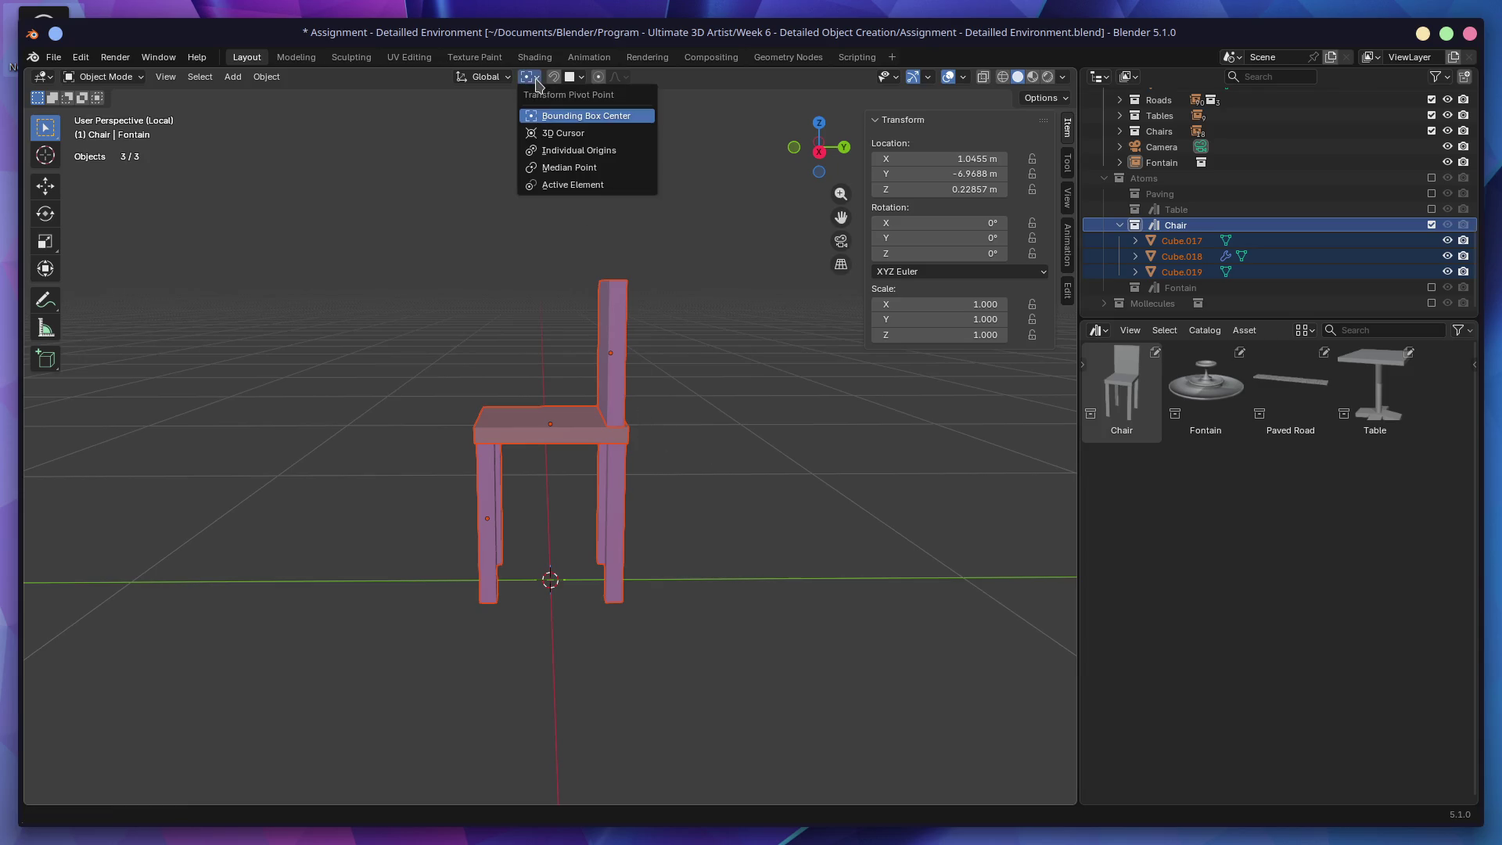
{"action": "left_click", "coordinate": [560, 133]}
{"action": "key", "text": "s"}
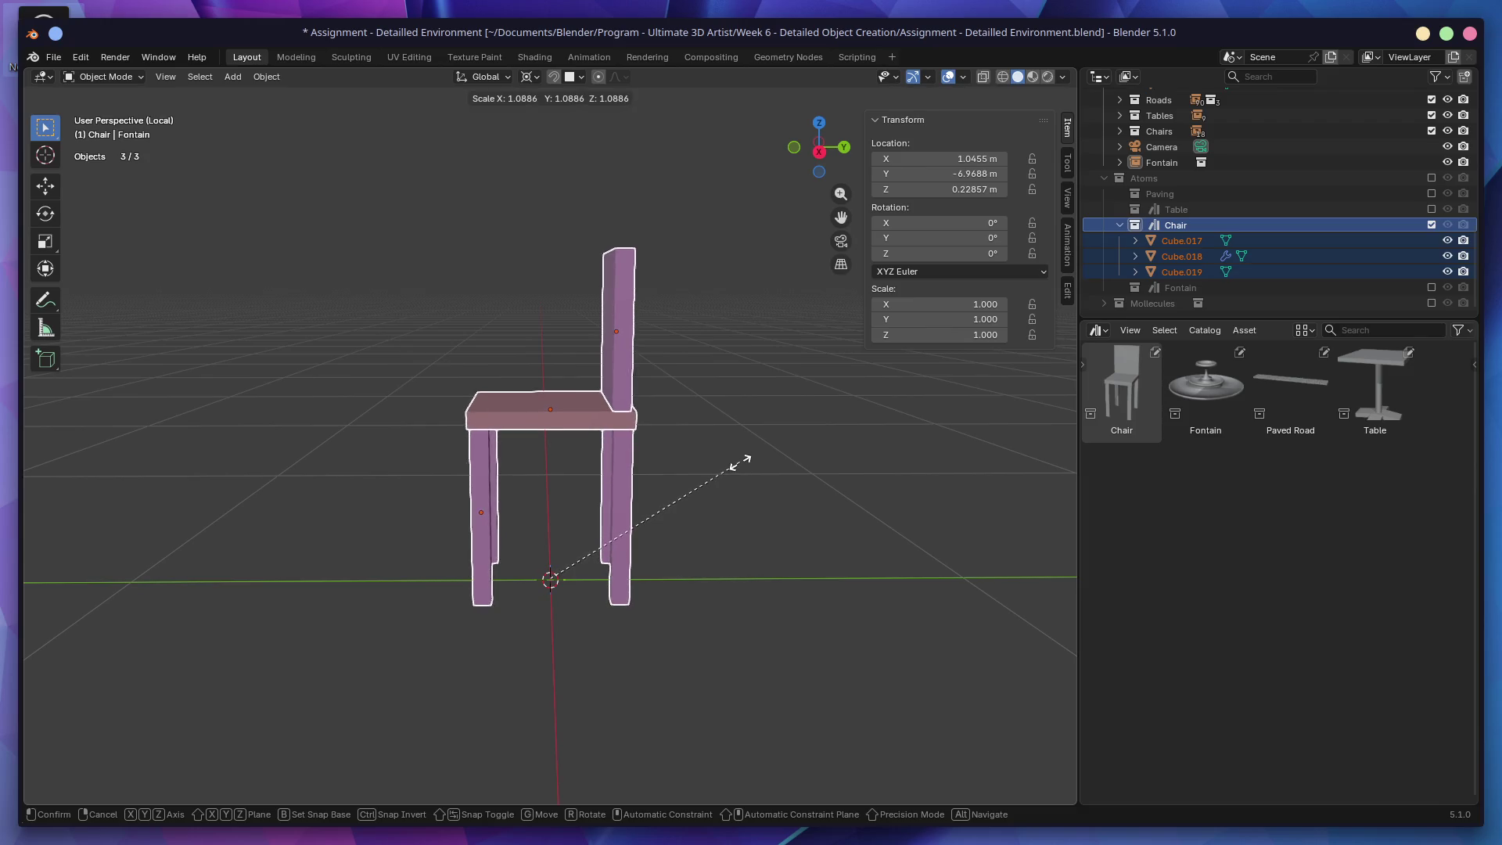
{"action": "left_click", "coordinate": [735, 465]}
Step: Include the Table collection and rescale the chair to match the table
{"action": "left_click", "coordinate": [1432, 209]}
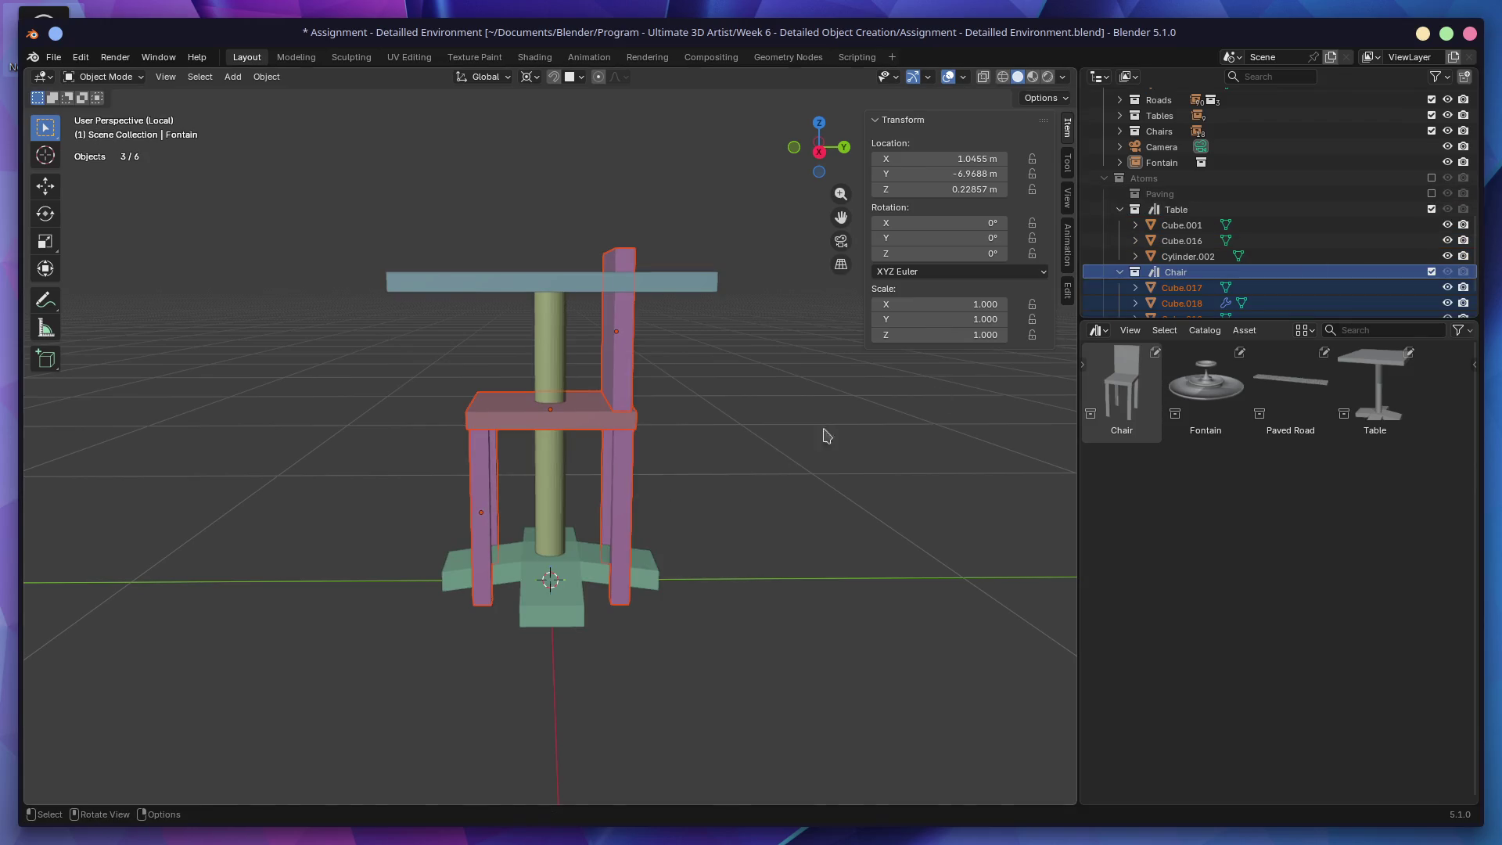
{"action": "key", "text": "s"}
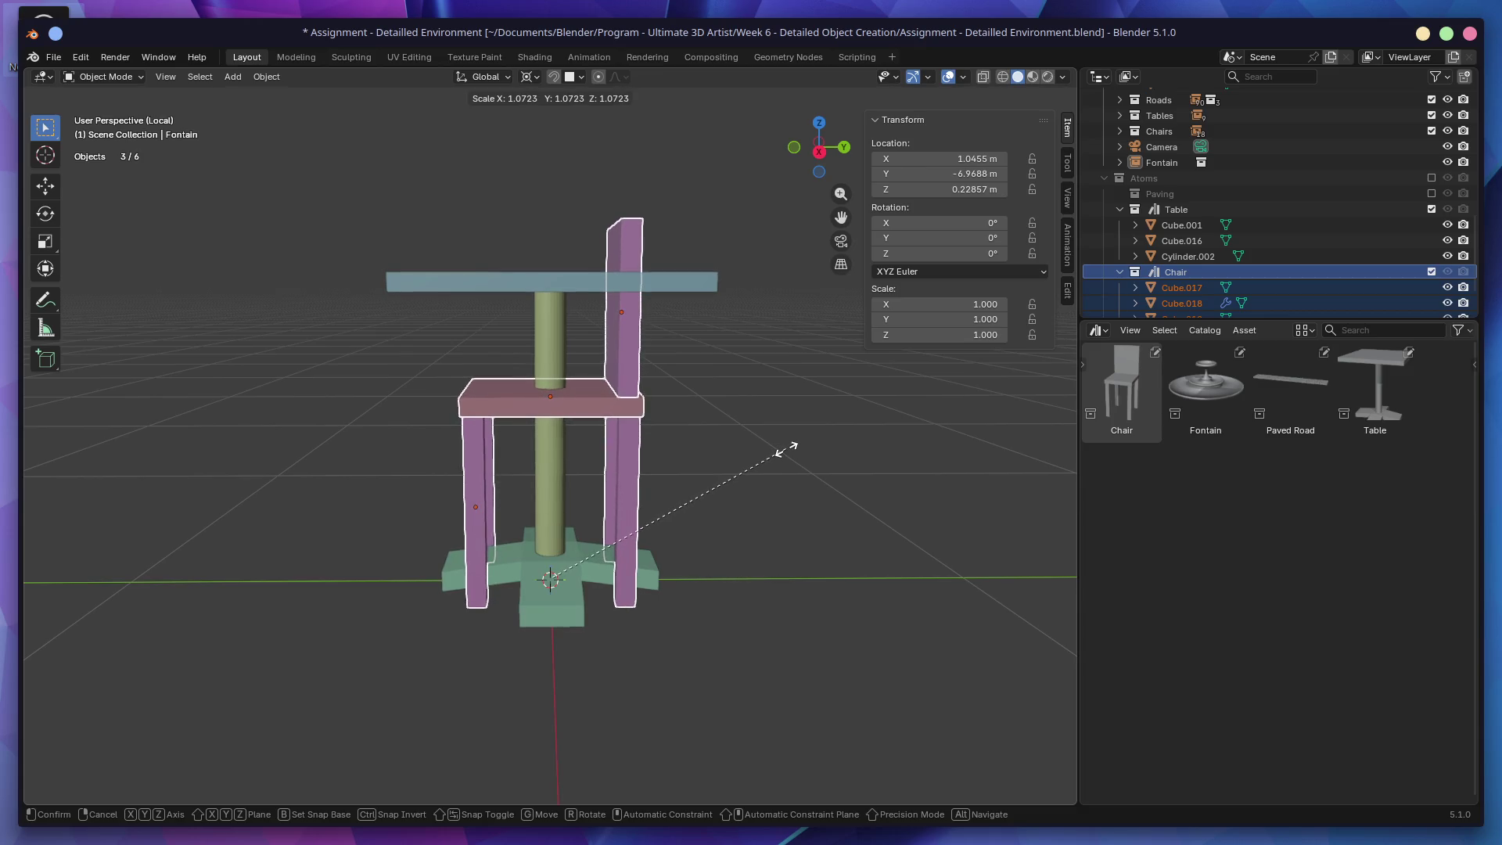
{"action": "left_click", "coordinate": [786, 448]}
{"action": "mouse_move", "coordinate": [786, 448]}
{"action": "middle_mouse_down"}
{"action": "mouse_move", "coordinate": [751, 426]}
{"action": "mouse_move", "coordinate": [798, 444]}
{"action": "mouse_move", "coordinate": [711, 460]}
{"action": "mouse_move", "coordinate": [780, 425]}
{"action": "mouse_move", "coordinate": [859, 426]}
{"action": "mouse_move", "coordinate": [694, 449]}
{"action": "mouse_move", "coordinate": [796, 413]}
{"action": "middle_mouse_up"}
{"action": "key", "text": "s"}
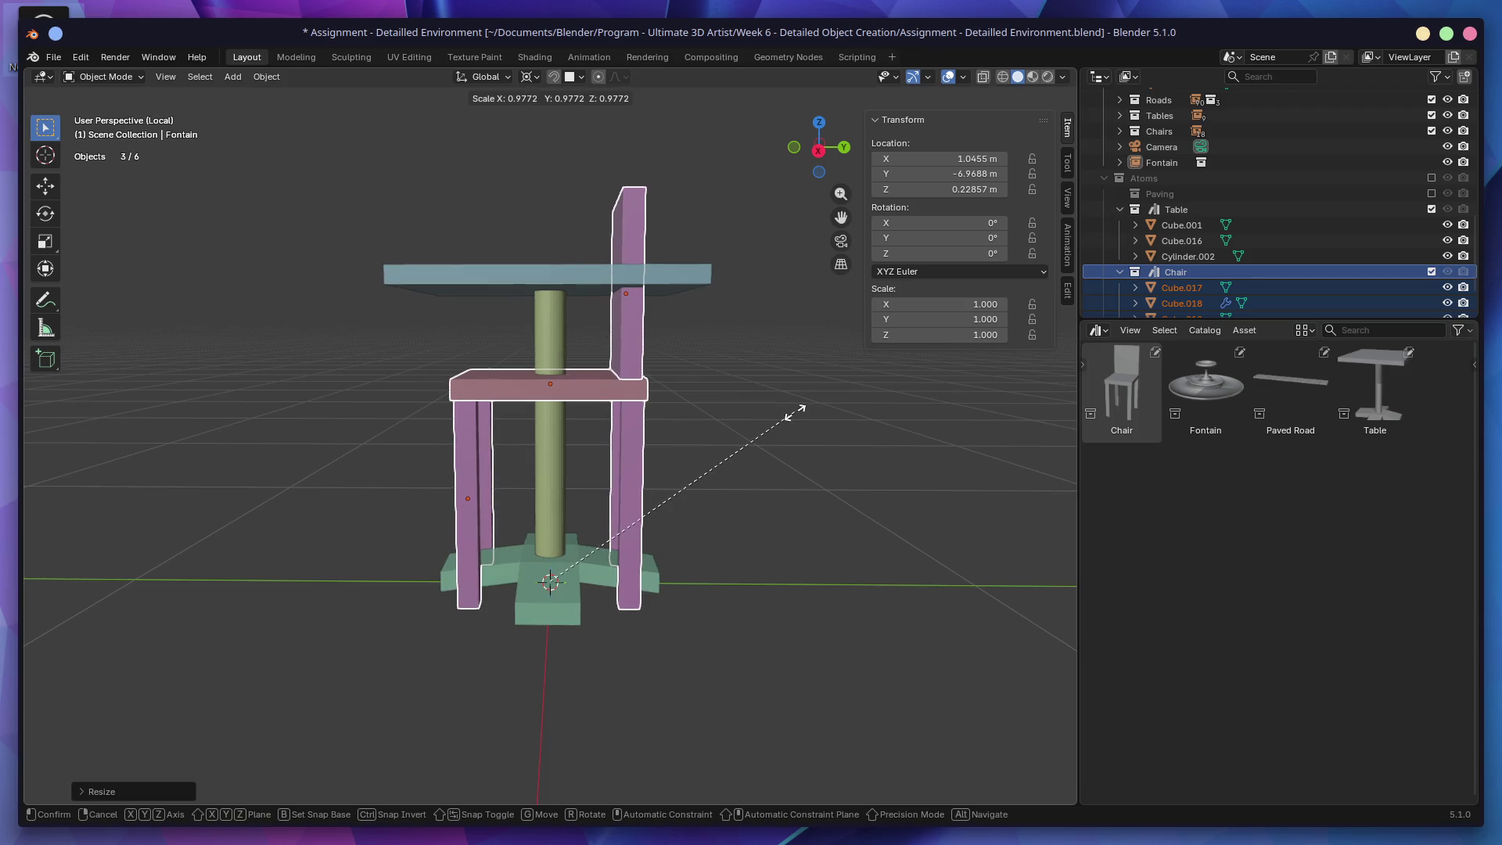
{"action": "right_click", "coordinate": [791, 415]}
Step: Exclude the Chair and Table collections again and leave local view
{"action": "left_click", "coordinate": [1433, 273]}
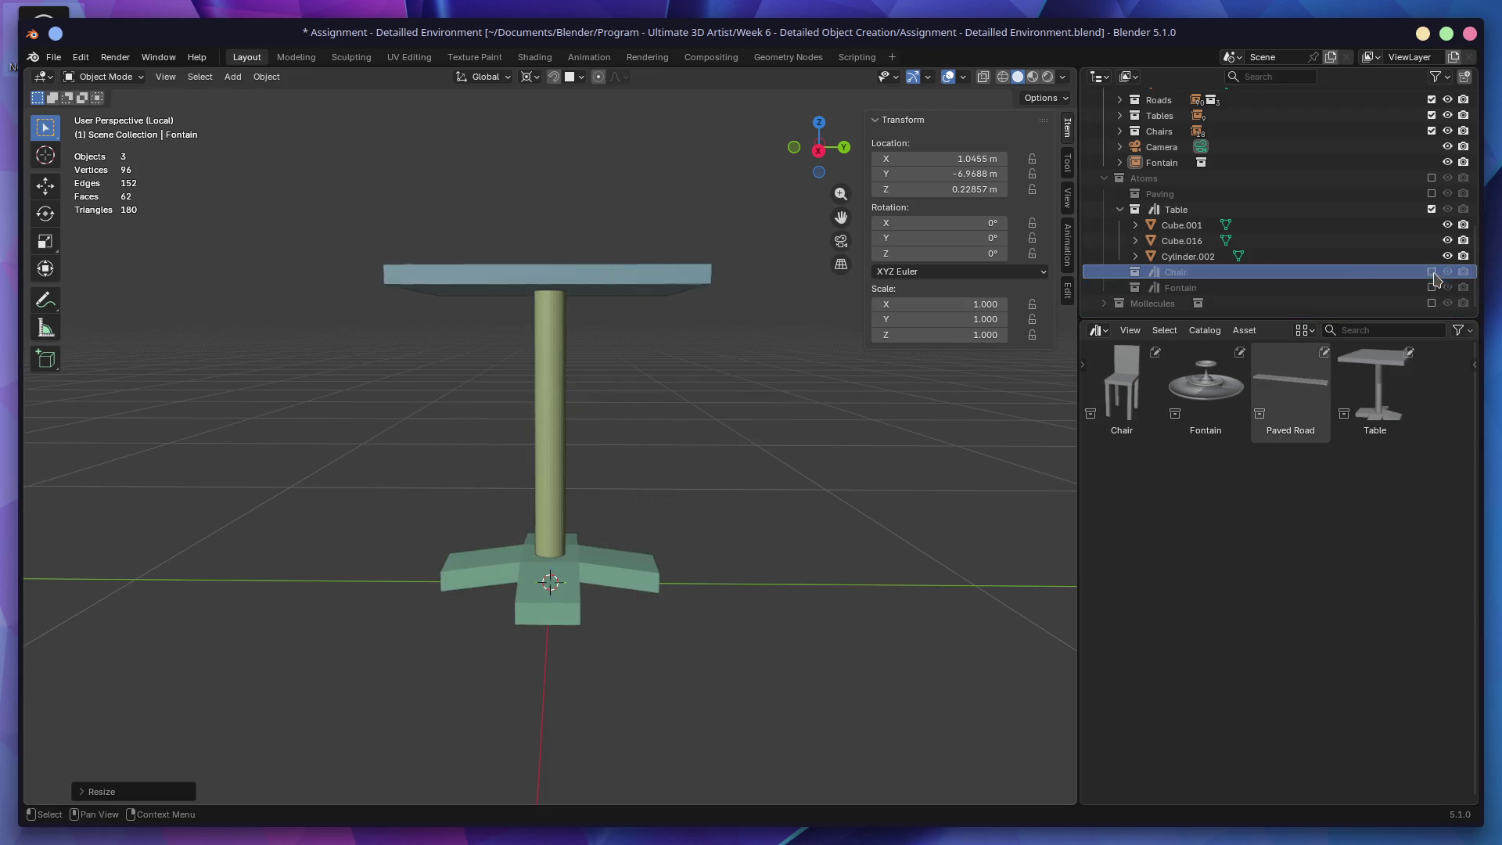
{"action": "left_click", "coordinate": [1432, 209]}
{"action": "scroll", "coordinate": [1378, 228], "scroll_direction": "down", "scroll_amount": 5}
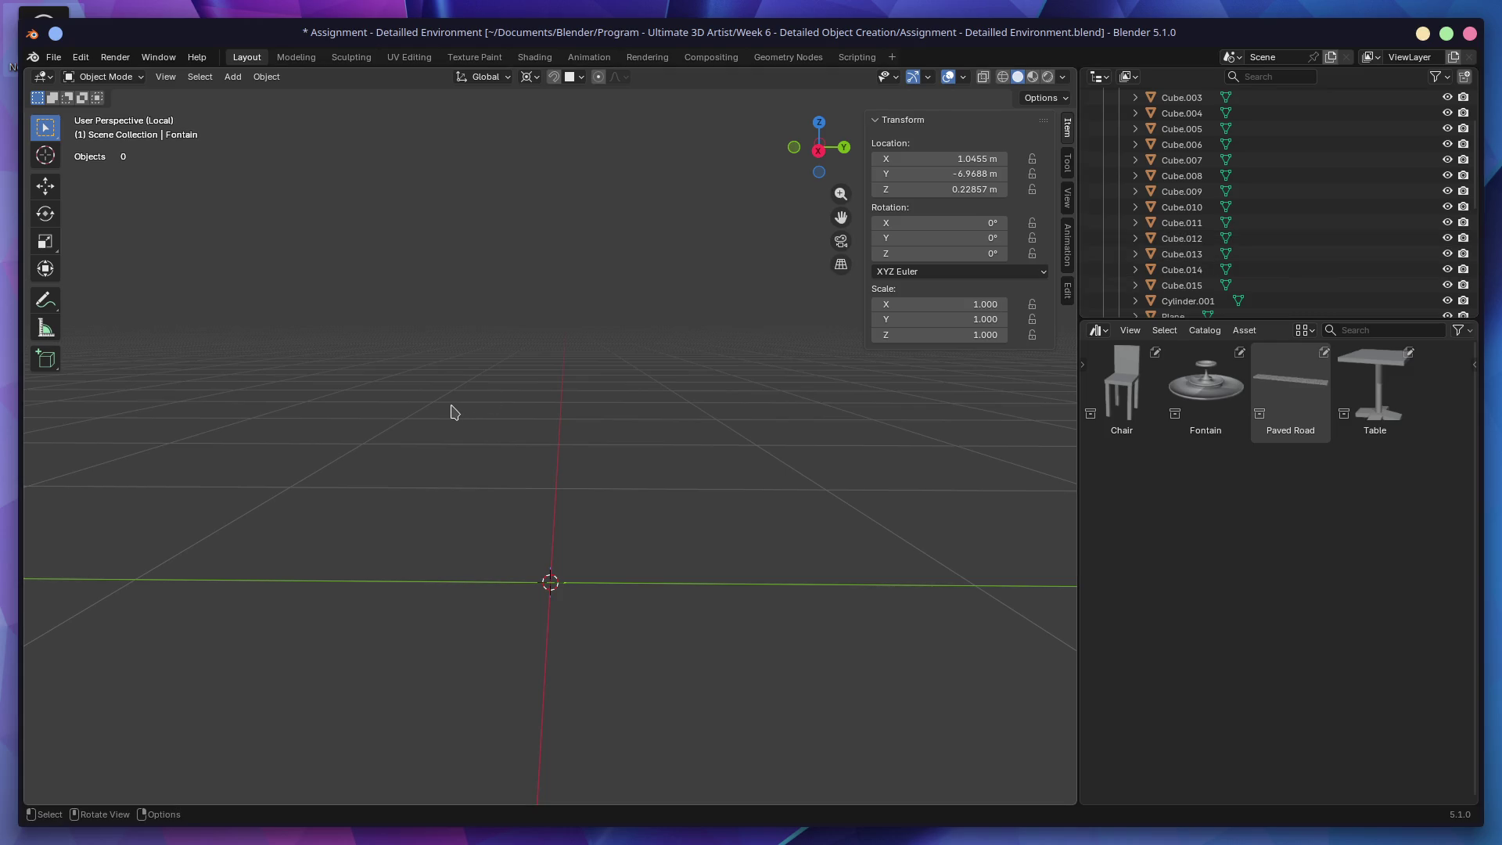
{"action": "key", "text": "KP_Divide"}
Step: Bring back the hidden chairs, tables and road in the plaza
{"action": "mouse_move", "coordinate": [597, 426]}
{"action": "middle_mouse_down"}
{"action": "mouse_move", "coordinate": [846, 412]}
{"action": "mouse_move", "coordinate": [572, 401]}
{"action": "mouse_move", "coordinate": [635, 389]}
{"action": "middle_mouse_up"}
{"action": "key", "text": "ctrl+z"}
{"action": "key", "text": "ctrl+z"}
{"action": "scroll", "coordinate": [636, 389], "scroll_direction": "down", "scroll_amount": 2}
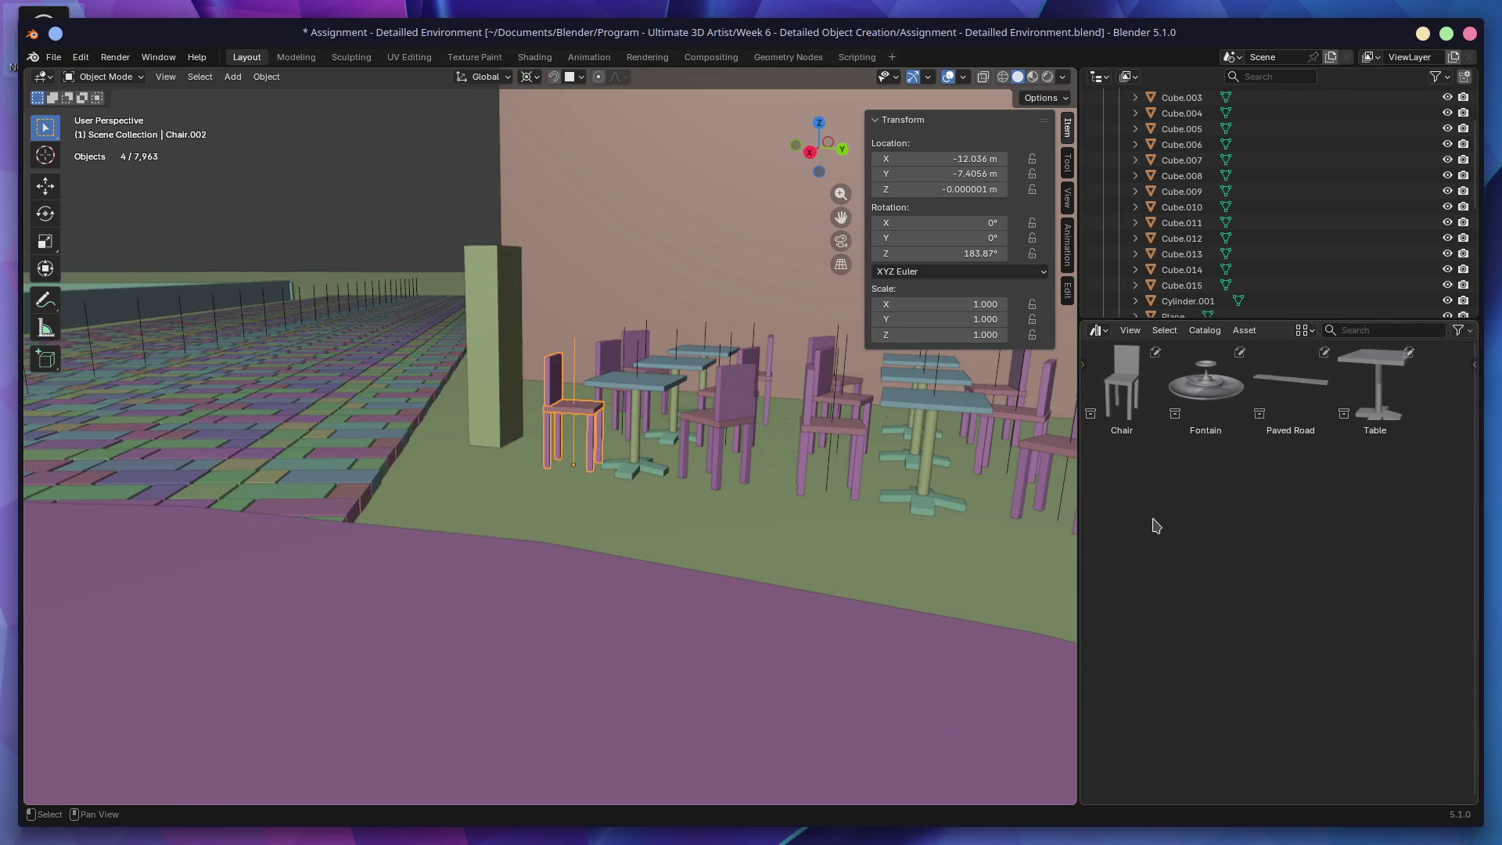
Step: Switch the render engine to EEVEE and render the current frame with F12
{"action": "key", "text": "shift+F7"}
{"action": "left_click", "coordinate": [1092, 385]}
{"action": "left_click", "coordinate": [1330, 382]}
{"action": "left_click", "coordinate": [1295, 409]}
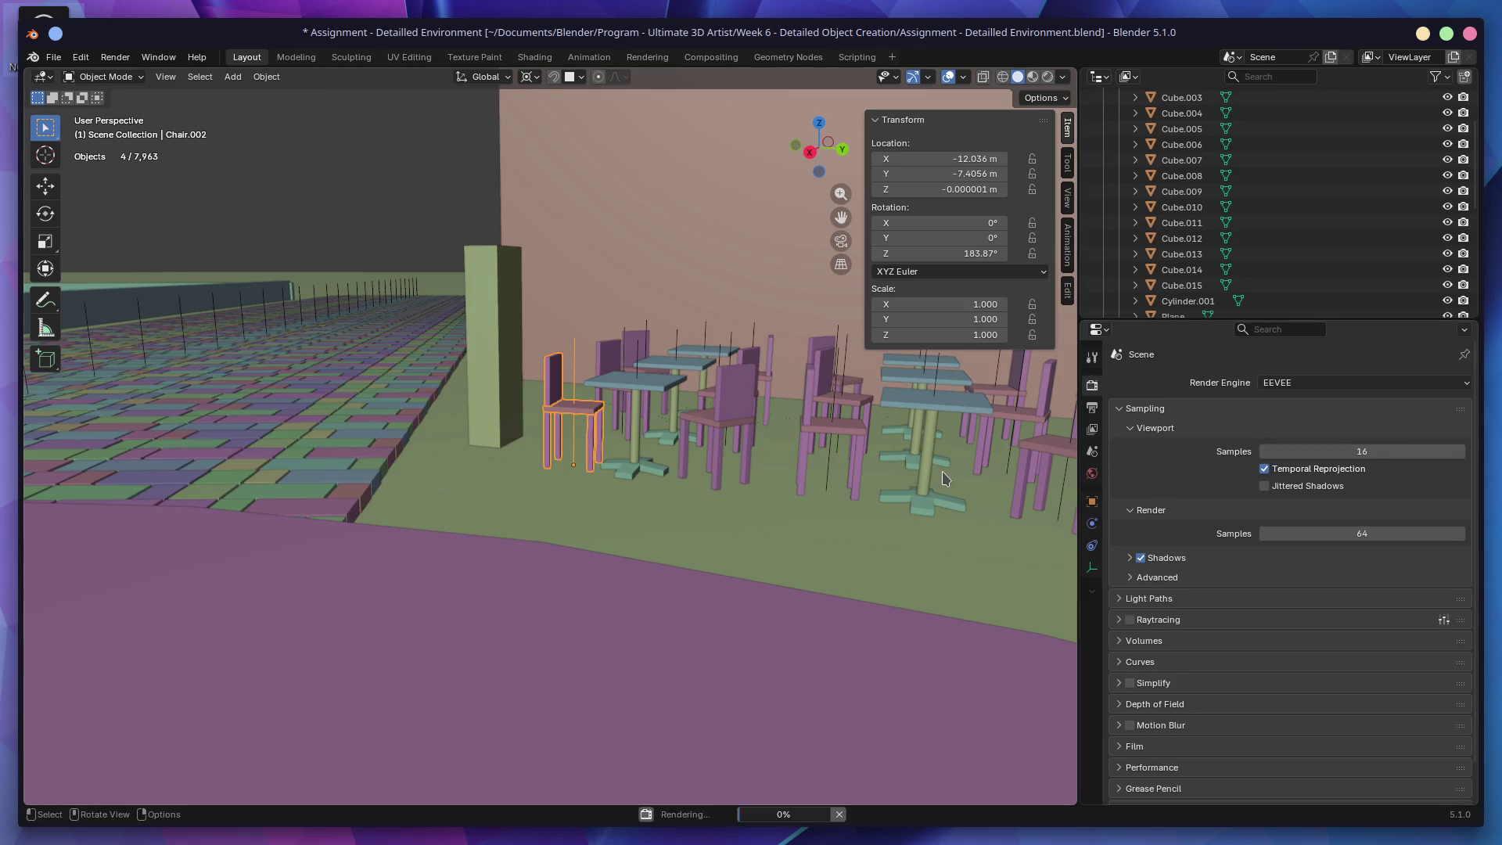
{"action": "key", "text": "F12"}
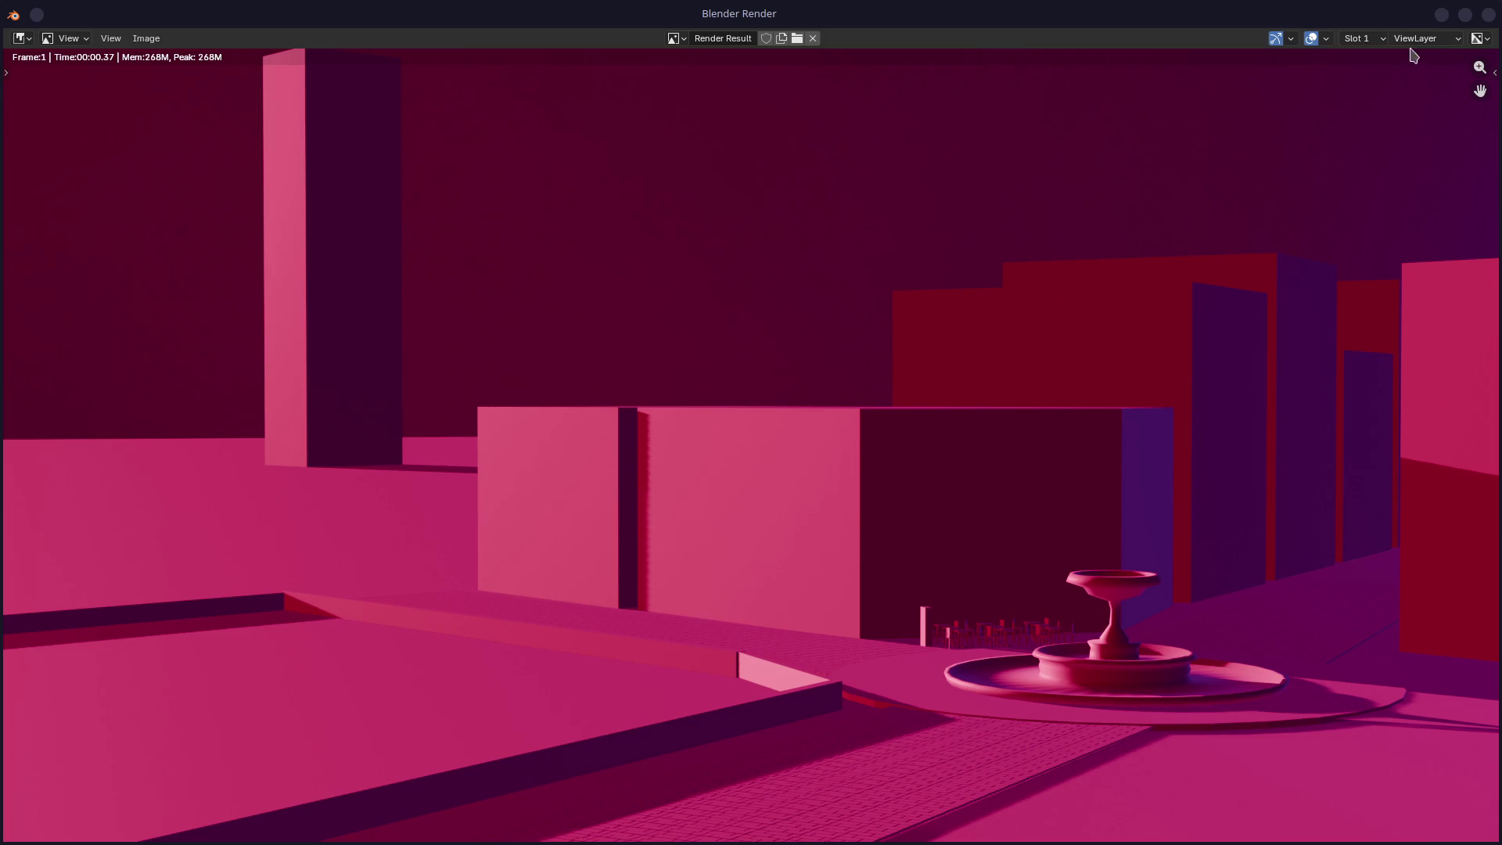
Step: Close the render window and frame the selected fountain in the city scene
{"action": "left_click", "coordinate": [1489, 15]}
{"action": "key", "text": "ctrl+z"}
{"action": "key", "text": "KP_Decimal"}
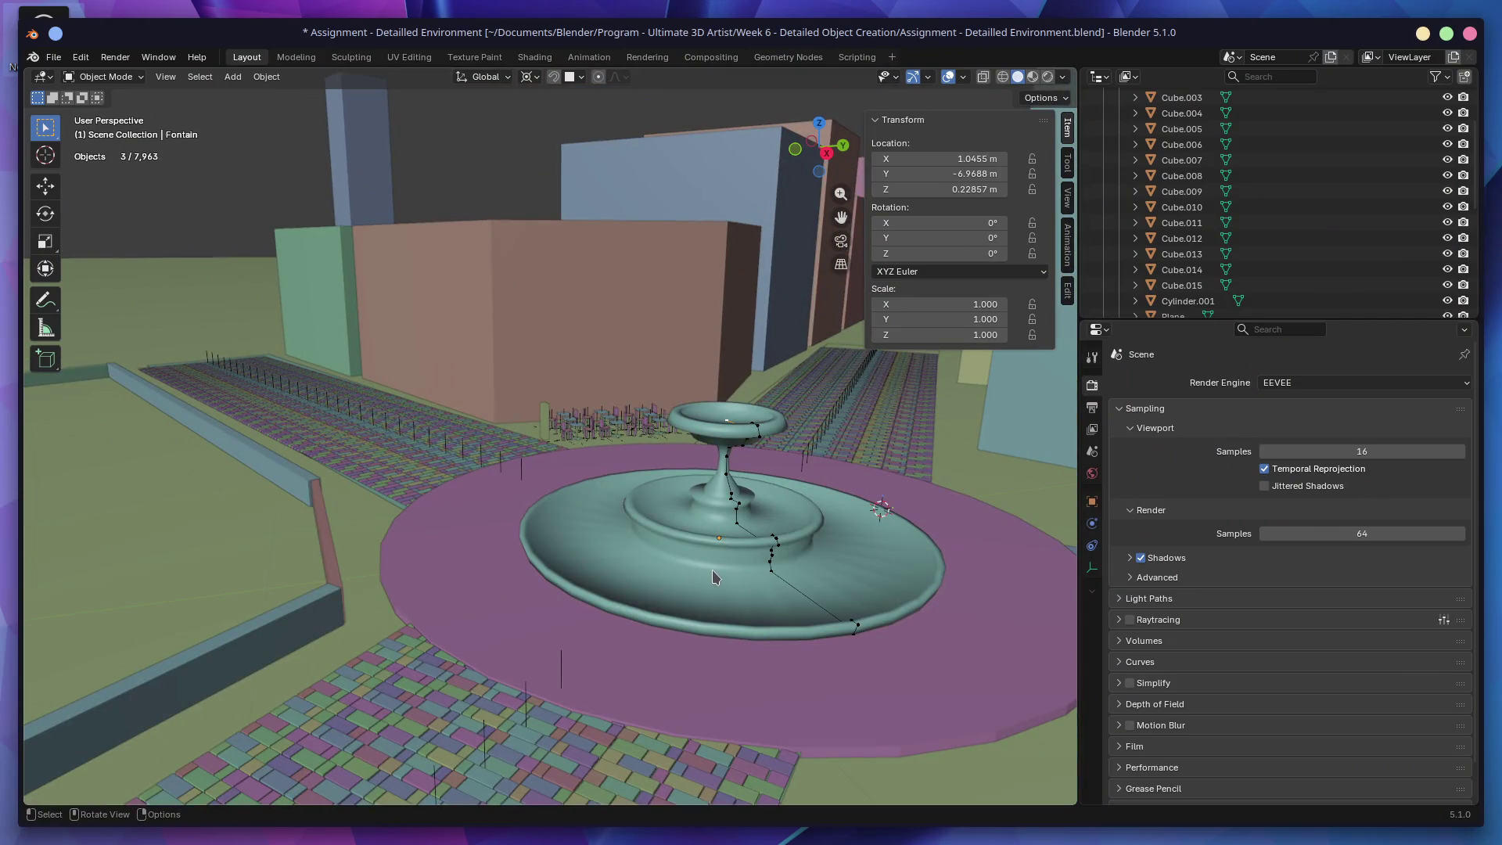
{"action": "left_click", "coordinate": [555, 495]}
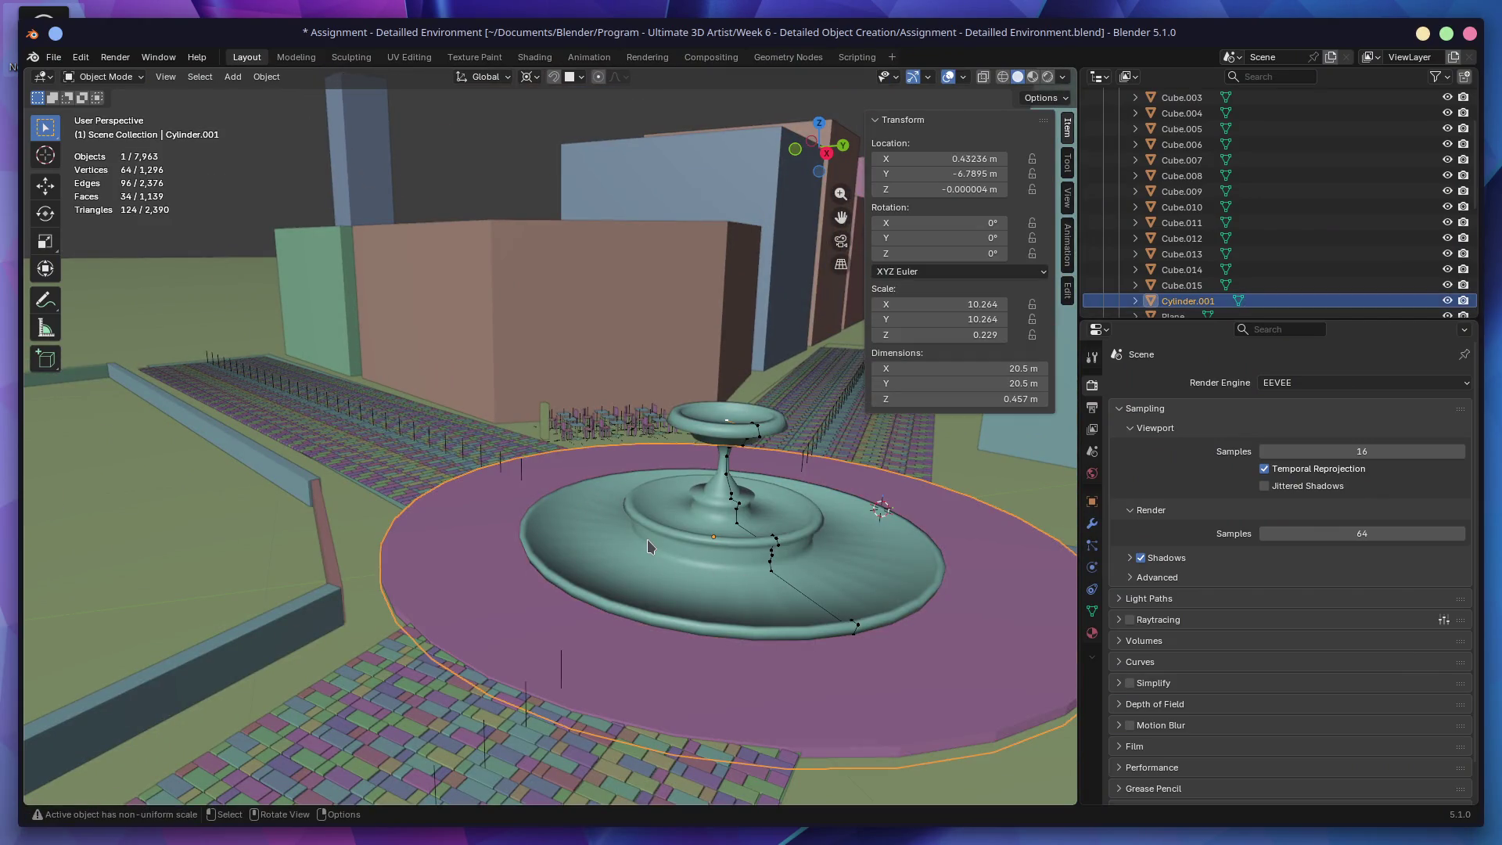
Step: Orbit around the fountain and save the city scene with Ctrl+S
{"action": "key", "text": "a"}
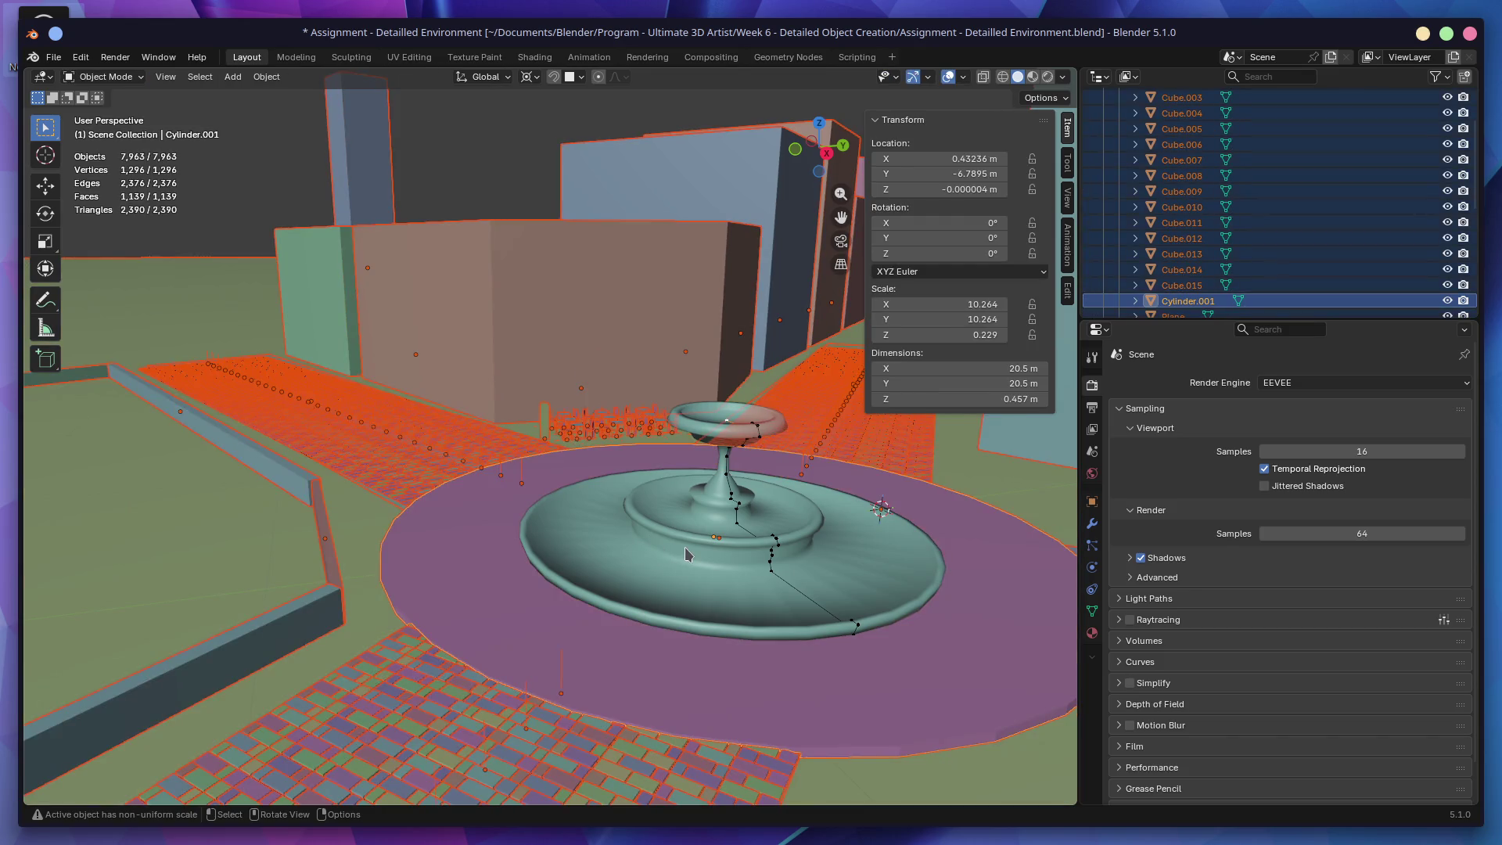
{"action": "key", "text": "ctrl+z"}
{"action": "key", "text": "ctrl+z"}
{"action": "middle_click_drag", "start_coordinate": [724, 543], "coordinate": [774, 561]}
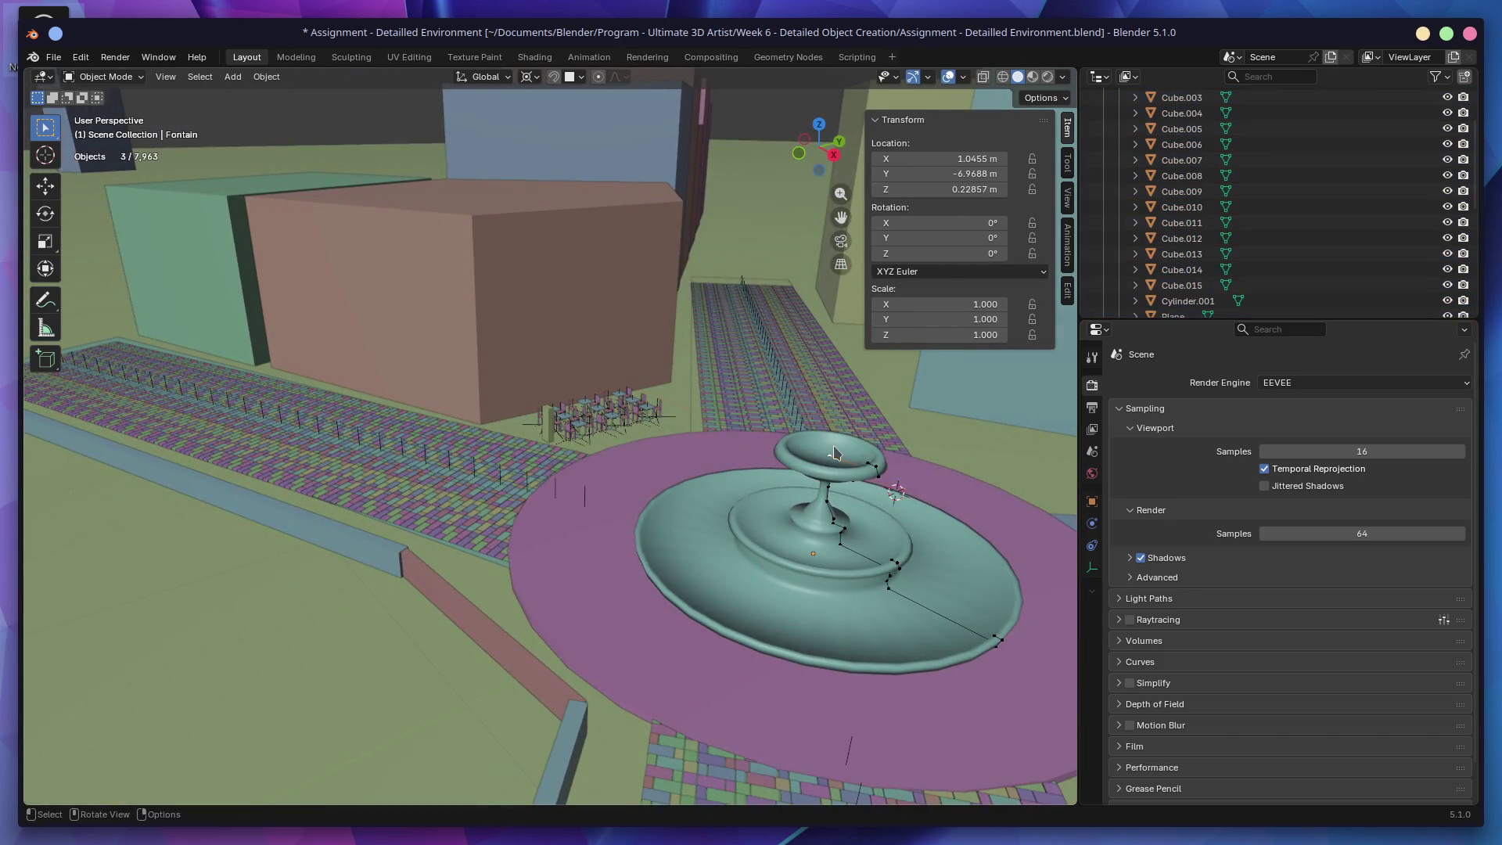
{"action": "left_click", "coordinate": [871, 465]}
{"action": "key", "text": "ctrl+z"}
{"action": "mouse_move", "coordinate": [814, 552]}
{"action": "middle_mouse_down"}
{"action": "mouse_move", "coordinate": [755, 537]}
{"action": "mouse_move", "coordinate": [657, 602]}
{"action": "middle_mouse_up"}
{"action": "key", "text": "ctrl+s"}
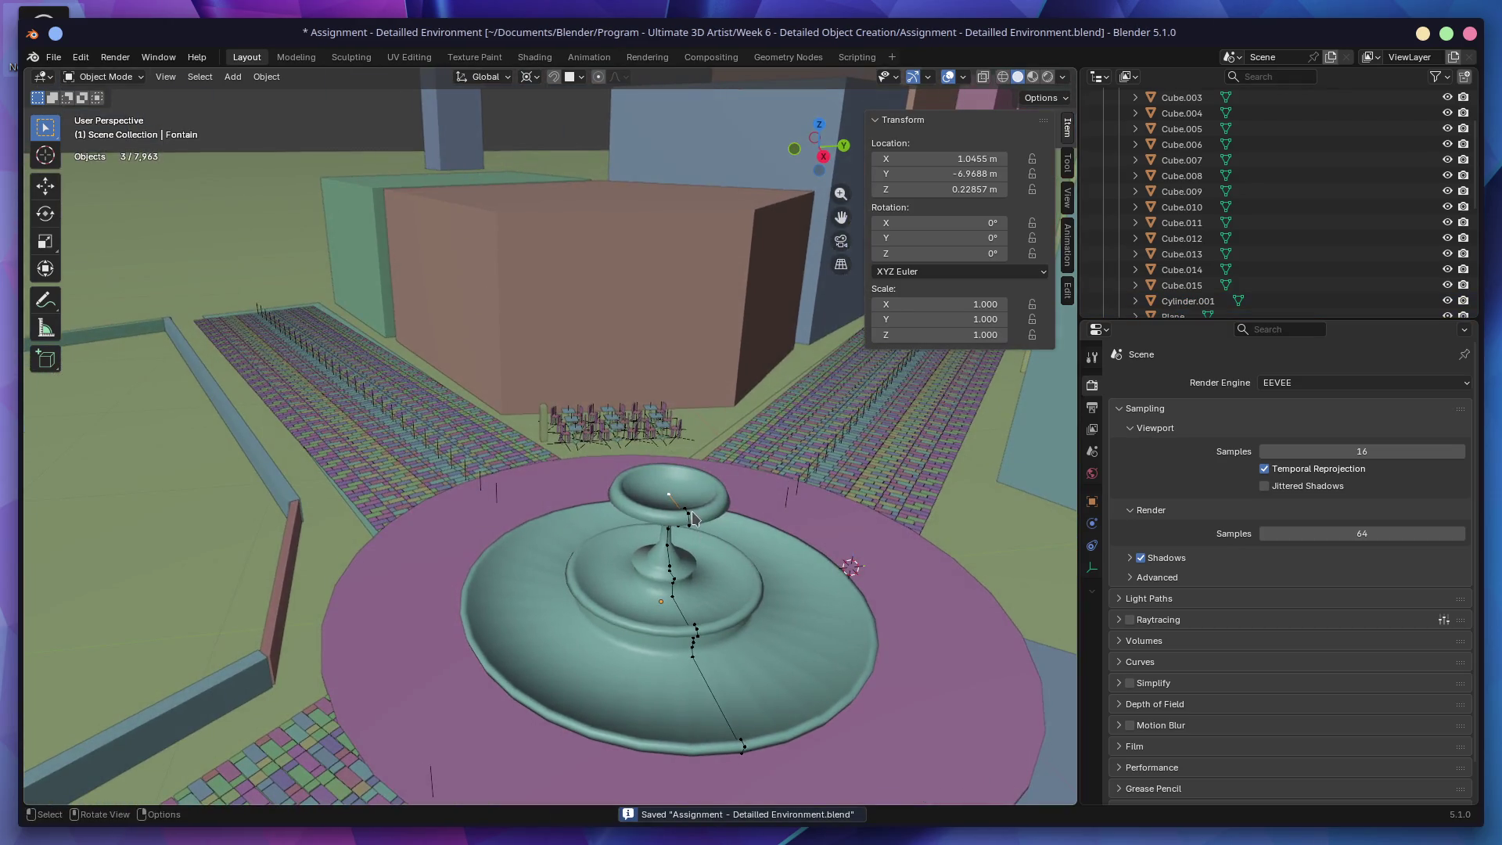
Step: Give the outliner more room and select the Fontain collection instance
{"action": "left_click", "coordinate": [648, 609]}
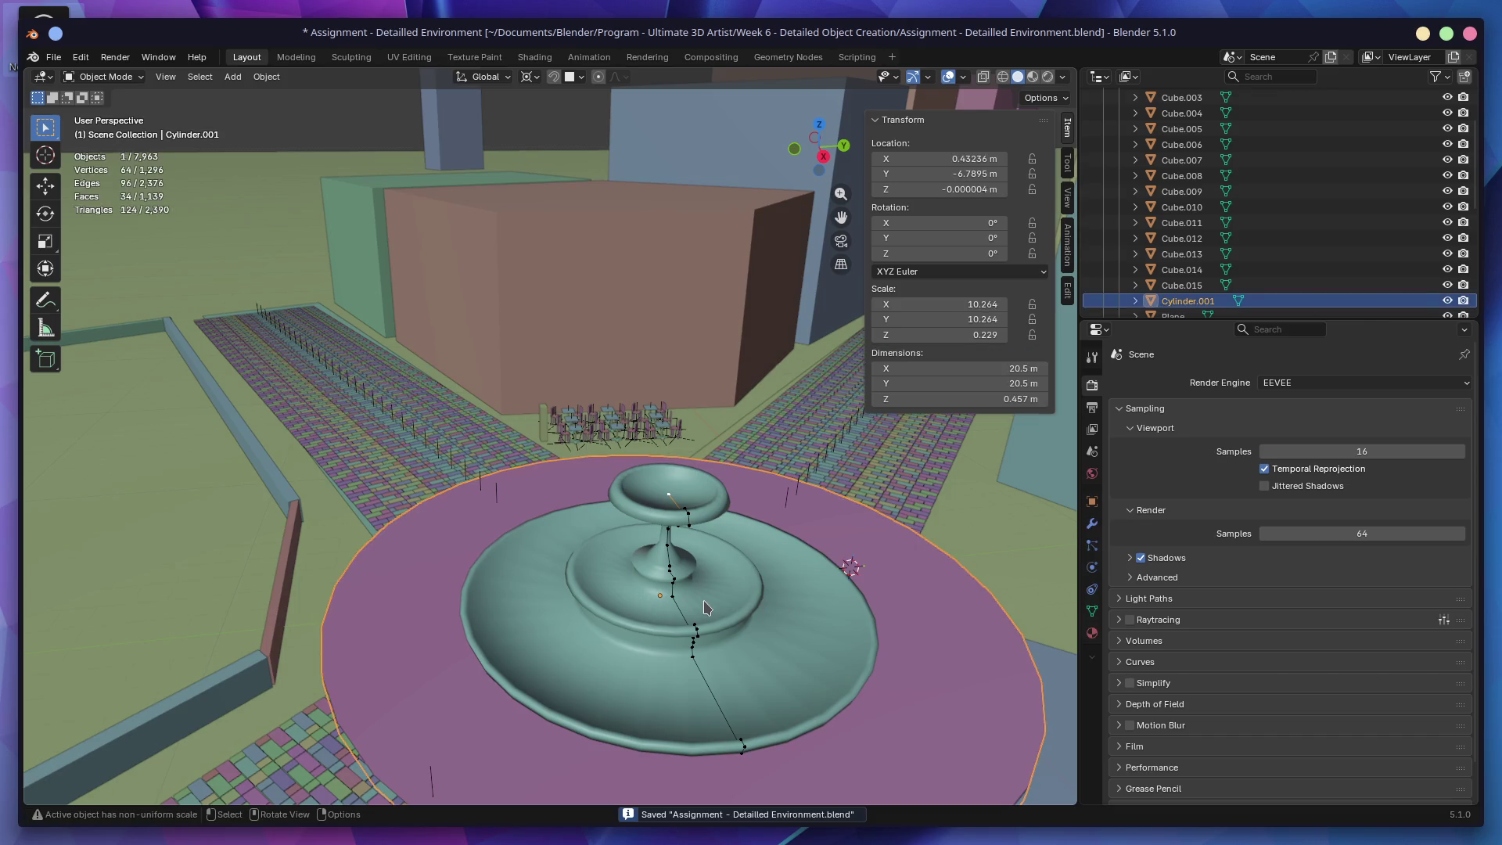
{"action": "key", "text": "ctrl+z"}
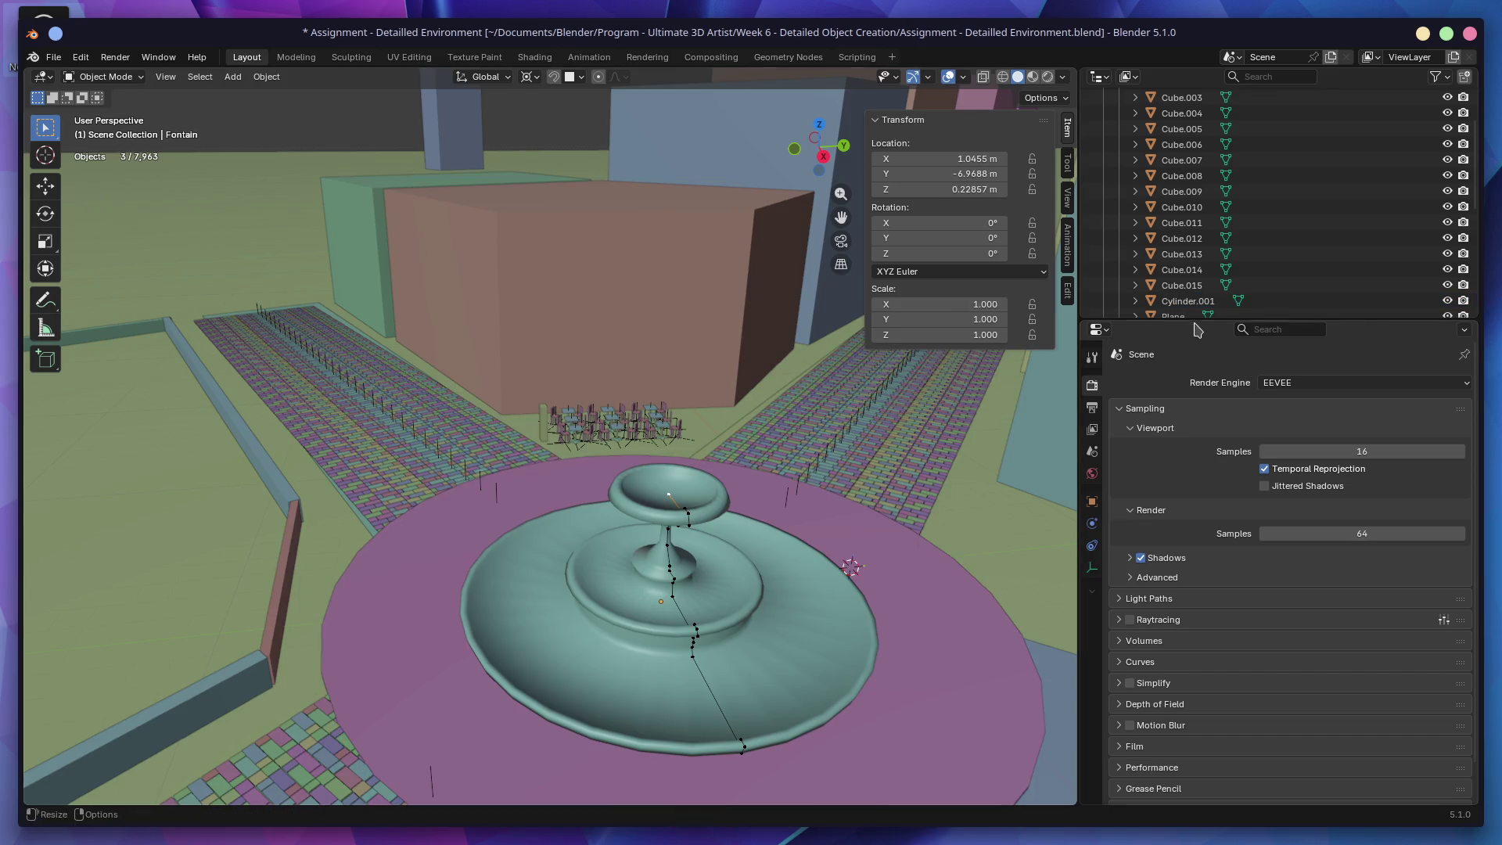
{"action": "left_click_drag", "start_coordinate": [1276, 320], "coordinate": [1276, 443]}
{"action": "scroll", "coordinate": [1105, 300], "scroll_direction": "up", "scroll_amount": 3}
{"action": "scroll", "coordinate": [1105, 300], "scroll_direction": "down", "scroll_amount": 5}
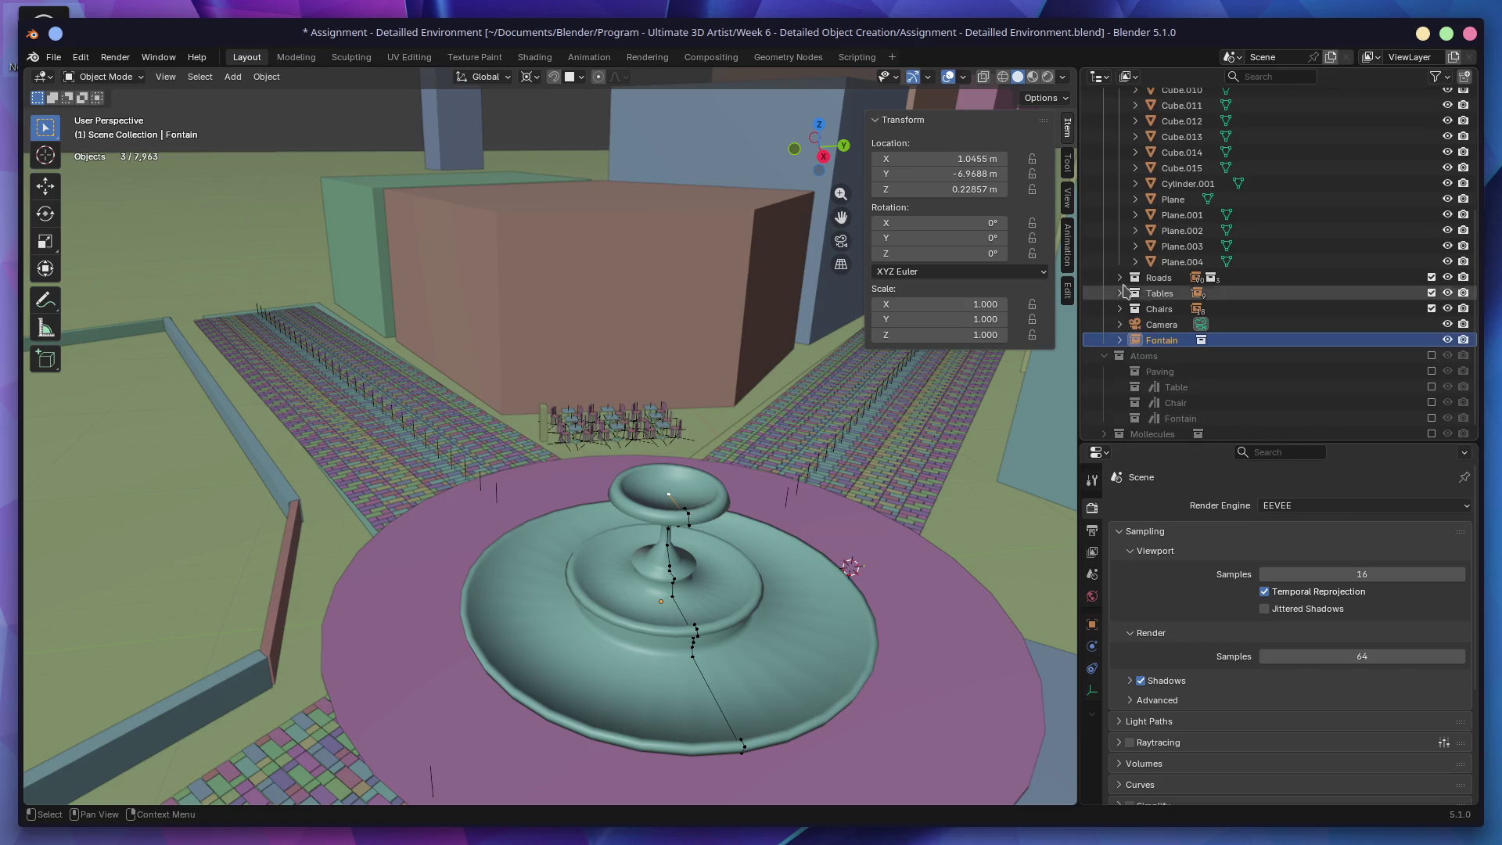
{"action": "left_click", "coordinate": [1165, 325]}
{"action": "left_click", "coordinate": [1166, 340]}
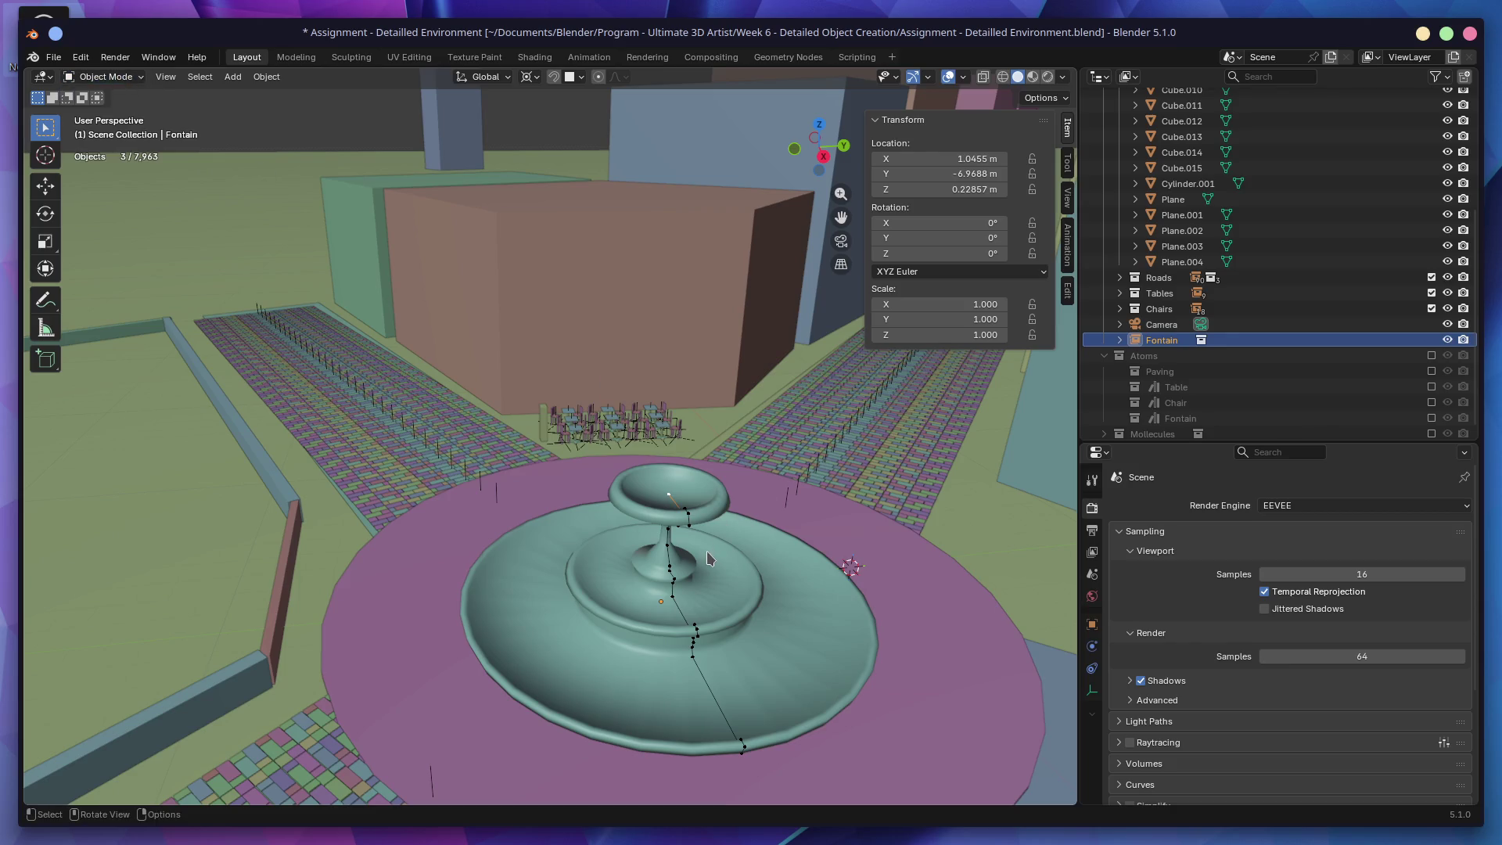
Step: Briefly include the Atoms > Fontain source collection to check Cube.020, then exclude it again
{"action": "key", "text": "alt+a"}
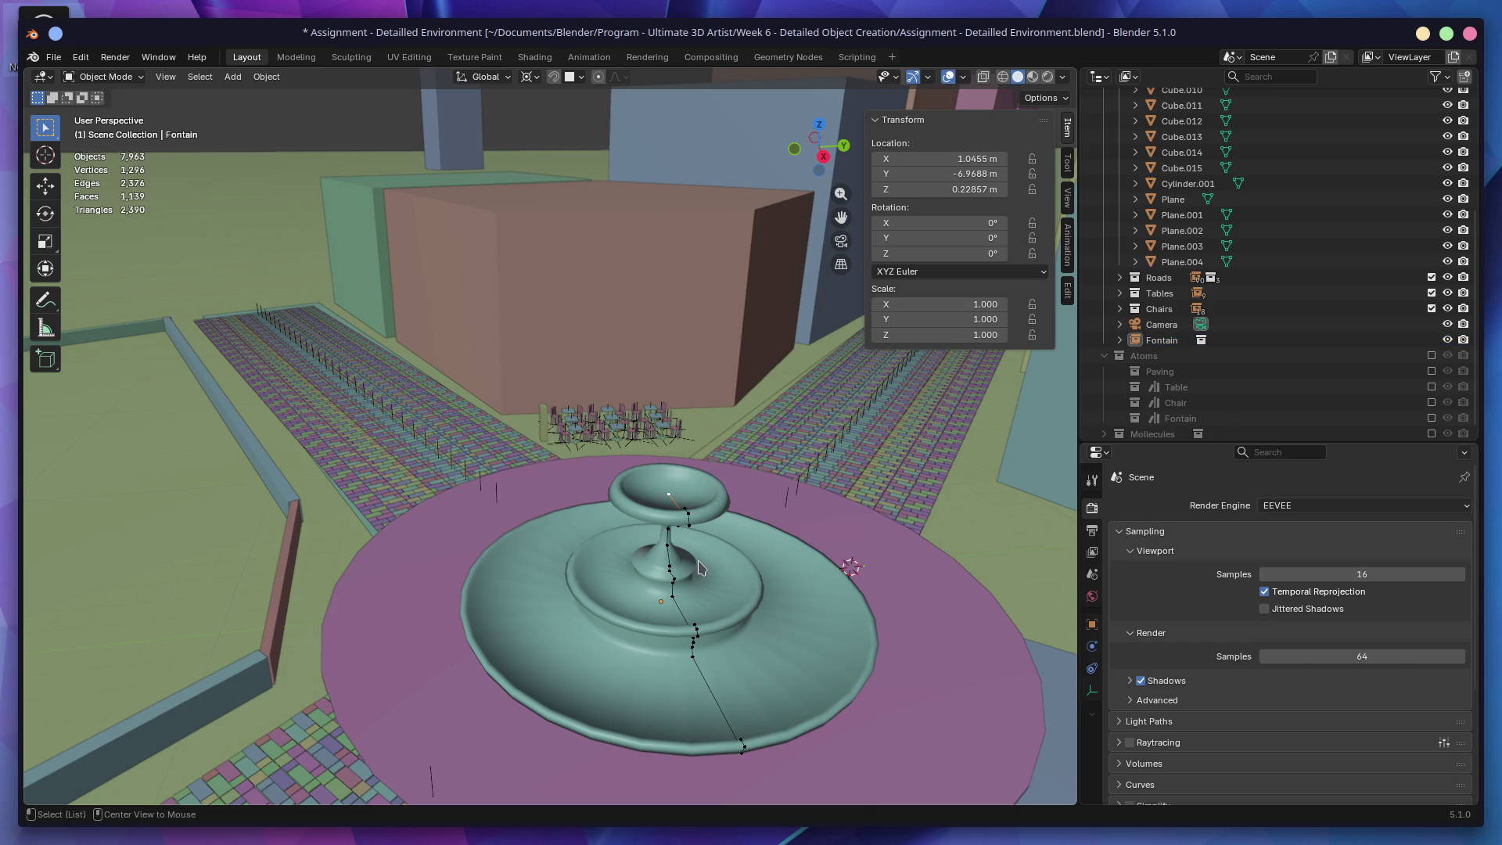
{"action": "left_click", "coordinate": [466, 461]}
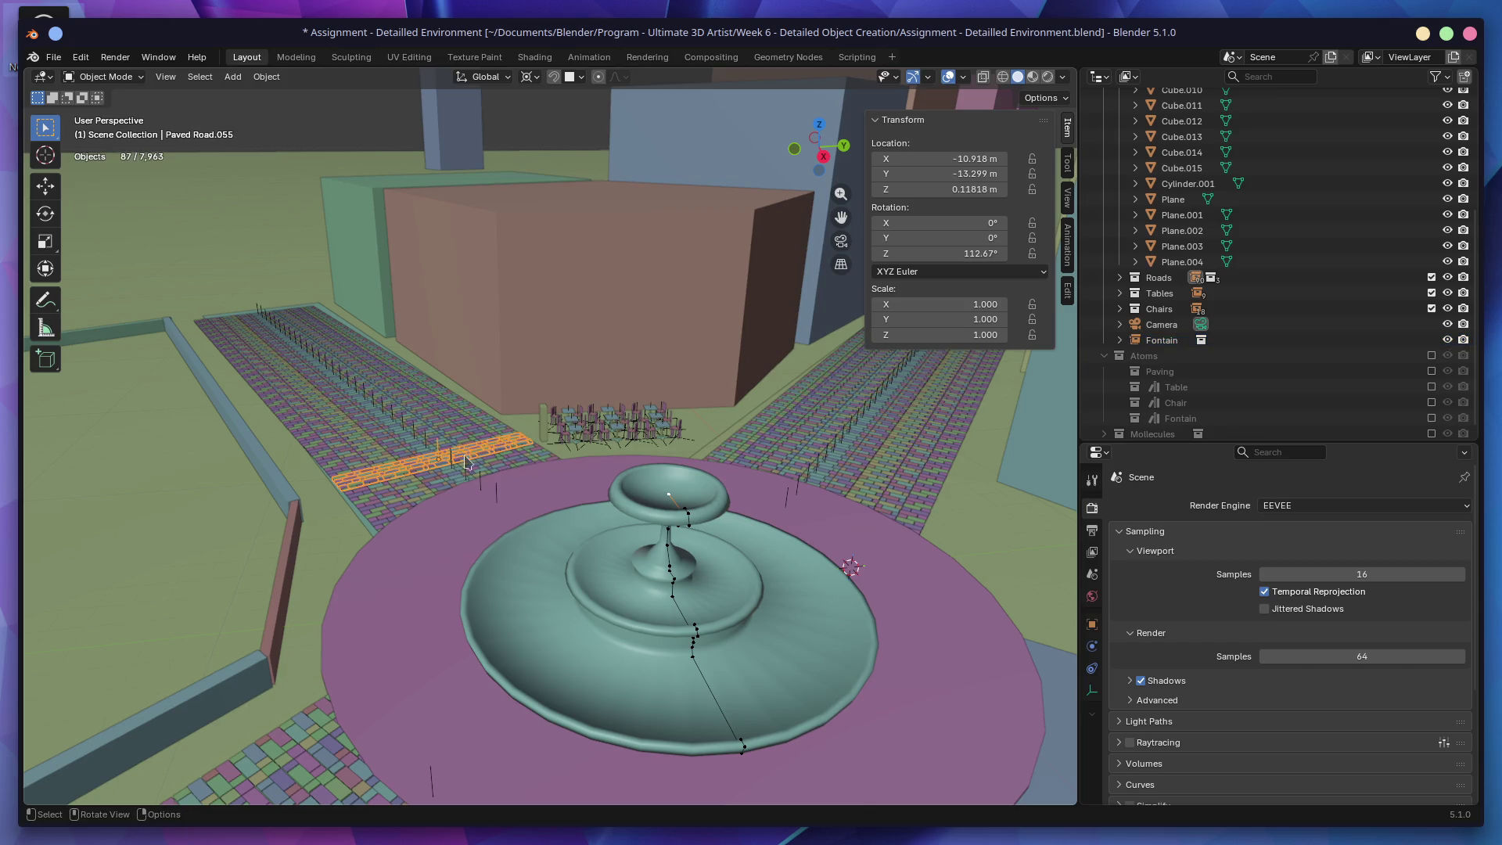
{"action": "left_click", "coordinate": [659, 593]}
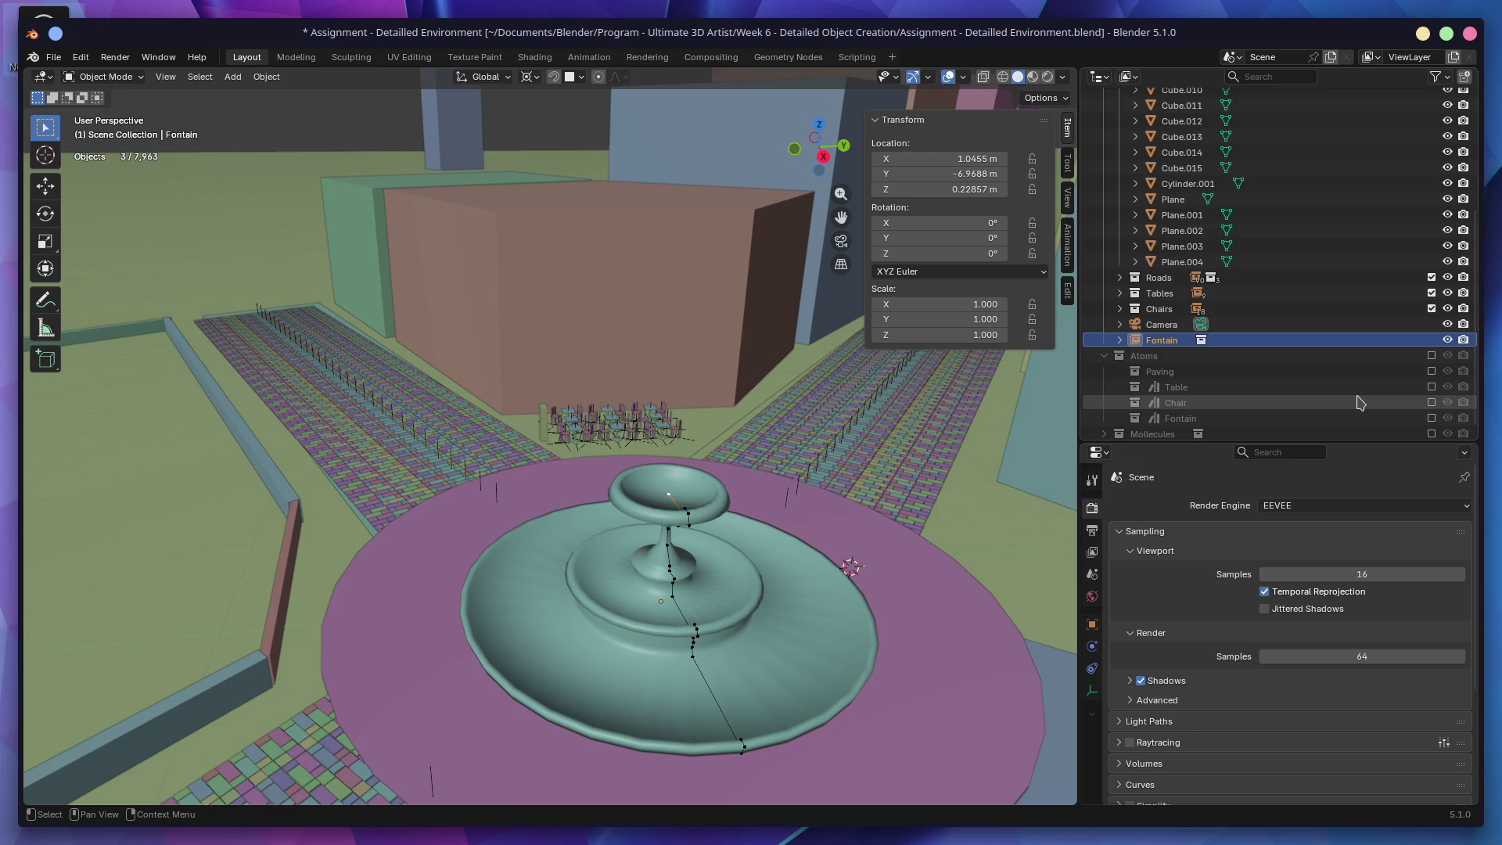
{"action": "left_click", "coordinate": [1432, 418]}
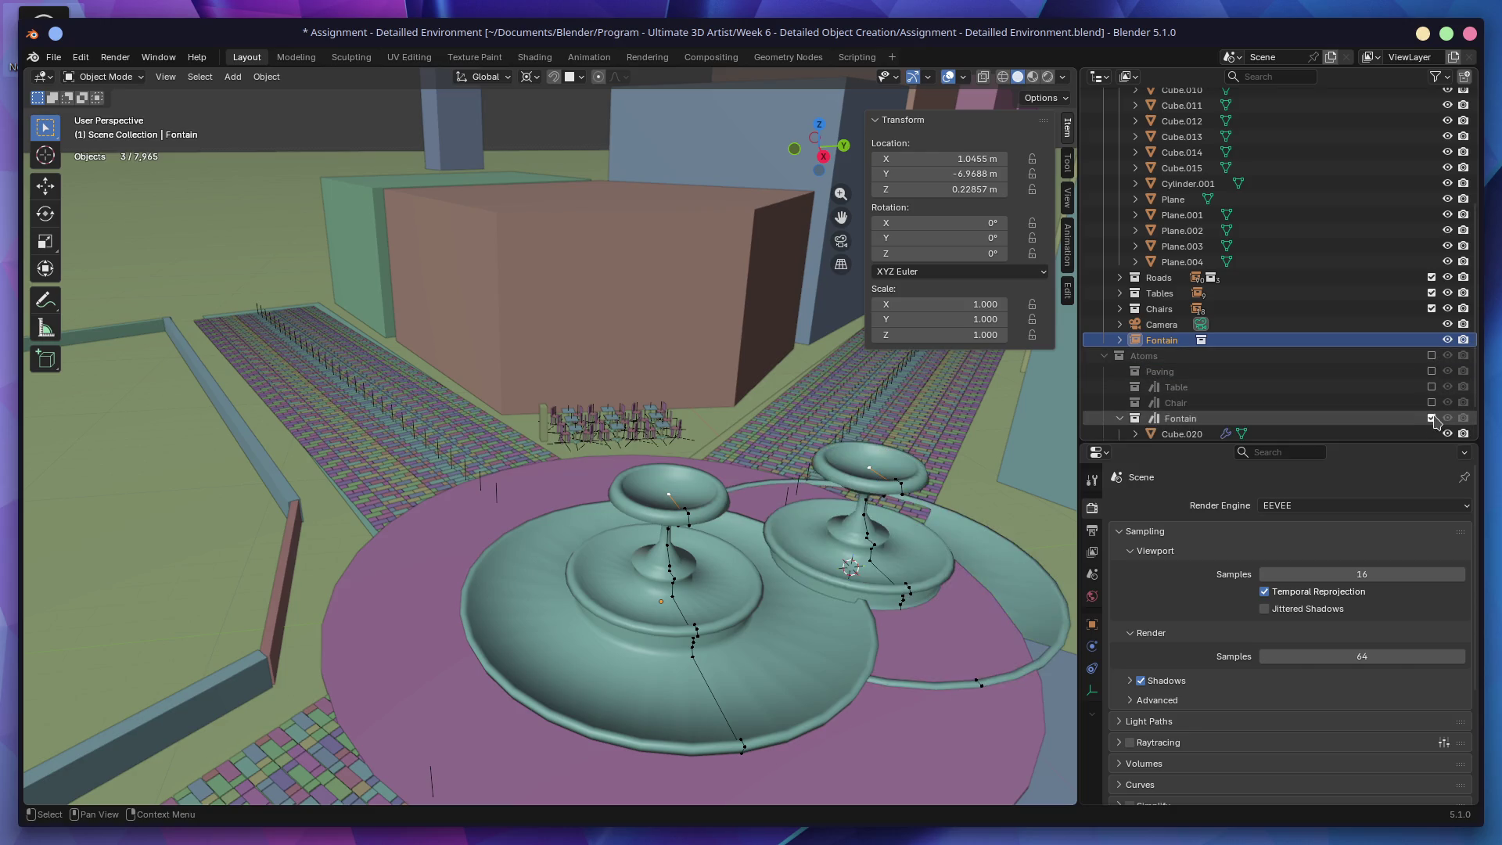
{"action": "scroll", "coordinate": [1221, 399], "scroll_direction": "down", "scroll_amount": 2}
{"action": "left_click", "coordinate": [1192, 393]}
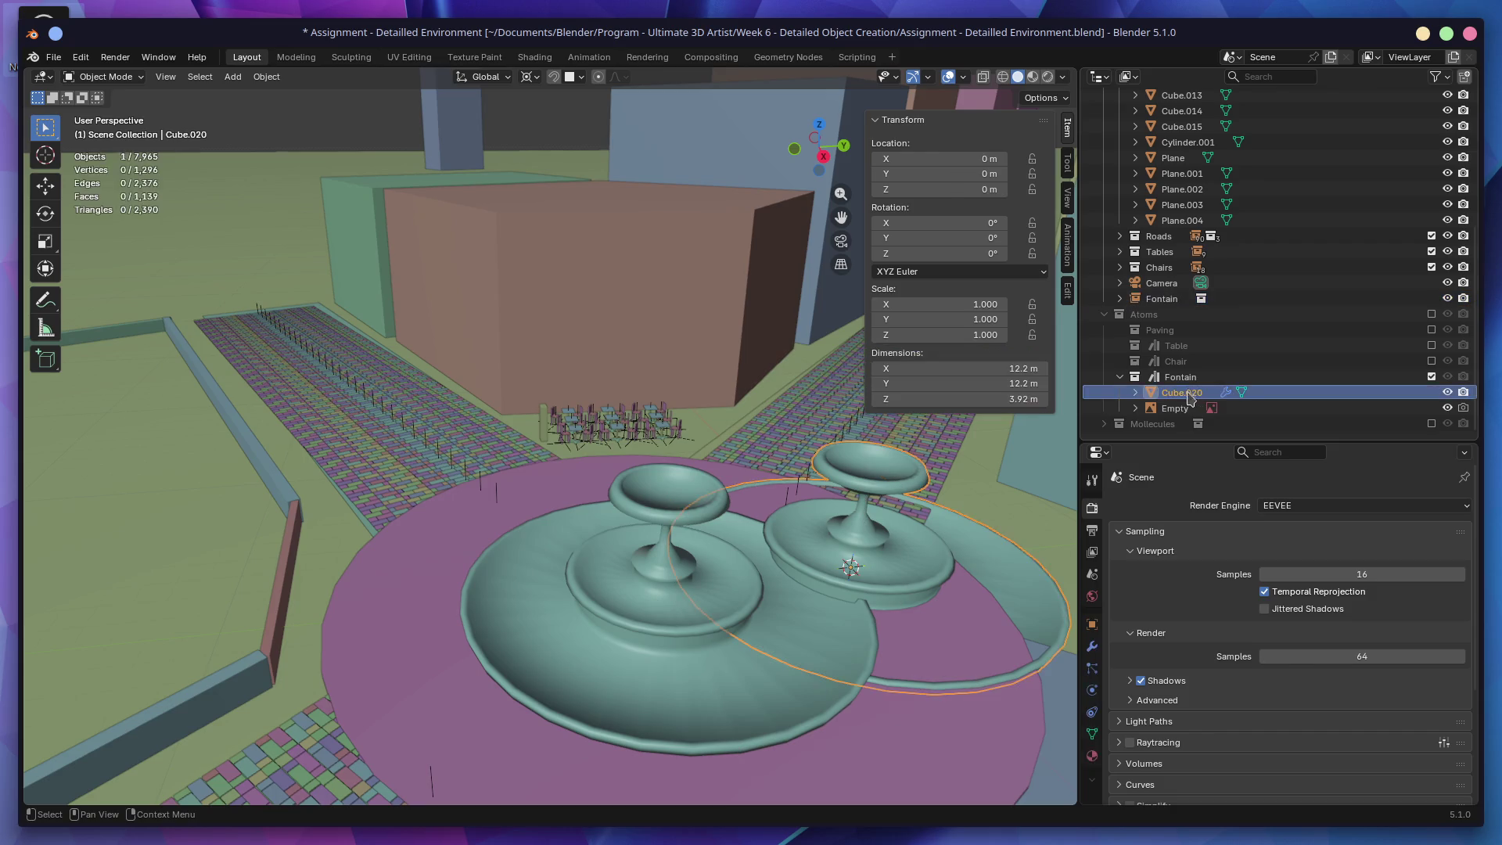
{"action": "left_click", "coordinate": [1432, 377]}
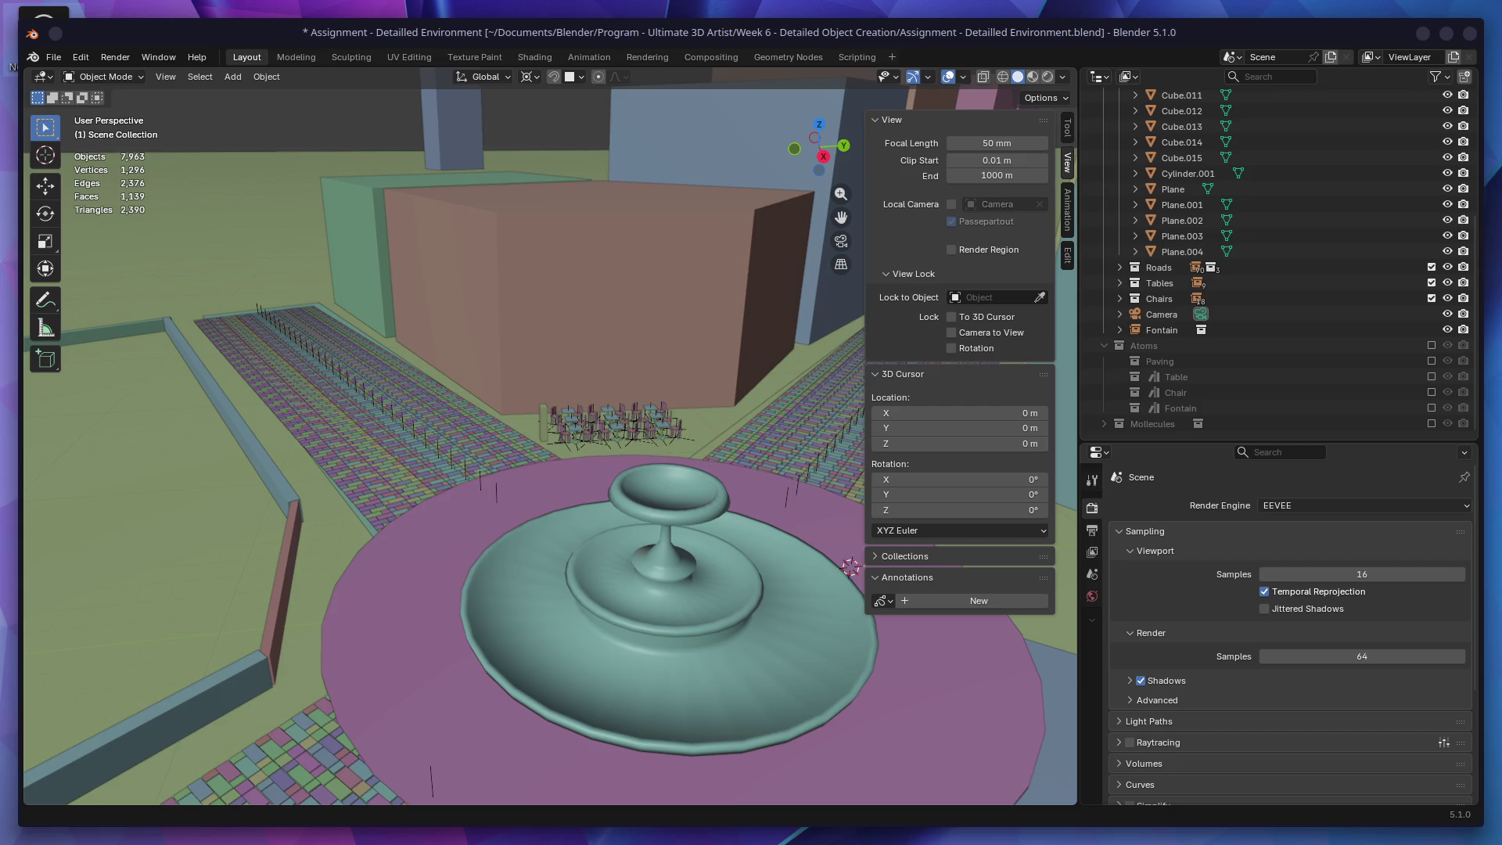
Step: Hide the sidebar and enlarge the outliner to list the full collection hierarchy
{"action": "left_click", "coordinate": [1069, 166]}
{"action": "mouse_move", "coordinate": [1228, 441]}
{"action": "left_mouse_down"}
{"action": "mouse_move", "coordinate": [1248, 321]}
{"action": "mouse_move", "coordinate": [1088, 615]}
{"action": "left_mouse_up"}
{"action": "left_click", "coordinate": [1158, 536]}
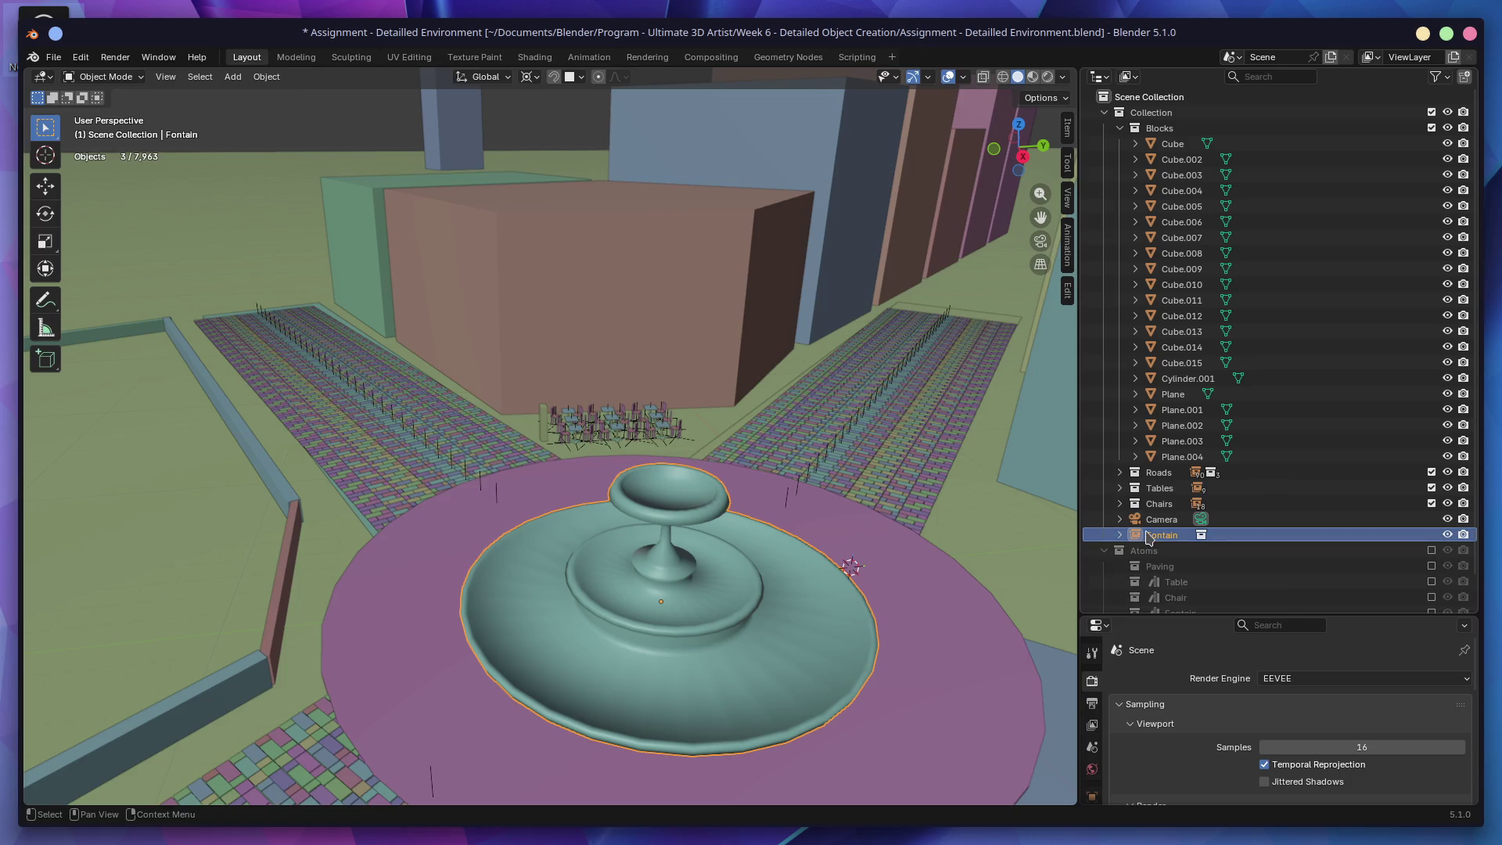
Step: Include the Atoms > Fontain collection, select Cube.020 and show its modifiers
{"action": "scroll", "coordinate": [1150, 540], "scroll_direction": "down", "scroll_amount": 1}
{"action": "left_click", "coordinate": [1432, 582]}
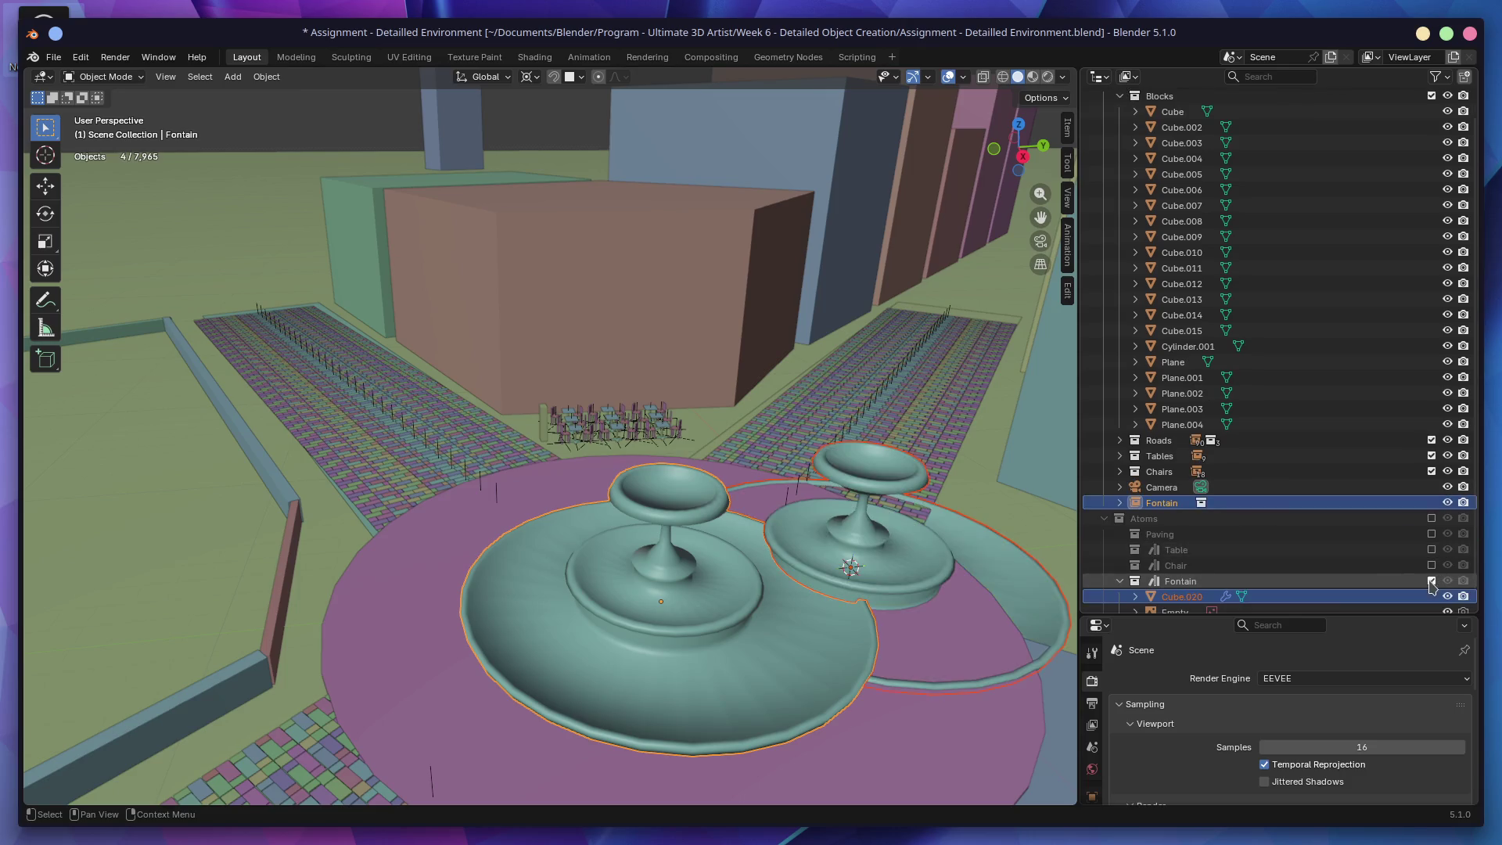
{"action": "scroll", "coordinate": [1252, 560], "scroll_direction": "down", "scroll_amount": 1}
{"action": "left_click", "coordinate": [1183, 565]}
{"action": "left_click", "coordinate": [1178, 611]}
{"action": "left_click_drag", "start_coordinate": [1177, 616], "coordinate": [1178, 391]}
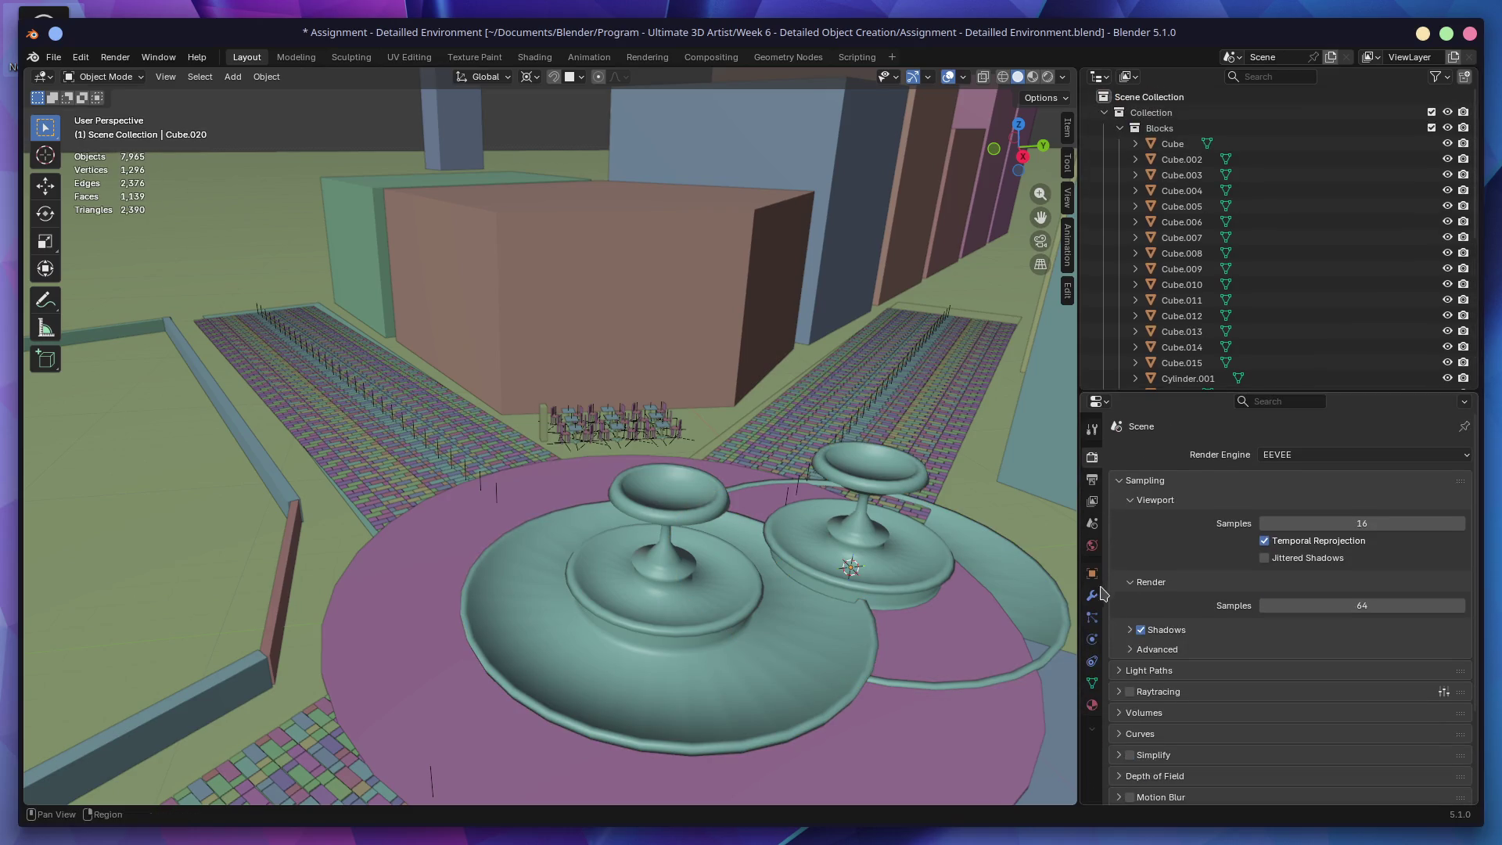
{"action": "left_click", "coordinate": [1093, 595]}
Step: Set the Screw modifier's viewport and render steps to 8, then exclude the Fontain collection
{"action": "mouse_move", "coordinate": [1360, 628]}
{"action": "left_mouse_down"}
{"action": "mouse_move", "coordinate": [1260, 629]}
{"action": "mouse_move", "coordinate": [1359, 629]}
{"action": "left_mouse_up"}
{"action": "mouse_move", "coordinate": [935, 638]}
{"action": "middle_mouse_down"}
{"action": "mouse_move", "coordinate": [919, 650]}
{"action": "mouse_move", "coordinate": [967, 618]}
{"action": "middle_mouse_up"}
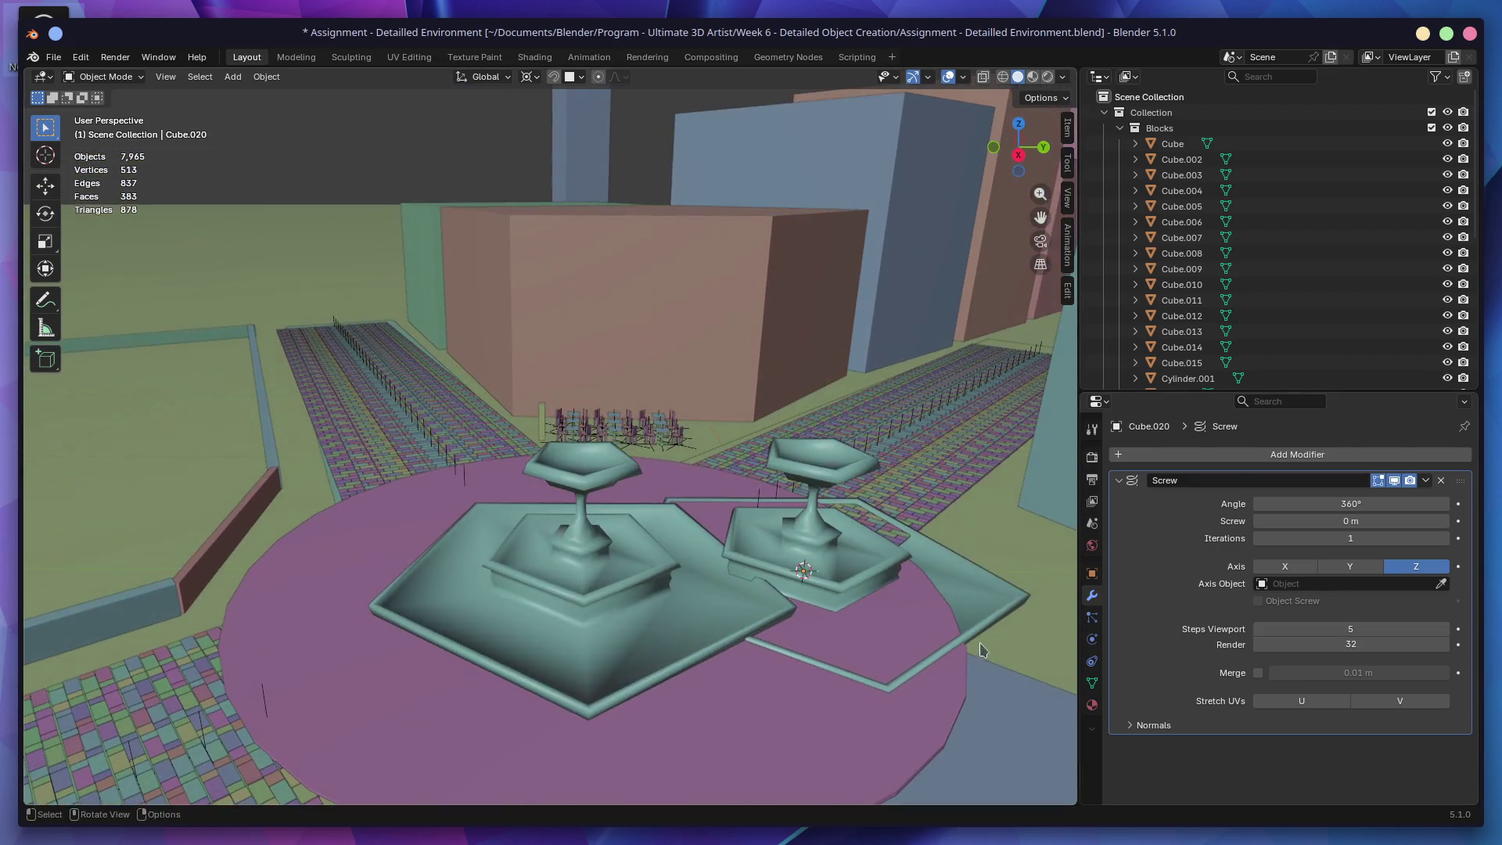
{"action": "mouse_move", "coordinate": [1291, 628]}
{"action": "left_mouse_down"}
{"action": "mouse_move", "coordinate": [1346, 629]}
{"action": "mouse_move", "coordinate": [1346, 644]}
{"action": "left_mouse_up"}
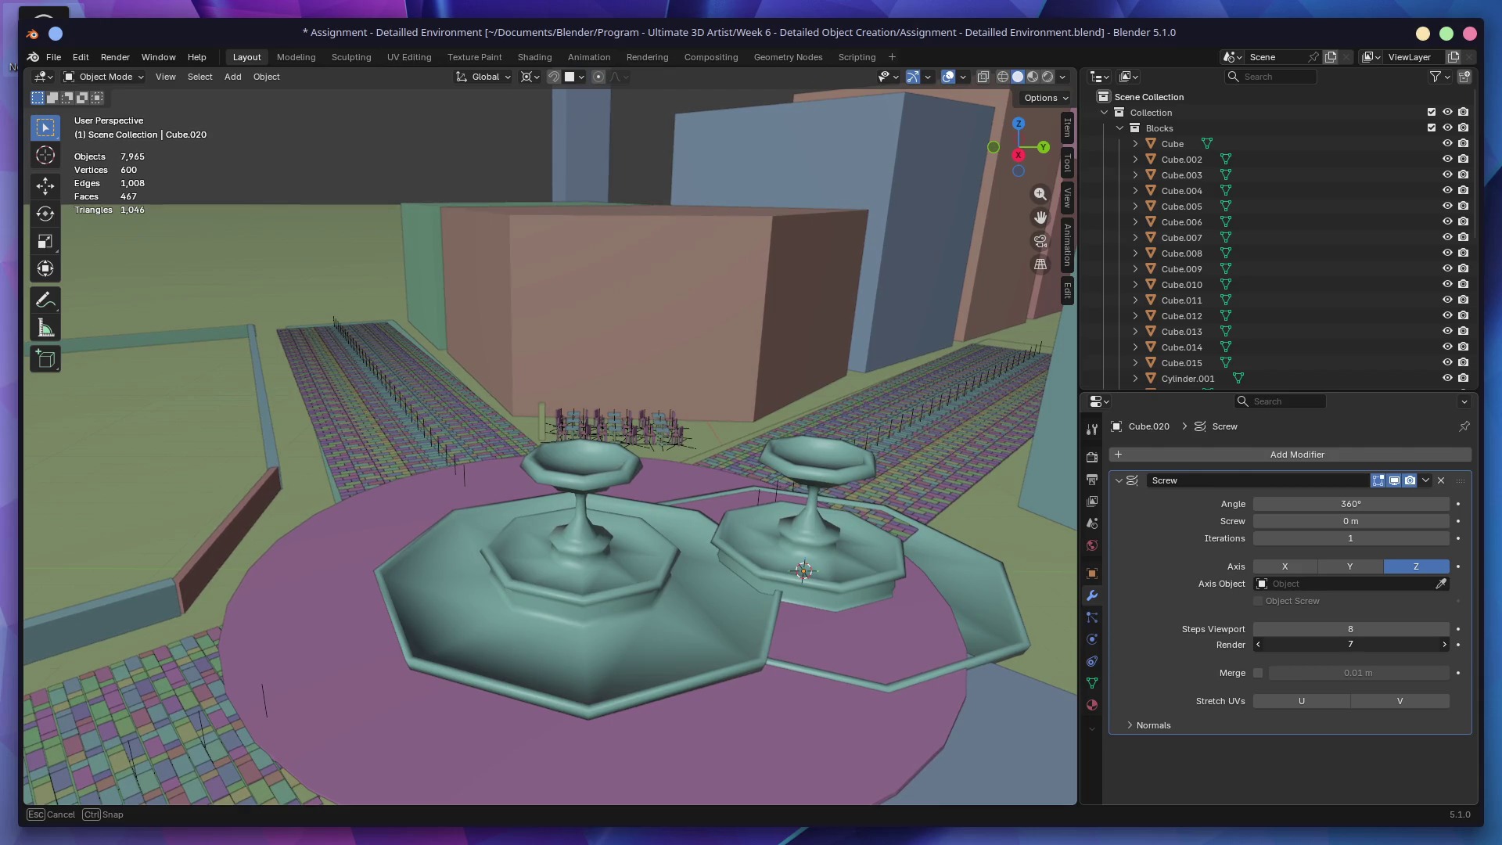
{"action": "left_click_drag", "start_coordinate": [1346, 644], "coordinate": [1346, 644]}
{"action": "scroll", "coordinate": [1323, 196], "scroll_direction": "down", "scroll_amount": 8}
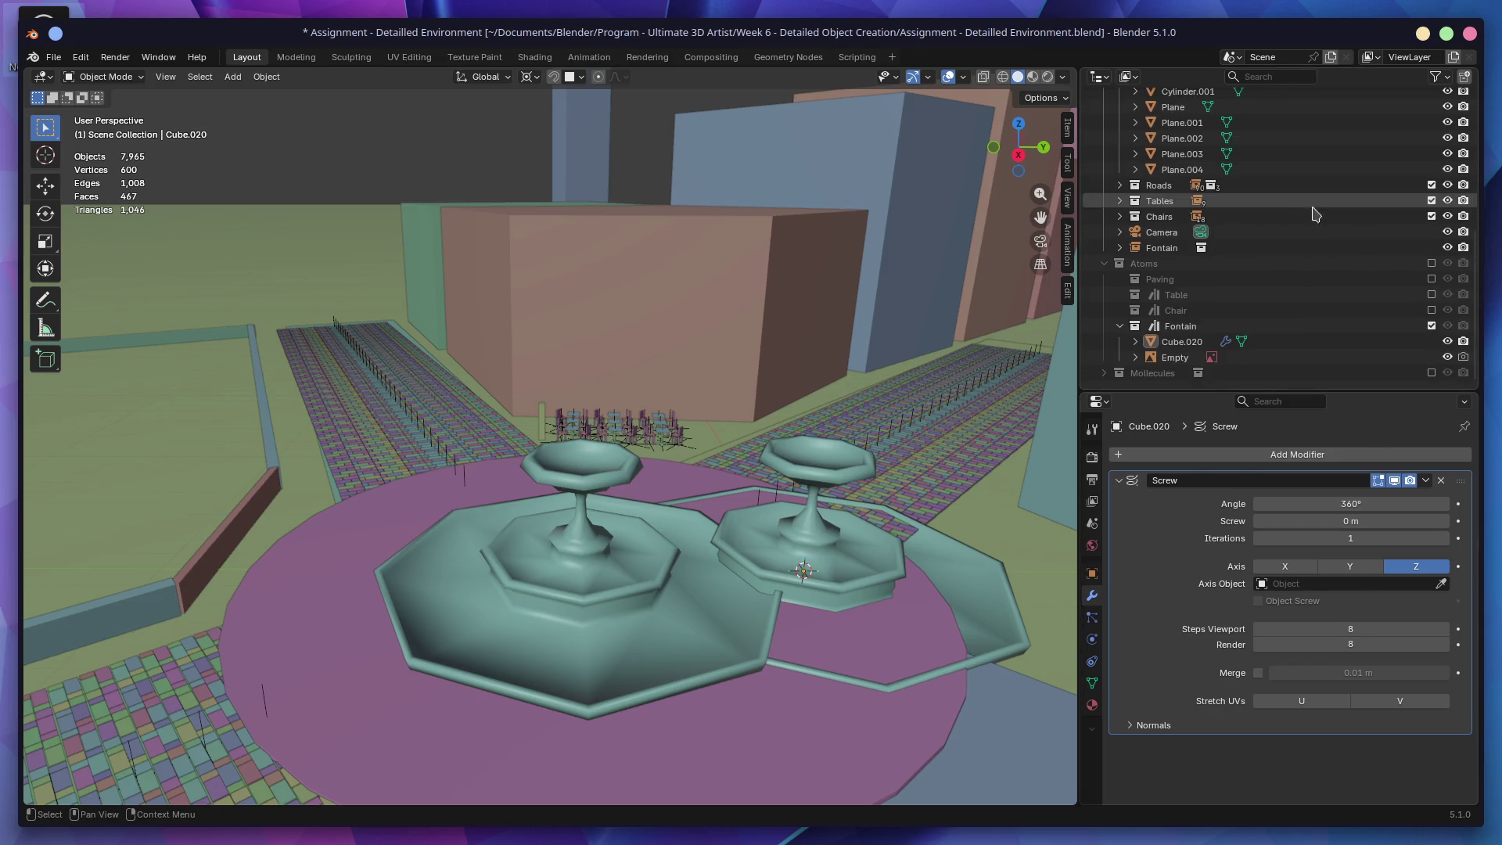
{"action": "left_click", "coordinate": [1432, 325]}
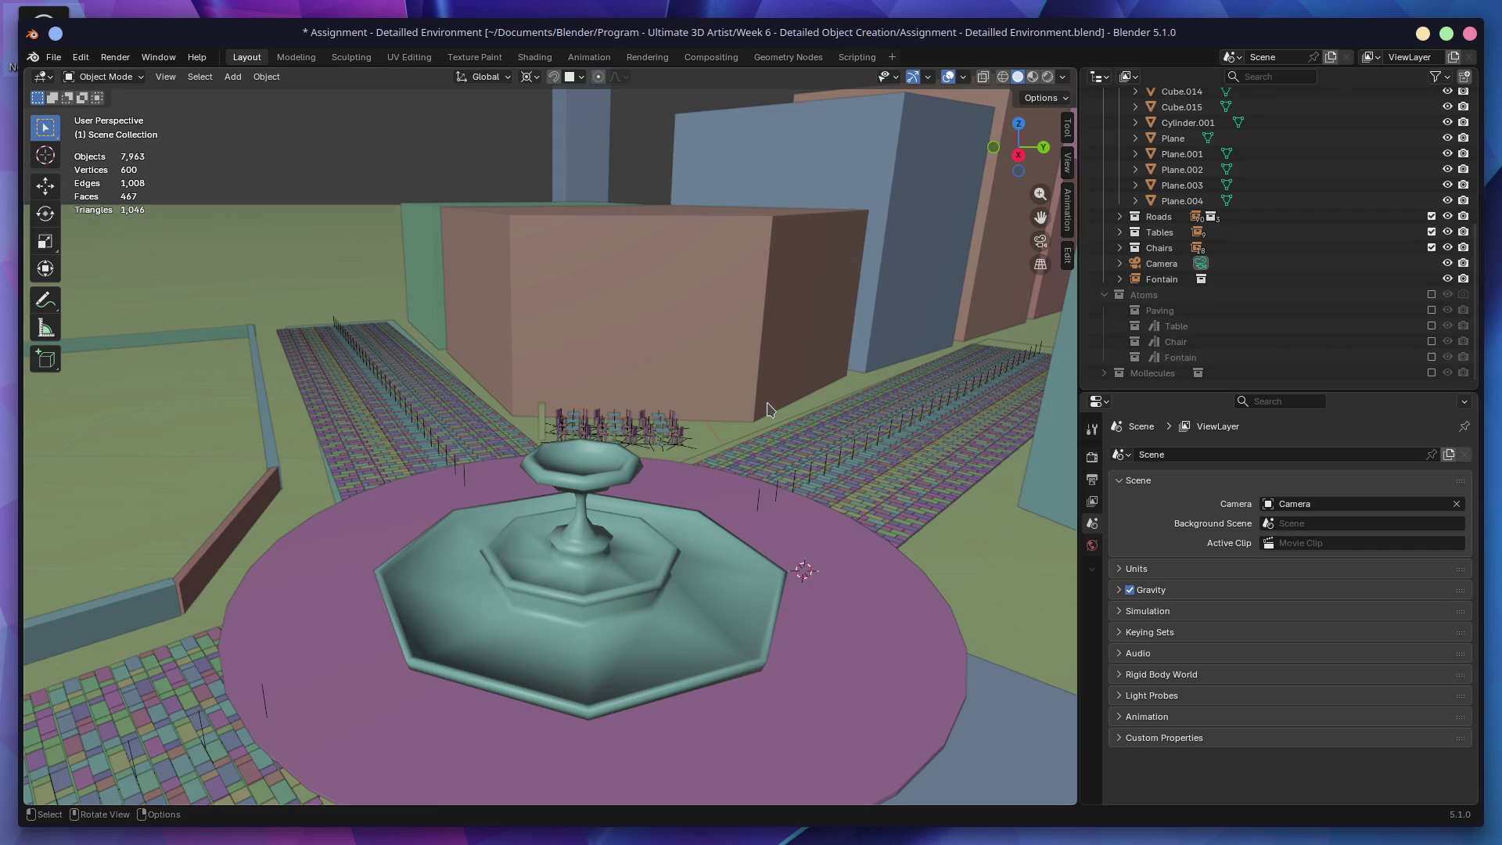
{"action": "scroll", "coordinate": [767, 408], "scroll_direction": "down", "scroll_amount": 5}
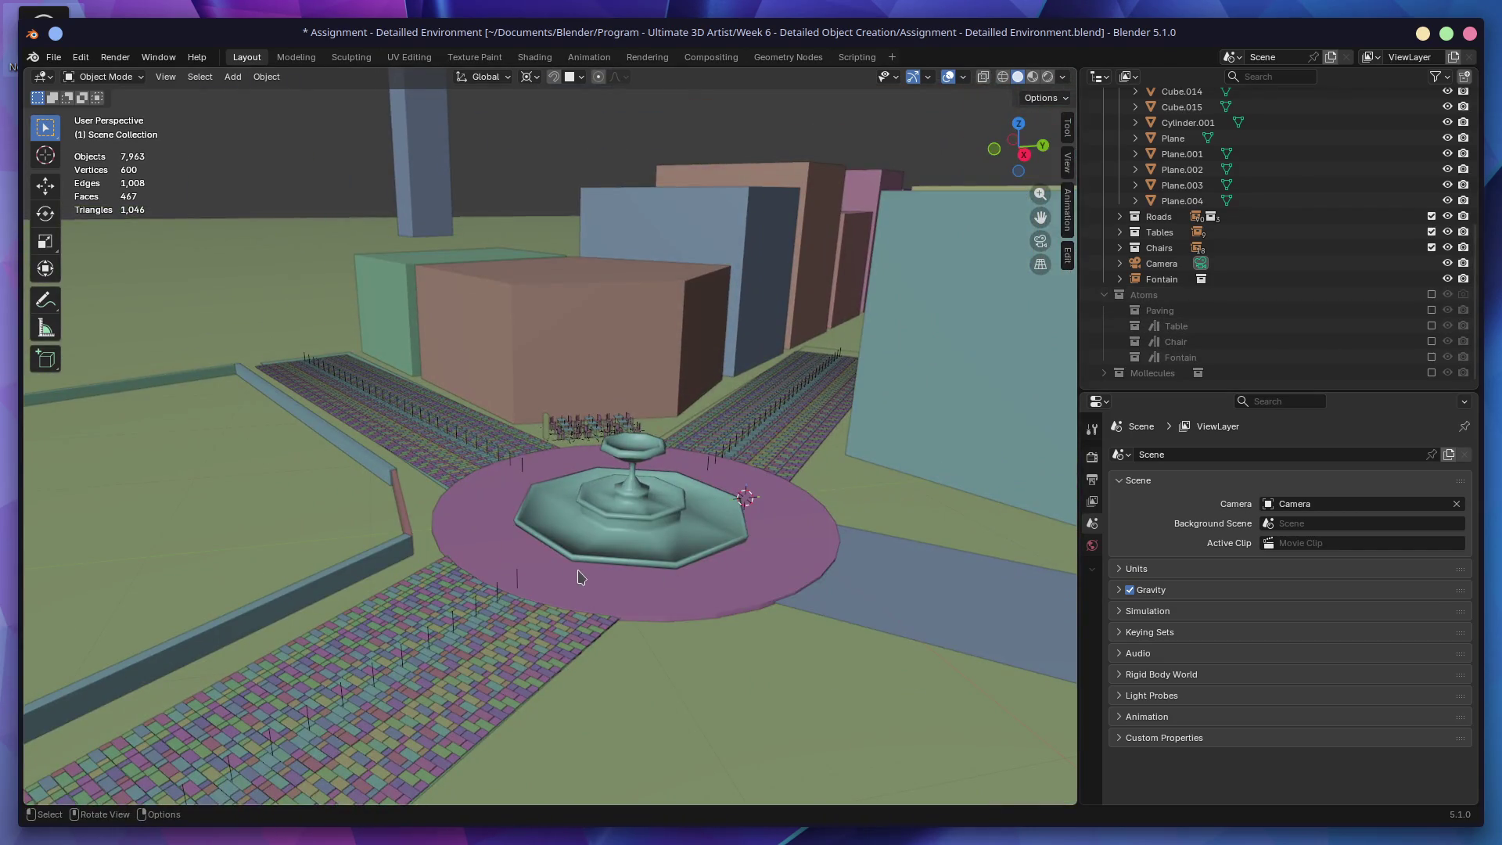
{"action": "key", "text": "F12"}
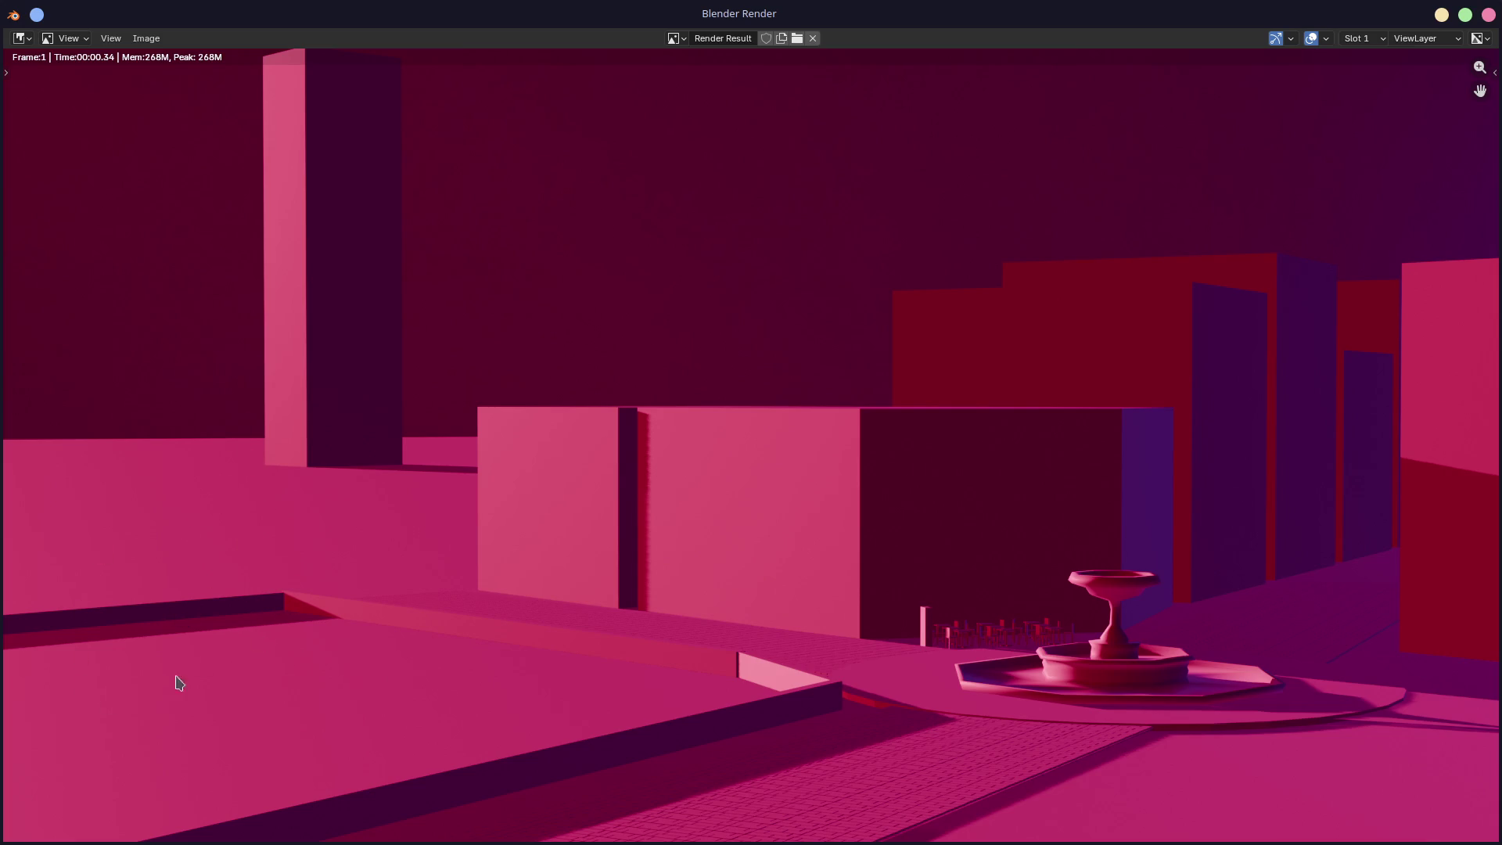
{"action": "left_click", "coordinate": [1486, 15]}
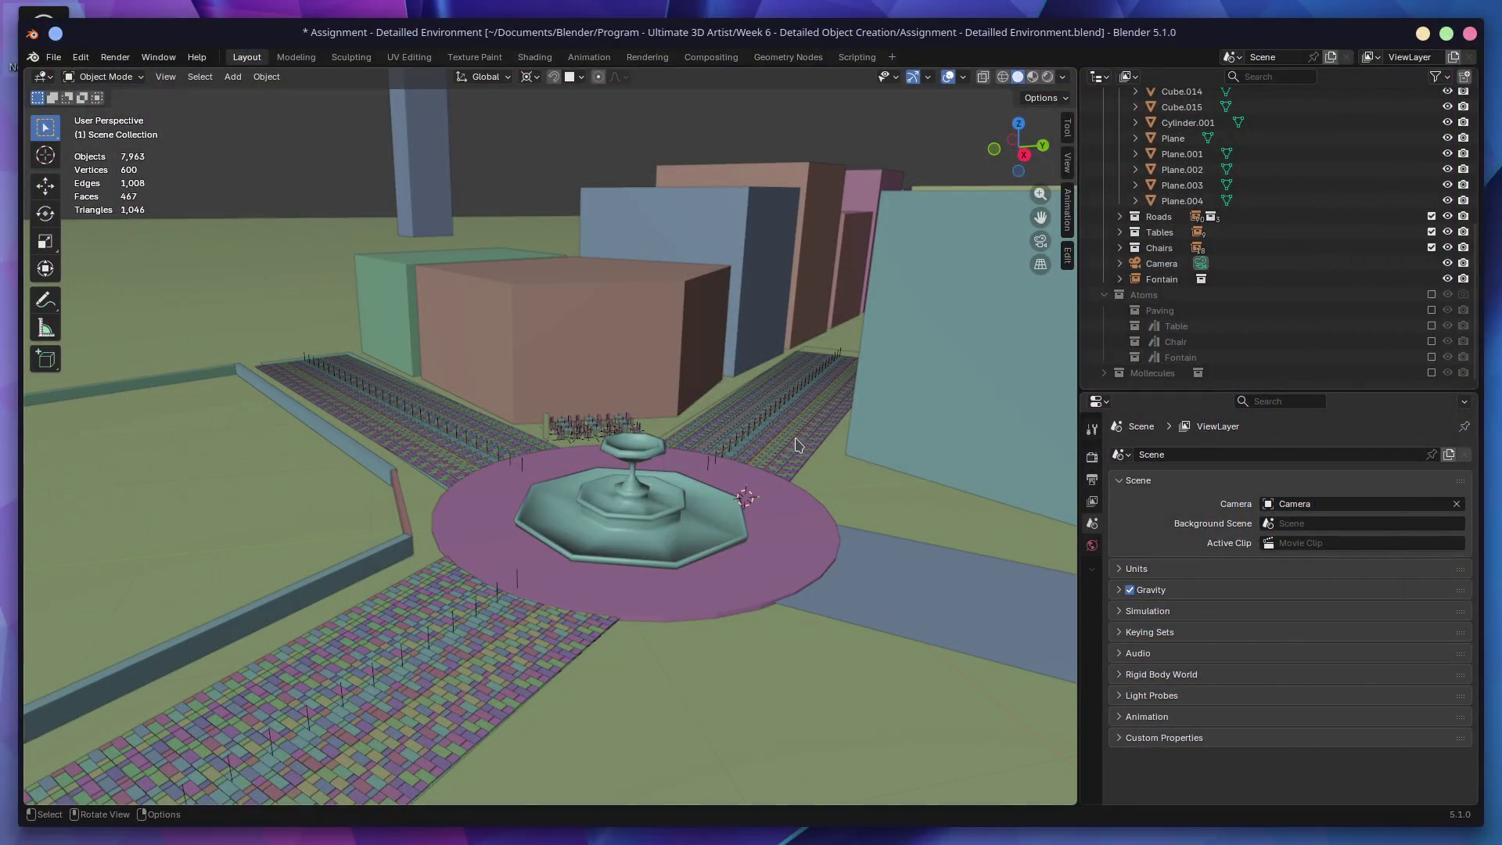
Step: Save the city scene and open Tree.blend from the recent files
{"action": "mouse_move", "coordinate": [795, 447]}
{"action": "middle_mouse_down", "text": "shift"}
{"action": "mouse_move", "coordinate": [795, 475]}
{"action": "mouse_move", "coordinate": [656, 477]}
{"action": "middle_mouse_up", "text": "shift"}
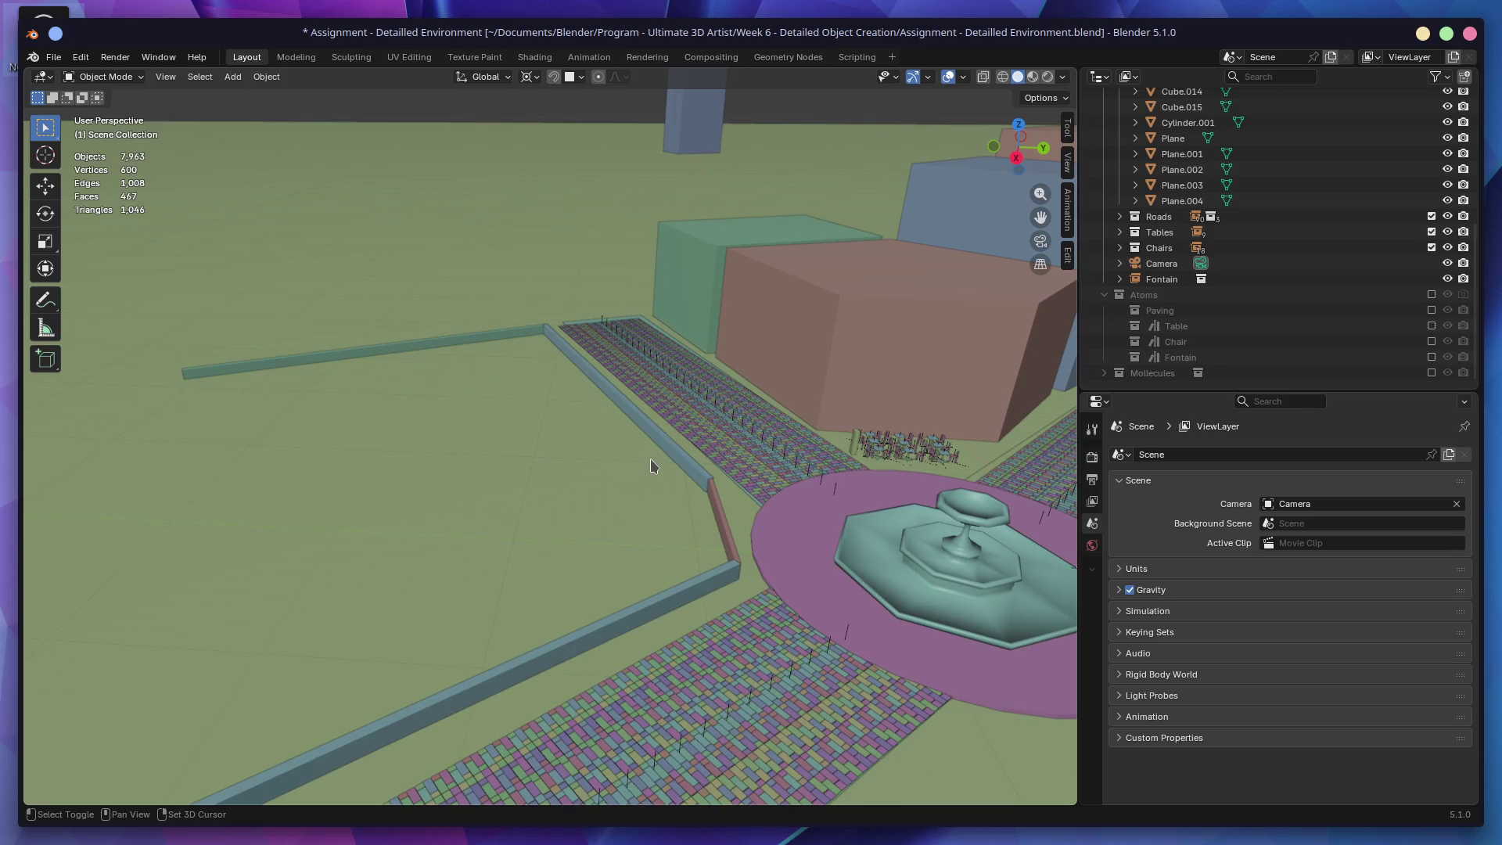
{"action": "key", "text": "ctrl+s"}
{"action": "left_click", "coordinate": [53, 57]}
{"action": "left_click", "coordinate": [81, 57]}
{"action": "left_click", "coordinate": [57, 58]}
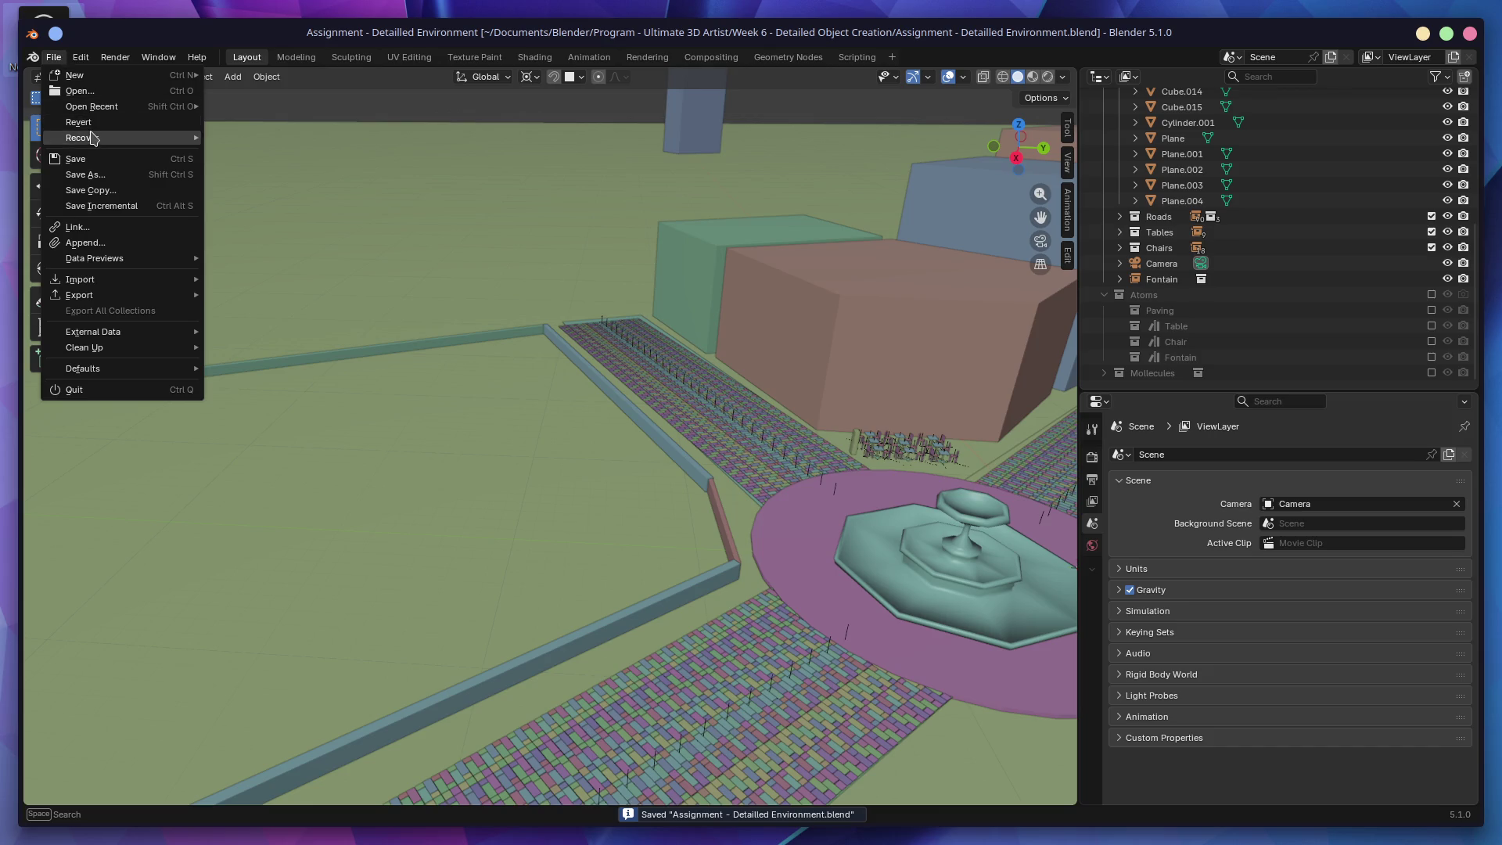
{"action": "mouse_move", "coordinate": [129, 105]}
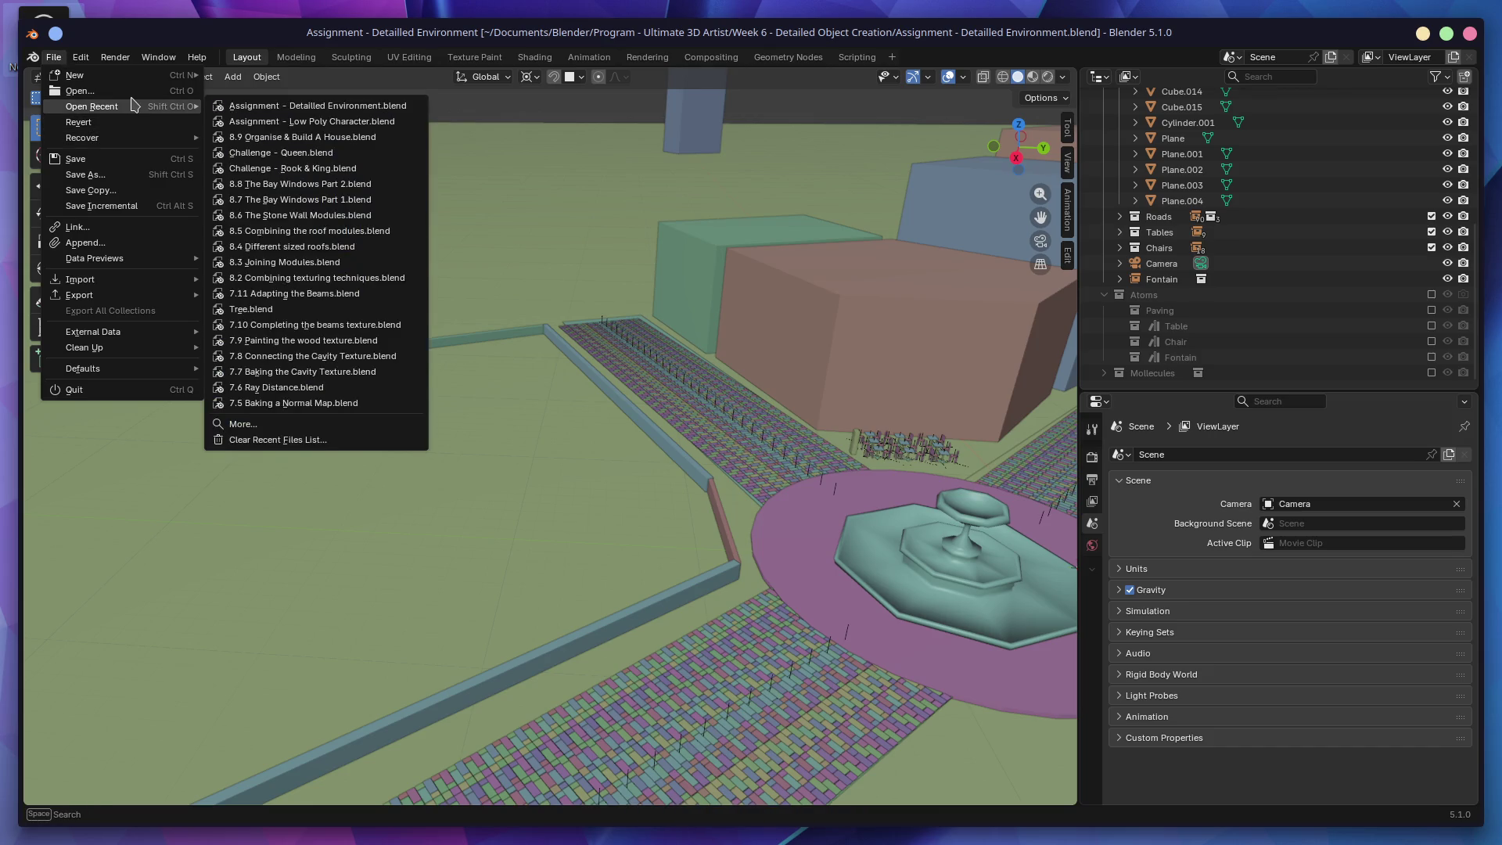
{"action": "left_click", "coordinate": [286, 310]}
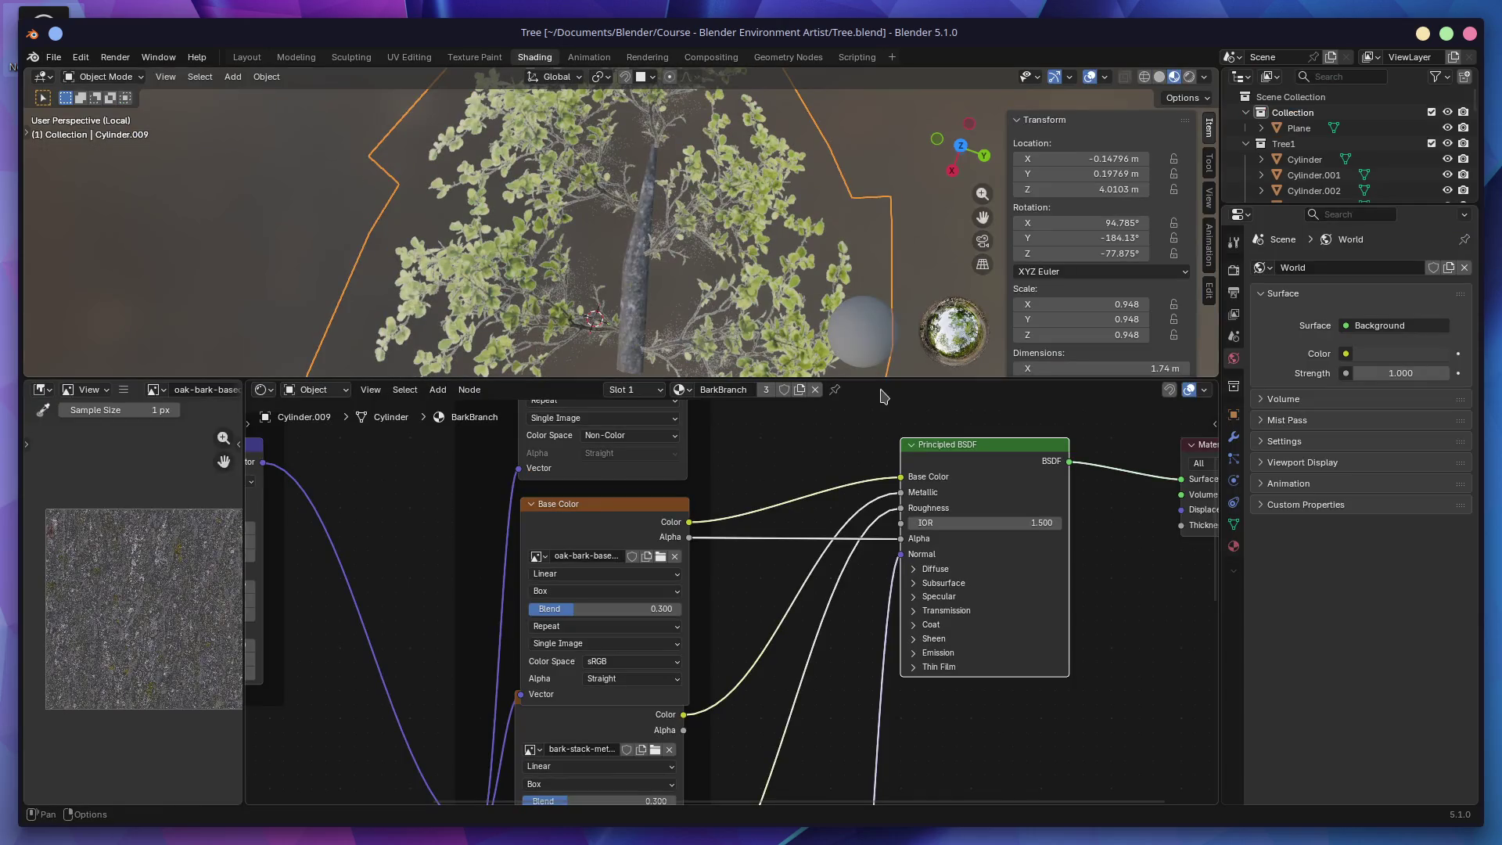
Step: Switch to the Layout workspace, orbit around the tree and select the trunk Tree.001
{"action": "left_click_drag", "start_coordinate": [756, 379], "coordinate": [732, 738]}
{"action": "middle_click_drag", "start_coordinate": [721, 543], "coordinate": [541, 345]}
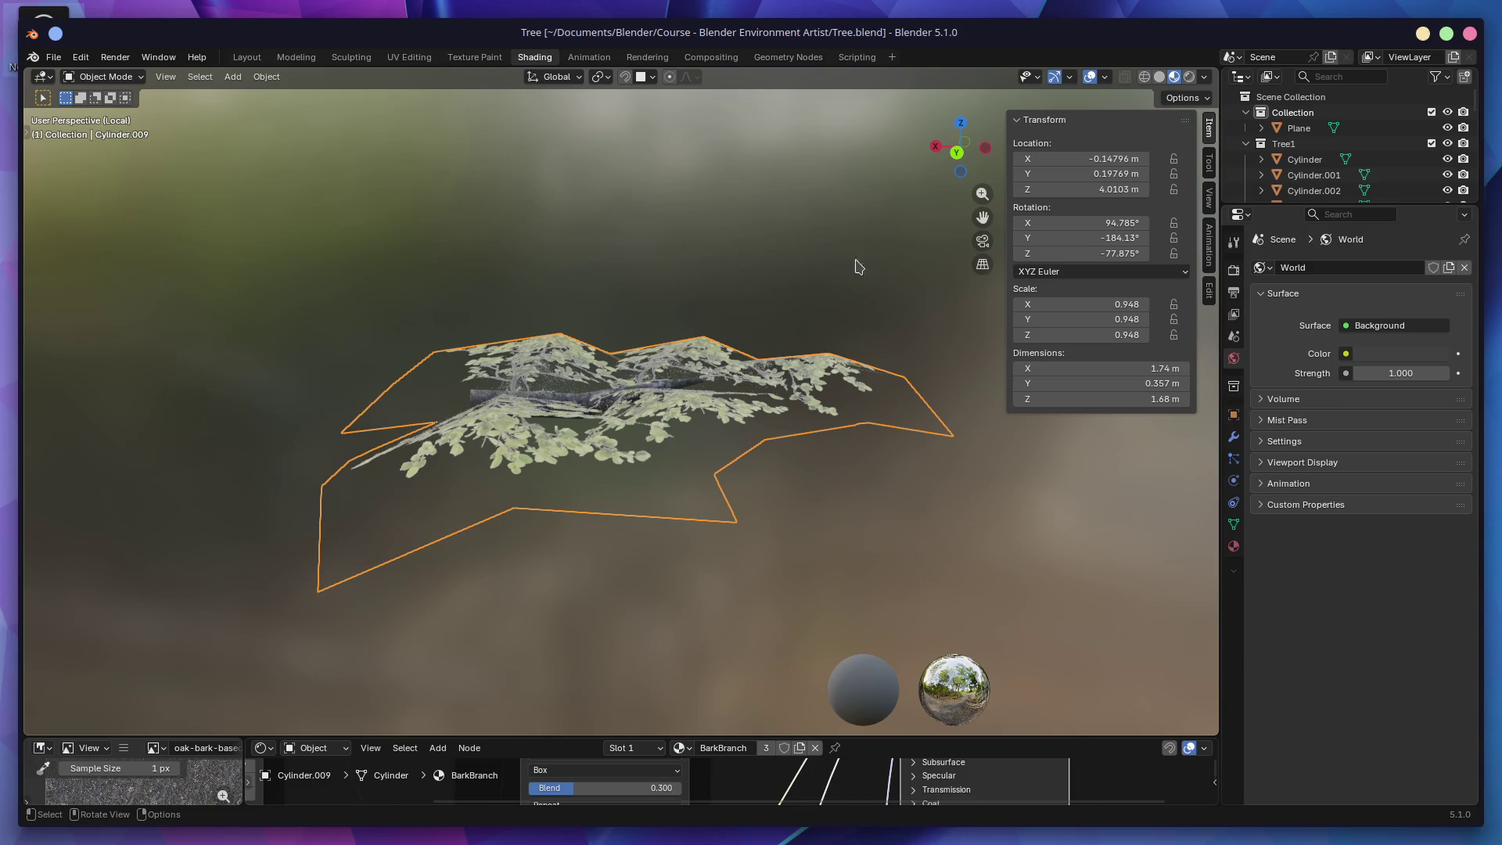
{"action": "left_click", "coordinate": [247, 57]}
{"action": "mouse_move", "coordinate": [640, 327]}
{"action": "middle_mouse_down"}
{"action": "mouse_move", "coordinate": [406, 339]}
{"action": "mouse_move", "coordinate": [588, 438]}
{"action": "mouse_move", "coordinate": [633, 444]}
{"action": "mouse_move", "coordinate": [666, 507]}
{"action": "mouse_move", "coordinate": [645, 495]}
{"action": "mouse_move", "coordinate": [694, 509]}
{"action": "mouse_move", "coordinate": [681, 407]}
{"action": "middle_mouse_up"}
{"action": "left_click", "coordinate": [672, 513]}
Step: Exclude the Tree2 collection, leaving only Tree1 included
{"action": "left_click", "coordinate": [1246, 144]}
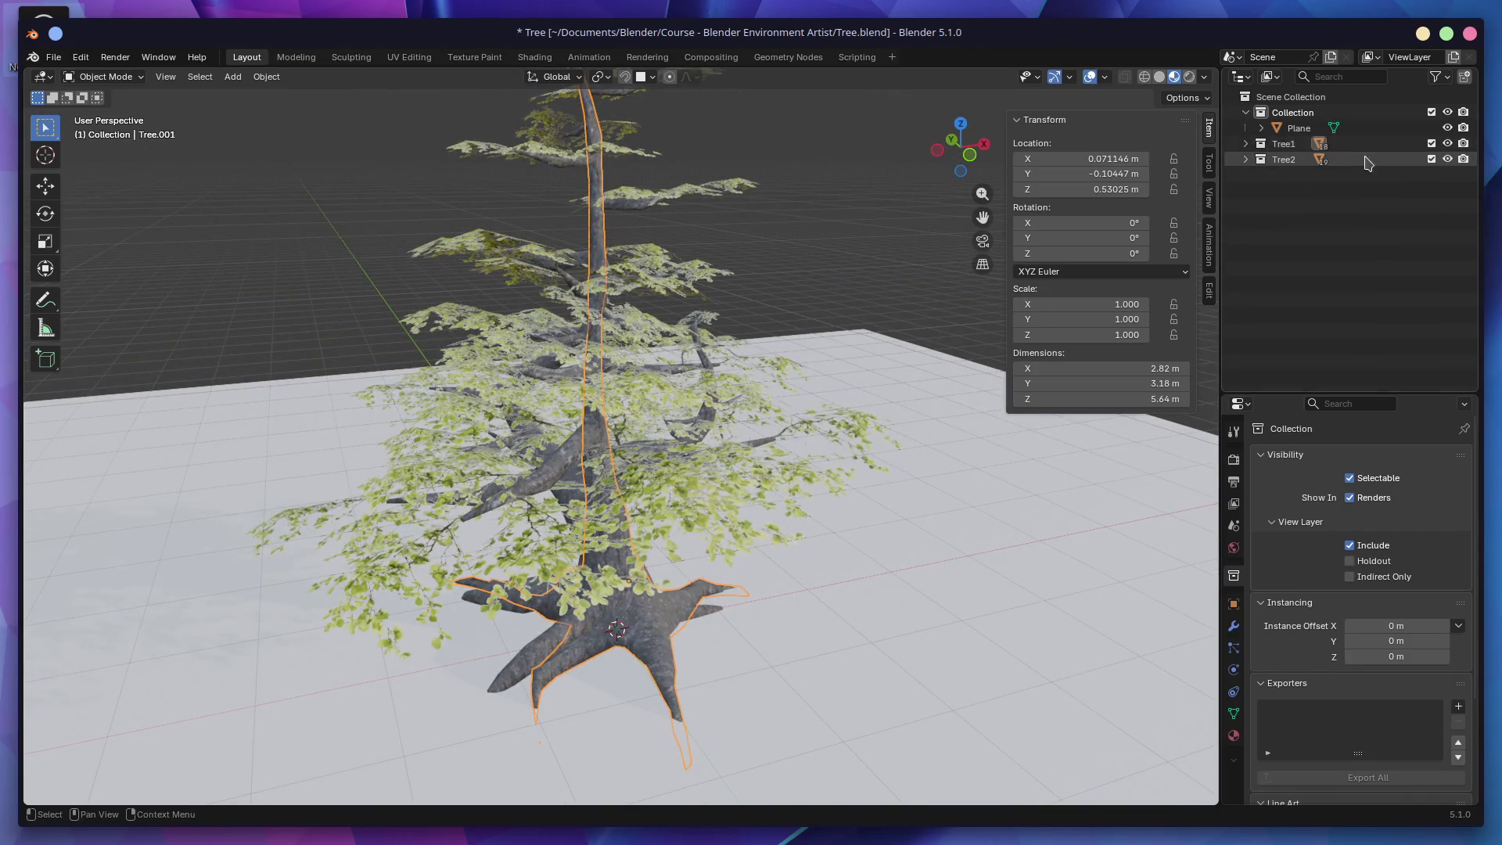
{"action": "left_click", "coordinate": [1432, 143]}
{"action": "left_click", "coordinate": [1432, 143]}
{"action": "left_click", "coordinate": [1432, 159]}
Step: Orbit and zoom around the tree, inspecting the ground Plane and leafy branch Cylinder.003
{"action": "mouse_move", "coordinate": [767, 563]}
{"action": "middle_mouse_down"}
{"action": "mouse_move", "coordinate": [789, 598]}
{"action": "mouse_move", "coordinate": [872, 583]}
{"action": "mouse_move", "coordinate": [702, 669]}
{"action": "middle_mouse_up"}
{"action": "left_click", "coordinate": [789, 599]}
{"action": "mouse_move", "coordinate": [729, 333]}
{"action": "middle_mouse_down"}
{"action": "mouse_move", "coordinate": [606, 546]}
{"action": "mouse_move", "coordinate": [707, 472]}
{"action": "middle_mouse_up"}
{"action": "left_click", "coordinate": [607, 543]}
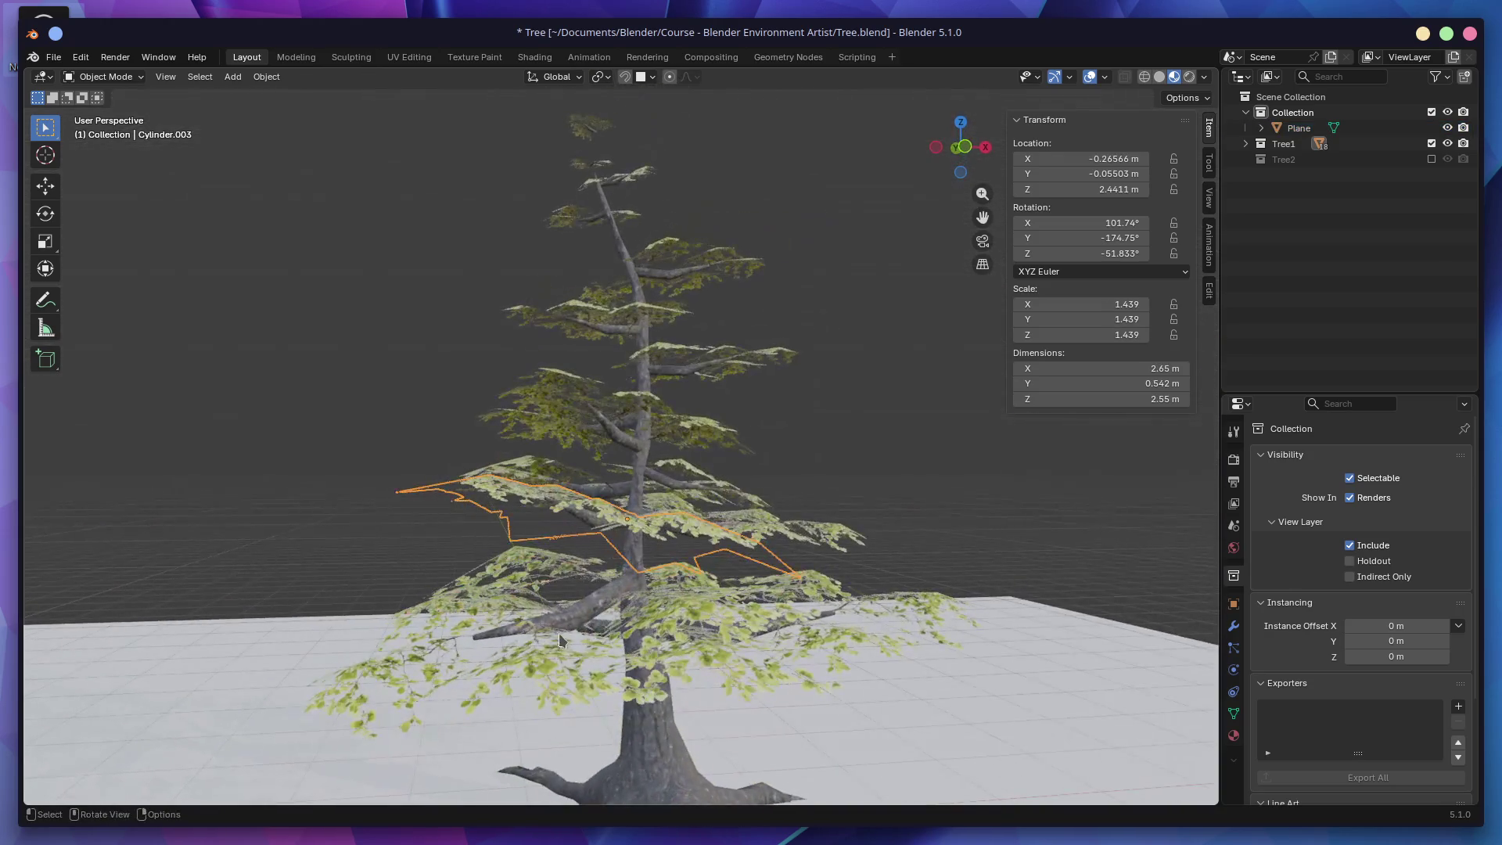
{"action": "mouse_move", "coordinate": [852, 543]}
{"action": "middle_mouse_down"}
{"action": "mouse_move", "coordinate": [565, 644]}
{"action": "mouse_move", "coordinate": [662, 552]}
{"action": "middle_mouse_up"}
{"action": "scroll", "coordinate": [662, 552], "scroll_direction": "up", "scroll_amount": 4}
{"action": "scroll", "coordinate": [717, 403], "scroll_direction": "up", "scroll_amount": 5}
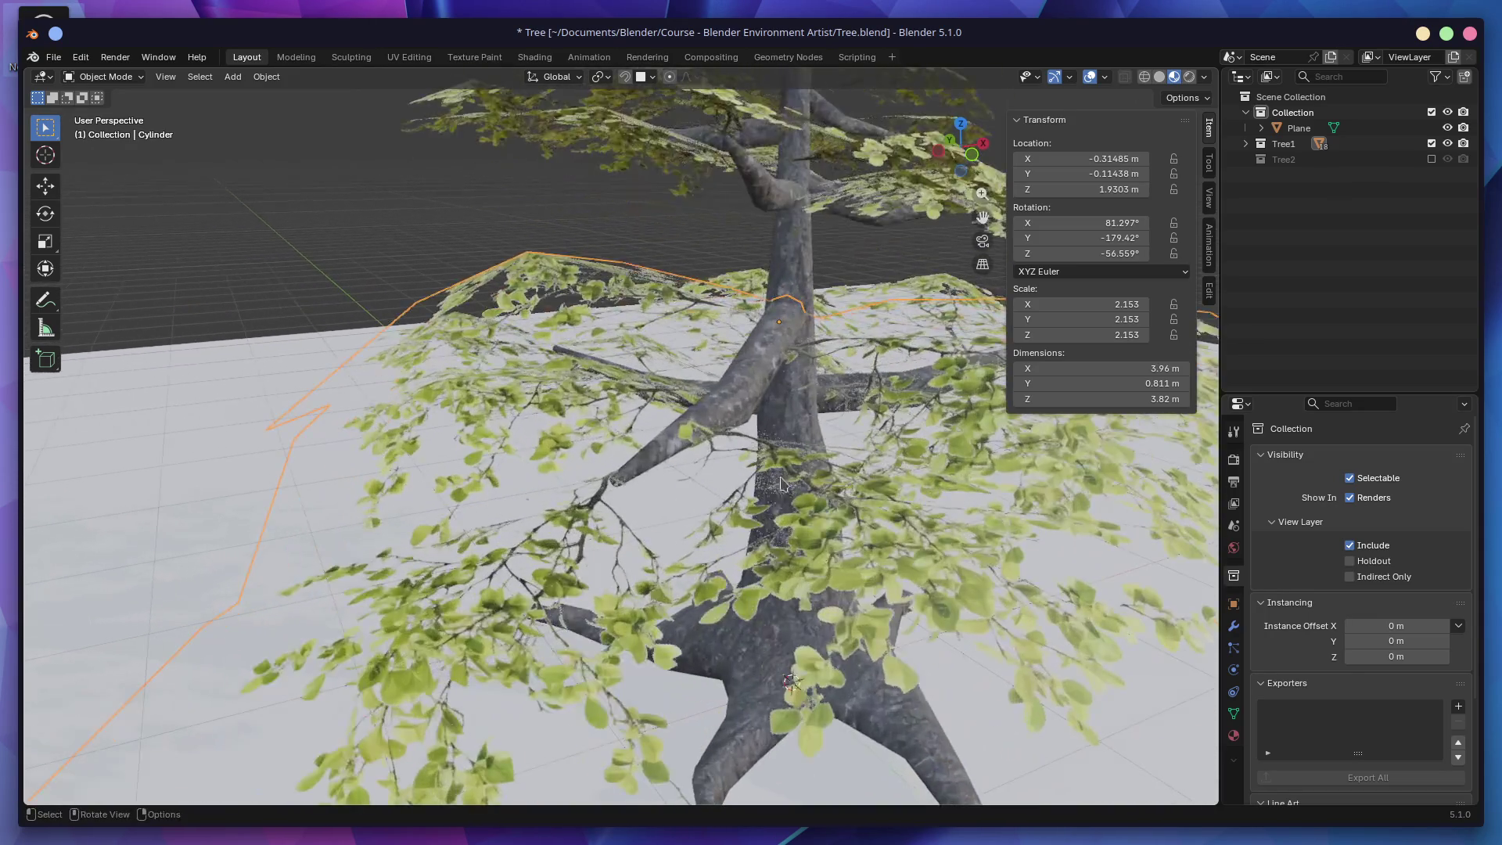
{"action": "scroll", "coordinate": [566, 471], "scroll_direction": "up", "scroll_amount": 2}
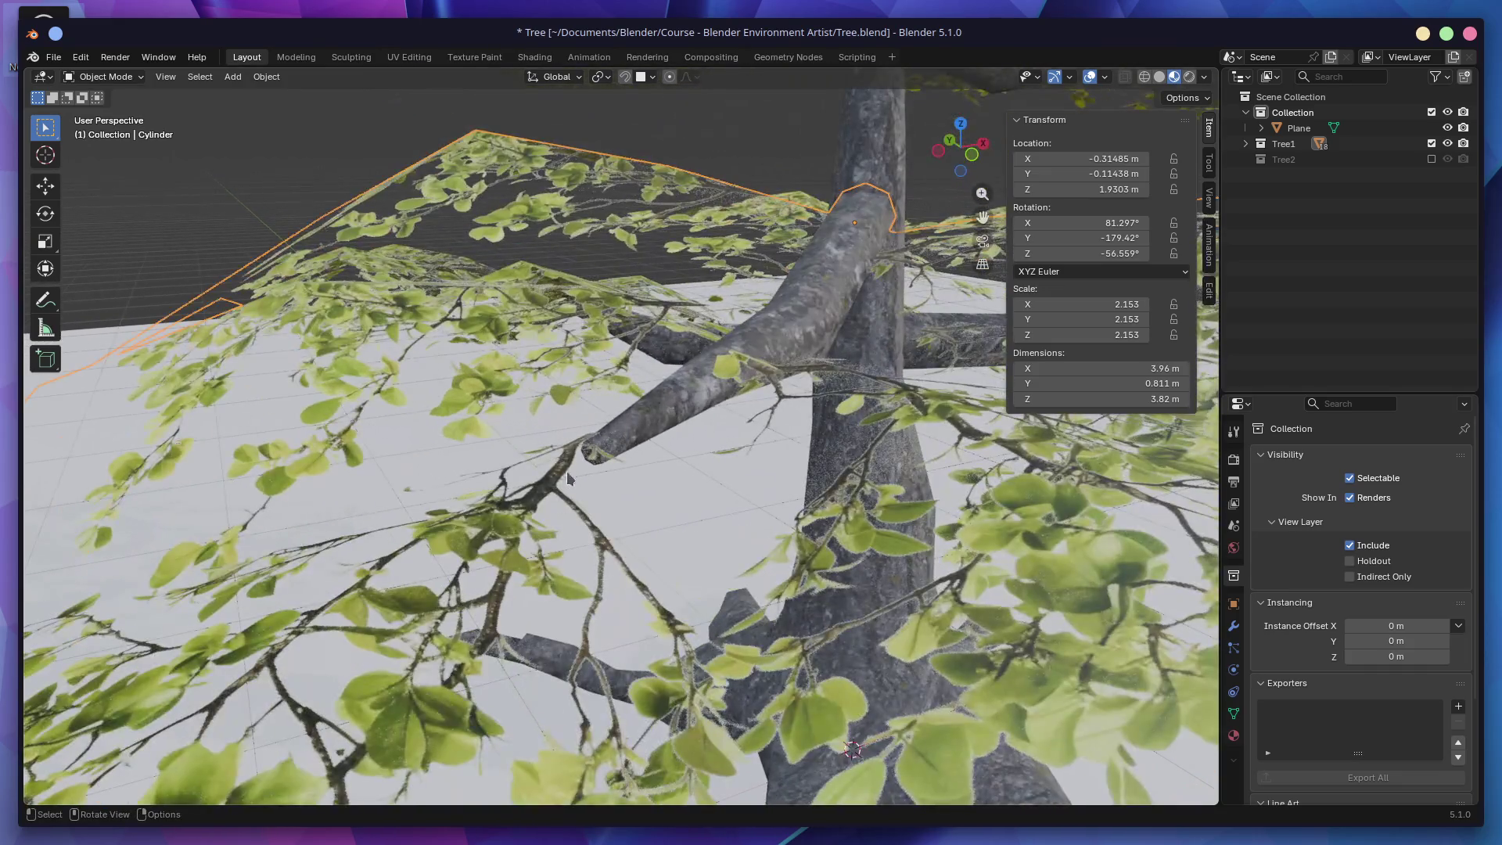
{"action": "mouse_move", "coordinate": [508, 479]}
{"action": "middle_mouse_down"}
{"action": "mouse_move", "coordinate": [519, 576]}
{"action": "mouse_move", "coordinate": [490, 531]}
{"action": "middle_mouse_up"}
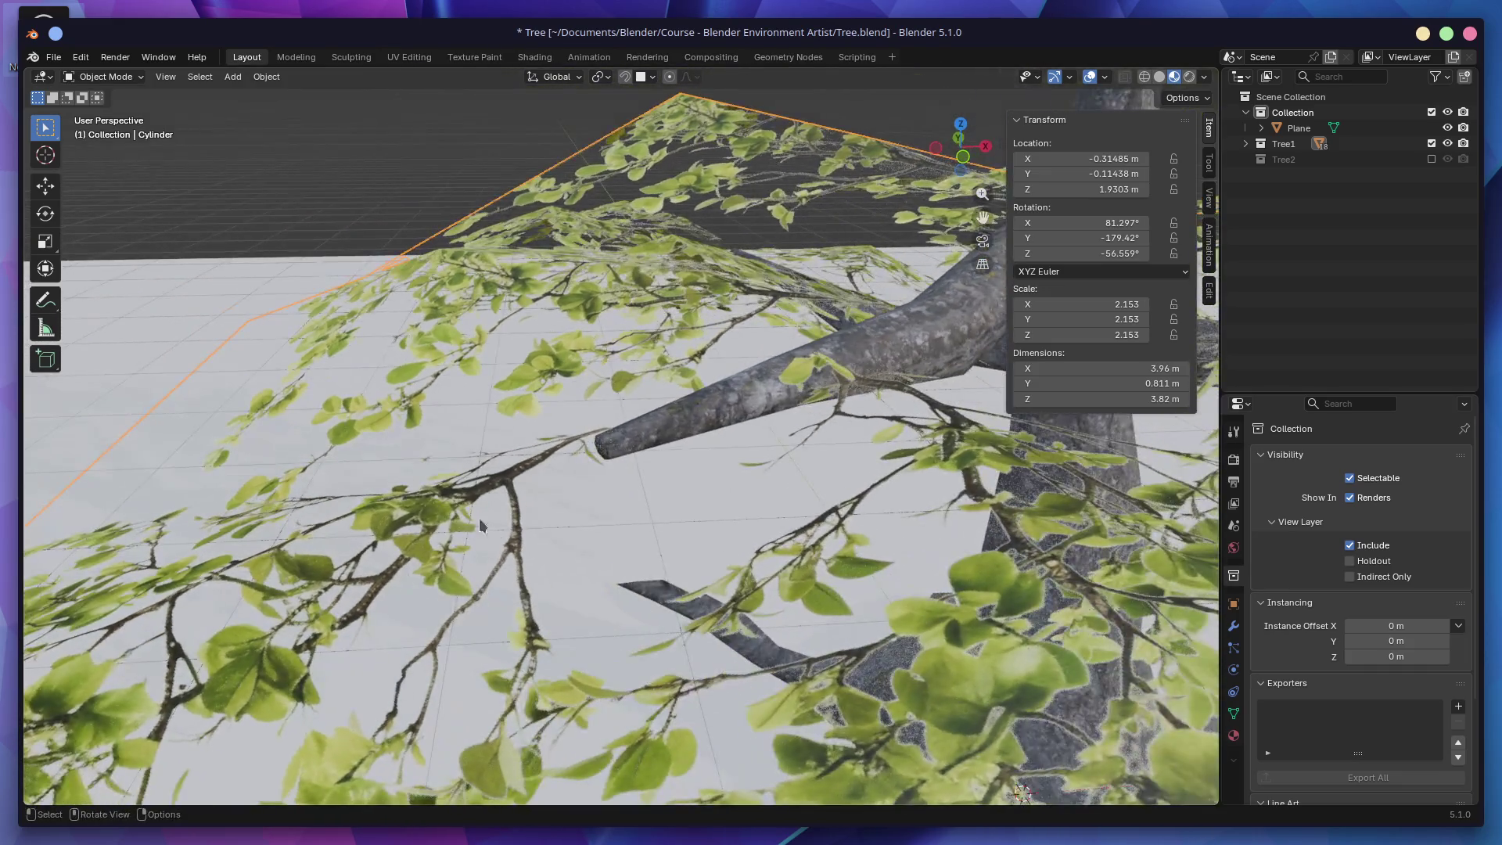
{"action": "left_click", "coordinate": [963, 555]}
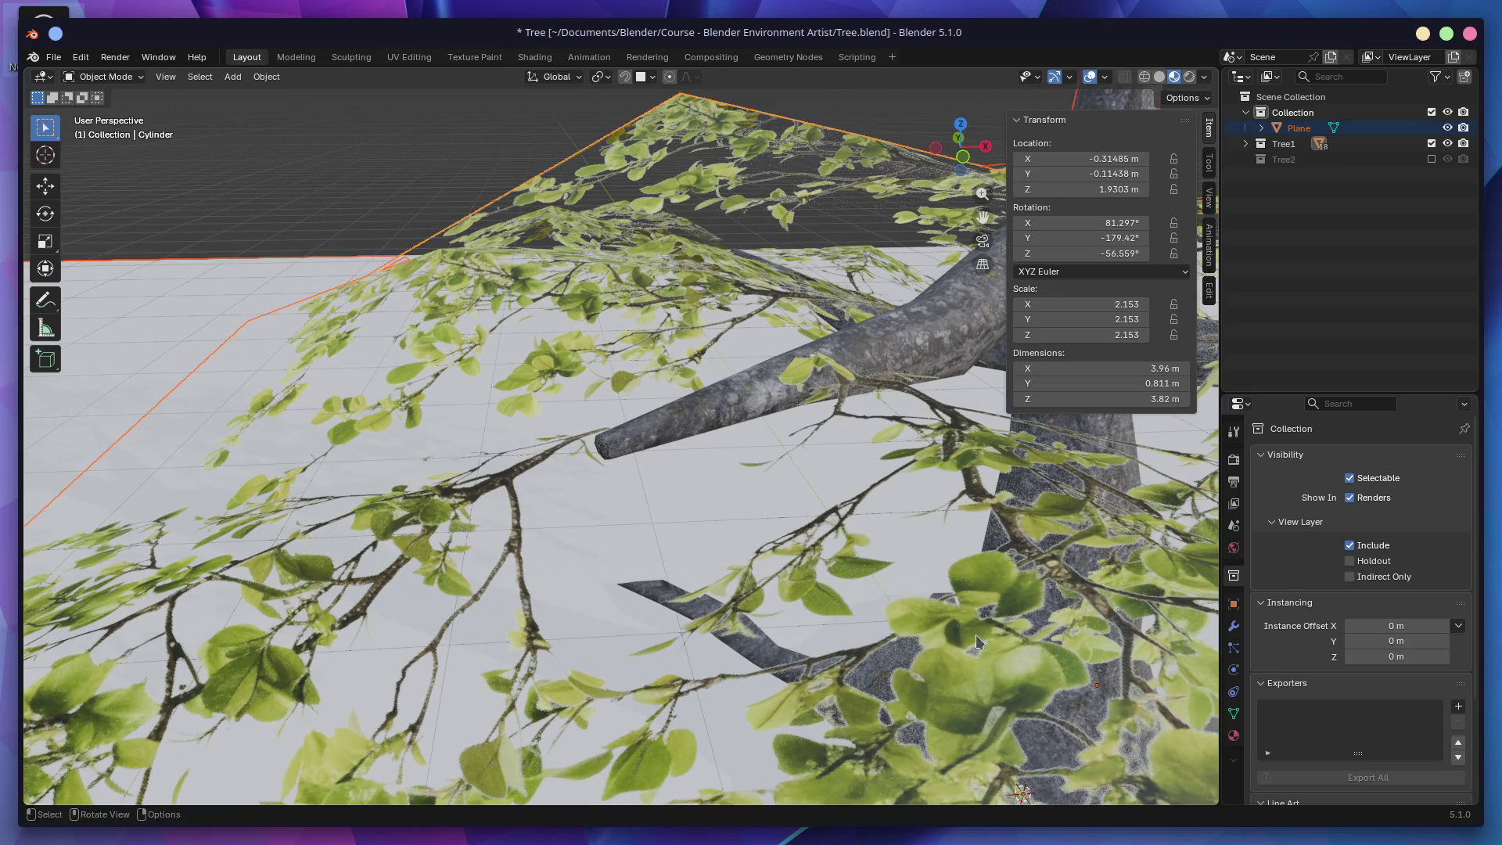
{"action": "mouse_move", "coordinate": [339, 569]}
{"action": "middle_mouse_down"}
{"action": "mouse_move", "coordinate": [613, 502]}
{"action": "mouse_move", "coordinate": [641, 561]}
{"action": "mouse_move", "coordinate": [408, 566]}
{"action": "middle_mouse_up"}
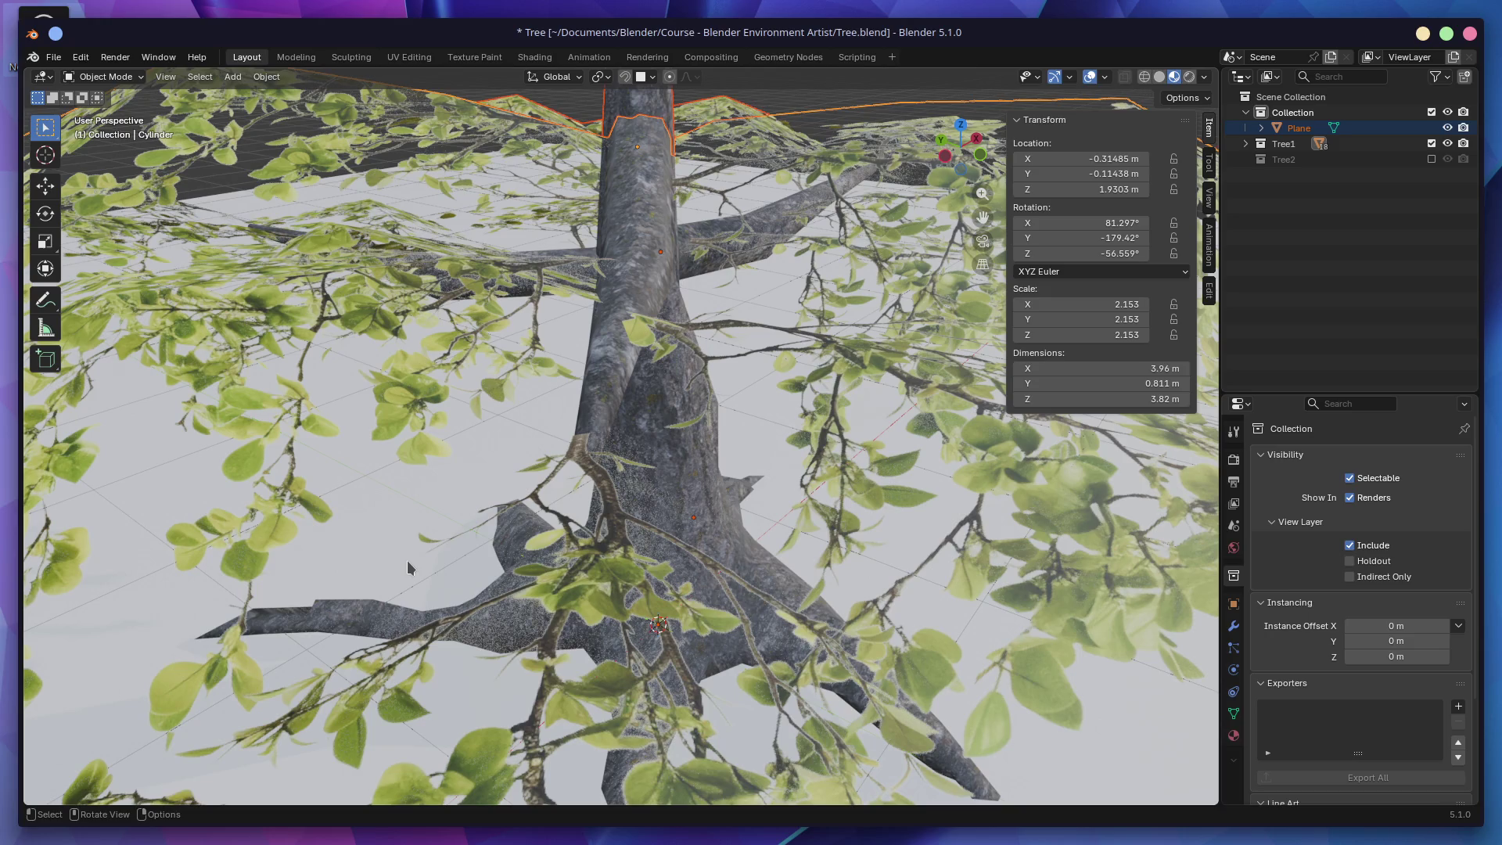
Step: Centre the view on the trunk and roots, then save Tree.blend
{"action": "mouse_move", "coordinate": [499, 338]}
{"action": "middle_mouse_down"}
{"action": "mouse_move", "coordinate": [636, 294]}
{"action": "mouse_move", "coordinate": [607, 313]}
{"action": "mouse_move", "coordinate": [701, 425]}
{"action": "mouse_move", "coordinate": [595, 501]}
{"action": "mouse_move", "coordinate": [626, 480]}
{"action": "middle_mouse_up"}
{"action": "left_click", "coordinate": [559, 525]}
{"action": "scroll", "coordinate": [766, 441], "scroll_direction": "down", "scroll_amount": 5}
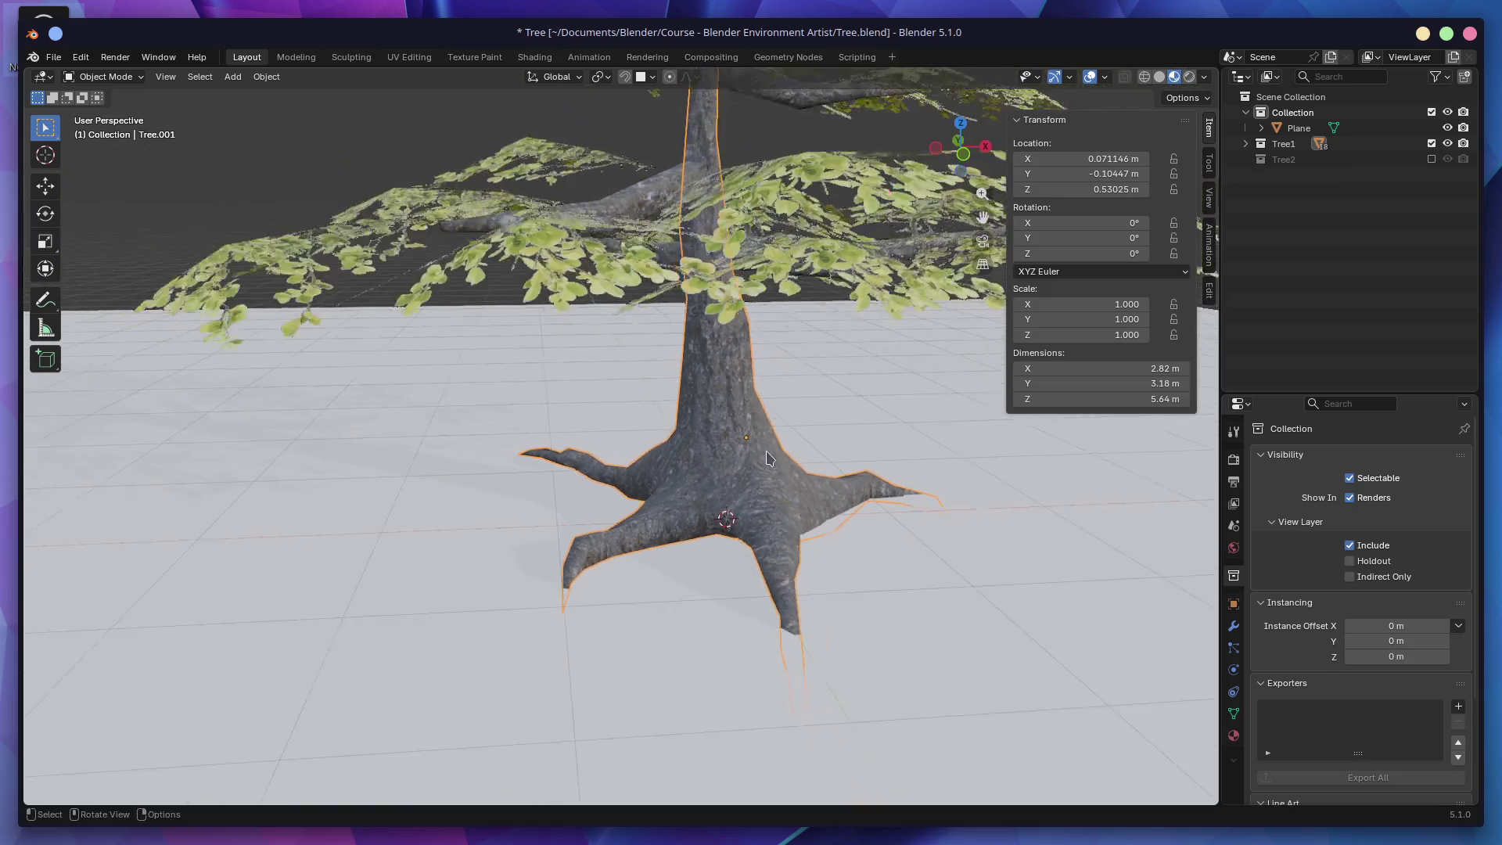
{"action": "scroll", "coordinate": [700, 470], "scroll_direction": "down", "scroll_amount": 2}
{"action": "middle_click_drag", "start_coordinate": [674, 185], "coordinate": [638, 445], "text": "shift"}
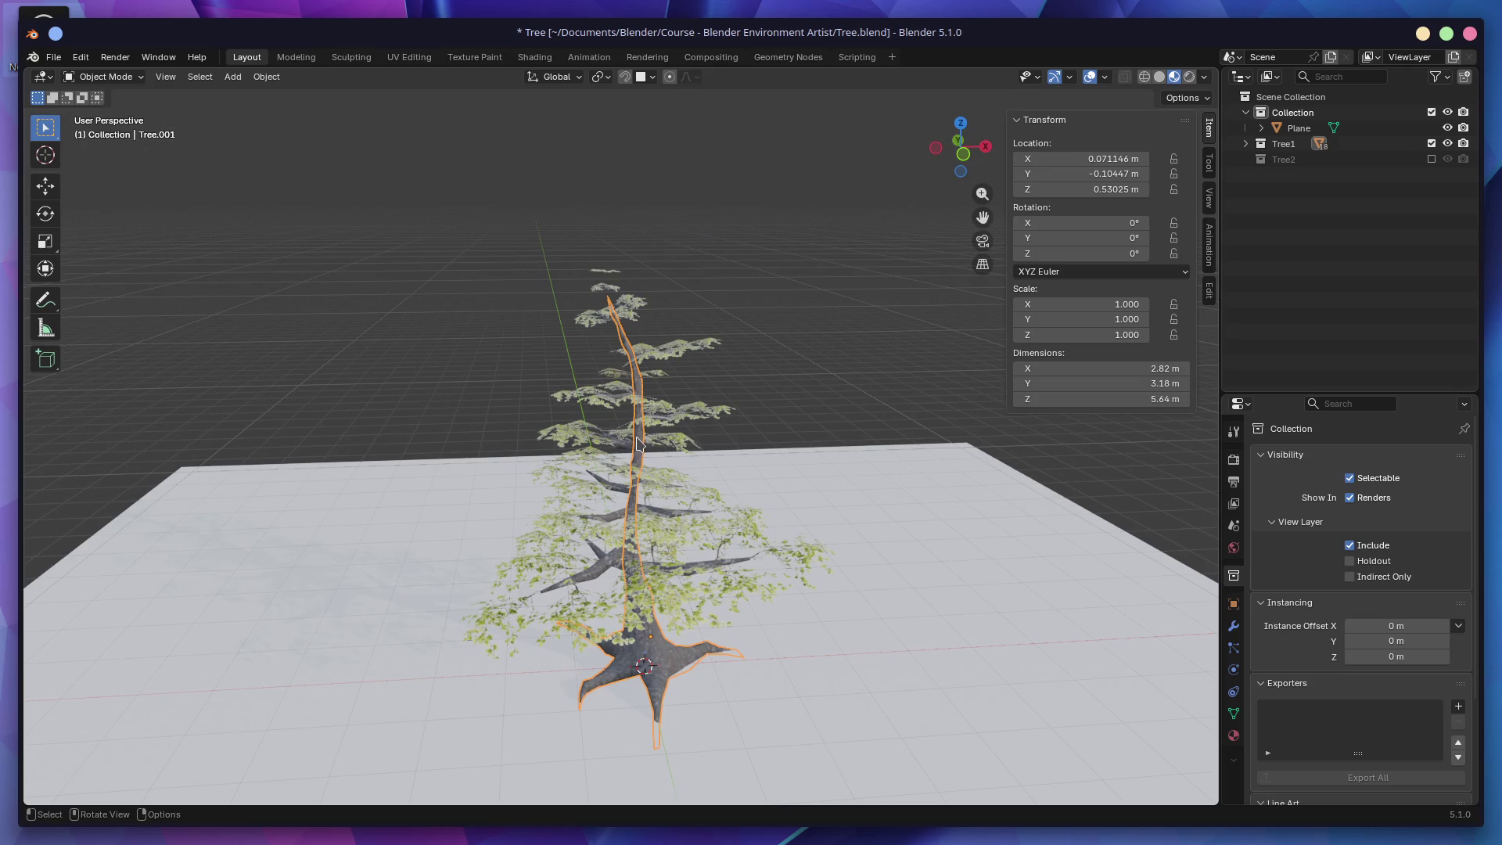
{"action": "key", "text": "ctrl+s"}
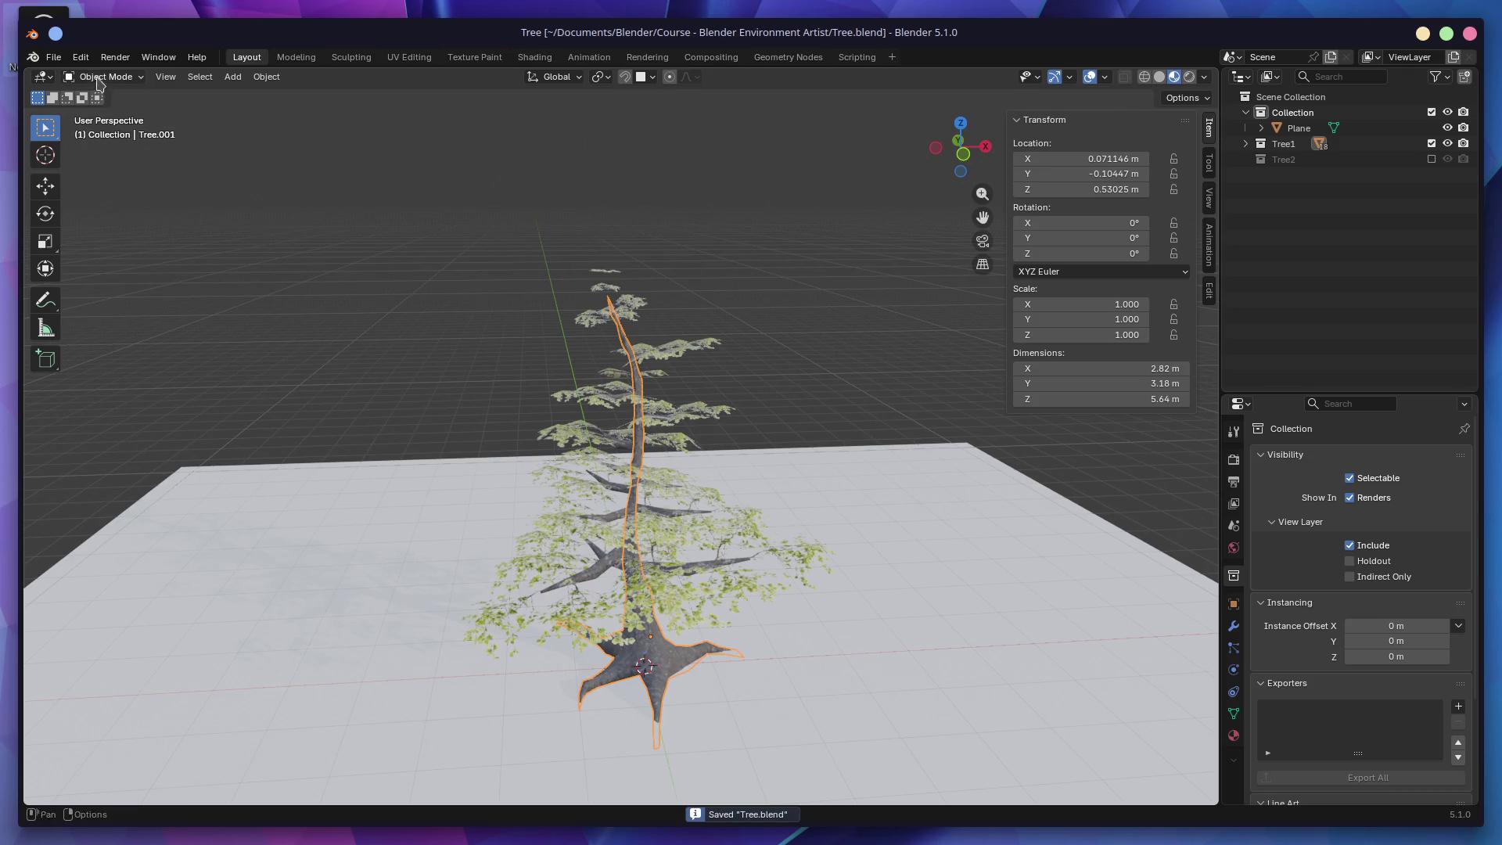
Step: Reopen Assignment - Detailled Environment.blend from recent files and pan across the city
{"action": "left_click", "coordinate": [53, 60]}
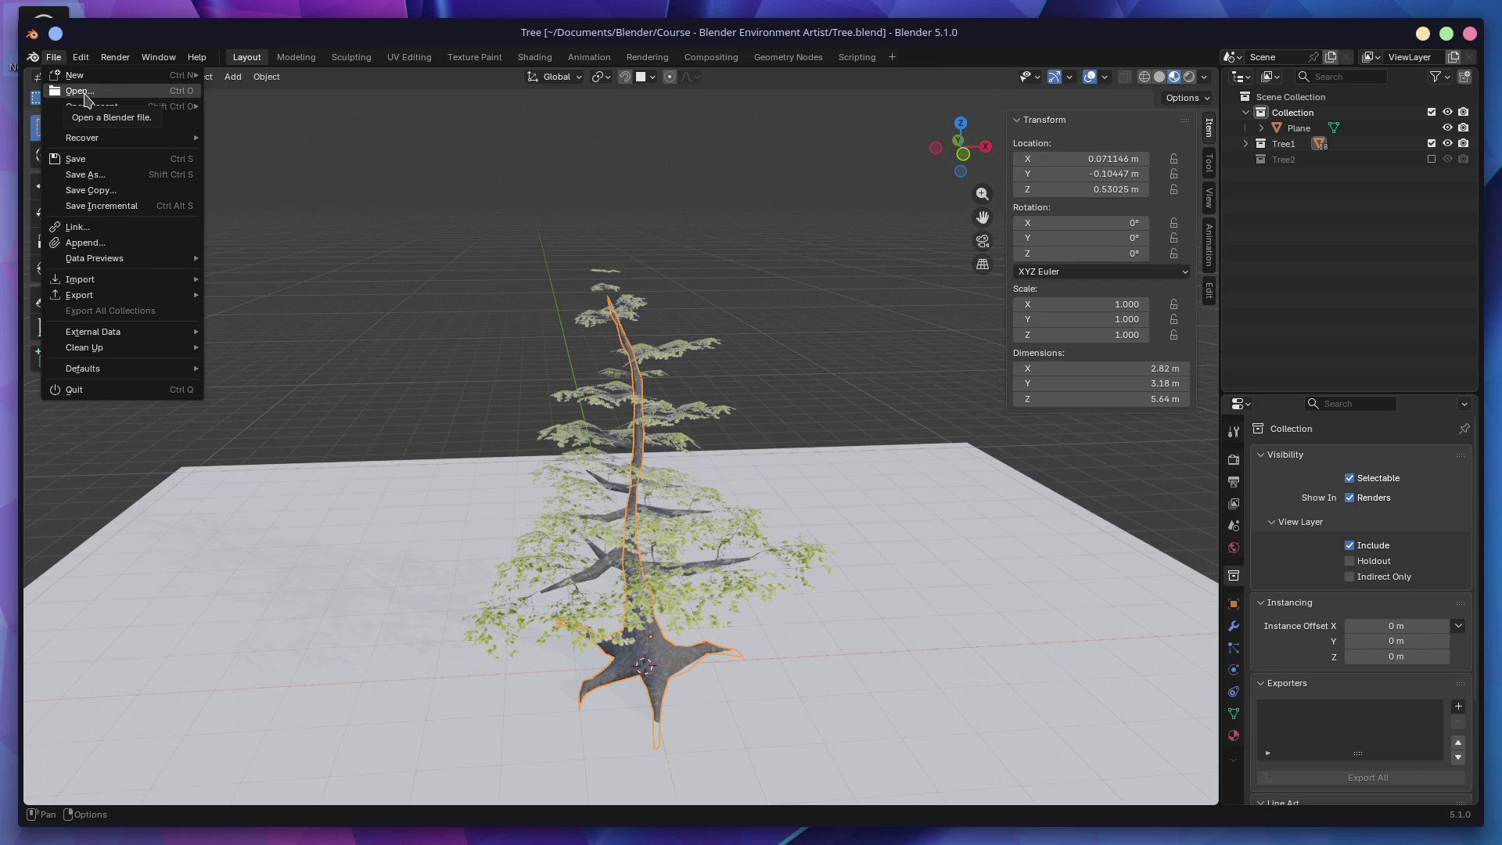
{"action": "mouse_move", "coordinate": [133, 106]}
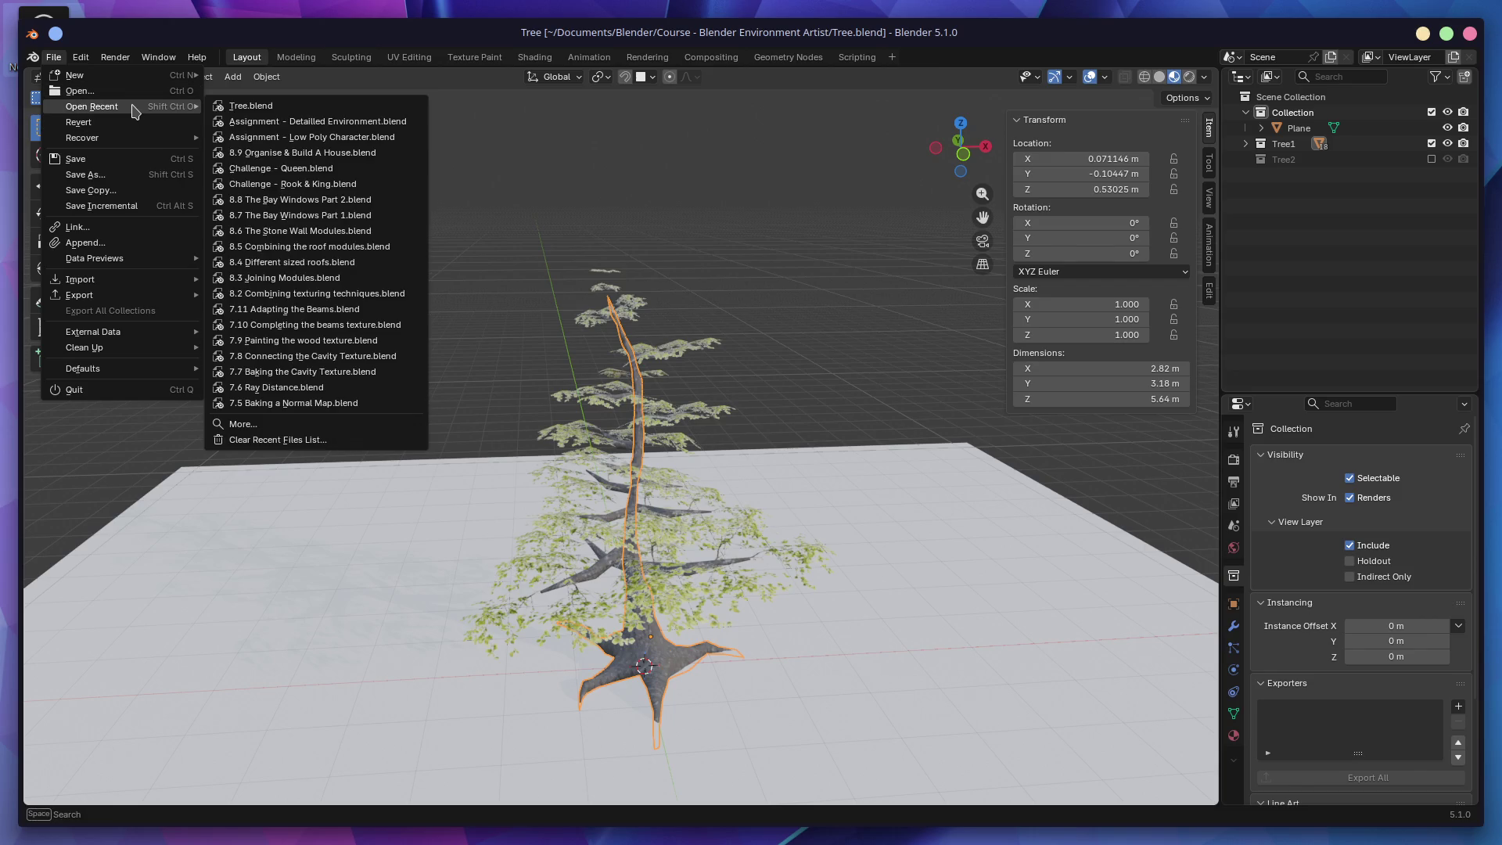
{"action": "left_click", "coordinate": [261, 128]}
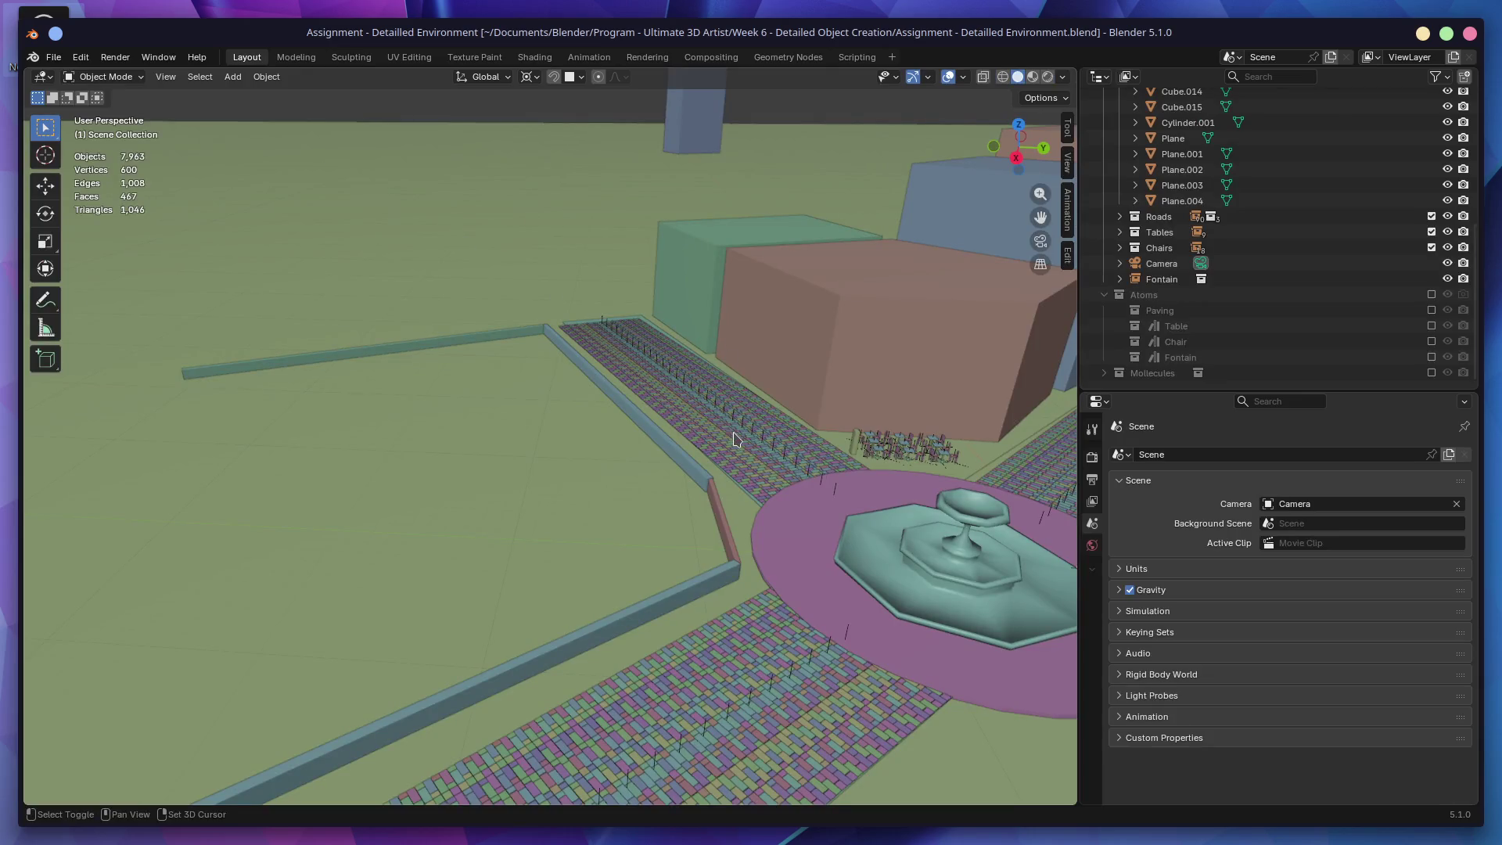
{"action": "middle_click_drag", "start_coordinate": [787, 439], "coordinate": [604, 354], "text": "shift"}
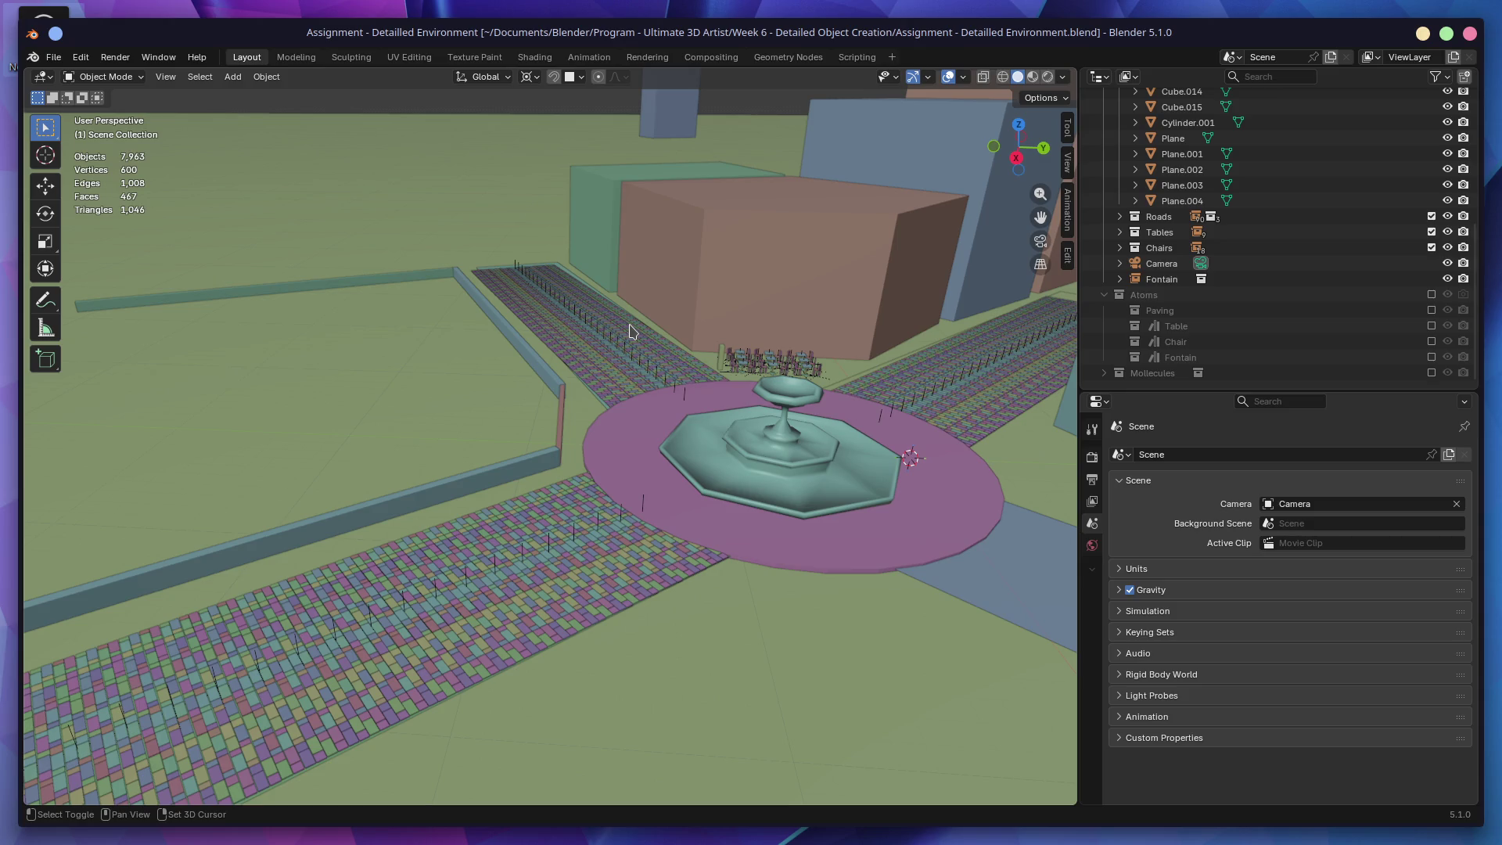
{"action": "scroll", "coordinate": [1249, 306], "scroll_direction": "up", "scroll_amount": 8}
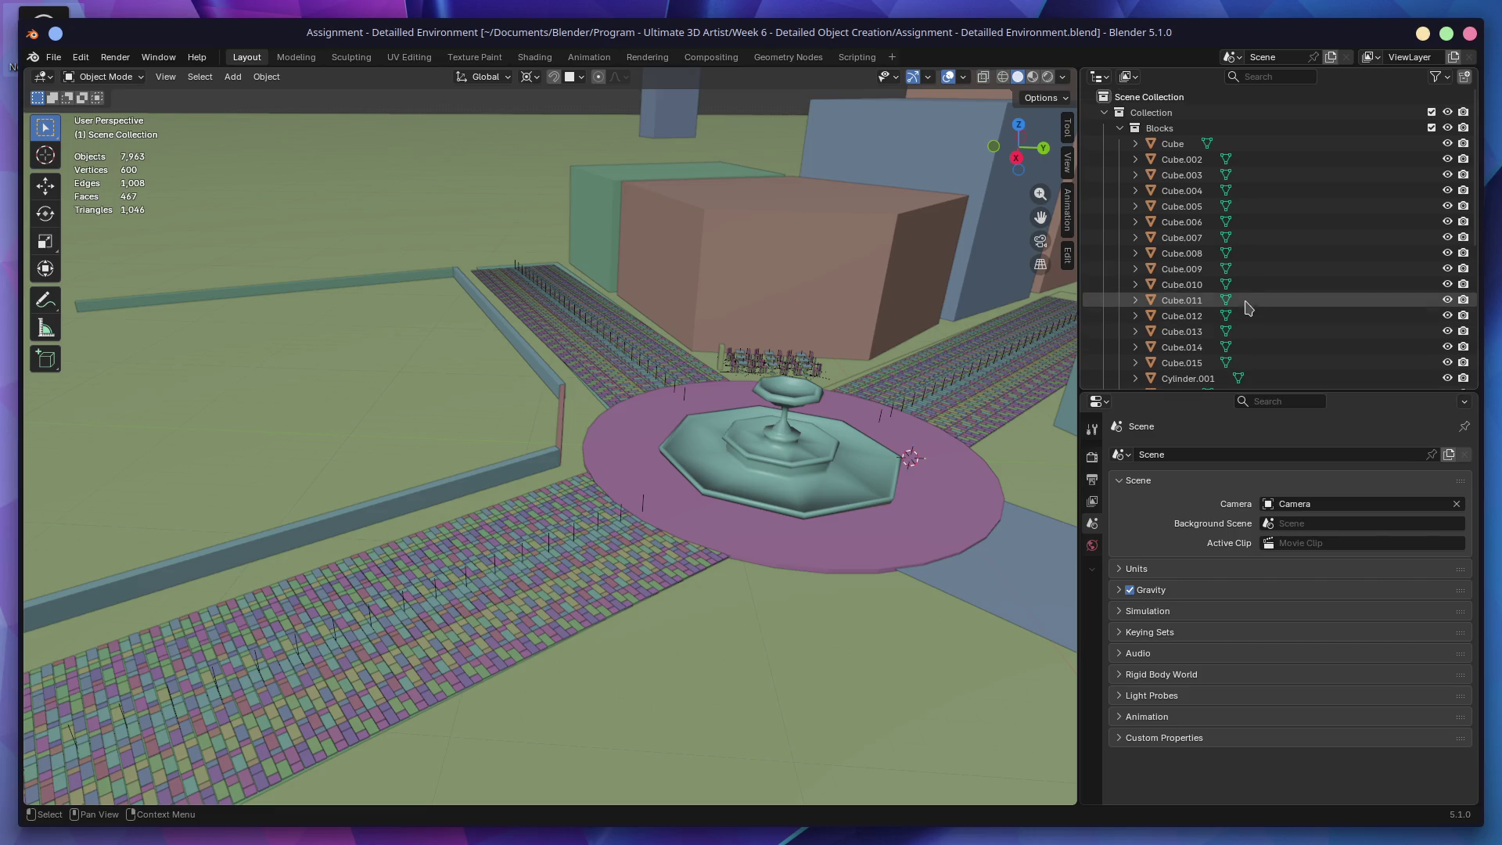
Step: Collapse the Outliner collections and duplicate the small block in place as Cube.021
{"action": "left_click", "coordinate": [1121, 127]}
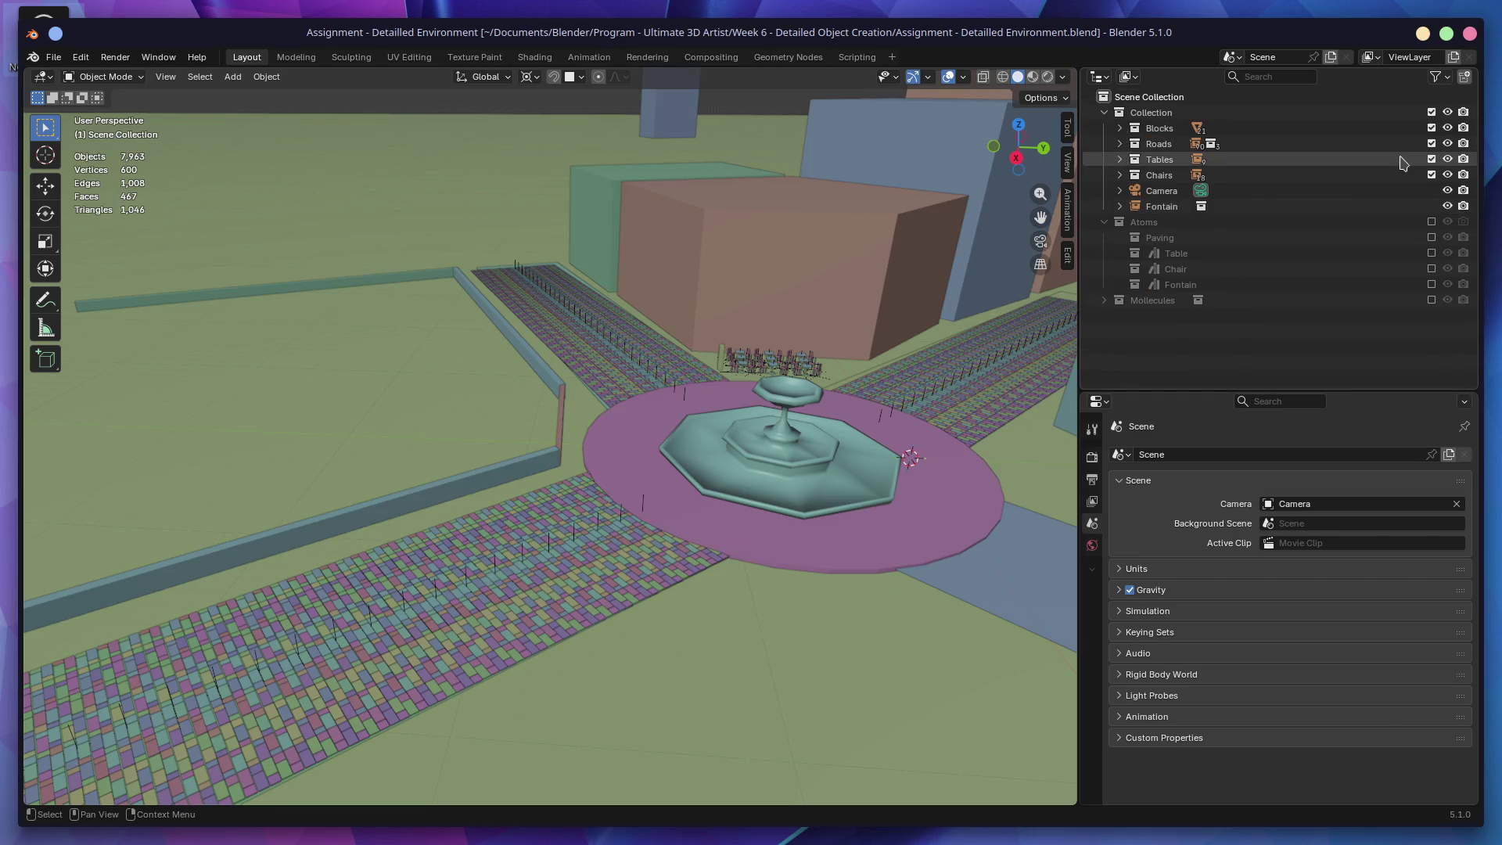
{"action": "left_click", "coordinate": [1105, 113]}
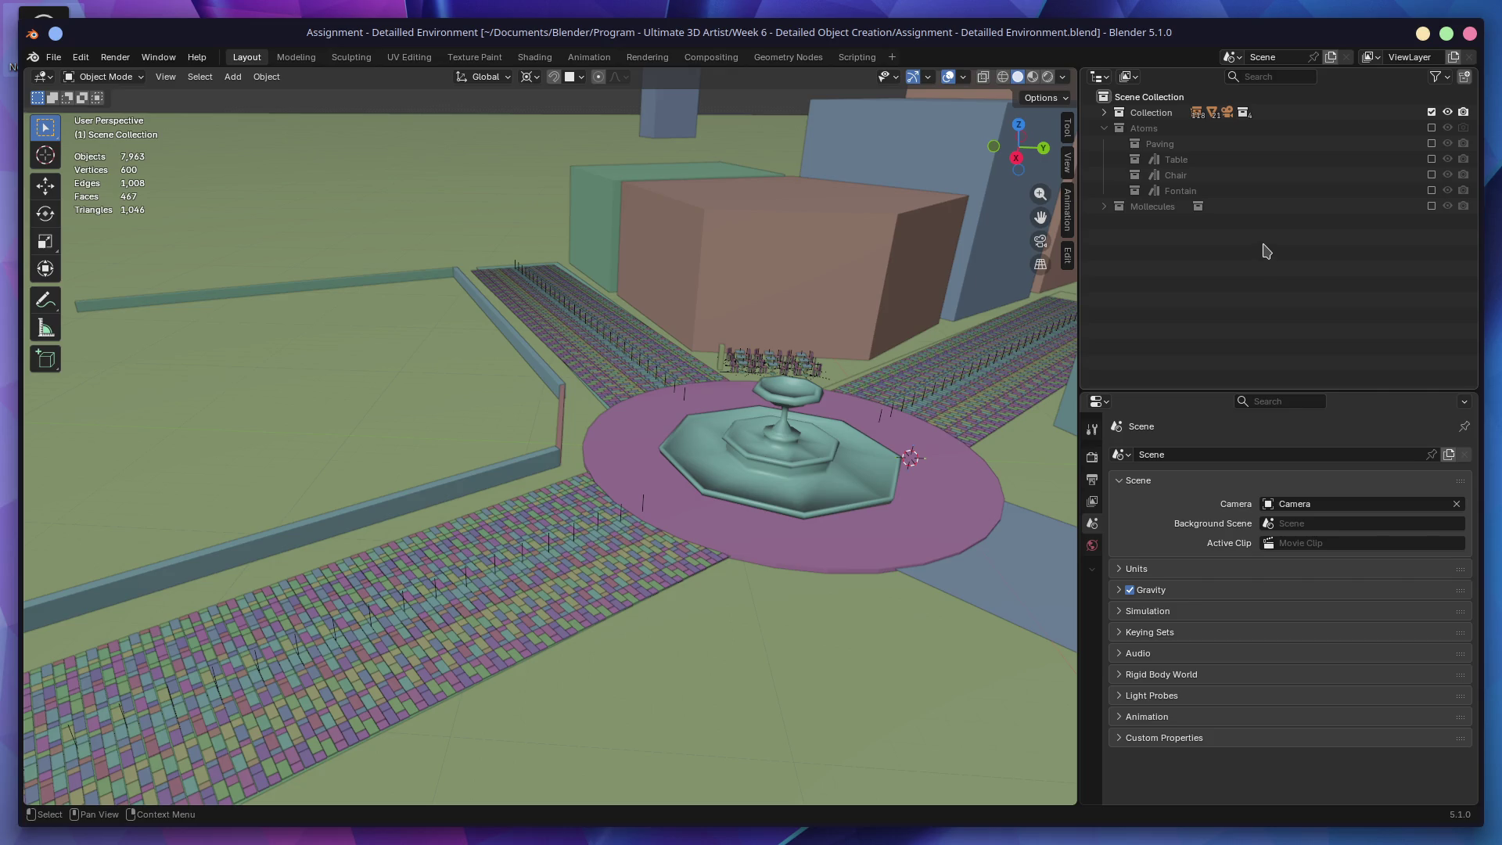
{"action": "left_click", "coordinate": [727, 362]}
{"action": "key", "text": "shift+d"}
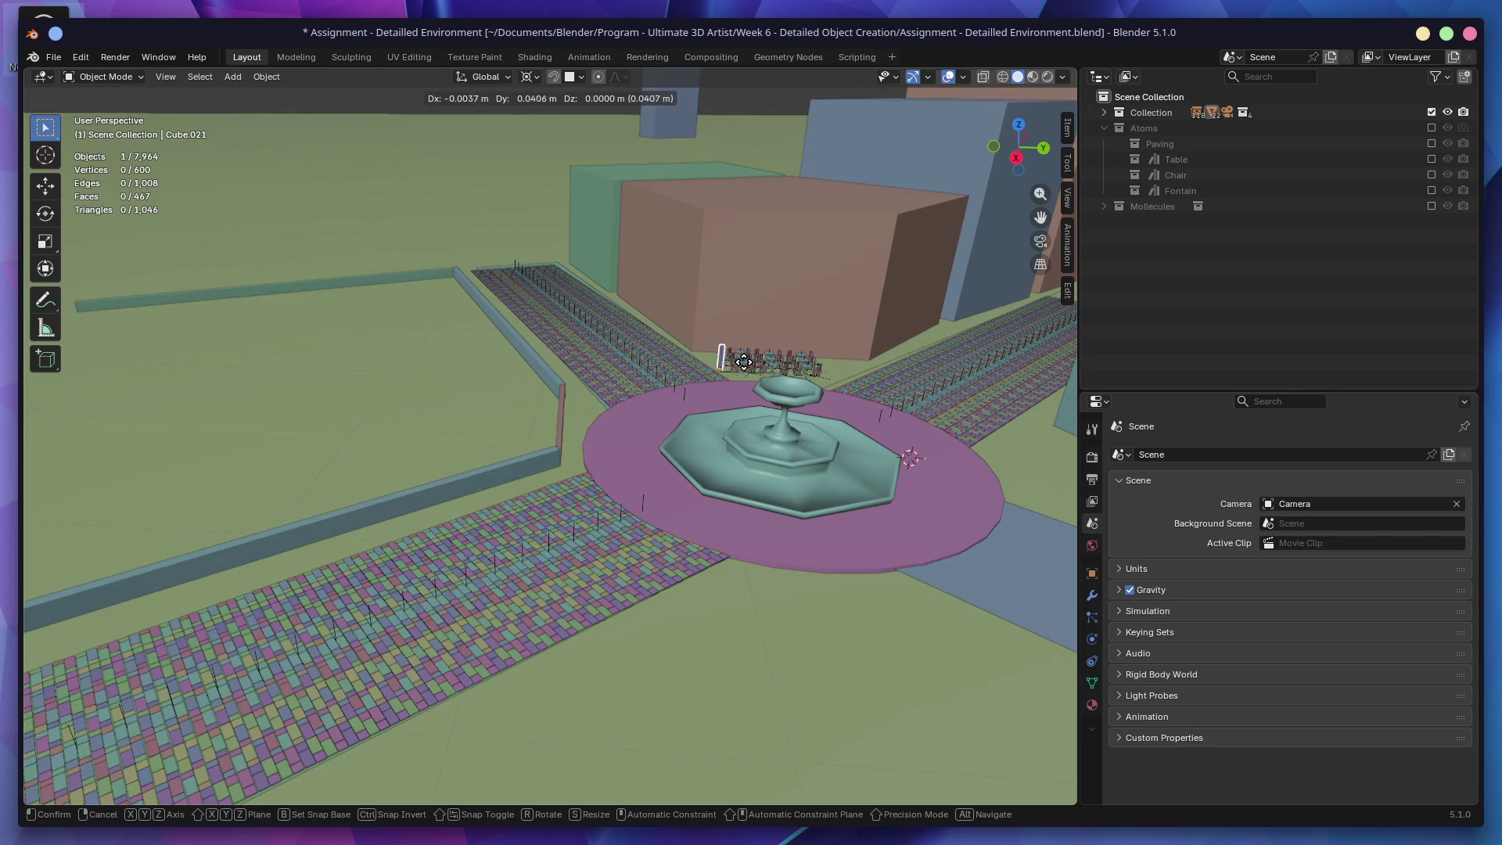
{"action": "key", "text": "Escape"}
{"action": "left_click", "coordinate": [1281, 327]}
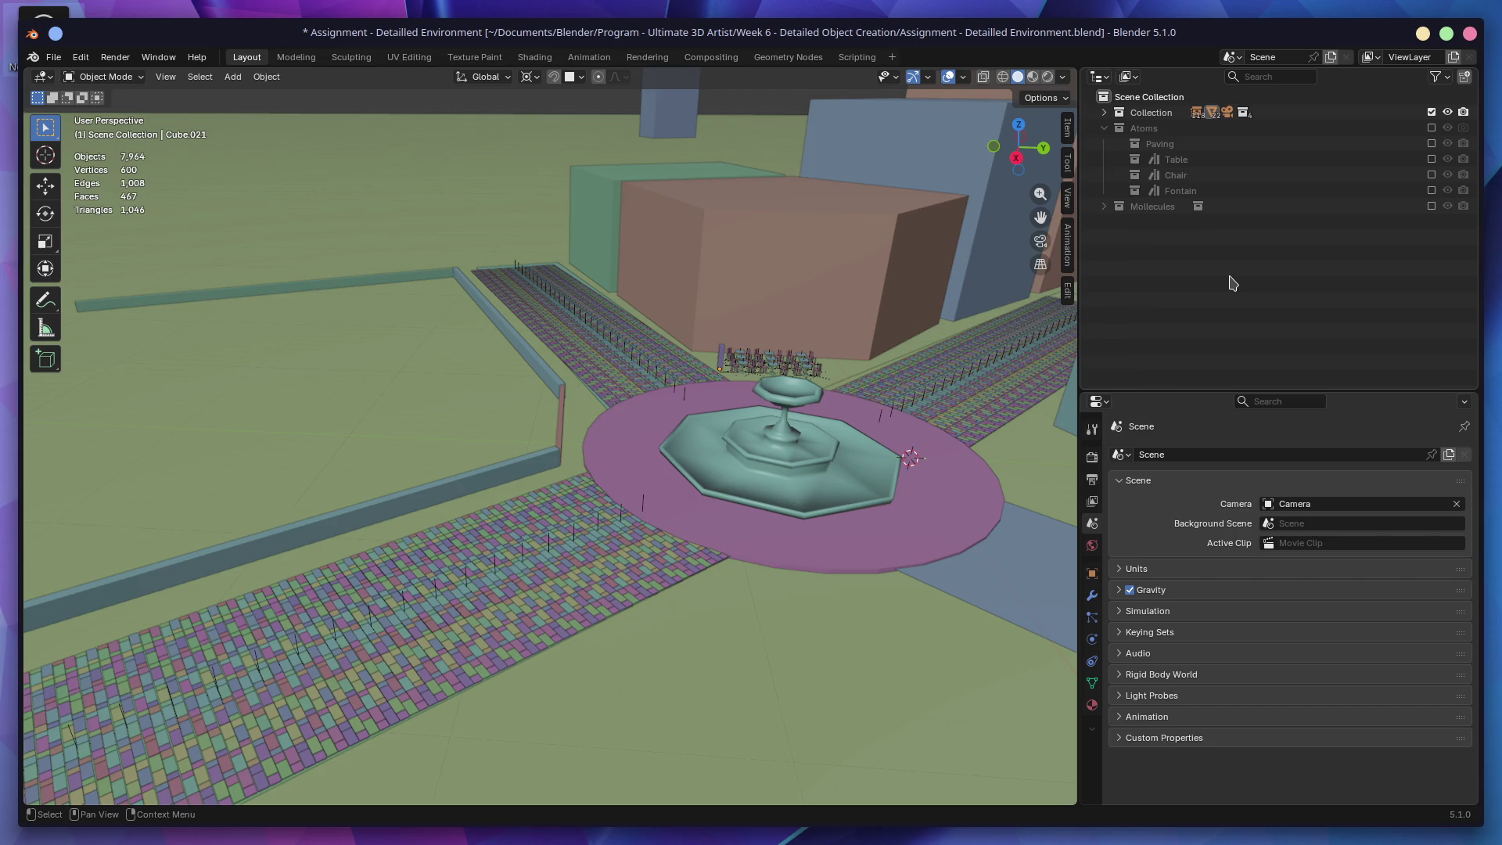
{"action": "key", "text": "KP_Decimal"}
Step: Drag Cube.021 into the Atoms collection and exclude the main Collection
{"action": "left_click", "coordinate": [1182, 232]}
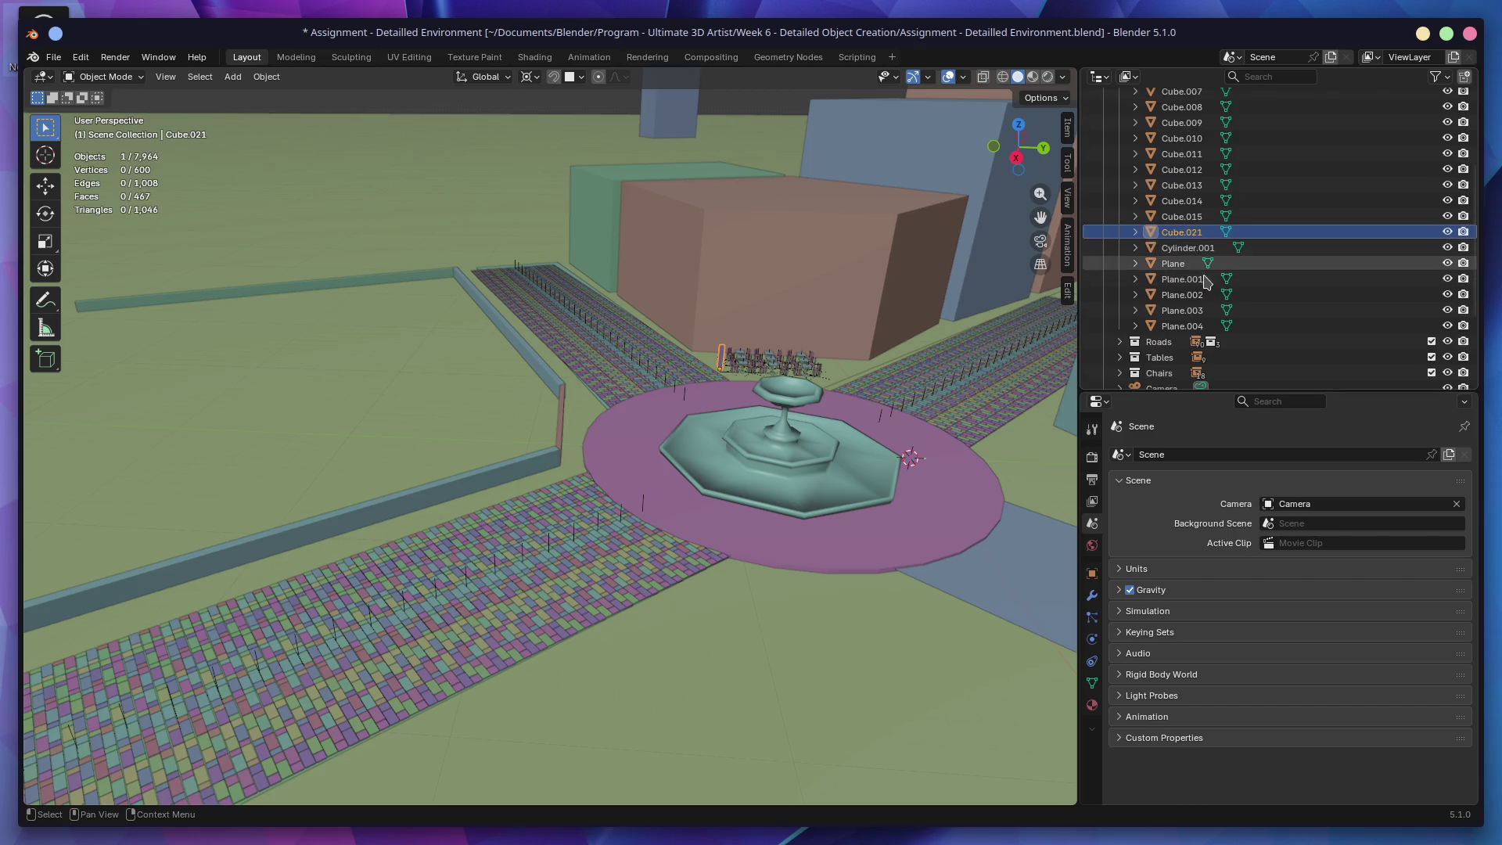
{"action": "scroll", "coordinate": [1199, 279], "scroll_direction": "down", "scroll_amount": 3}
{"action": "mouse_move", "coordinate": [1183, 139]}
{"action": "left_mouse_down"}
{"action": "mouse_move", "coordinate": [1158, 320]}
{"action": "mouse_move", "coordinate": [1170, 333]}
{"action": "left_mouse_up"}
{"action": "scroll", "coordinate": [1344, 304], "scroll_direction": "up", "scroll_amount": 8}
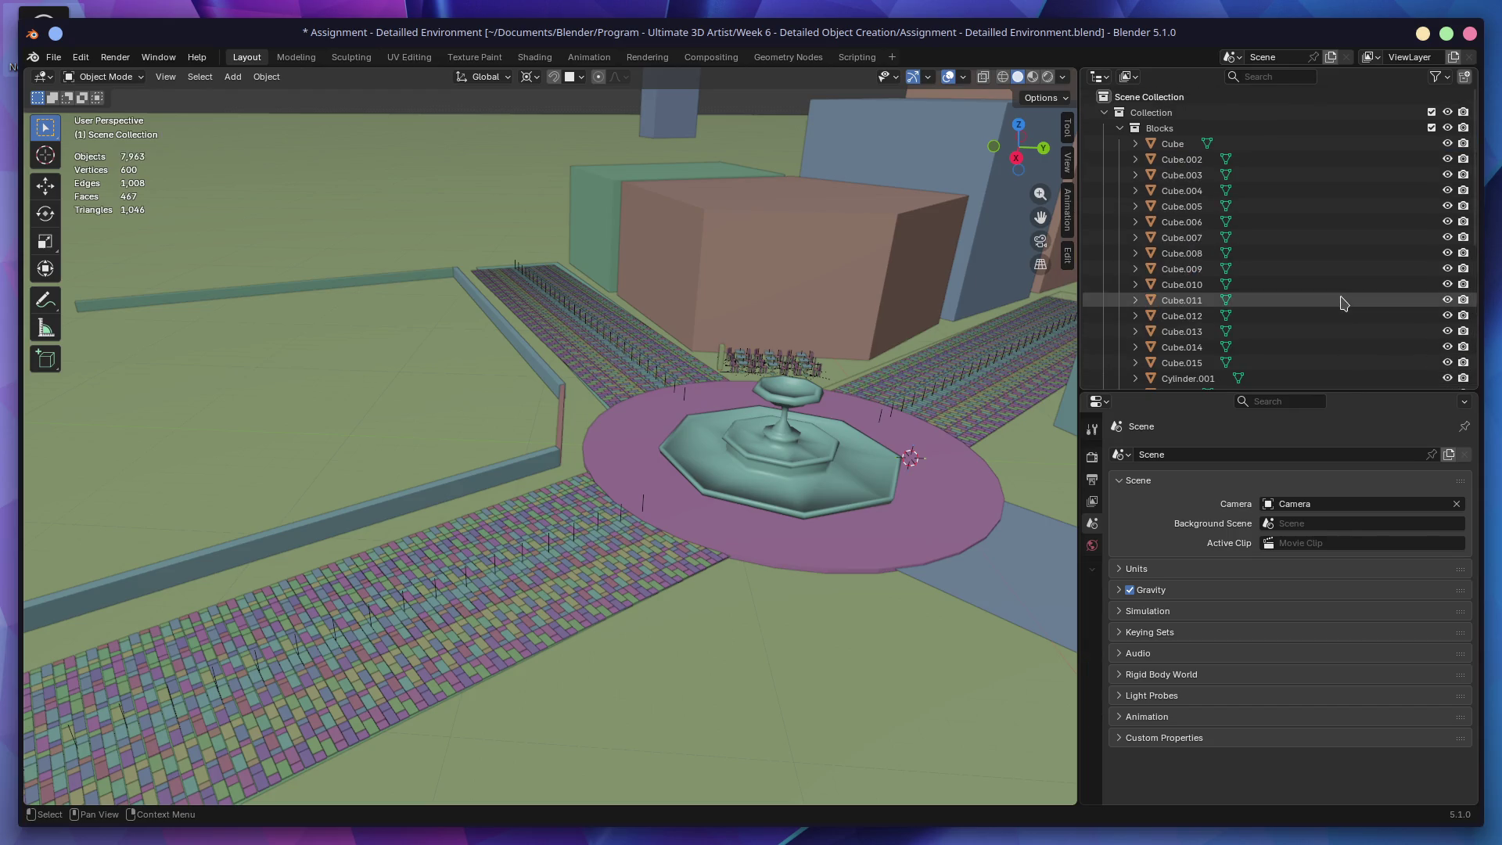
{"action": "left_click", "coordinate": [1432, 111]}
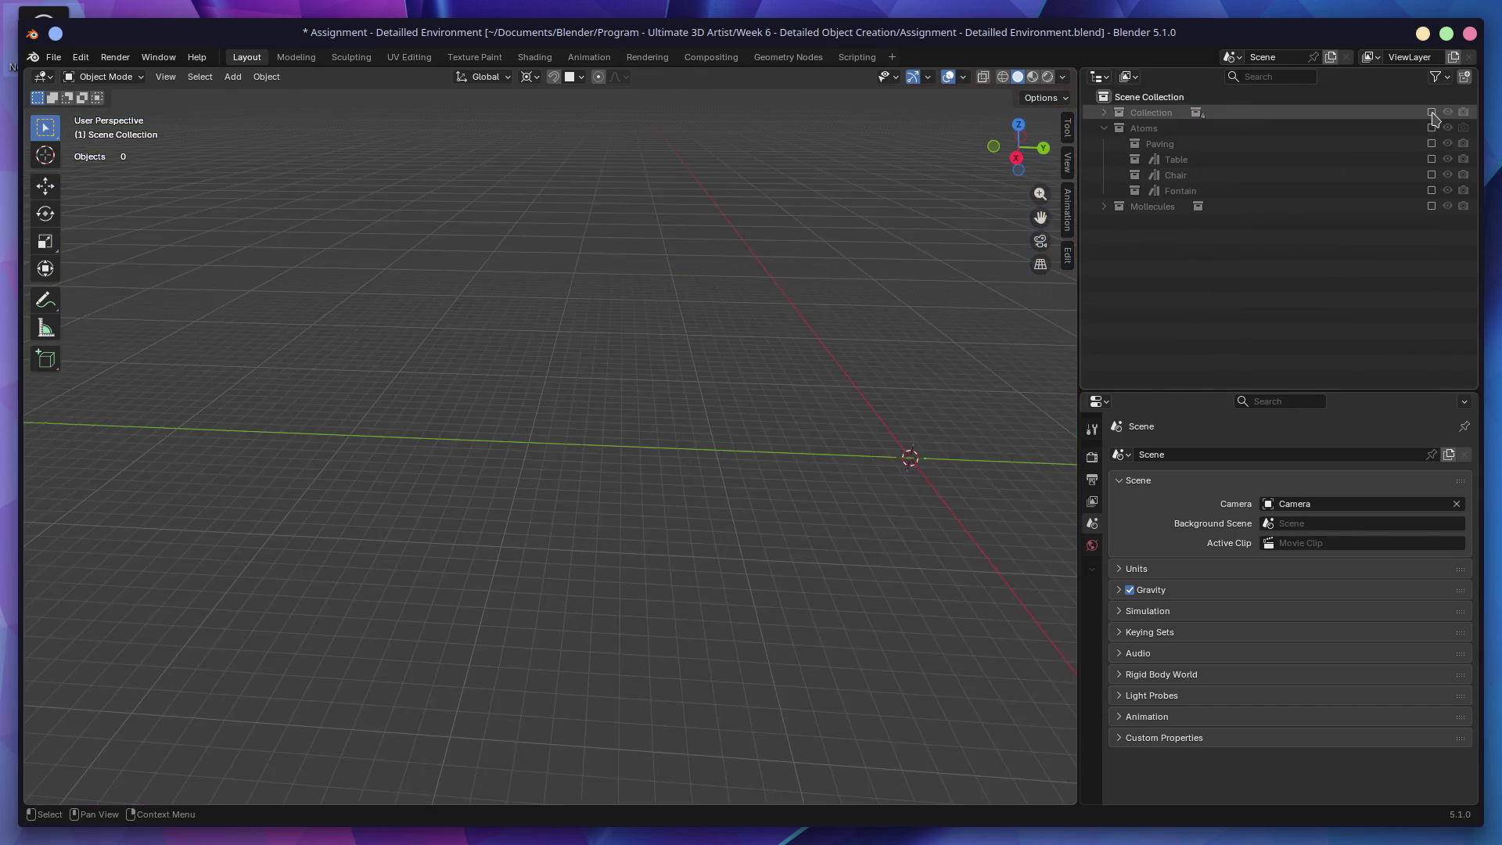
Step: Include the Atoms collection while excluding its Fontain and Chair collections
{"action": "left_click", "coordinate": [1432, 127]}
{"action": "middle_click_drag", "start_coordinate": [997, 463], "coordinate": [754, 461], "text": "shift"}
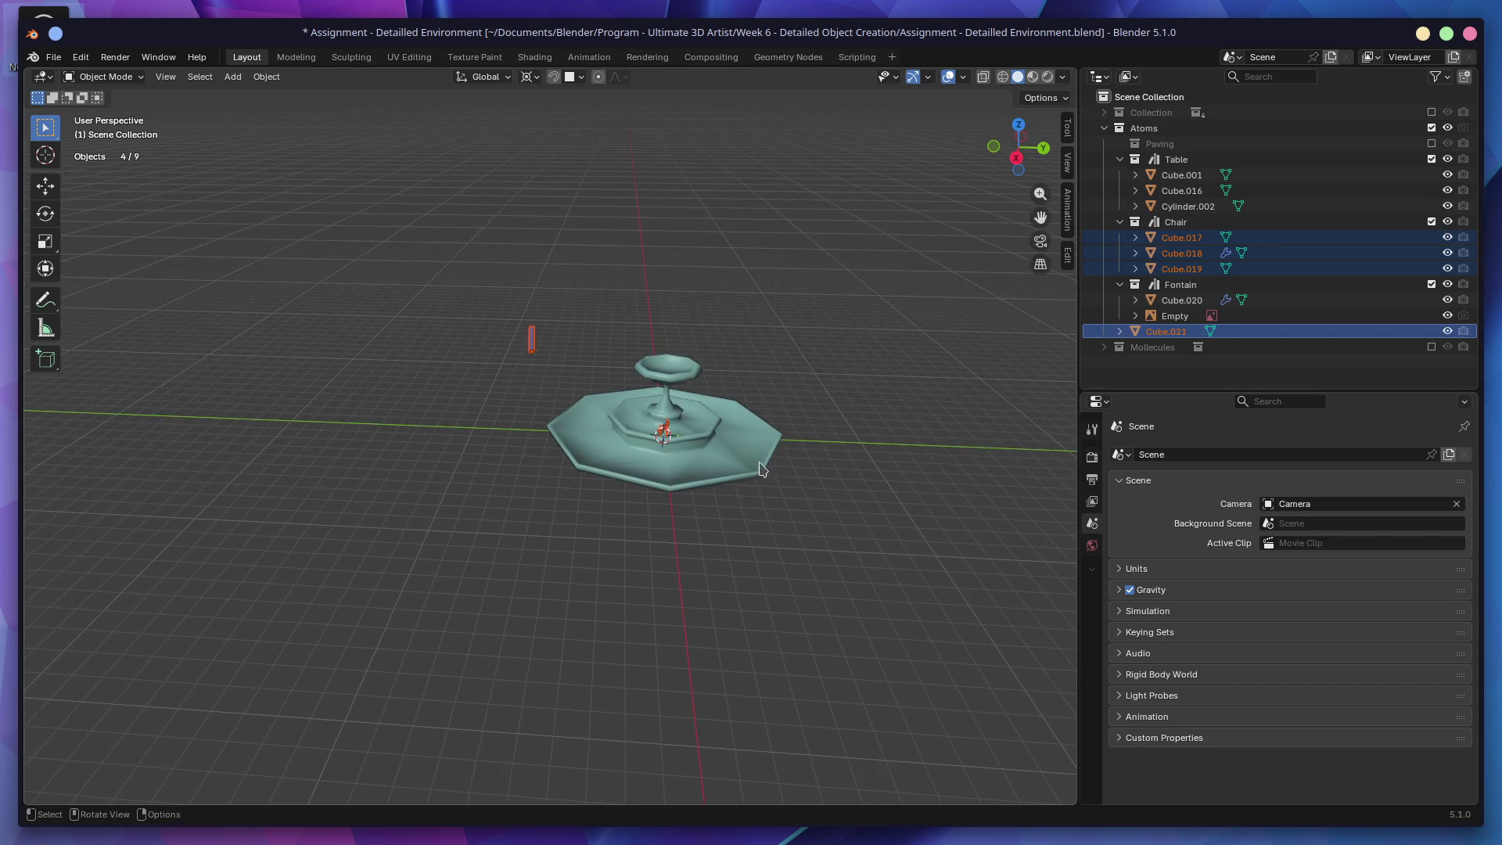
{"action": "left_click", "coordinate": [814, 515]}
{"action": "left_click", "coordinate": [1432, 284]}
{"action": "left_click", "coordinate": [1432, 222]}
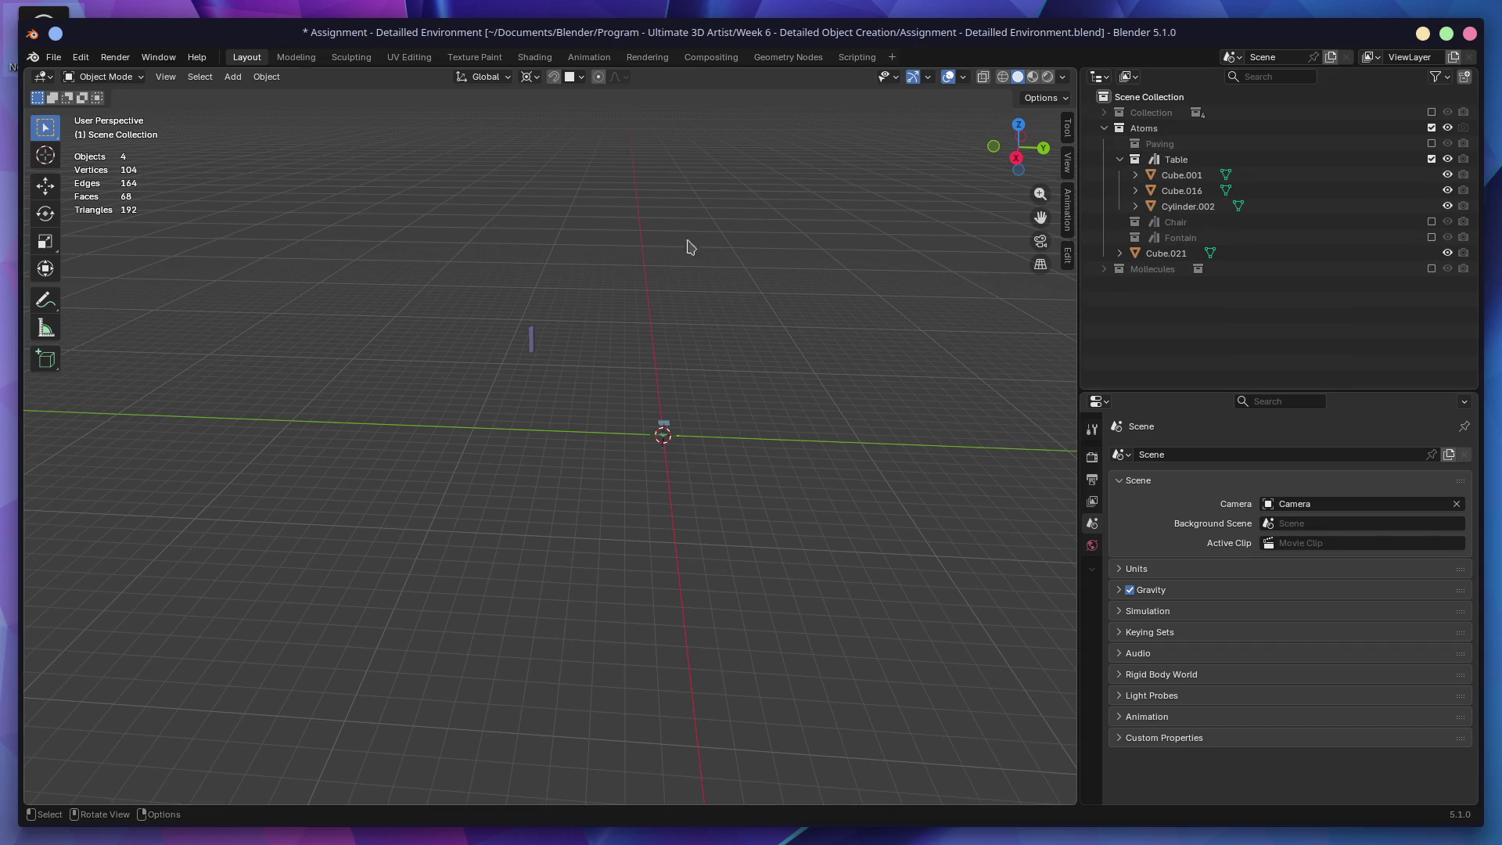
Step: Reset Cube.021 to the world origin, then move it along X in front view
{"action": "left_click", "coordinate": [531, 343]}
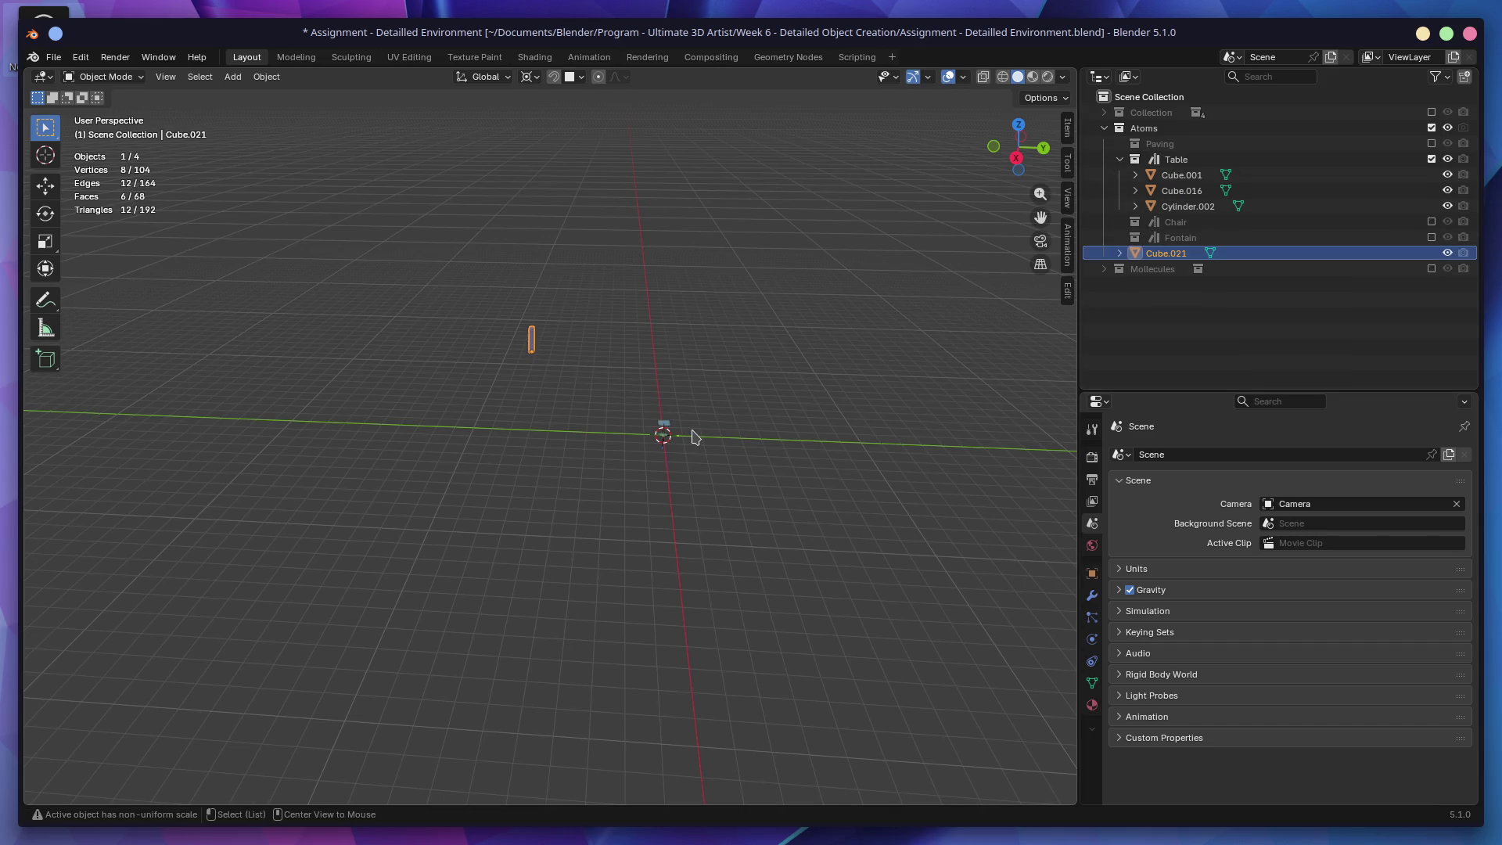
{"action": "key", "text": "alt+g"}
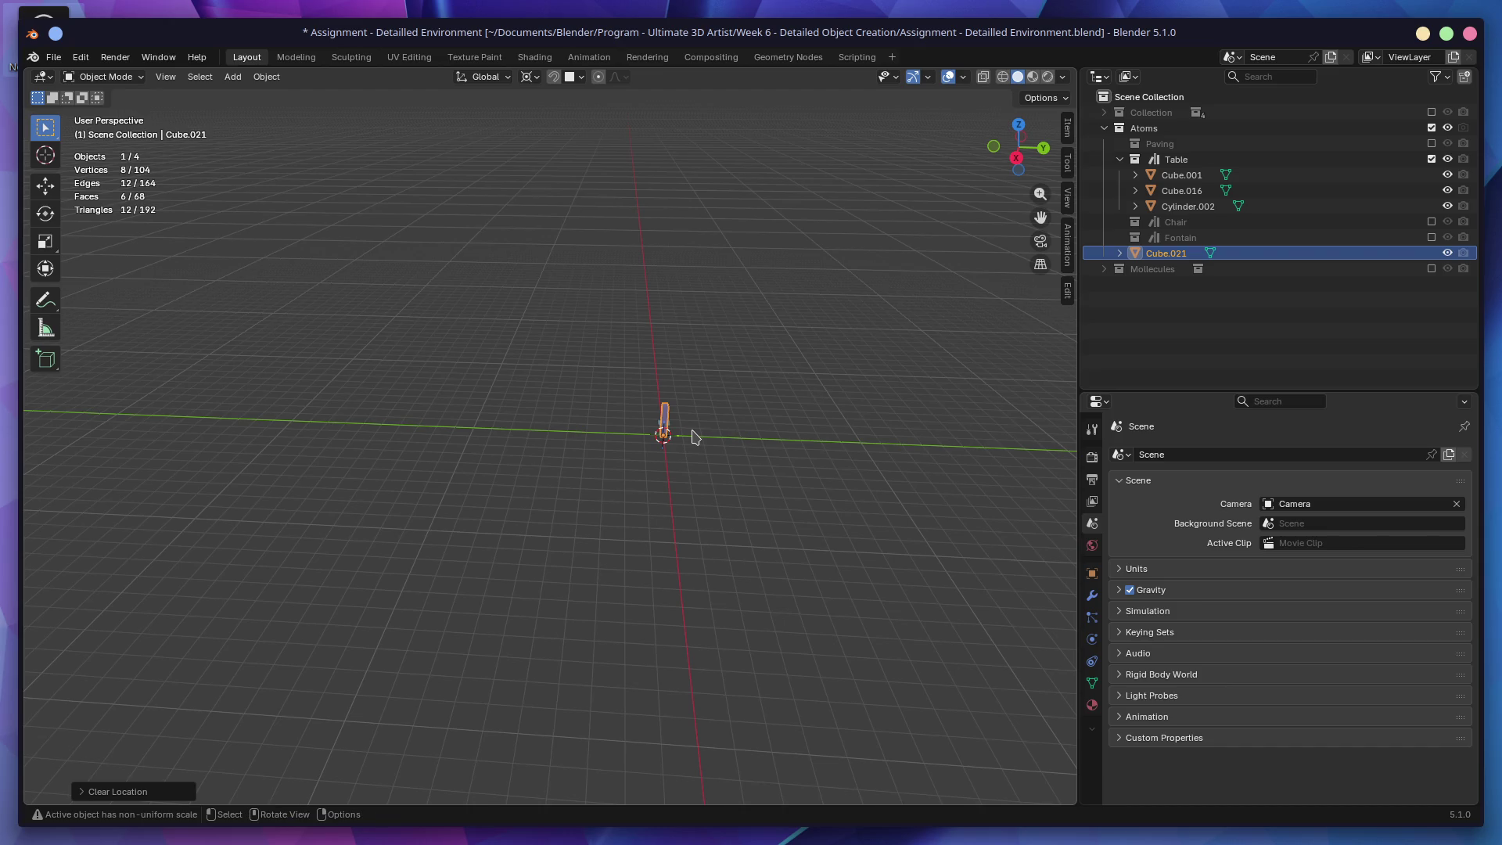
{"action": "key", "text": "g"}
{"action": "key", "text": "y"}
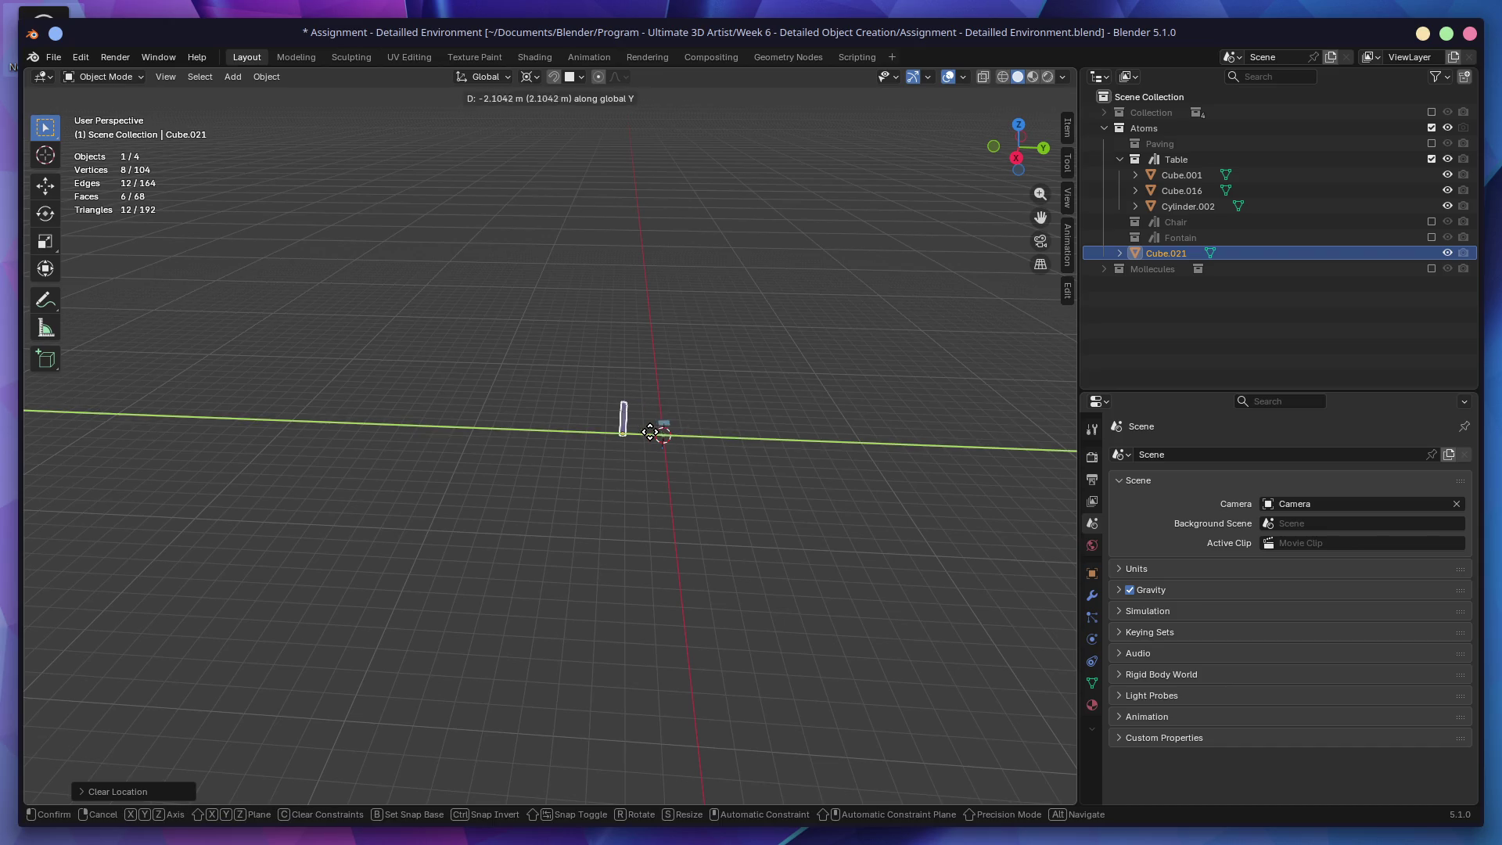
{"action": "key", "text": "Escape"}
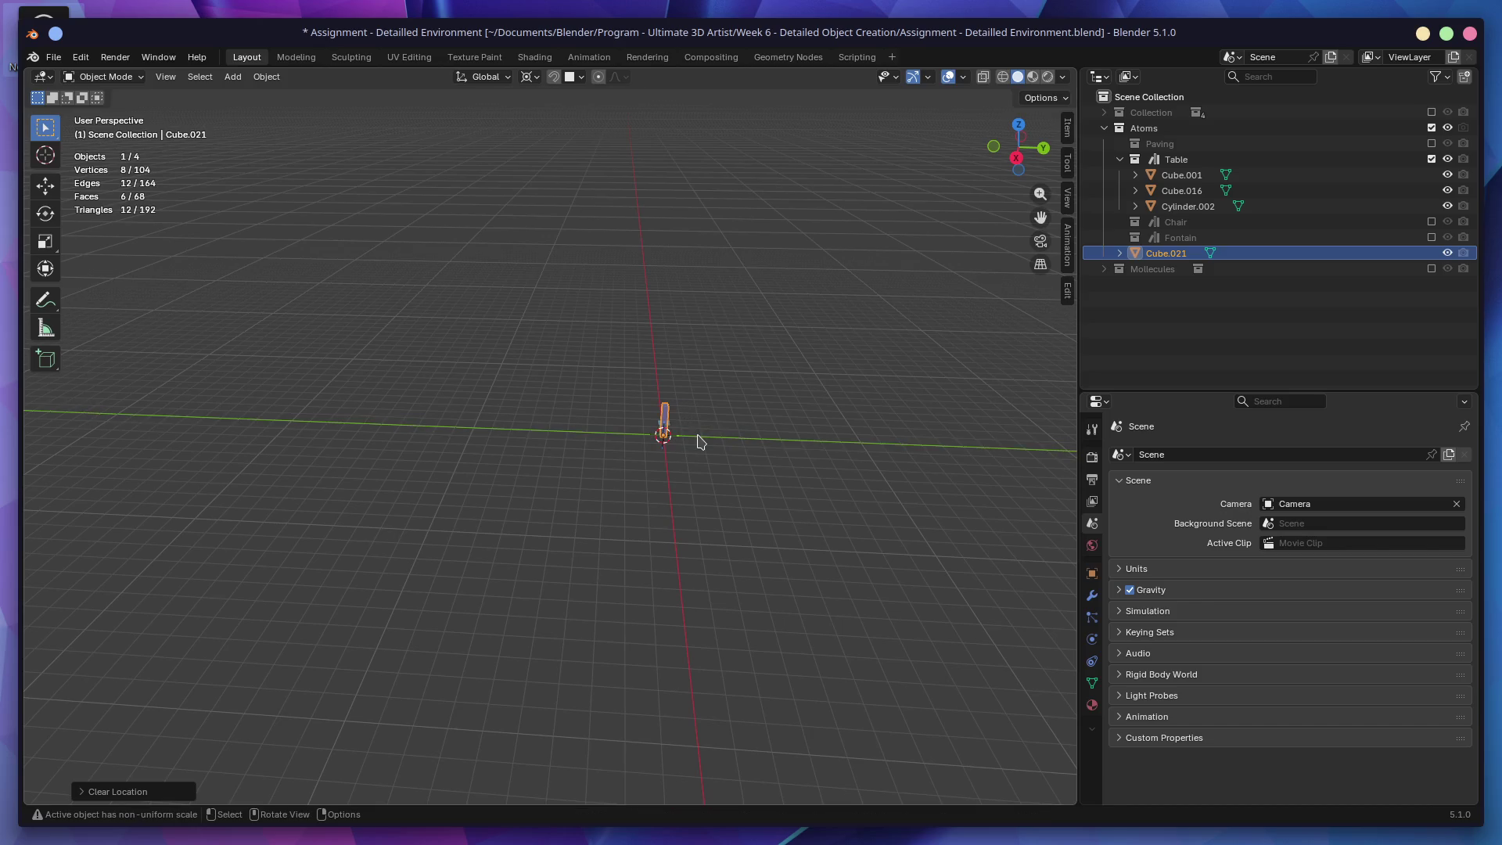
{"action": "key", "text": "KP_1"}
{"action": "key", "text": "g"}
{"action": "key", "text": "x"}
{"action": "left_click", "coordinate": [772, 406]}
{"action": "key", "text": "KP_Decimal"}
Step: Zoom out to see the table beside the bar and exclude the Table collection
{"action": "scroll", "coordinate": [822, 416], "scroll_direction": "up", "scroll_amount": 1}
{"action": "scroll", "coordinate": [823, 416], "scroll_direction": "down", "scroll_amount": 2}
{"action": "middle_click_drag", "start_coordinate": [823, 417], "coordinate": [796, 427]}
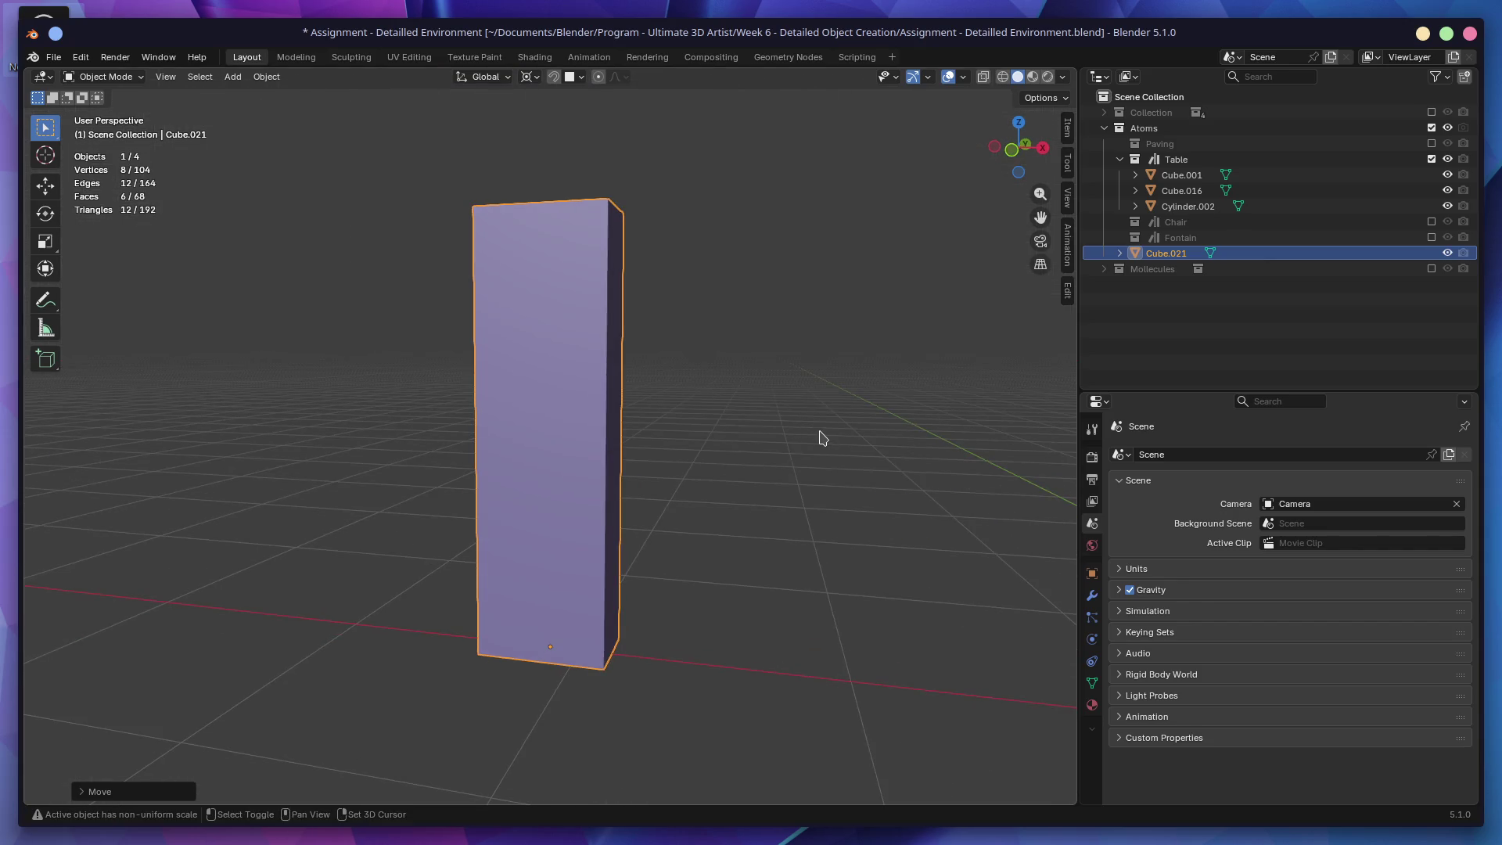
{"action": "scroll", "coordinate": [814, 435], "scroll_direction": "down", "scroll_amount": 4}
{"action": "middle_click_drag", "start_coordinate": [879, 446], "coordinate": [605, 407], "text": "shift"}
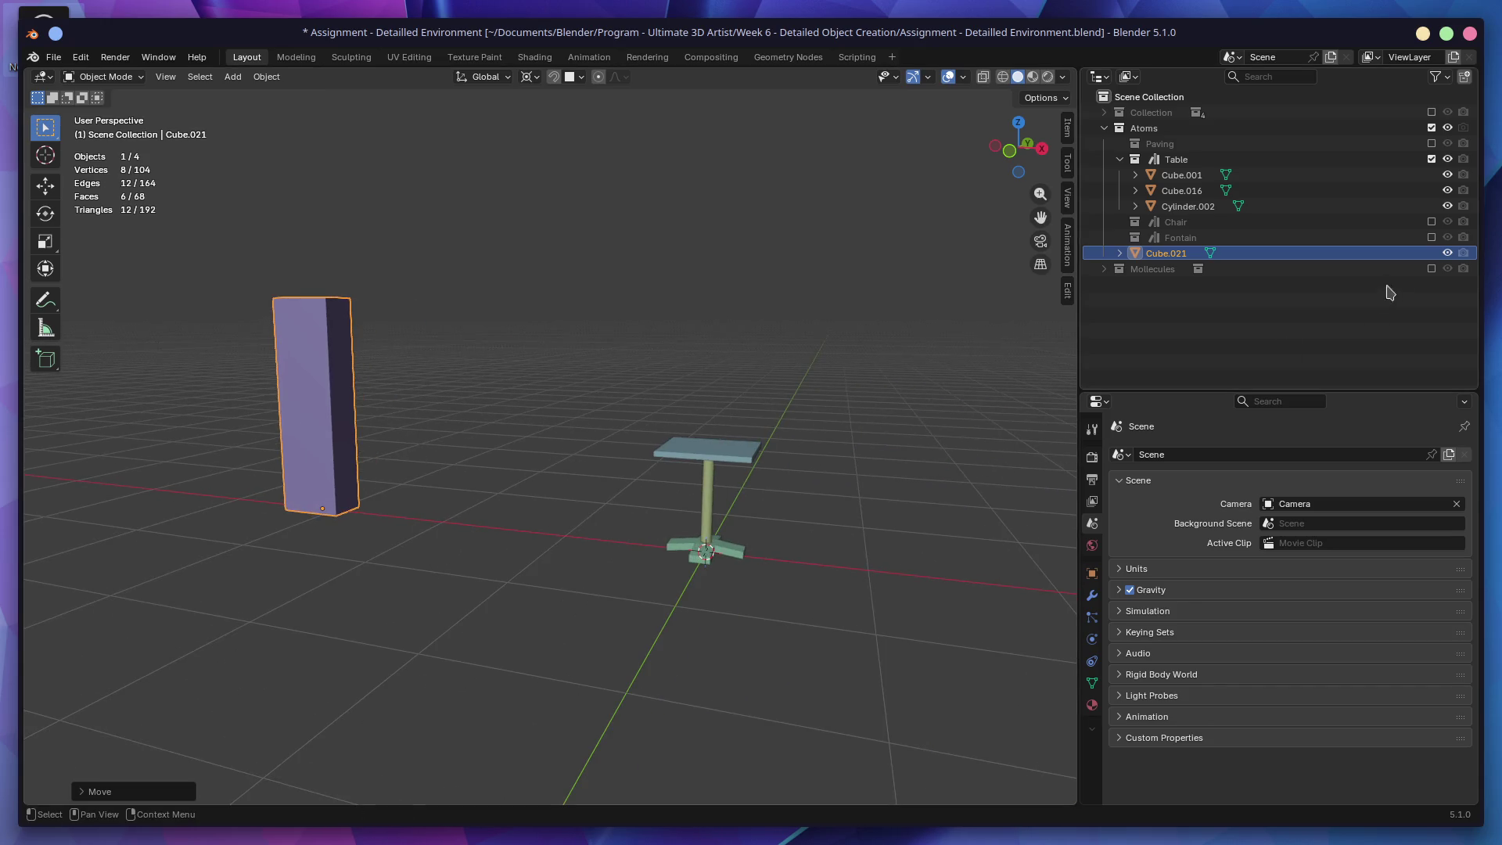
{"action": "left_click", "coordinate": [1432, 158]}
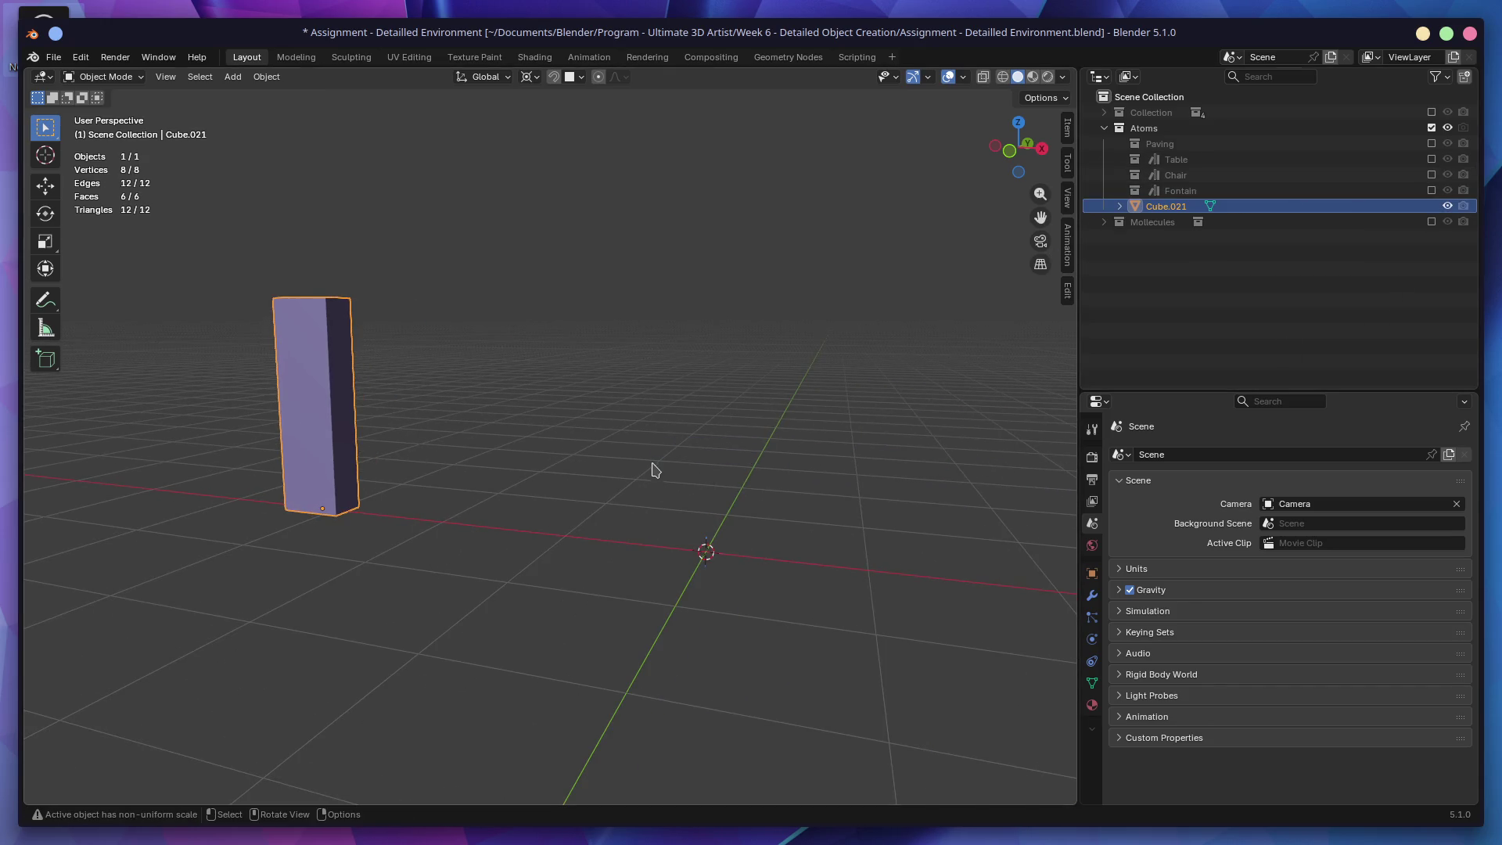
Step: Add a UV Sphere at the world origin beside the Cube.021 bar
{"action": "mouse_move", "coordinate": [677, 510]}
{"action": "middle_mouse_down"}
{"action": "mouse_move", "coordinate": [695, 554]}
{"action": "mouse_move", "coordinate": [643, 504]}
{"action": "middle_mouse_up"}
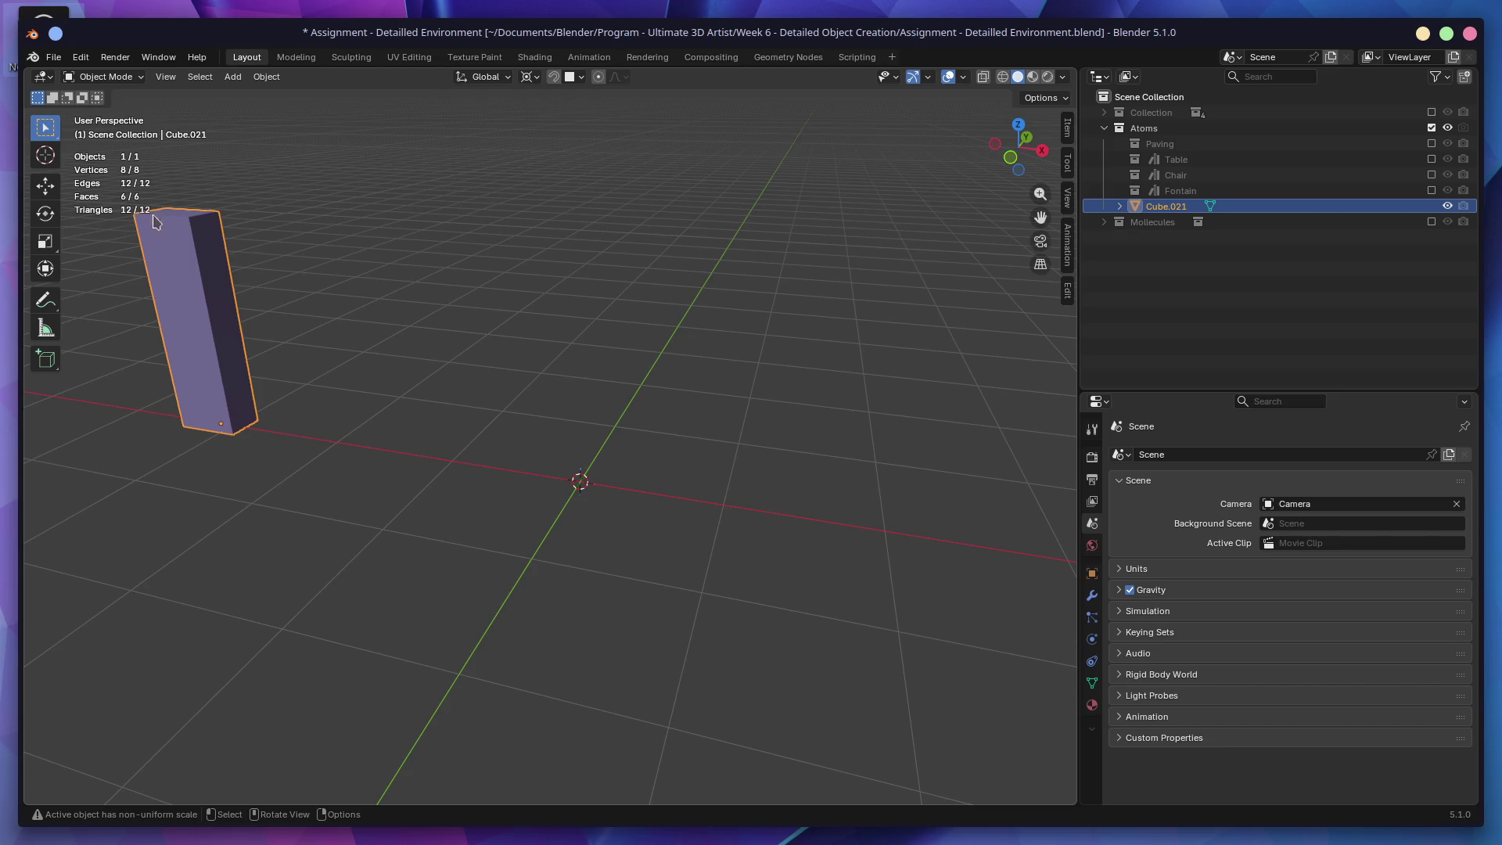
{"action": "mouse_move", "coordinate": [438, 454]}
{"action": "middle_mouse_down"}
{"action": "mouse_move", "coordinate": [490, 463]}
{"action": "mouse_move", "coordinate": [431, 458]}
{"action": "middle_mouse_up"}
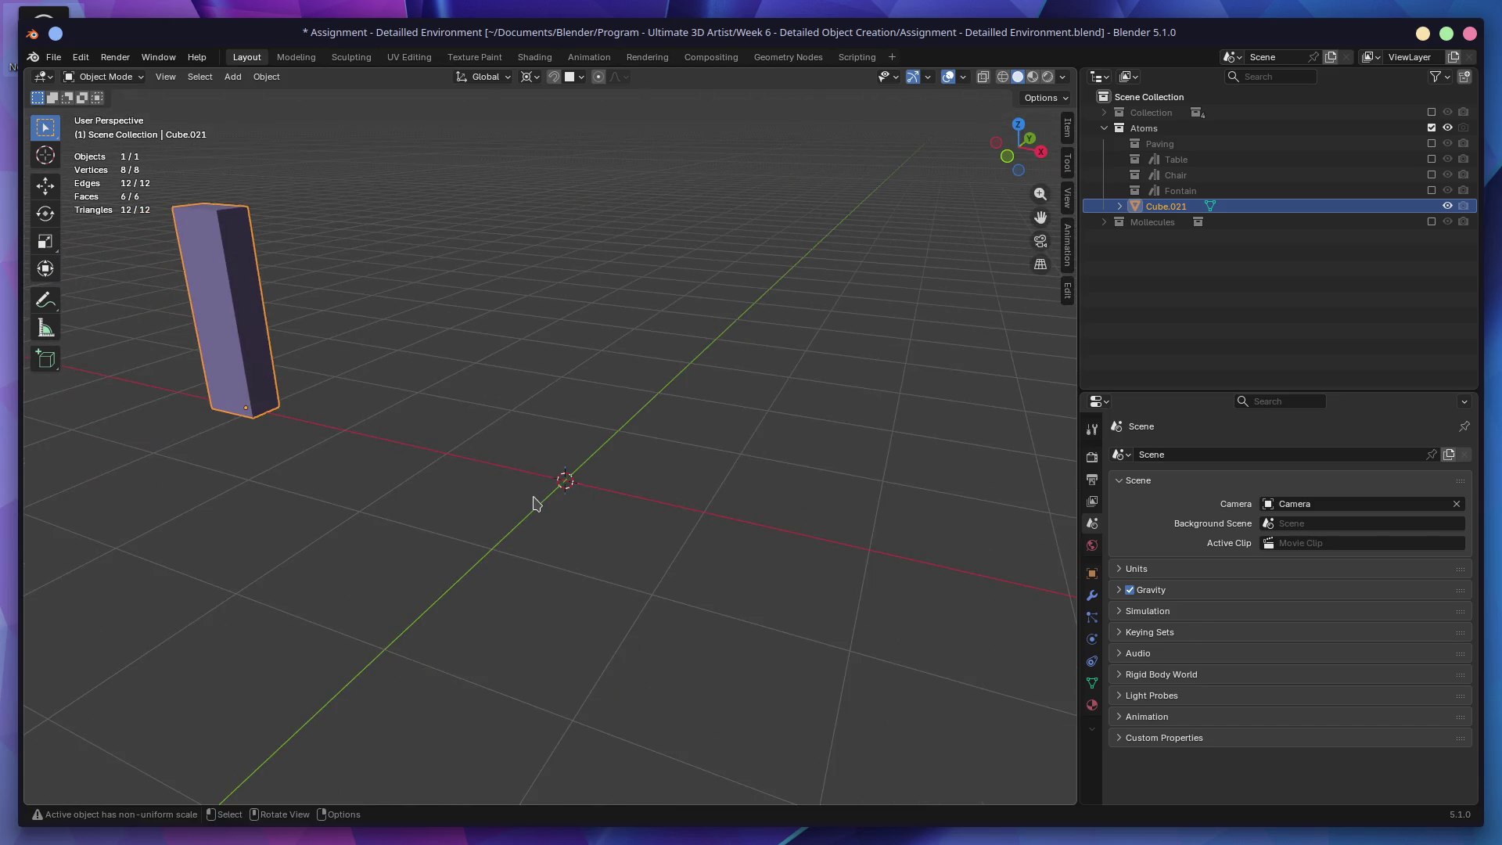
{"action": "key", "text": "alt+a"}
{"action": "key", "text": "shift+a"}
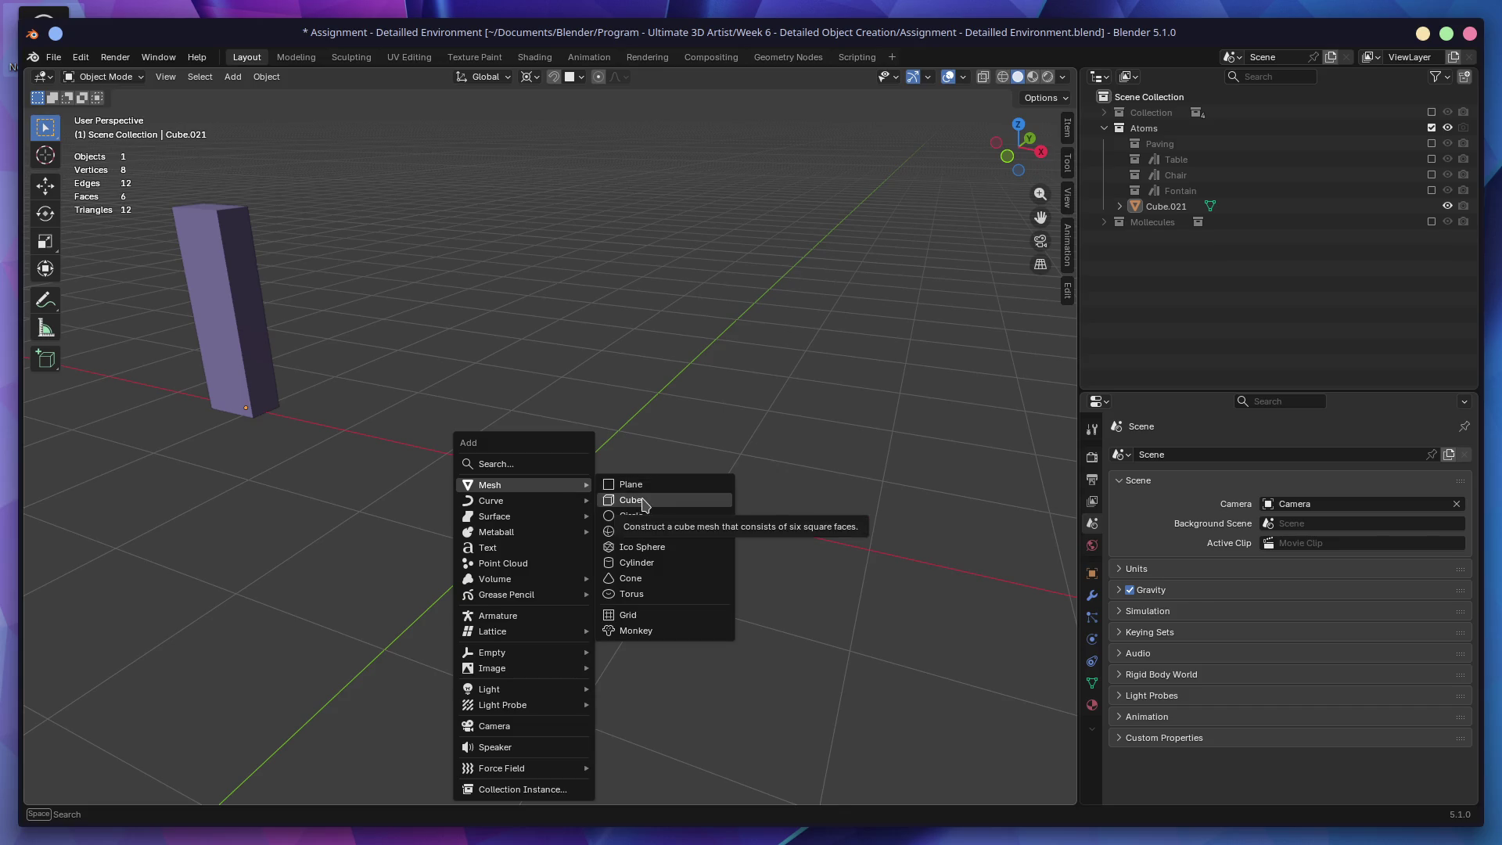
{"action": "left_click", "coordinate": [671, 534]}
Step: Orbit around the new sphere and switch to the Sculpting workspace
{"action": "mouse_move", "coordinate": [670, 536]}
{"action": "middle_mouse_down"}
{"action": "mouse_move", "coordinate": [660, 503]}
{"action": "mouse_move", "coordinate": [734, 475]}
{"action": "mouse_move", "coordinate": [631, 335]}
{"action": "middle_mouse_up"}
{"action": "mouse_move", "coordinate": [805, 450]}
{"action": "middle_mouse_down"}
{"action": "mouse_move", "coordinate": [751, 456]}
{"action": "mouse_move", "coordinate": [777, 465]}
{"action": "middle_mouse_up"}
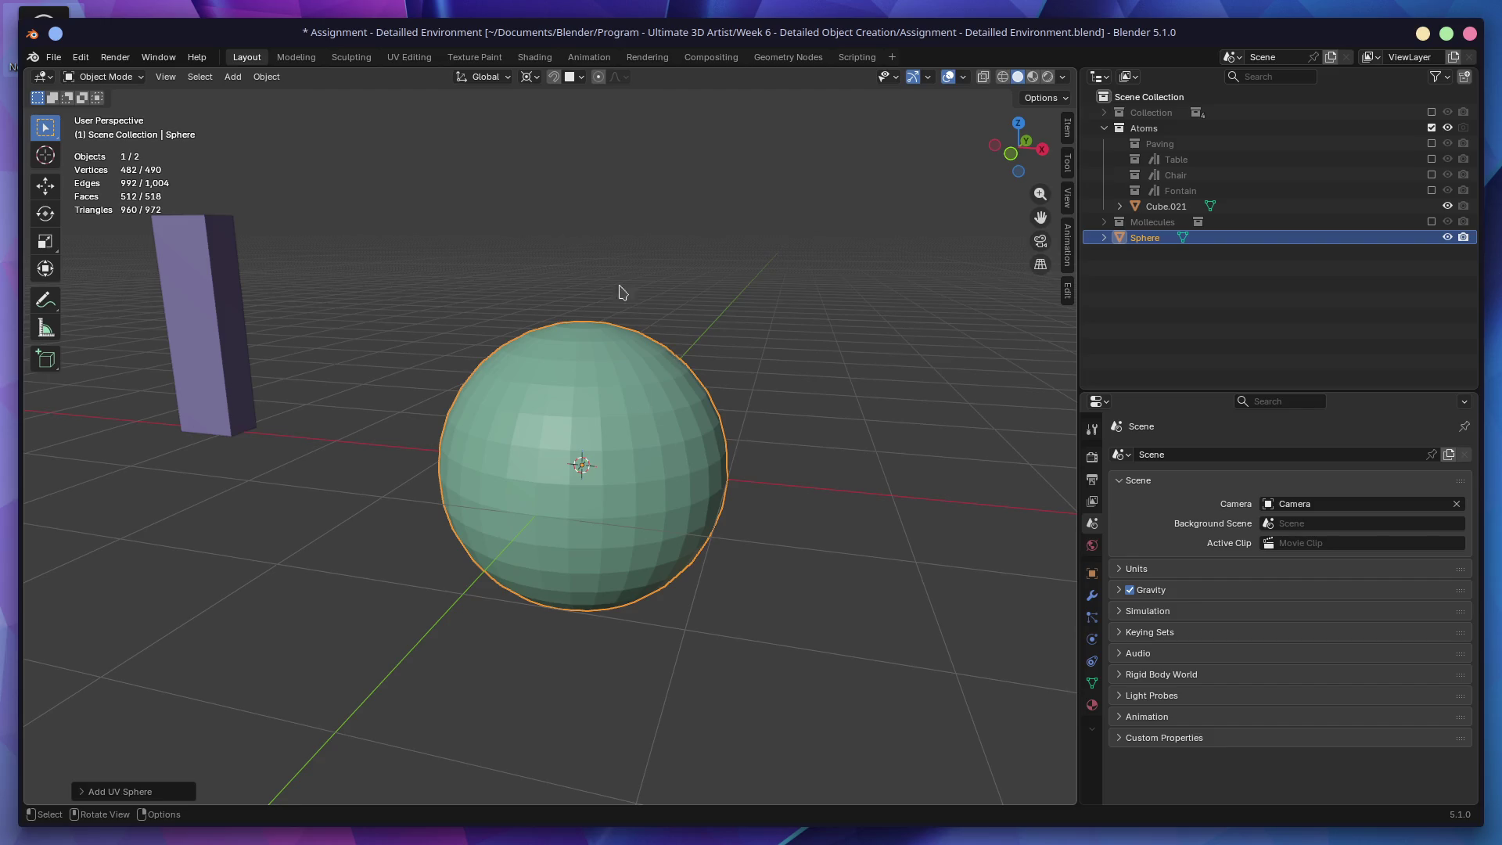
{"action": "left_click", "coordinate": [360, 61]}
Step: Maximize the window and try a Draw stroke on the sphere, then undo it
{"action": "double_click", "coordinate": [426, 43]}
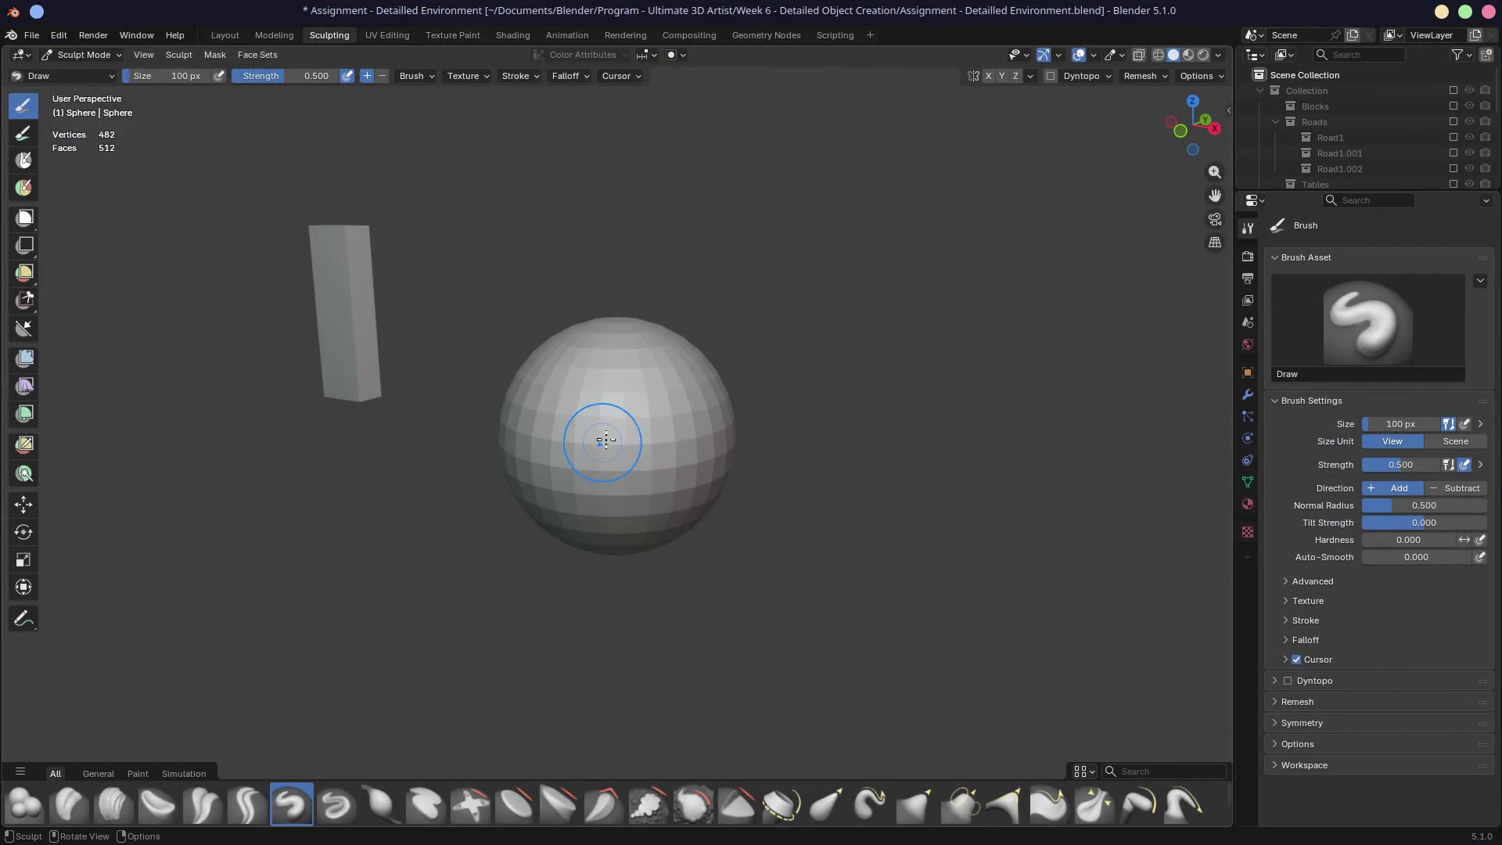
{"action": "mouse_move", "coordinate": [610, 481]}
{"action": "left_mouse_down"}
{"action": "mouse_move", "coordinate": [708, 440]}
{"action": "mouse_move", "coordinate": [642, 469]}
{"action": "mouse_move", "coordinate": [587, 537]}
{"action": "left_mouse_up"}
{"action": "mouse_move", "coordinate": [586, 537]}
{"action": "middle_mouse_down"}
{"action": "mouse_move", "coordinate": [754, 429]}
{"action": "mouse_move", "coordinate": [637, 520]}
{"action": "mouse_move", "coordinate": [678, 520]}
{"action": "mouse_move", "coordinate": [725, 483]}
{"action": "mouse_move", "coordinate": [620, 496]}
{"action": "mouse_move", "coordinate": [654, 459]}
{"action": "middle_mouse_up"}
{"action": "key", "text": "ctrl+z"}
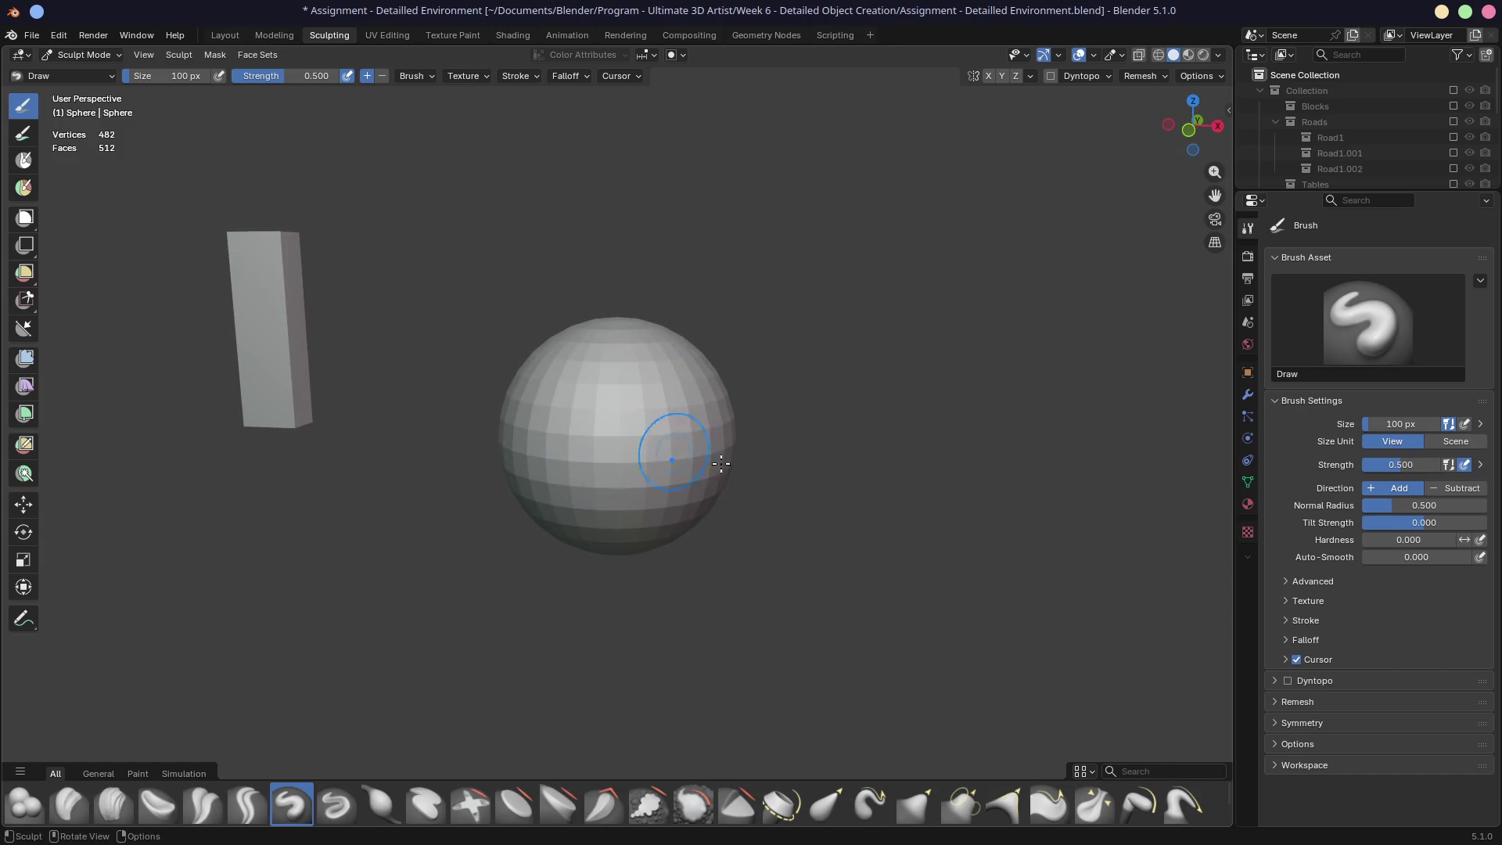
Step: Set the Remesh voxel size to 0.020 m and remesh the sphere to about 49,712 vertices
{"action": "left_click", "coordinate": [1141, 77]}
{"action": "key", "text": "r"}
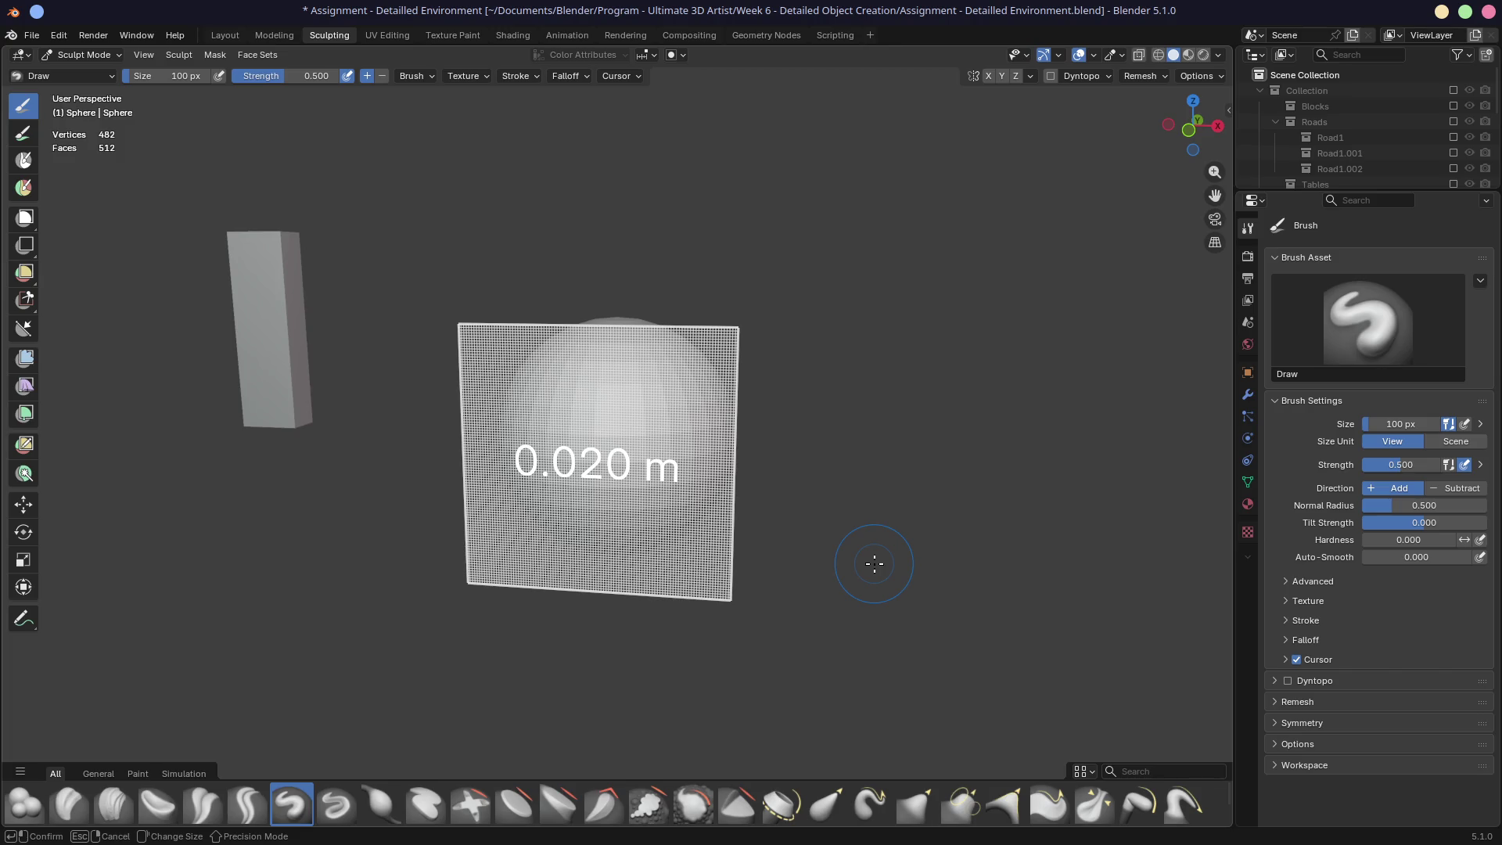
{"action": "left_click", "coordinate": [875, 564]}
{"action": "middle_click_drag", "start_coordinate": [869, 558], "coordinate": [856, 545]}
{"action": "key", "text": "r"}
{"action": "left_click", "coordinate": [857, 545]}
{"action": "key", "text": "ctrl+r"}
Step: Test a ridge stroke on the dense sphere, undo it, and reorient the view
{"action": "mouse_move", "coordinate": [604, 419]}
{"action": "left_mouse_down"}
{"action": "mouse_move", "coordinate": [661, 497]}
{"action": "mouse_move", "coordinate": [611, 390]}
{"action": "mouse_move", "coordinate": [626, 422]}
{"action": "mouse_move", "coordinate": [665, 427]}
{"action": "left_mouse_up"}
{"action": "mouse_move", "coordinate": [665, 427]}
{"action": "middle_mouse_down"}
{"action": "mouse_move", "coordinate": [817, 442]}
{"action": "mouse_move", "coordinate": [759, 465]}
{"action": "middle_mouse_up"}
{"action": "key", "text": "ctrl+z"}
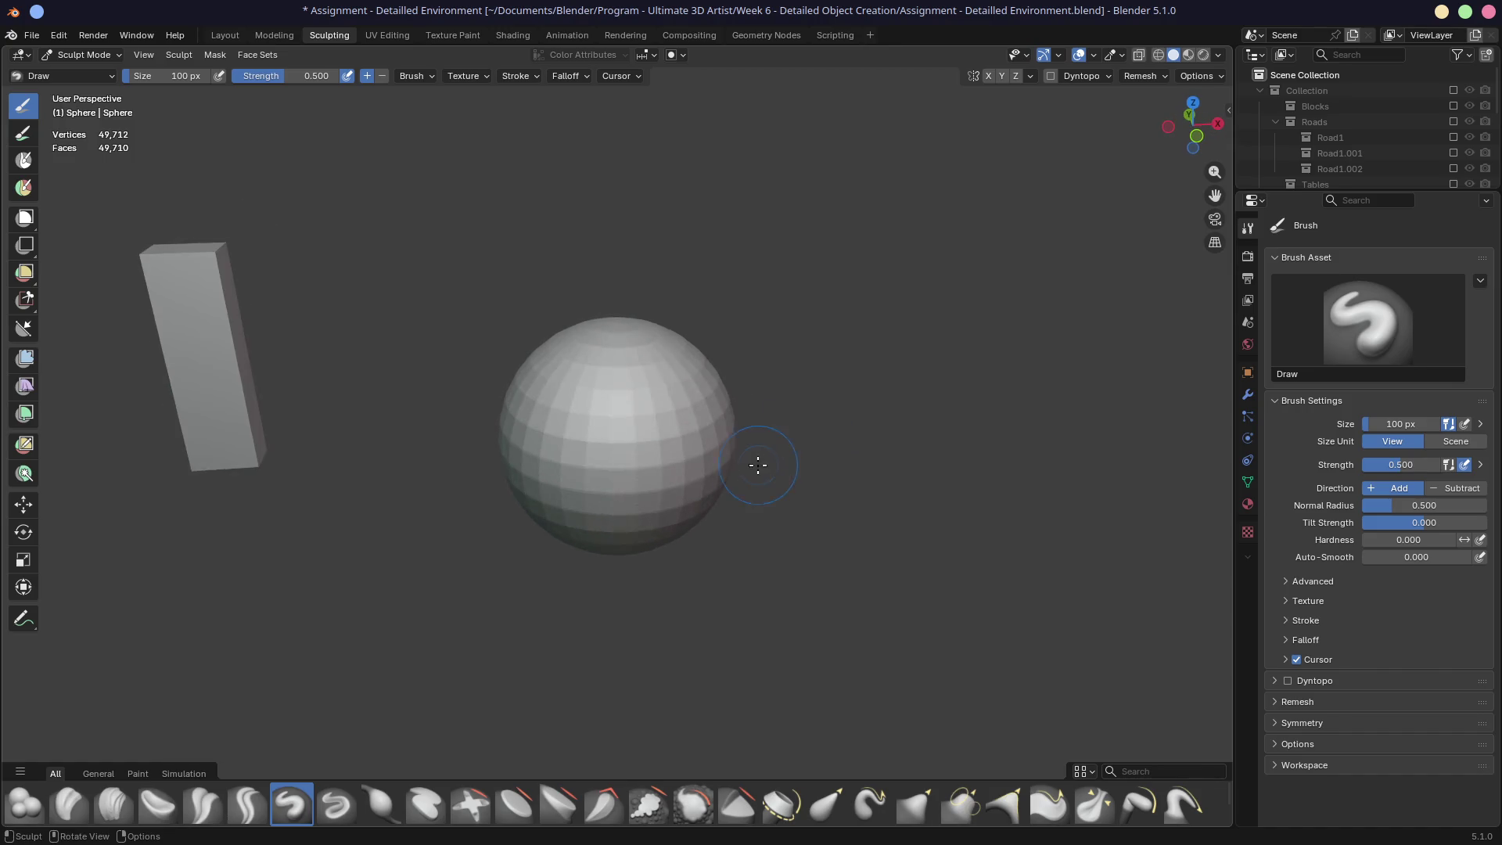
{"action": "mouse_move", "coordinate": [619, 540]}
{"action": "middle_mouse_down"}
{"action": "mouse_move", "coordinate": [537, 509]}
{"action": "mouse_move", "coordinate": [620, 597]}
{"action": "mouse_move", "coordinate": [391, 478]}
{"action": "middle_mouse_up"}
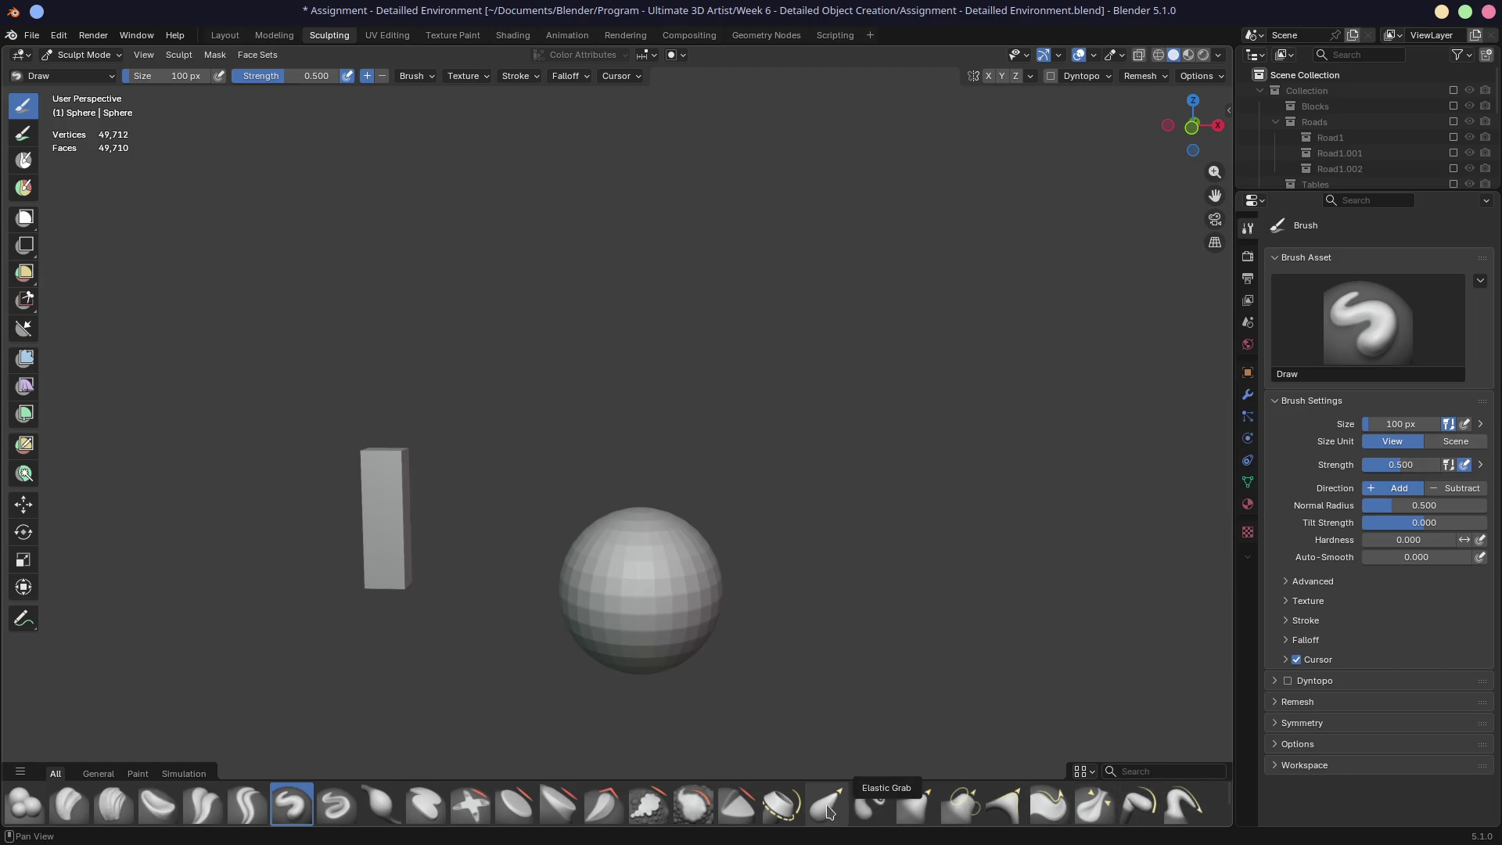
Step: Test the Grab brush at 182 px by pulling the sphere's top, then undo it
{"action": "left_click", "coordinate": [924, 809]}
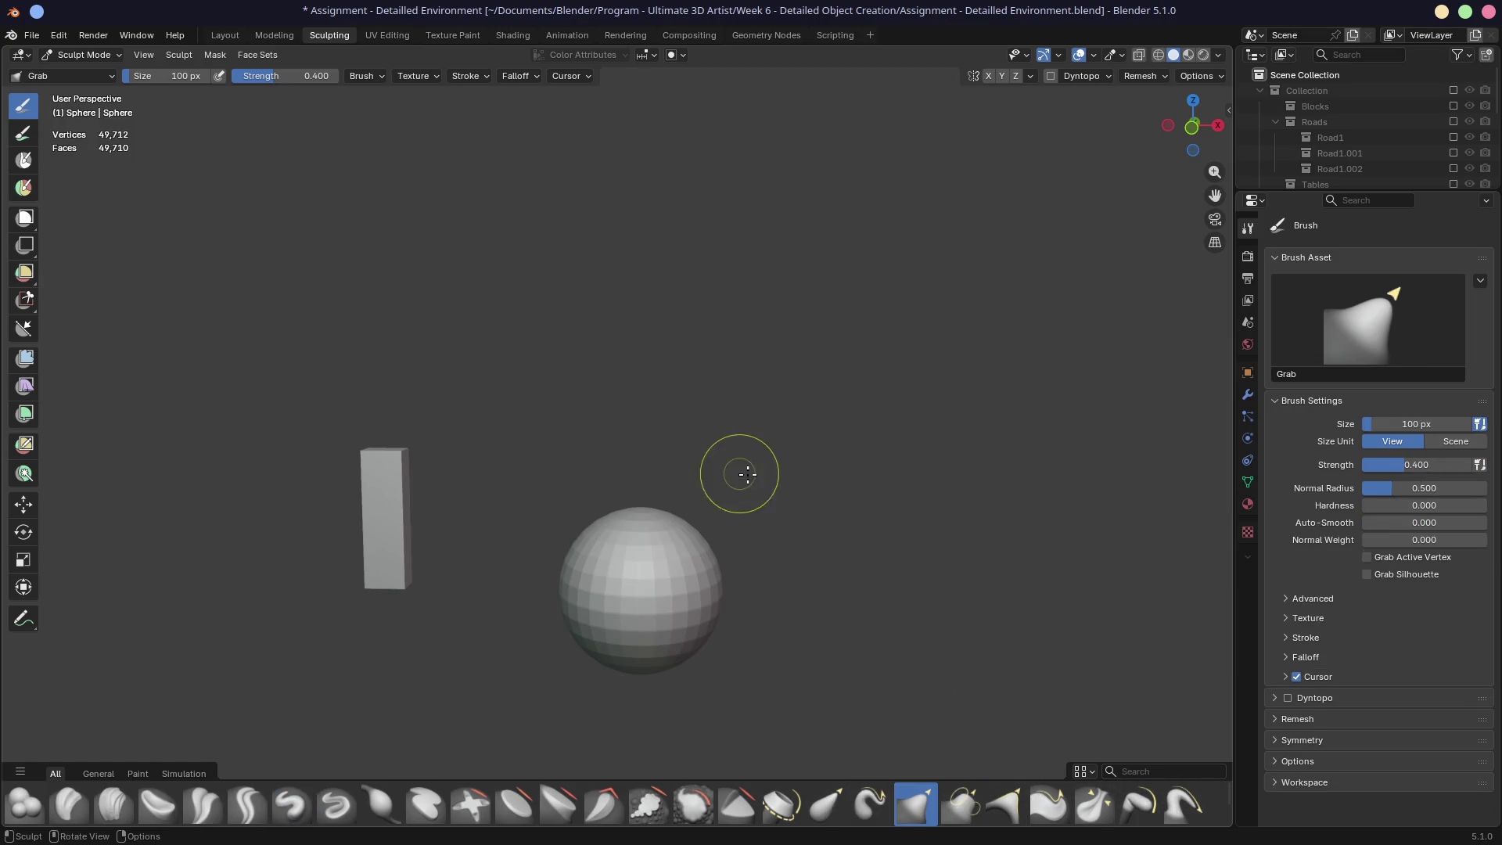
{"action": "middle_click_drag", "start_coordinate": [747, 475], "coordinate": [731, 514]}
{"action": "key", "text": "f"}
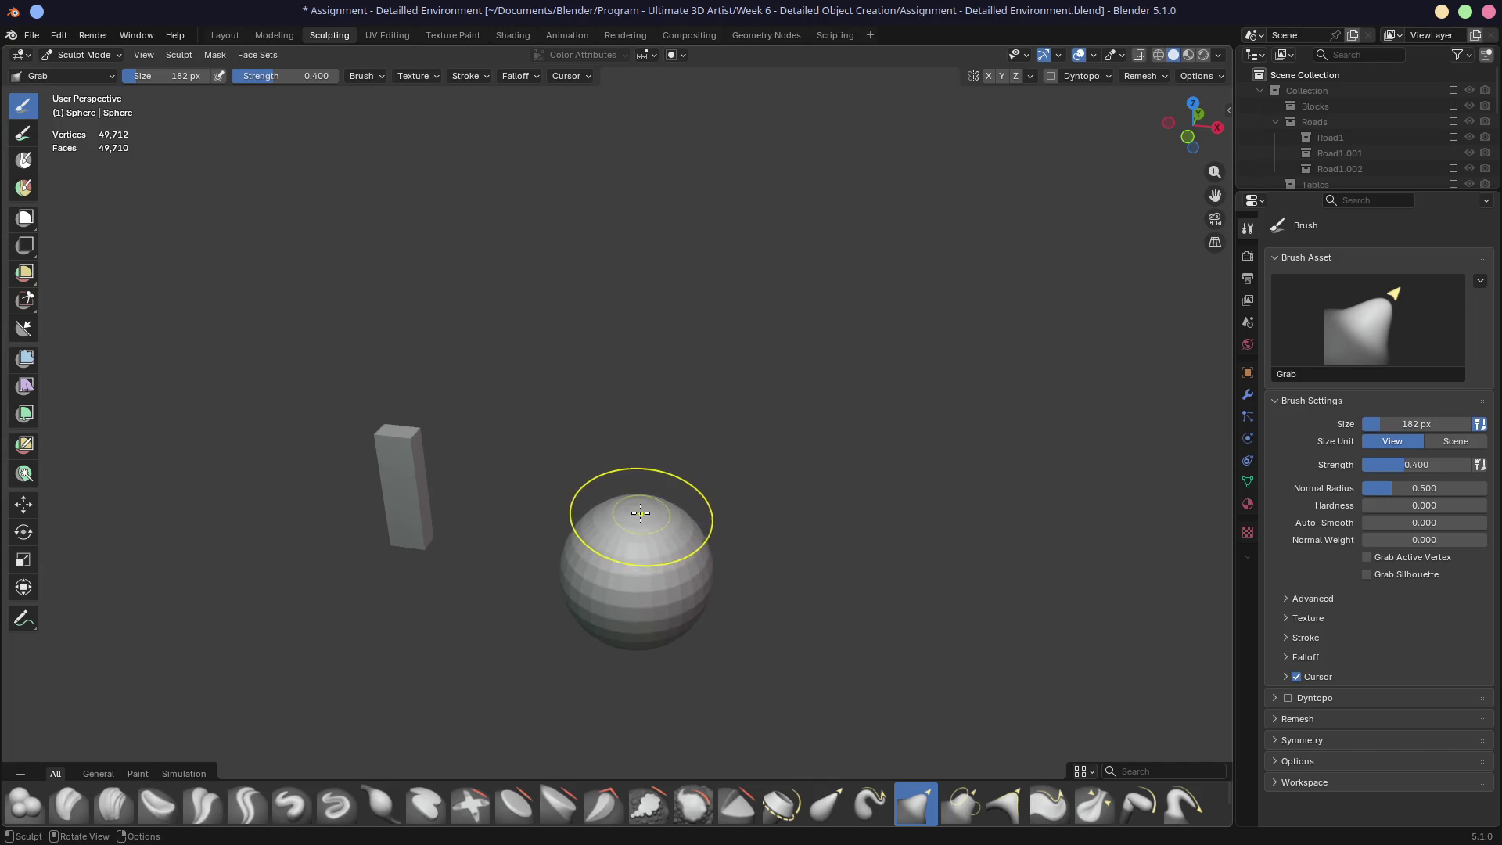
{"action": "left_click", "coordinate": [615, 514]}
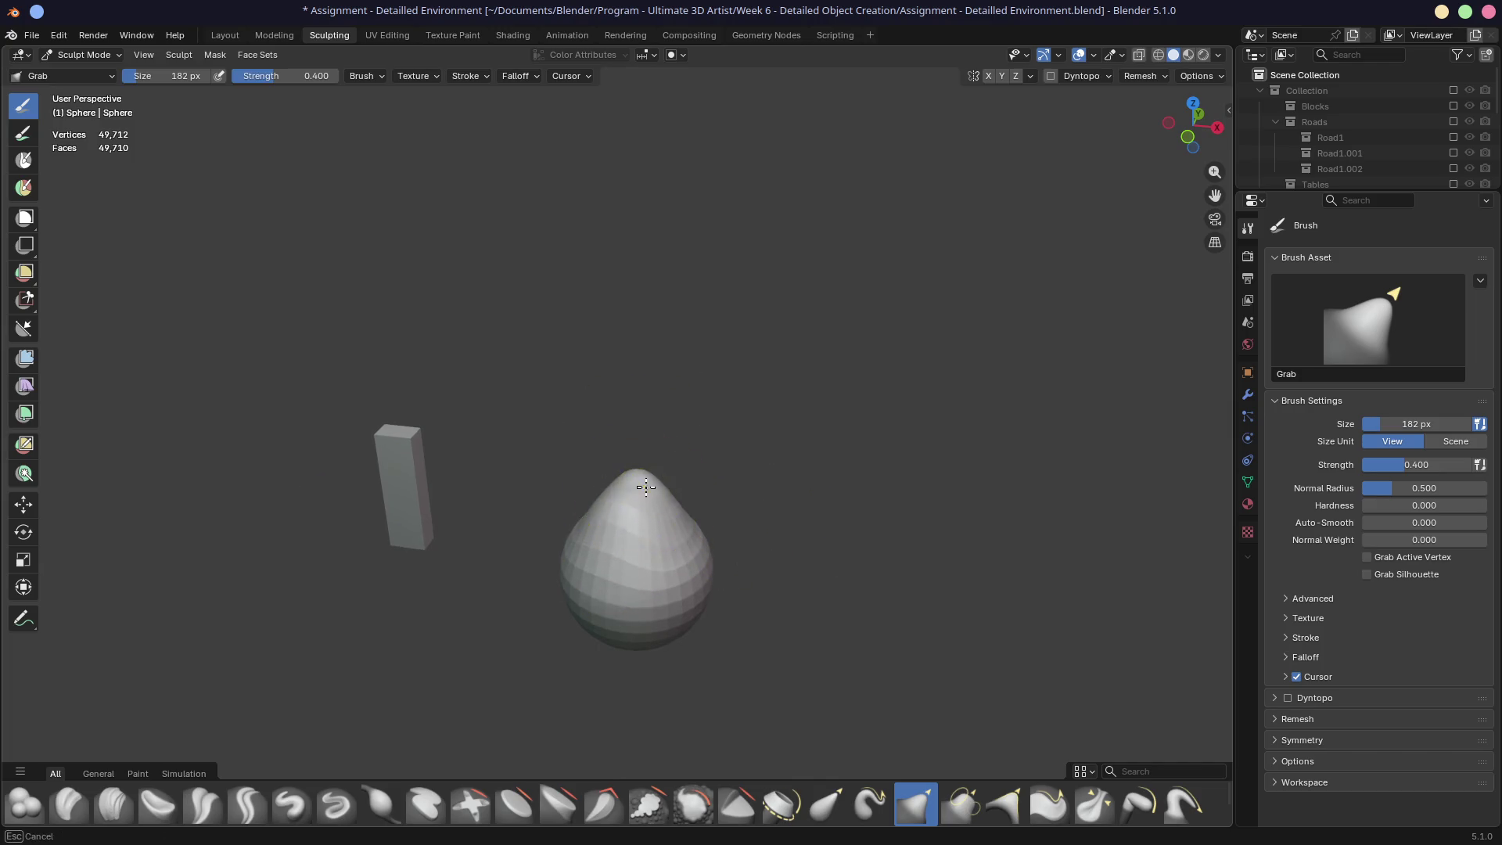
{"action": "mouse_move", "coordinate": [664, 523]}
{"action": "middle_mouse_down"}
{"action": "mouse_move", "coordinate": [640, 497]}
{"action": "mouse_move", "coordinate": [689, 520]}
{"action": "middle_mouse_up"}
{"action": "key", "text": "ctrl+z"}
Step: Try the Pull and Grab brushes, pulling a horn from the upper right, then undo it
{"action": "left_click", "coordinate": [1183, 804]}
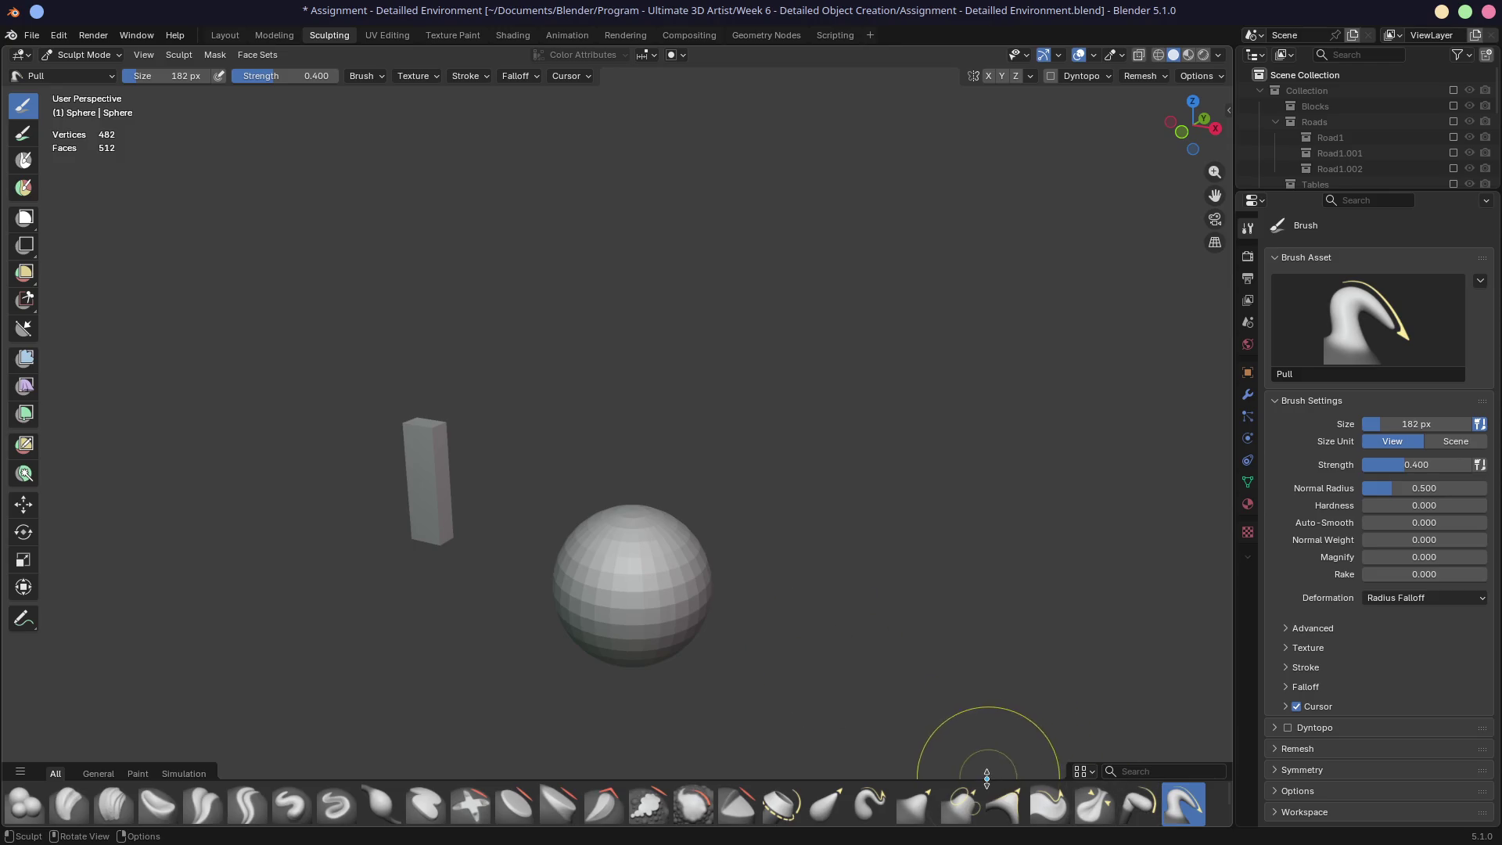
{"action": "left_click_drag", "start_coordinate": [985, 781], "coordinate": [990, 692]}
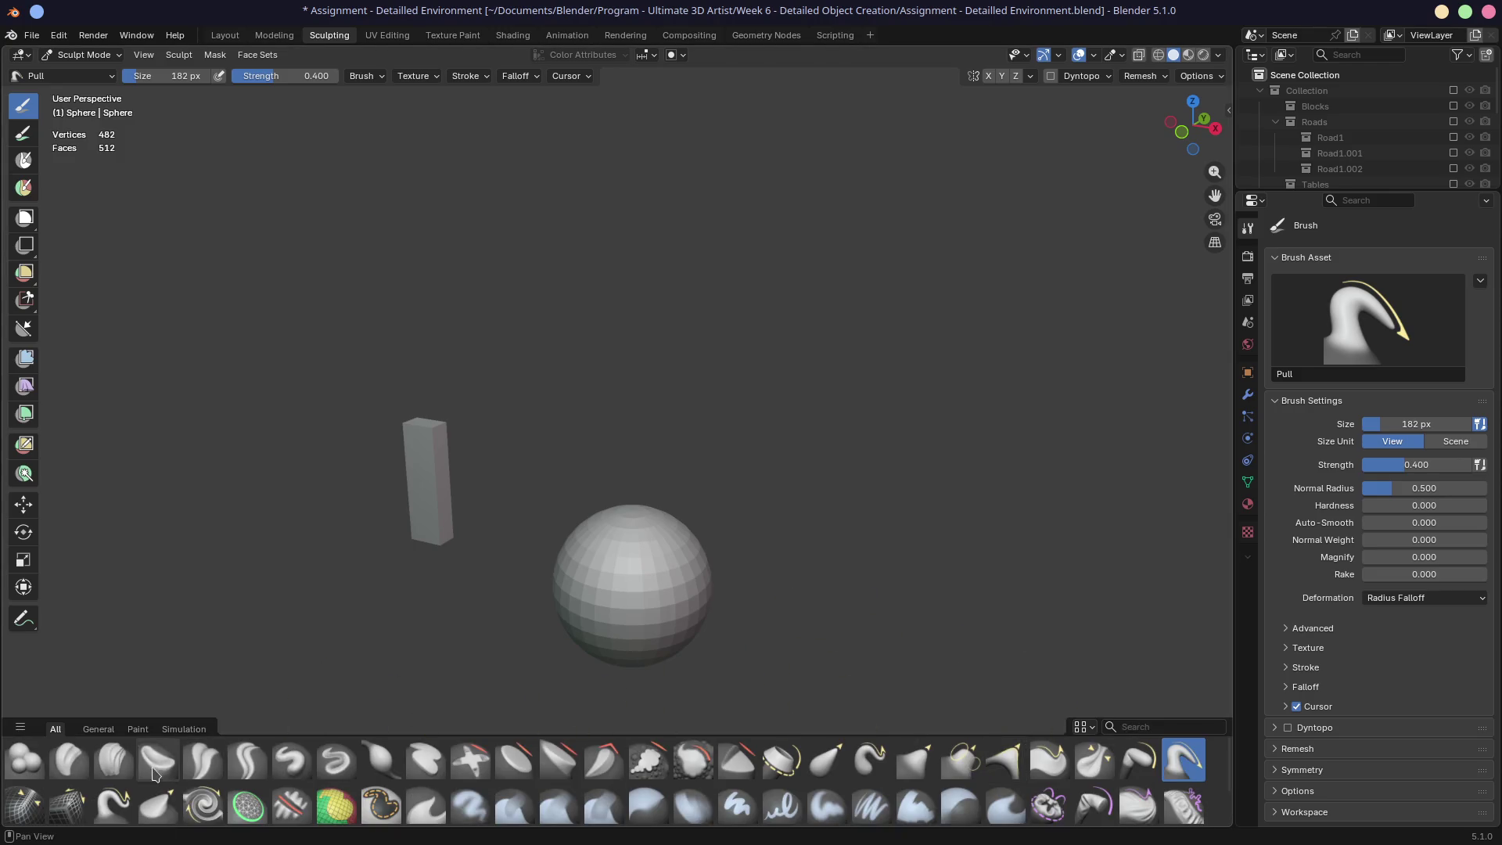
{"action": "left_click", "coordinate": [106, 806]}
{"action": "middle_click_drag", "start_coordinate": [578, 505], "coordinate": [621, 552]}
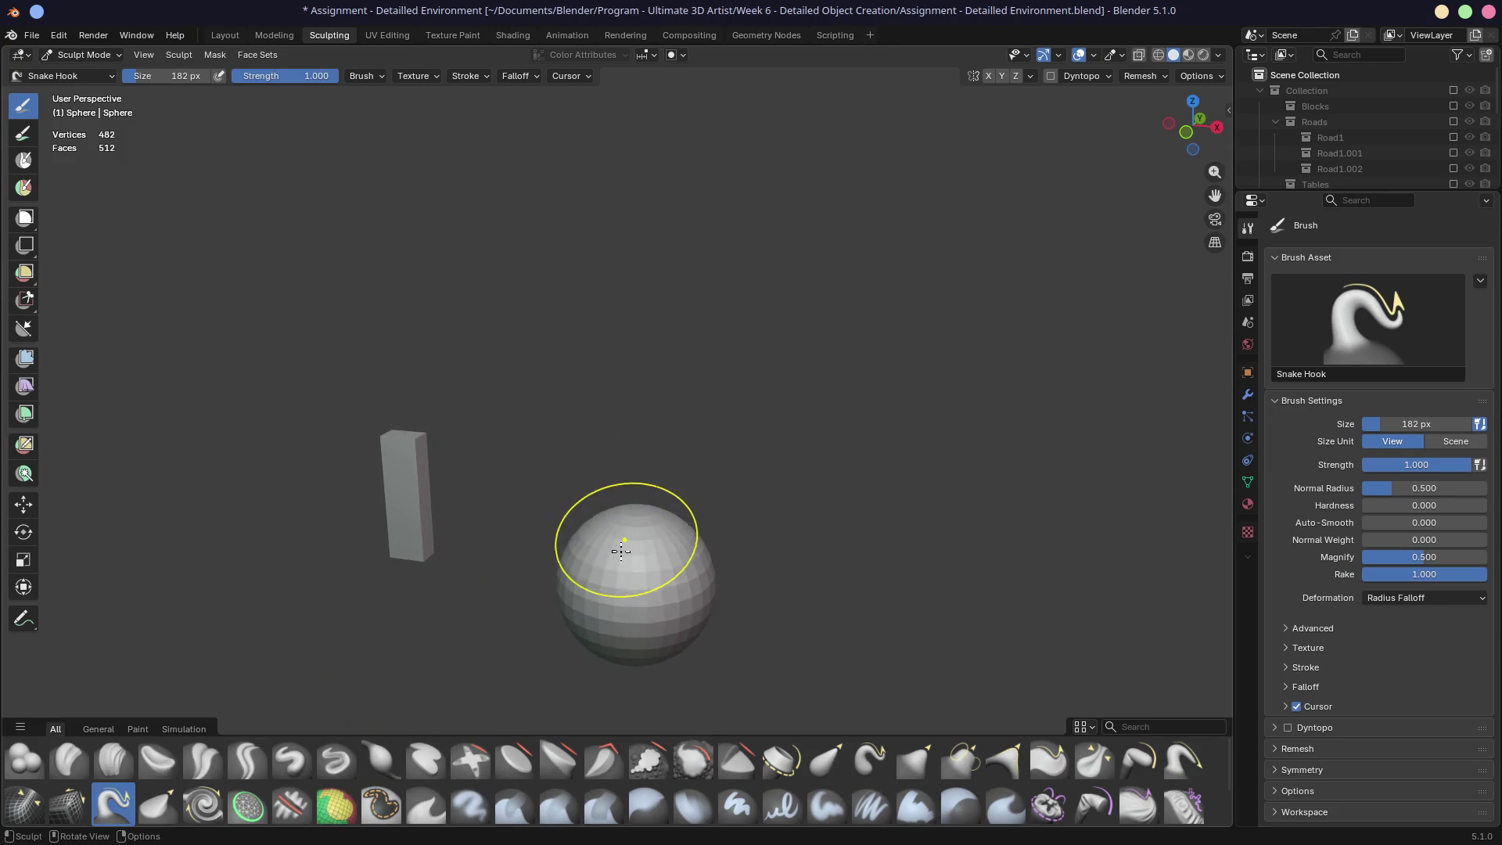
{"action": "left_click", "coordinate": [917, 763]}
{"action": "mouse_move", "coordinate": [653, 527]}
{"action": "left_mouse_down"}
{"action": "mouse_move", "coordinate": [819, 266]}
{"action": "mouse_move", "coordinate": [927, 189]}
{"action": "left_mouse_up"}
{"action": "mouse_move", "coordinate": [845, 302]}
{"action": "middle_mouse_down"}
{"action": "mouse_move", "coordinate": [653, 462]}
{"action": "mouse_move", "coordinate": [721, 539]}
{"action": "middle_mouse_up"}
{"action": "key", "text": "ctrl+z"}
Step: Pull a test cone with Snake Hook, undo it, and start enabling dynamic topology
{"action": "left_click", "coordinate": [115, 813]}
{"action": "middle_click_drag", "start_coordinate": [490, 627], "coordinate": [621, 497]}
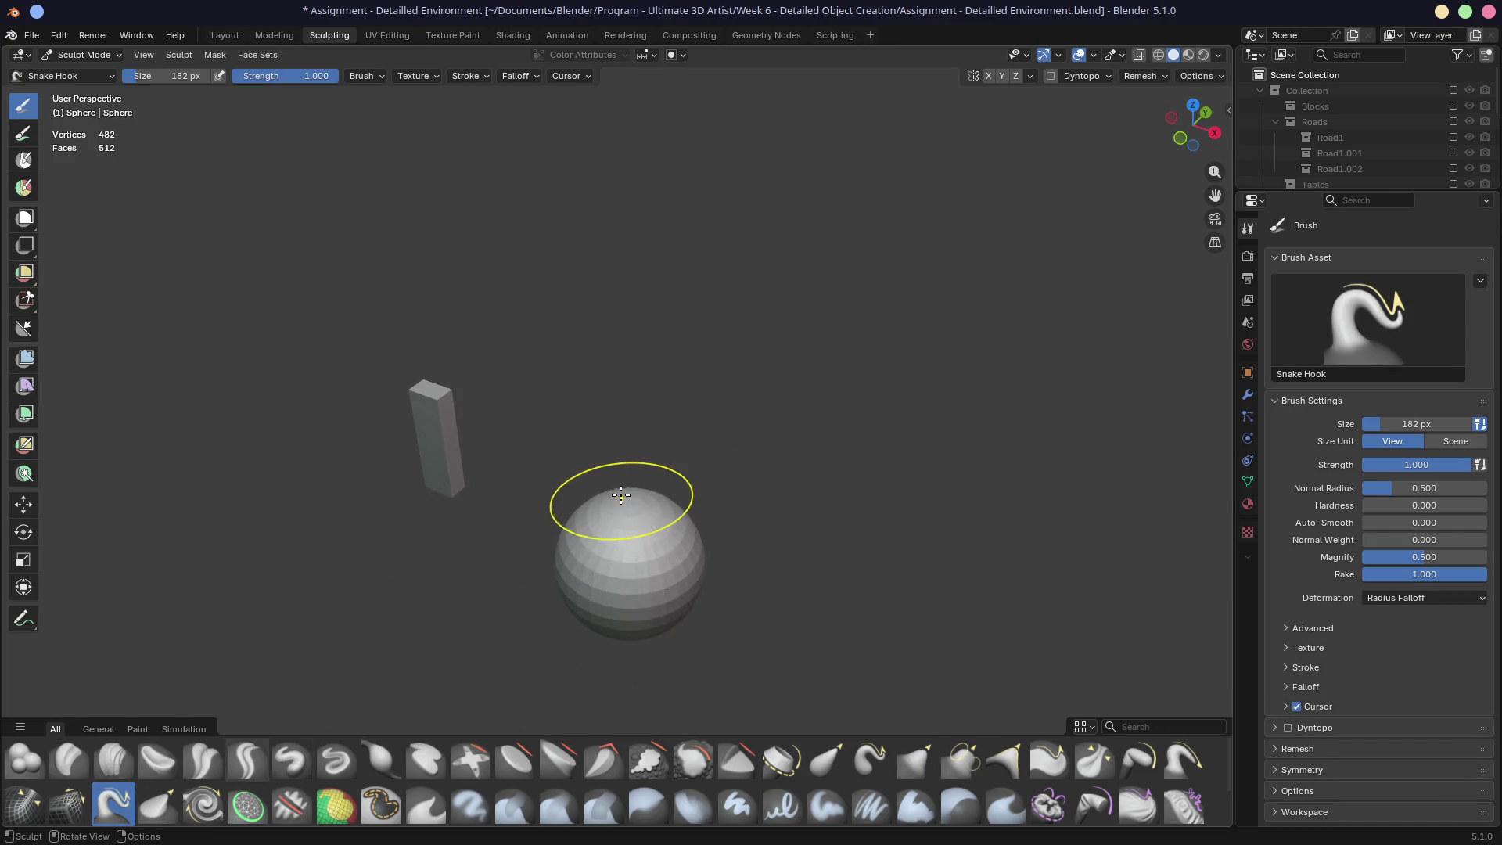
{"action": "left_click_drag", "start_coordinate": [626, 512], "coordinate": [631, 467]}
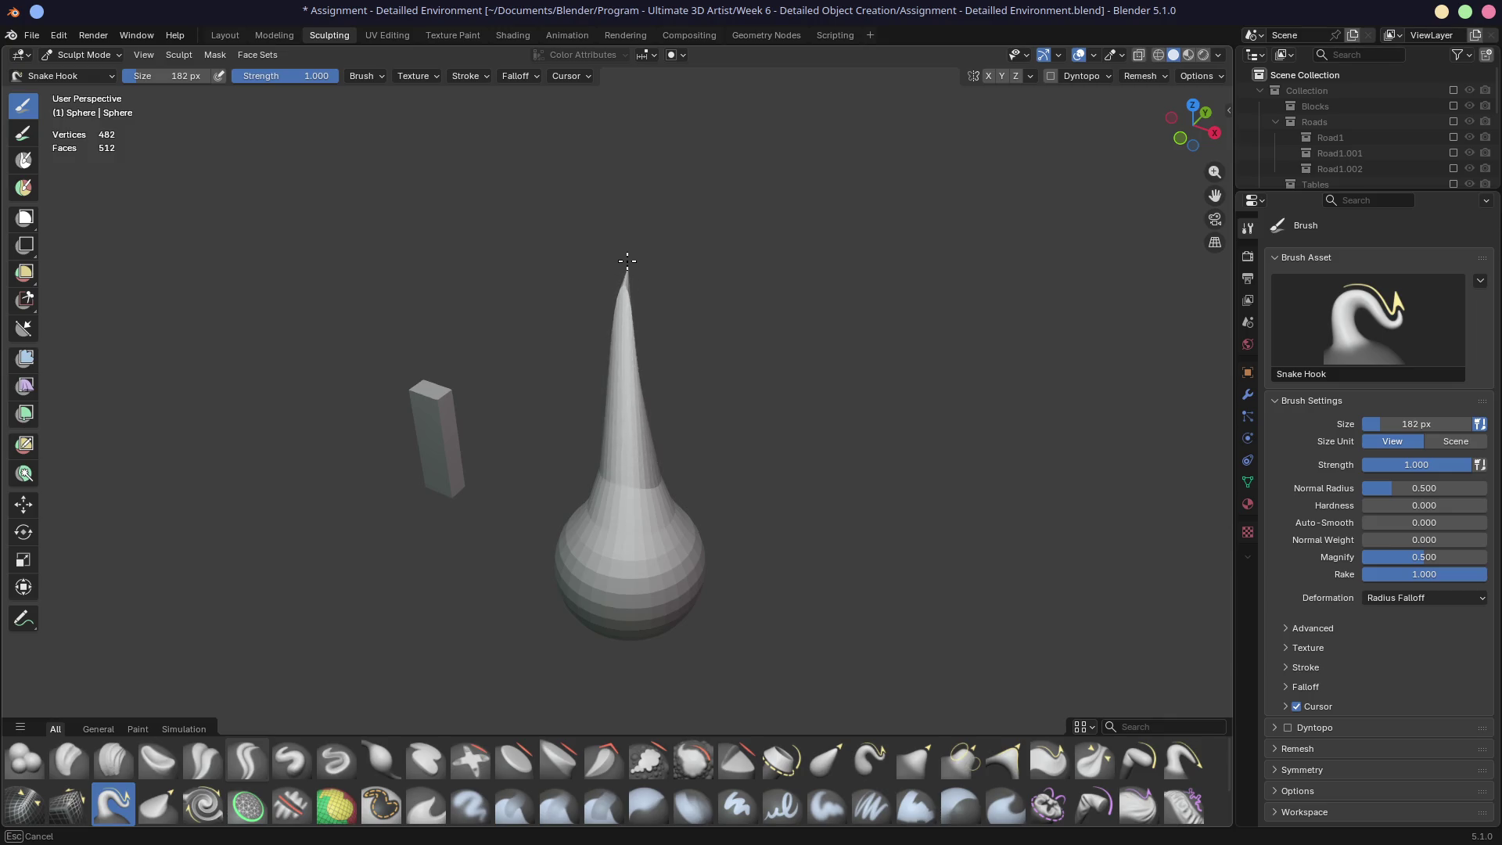
{"action": "middle_click_drag", "start_coordinate": [753, 408], "coordinate": [681, 376]}
{"action": "key", "text": "ctrl+z"}
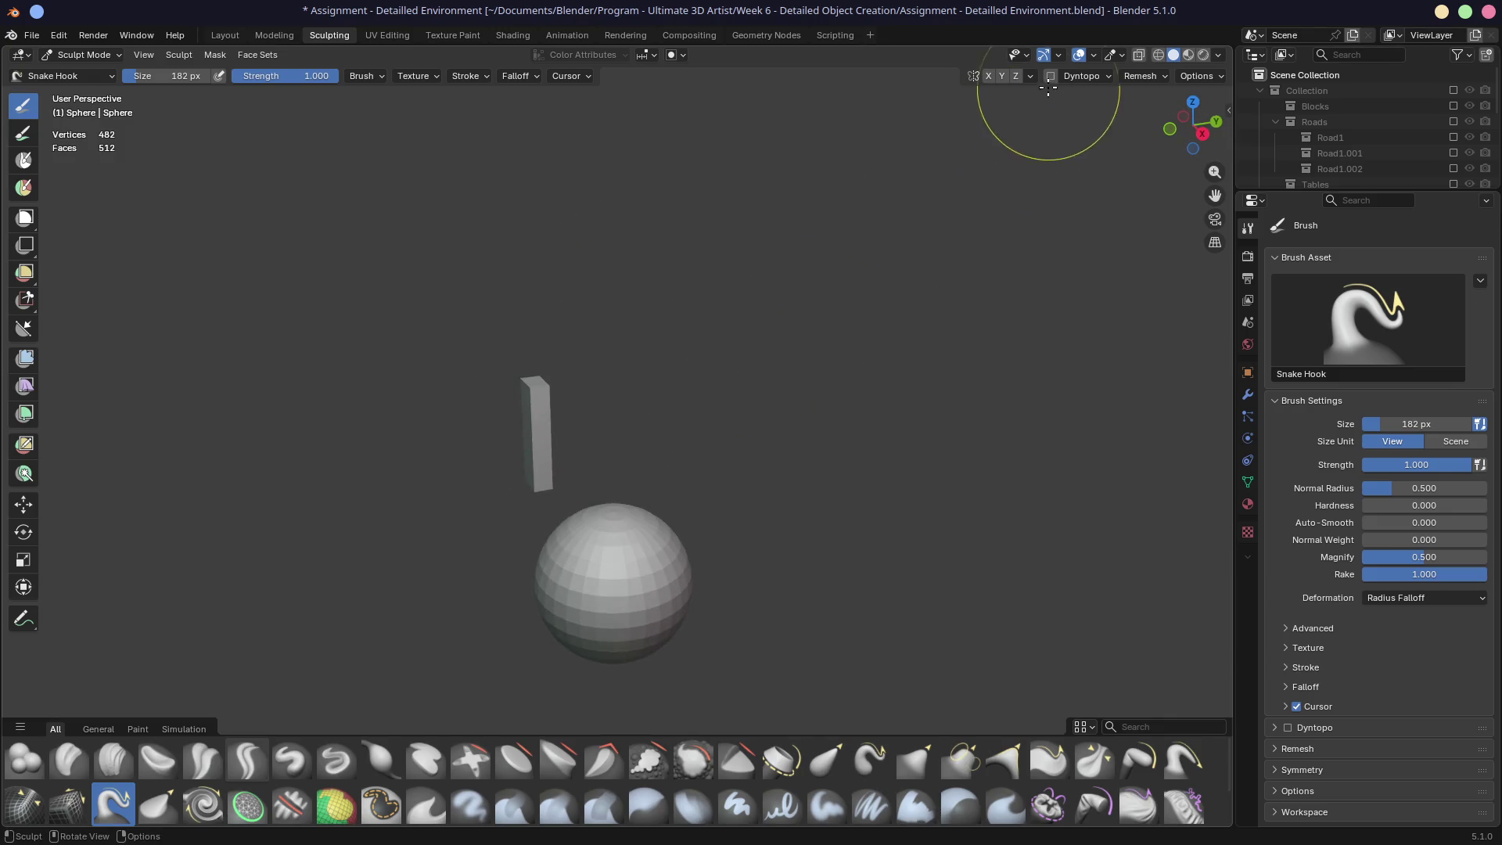
{"action": "left_click", "coordinate": [1051, 76]}
Step: Confirm dynamic topology, then pull a test spike from the top and undo it
{"action": "left_click", "coordinate": [823, 454]}
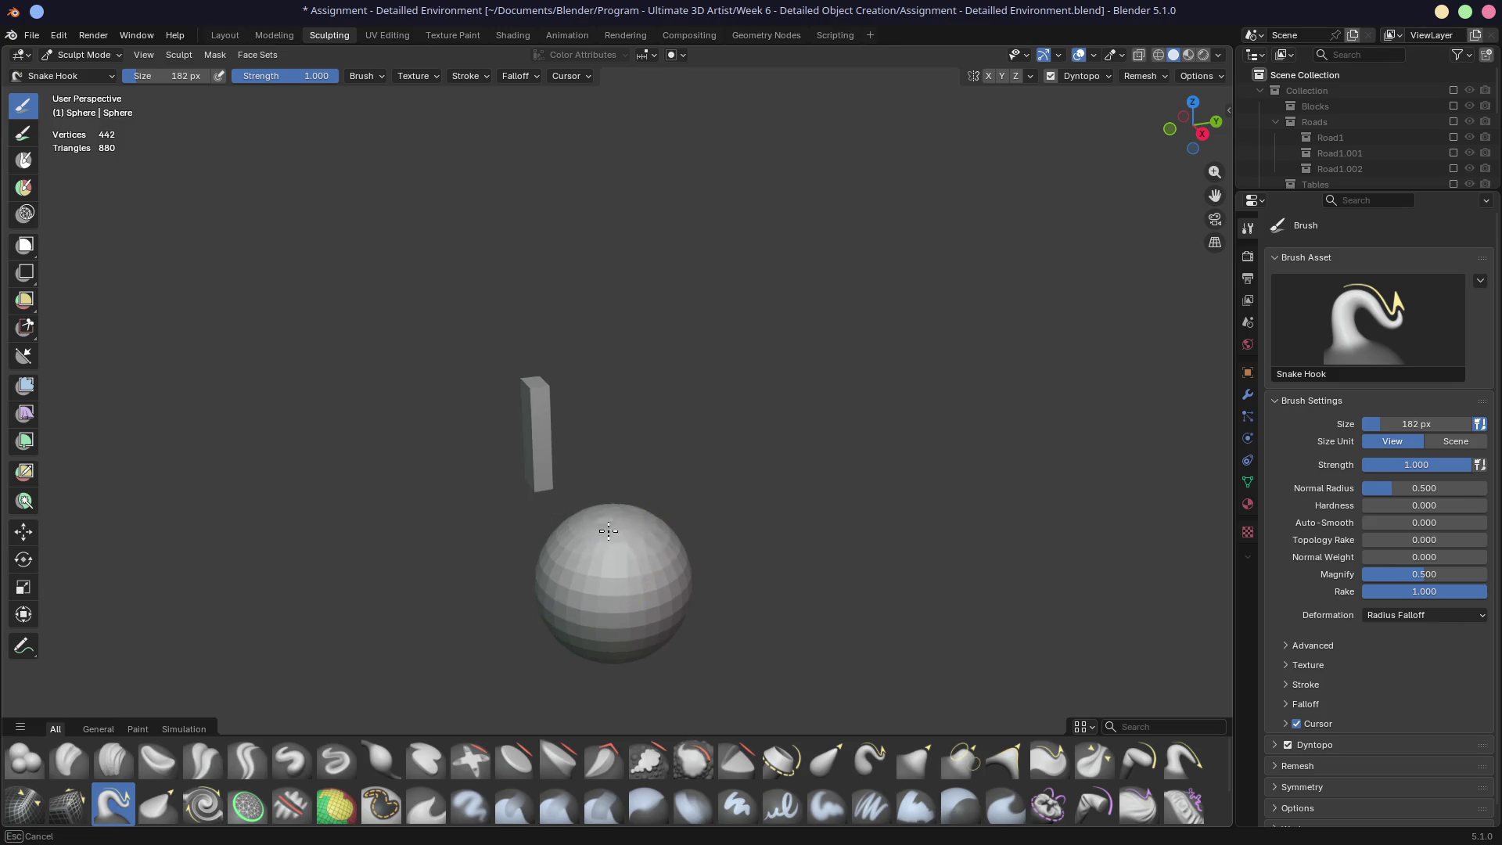
{"action": "left_click_drag", "start_coordinate": [608, 535], "coordinate": [621, 400]}
{"action": "middle_click_drag", "start_coordinate": [744, 437], "coordinate": [548, 408]}
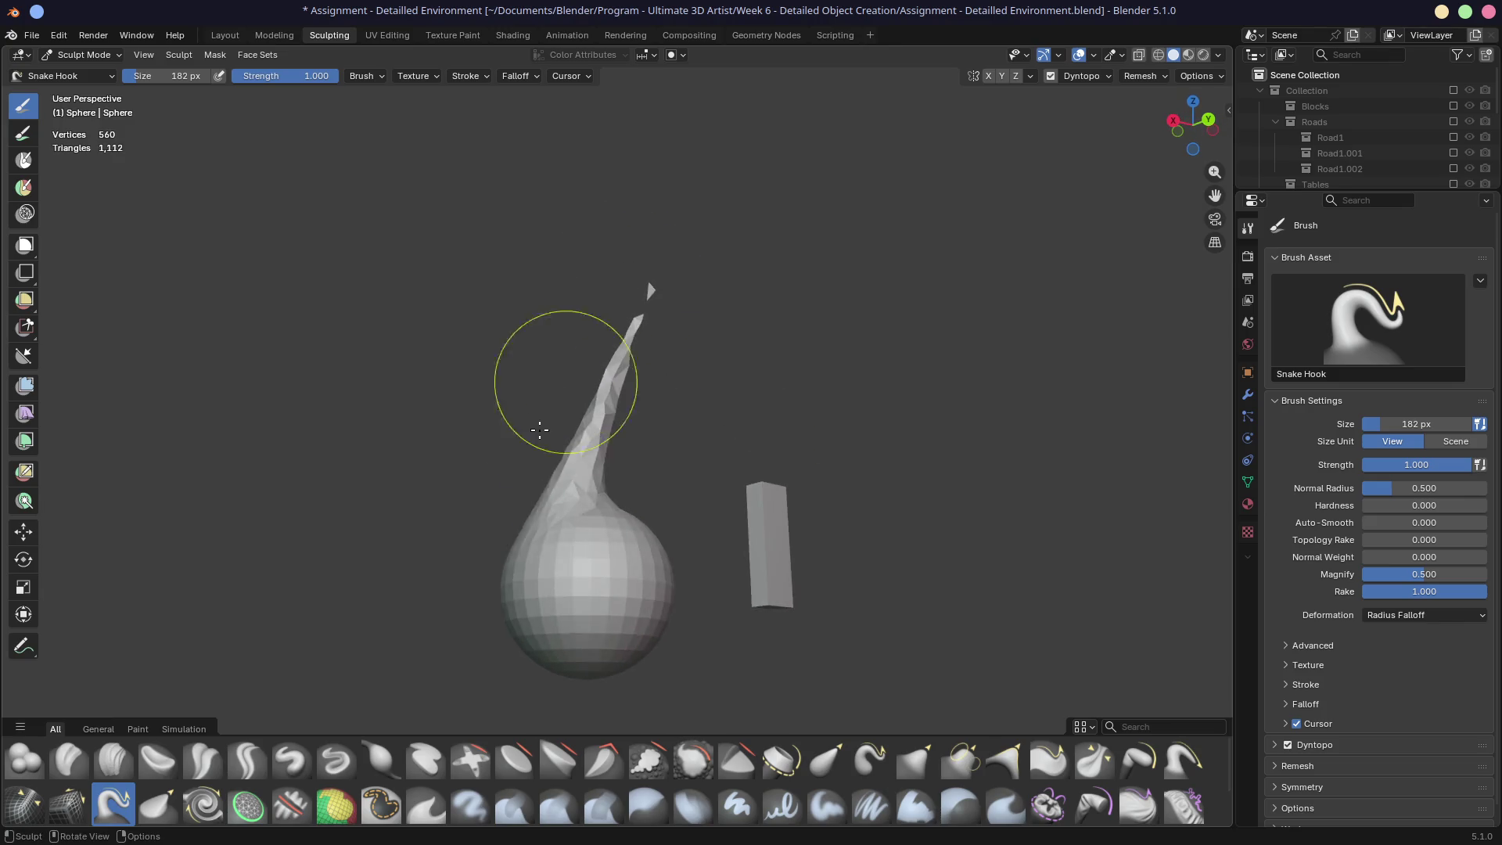
{"action": "key", "text": "ctrl+z"}
{"action": "middle_click_drag", "start_coordinate": [661, 362], "coordinate": [614, 537]}
Step: With a 494 px brush, stretch the sphere into a tall egg and grab its tip up-right
{"action": "key", "text": "f"}
{"action": "left_click", "coordinate": [711, 534]}
{"action": "left_click_drag", "start_coordinate": [587, 523], "coordinate": [615, 328]}
{"action": "mouse_move", "coordinate": [585, 489]}
{"action": "middle_mouse_down"}
{"action": "mouse_move", "coordinate": [671, 412]}
{"action": "mouse_move", "coordinate": [658, 446]}
{"action": "middle_mouse_up"}
{"action": "key", "text": "KP_1"}
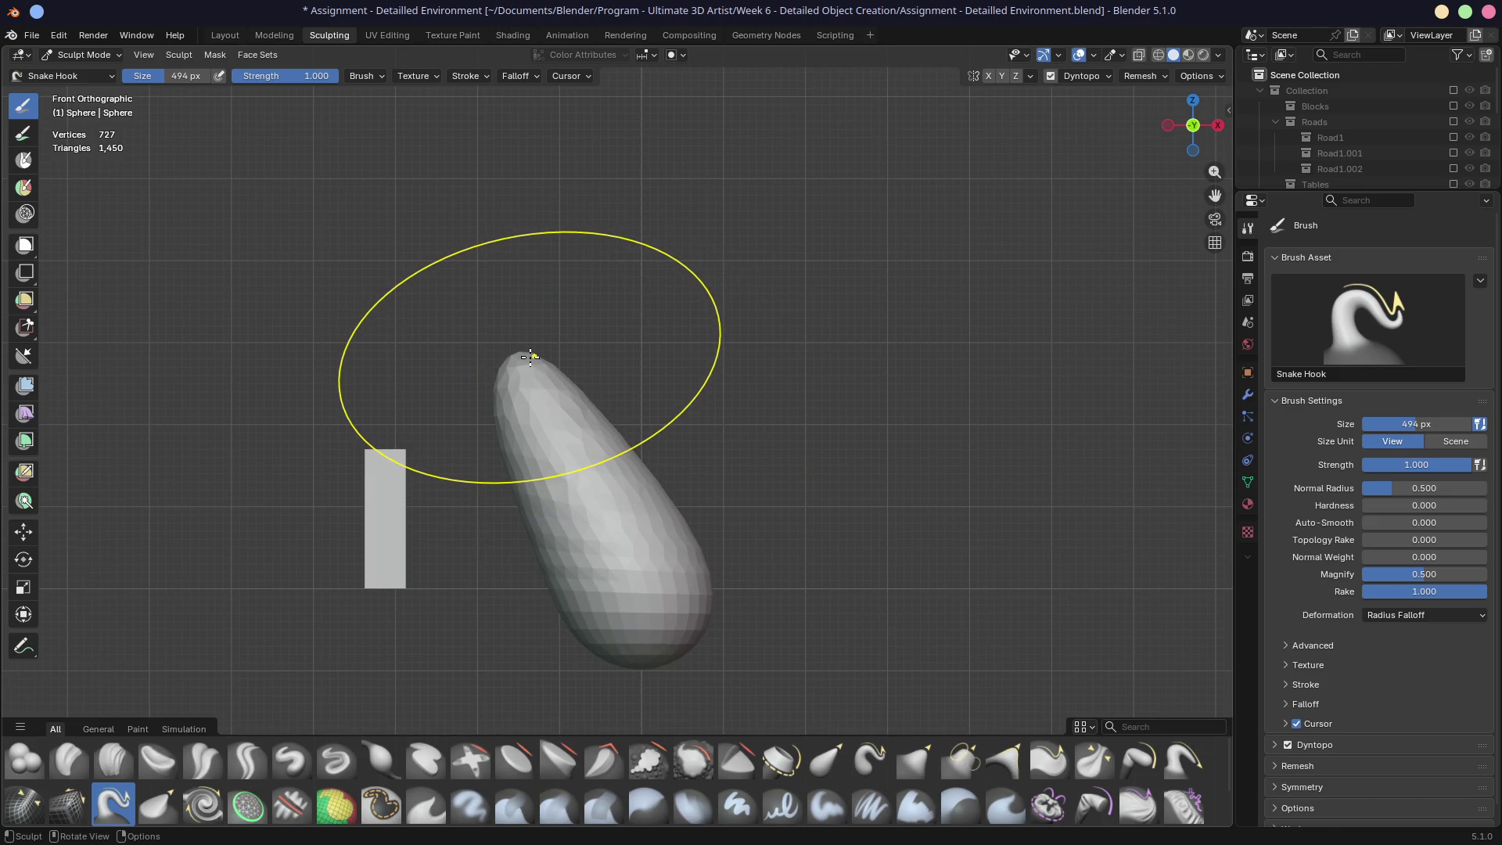
{"action": "key", "text": "g"}
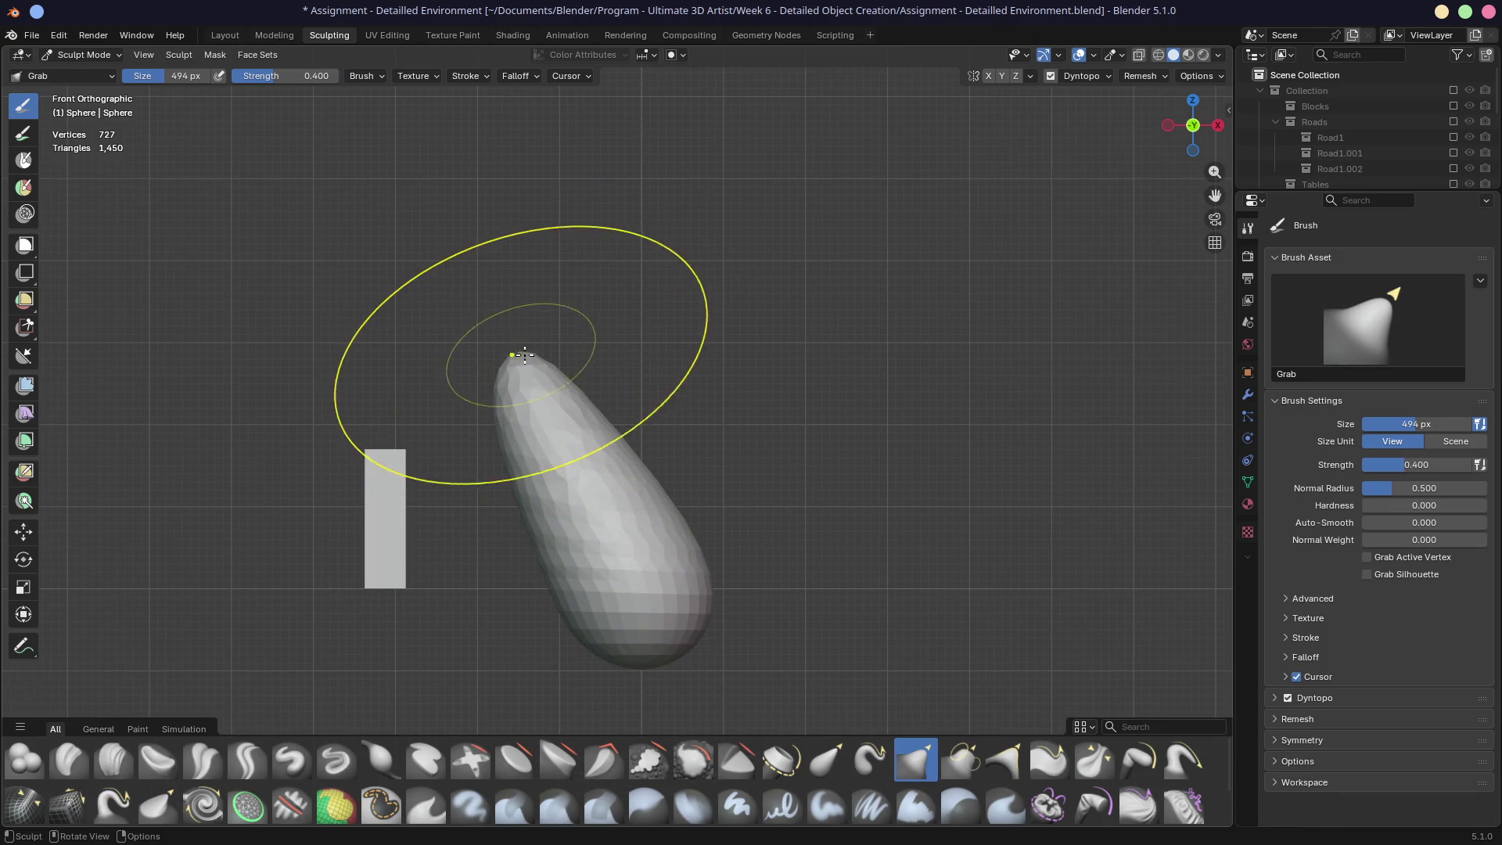
{"action": "left_click_drag", "start_coordinate": [551, 356], "coordinate": [582, 351]}
{"action": "left_click_drag", "start_coordinate": [607, 467], "coordinate": [621, 453]}
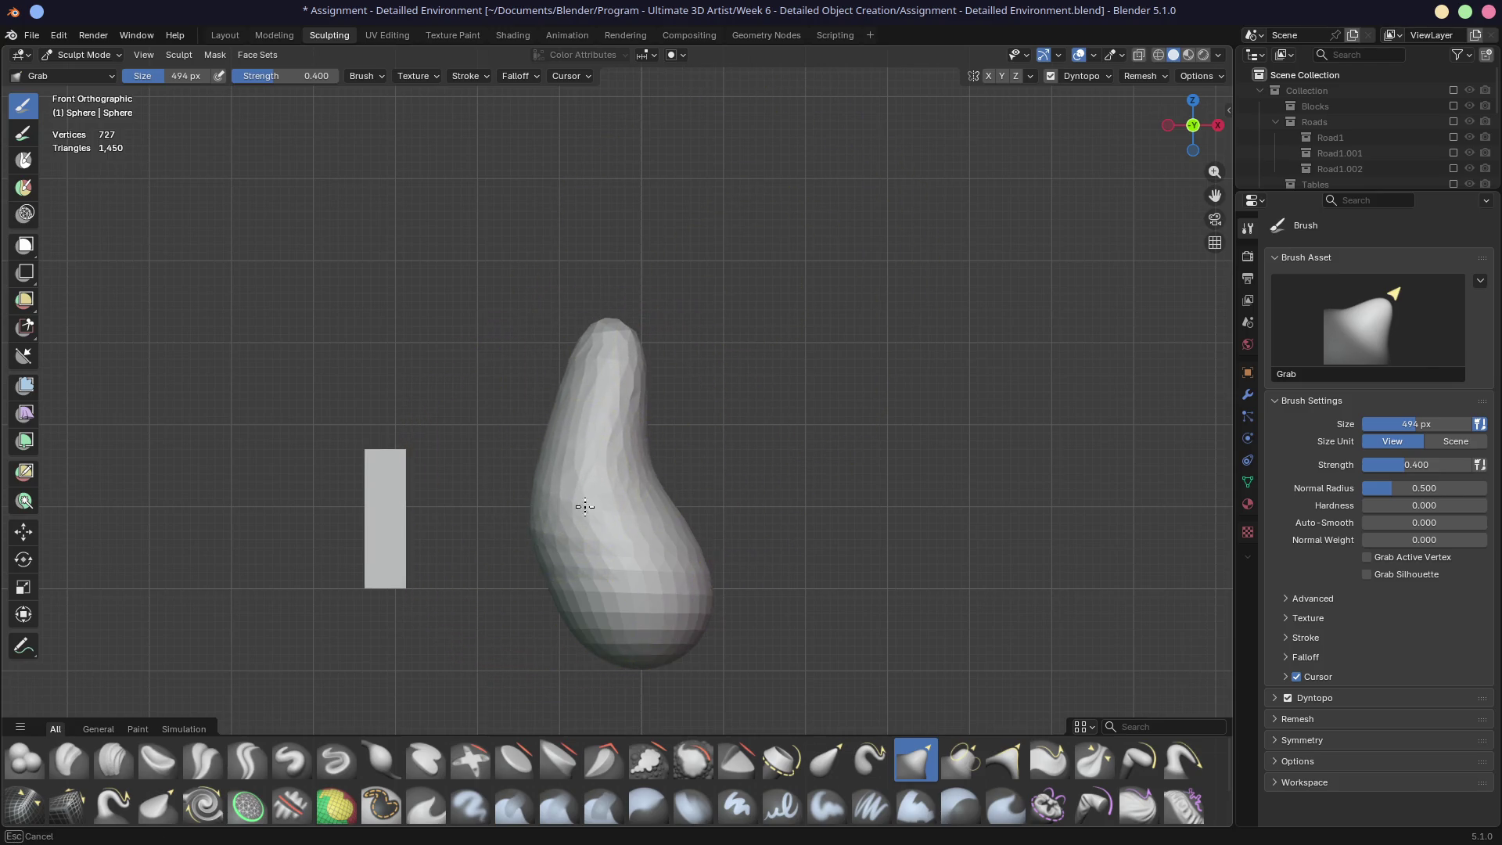
{"action": "mouse_move", "coordinate": [617, 334]}
{"action": "middle_mouse_down"}
{"action": "mouse_move", "coordinate": [569, 322]}
{"action": "mouse_move", "coordinate": [663, 432]}
{"action": "middle_mouse_up"}
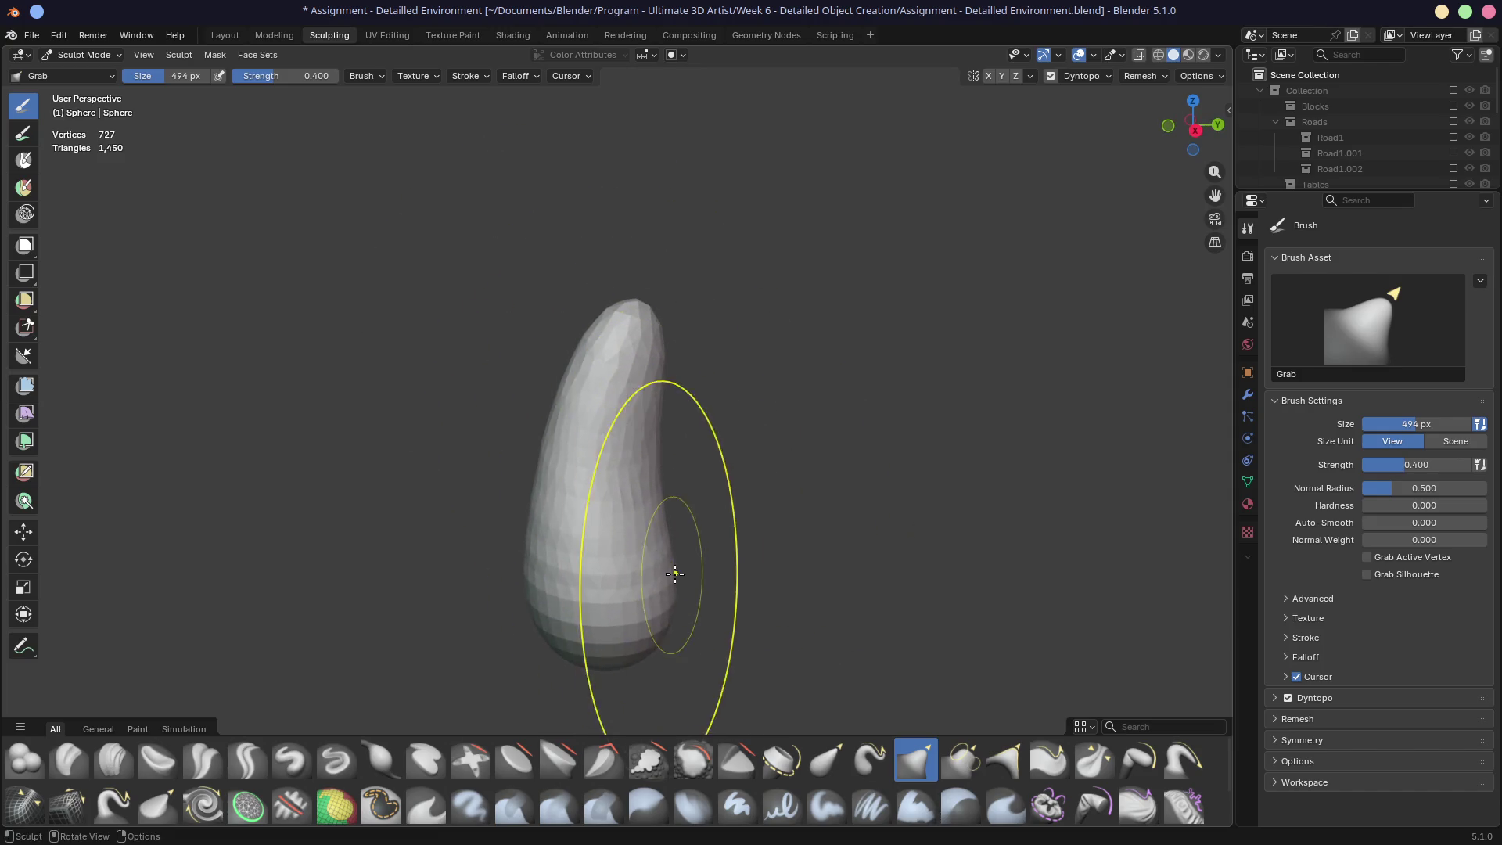
Step: Stand the egg upright and stretch its tip further upward with a 542 px Snake Hook
{"action": "key", "text": "bracketleft"}
{"action": "key", "text": "bracketleft"}
{"action": "key", "text": "bracketleft"}
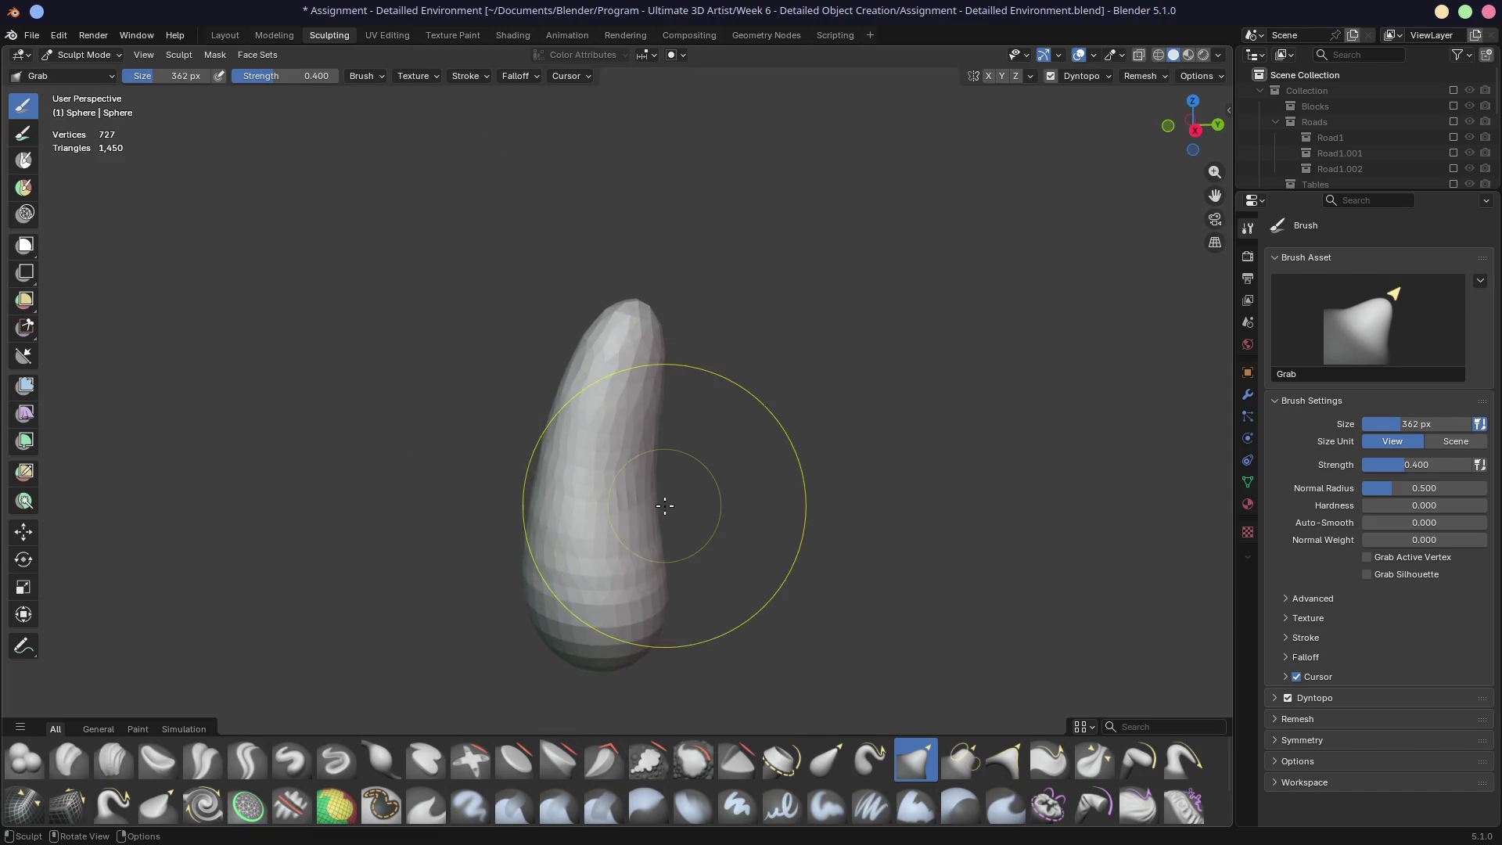
{"action": "mouse_move", "coordinate": [642, 539]}
{"action": "middle_mouse_down"}
{"action": "mouse_move", "coordinate": [676, 491]}
{"action": "mouse_move", "coordinate": [731, 475]}
{"action": "middle_mouse_up"}
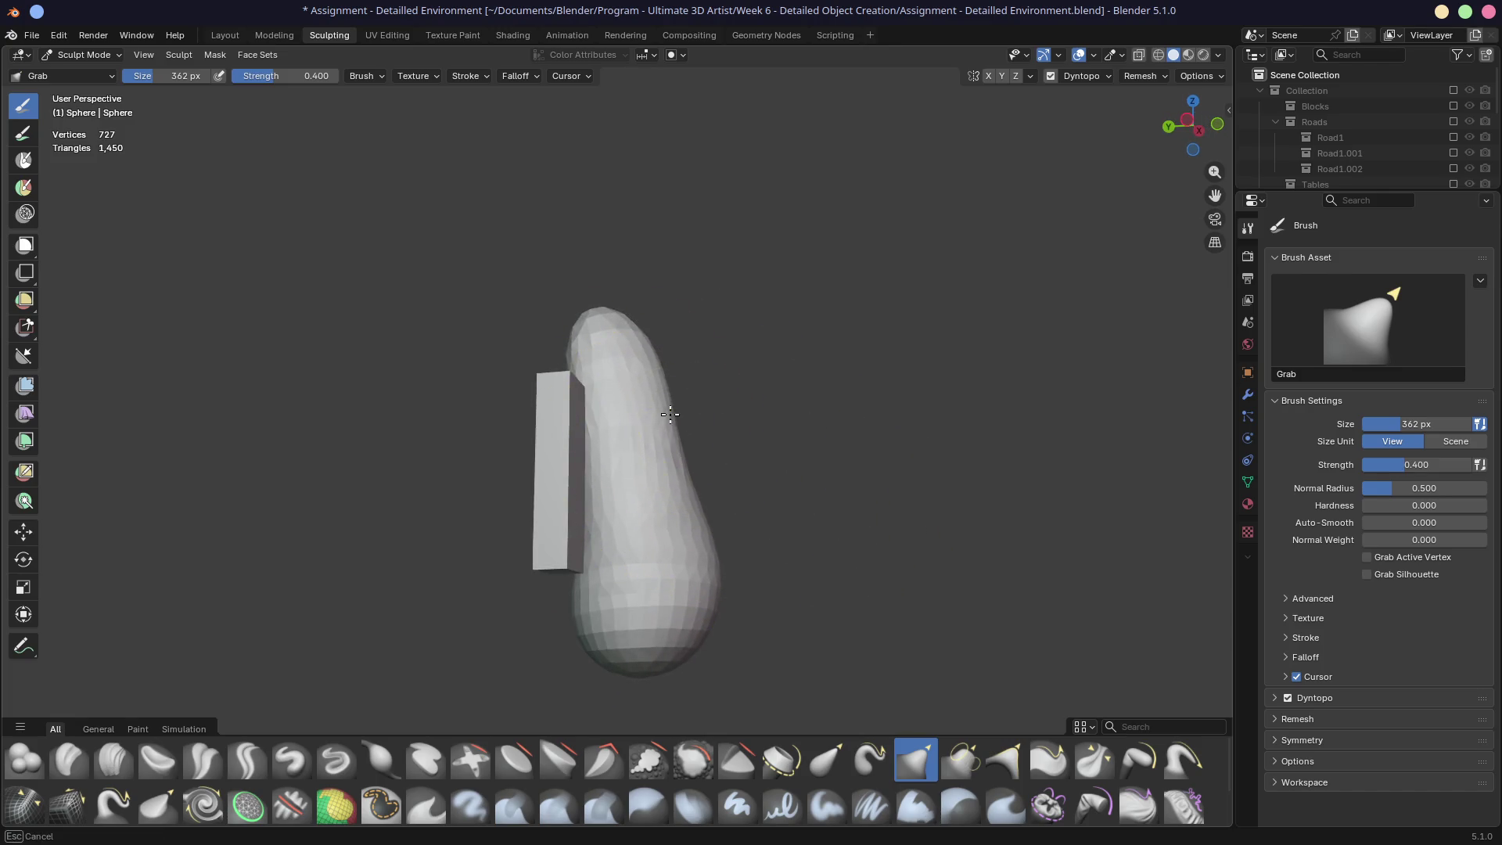
{"action": "mouse_move", "coordinate": [713, 356]}
{"action": "middle_mouse_down"}
{"action": "mouse_move", "coordinate": [654, 396]}
{"action": "mouse_move", "coordinate": [710, 379]}
{"action": "mouse_move", "coordinate": [614, 335]}
{"action": "mouse_move", "coordinate": [791, 421]}
{"action": "mouse_move", "coordinate": [635, 466]}
{"action": "middle_mouse_up"}
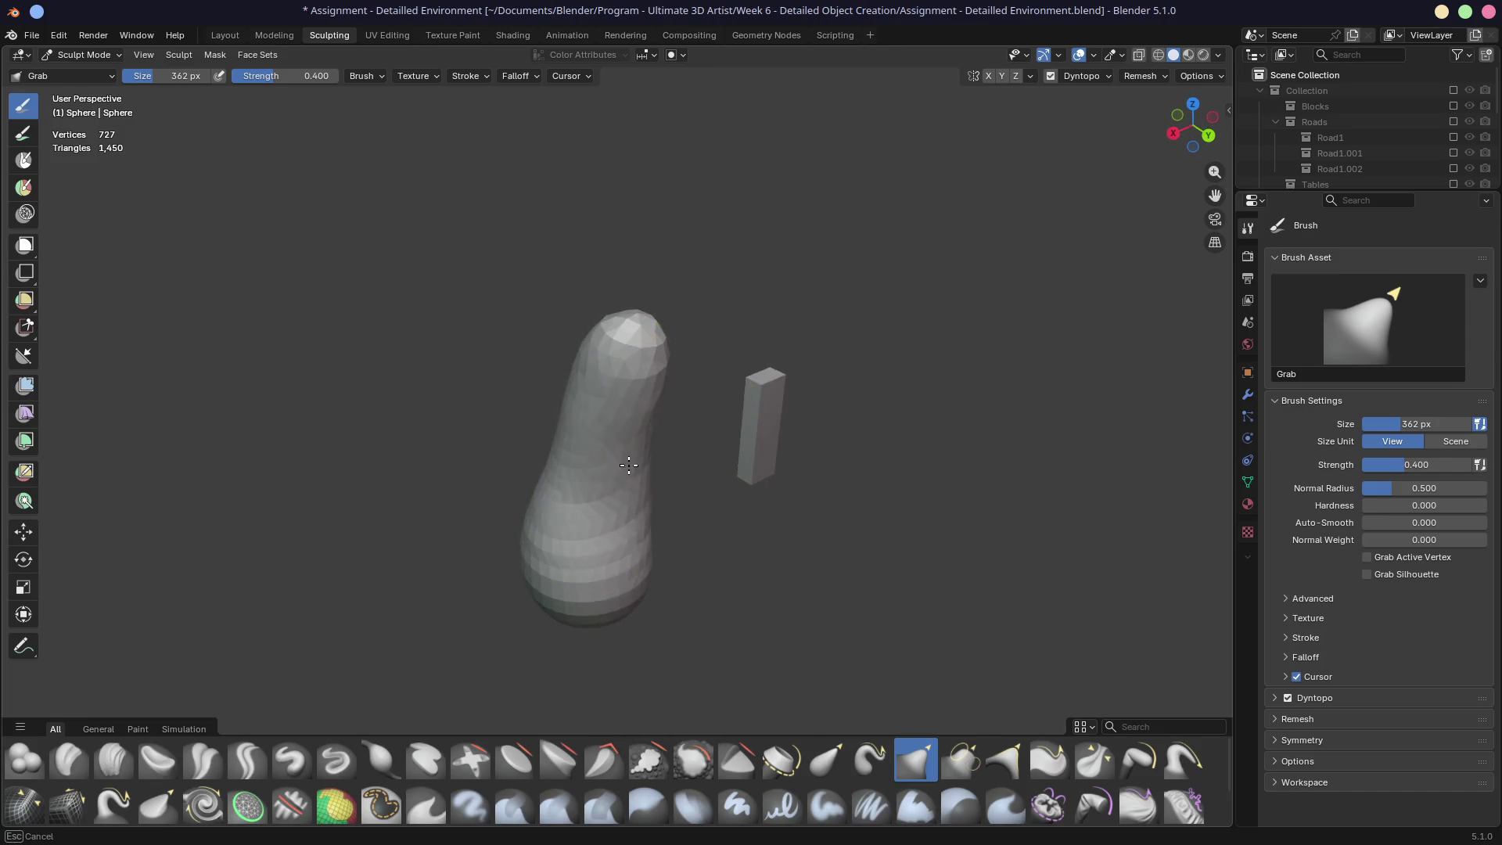
{"action": "middle_click_drag", "start_coordinate": [592, 552], "coordinate": [758, 532]}
{"action": "mouse_move", "coordinate": [635, 483]}
{"action": "middle_mouse_down"}
{"action": "mouse_move", "coordinate": [704, 520]}
{"action": "mouse_move", "coordinate": [689, 533]}
{"action": "middle_mouse_up"}
{"action": "left_click", "coordinate": [115, 806]}
{"action": "mouse_move", "coordinate": [503, 336]}
{"action": "middle_mouse_down"}
{"action": "mouse_move", "coordinate": [550, 402]}
{"action": "mouse_move", "coordinate": [597, 342]}
{"action": "middle_mouse_up"}
{"action": "key", "text": "f"}
{"action": "left_click", "coordinate": [663, 415]}
{"action": "mouse_move", "coordinate": [664, 416]}
{"action": "middle_mouse_down"}
{"action": "mouse_move", "coordinate": [683, 396]}
{"action": "mouse_move", "coordinate": [624, 399]}
{"action": "middle_mouse_up"}
{"action": "left_click_drag", "start_coordinate": [624, 399], "coordinate": [623, 305]}
Step: Pull the tip up and to the right into a curving spike, checking it in front view
{"action": "left_click_drag", "start_coordinate": [626, 228], "coordinate": [628, 231]}
{"action": "middle_click_drag", "start_coordinate": [628, 232], "coordinate": [711, 329]}
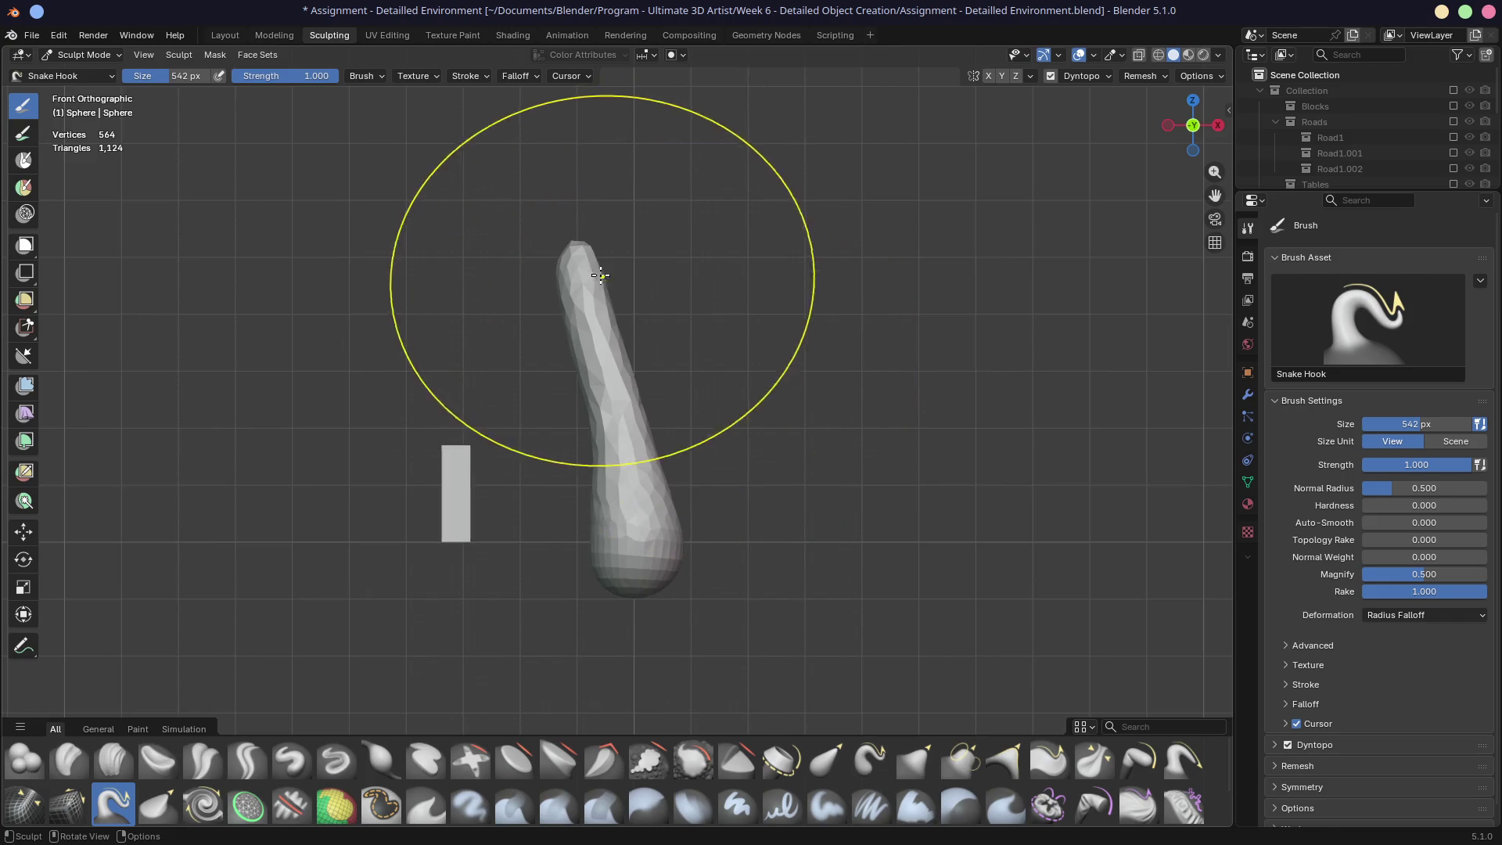
{"action": "middle_click_drag", "start_coordinate": [603, 268], "coordinate": [613, 295]}
{"action": "left_click_drag", "start_coordinate": [582, 230], "coordinate": [616, 201]}
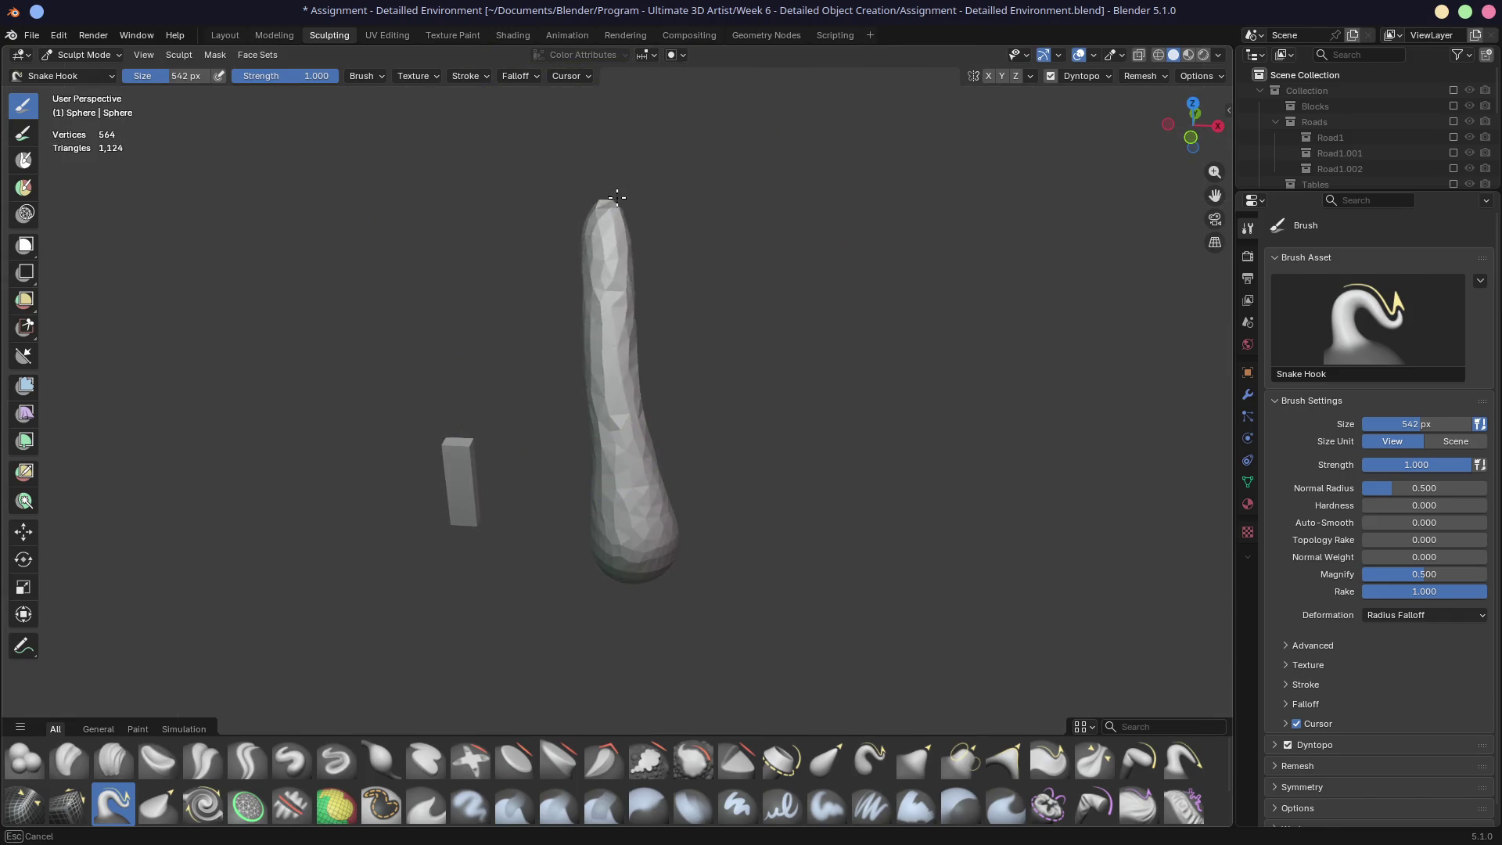
{"action": "left_click_drag", "start_coordinate": [658, 129], "coordinate": [653, 139]}
{"action": "mouse_move", "coordinate": [653, 140]}
{"action": "middle_mouse_down"}
{"action": "mouse_move", "coordinate": [540, 318]}
{"action": "mouse_move", "coordinate": [580, 359]}
{"action": "mouse_move", "coordinate": [574, 456]}
{"action": "mouse_move", "coordinate": [520, 469]}
{"action": "middle_mouse_up"}
{"action": "key", "text": "KP_1"}
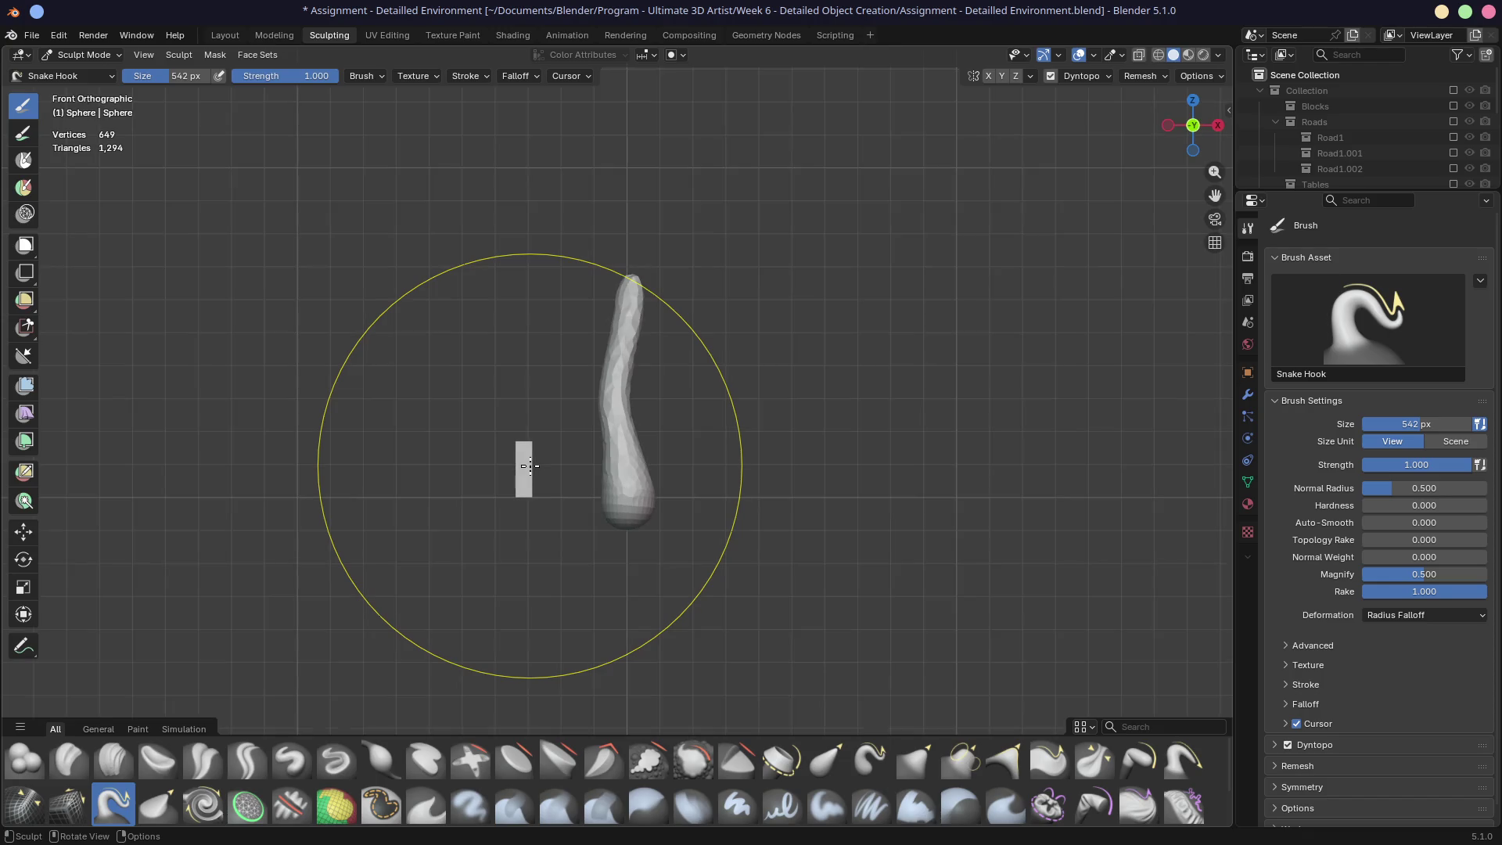
{"action": "scroll", "coordinate": [529, 466], "scroll_direction": "up", "scroll_amount": 4}
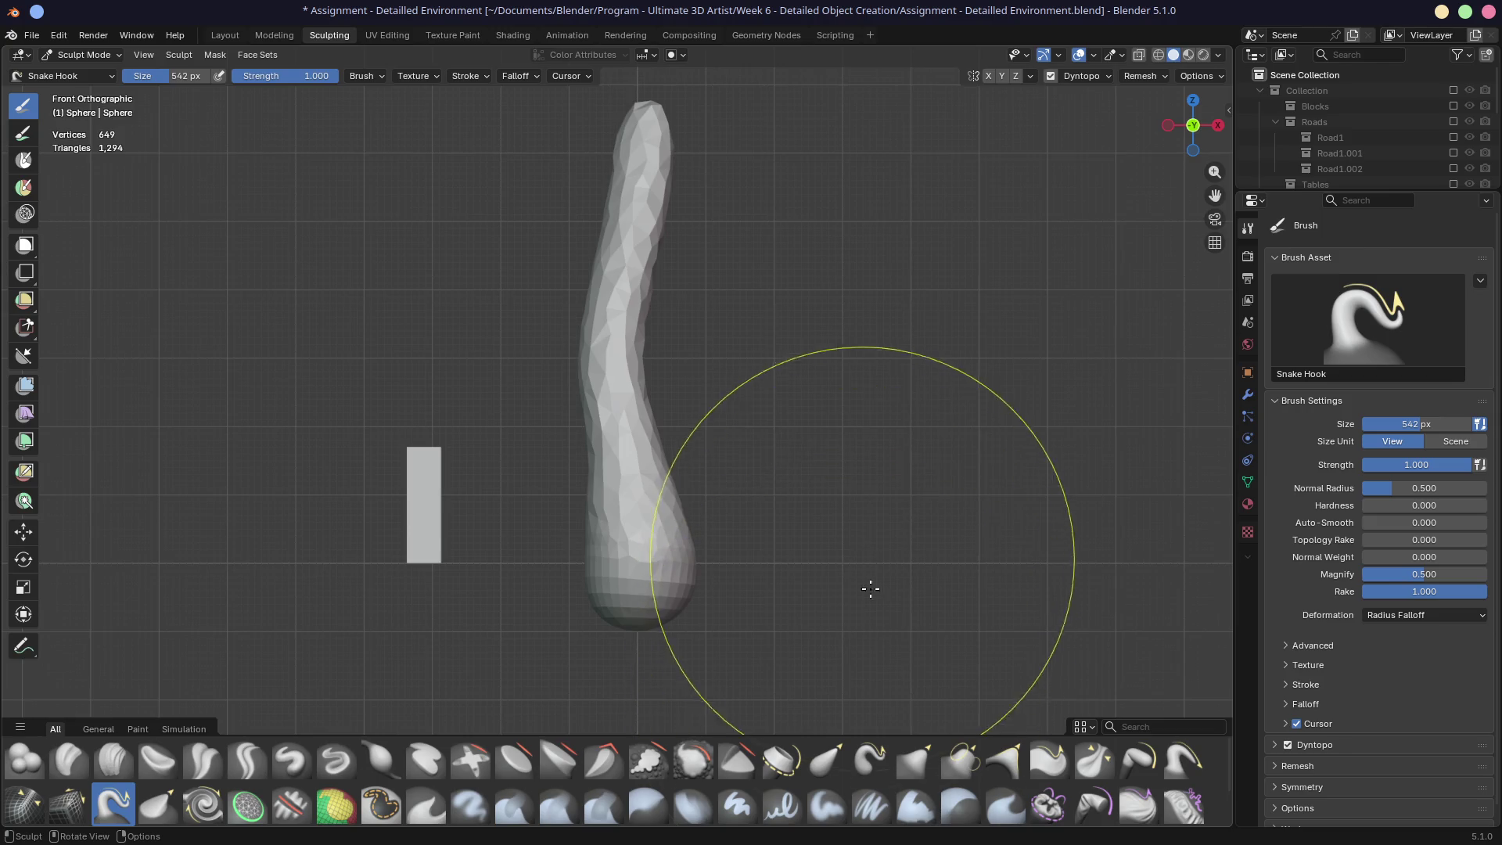
{"action": "key", "text": "g"}
{"action": "mouse_move", "coordinate": [782, 319]}
{"action": "middle_mouse_down", "text": "shift"}
{"action": "mouse_move", "coordinate": [853, 458]}
{"action": "mouse_move", "coordinate": [869, 378]}
{"action": "mouse_move", "coordinate": [597, 329]}
{"action": "mouse_move", "coordinate": [631, 353]}
{"action": "mouse_move", "coordinate": [852, 349]}
{"action": "mouse_move", "coordinate": [693, 337]}
{"action": "mouse_move", "coordinate": [682, 278]}
{"action": "mouse_move", "coordinate": [637, 378]}
{"action": "mouse_move", "coordinate": [620, 496]}
{"action": "mouse_move", "coordinate": [683, 271]}
{"action": "mouse_move", "coordinate": [754, 292]}
{"action": "mouse_move", "coordinate": [661, 435]}
{"action": "middle_mouse_up", "text": "shift"}
{"action": "key", "text": "KP_1"}
{"action": "left_click", "coordinate": [203, 808]}
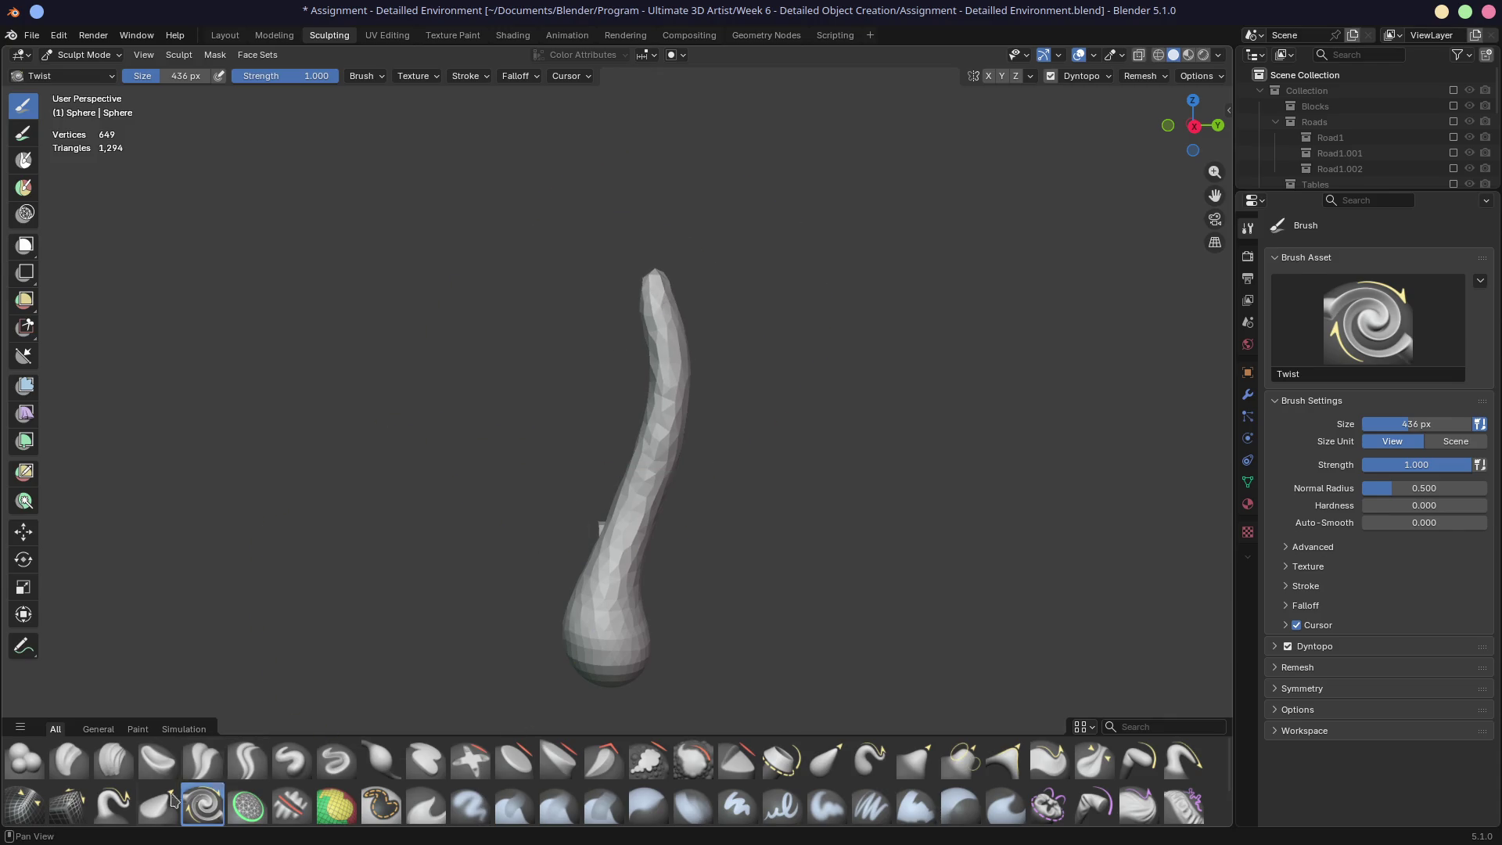
Step: Bend the trunk's upper tip to the left with the Grab brush
{"action": "key", "text": "g"}
{"action": "left_click_drag", "start_coordinate": [651, 293], "coordinate": [634, 289]}
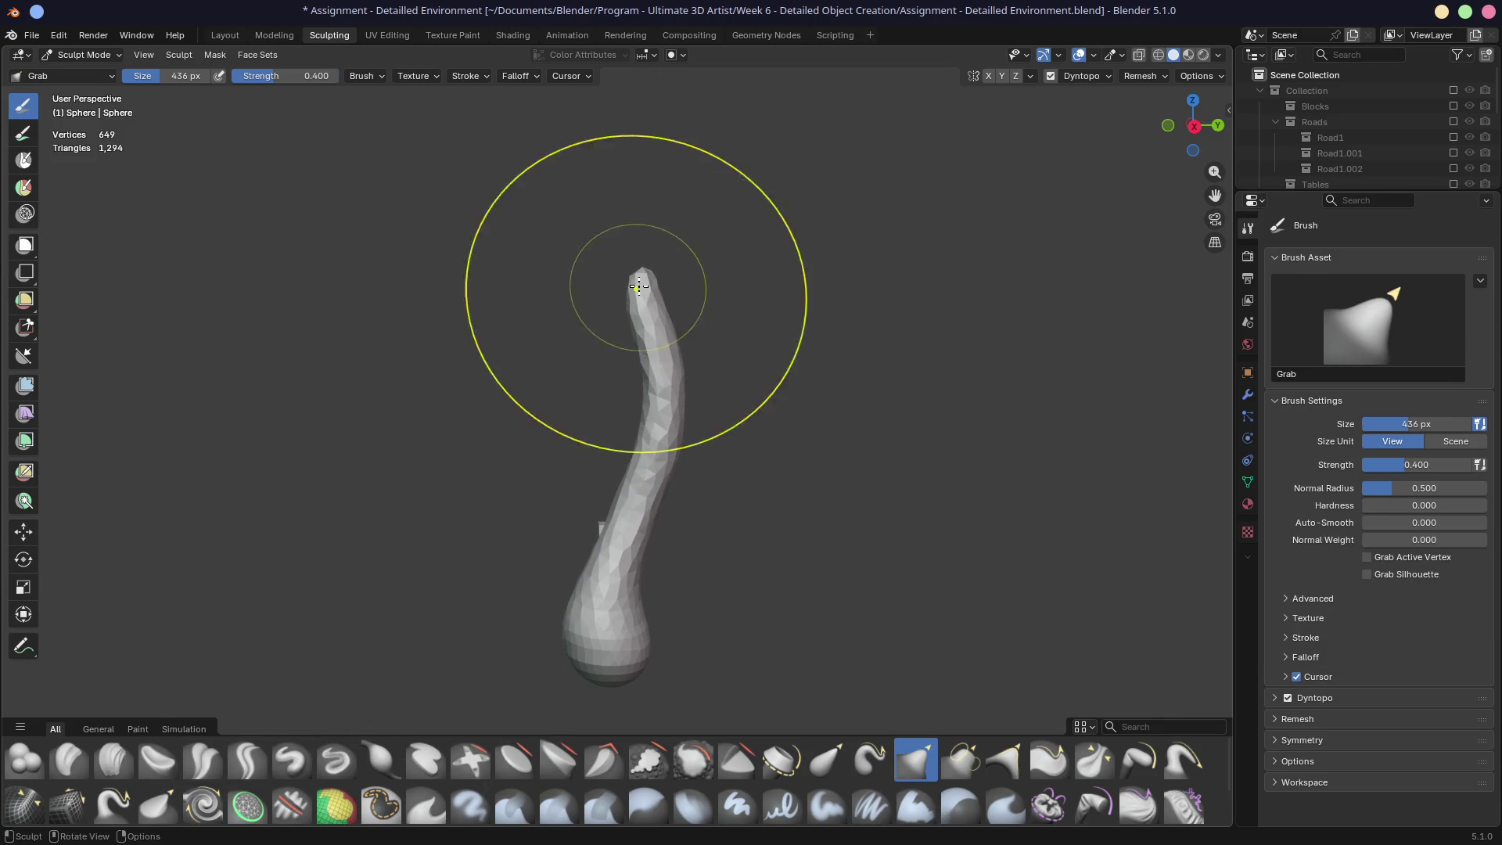
{"action": "mouse_move", "coordinate": [650, 449]}
{"action": "middle_mouse_down"}
{"action": "mouse_move", "coordinate": [626, 431]}
{"action": "mouse_move", "coordinate": [607, 497]}
{"action": "mouse_move", "coordinate": [761, 529]}
{"action": "mouse_move", "coordinate": [672, 502]}
{"action": "mouse_move", "coordinate": [637, 520]}
{"action": "mouse_move", "coordinate": [626, 427]}
{"action": "mouse_move", "coordinate": [597, 376]}
{"action": "middle_mouse_up"}
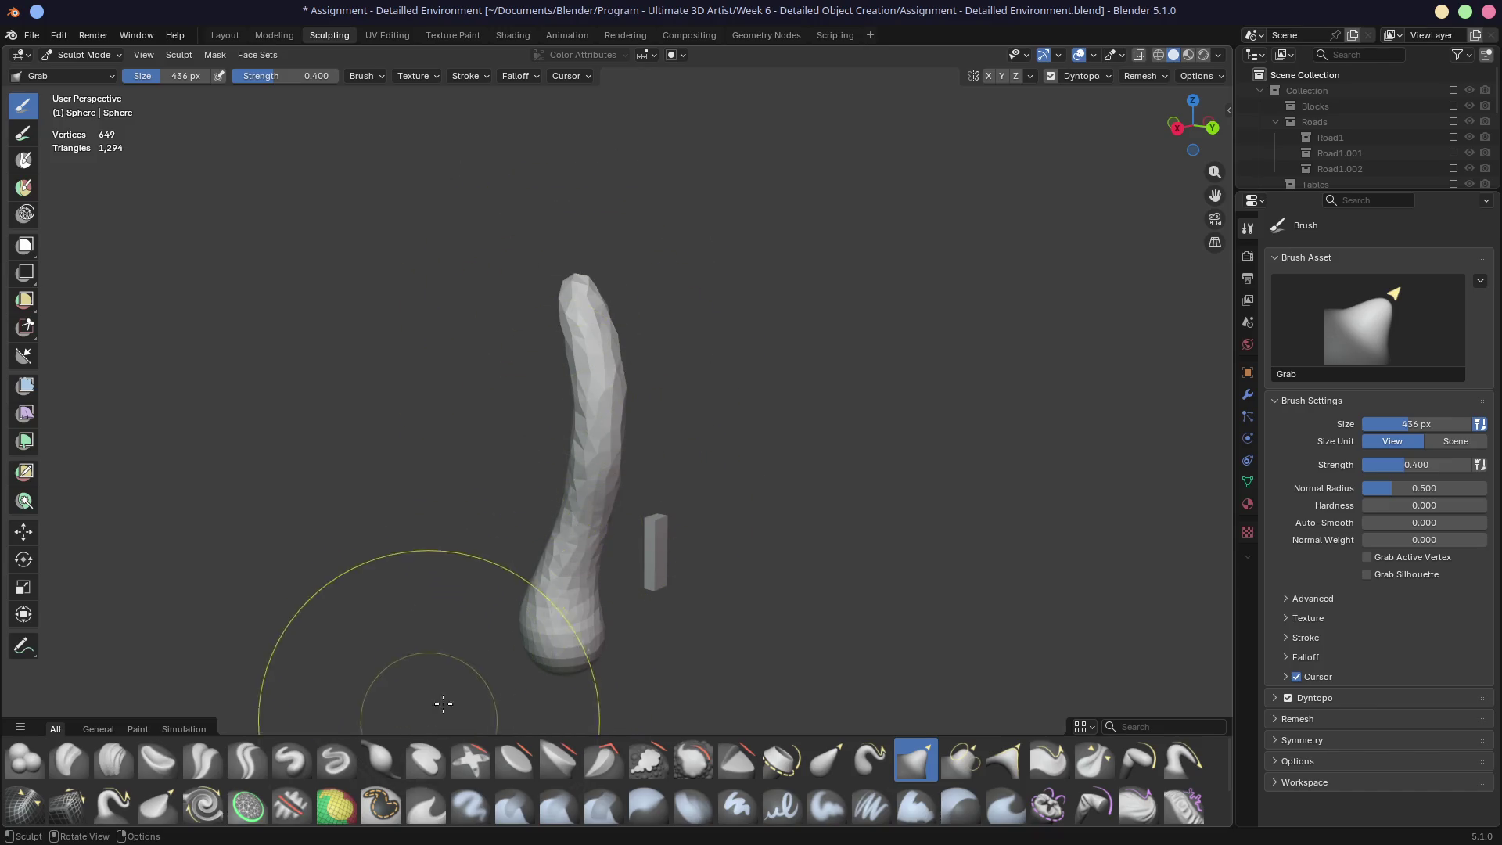
Step: Thin the upper spike with Inflate/Deflate strokes over the tip
{"action": "left_click", "coordinate": [388, 773]}
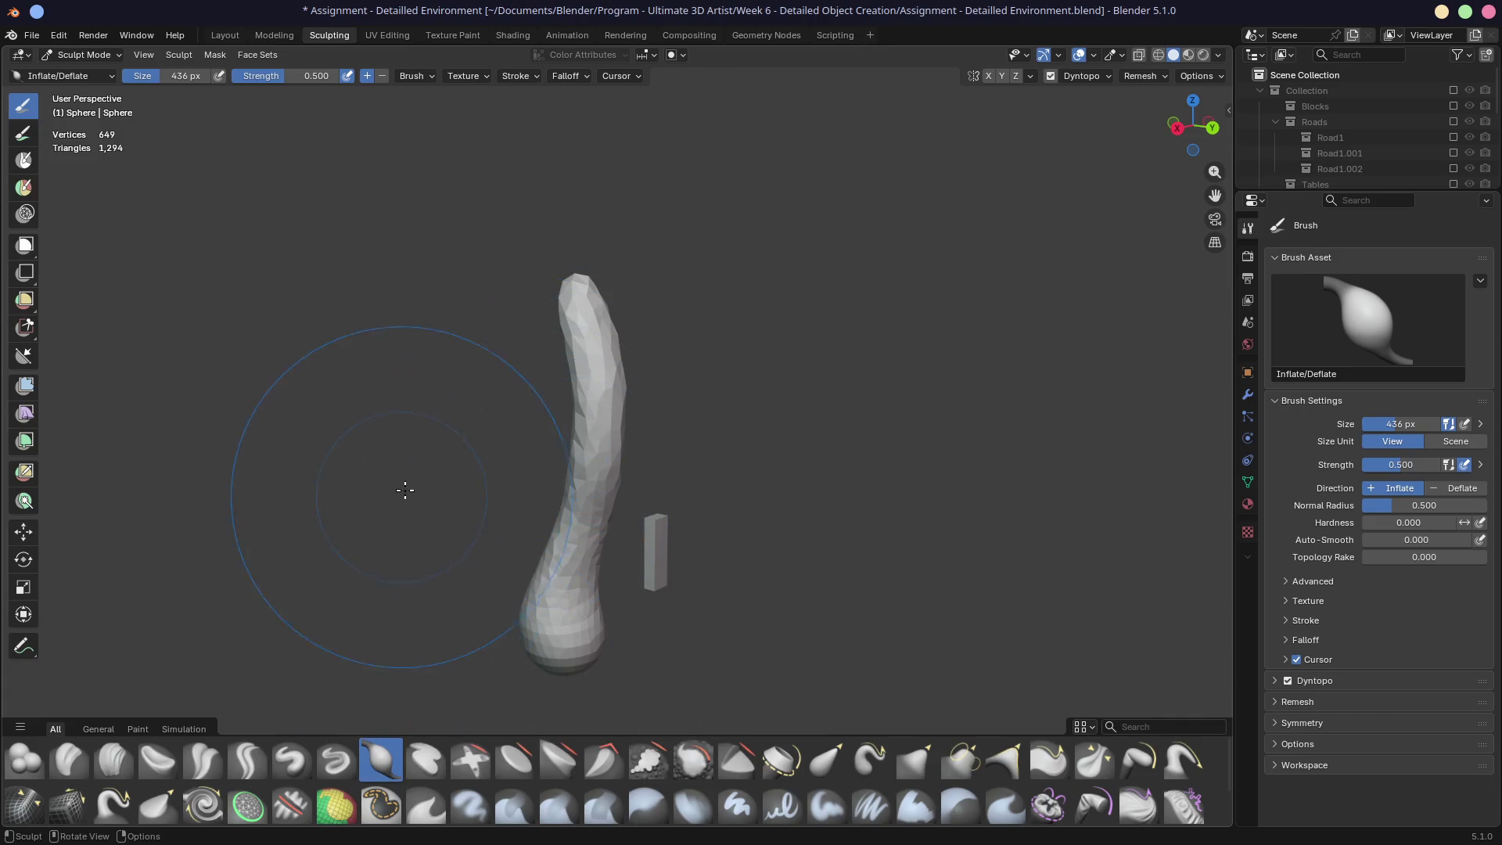
{"action": "middle_click_drag", "start_coordinate": [406, 493], "coordinate": [584, 423]}
{"action": "left_click_drag", "start_coordinate": [609, 263], "coordinate": [638, 326]}
{"action": "mouse_move", "coordinate": [630, 348]}
{"action": "middle_mouse_down"}
{"action": "mouse_move", "coordinate": [614, 375]}
{"action": "mouse_move", "coordinate": [708, 396]}
{"action": "mouse_move", "coordinate": [691, 419]}
{"action": "mouse_move", "coordinate": [788, 443]}
{"action": "mouse_move", "coordinate": [644, 334]}
{"action": "mouse_move", "coordinate": [711, 355]}
{"action": "mouse_move", "coordinate": [720, 316]}
{"action": "mouse_move", "coordinate": [705, 290]}
{"action": "middle_mouse_up"}
{"action": "scroll", "coordinate": [634, 332], "scroll_direction": "up", "scroll_amount": 3}
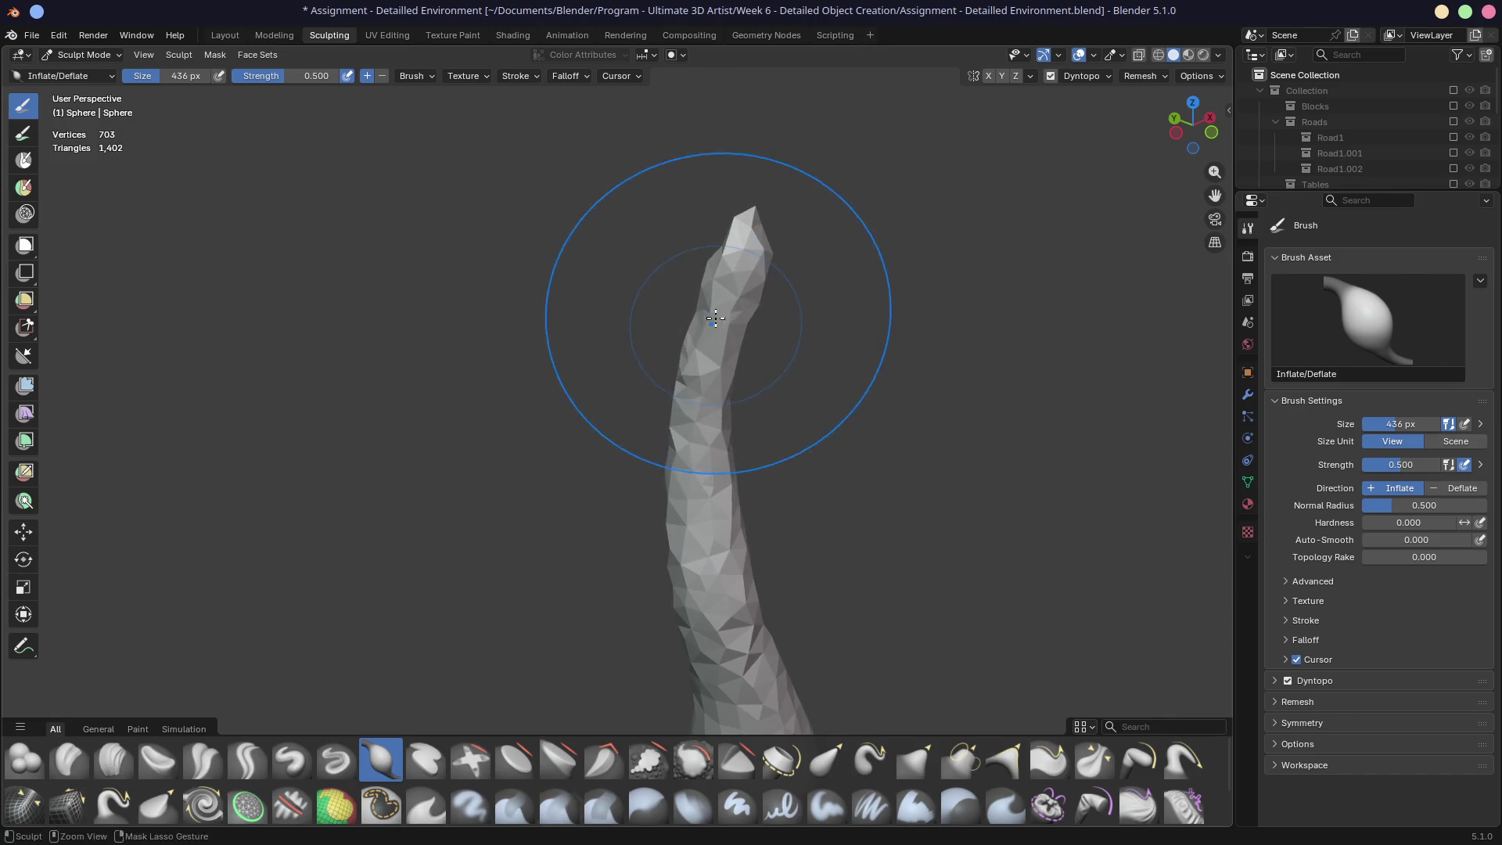
{"action": "left_click_drag", "start_coordinate": [713, 316], "coordinate": [722, 376]}
{"action": "mouse_move", "coordinate": [721, 376]}
{"action": "middle_mouse_down"}
{"action": "mouse_move", "coordinate": [807, 489]}
{"action": "mouse_move", "coordinate": [670, 379]}
{"action": "middle_mouse_up"}
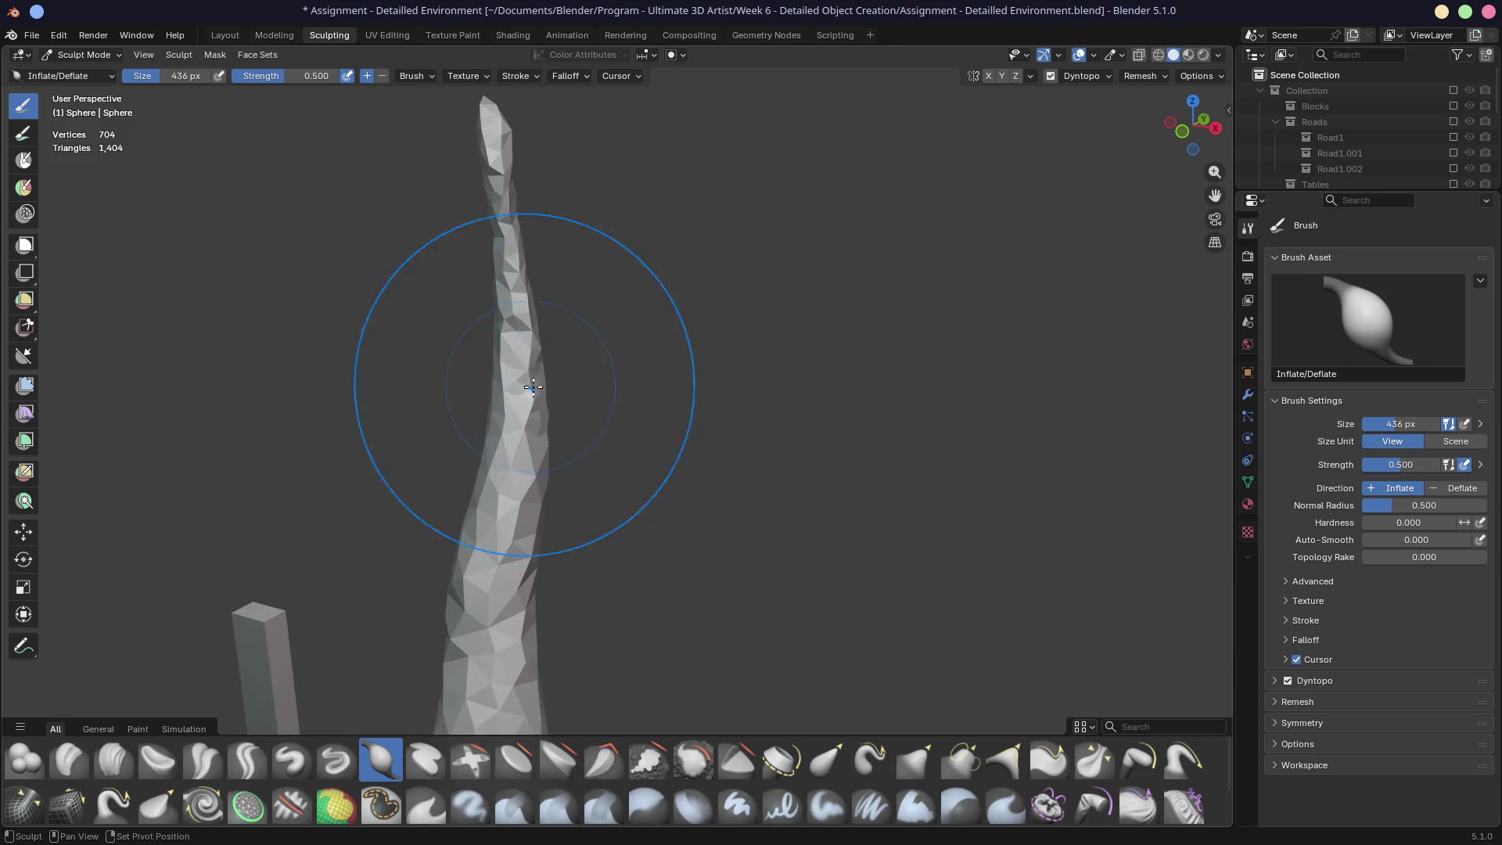
{"action": "mouse_move", "coordinate": [570, 603]}
{"action": "middle_mouse_down", "text": "ctrl"}
{"action": "mouse_move", "coordinate": [611, 386]}
{"action": "mouse_move", "coordinate": [638, 329]}
{"action": "mouse_move", "coordinate": [661, 412]}
{"action": "mouse_move", "coordinate": [661, 398]}
{"action": "middle_mouse_up", "text": "ctrl"}
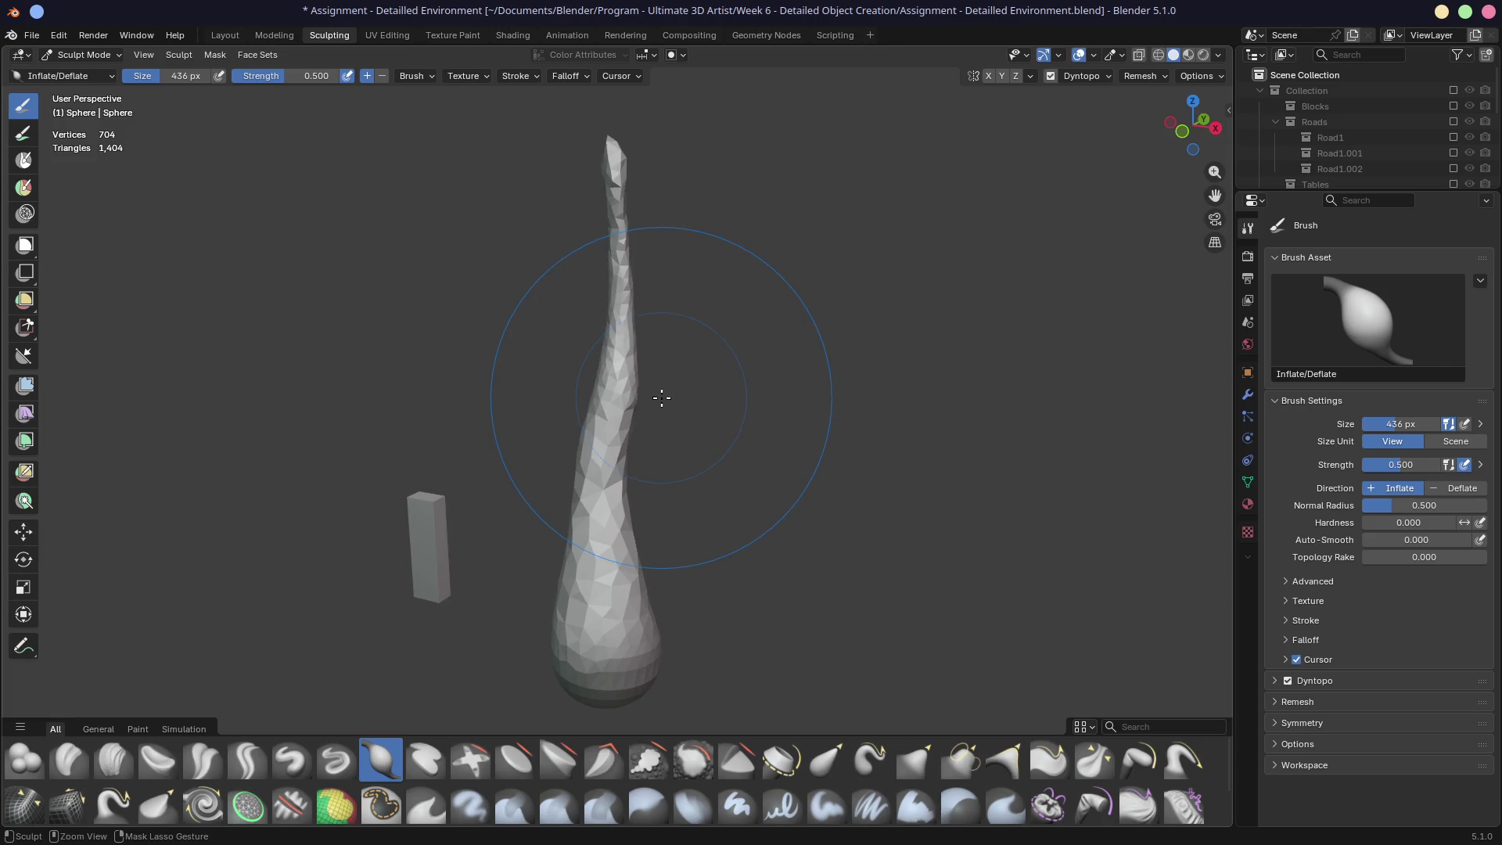
{"action": "left_click_drag", "start_coordinate": [623, 294], "coordinate": [625, 339], "text": "shift"}
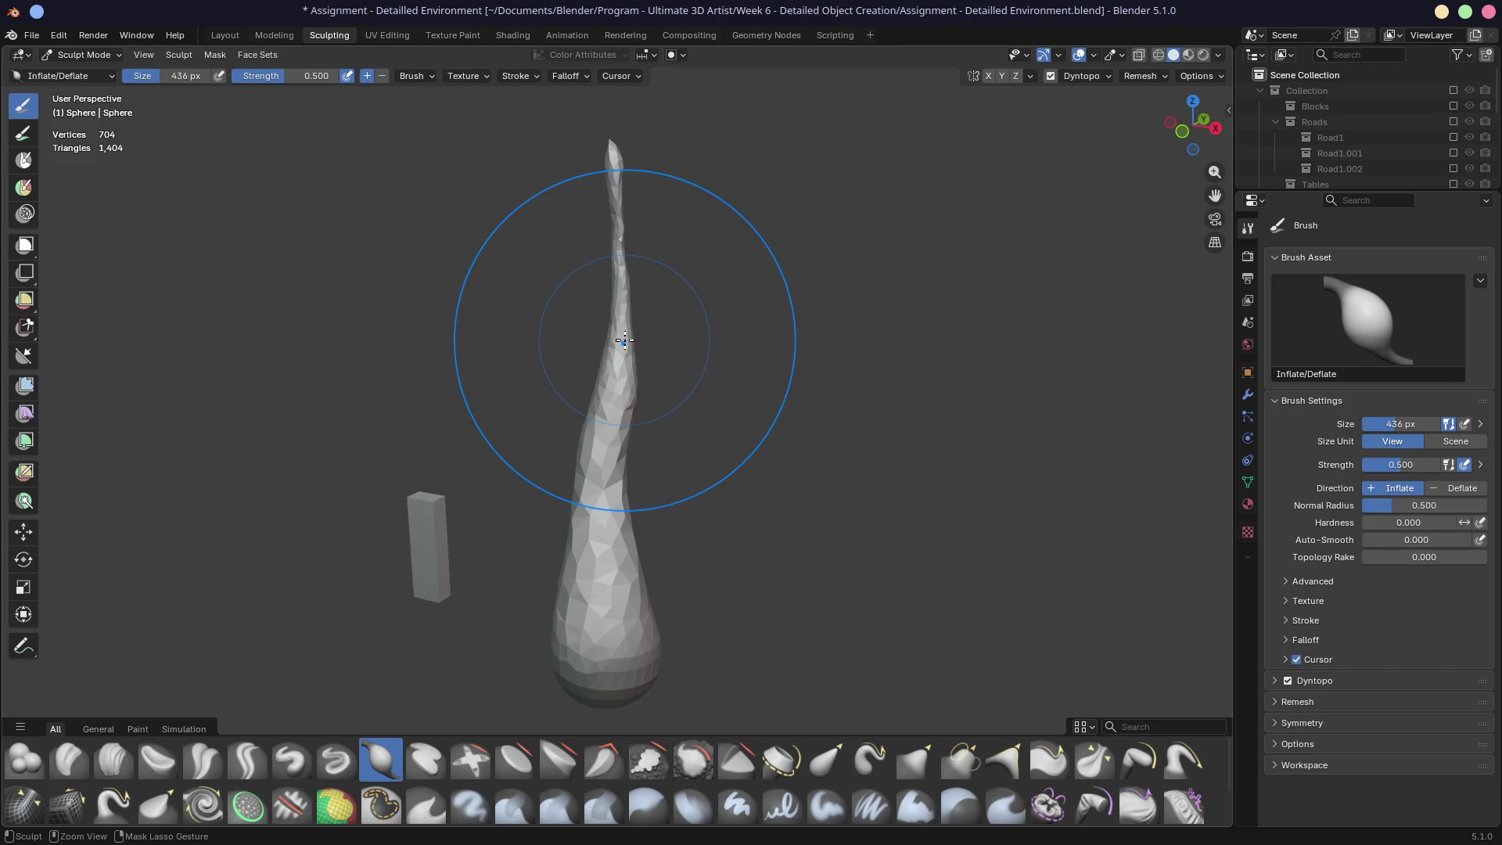
Step: Set the brush to 312 px and smooth the spike from its tip down to its lower section
{"action": "key", "text": "g"}
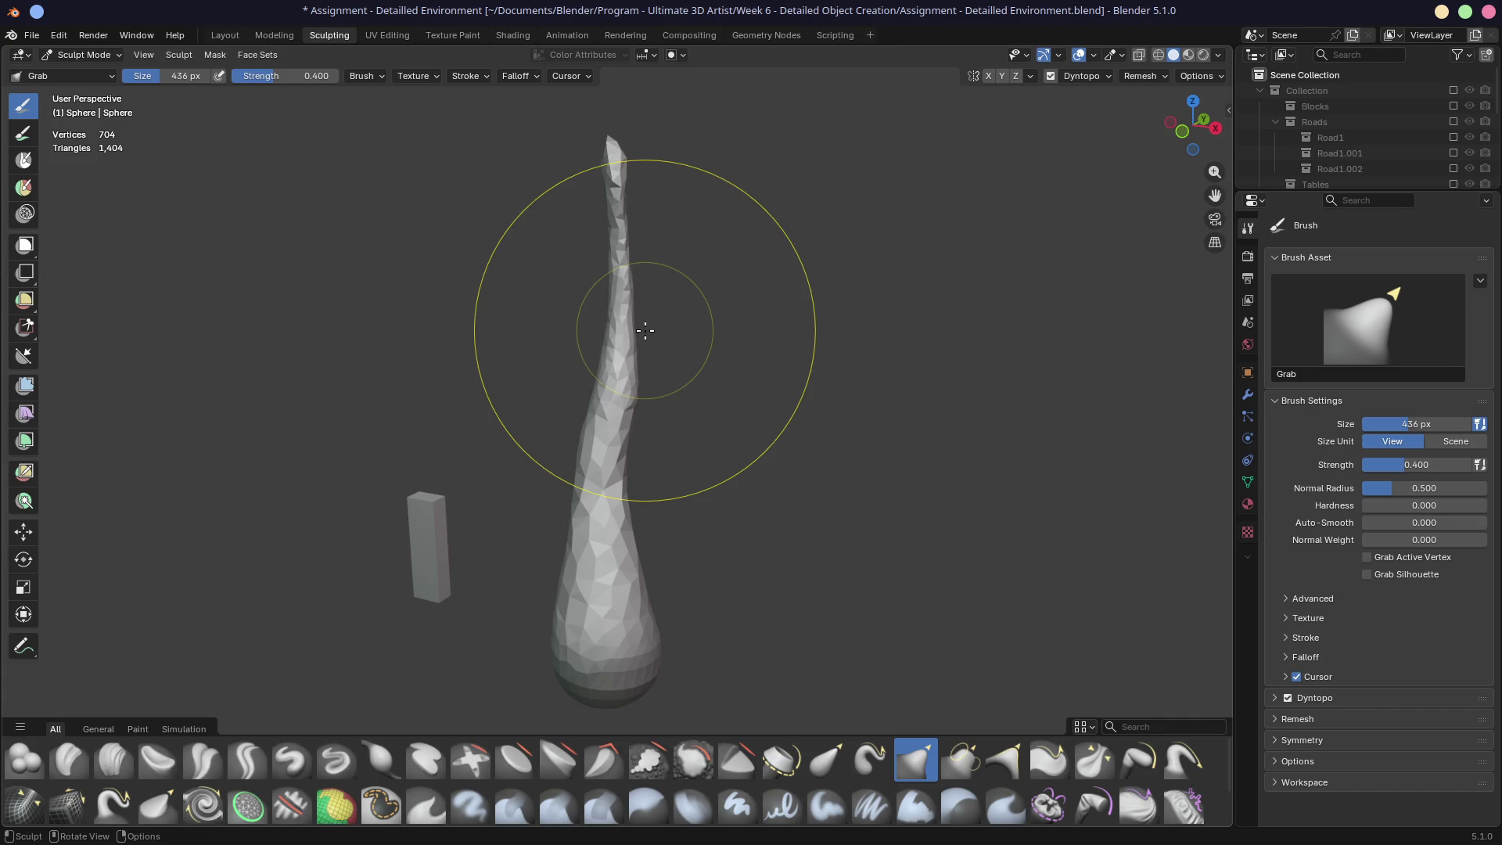
{"action": "key", "text": "f"}
{"action": "left_click", "coordinate": [721, 250]}
{"action": "middle_click_drag", "start_coordinate": [691, 305], "coordinate": [728, 406]}
{"action": "middle_click_drag", "start_coordinate": [665, 602], "coordinate": [662, 606]}
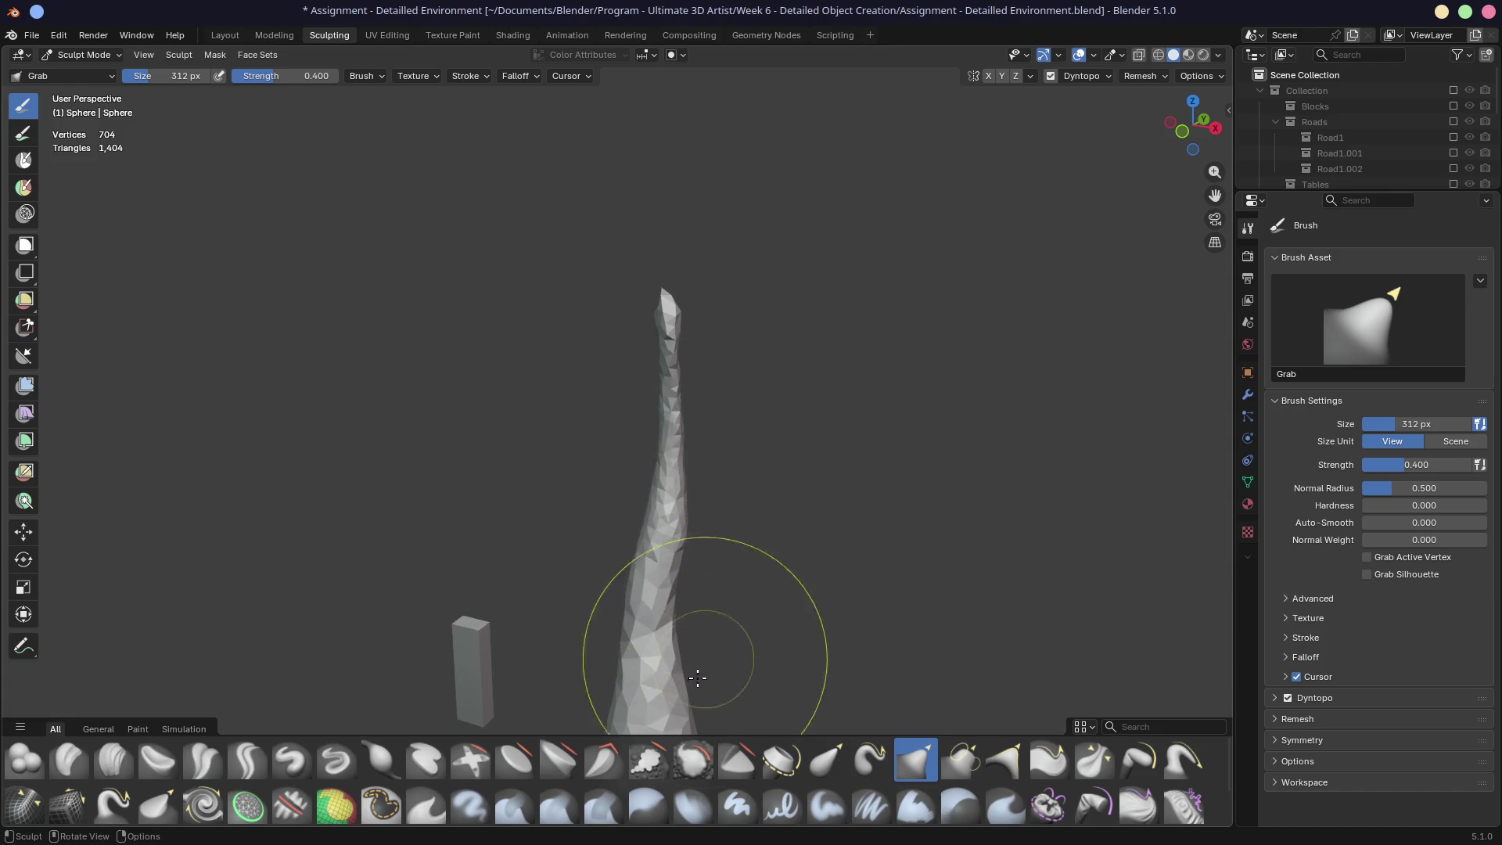
{"action": "left_click", "coordinate": [687, 771]}
{"action": "left_click_drag", "start_coordinate": [627, 376], "coordinate": [676, 524]}
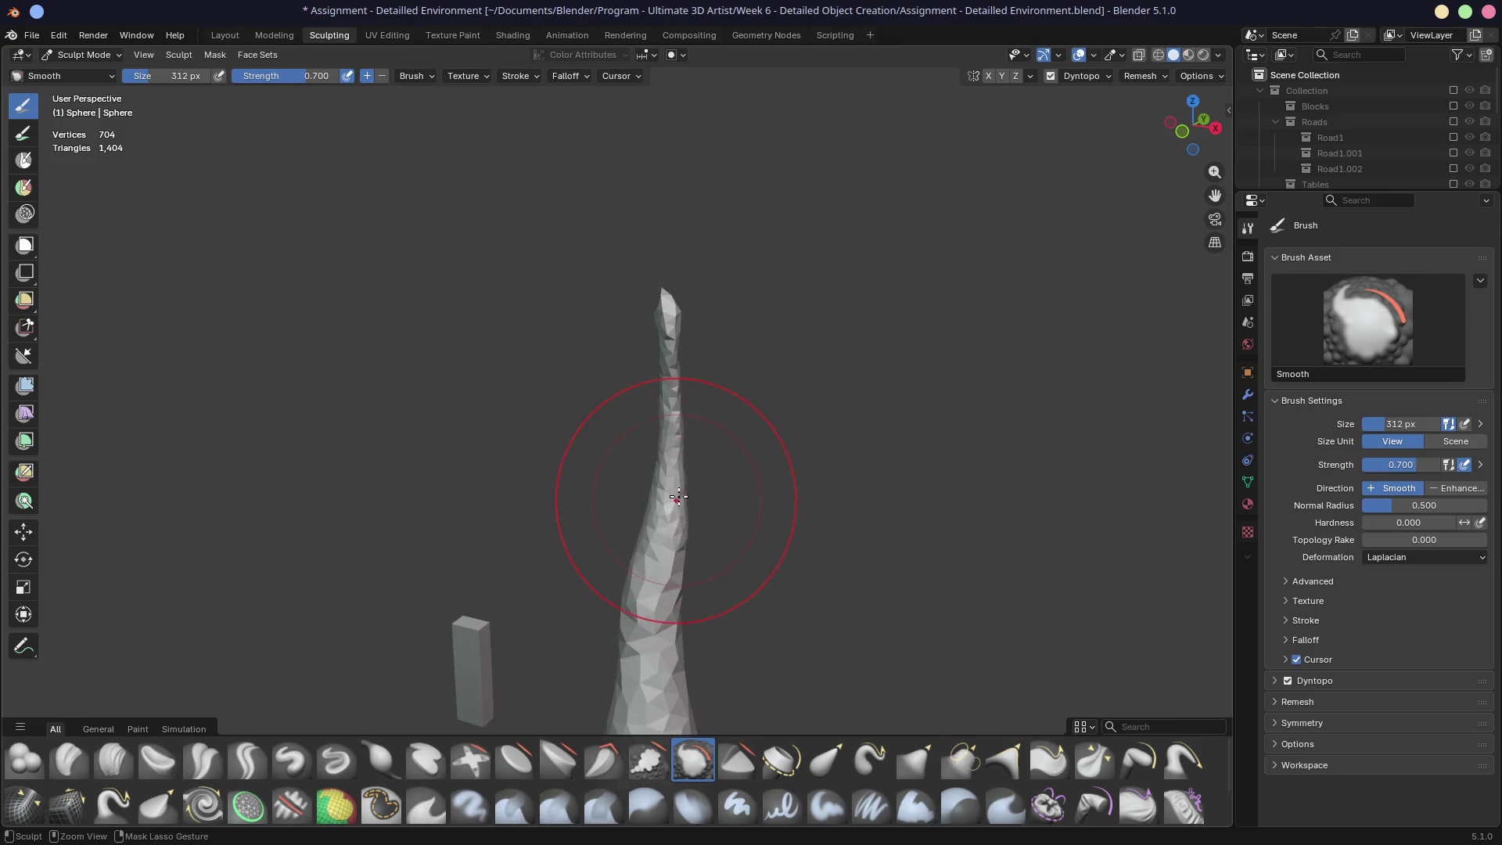
{"action": "left_click_drag", "start_coordinate": [640, 654], "coordinate": [678, 639]}
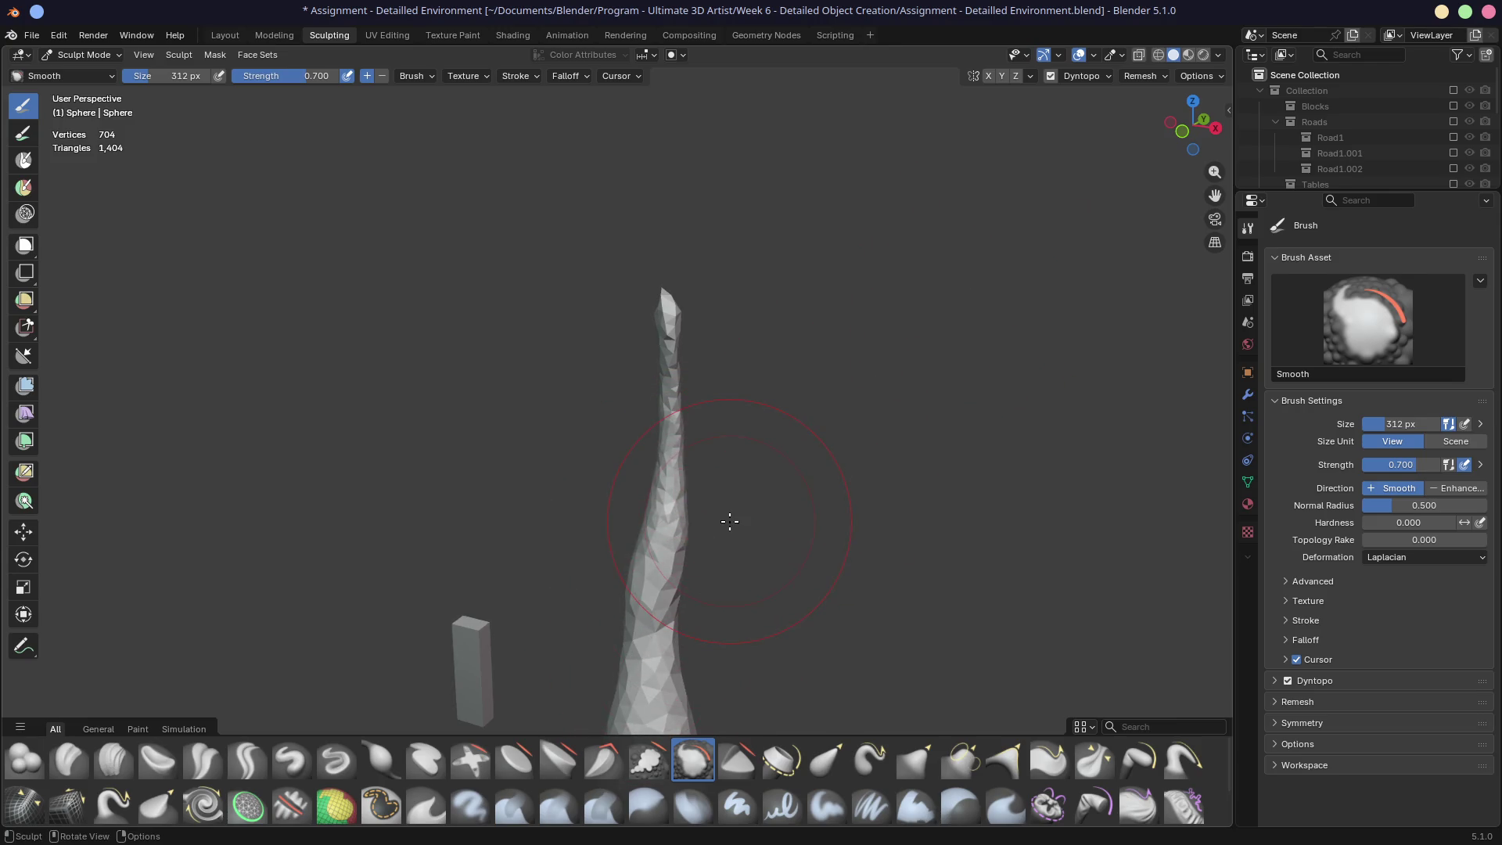
{"action": "left_click", "coordinate": [1136, 77]}
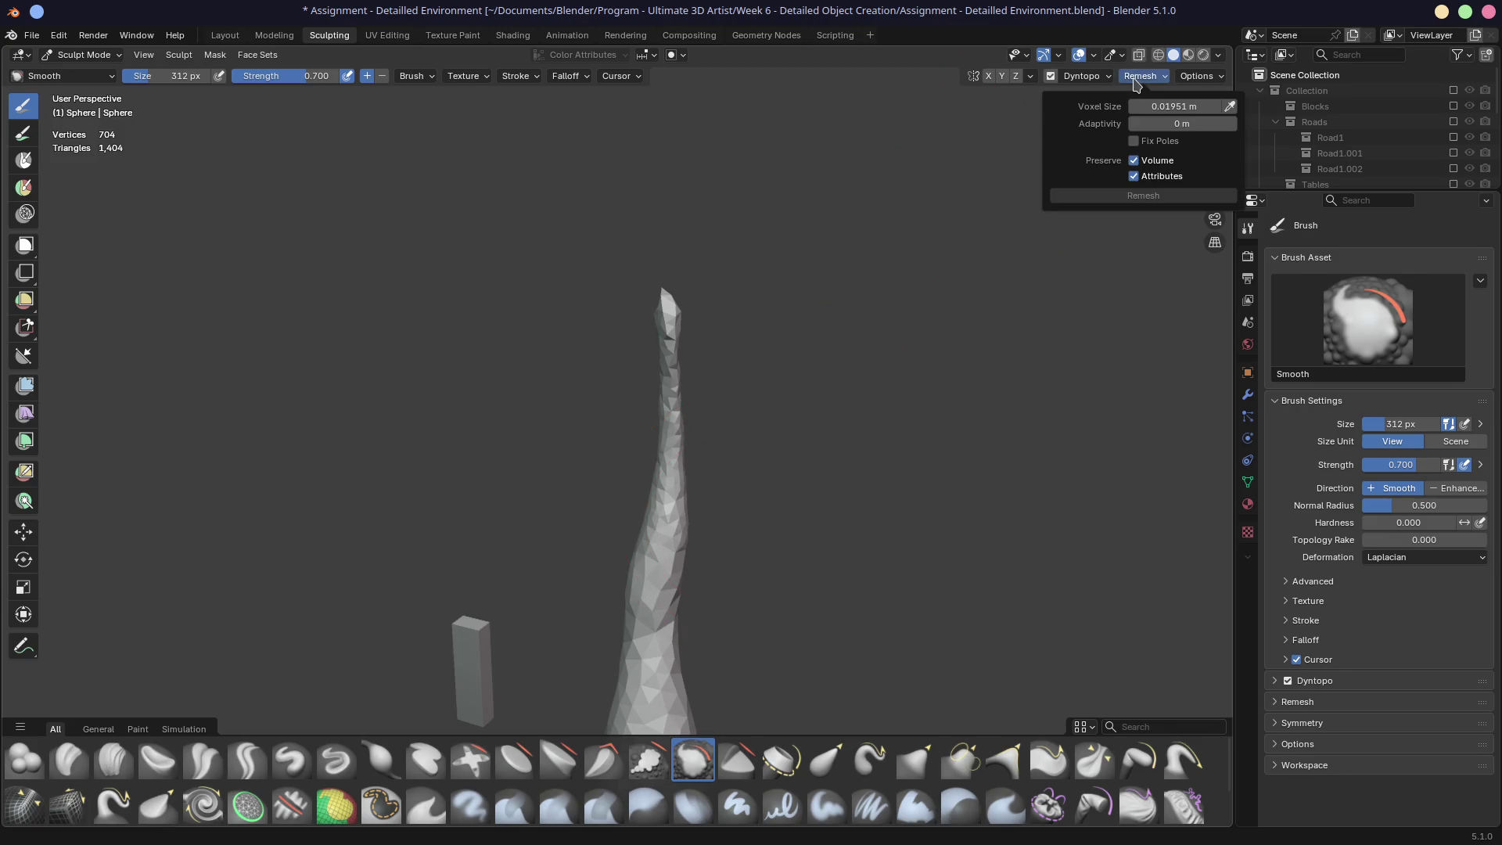
Step: Set the Dyntopo detail size to 2.72 and nudge the trunk surface with Grab
{"action": "key", "text": "r"}
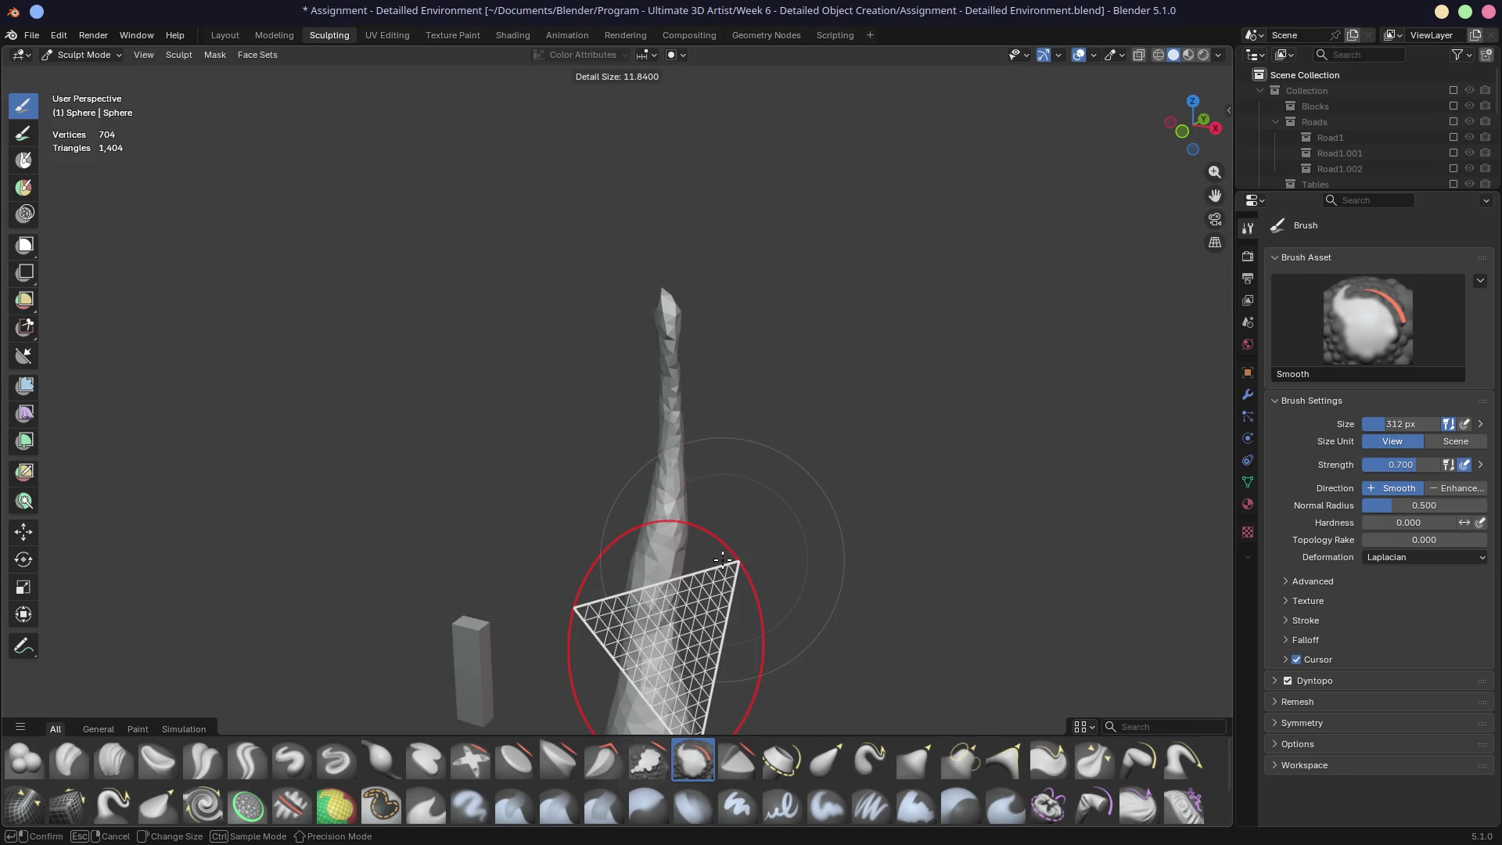
{"action": "key", "text": "Escape"}
{"action": "middle_click_drag", "start_coordinate": [721, 558], "coordinate": [705, 428], "text": "shift"}
{"action": "scroll", "coordinate": [720, 455], "scroll_direction": "down", "scroll_amount": 2}
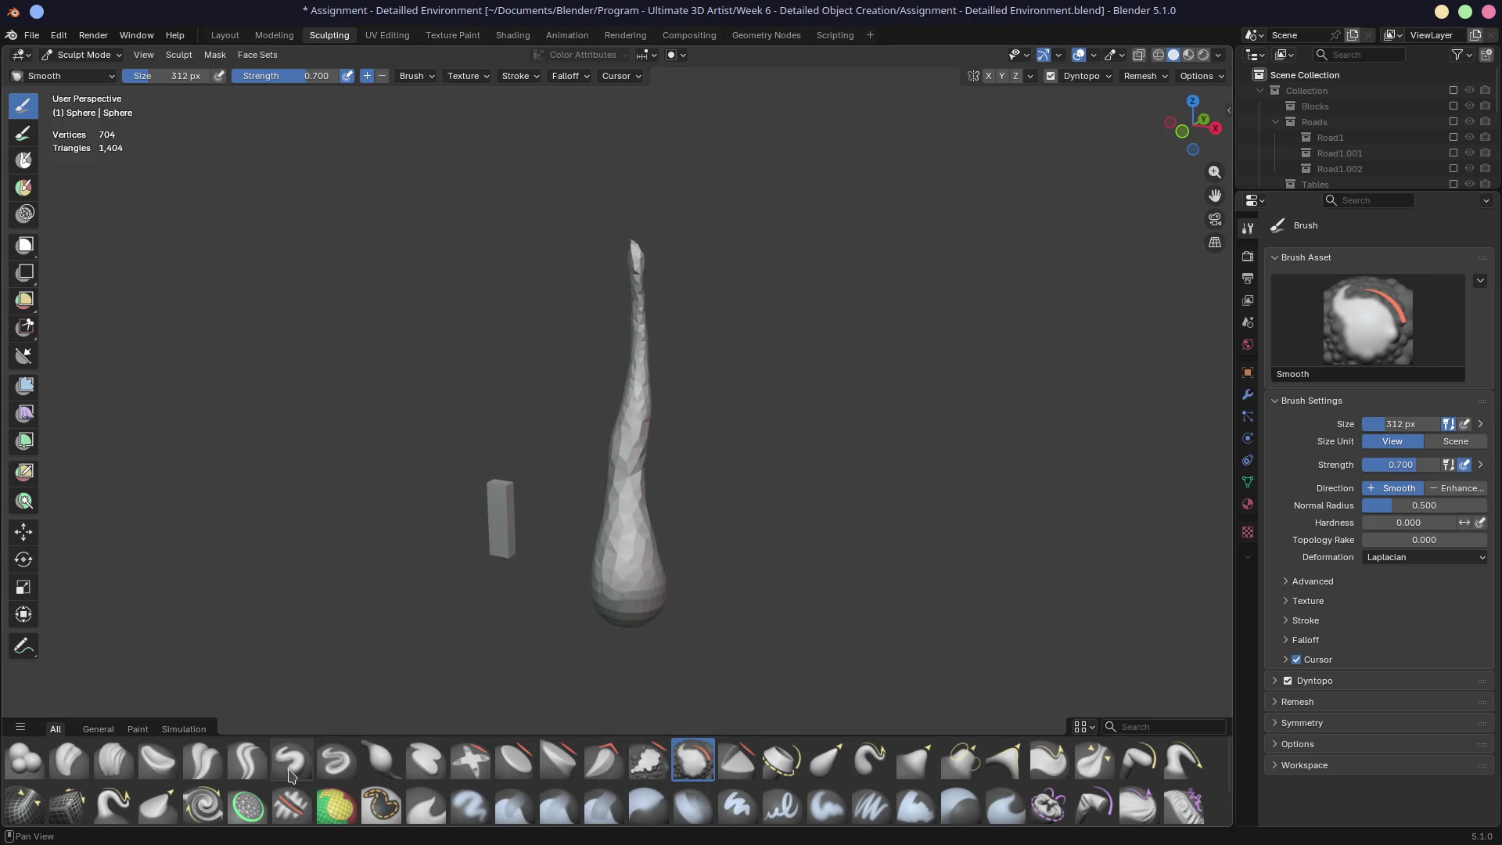
{"action": "left_click", "coordinate": [922, 771]}
{"action": "key", "text": "r"}
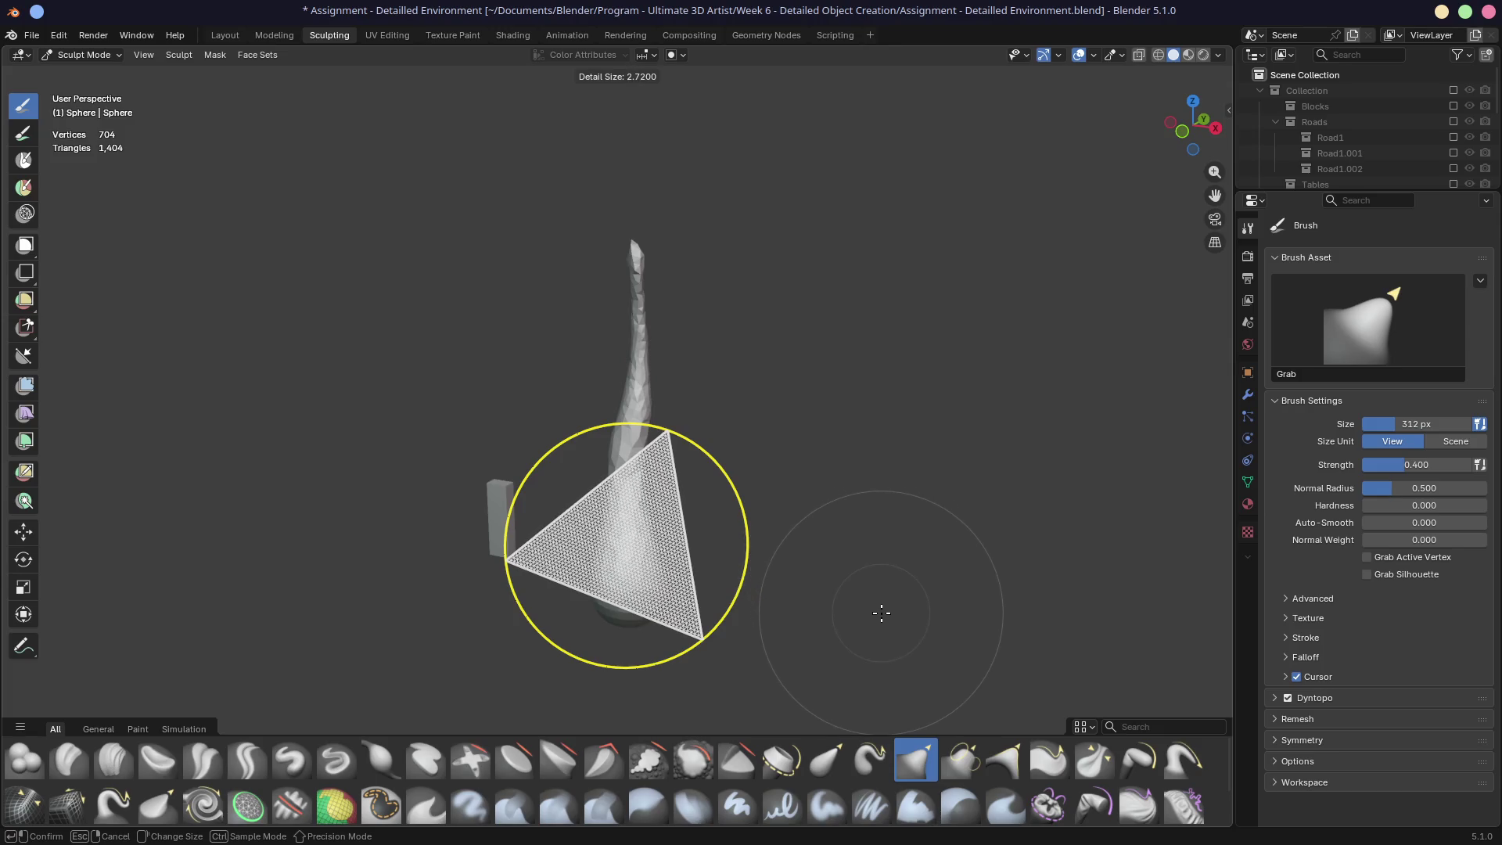
{"action": "left_click", "coordinate": [877, 608]}
{"action": "mouse_move", "coordinate": [770, 550]}
{"action": "middle_mouse_down", "text": "shift"}
{"action": "mouse_move", "coordinate": [764, 517]}
{"action": "mouse_move", "coordinate": [704, 450]}
{"action": "mouse_move", "coordinate": [728, 514]}
{"action": "mouse_move", "coordinate": [671, 419]}
{"action": "mouse_move", "coordinate": [748, 443]}
{"action": "mouse_move", "coordinate": [802, 436]}
{"action": "middle_mouse_up", "text": "shift"}
{"action": "mouse_move", "coordinate": [802, 437]}
{"action": "left_mouse_down"}
{"action": "mouse_move", "coordinate": [791, 412]}
{"action": "mouse_move", "coordinate": [841, 458]}
{"action": "left_mouse_up"}
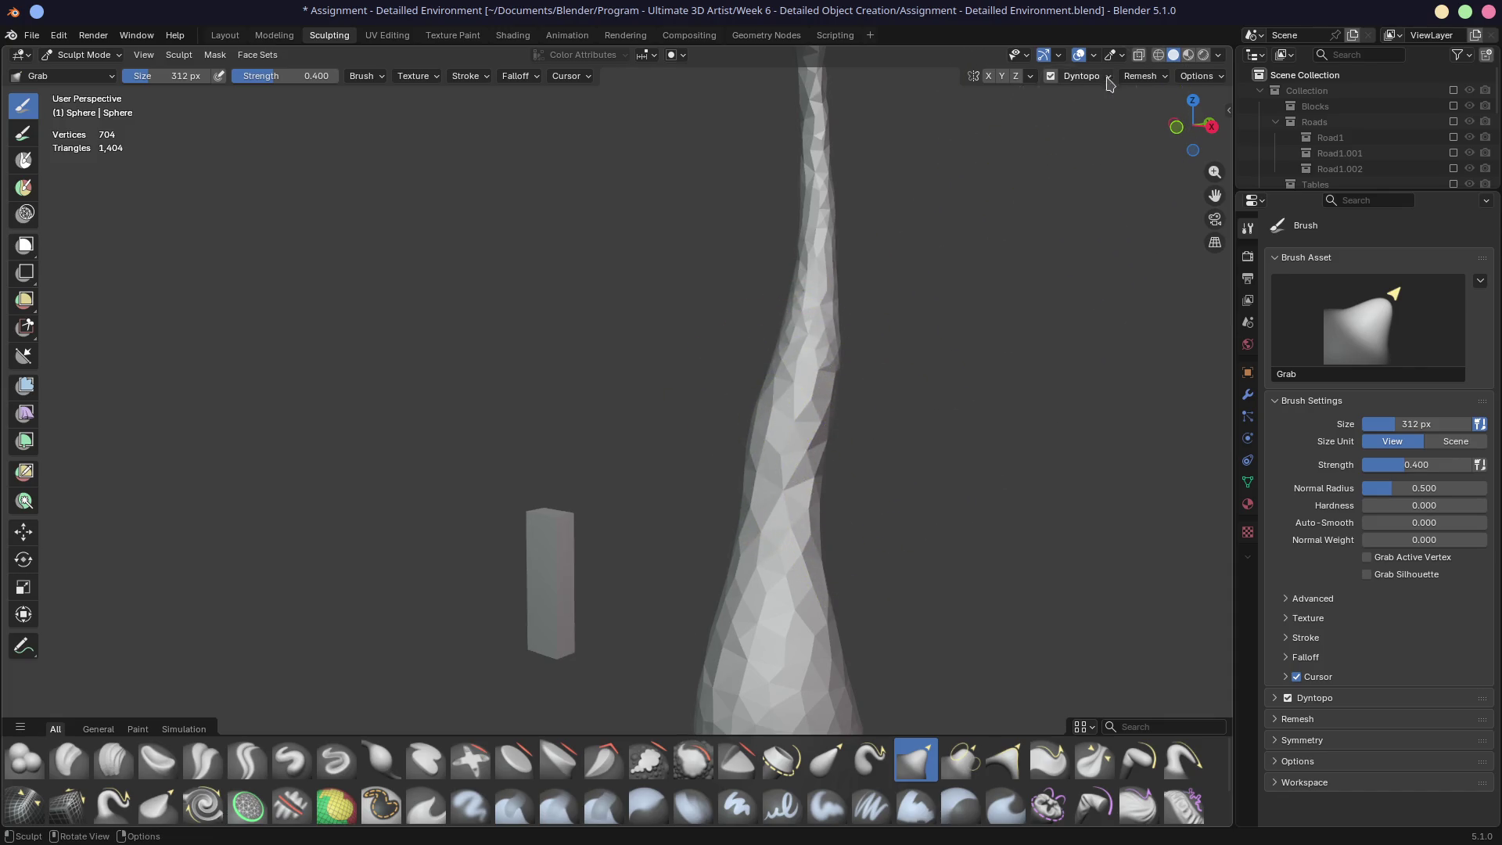
Step: Turn off dynamic topology and remesh the trunk at a 0.020 m voxel size
{"action": "left_click", "coordinate": [1148, 77]}
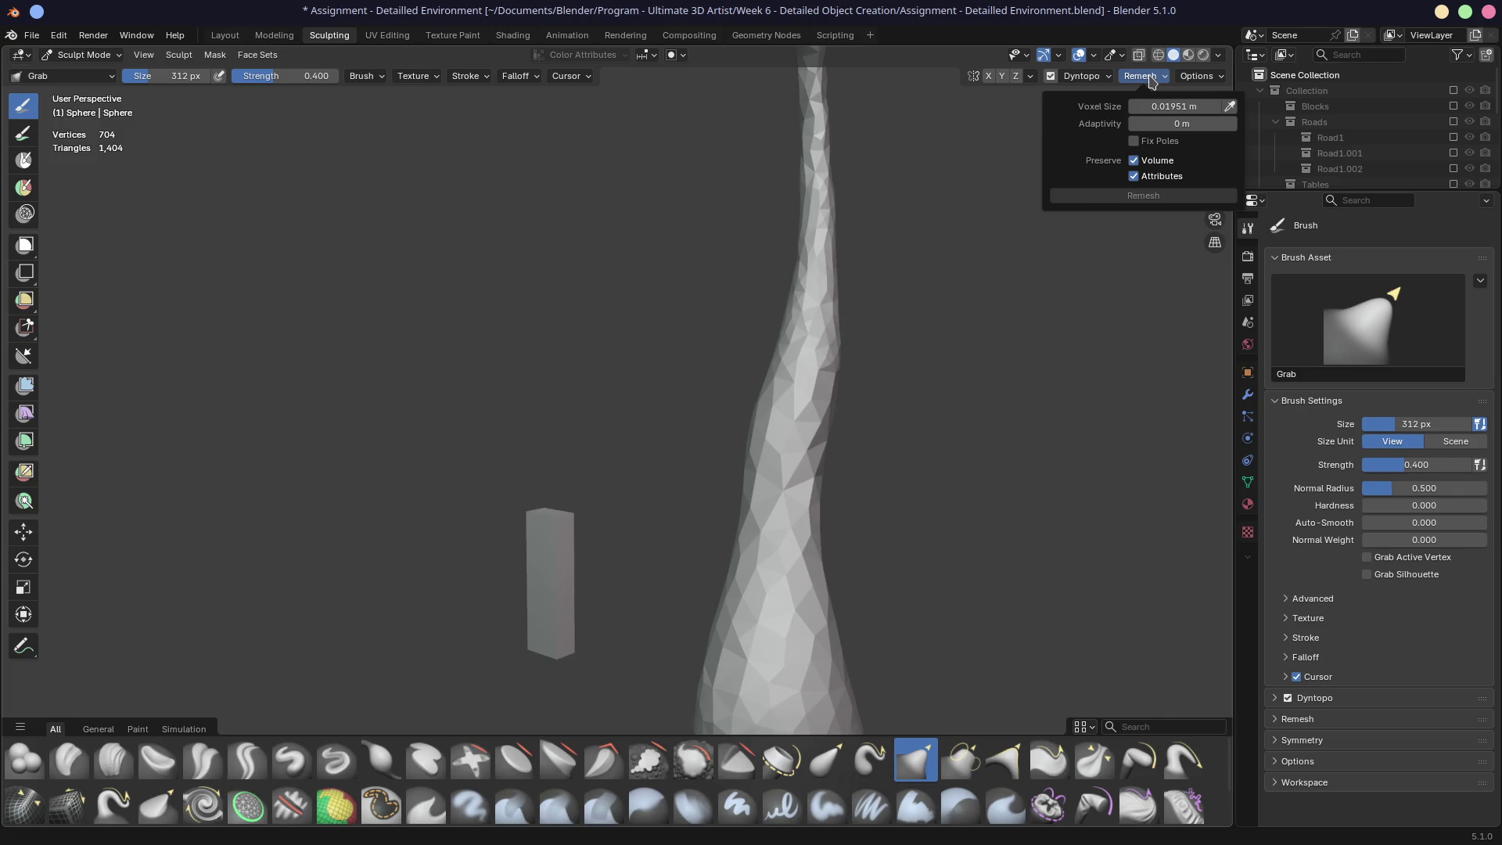
{"action": "left_click", "coordinate": [1107, 78]}
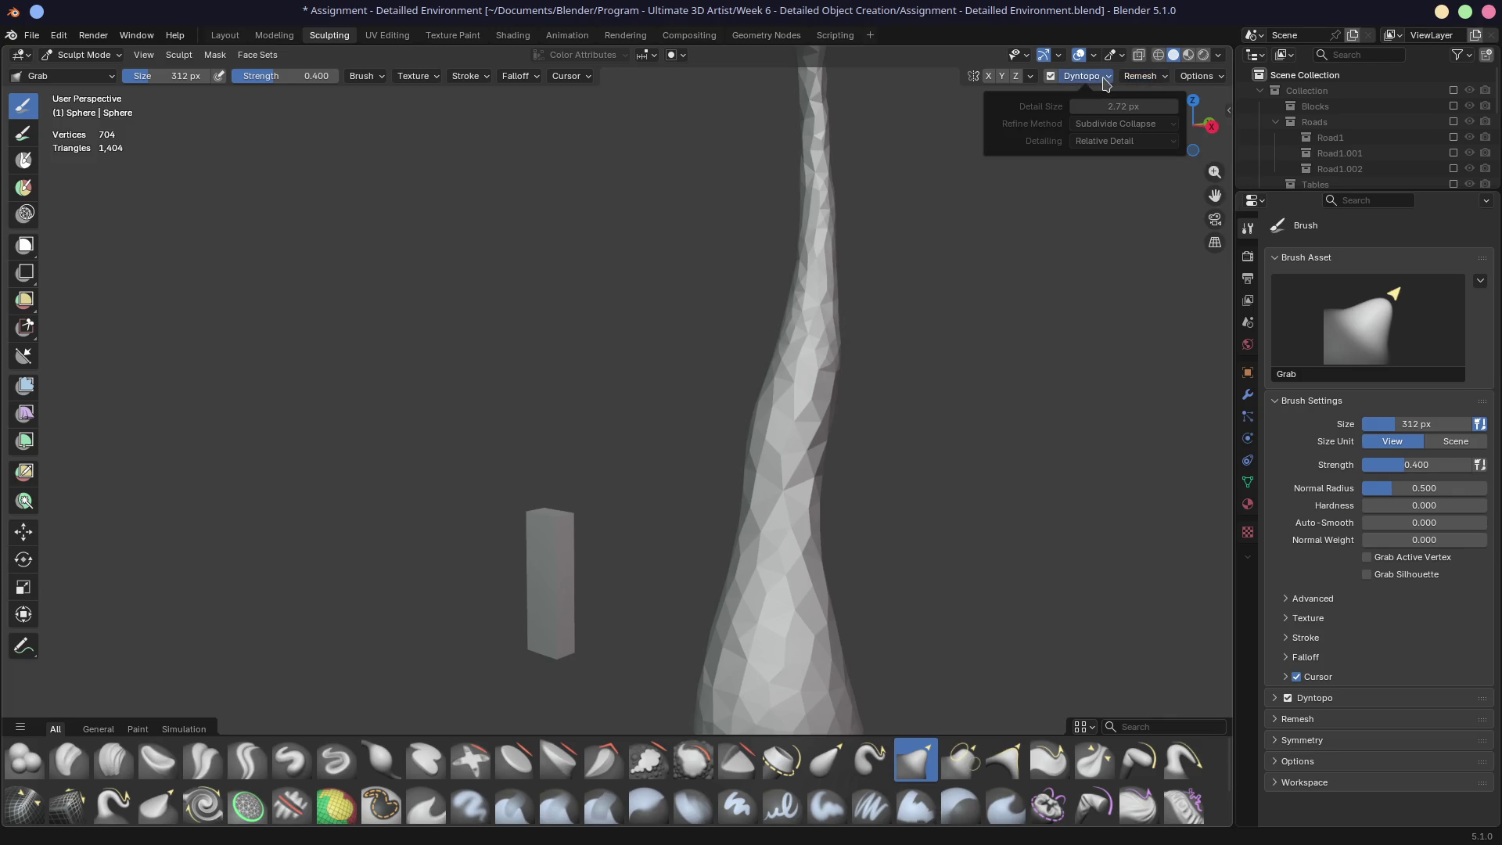
{"action": "left_click", "coordinate": [1051, 76]}
{"action": "middle_click_drag", "start_coordinate": [1002, 252], "coordinate": [806, 280]}
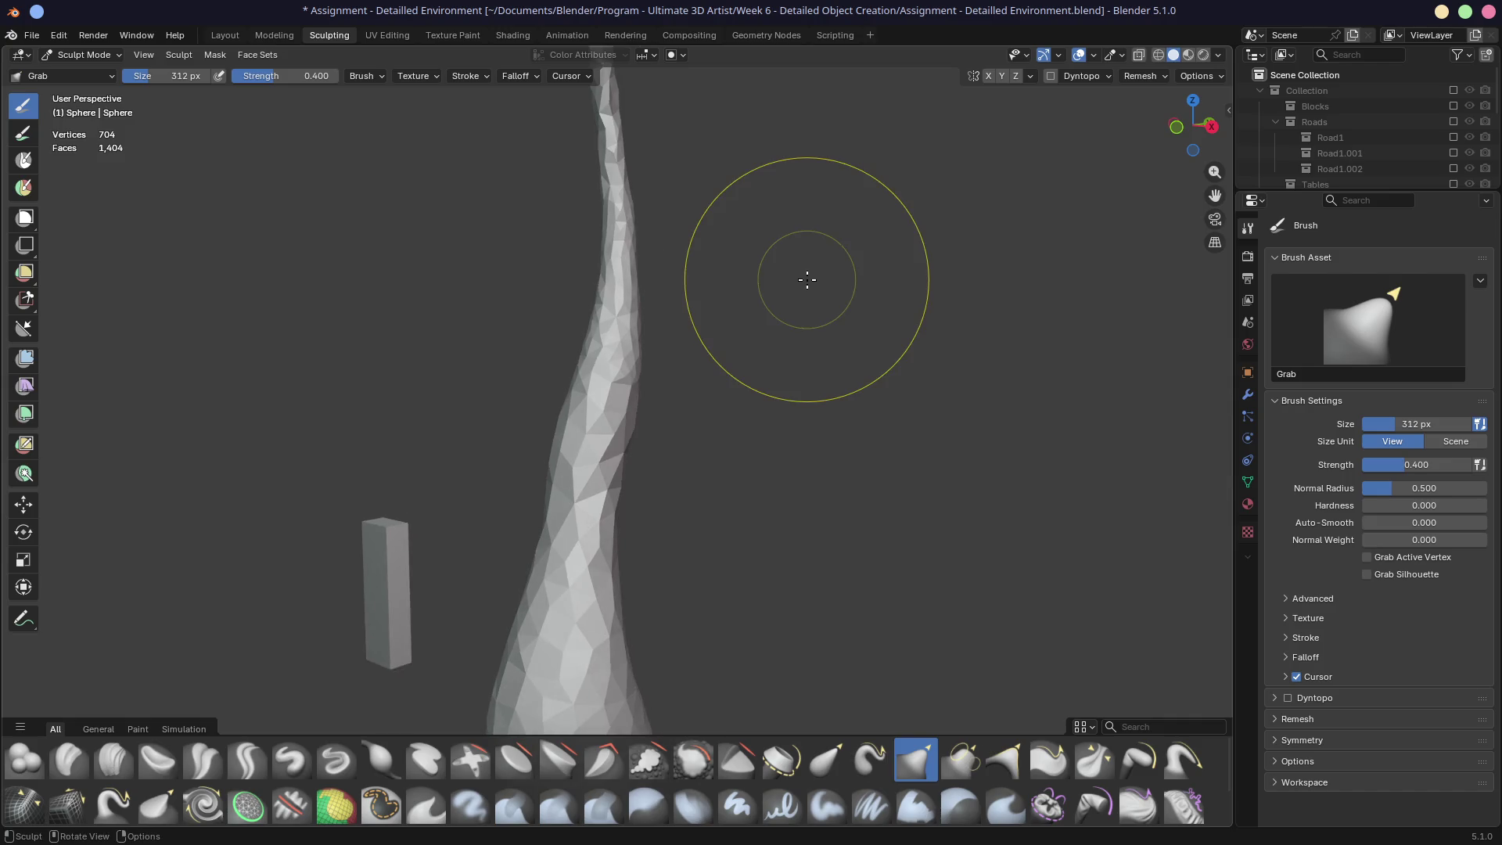
{"action": "scroll", "coordinate": [807, 279], "scroll_direction": "down", "scroll_amount": 2}
{"action": "key", "text": "r"}
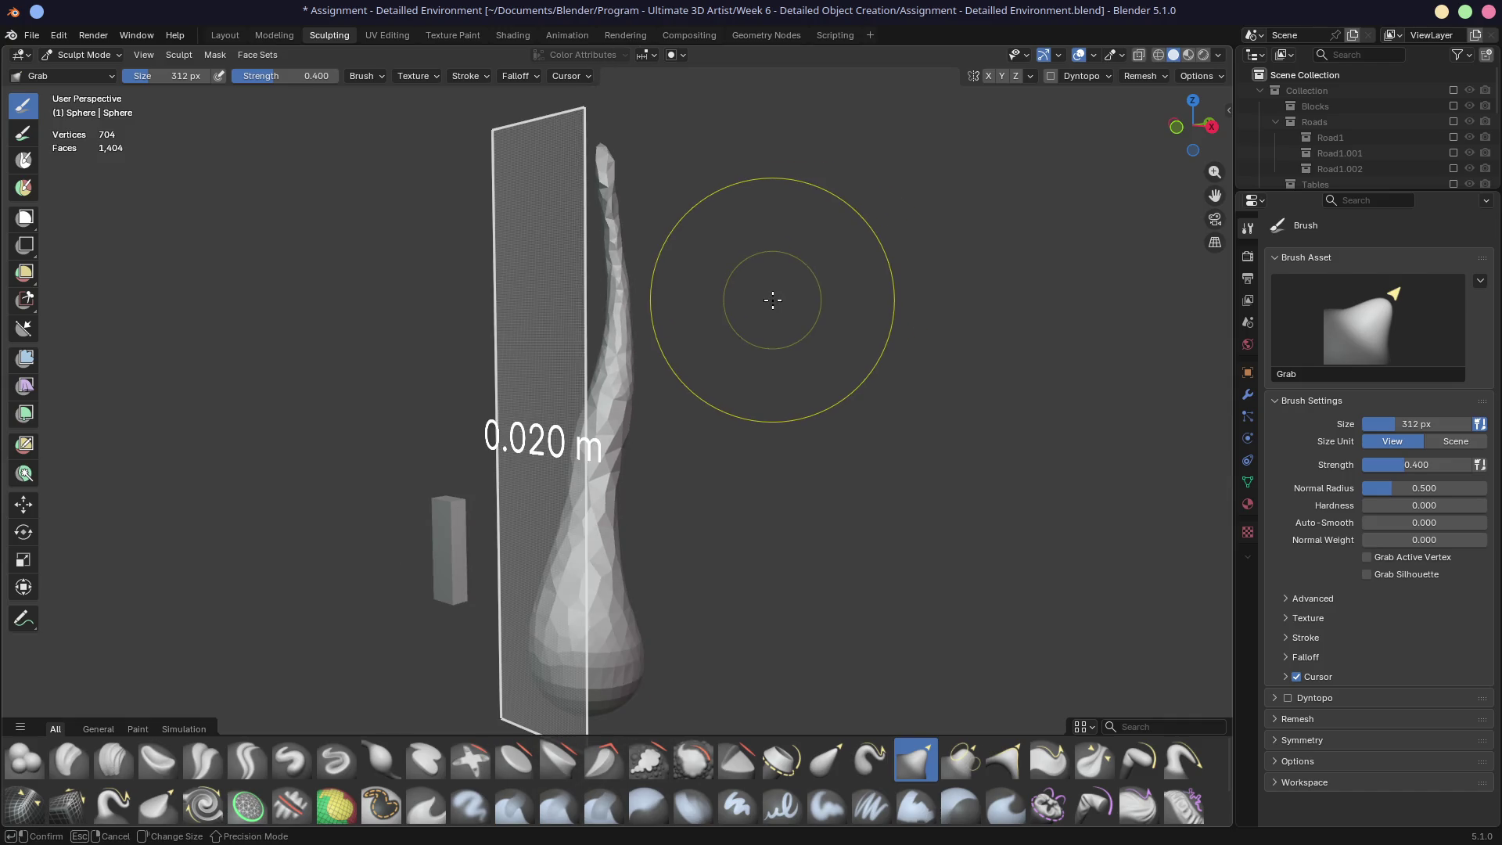
{"action": "left_click", "coordinate": [773, 300]}
Step: Reshape the remeshed trunk's right edge and pull its tip upward with Grab strokes
{"action": "mouse_move", "coordinate": [655, 419]}
{"action": "left_mouse_down"}
{"action": "mouse_move", "coordinate": [604, 436]}
{"action": "mouse_move", "coordinate": [638, 389]}
{"action": "mouse_move", "coordinate": [614, 413]}
{"action": "left_mouse_up"}
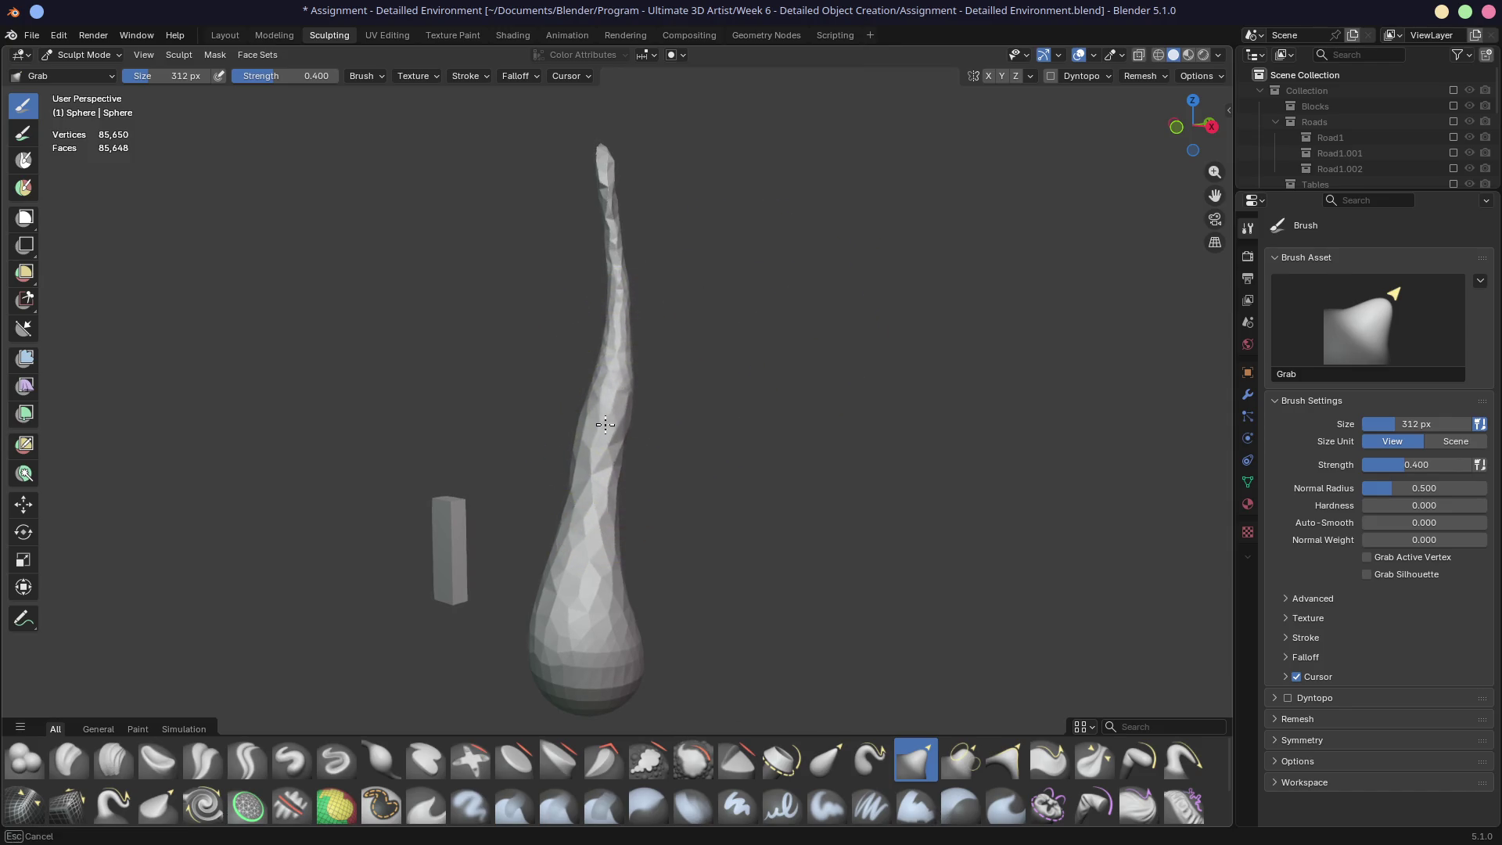
{"action": "scroll", "coordinate": [586, 383], "scroll_direction": "up", "scroll_amount": 4}
{"action": "mouse_move", "coordinate": [587, 382]}
{"action": "middle_mouse_down"}
{"action": "mouse_move", "coordinate": [728, 470]}
{"action": "mouse_move", "coordinate": [694, 392]}
{"action": "middle_mouse_up"}
{"action": "scroll", "coordinate": [754, 425], "scroll_direction": "down", "scroll_amount": 3}
{"action": "scroll", "coordinate": [693, 360], "scroll_direction": "up", "scroll_amount": 2}
{"action": "left_click_drag", "start_coordinate": [693, 360], "coordinate": [646, 631]}
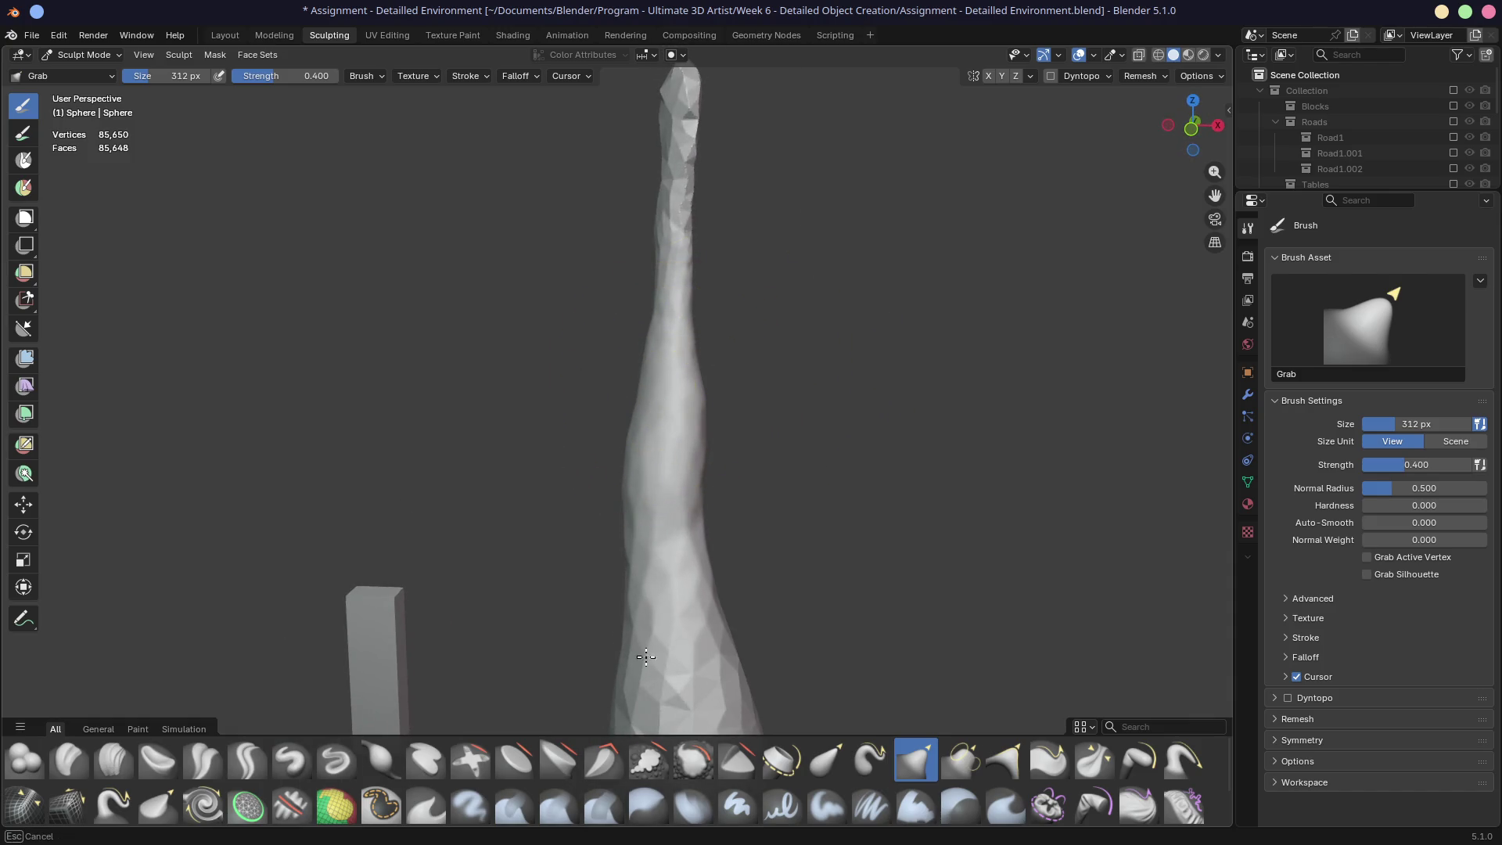
{"action": "left_click_drag", "start_coordinate": [675, 131], "coordinate": [686, 100]}
{"action": "mouse_move", "coordinate": [681, 278]}
{"action": "middle_mouse_down"}
{"action": "mouse_move", "coordinate": [704, 219]}
{"action": "mouse_move", "coordinate": [695, 259]}
{"action": "mouse_move", "coordinate": [681, 184]}
{"action": "mouse_move", "coordinate": [678, 333]}
{"action": "middle_mouse_up"}
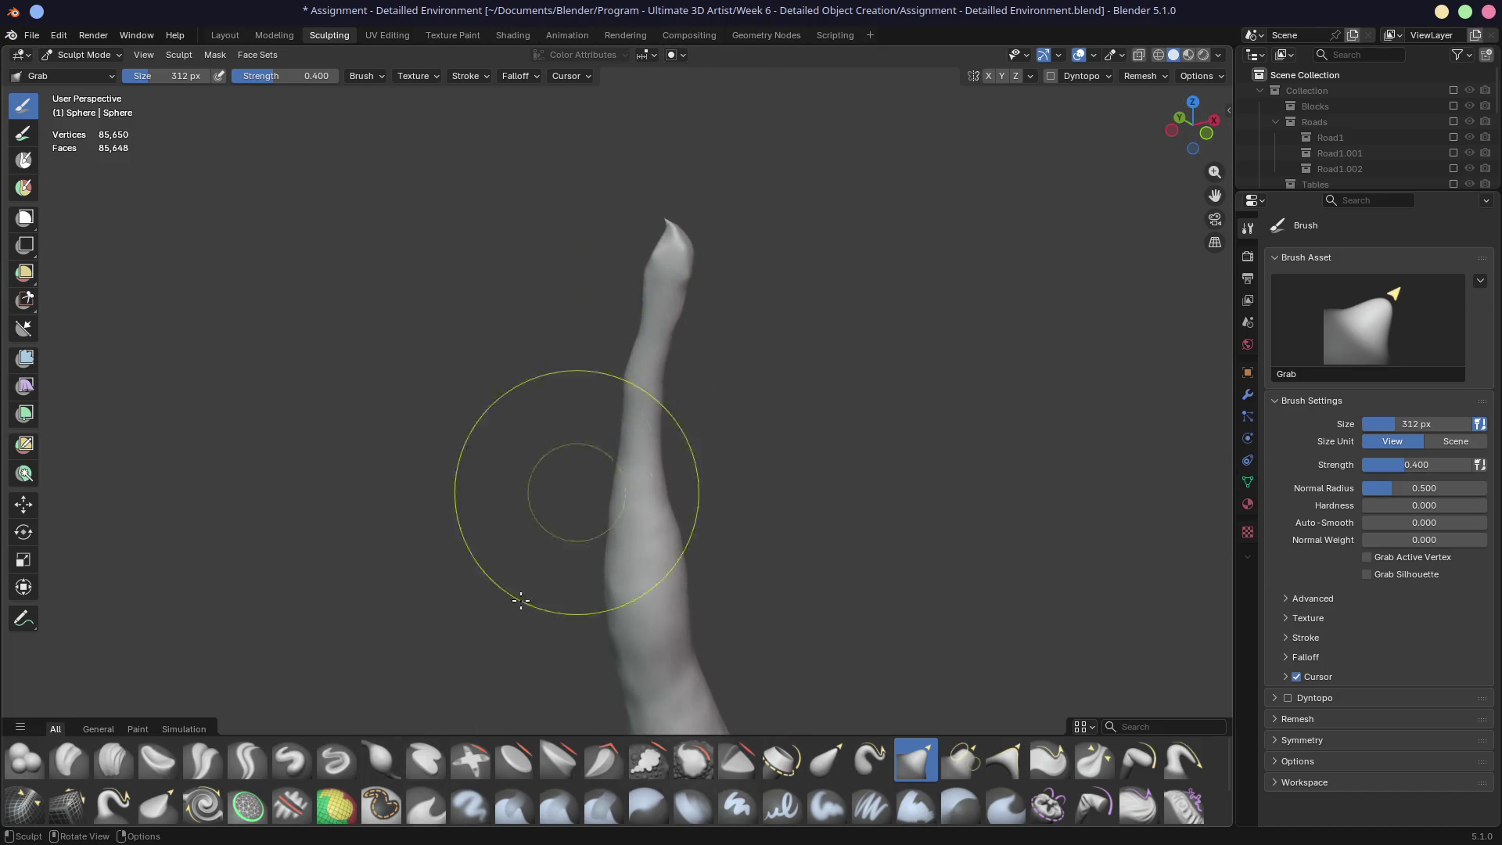
{"action": "left_click", "coordinate": [304, 769]}
{"action": "left_click", "coordinate": [381, 759]}
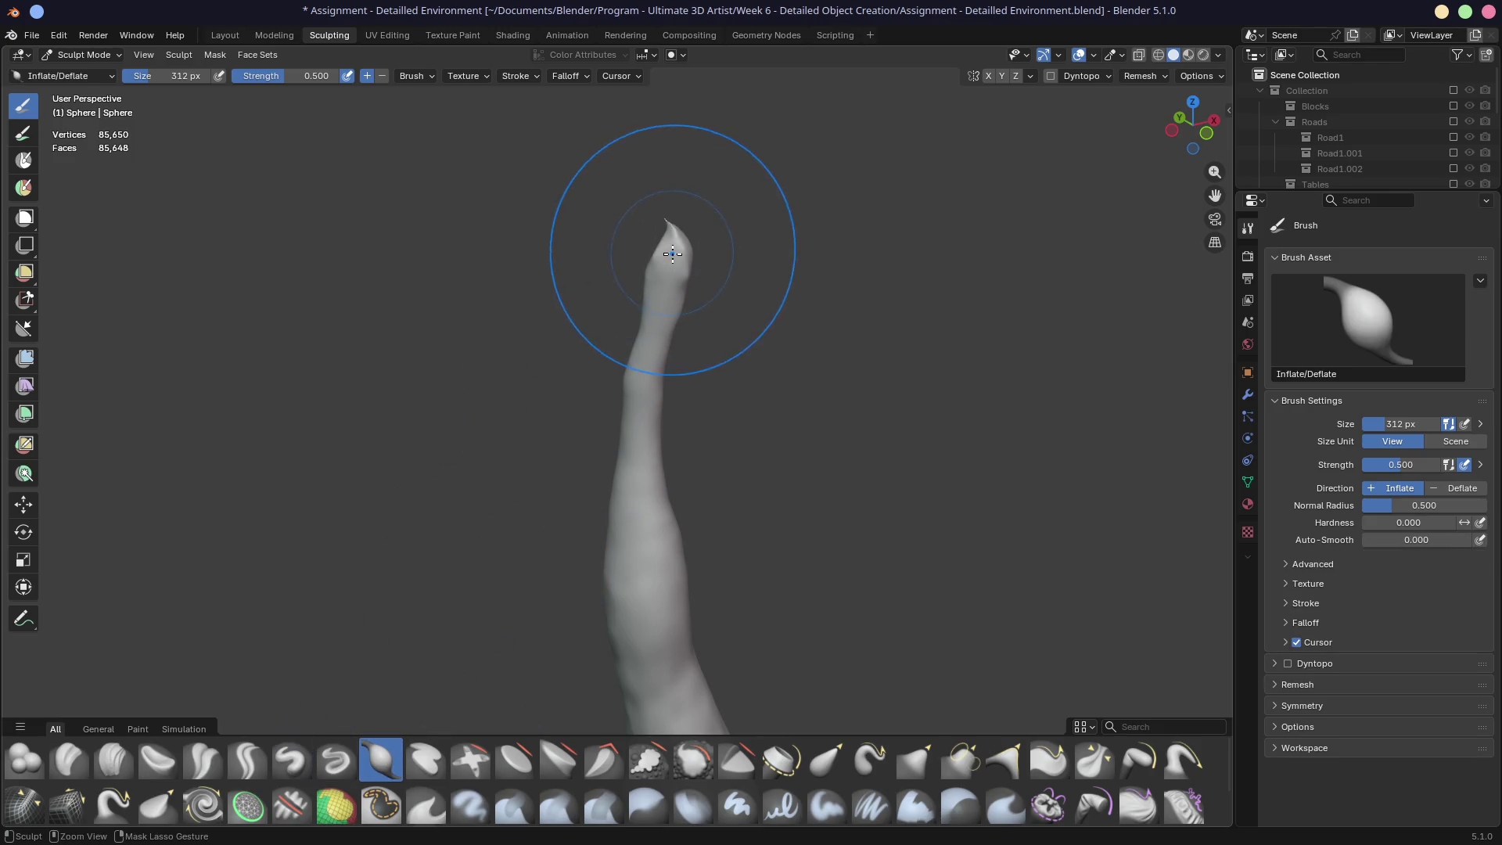
Step: With a 154 px Elastic Grab brush, pull the upper trunk thinner and leftward
{"action": "middle_click_drag", "start_coordinate": [684, 306], "coordinate": [893, 292]}
{"action": "middle_click_drag", "start_coordinate": [826, 291], "coordinate": [754, 301]}
{"action": "mouse_move", "coordinate": [644, 321]}
{"action": "middle_mouse_down"}
{"action": "mouse_move", "coordinate": [720, 305]}
{"action": "mouse_move", "coordinate": [674, 322]}
{"action": "mouse_move", "coordinate": [721, 630]}
{"action": "mouse_move", "coordinate": [724, 618]}
{"action": "middle_mouse_up"}
{"action": "scroll", "coordinate": [673, 322], "scroll_direction": "up", "scroll_amount": 2}
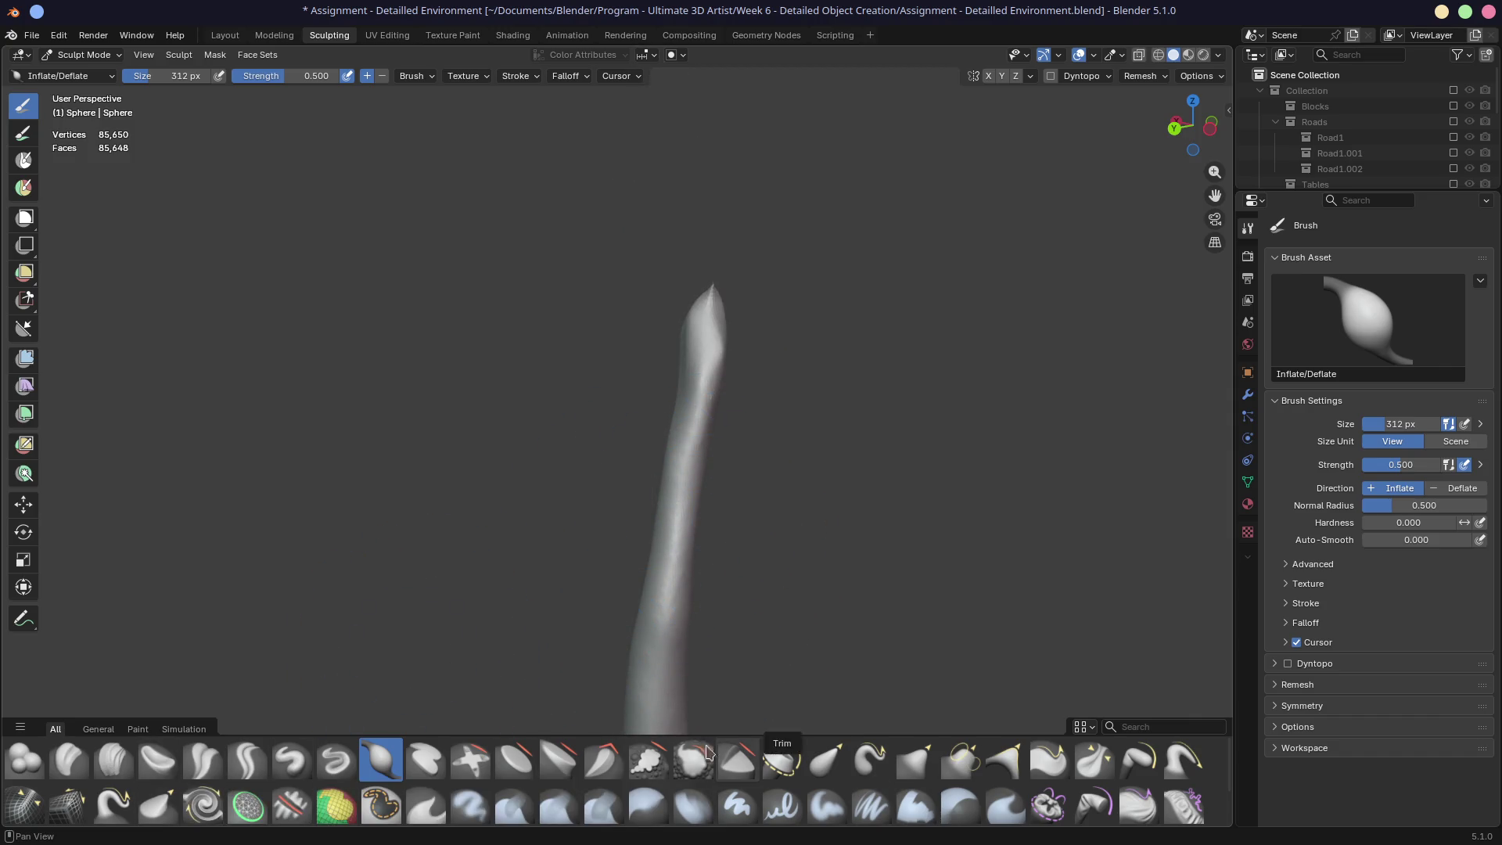
{"action": "left_click", "coordinate": [827, 760]}
{"action": "mouse_move", "coordinate": [819, 688]}
{"action": "middle_mouse_down"}
{"action": "mouse_move", "coordinate": [671, 597]}
{"action": "mouse_move", "coordinate": [705, 597]}
{"action": "mouse_move", "coordinate": [689, 594]}
{"action": "middle_mouse_up"}
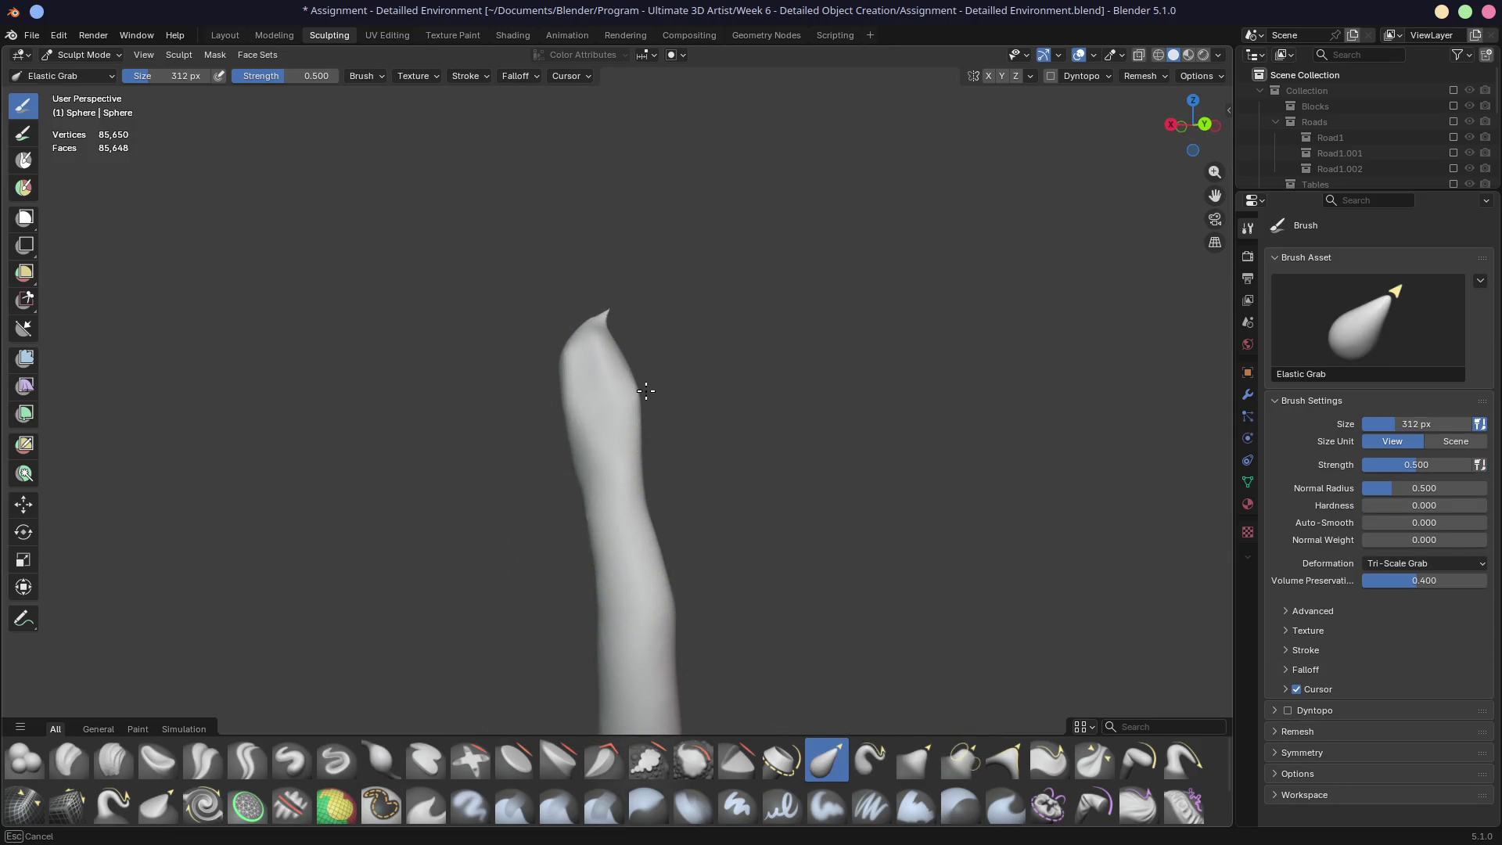
{"action": "key", "text": "f"}
{"action": "left_click", "coordinate": [624, 364]}
{"action": "mouse_move", "coordinate": [624, 404]}
{"action": "left_mouse_down"}
{"action": "mouse_move", "coordinate": [597, 396]}
{"action": "mouse_move", "coordinate": [589, 338]}
{"action": "mouse_move", "coordinate": [624, 519]}
{"action": "left_mouse_up"}
Step: Reshape the trunk along its length, pulling it further leftward into a curve
{"action": "left_click_drag", "start_coordinate": [670, 603], "coordinate": [728, 649]}
{"action": "mouse_move", "coordinate": [727, 649]}
{"action": "middle_mouse_down"}
{"action": "mouse_move", "coordinate": [627, 647]}
{"action": "mouse_move", "coordinate": [688, 654]}
{"action": "middle_mouse_up"}
{"action": "left_click_drag", "start_coordinate": [688, 654], "coordinate": [505, 347]}
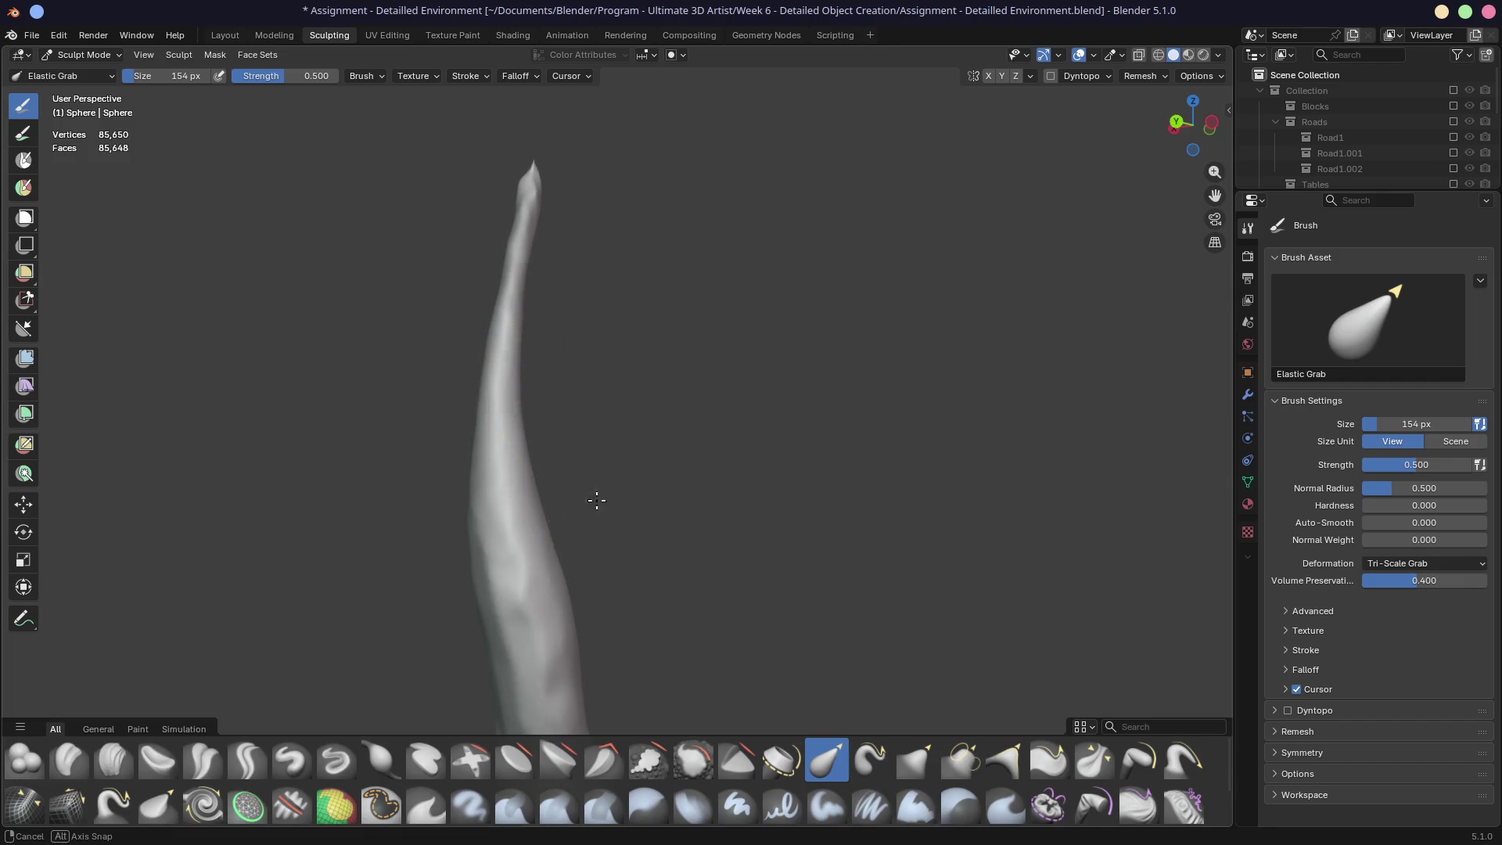
{"action": "middle_click_drag", "start_coordinate": [603, 503], "coordinate": [503, 570]}
{"action": "scroll", "coordinate": [519, 570], "scroll_direction": "down", "scroll_amount": 3}
Step: Frame the bulbous trunk base, select Snake Hook, and try re-enabling dynamic topology
{"action": "mouse_move", "coordinate": [580, 658]}
{"action": "middle_mouse_down", "text": "shift"}
{"action": "mouse_move", "coordinate": [670, 661]}
{"action": "mouse_move", "coordinate": [524, 410]}
{"action": "middle_mouse_up", "text": "shift"}
{"action": "scroll", "coordinate": [588, 491], "scroll_direction": "up", "scroll_amount": 5}
{"action": "mouse_move", "coordinate": [589, 491]}
{"action": "middle_mouse_down"}
{"action": "mouse_move", "coordinate": [520, 520]}
{"action": "mouse_move", "coordinate": [637, 560]}
{"action": "middle_mouse_up"}
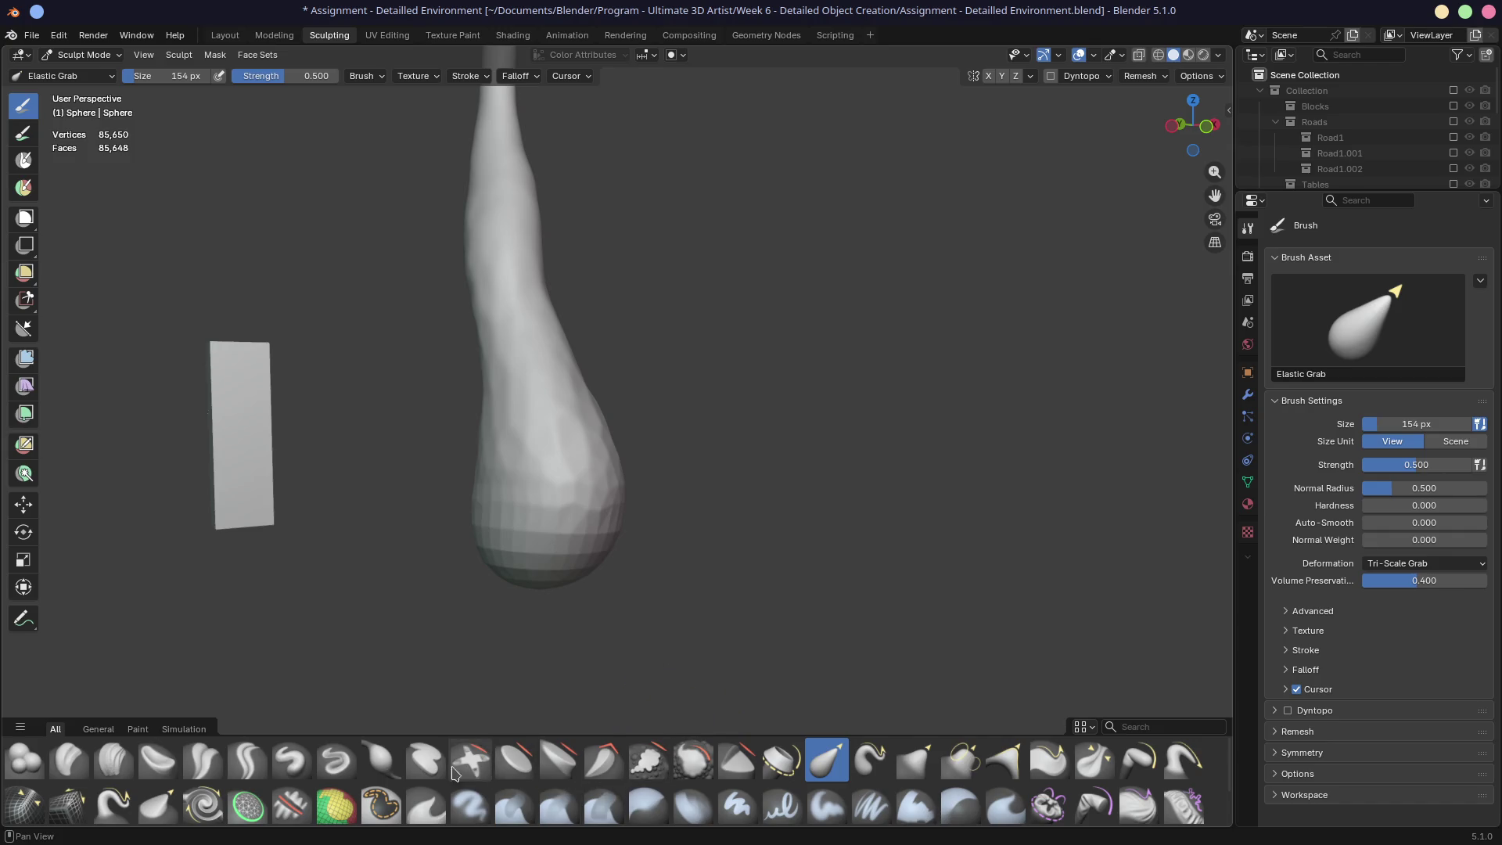
{"action": "left_click", "coordinate": [114, 806]}
{"action": "mouse_move", "coordinate": [608, 631]}
{"action": "middle_mouse_down", "text": "shift"}
{"action": "mouse_move", "coordinate": [612, 594]}
{"action": "mouse_move", "coordinate": [717, 594]}
{"action": "mouse_move", "coordinate": [704, 580]}
{"action": "middle_mouse_up", "text": "shift"}
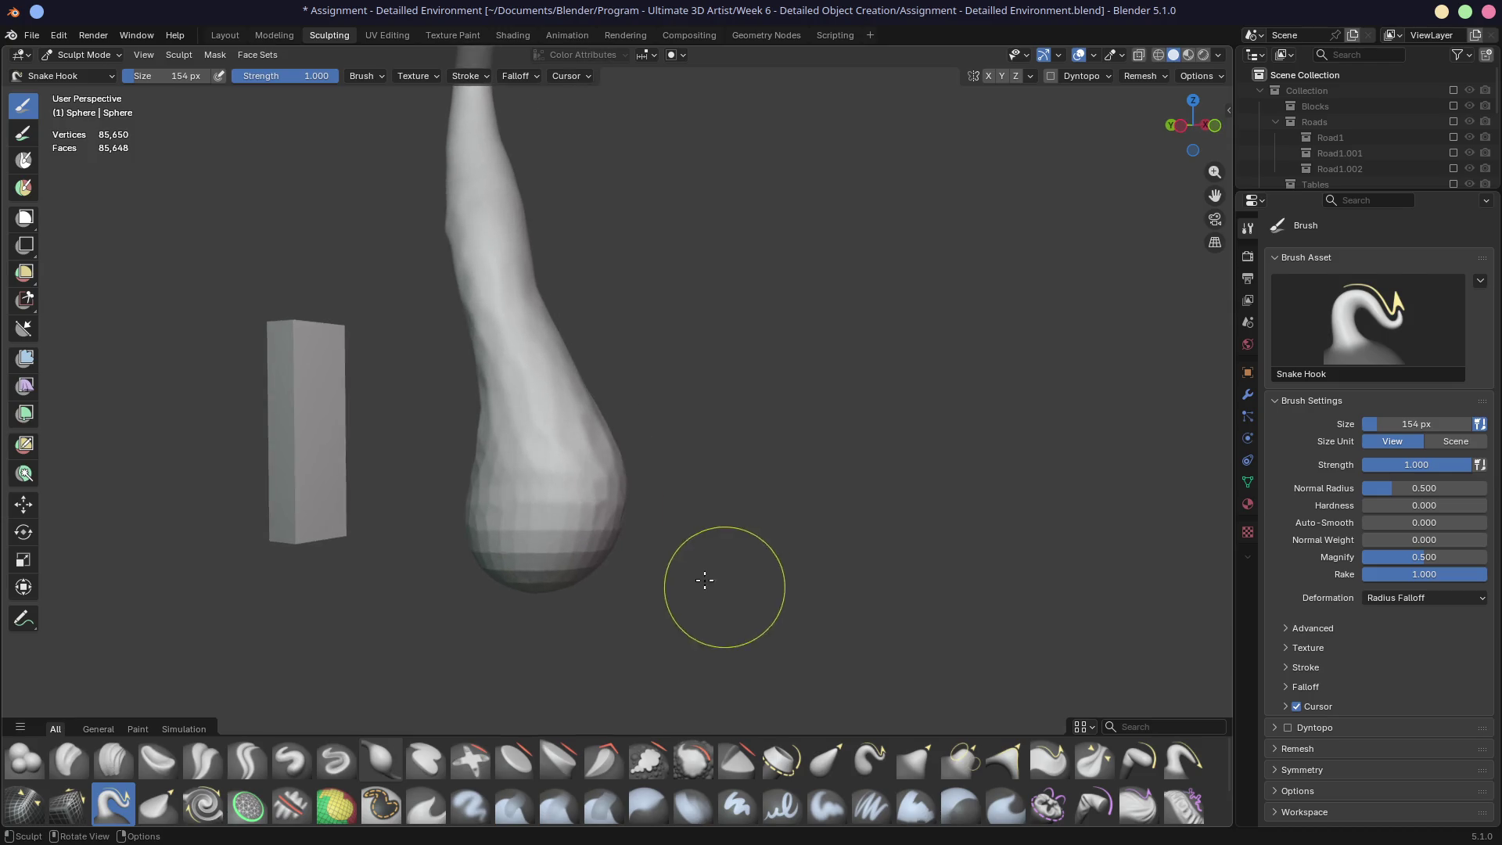
{"action": "left_click", "coordinate": [1051, 78]}
Step: Skip dynamic topology and pull the first Snake Hook roots out of the trunk base
{"action": "left_click", "coordinate": [721, 467]}
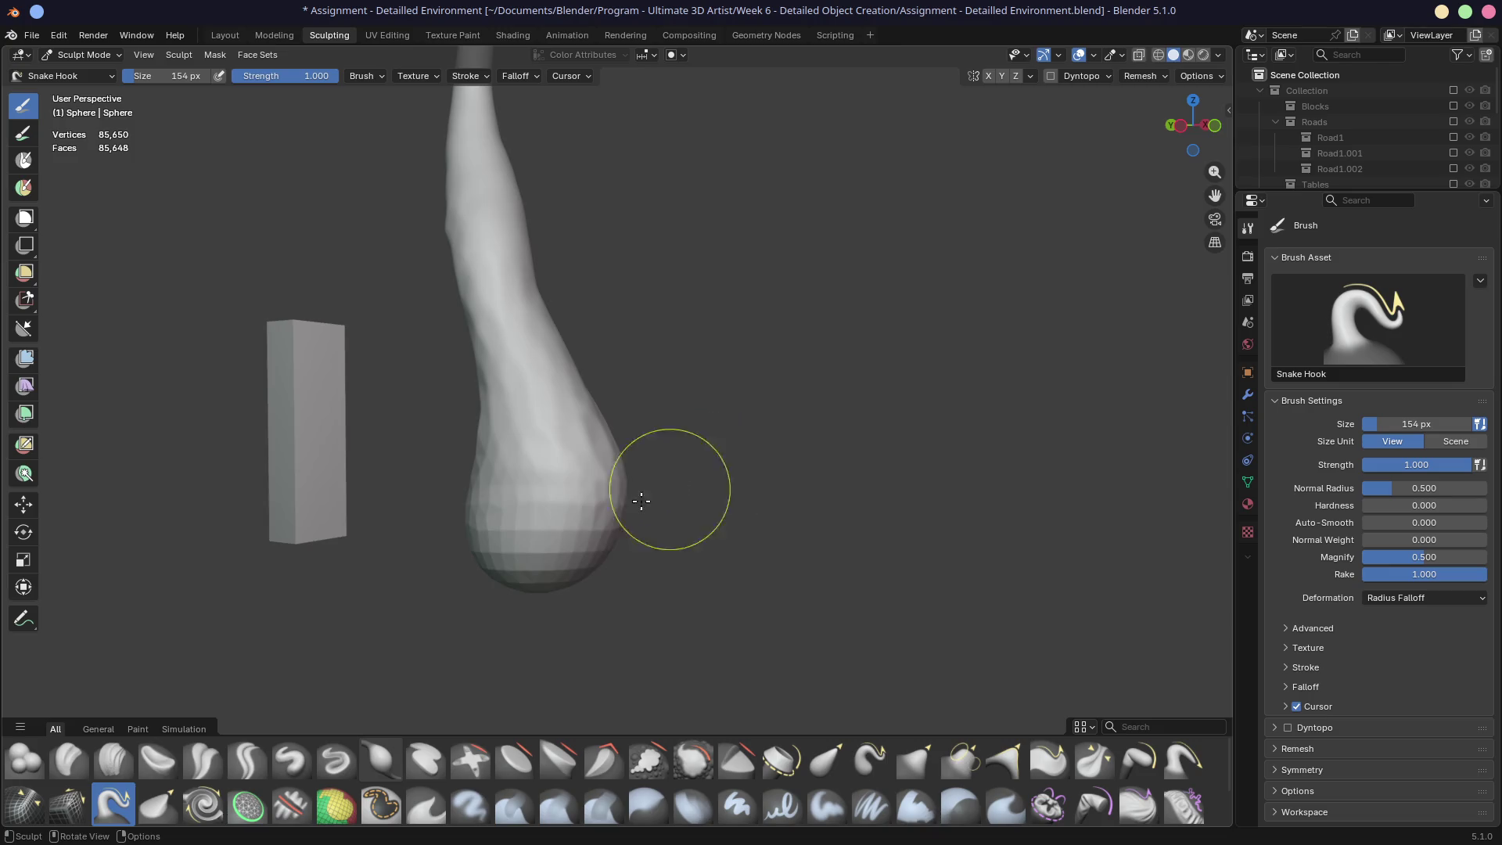
{"action": "middle_click_drag", "start_coordinate": [654, 496], "coordinate": [591, 511]}
{"action": "mouse_move", "coordinate": [563, 481]}
{"action": "left_mouse_down"}
{"action": "mouse_move", "coordinate": [700, 552]}
{"action": "mouse_move", "coordinate": [785, 561]}
{"action": "left_mouse_up"}
{"action": "mouse_move", "coordinate": [785, 560]}
{"action": "middle_mouse_down"}
{"action": "mouse_move", "coordinate": [604, 560]}
{"action": "mouse_move", "coordinate": [664, 537]}
{"action": "mouse_move", "coordinate": [584, 519]}
{"action": "mouse_move", "coordinate": [608, 512]}
{"action": "middle_mouse_up"}
{"action": "left_click_drag", "start_coordinate": [736, 463], "coordinate": [947, 517]}
{"action": "mouse_move", "coordinate": [947, 516]}
{"action": "middle_mouse_down"}
{"action": "mouse_move", "coordinate": [728, 547]}
{"action": "mouse_move", "coordinate": [722, 523]}
{"action": "mouse_move", "coordinate": [810, 481]}
{"action": "middle_mouse_up"}
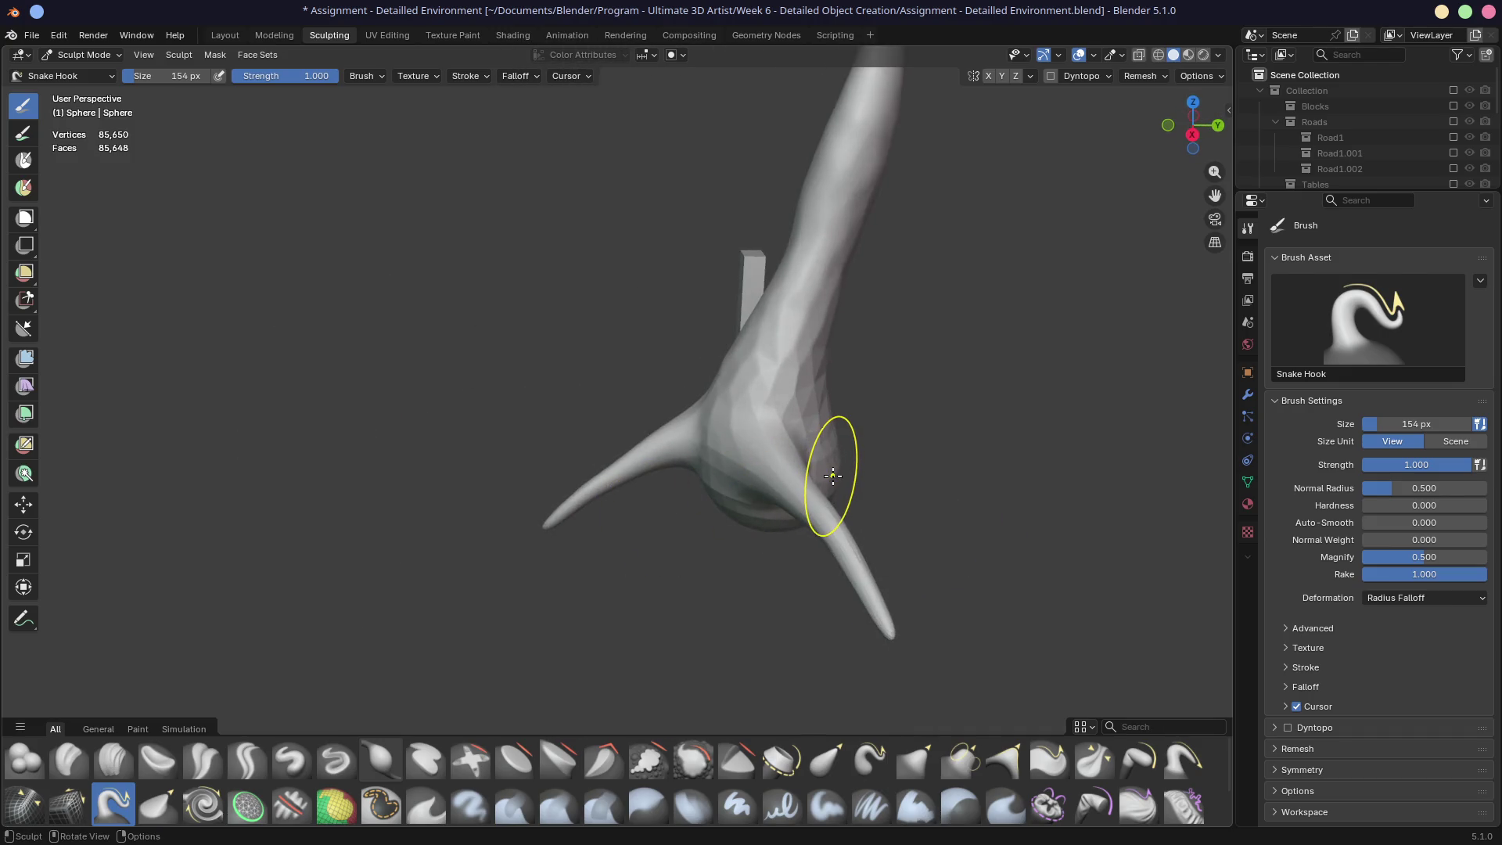
{"action": "scroll", "coordinate": [833, 476], "scroll_direction": "up", "scroll_amount": 10}
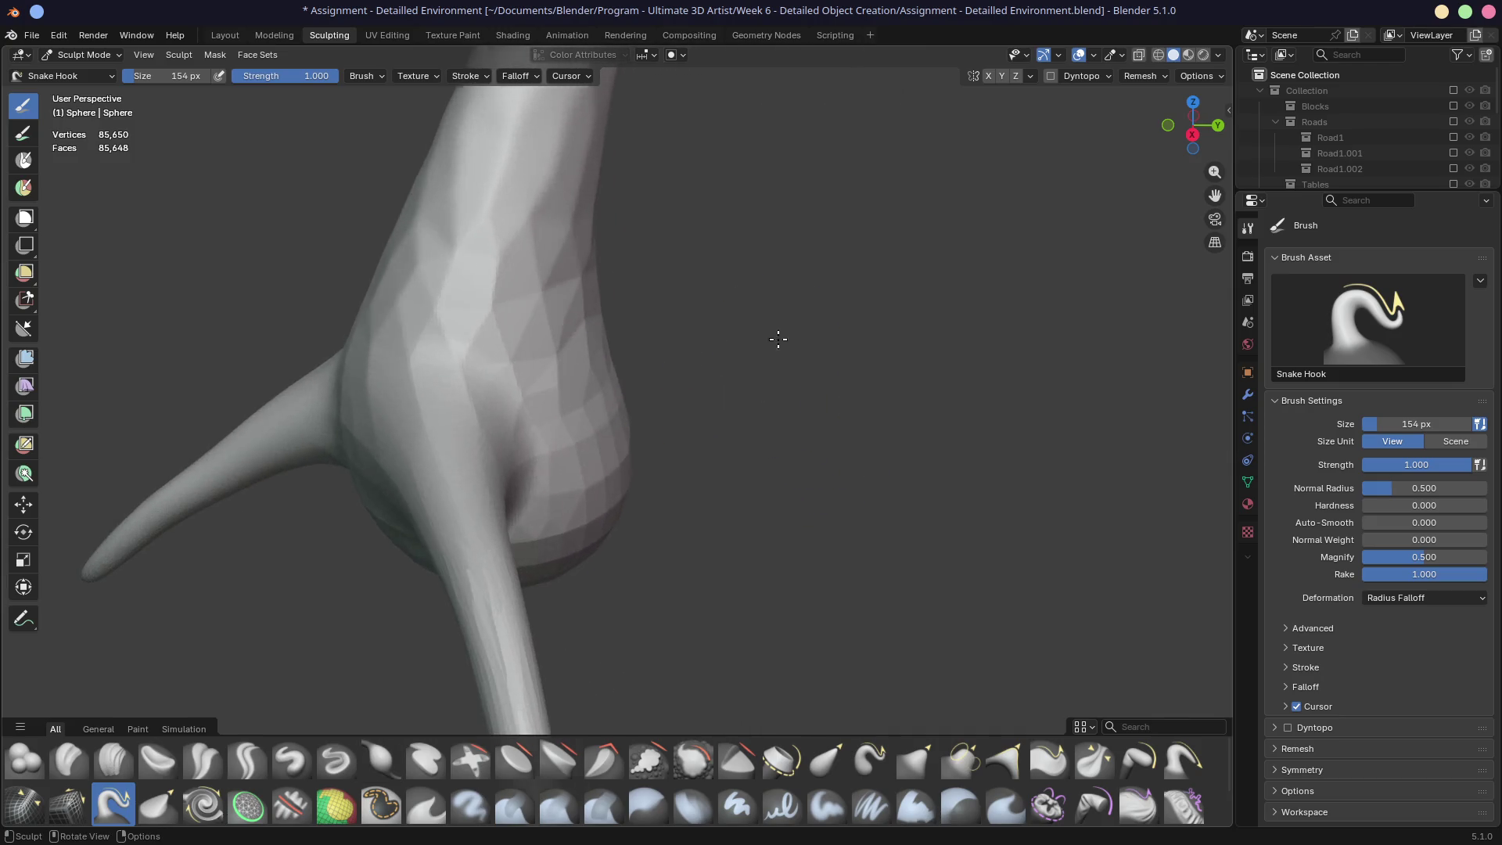
{"action": "mouse_move", "coordinate": [588, 409]}
{"action": "left_mouse_down"}
{"action": "mouse_move", "coordinate": [842, 496]}
{"action": "mouse_move", "coordinate": [962, 514]}
{"action": "left_mouse_up"}
{"action": "mouse_move", "coordinate": [962, 513]}
{"action": "middle_mouse_down"}
{"action": "mouse_move", "coordinate": [791, 489]}
{"action": "mouse_move", "coordinate": [751, 417]}
{"action": "middle_mouse_up"}
Step: Resize the brush to 312 px, pull another root right, then undo it
{"action": "key", "text": "f"}
{"action": "left_click", "coordinate": [774, 450]}
{"action": "mouse_move", "coordinate": [752, 446]}
{"action": "left_mouse_down"}
{"action": "mouse_move", "coordinate": [905, 469]}
{"action": "mouse_move", "coordinate": [1050, 532]}
{"action": "left_mouse_up"}
{"action": "mouse_move", "coordinate": [889, 510]}
{"action": "middle_mouse_down"}
{"action": "mouse_move", "coordinate": [962, 513]}
{"action": "mouse_move", "coordinate": [923, 501]}
{"action": "middle_mouse_up"}
{"action": "key", "text": "ctrl+z"}
{"action": "key", "text": "ctrl+z"}
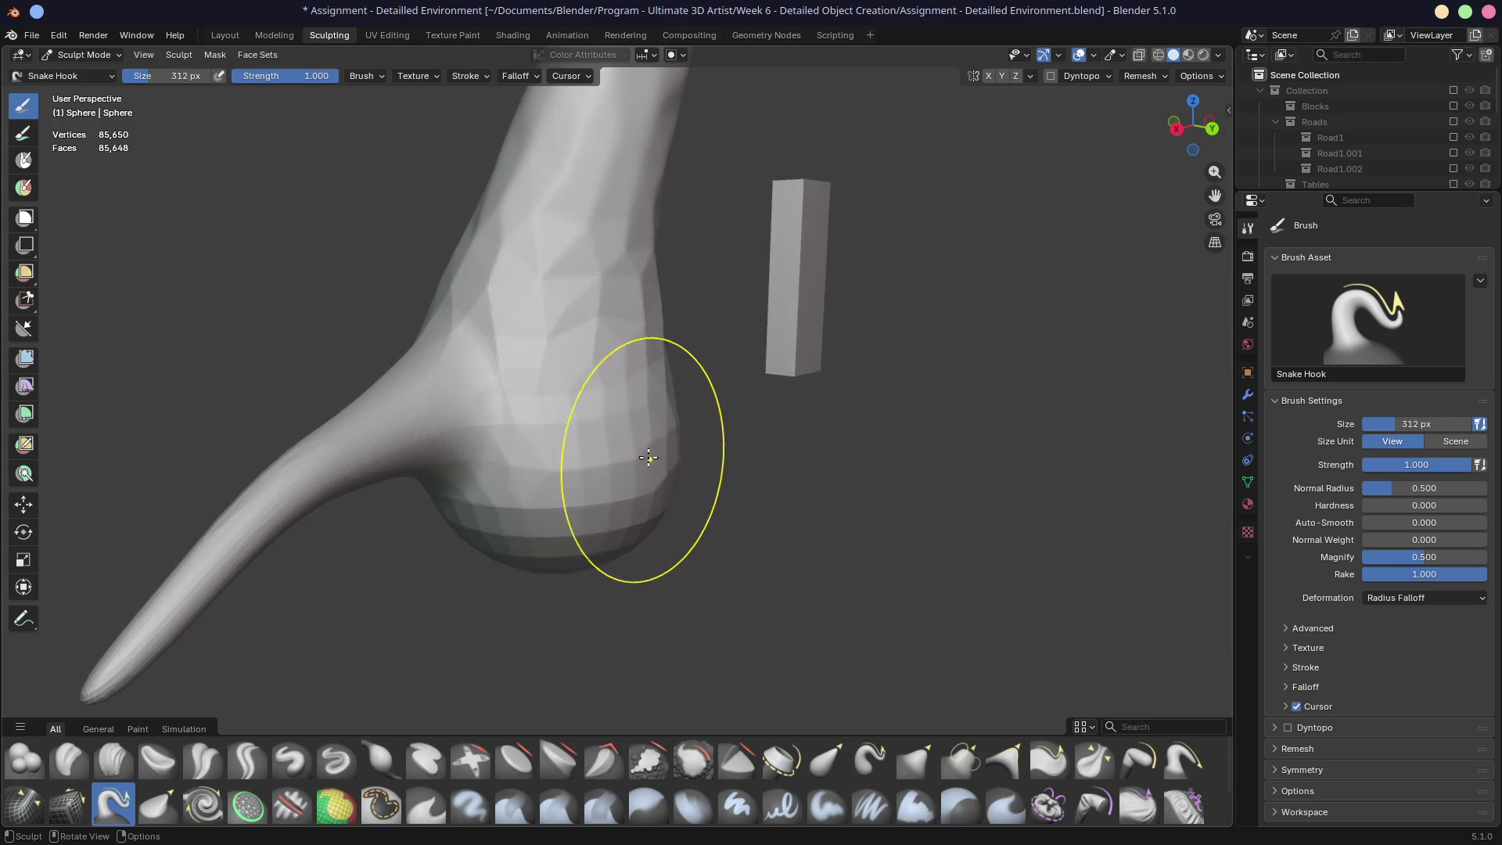
Step: Pull long roots out to the right, down-right and downward from the base
{"action": "middle_click_drag", "start_coordinate": [1007, 597], "coordinate": [832, 462]}
{"action": "mouse_move", "coordinate": [833, 449]}
{"action": "left_mouse_down"}
{"action": "mouse_move", "coordinate": [1221, 638]}
{"action": "mouse_move", "coordinate": [1111, 547]}
{"action": "left_mouse_up"}
{"action": "mouse_move", "coordinate": [1110, 547]}
{"action": "middle_mouse_down", "text": "shift"}
{"action": "mouse_move", "coordinate": [784, 551]}
{"action": "mouse_move", "coordinate": [618, 538]}
{"action": "mouse_move", "coordinate": [761, 536]}
{"action": "mouse_move", "coordinate": [626, 520]}
{"action": "middle_mouse_up", "text": "shift"}
{"action": "mouse_move", "coordinate": [683, 423]}
{"action": "left_mouse_down"}
{"action": "mouse_move", "coordinate": [810, 457]}
{"action": "mouse_move", "coordinate": [1066, 649]}
{"action": "left_mouse_up"}
{"action": "mouse_move", "coordinate": [1066, 648]}
{"action": "middle_mouse_down"}
{"action": "mouse_move", "coordinate": [614, 496]}
{"action": "mouse_move", "coordinate": [594, 539]}
{"action": "middle_mouse_up"}
{"action": "mouse_move", "coordinate": [595, 540]}
{"action": "left_mouse_down"}
{"action": "mouse_move", "coordinate": [640, 555]}
{"action": "mouse_move", "coordinate": [688, 671]}
{"action": "left_mouse_up"}
{"action": "mouse_move", "coordinate": [688, 671]}
{"action": "middle_mouse_down"}
{"action": "mouse_move", "coordinate": [861, 621]}
{"action": "mouse_move", "coordinate": [756, 551]}
{"action": "mouse_move", "coordinate": [915, 547]}
{"action": "middle_mouse_up"}
{"action": "mouse_move", "coordinate": [688, 436]}
{"action": "middle_mouse_down"}
{"action": "mouse_move", "coordinate": [670, 510]}
{"action": "mouse_move", "coordinate": [727, 572]}
{"action": "middle_mouse_up"}
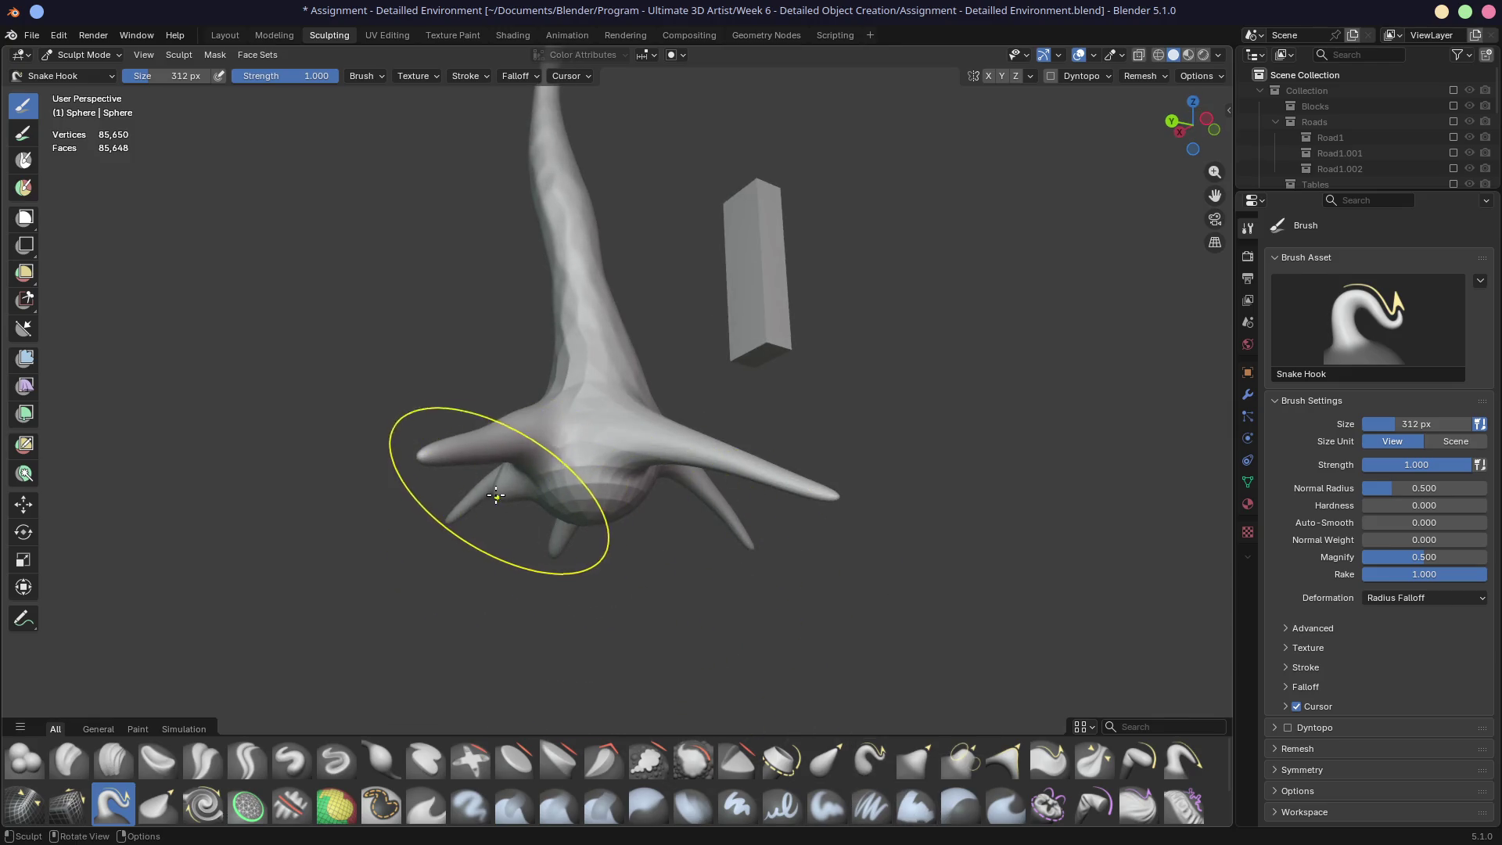
Step: Switch to the Grab brush and zoom in close on the trunk base
{"action": "left_click", "coordinate": [913, 769]}
{"action": "middle_click_drag", "start_coordinate": [658, 548], "coordinate": [638, 563]}
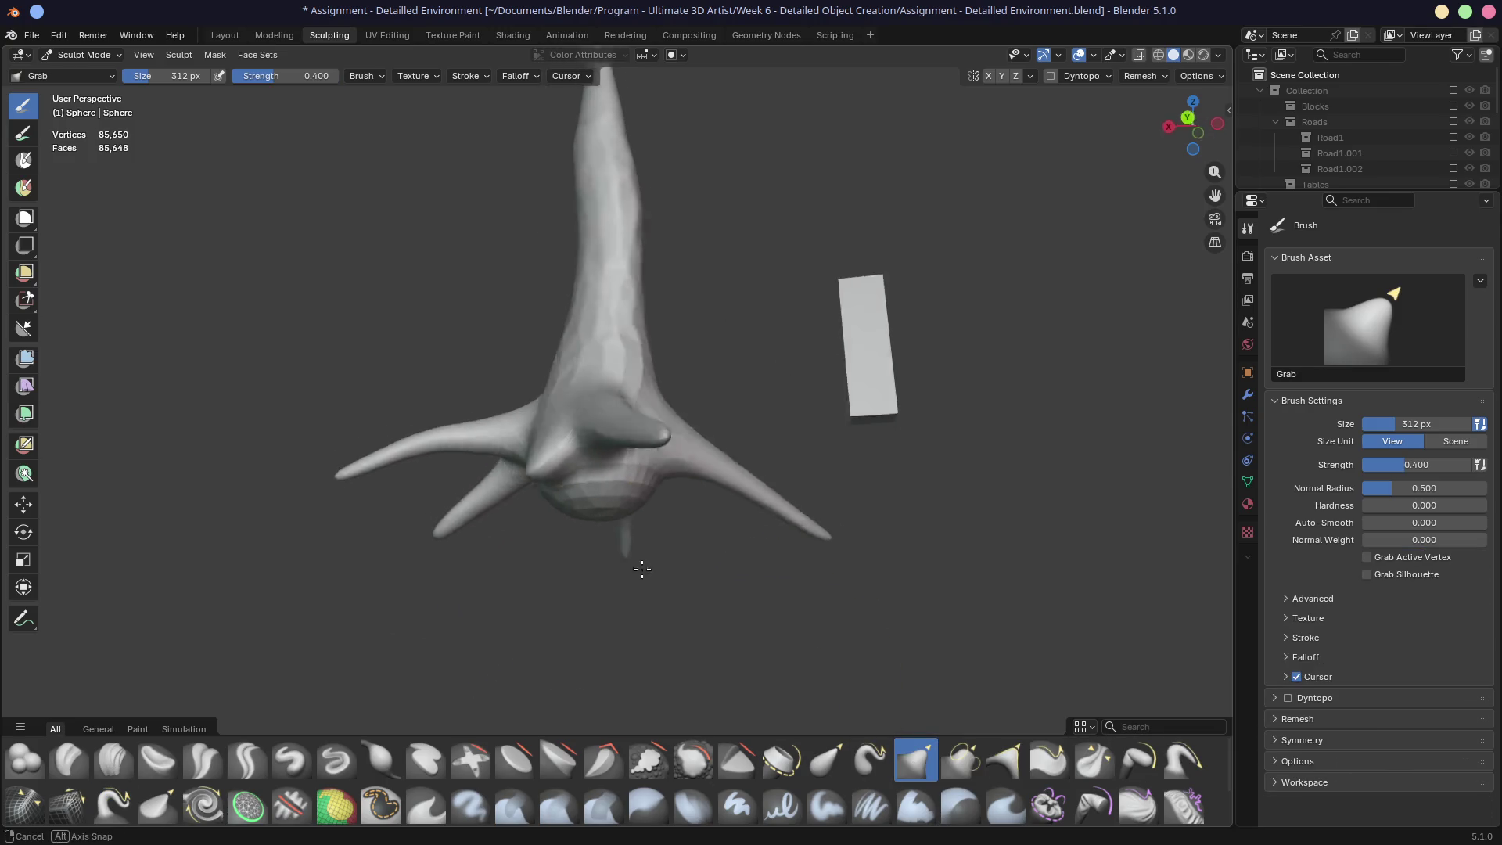
{"action": "scroll", "coordinate": [653, 557], "scroll_direction": "up", "scroll_amount": 3}
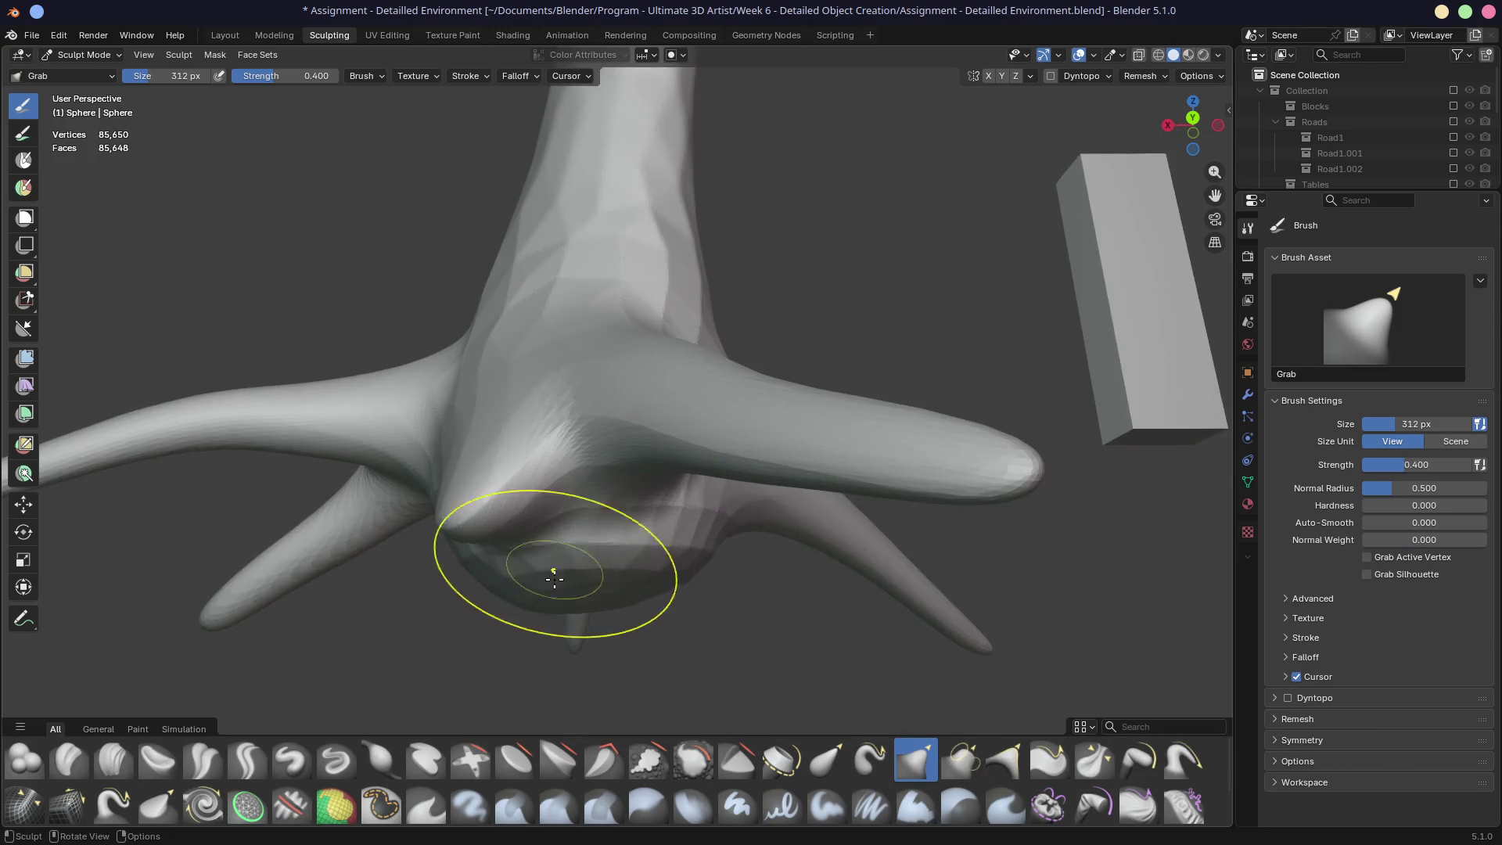
{"action": "scroll", "coordinate": [528, 469], "scroll_direction": "up", "scroll_amount": 5}
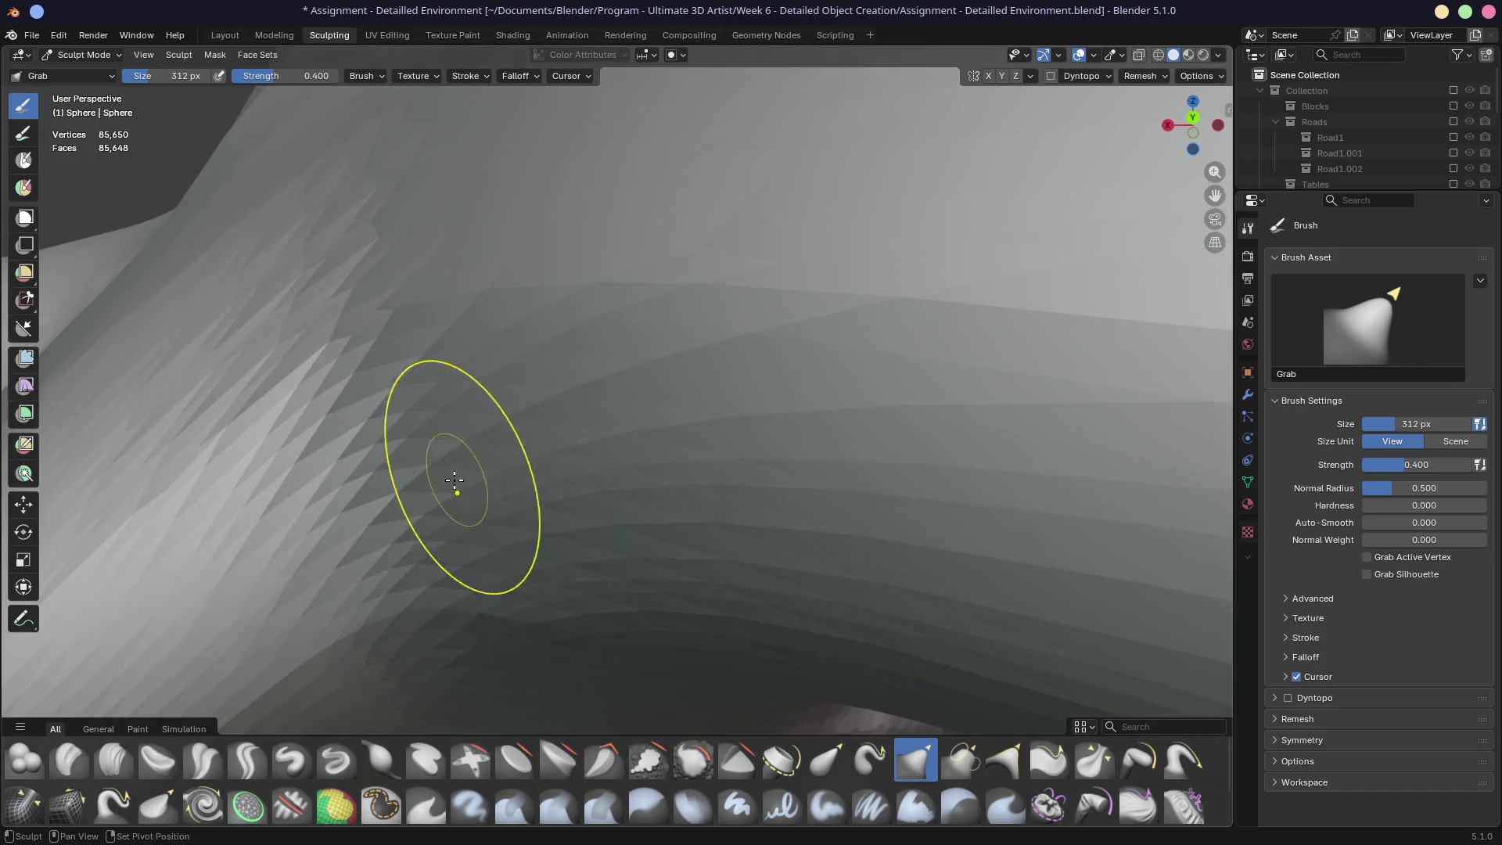
{"action": "middle_click_drag", "start_coordinate": [453, 480], "coordinate": [648, 409]}
{"action": "scroll", "coordinate": [666, 383], "scroll_direction": "down", "scroll_amount": 5}
{"action": "scroll", "coordinate": [688, 359], "scroll_direction": "up", "scroll_amount": 5}
{"action": "scroll", "coordinate": [650, 422], "scroll_direction": "down", "scroll_amount": 4}
{"action": "scroll", "coordinate": [697, 391], "scroll_direction": "up", "scroll_amount": 4}
{"action": "scroll", "coordinate": [666, 438], "scroll_direction": "down", "scroll_amount": 4}
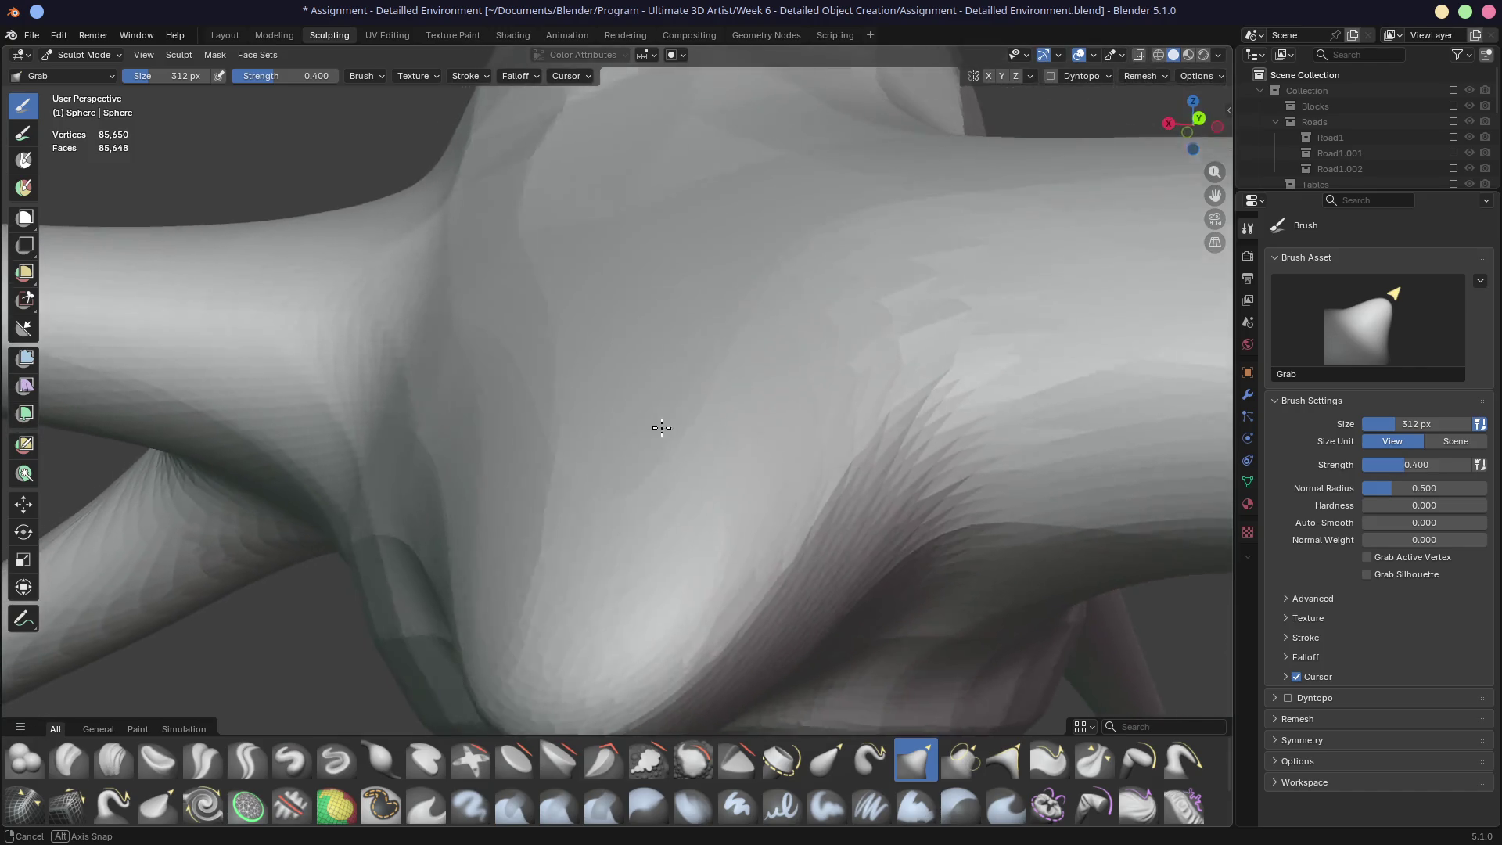
{"action": "scroll", "coordinate": [838, 423], "scroll_direction": "up", "scroll_amount": 2}
{"action": "scroll", "coordinate": [837, 439], "scroll_direction": "down", "scroll_amount": 2}
{"action": "scroll", "coordinate": [831, 492], "scroll_direction": "up", "scroll_amount": 4}
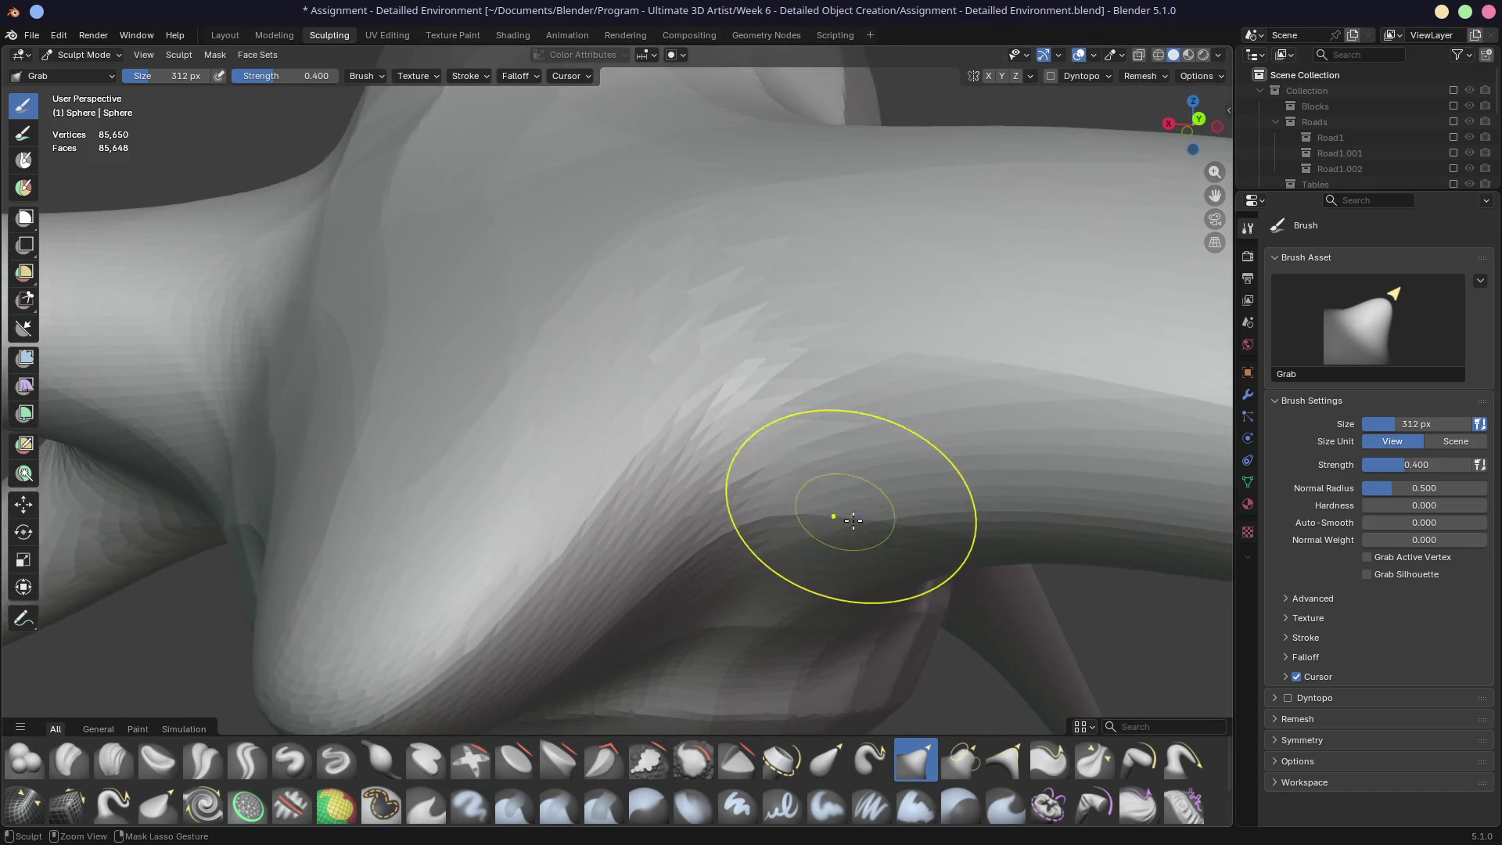
Step: Remesh the trunk to 128,962 vertices for finer sculpting
{"action": "key", "text": "ctrl+r"}
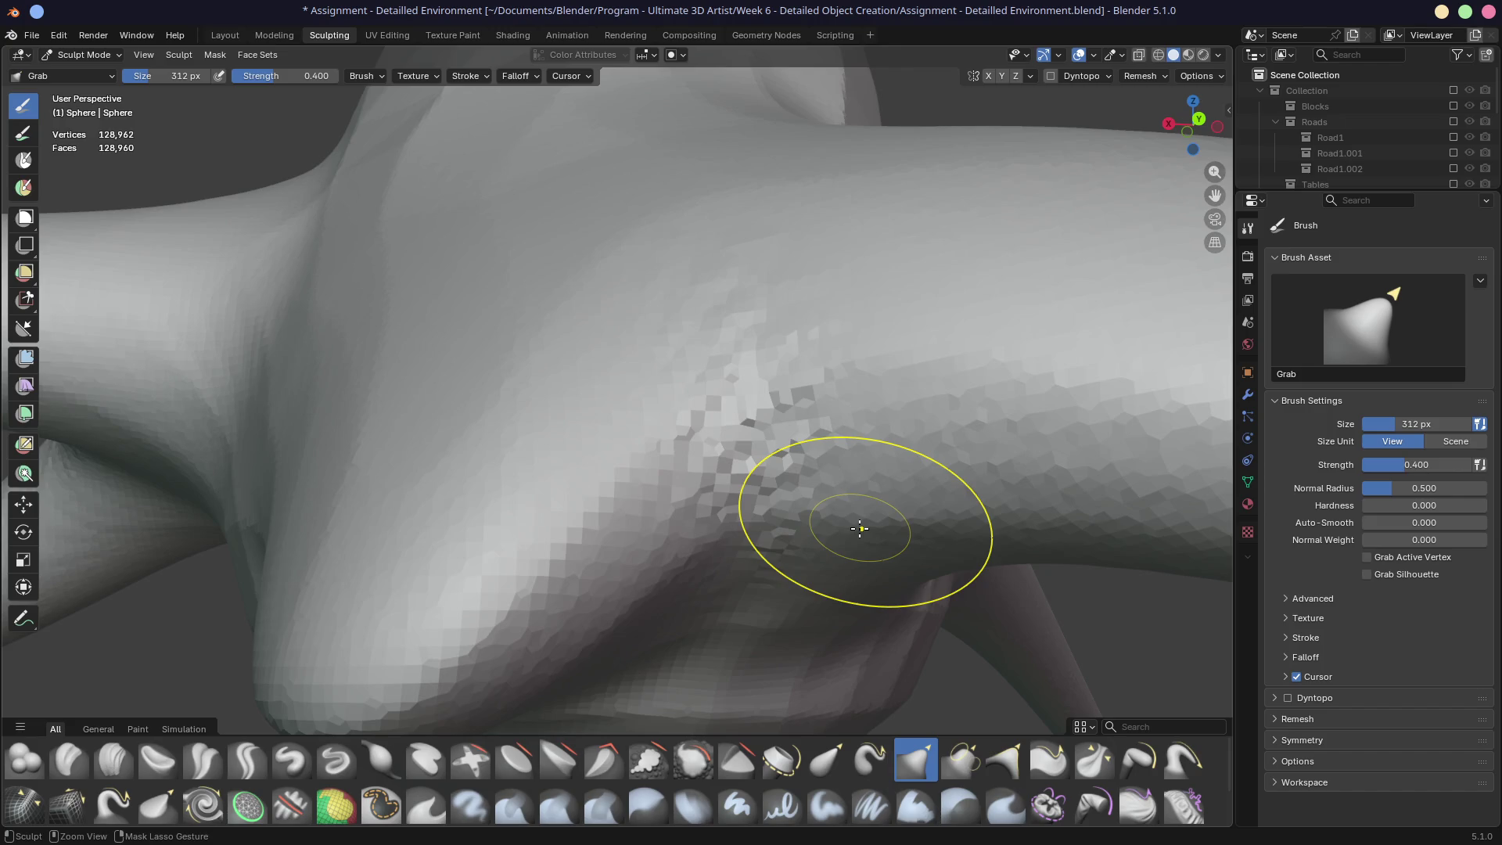
{"action": "scroll", "coordinate": [682, 527], "scroll_direction": "down", "scroll_amount": 3}
{"action": "scroll", "coordinate": [599, 583], "scroll_direction": "down", "scroll_amount": 2}
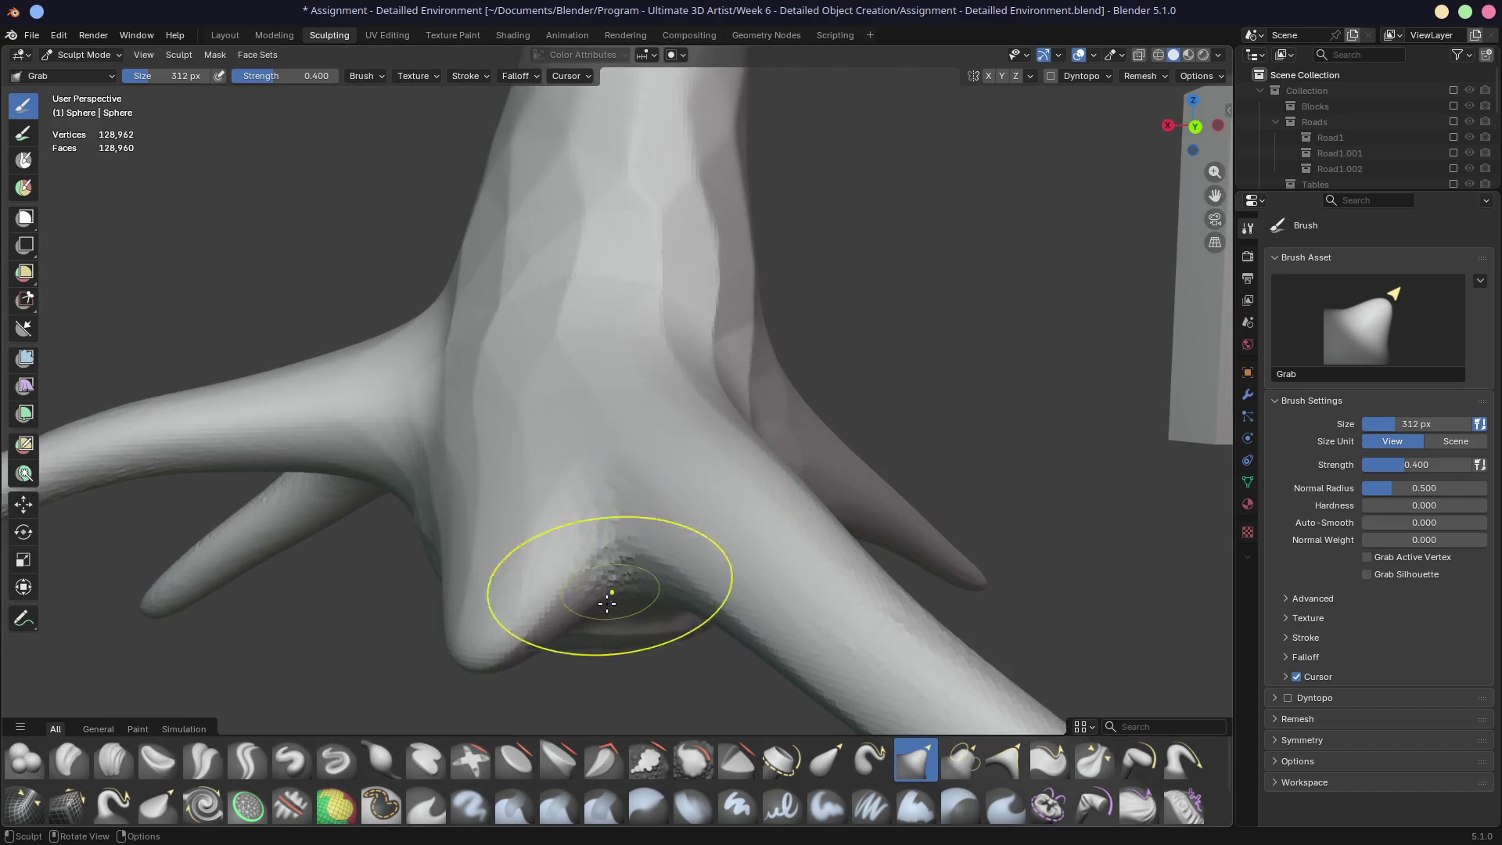
{"action": "scroll", "coordinate": [603, 603], "scroll_direction": "up", "scroll_amount": 2}
{"action": "middle_click_drag", "start_coordinate": [603, 603], "coordinate": [654, 528]}
{"action": "scroll", "coordinate": [702, 451], "scroll_direction": "up", "scroll_amount": 3}
{"action": "scroll", "coordinate": [701, 452], "scroll_direction": "down", "scroll_amount": 3}
Step: Enlarge the Grab brush to 522 px
{"action": "scroll", "coordinate": [776, 414], "scroll_direction": "up", "scroll_amount": 3}
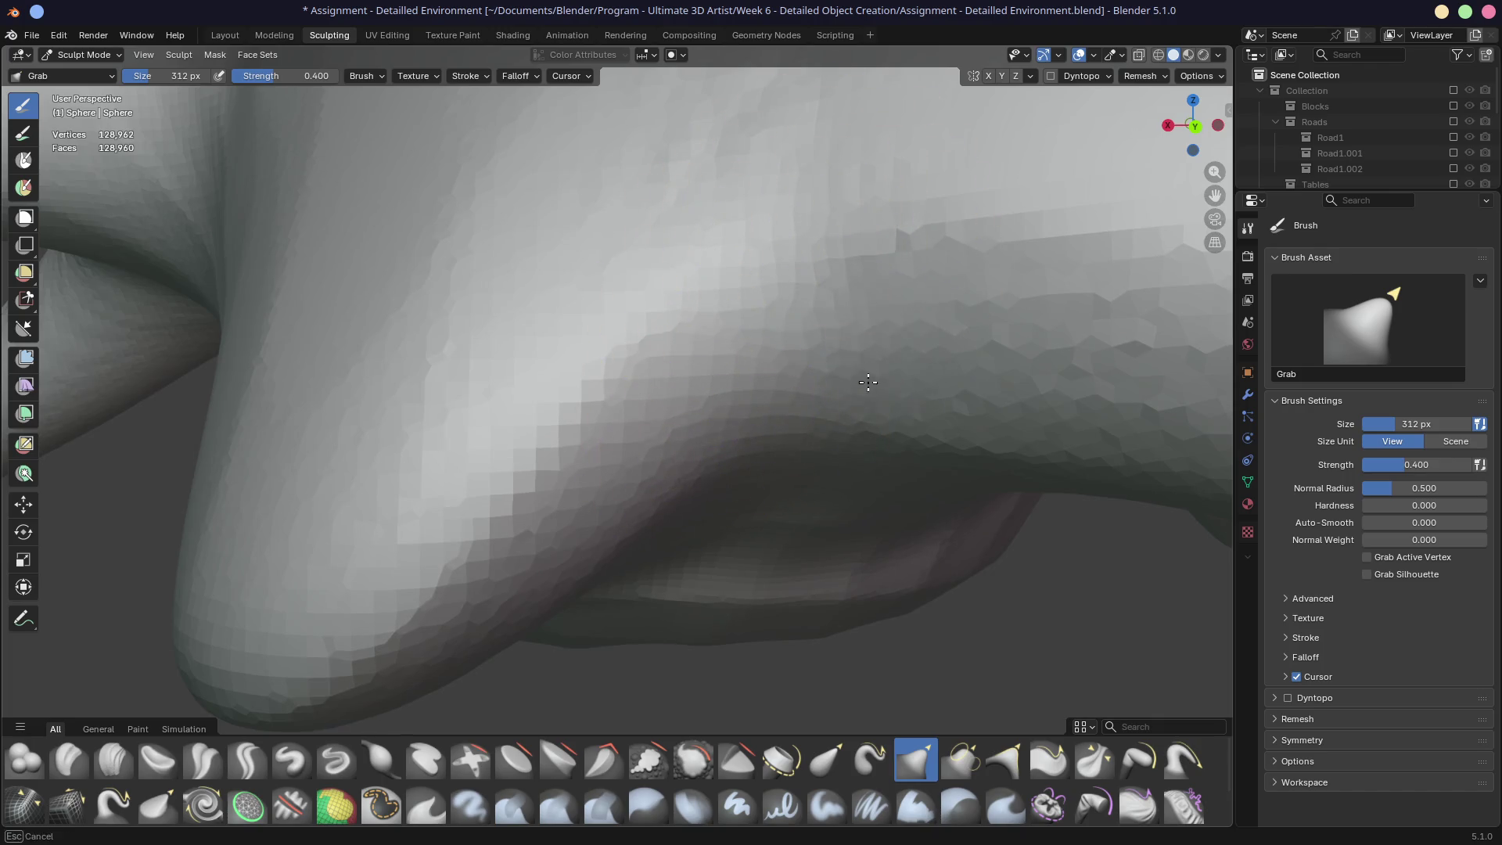
{"action": "scroll", "coordinate": [794, 526], "scroll_direction": "down", "scroll_amount": 4}
{"action": "mouse_move", "coordinate": [848, 446]}
{"action": "middle_mouse_down"}
{"action": "mouse_move", "coordinate": [785, 469]}
{"action": "mouse_move", "coordinate": [795, 490]}
{"action": "mouse_move", "coordinate": [619, 382]}
{"action": "middle_mouse_up"}
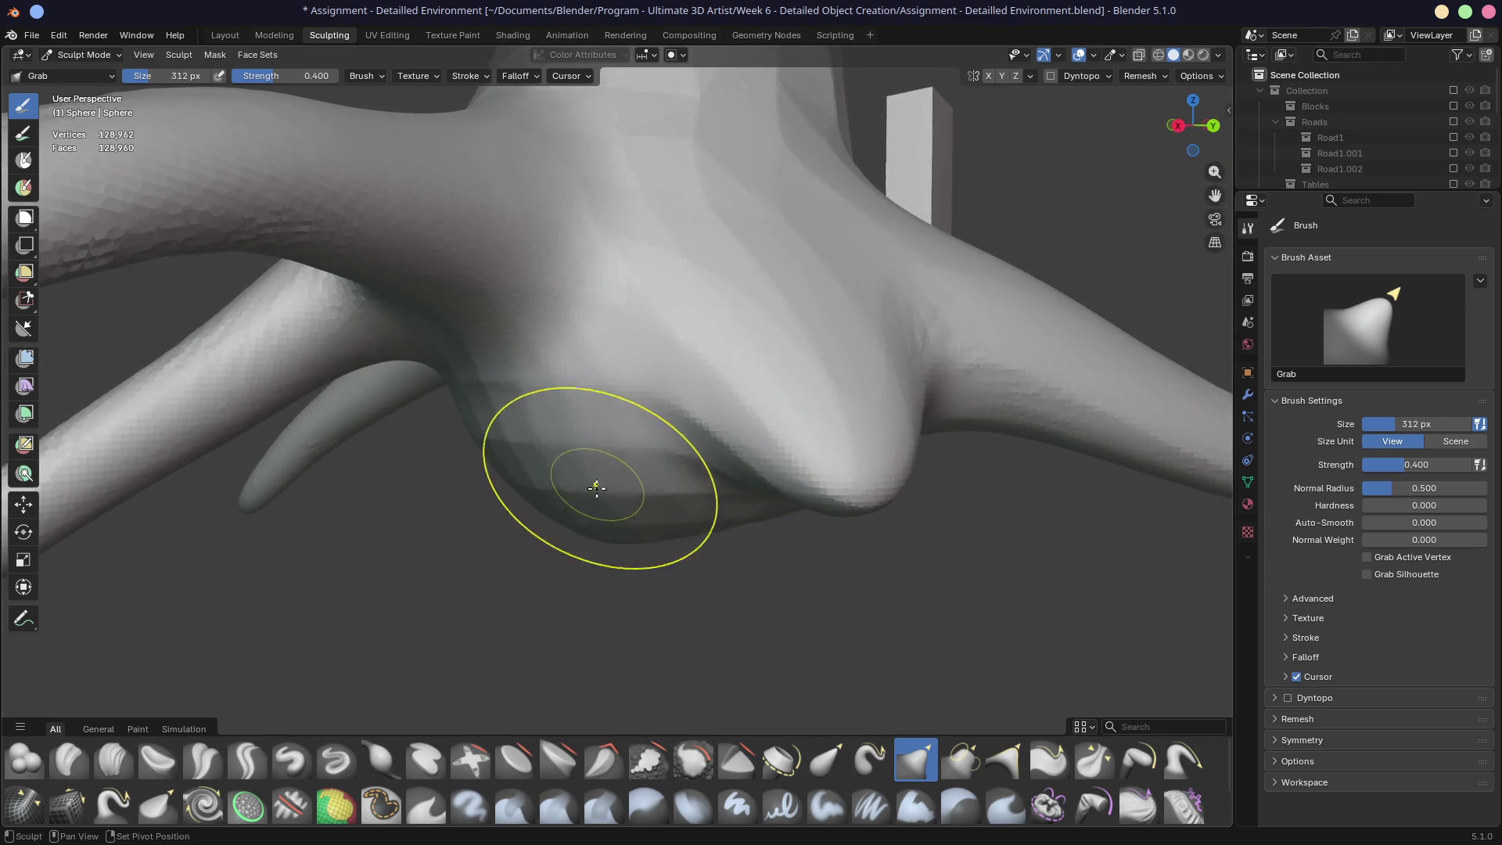
{"action": "mouse_move", "coordinate": [574, 509]}
{"action": "middle_mouse_down"}
{"action": "mouse_move", "coordinate": [658, 493]}
{"action": "mouse_move", "coordinate": [741, 433]}
{"action": "mouse_move", "coordinate": [862, 546]}
{"action": "mouse_move", "coordinate": [661, 546]}
{"action": "middle_mouse_up"}
{"action": "key", "text": "f"}
{"action": "left_click", "coordinate": [721, 627]}
{"action": "mouse_move", "coordinate": [720, 626]}
{"action": "middle_mouse_down"}
{"action": "mouse_move", "coordinate": [742, 616]}
{"action": "mouse_move", "coordinate": [835, 634]}
{"action": "mouse_move", "coordinate": [644, 502]}
{"action": "mouse_move", "coordinate": [673, 469]}
{"action": "mouse_move", "coordinate": [694, 495]}
{"action": "middle_mouse_up"}
Step: Work around the root base and right root where the roots join the trunk
{"action": "middle_click_drag", "start_coordinate": [781, 514], "coordinate": [574, 503]}
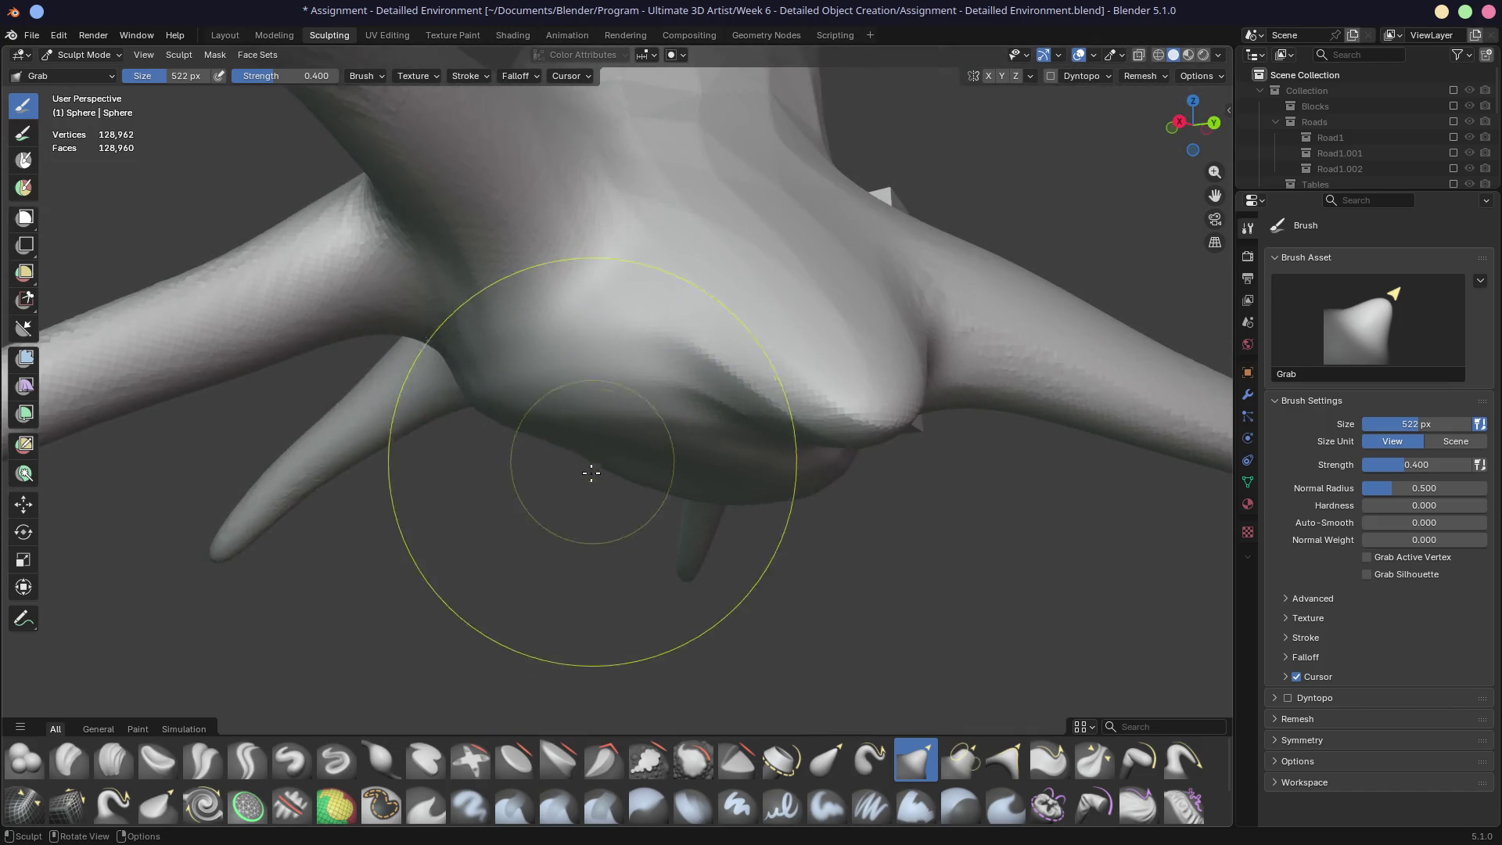
{"action": "mouse_move", "coordinate": [742, 588]}
{"action": "middle_mouse_down"}
{"action": "mouse_move", "coordinate": [584, 496]}
{"action": "mouse_move", "coordinate": [605, 334]}
{"action": "middle_mouse_up"}
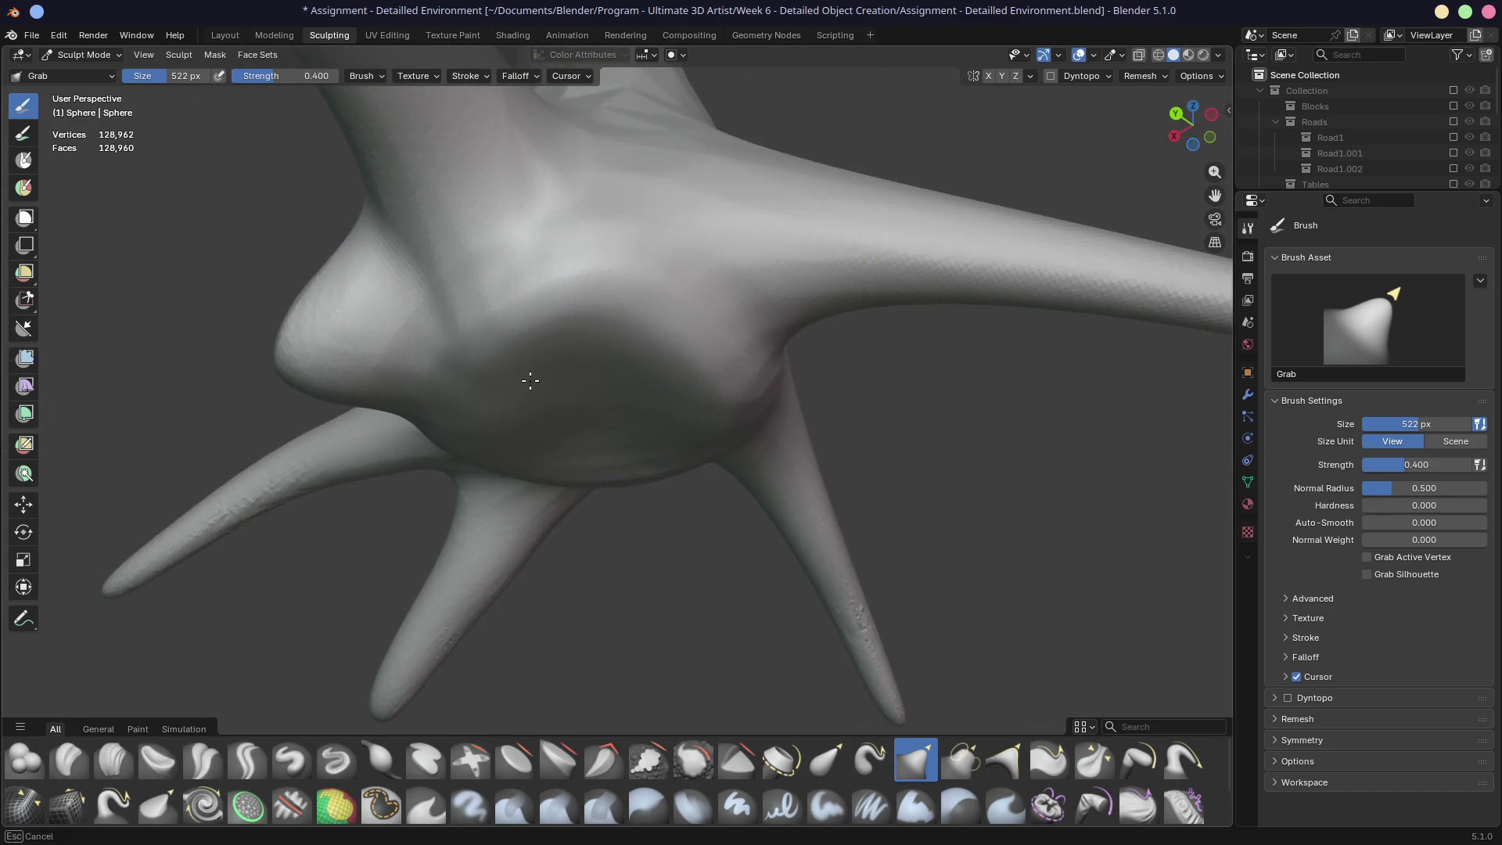
{"action": "middle_click_drag", "start_coordinate": [579, 466], "coordinate": [614, 397]}
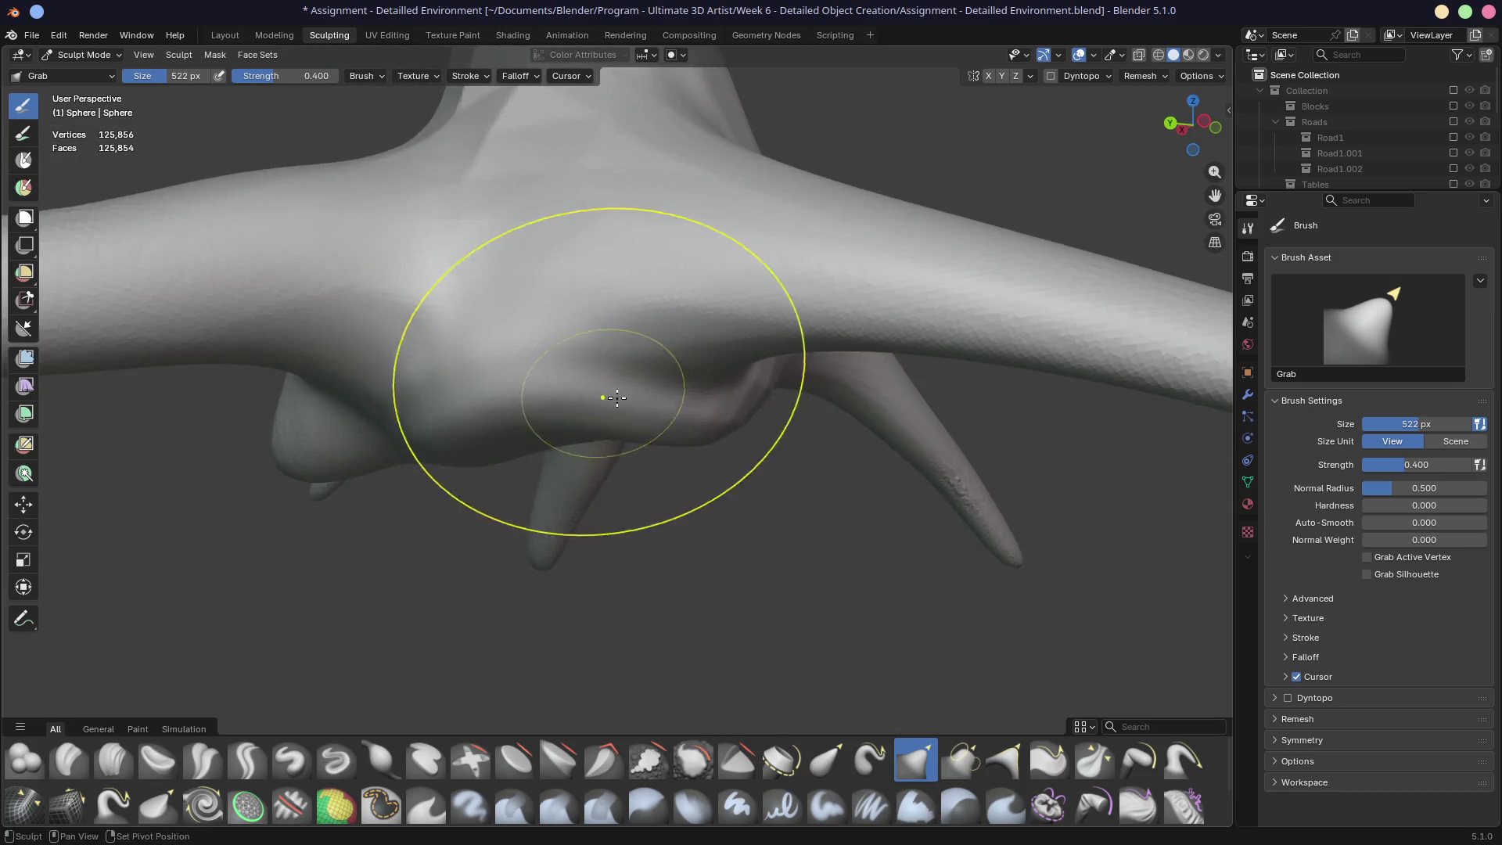
{"action": "mouse_move", "coordinate": [352, 436]}
{"action": "middle_mouse_down"}
{"action": "mouse_move", "coordinate": [597, 469]}
{"action": "mouse_move", "coordinate": [658, 462]}
{"action": "mouse_move", "coordinate": [717, 419]}
{"action": "middle_mouse_up"}
{"action": "mouse_move", "coordinate": [697, 480]}
{"action": "middle_mouse_down"}
{"action": "mouse_move", "coordinate": [627, 402]}
{"action": "mouse_move", "coordinate": [502, 406]}
{"action": "mouse_move", "coordinate": [714, 358]}
{"action": "middle_mouse_up"}
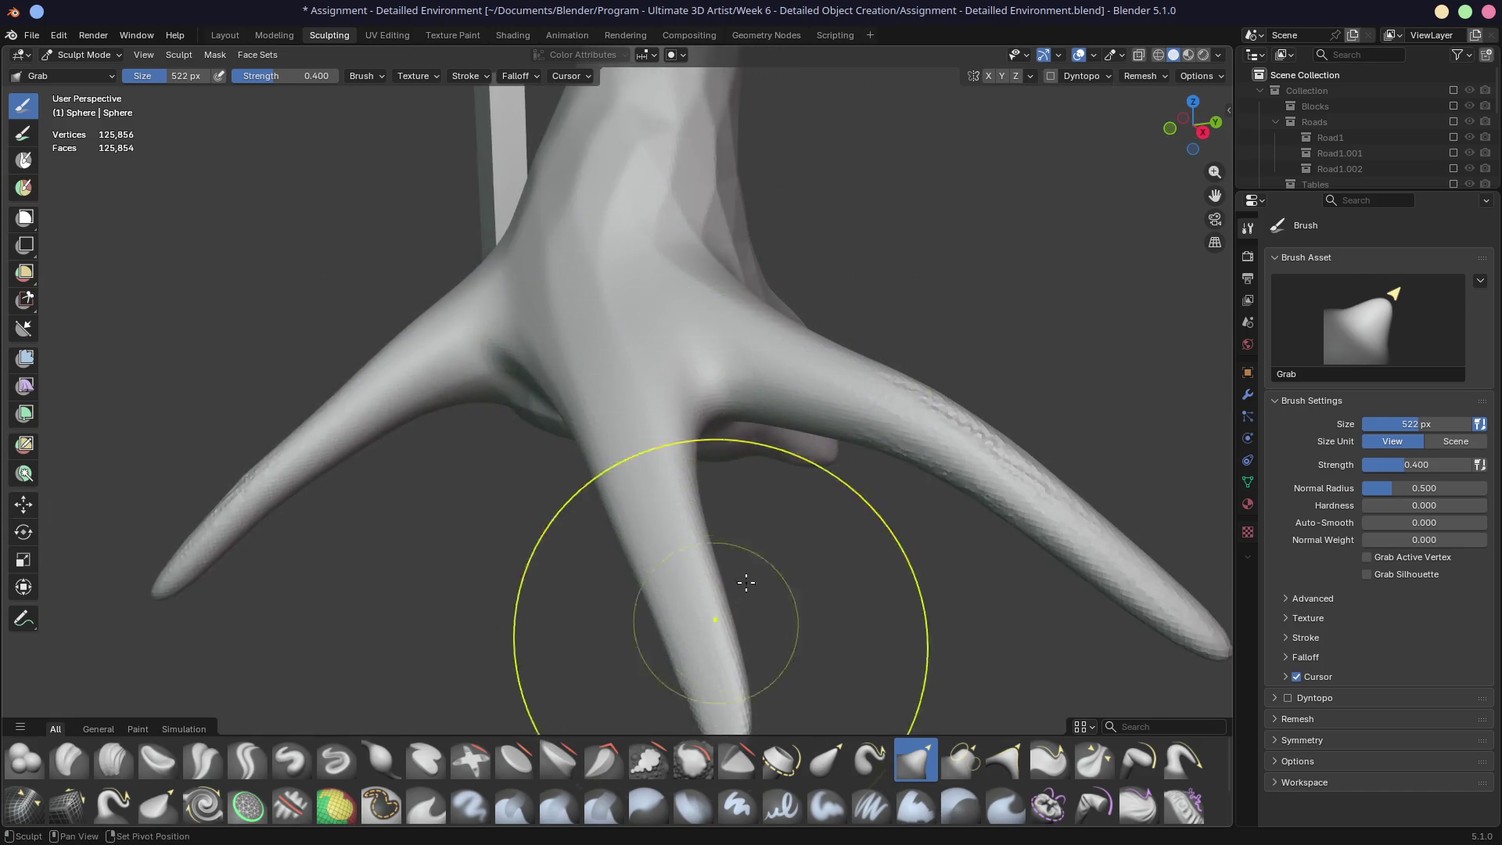
{"action": "mouse_move", "coordinate": [1040, 547]}
{"action": "middle_mouse_down", "text": "shift"}
{"action": "mouse_move", "coordinate": [779, 437]}
{"action": "mouse_move", "coordinate": [721, 383]}
{"action": "middle_mouse_up", "text": "shift"}
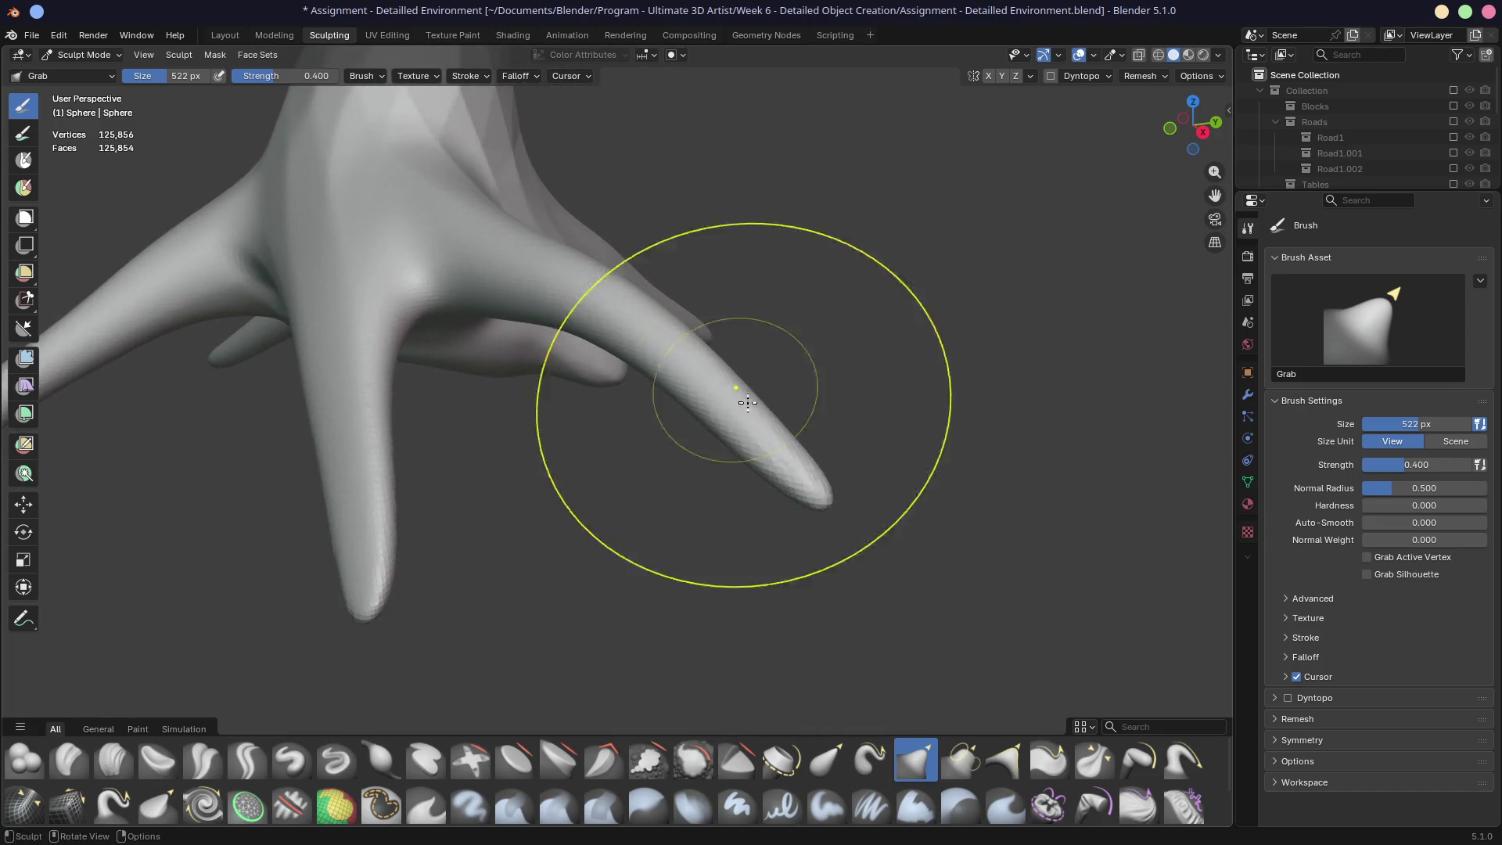
{"action": "mouse_move", "coordinate": [791, 453]}
{"action": "middle_mouse_down"}
{"action": "mouse_move", "coordinate": [587, 335]}
{"action": "mouse_move", "coordinate": [618, 314]}
{"action": "middle_mouse_up"}
{"action": "mouse_move", "coordinate": [764, 363]}
{"action": "middle_mouse_down"}
{"action": "mouse_move", "coordinate": [577, 409]}
{"action": "mouse_move", "coordinate": [694, 402]}
{"action": "mouse_move", "coordinate": [681, 470]}
{"action": "middle_mouse_up"}
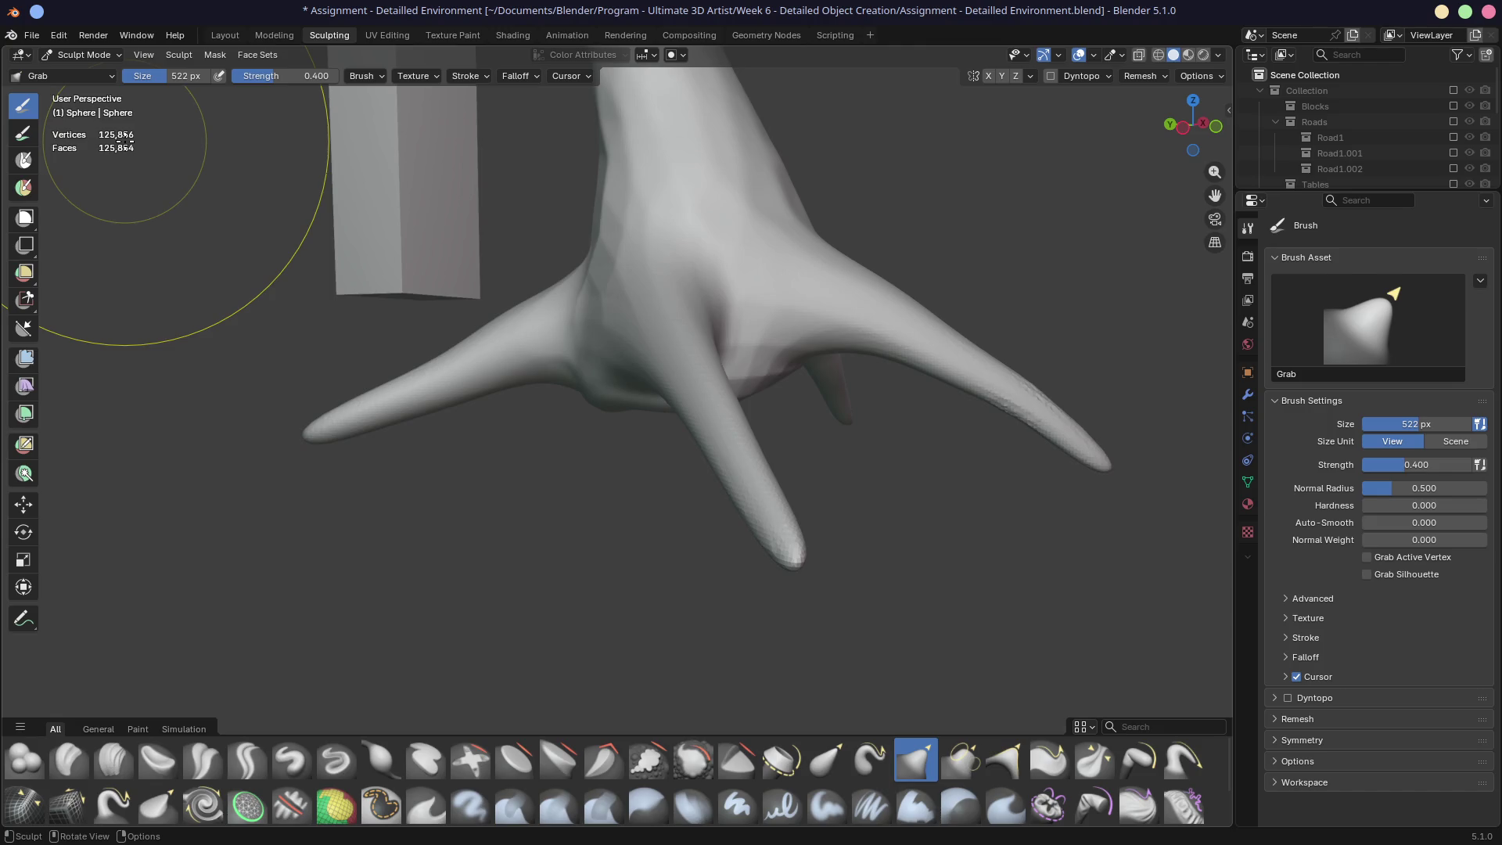
Step: Reshape a lower root with a Grab stroke where it meets the trunk
{"action": "mouse_move", "coordinate": [436, 429]}
{"action": "middle_mouse_down"}
{"action": "mouse_move", "coordinate": [781, 398]}
{"action": "mouse_move", "coordinate": [721, 386]}
{"action": "mouse_move", "coordinate": [654, 419]}
{"action": "middle_mouse_up"}
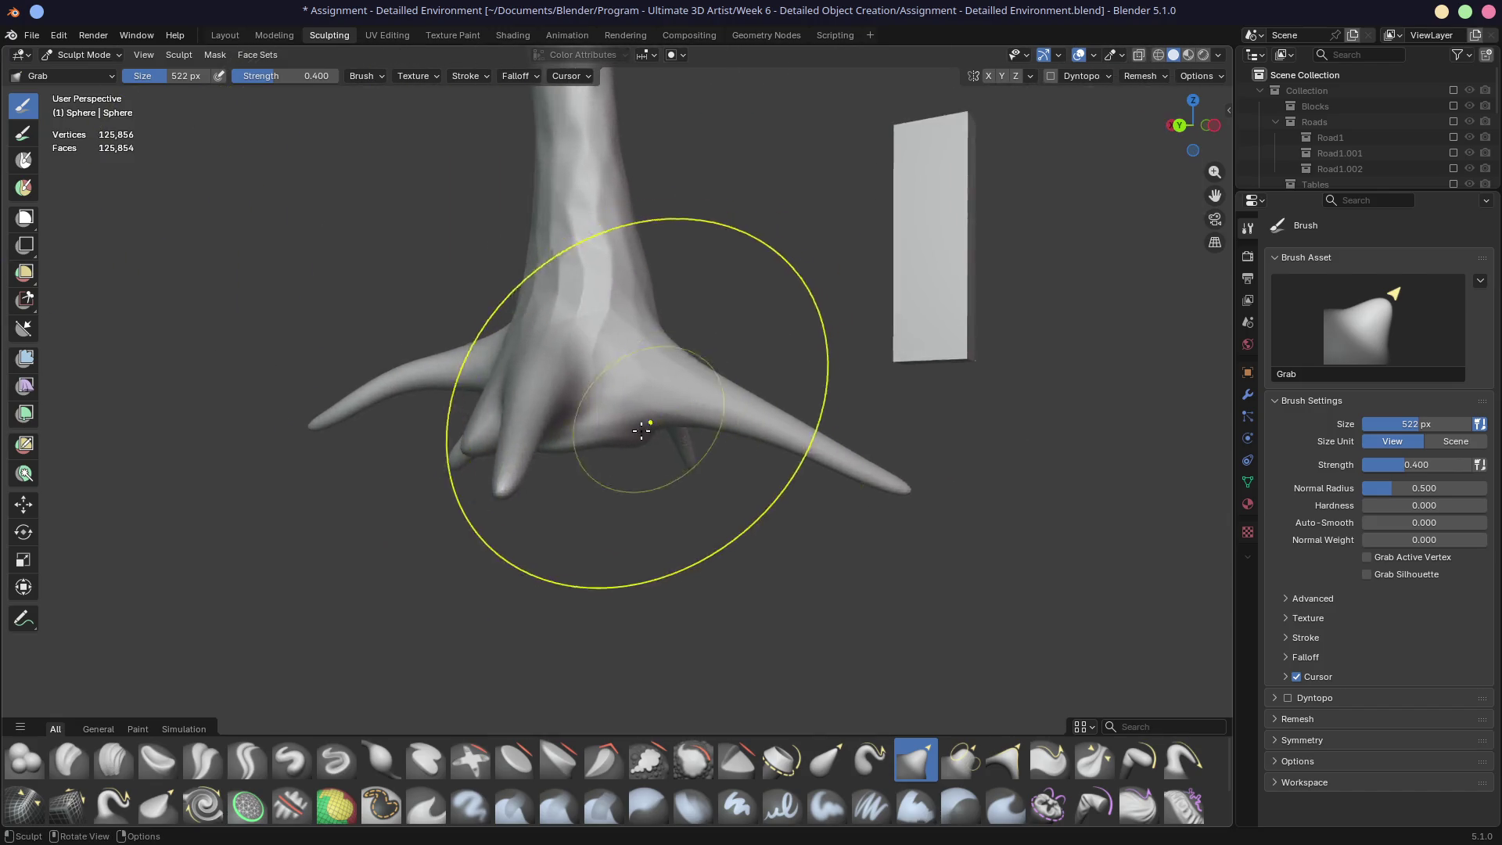
{"action": "scroll", "coordinate": [637, 446], "scroll_direction": "up", "scroll_amount": 6}
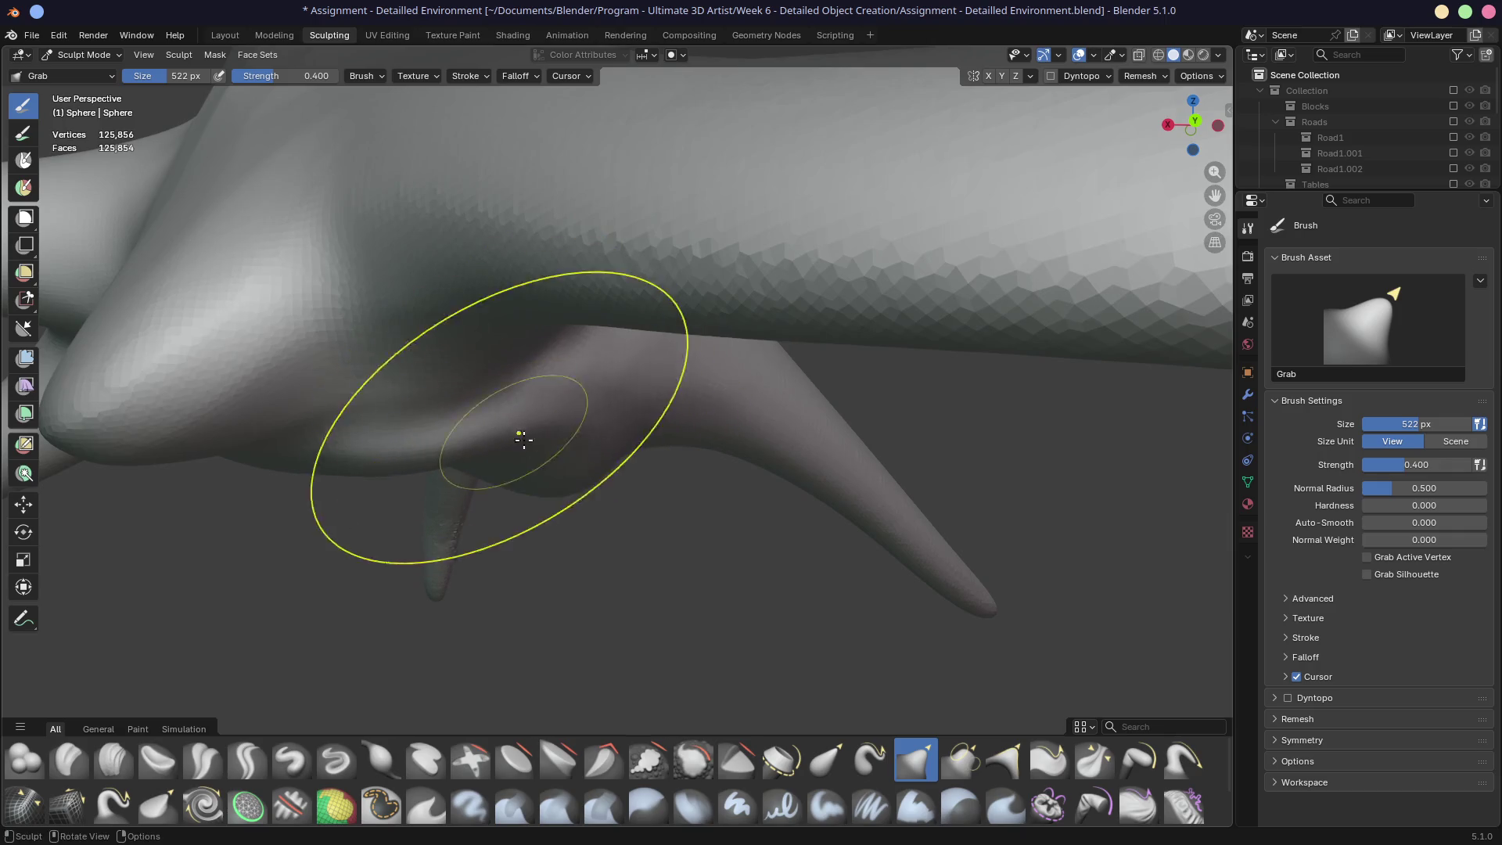
{"action": "mouse_move", "coordinate": [623, 493]}
{"action": "middle_mouse_down"}
{"action": "mouse_move", "coordinate": [459, 477]}
{"action": "mouse_move", "coordinate": [826, 481]}
{"action": "middle_mouse_up"}
{"action": "mouse_move", "coordinate": [826, 481]}
{"action": "left_mouse_down"}
{"action": "mouse_move", "coordinate": [939, 379]}
{"action": "mouse_move", "coordinate": [1041, 362]}
{"action": "left_mouse_up"}
{"action": "scroll", "coordinate": [949, 436], "scroll_direction": "down", "scroll_amount": 5}
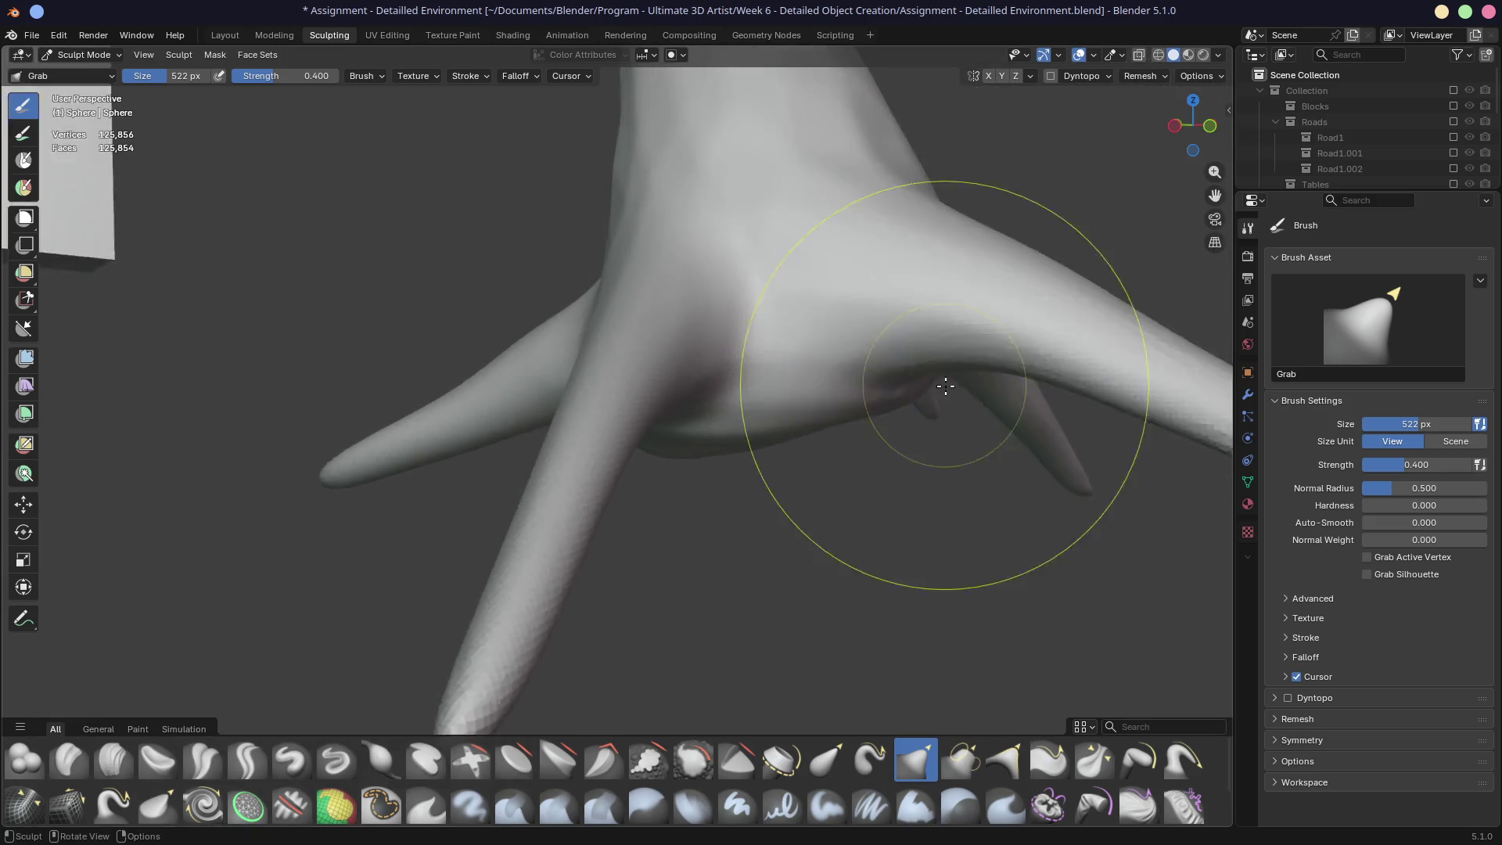
Step: Frame the whole upright trunk with its long roots splayed around the base
{"action": "mouse_move", "coordinate": [831, 459]}
{"action": "middle_mouse_down"}
{"action": "mouse_move", "coordinate": [845, 423]}
{"action": "mouse_move", "coordinate": [837, 438]}
{"action": "mouse_move", "coordinate": [885, 452]}
{"action": "middle_mouse_up"}
{"action": "middle_click_drag", "start_coordinate": [972, 470], "coordinate": [768, 453]}
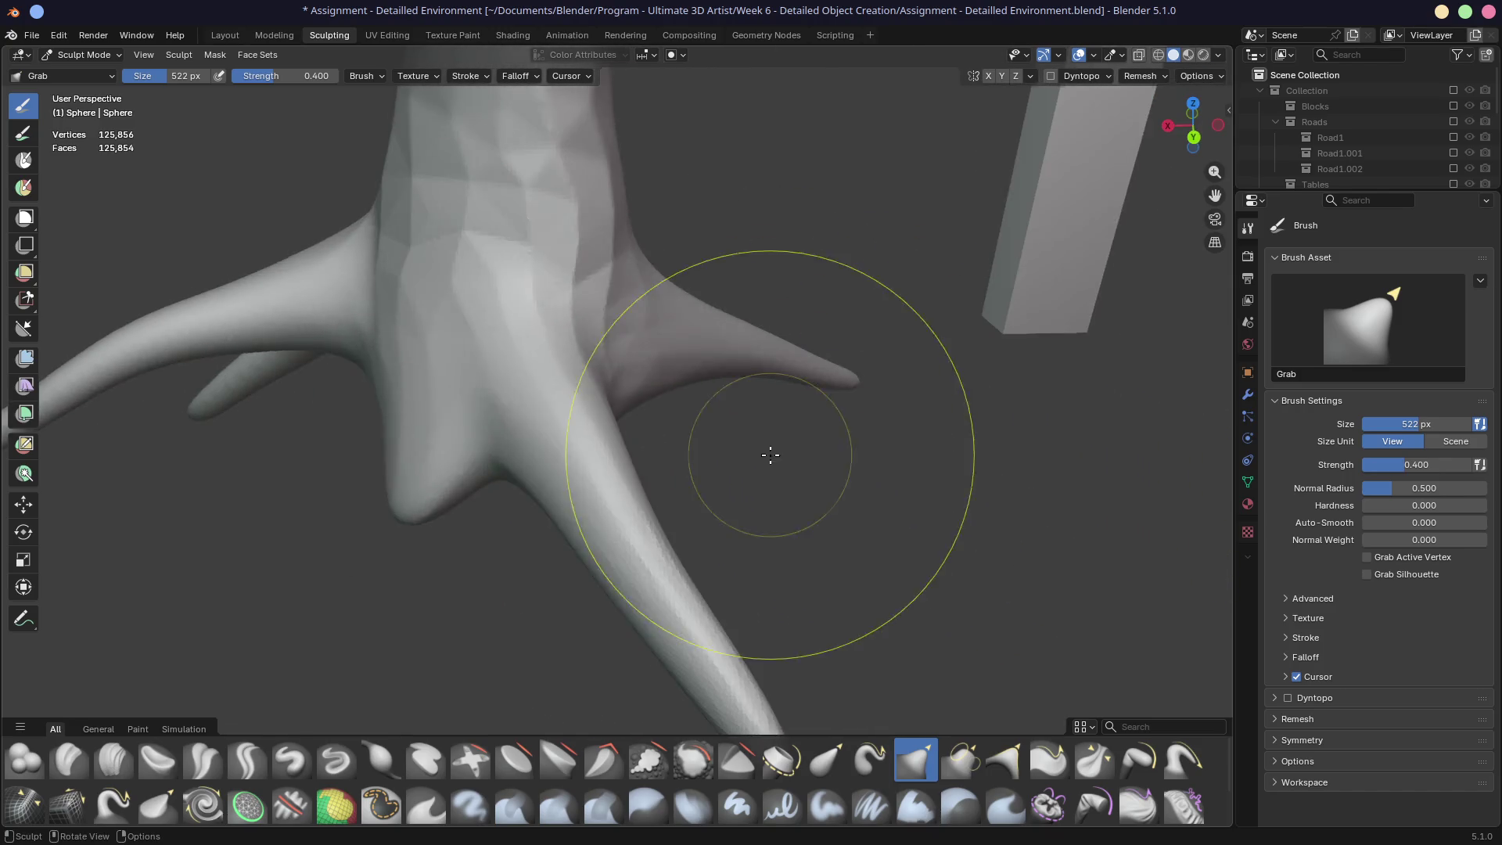
{"action": "mouse_move", "coordinate": [495, 313]}
{"action": "middle_mouse_down"}
{"action": "mouse_move", "coordinate": [721, 427]}
{"action": "mouse_move", "coordinate": [731, 376]}
{"action": "mouse_move", "coordinate": [786, 354]}
{"action": "mouse_move", "coordinate": [768, 336]}
{"action": "mouse_move", "coordinate": [509, 335]}
{"action": "mouse_move", "coordinate": [377, 240]}
{"action": "middle_mouse_up"}
{"action": "scroll", "coordinate": [430, 342], "scroll_direction": "down", "scroll_amount": 6}
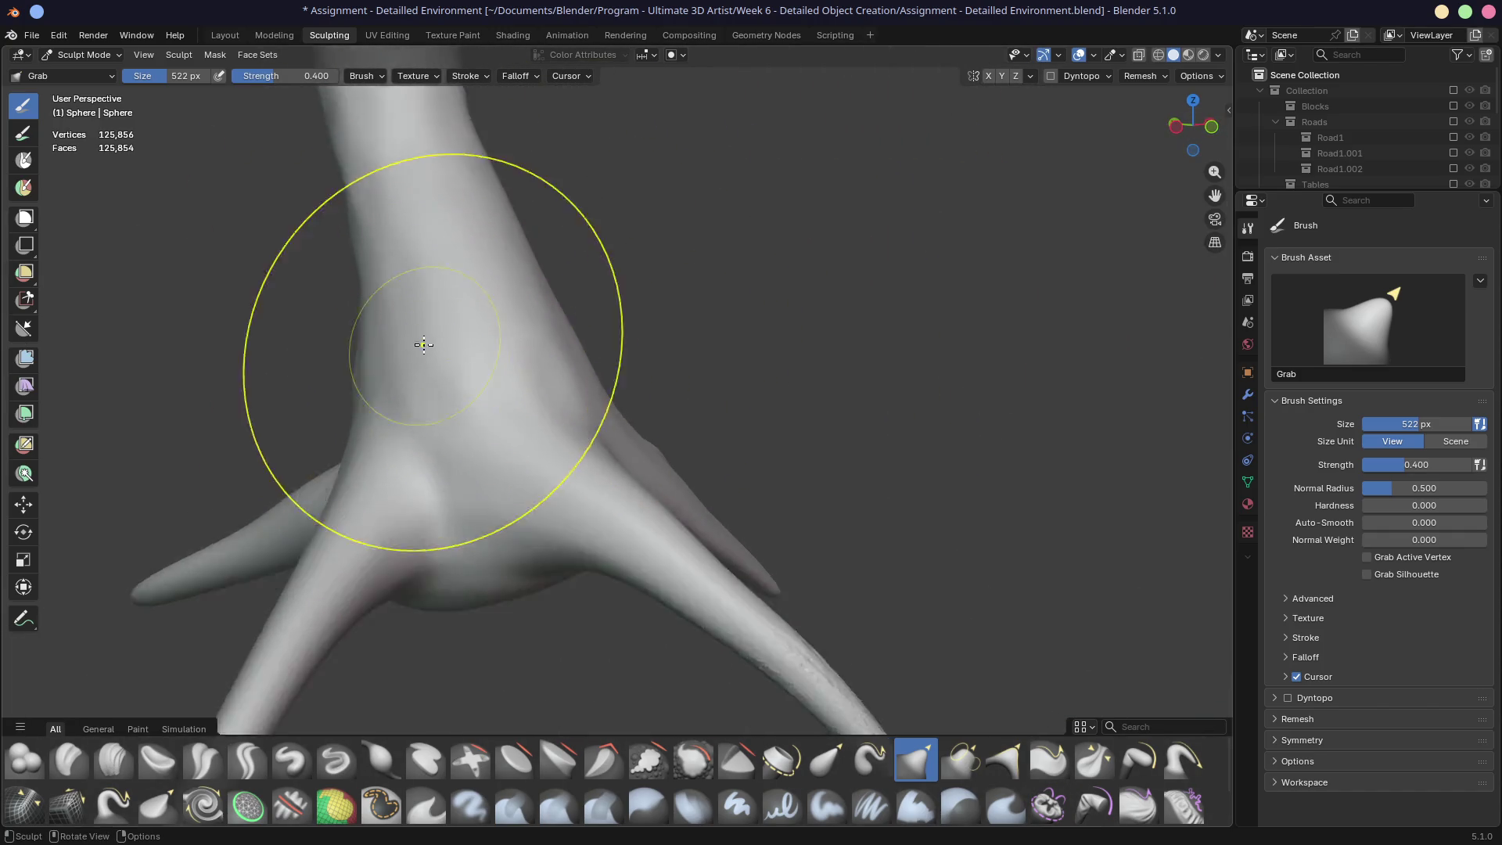
{"action": "mouse_move", "coordinate": [695, 361]}
{"action": "middle_mouse_down"}
{"action": "mouse_move", "coordinate": [613, 346]}
{"action": "mouse_move", "coordinate": [634, 417]}
{"action": "middle_mouse_up"}
{"action": "scroll", "coordinate": [618, 390], "scroll_direction": "up", "scroll_amount": 6}
{"action": "middle_click_drag", "start_coordinate": [688, 349], "coordinate": [701, 472]}
{"action": "scroll", "coordinate": [684, 417], "scroll_direction": "down", "scroll_amount": 3}
{"action": "scroll", "coordinate": [684, 417], "scroll_direction": "down", "scroll_amount": 5}
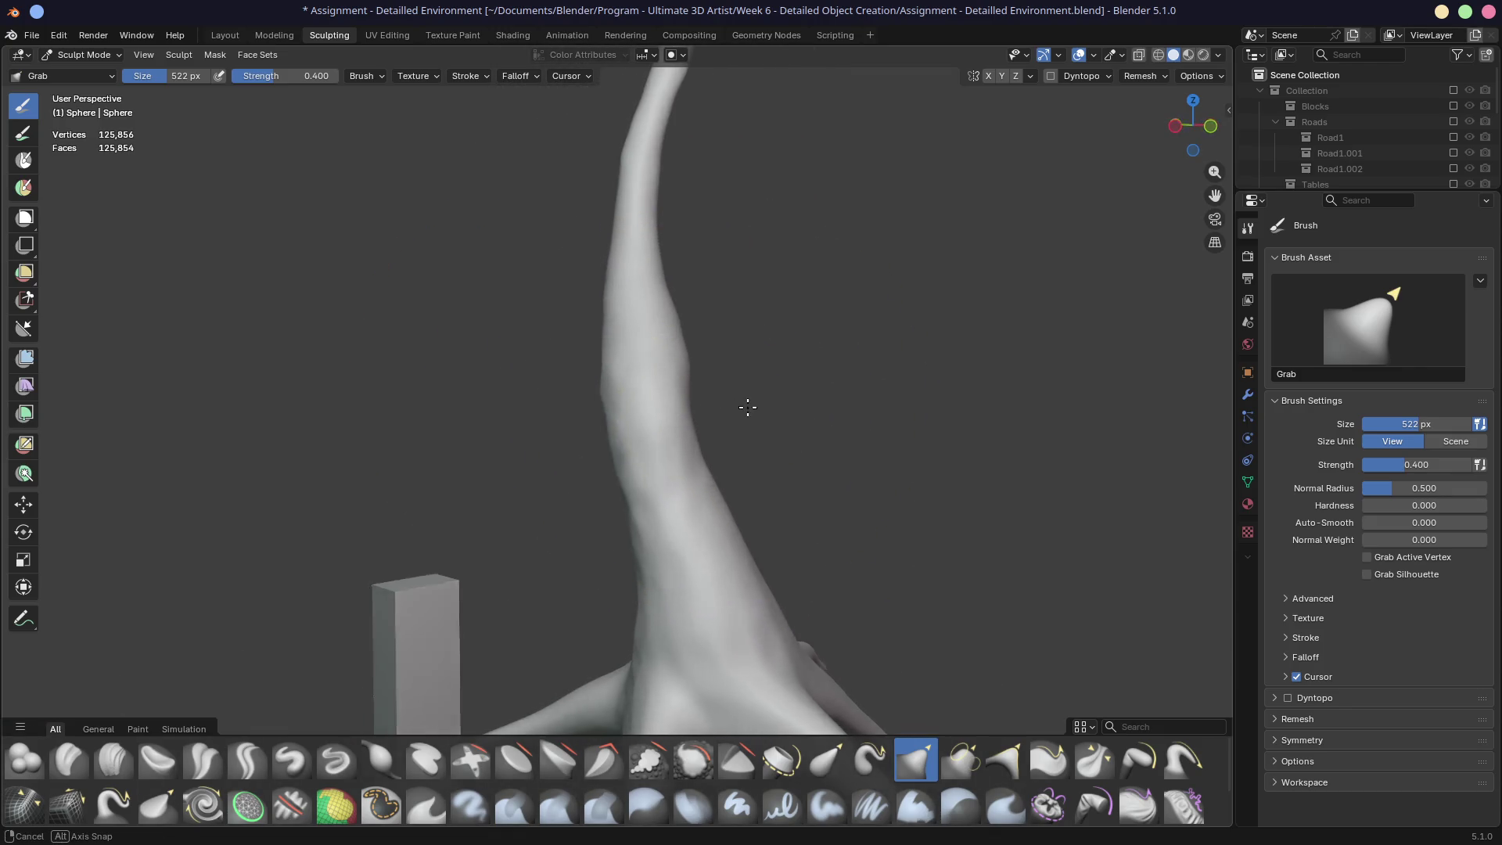
{"action": "mouse_move", "coordinate": [731, 362]}
{"action": "middle_mouse_down"}
{"action": "mouse_move", "coordinate": [757, 373]}
{"action": "mouse_move", "coordinate": [567, 397]}
{"action": "mouse_move", "coordinate": [642, 291]}
{"action": "middle_mouse_up"}
{"action": "scroll", "coordinate": [758, 374], "scroll_direction": "up", "scroll_amount": 3}
{"action": "scroll", "coordinate": [647, 419], "scroll_direction": "up", "scroll_amount": 4}
{"action": "scroll", "coordinate": [486, 436], "scroll_direction": "down", "scroll_amount": 6}
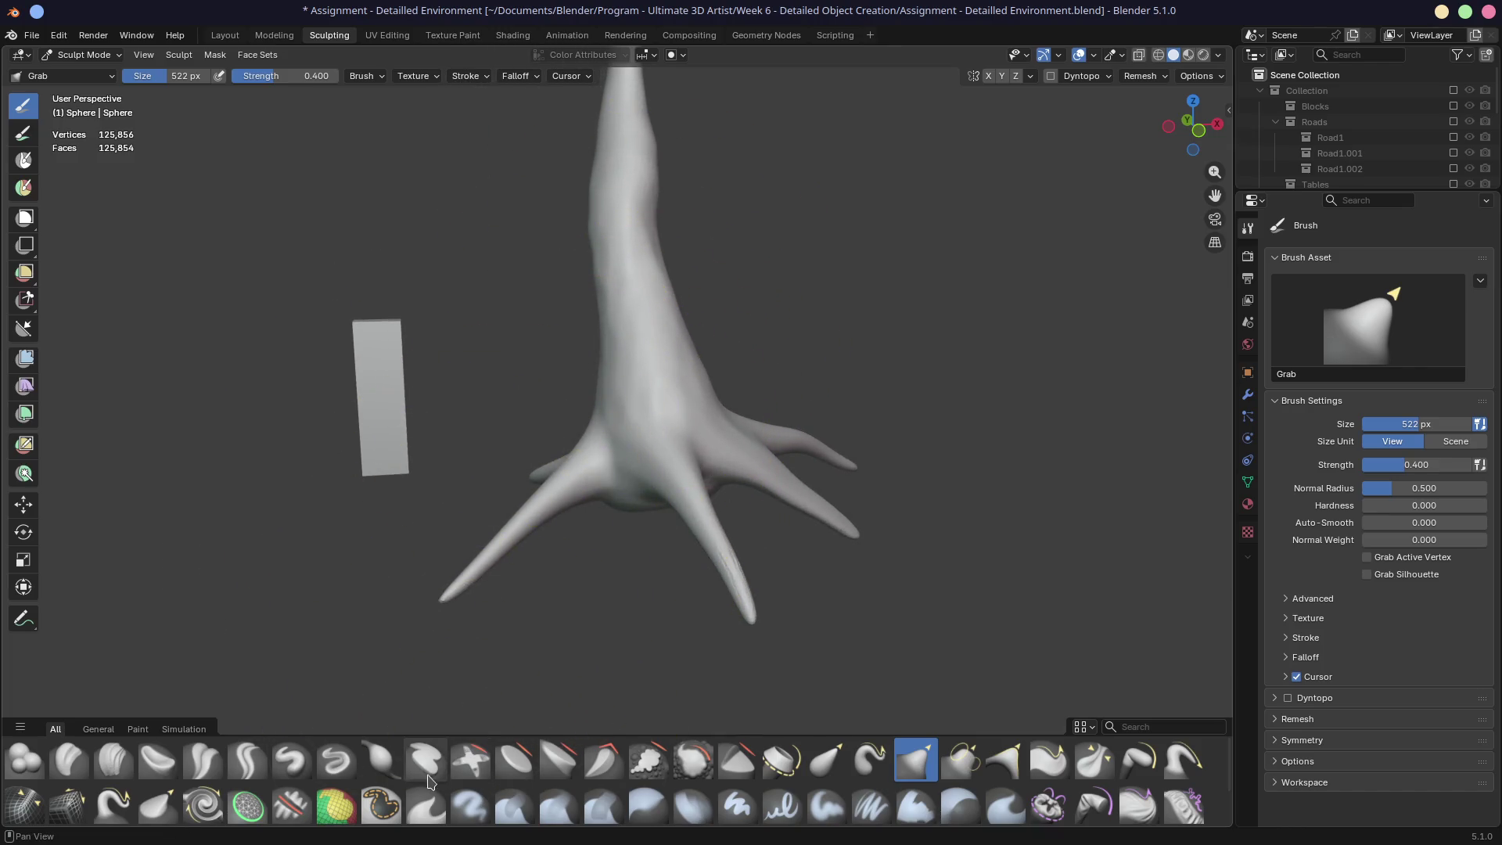
Step: Set up the Crease Sharp brush at 108 px and 0.182 strength
{"action": "left_click", "coordinate": [248, 759]}
{"action": "scroll", "coordinate": [586, 544], "scroll_direction": "up", "scroll_amount": 4}
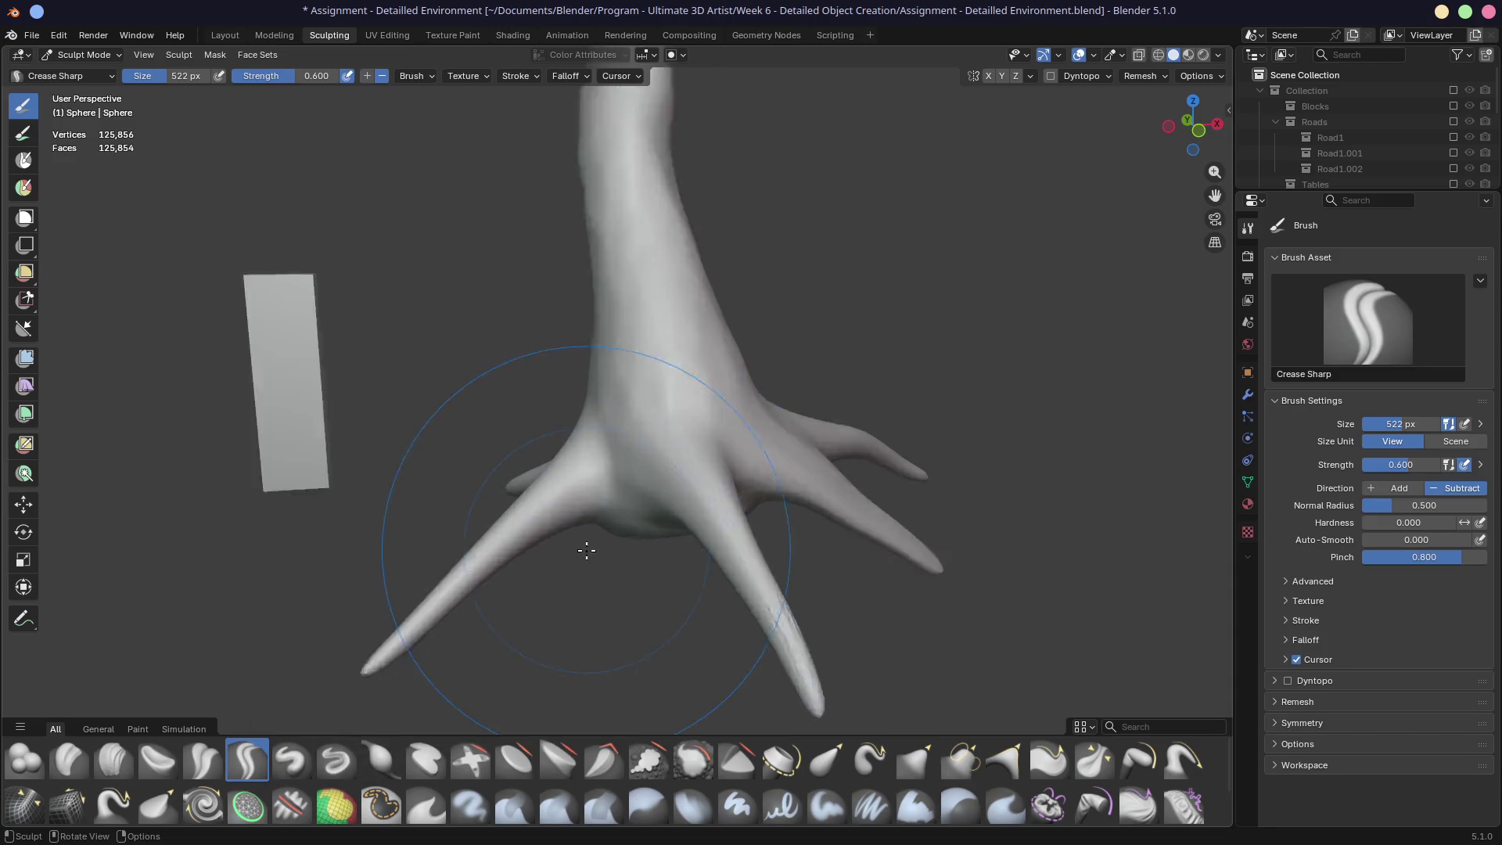
{"action": "key", "text": "f"}
{"action": "left_click", "coordinate": [642, 501]}
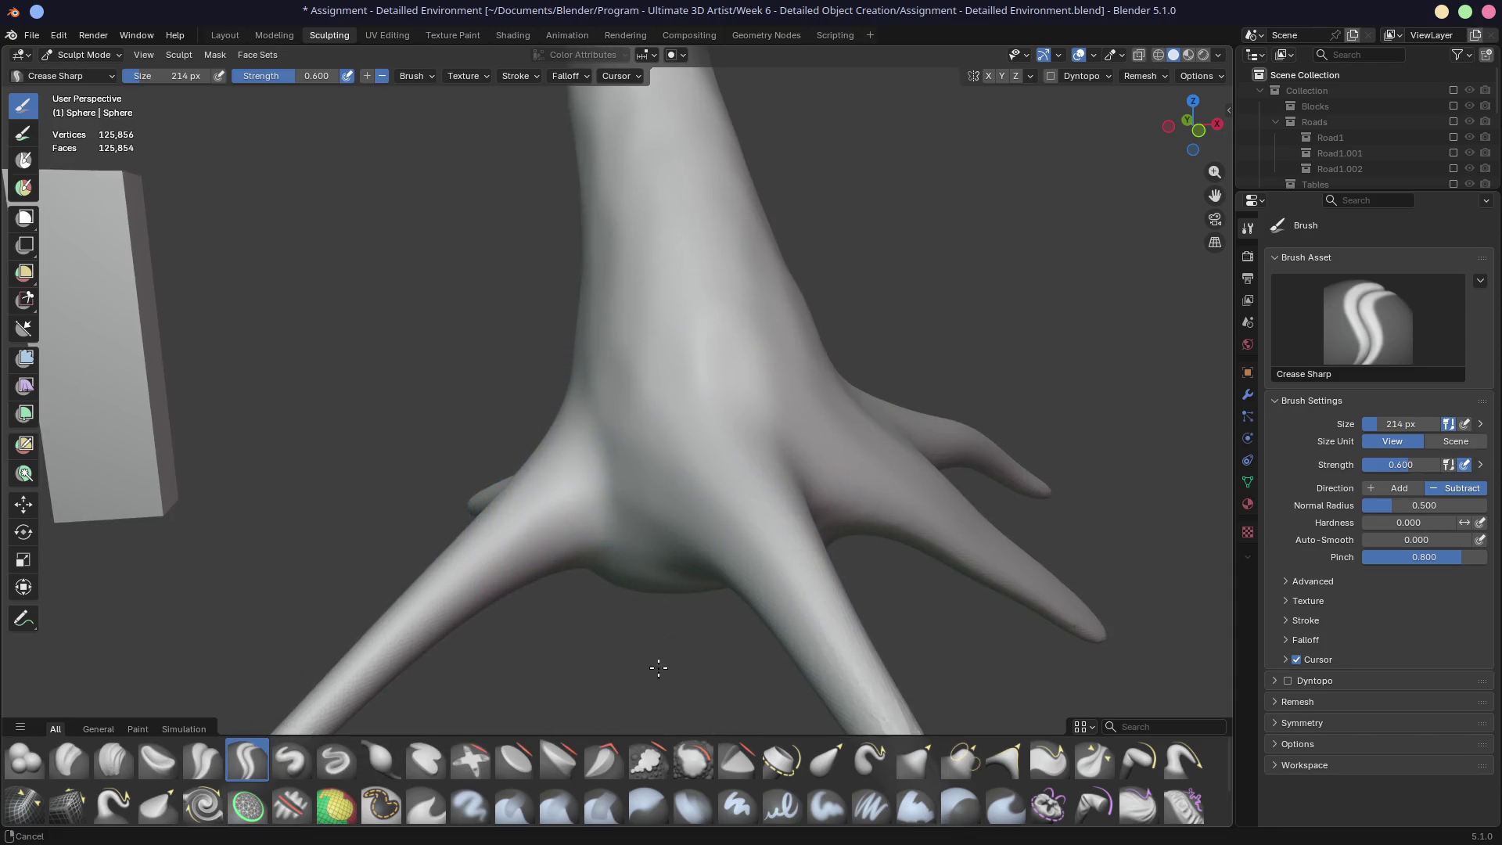
{"action": "middle_click_drag", "start_coordinate": [654, 687], "coordinate": [736, 364]}
{"action": "key", "text": "f"}
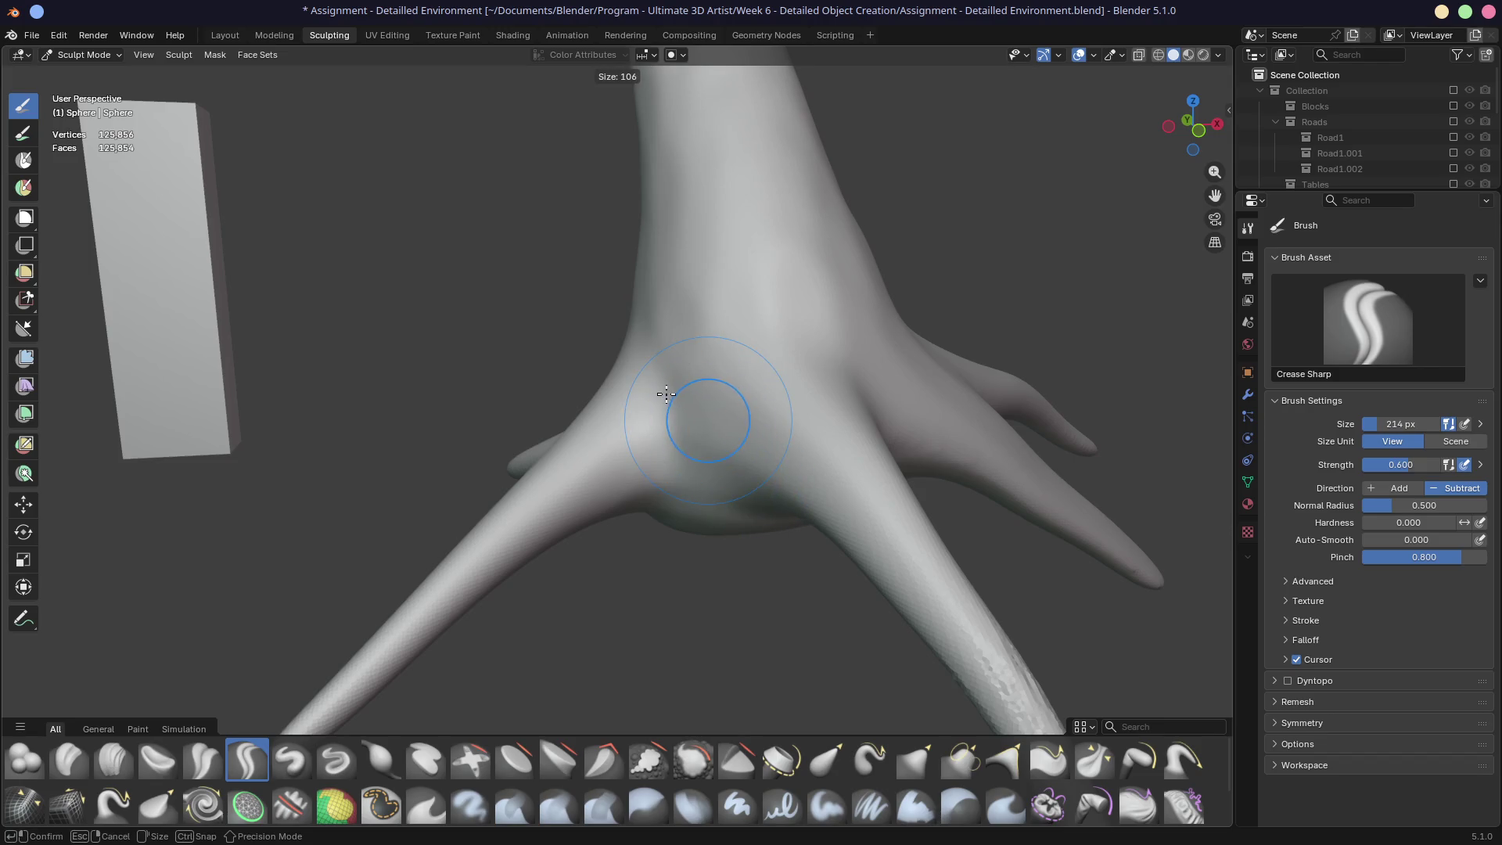
{"action": "left_click", "coordinate": [664, 392]}
{"action": "left_click_drag", "start_coordinate": [660, 245], "coordinate": [736, 507]}
{"action": "key", "text": "ctrl+z"}
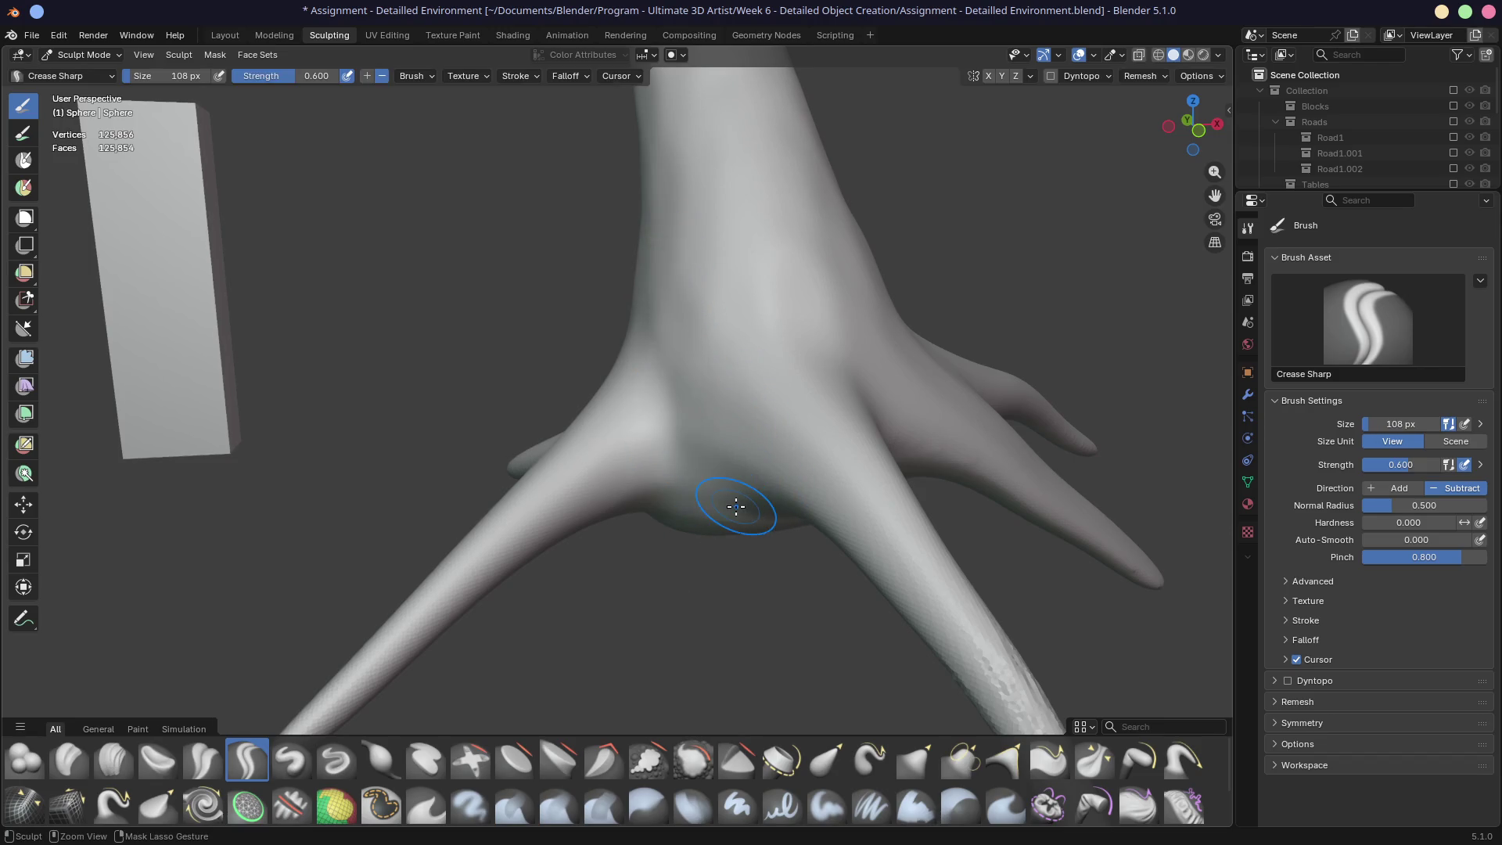
{"action": "key", "text": "shift+f"}
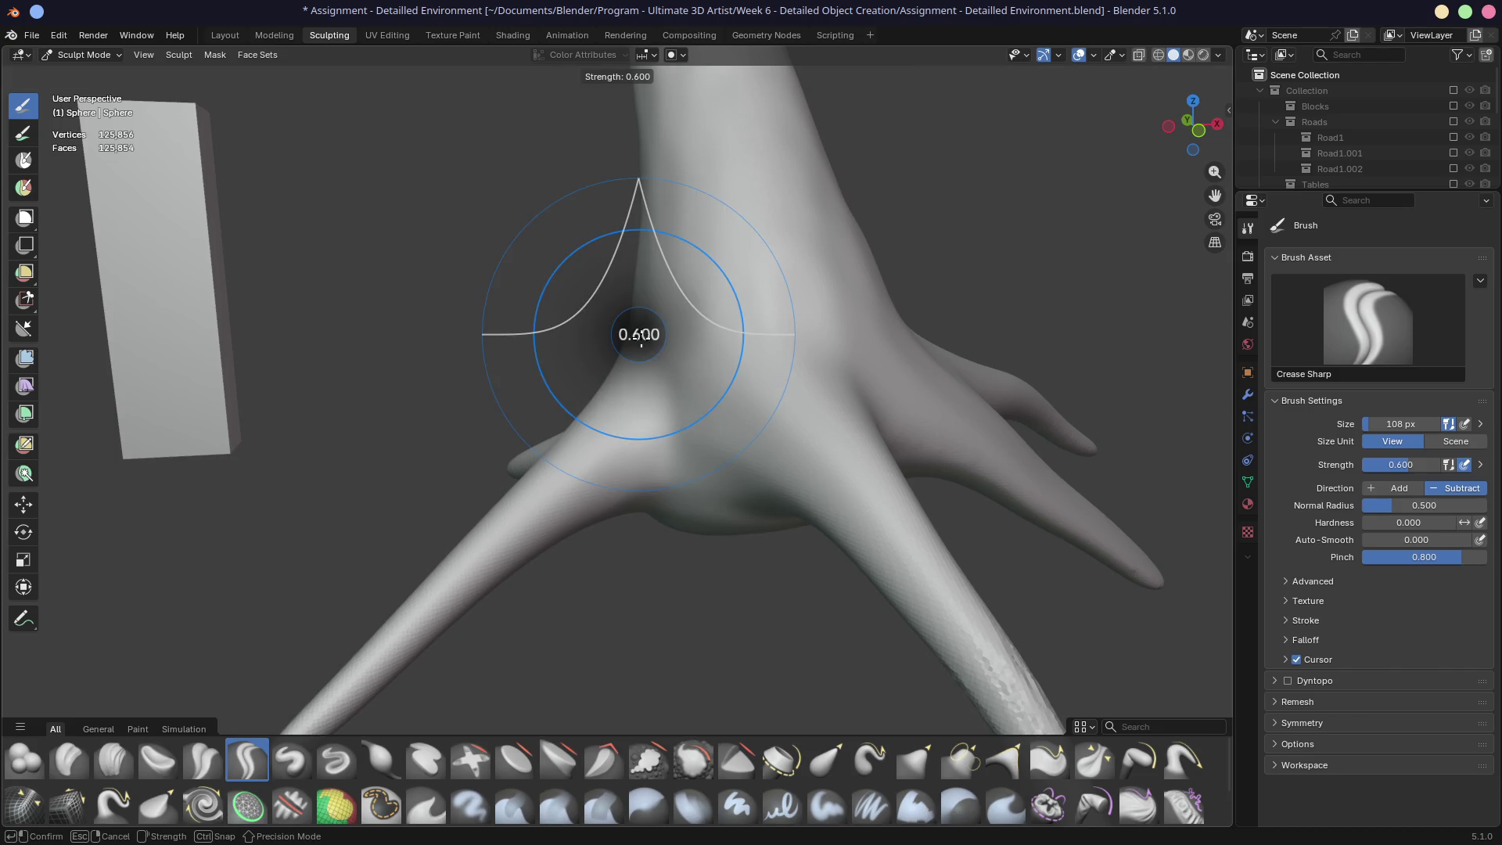
{"action": "left_click", "coordinate": [624, 434]}
Step: Move around the root joints and trunk crotch, raising the brush size to 176 px
{"action": "middle_click_drag", "start_coordinate": [621, 446], "coordinate": [660, 421]}
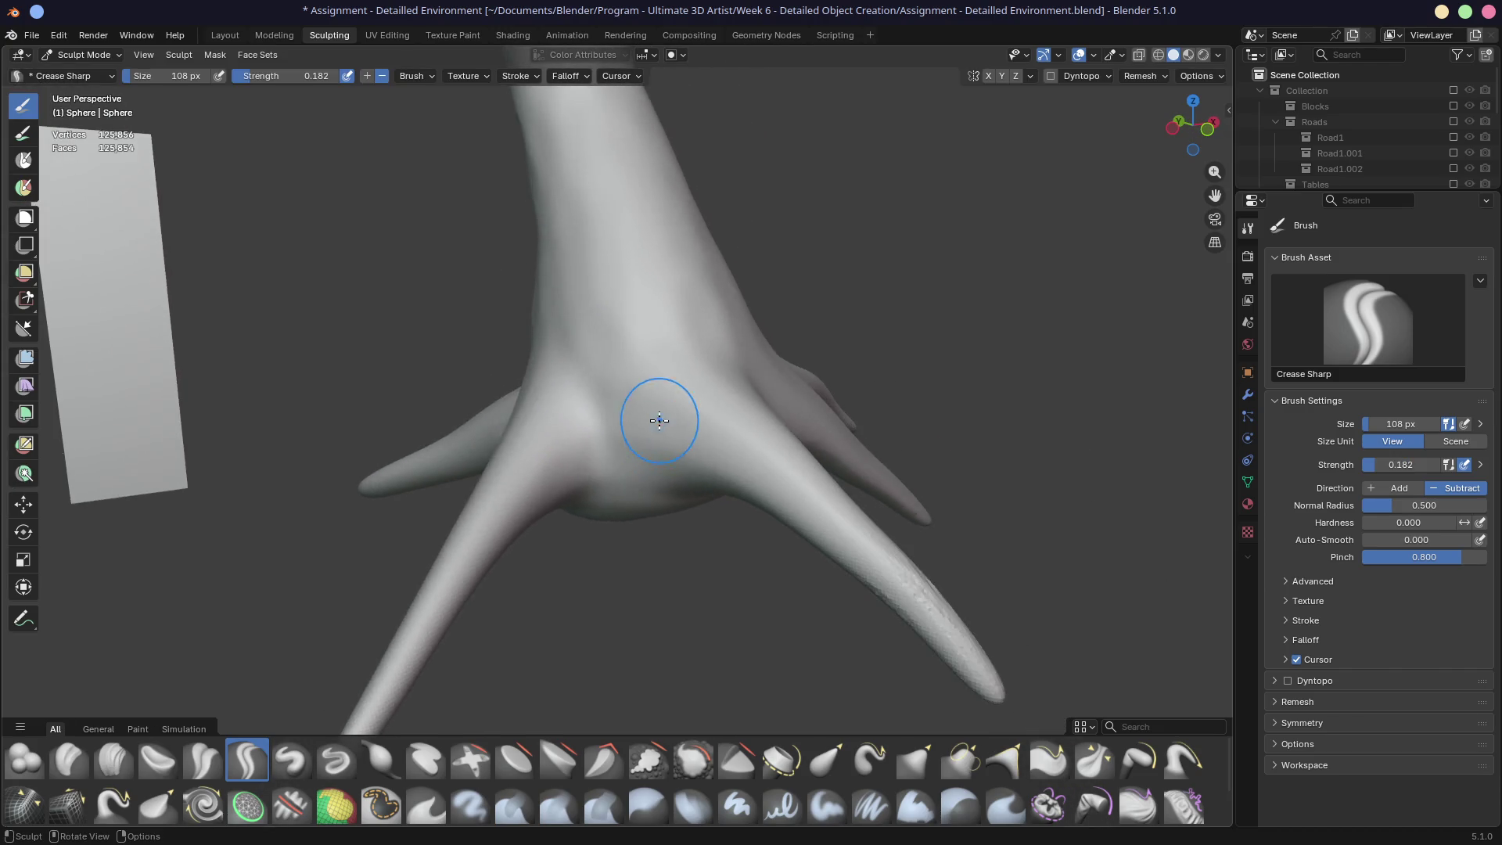
{"action": "mouse_move", "coordinate": [660, 489]}
{"action": "middle_mouse_down"}
{"action": "mouse_move", "coordinate": [620, 430]}
{"action": "mouse_move", "coordinate": [929, 446]}
{"action": "mouse_move", "coordinate": [637, 436]}
{"action": "mouse_move", "coordinate": [670, 469]}
{"action": "mouse_move", "coordinate": [648, 567]}
{"action": "middle_mouse_up"}
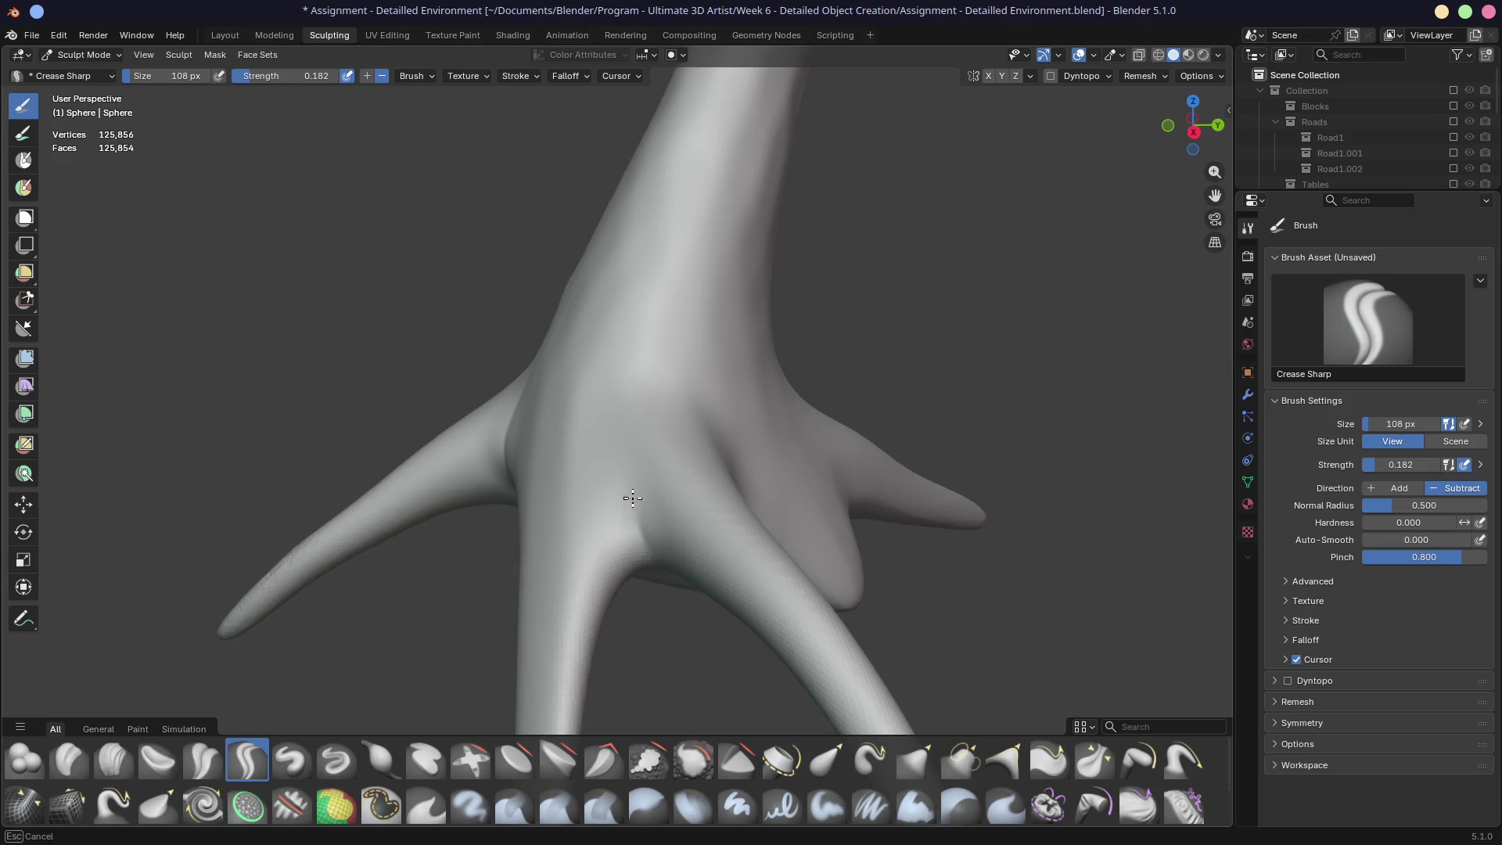
{"action": "middle_click_drag", "start_coordinate": [702, 183], "coordinate": [611, 471]}
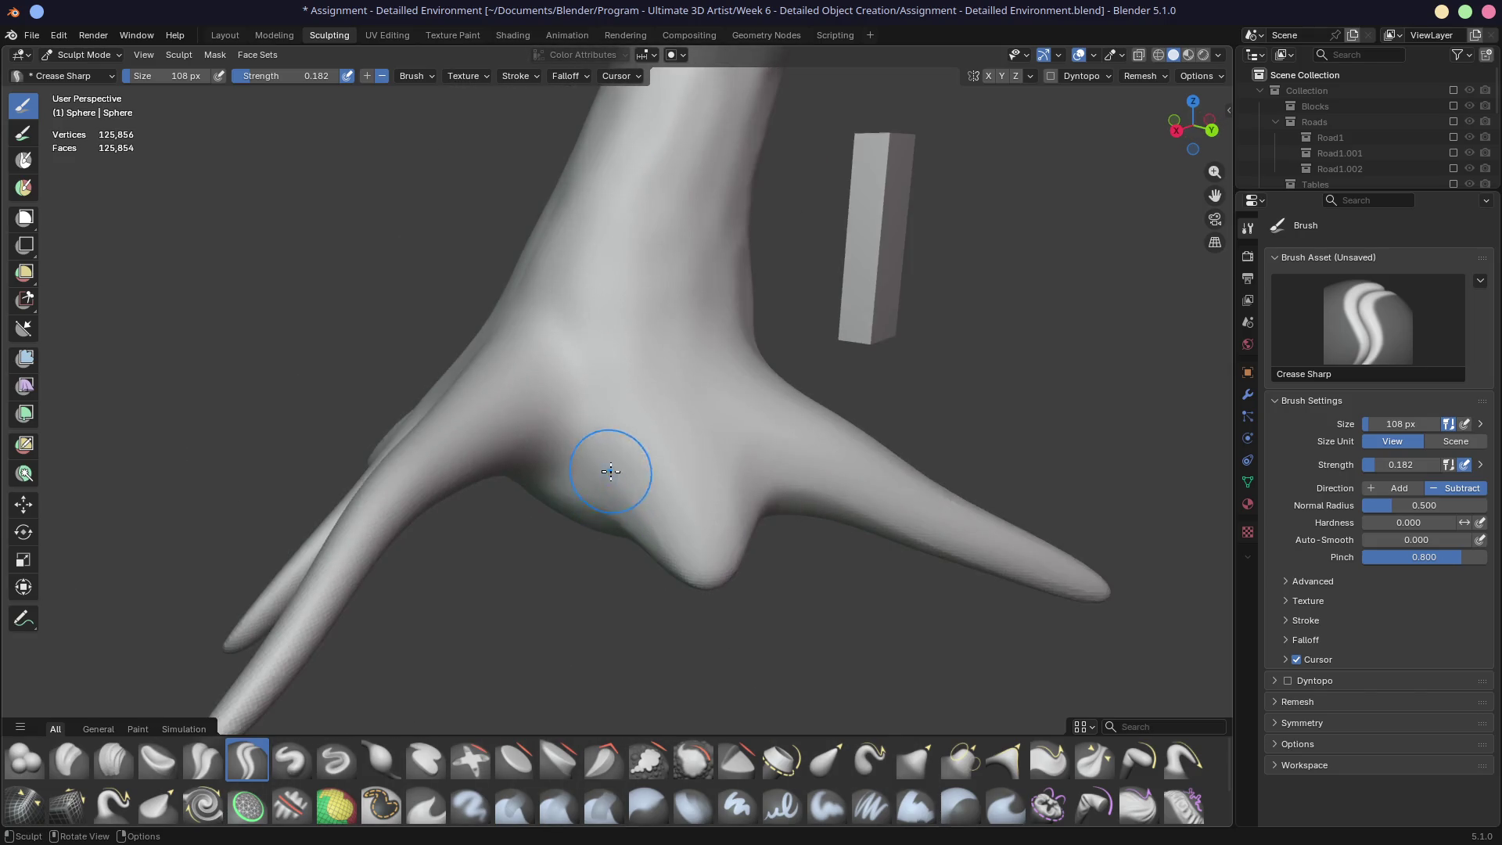
{"action": "mouse_move", "coordinate": [831, 464]}
{"action": "middle_mouse_down"}
{"action": "mouse_move", "coordinate": [714, 436]}
{"action": "mouse_move", "coordinate": [687, 490]}
{"action": "middle_mouse_up"}
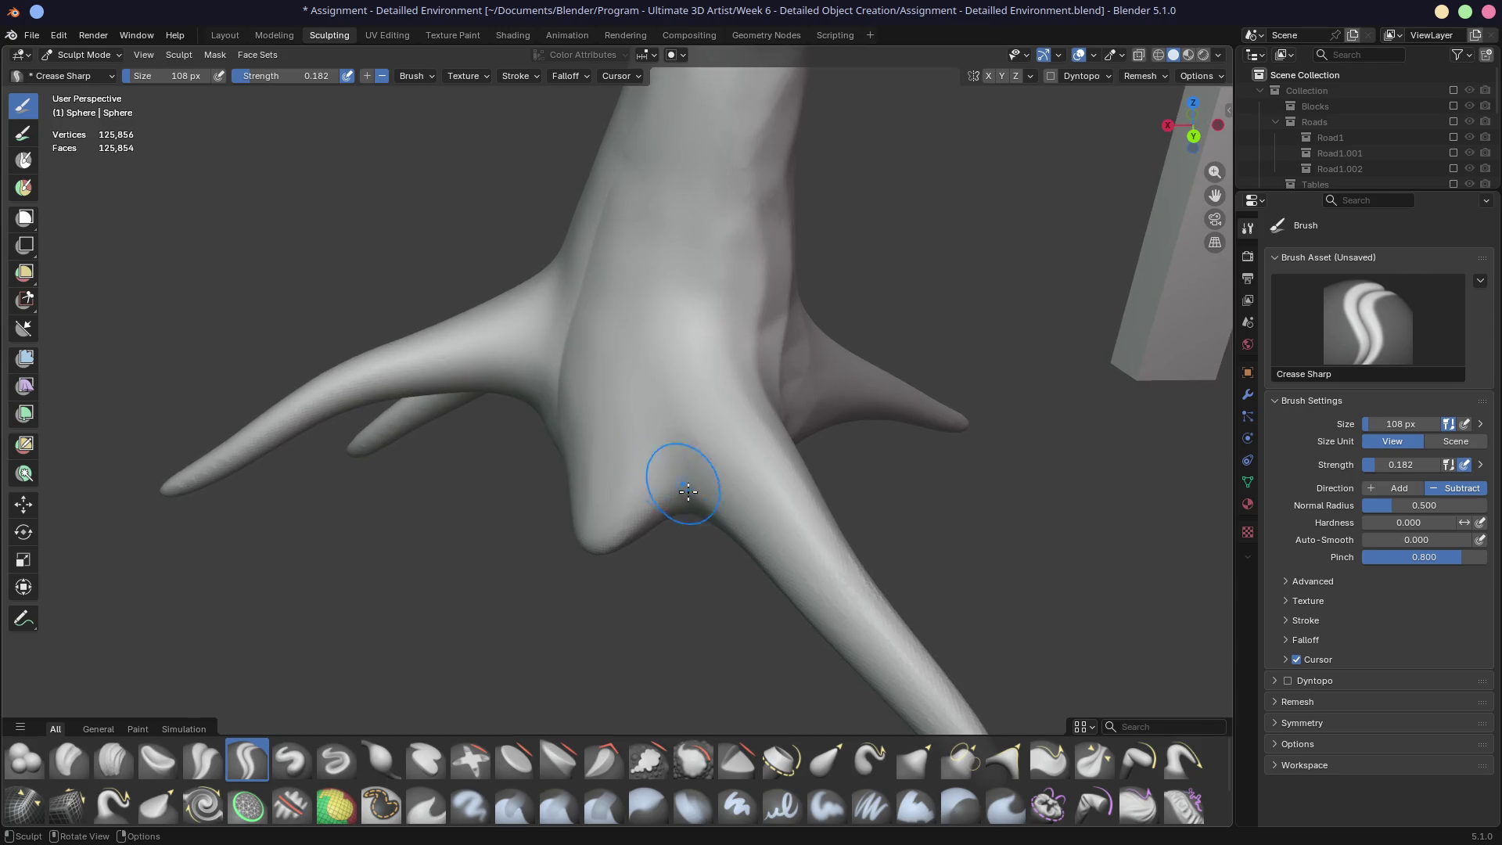
{"action": "middle_click_drag", "start_coordinate": [894, 401], "coordinate": [753, 372]}
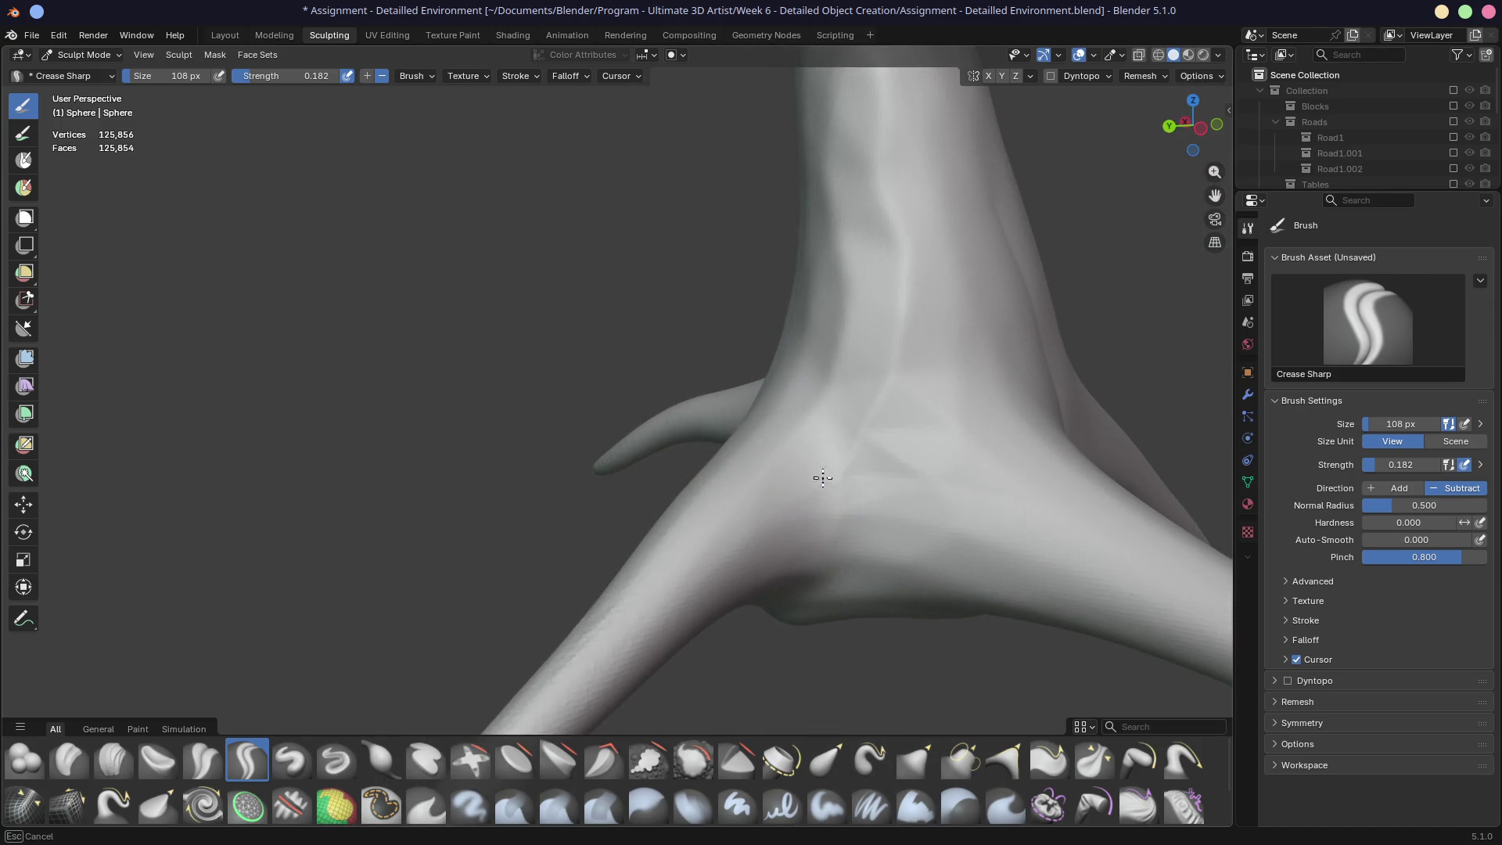
{"action": "mouse_move", "coordinate": [823, 450]}
{"action": "middle_mouse_down"}
{"action": "mouse_move", "coordinate": [849, 403]}
{"action": "mouse_move", "coordinate": [866, 406]}
{"action": "middle_mouse_up"}
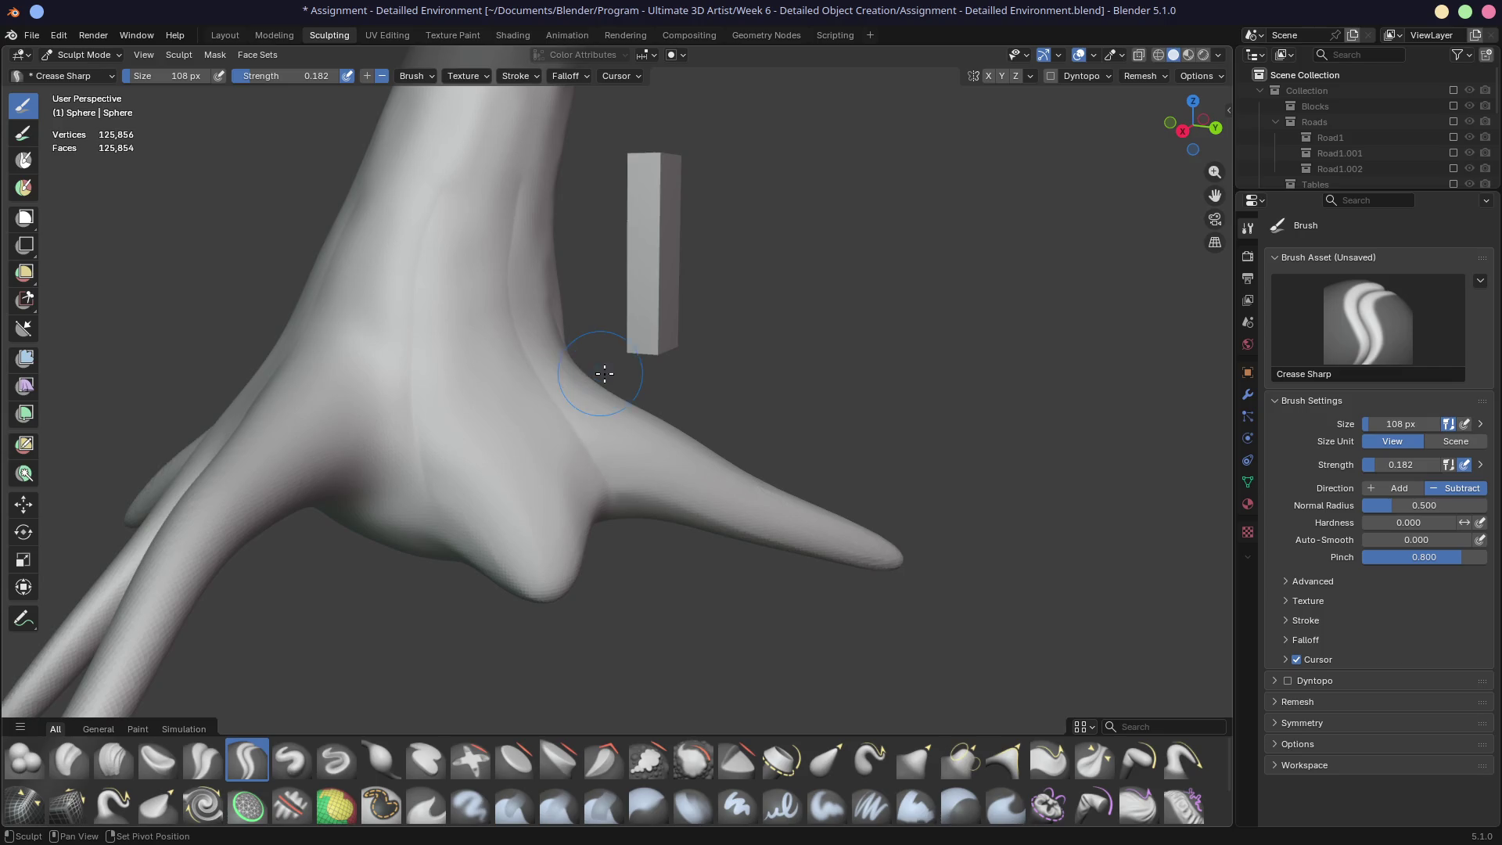
{"action": "middle_click_drag", "start_coordinate": [605, 373], "coordinate": [604, 373]}
{"action": "left_click", "coordinate": [505, 270]}
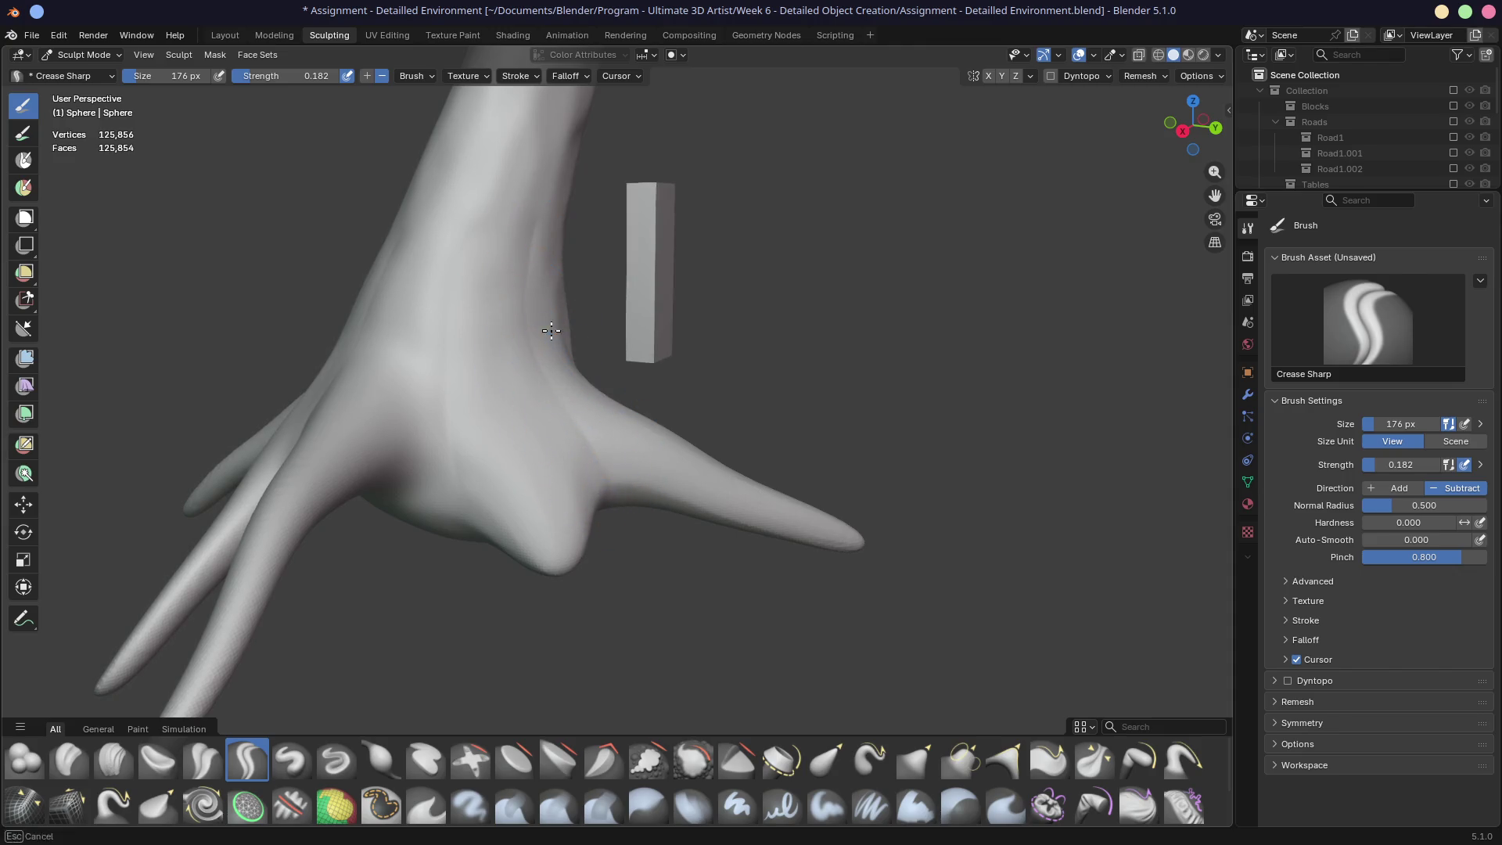
{"action": "mouse_move", "coordinate": [402, 376]}
{"action": "middle_mouse_down"}
{"action": "mouse_move", "coordinate": [458, 370]}
{"action": "mouse_move", "coordinate": [406, 363]}
{"action": "middle_mouse_up"}
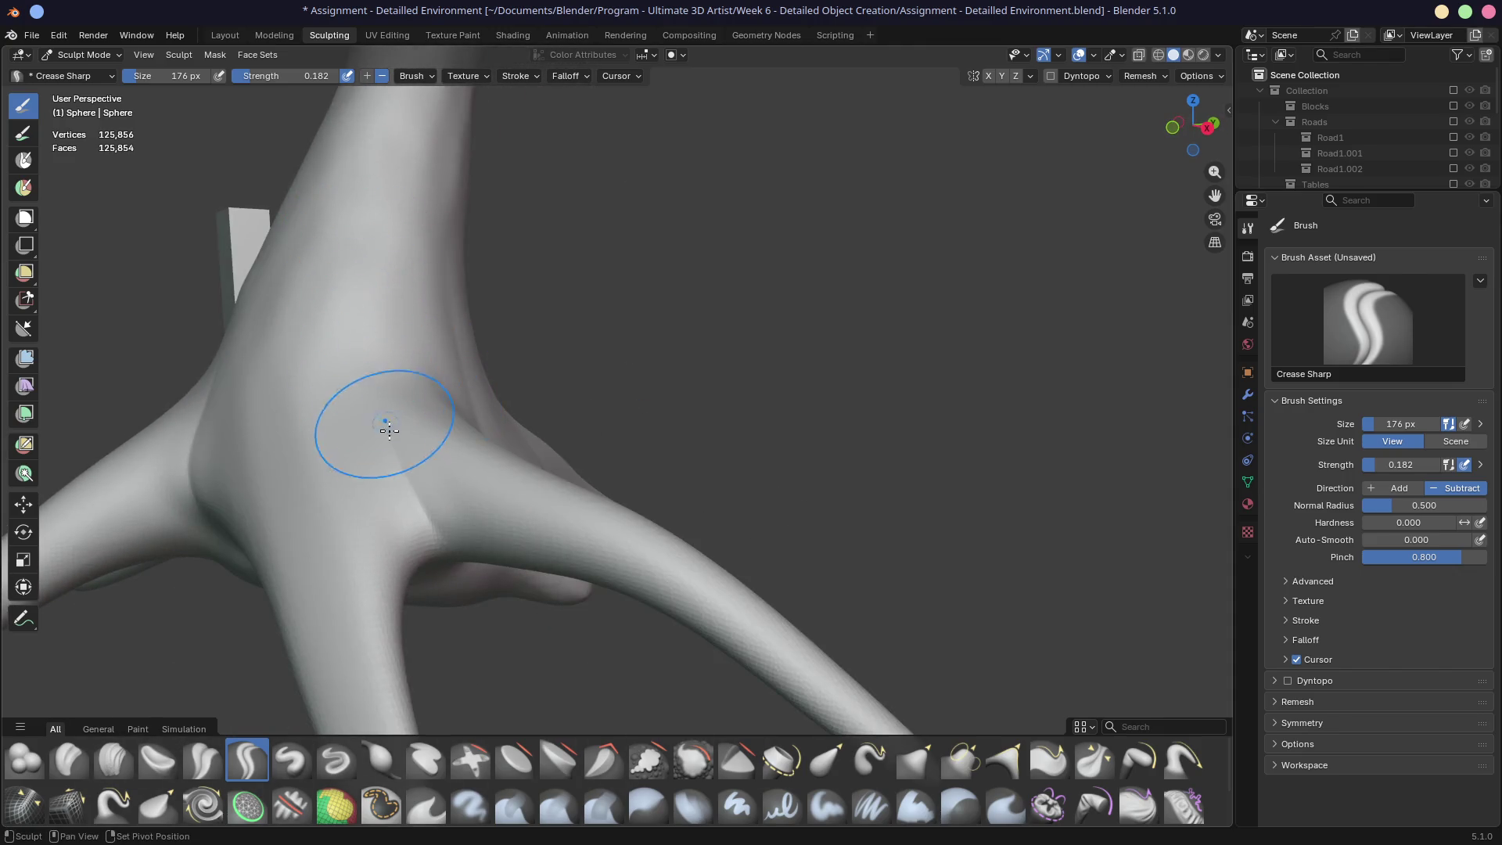
{"action": "mouse_move", "coordinate": [402, 597]}
{"action": "middle_mouse_down"}
{"action": "mouse_move", "coordinate": [249, 579]}
{"action": "mouse_move", "coordinate": [275, 527]}
{"action": "mouse_move", "coordinate": [453, 520]}
{"action": "middle_mouse_up"}
Step: Crease the trunk base with a short stroke and view the whole tree
{"action": "scroll", "coordinate": [571, 501], "scroll_direction": "down", "scroll_amount": 5}
{"action": "middle_click_drag", "start_coordinate": [571, 501], "coordinate": [621, 325]}
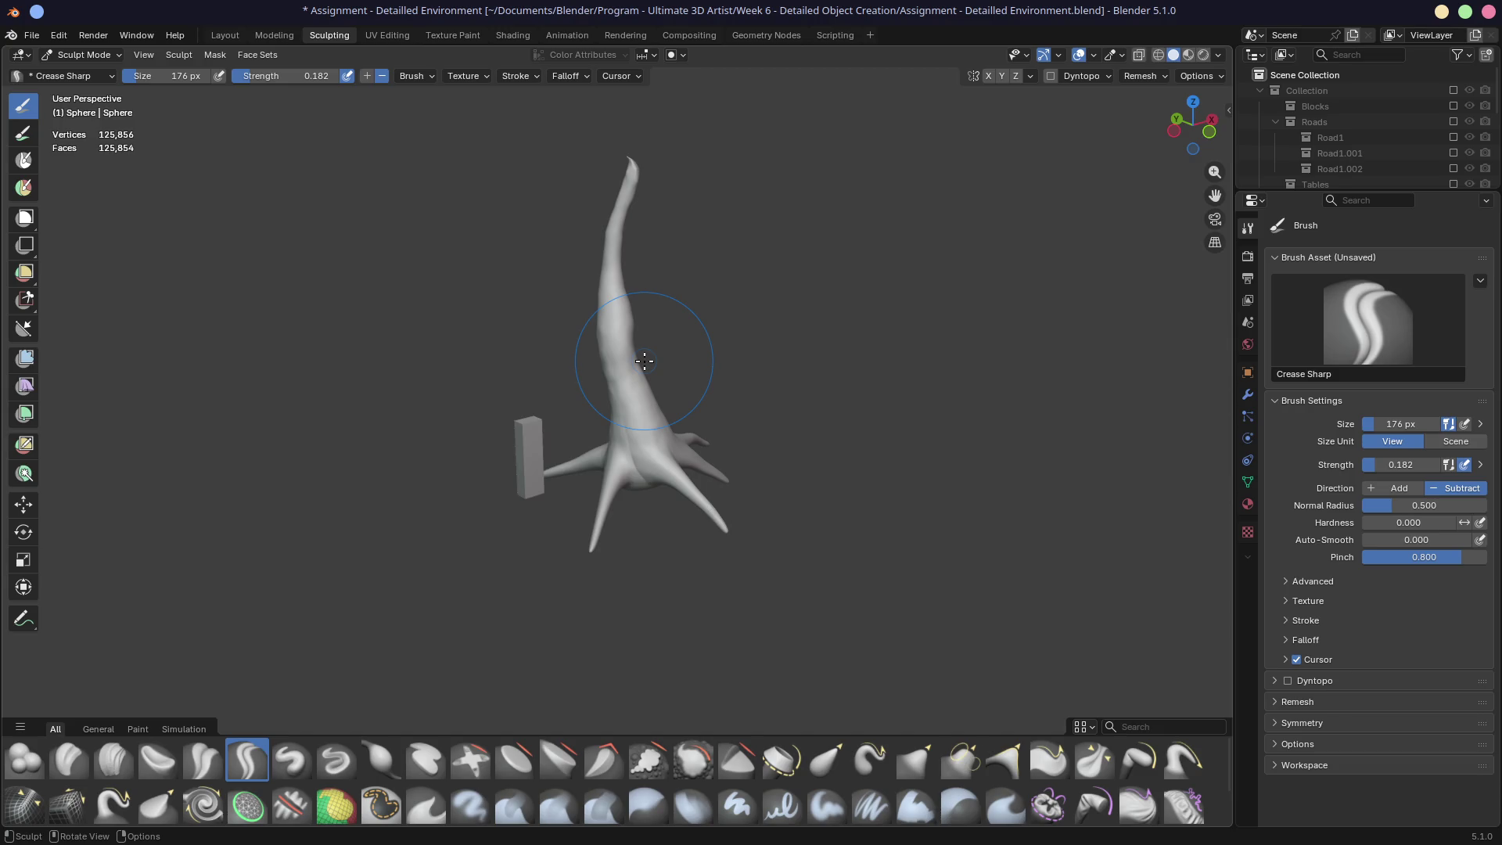
{"action": "scroll", "coordinate": [664, 421], "scroll_direction": "up", "scroll_amount": 5}
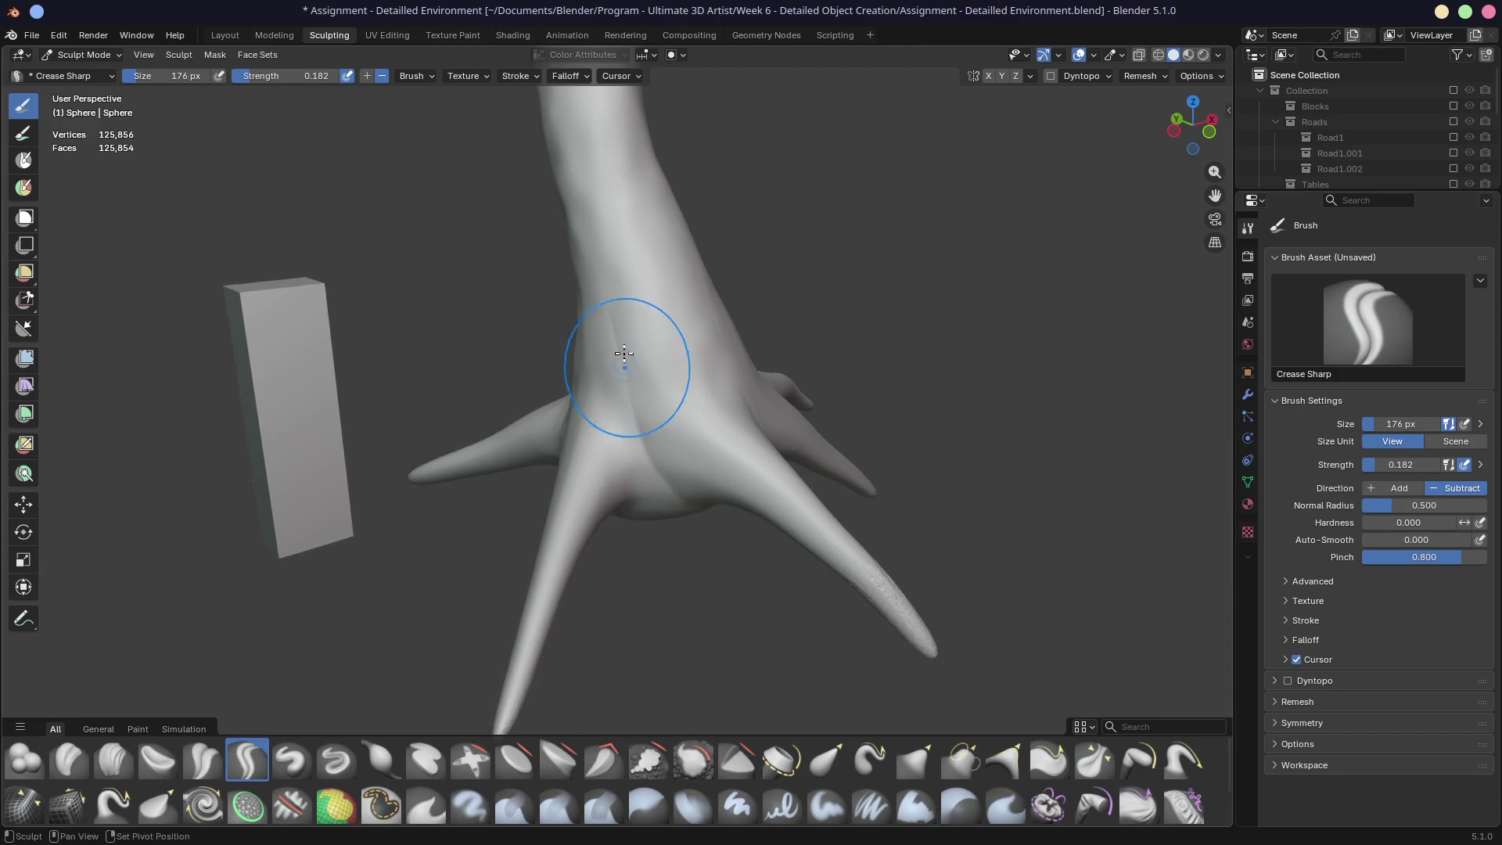
{"action": "mouse_move", "coordinate": [614, 360]}
{"action": "middle_mouse_down"}
{"action": "mouse_move", "coordinate": [750, 373]}
{"action": "mouse_move", "coordinate": [671, 396]}
{"action": "mouse_move", "coordinate": [688, 386]}
{"action": "middle_mouse_up"}
{"action": "scroll", "coordinate": [637, 419], "scroll_direction": "up", "scroll_amount": 3}
{"action": "left_click_drag", "start_coordinate": [590, 420], "coordinate": [603, 443]}
{"action": "scroll", "coordinate": [619, 391], "scroll_direction": "down", "scroll_amount": 6}
{"action": "mouse_move", "coordinate": [604, 369]}
{"action": "middle_mouse_down"}
{"action": "mouse_move", "coordinate": [476, 387]}
{"action": "mouse_move", "coordinate": [725, 386]}
{"action": "mouse_move", "coordinate": [677, 386]}
{"action": "middle_mouse_up"}
Step: Save the file and enlarge the Outliner, briefly trying the Mask brush
{"action": "key", "text": "ctrl+s"}
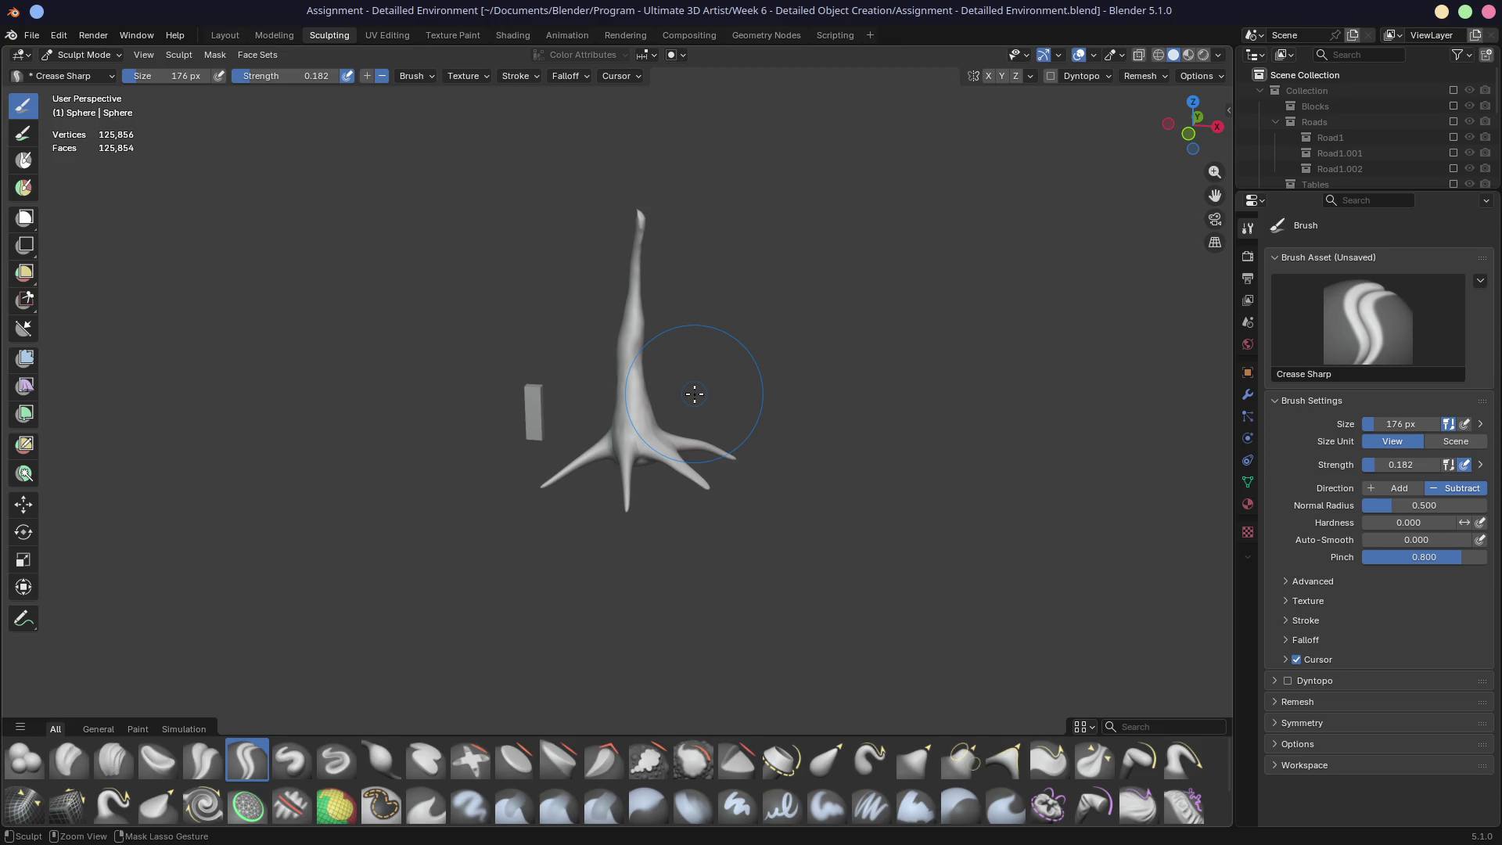
{"action": "key", "text": "ctrl+s"}
{"action": "left_click_drag", "start_coordinate": [1352, 190], "coordinate": [1327, 521]}
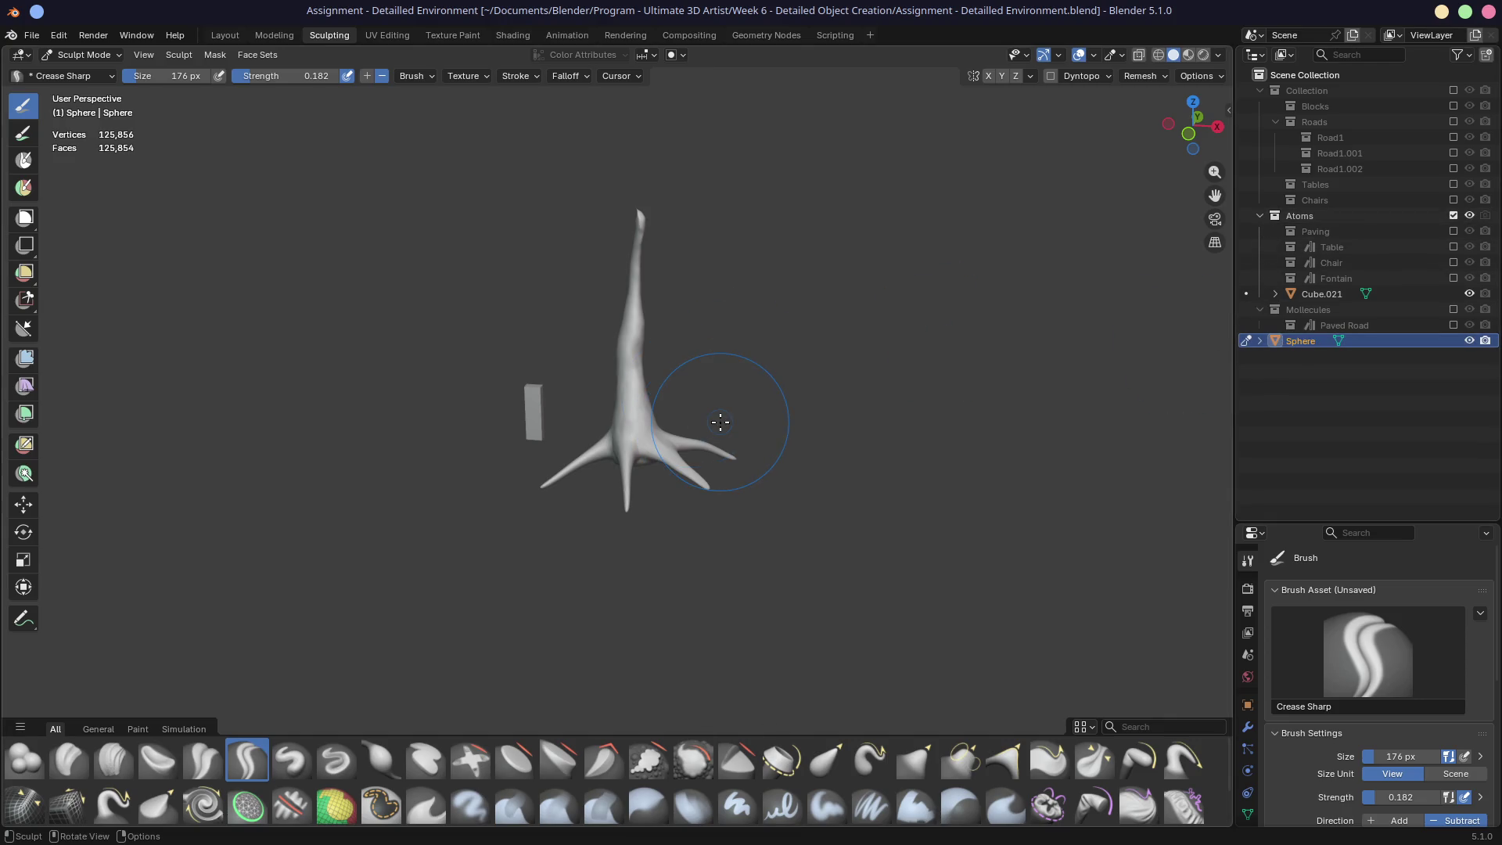
{"action": "key", "text": "m"}
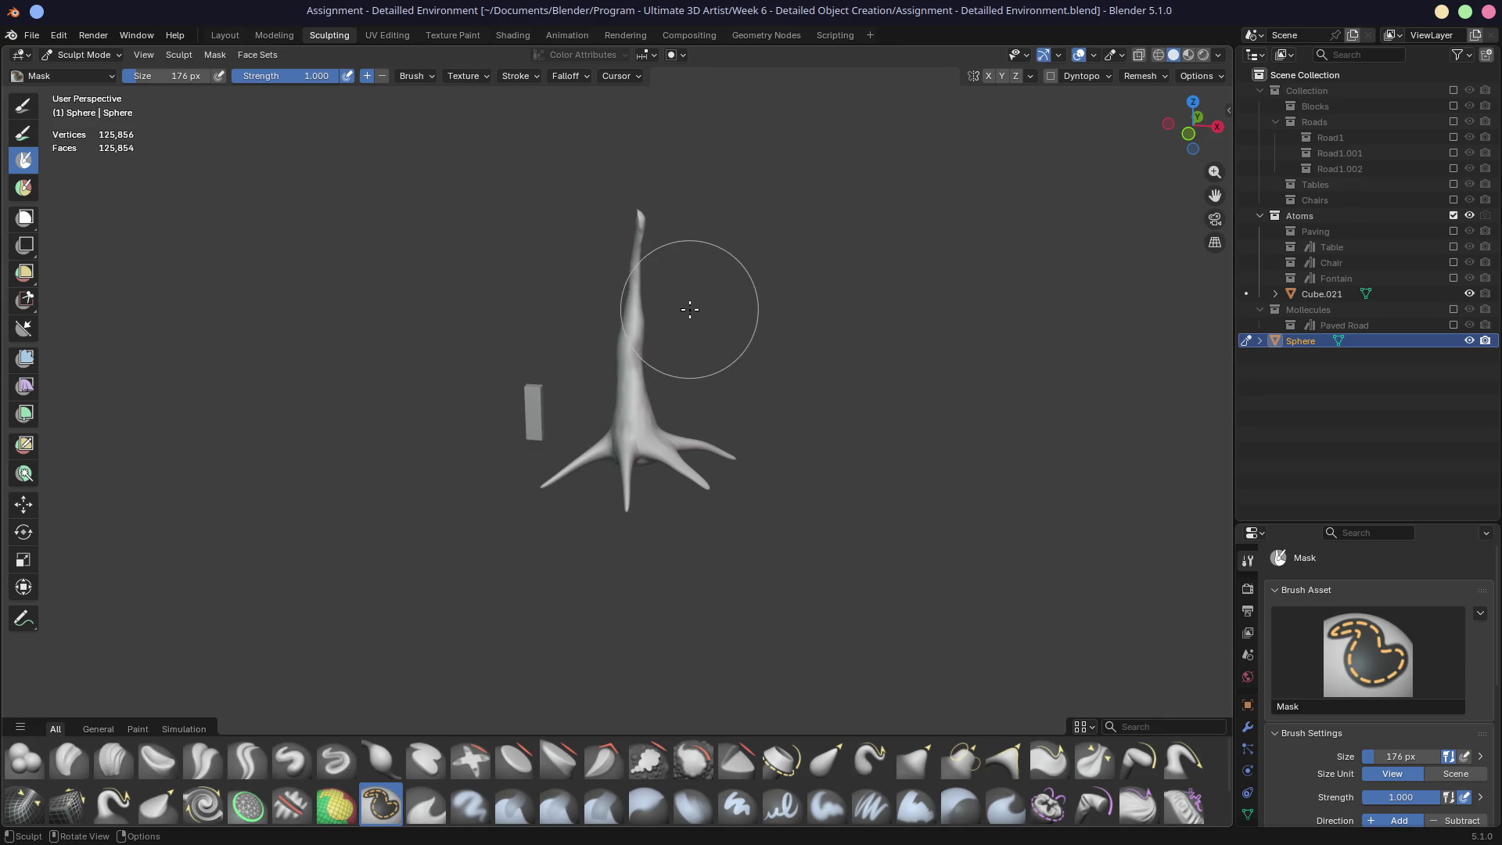
{"action": "left_click", "coordinate": [30, 108]}
Step: In Layout, move the sculpt into a new collection named Tree and save
{"action": "left_click", "coordinate": [225, 35]}
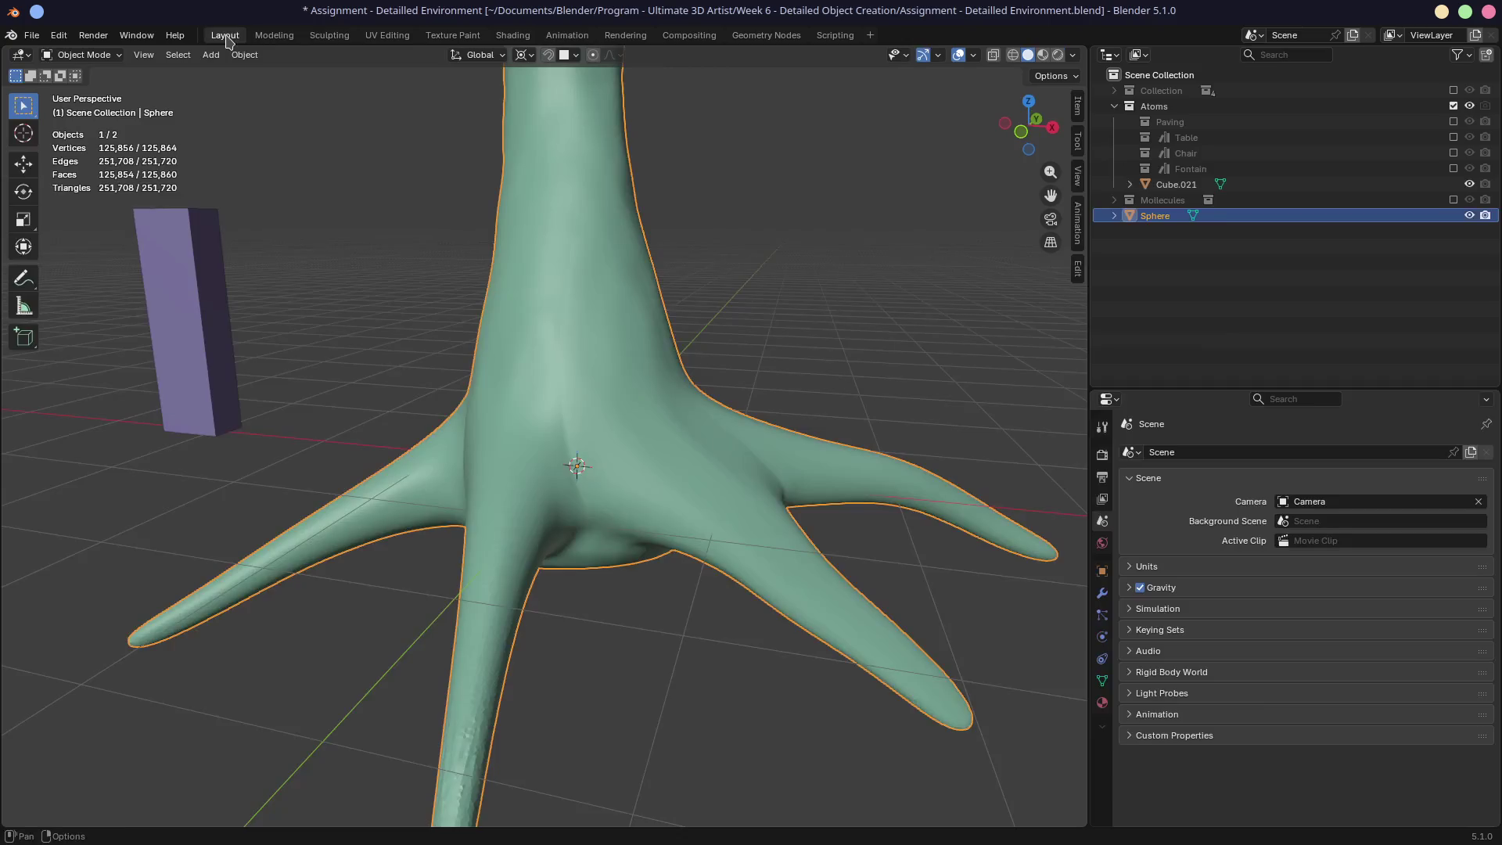
{"action": "scroll", "coordinate": [708, 312], "scroll_direction": "down", "scroll_amount": 5}
{"action": "middle_click_drag", "start_coordinate": [648, 308], "coordinate": [646, 305]}
{"action": "key", "text": "m"}
{"action": "mouse_move", "coordinate": [646, 305]}
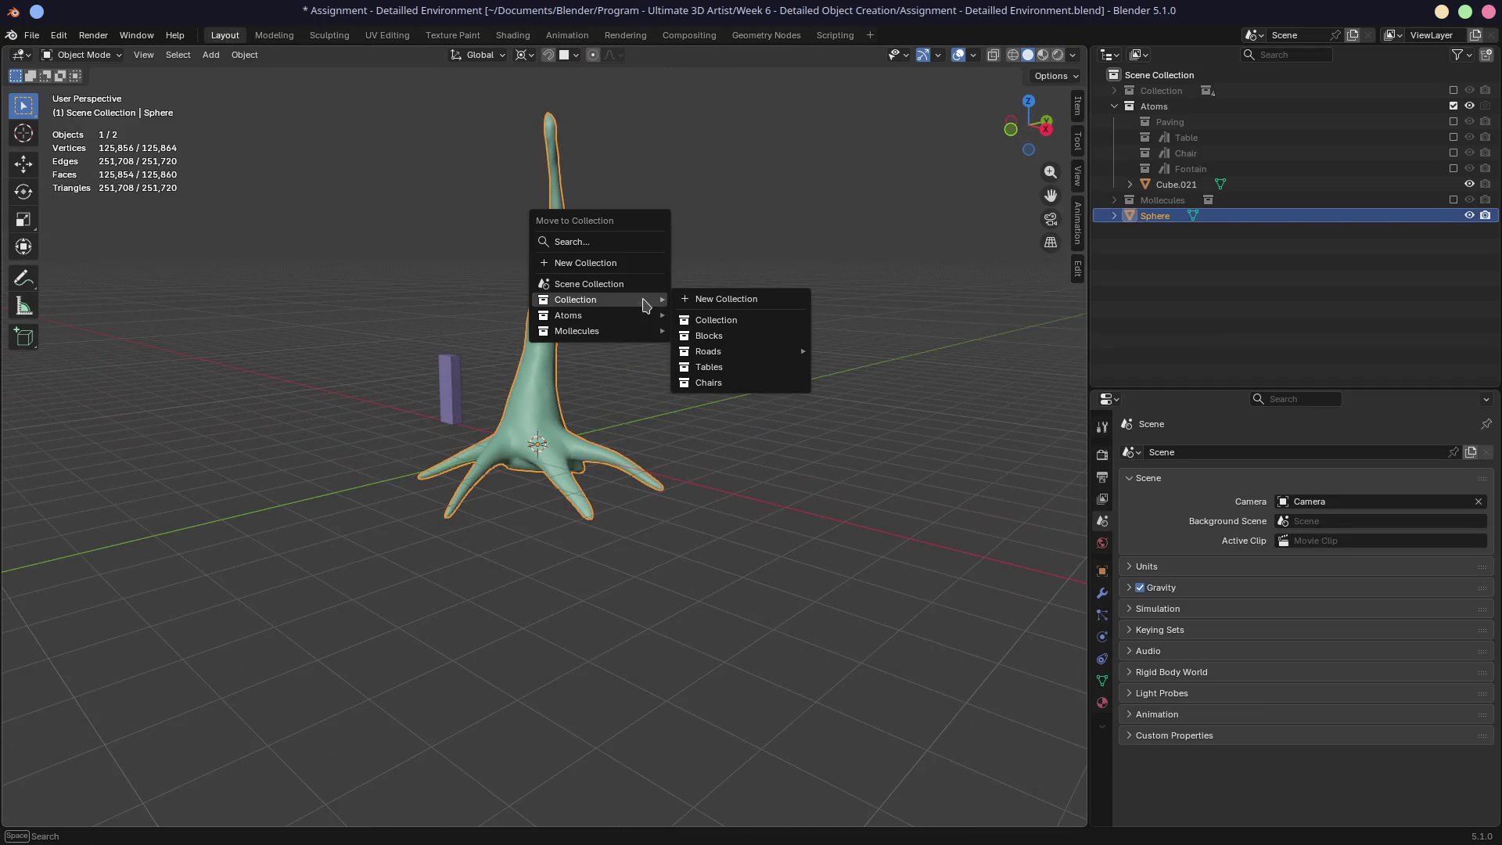
{"action": "left_click", "coordinate": [720, 300]}
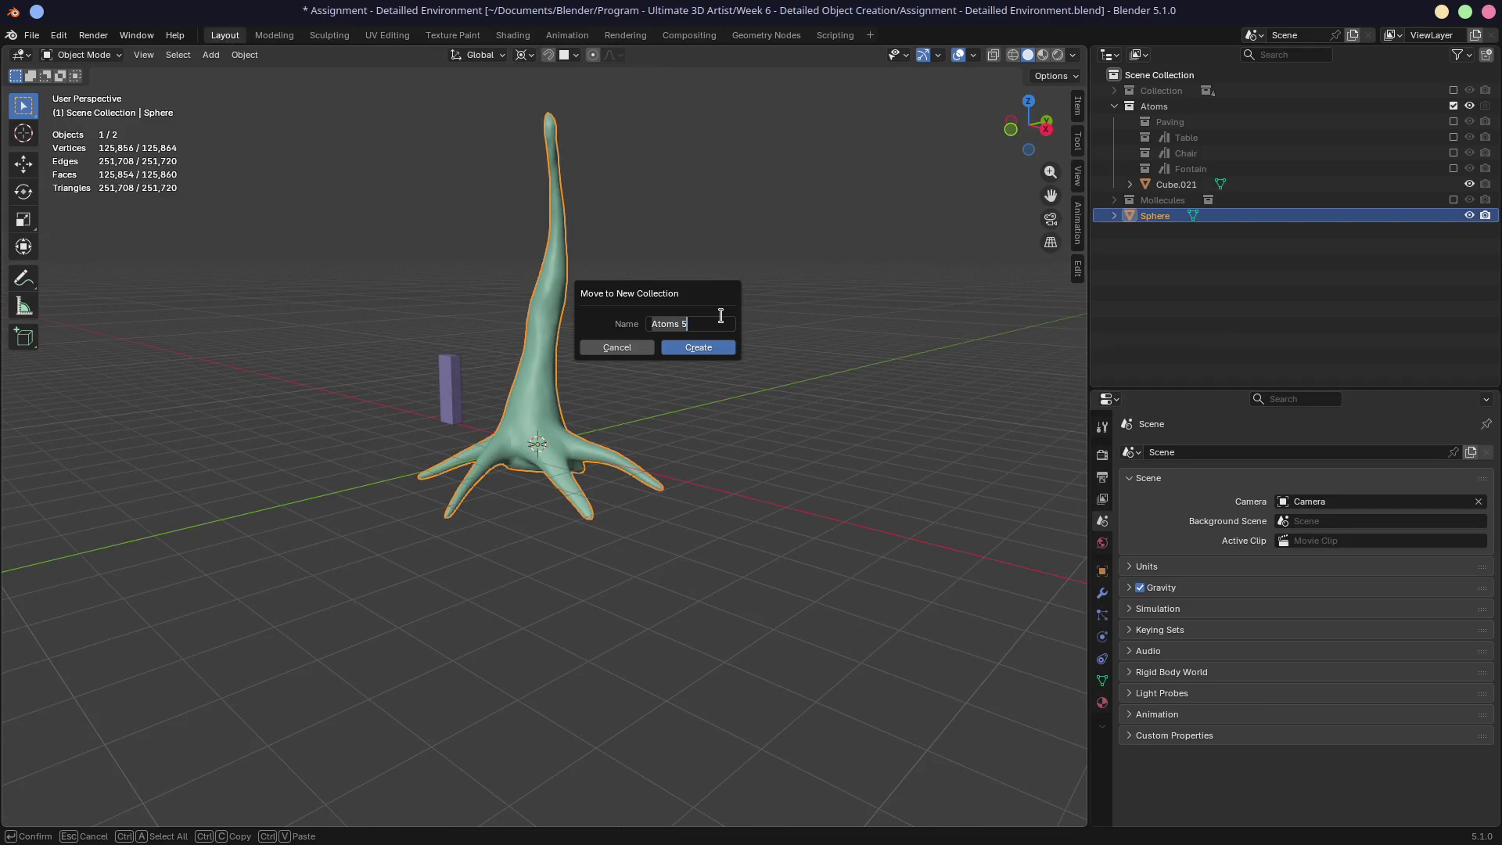
{"action": "type", "text": "Tree"}
{"action": "key", "text": "Return"}
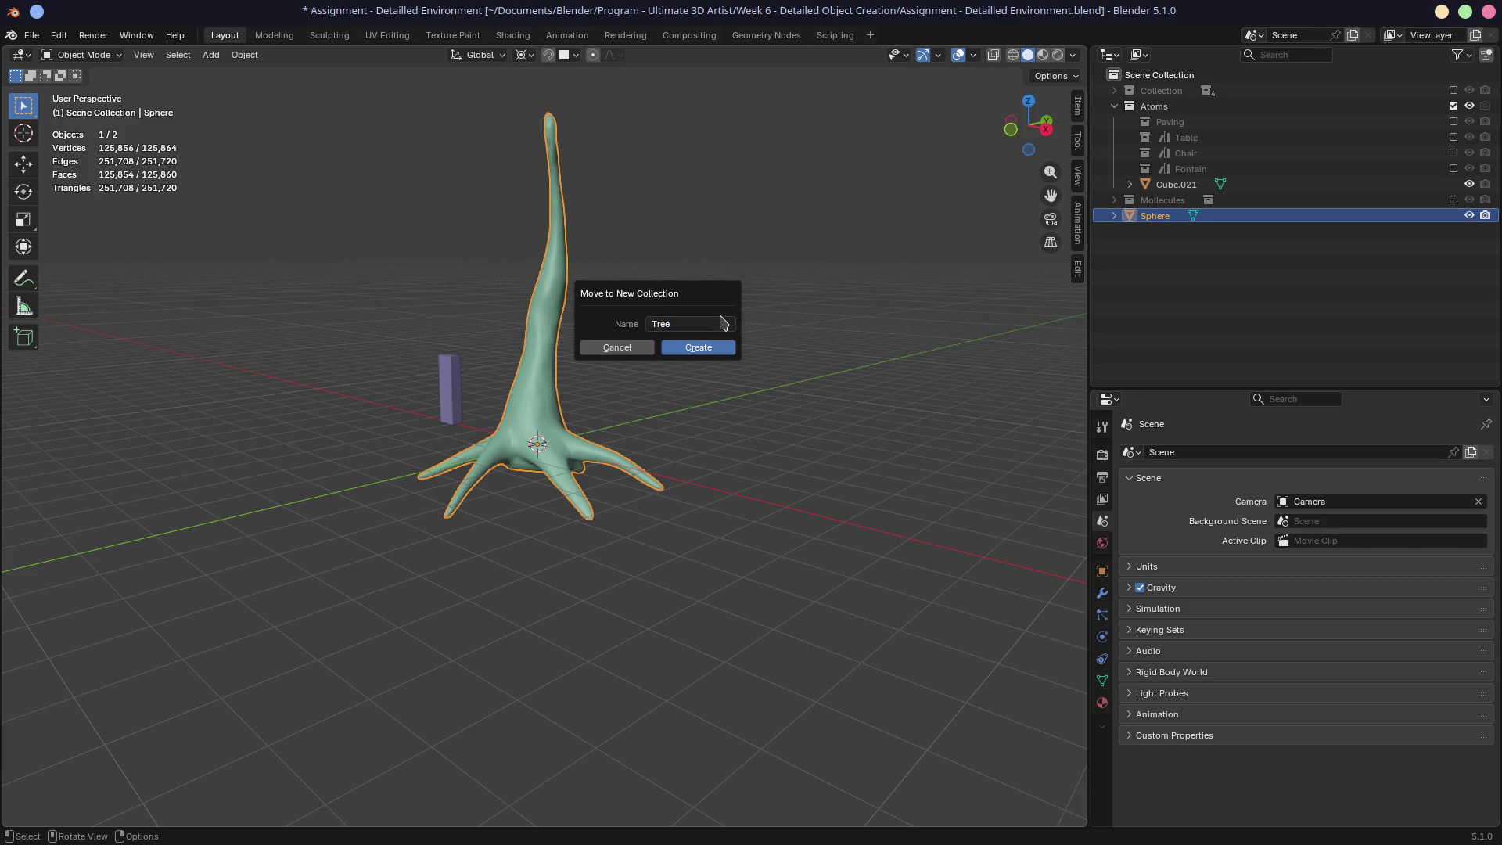
{"action": "left_click", "coordinate": [699, 347]}
{"action": "key", "text": "ctrl+s"}
Step: Mark the Tree collection as an asset and show the Asset Browser
{"action": "left_click", "coordinate": [1130, 185]}
{"action": "right_click", "coordinate": [1131, 187]}
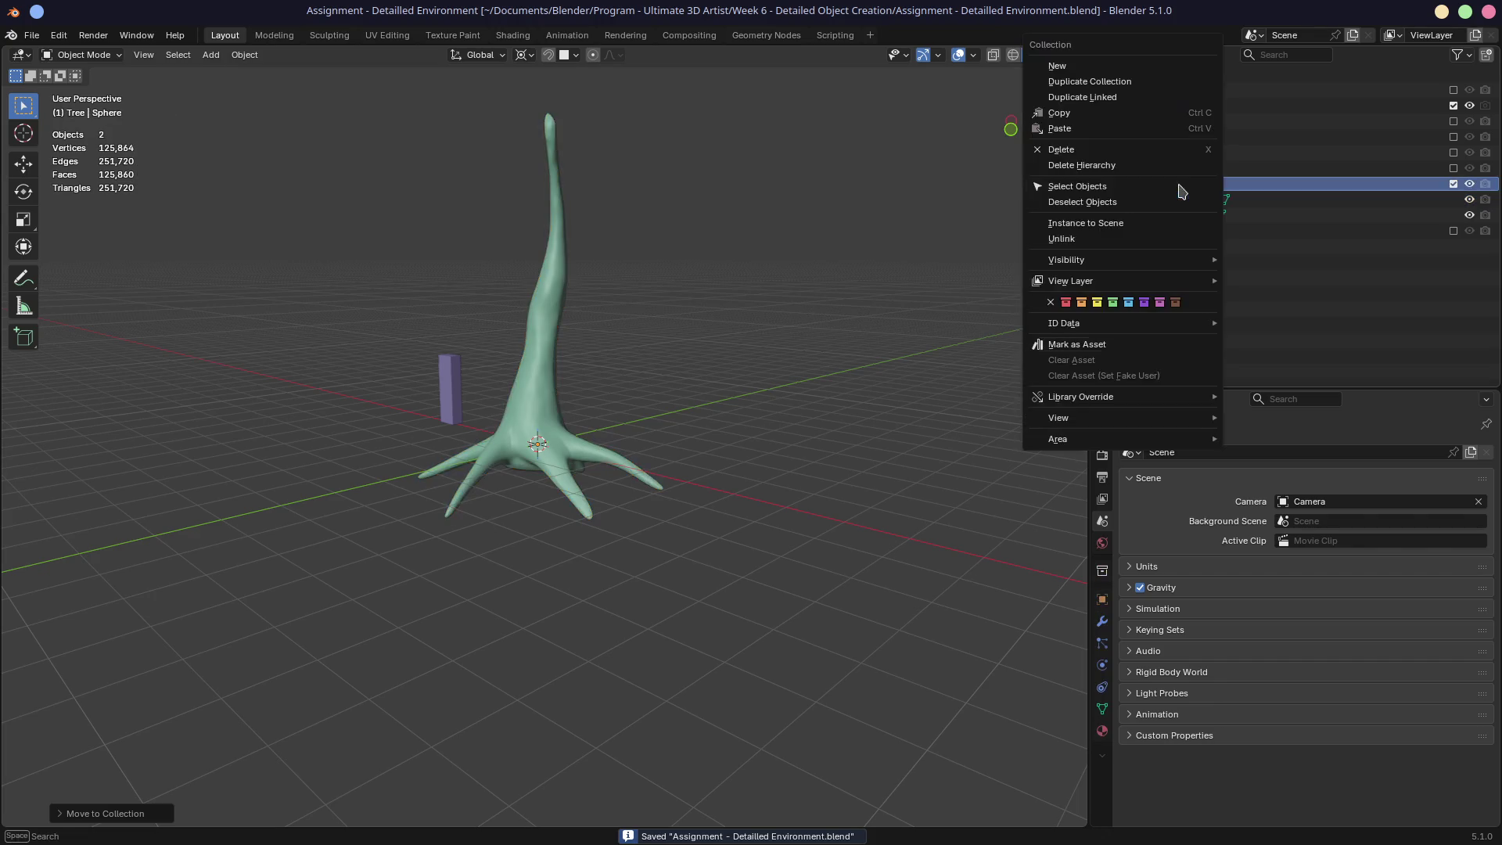
{"action": "left_click", "coordinate": [1108, 342]}
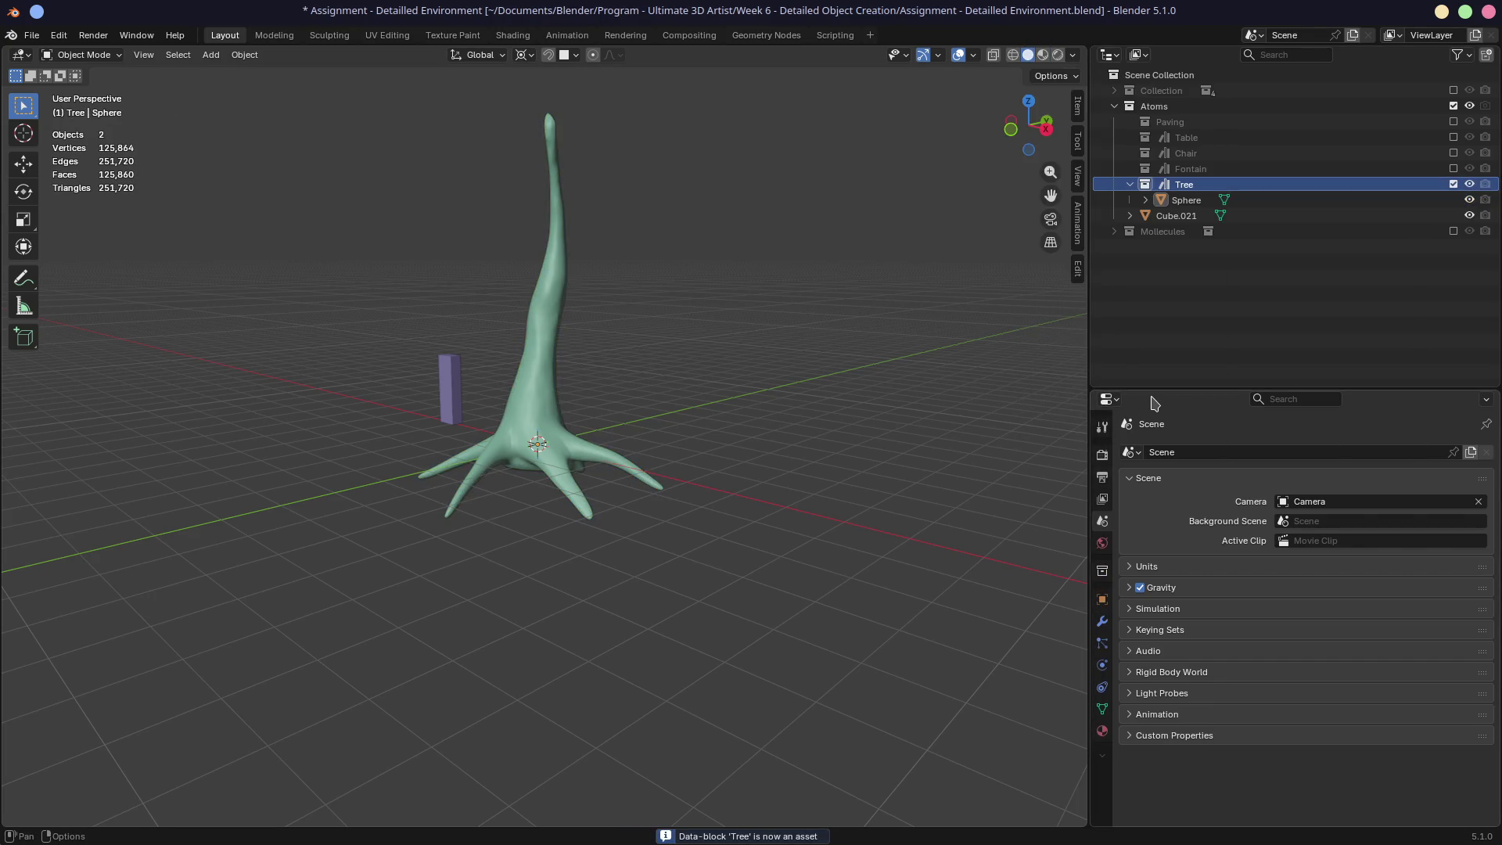
{"action": "key", "text": "shift+F1"}
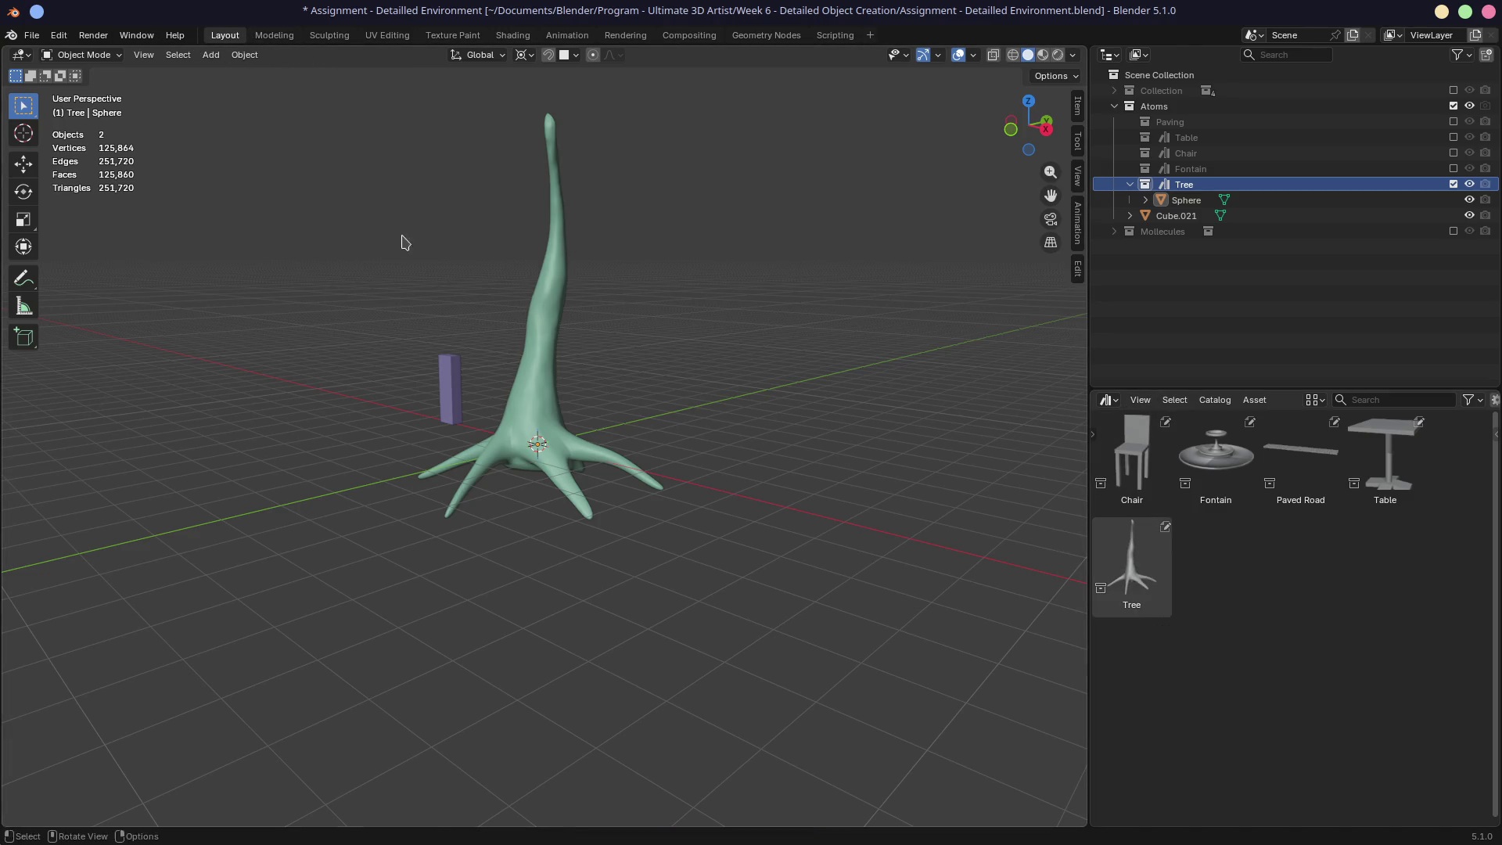
Step: Hide the Tree source, drop a Tree instance beside the road near the fountain plaza, and render
{"action": "key", "text": "ctrl+z"}
{"action": "key", "text": "ctrl+z"}
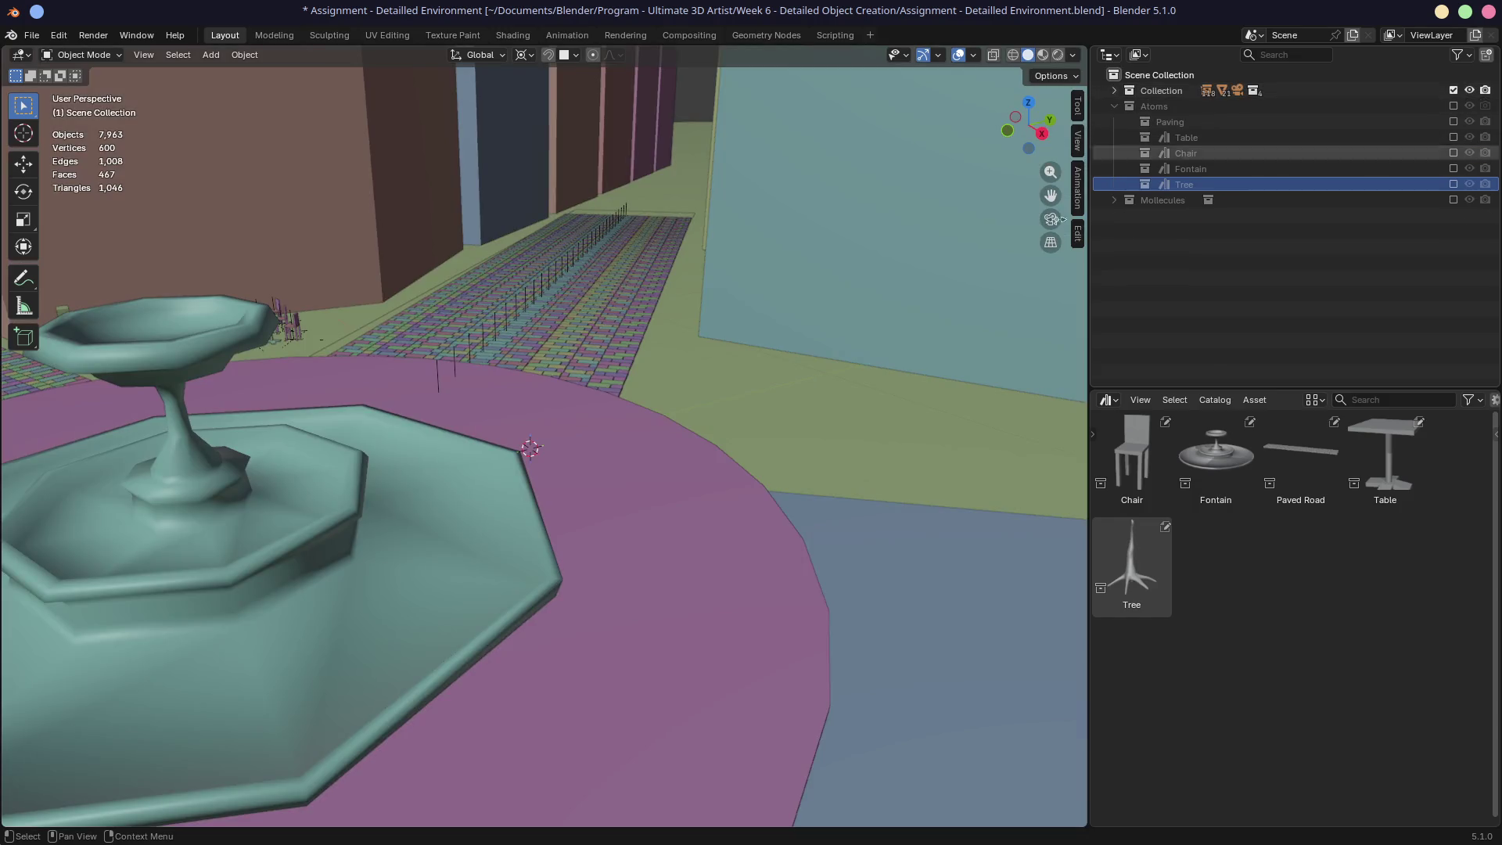
{"action": "scroll", "coordinate": [544, 437], "scroll_direction": "down", "scroll_amount": 5}
{"action": "middle_click_drag", "start_coordinate": [544, 437], "coordinate": [641, 422]}
{"action": "left_click_drag", "start_coordinate": [1132, 563], "coordinate": [429, 501]}
{"action": "mouse_move", "coordinate": [429, 501]}
{"action": "middle_mouse_down"}
{"action": "mouse_move", "coordinate": [610, 480]}
{"action": "mouse_move", "coordinate": [583, 464]}
{"action": "middle_mouse_up"}
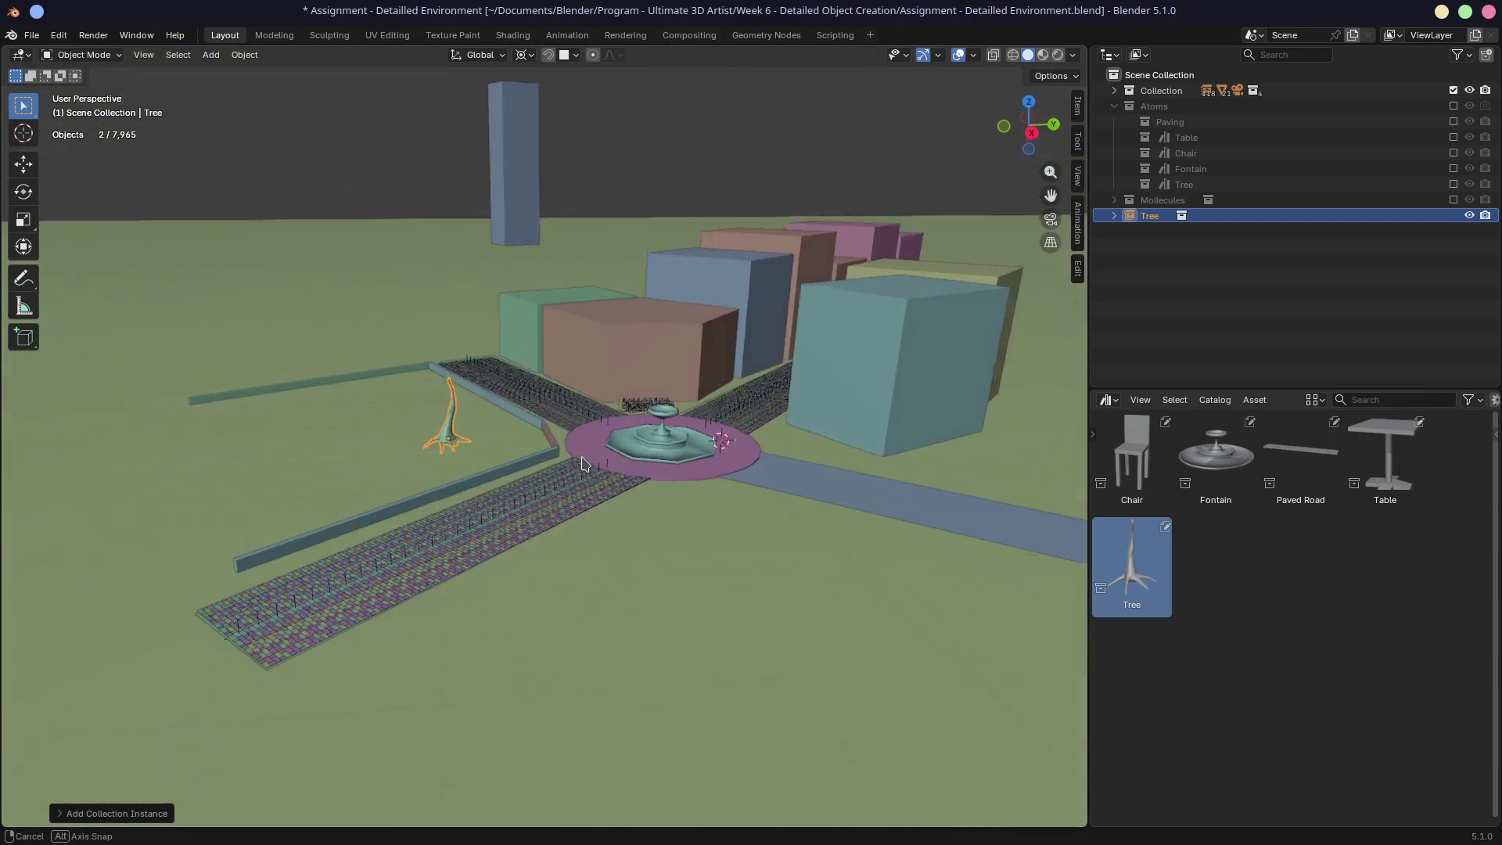
{"action": "key", "text": "F12"}
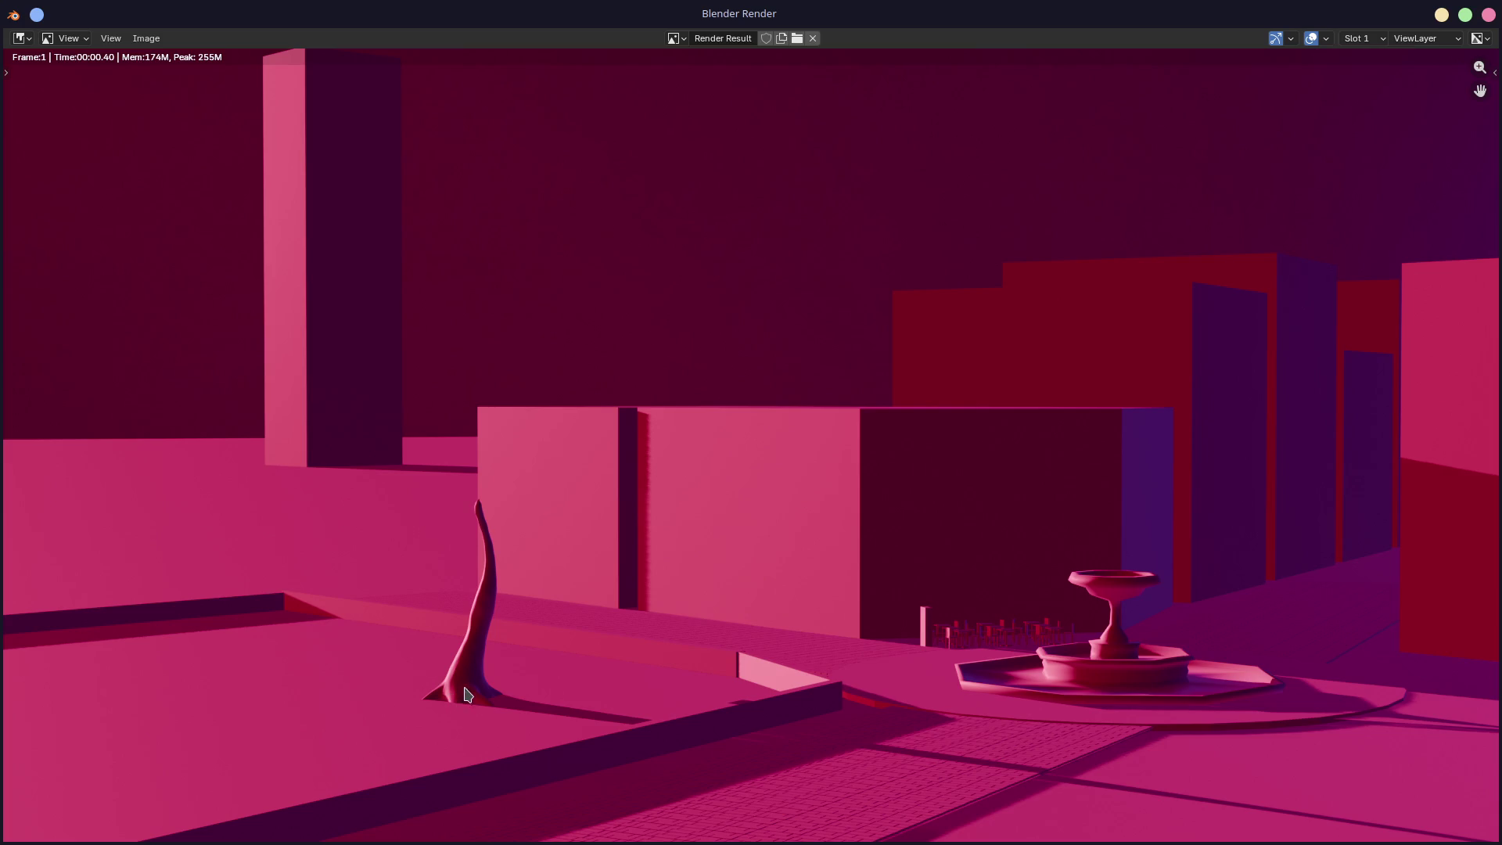
{"action": "left_click", "coordinate": [1488, 15]}
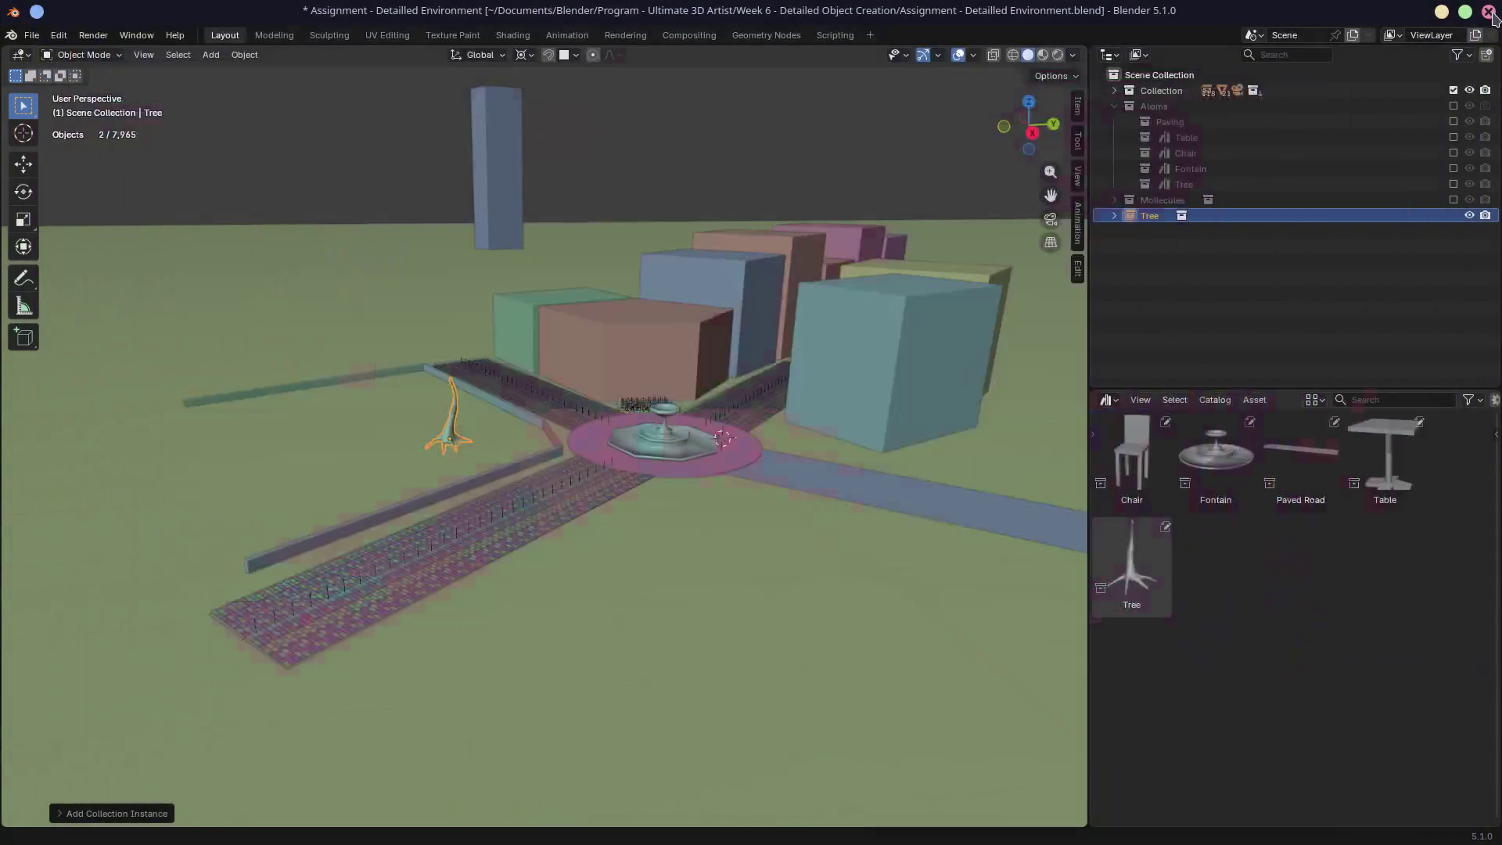